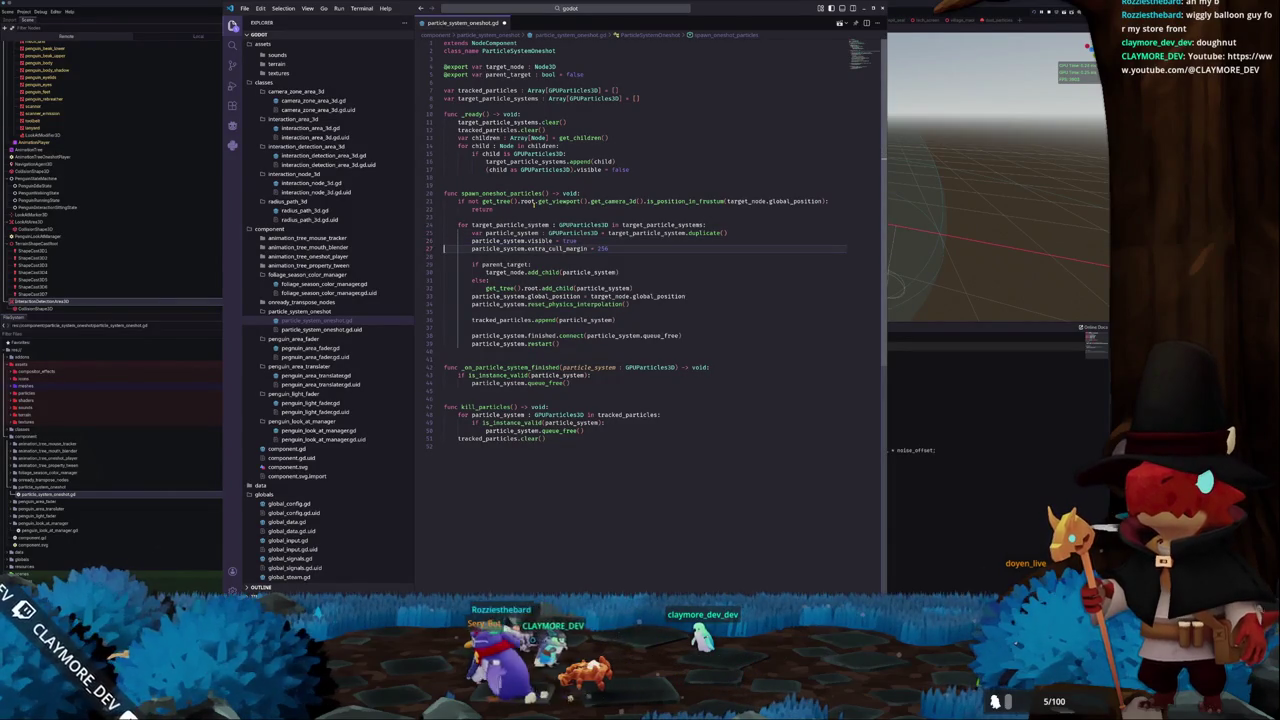
- Change the extra_cull_margin value on line 27 to 100000
key("Up")
key("End")
key("ctrl+shift+Left")
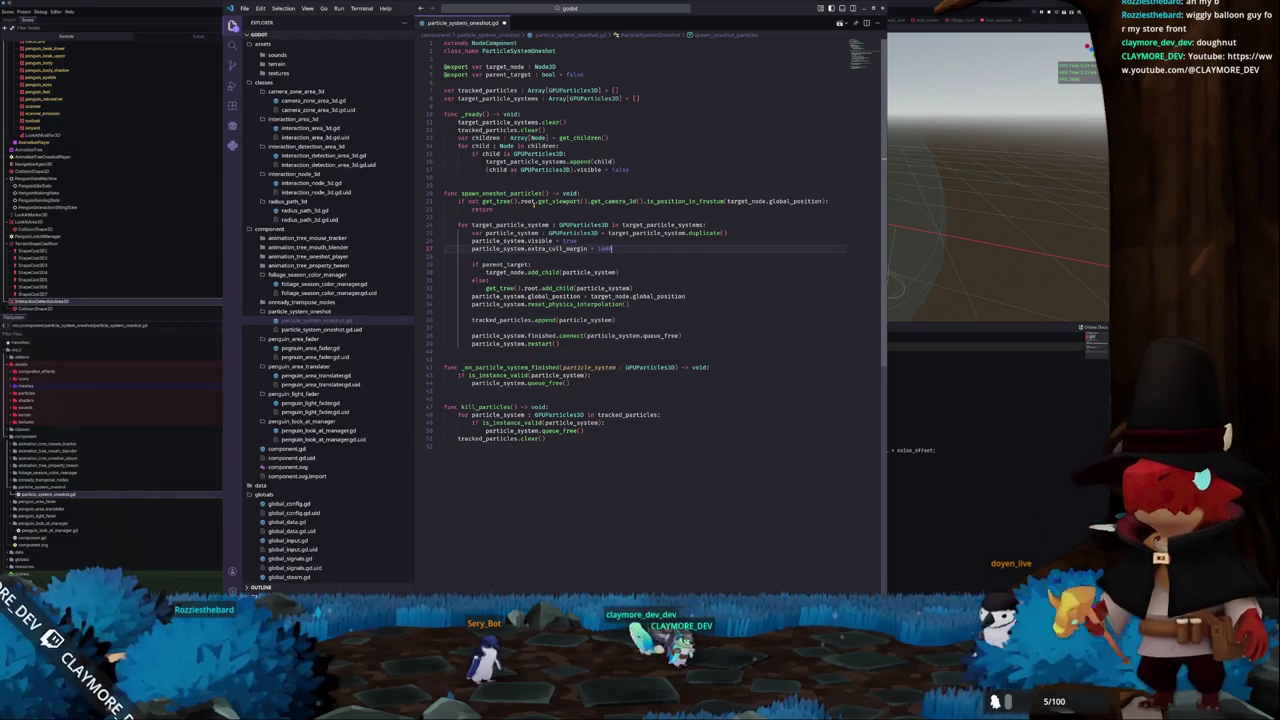
type("0000")
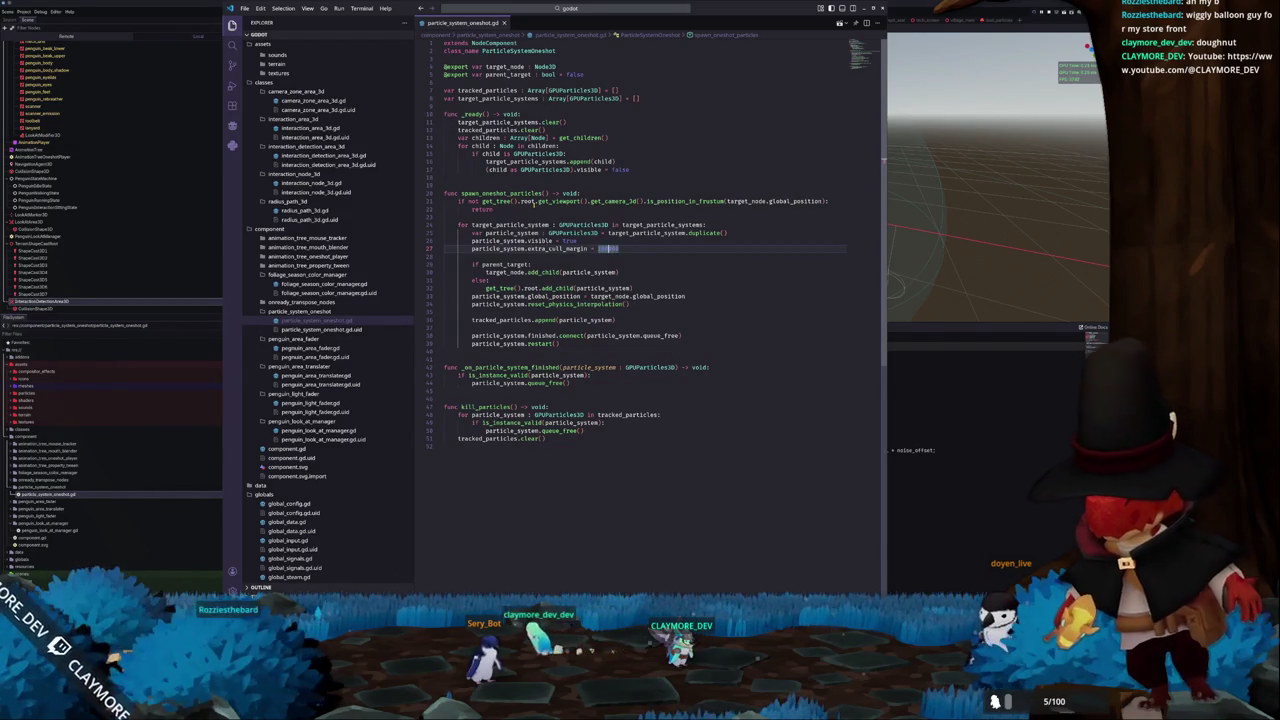
key("Down")
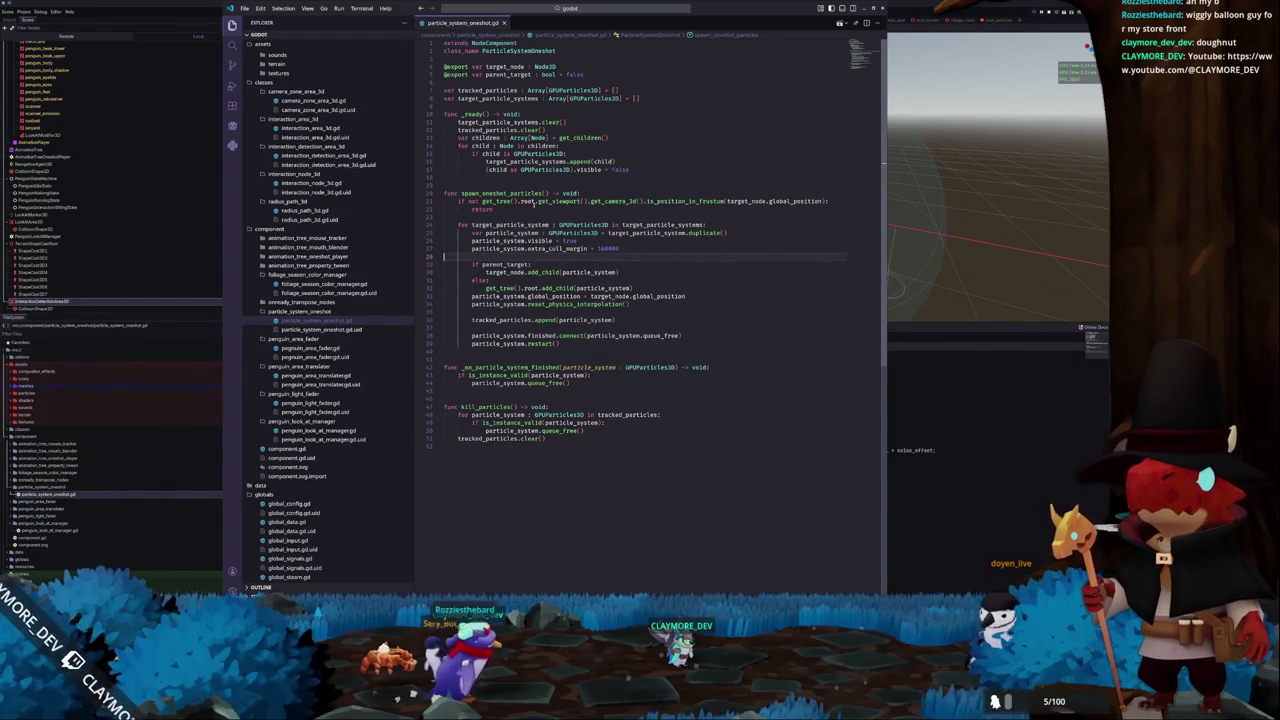
- Review the spawn function and particle finished handler code, then return to the Godot editor
key("Down")
key("Down")
key("Down")
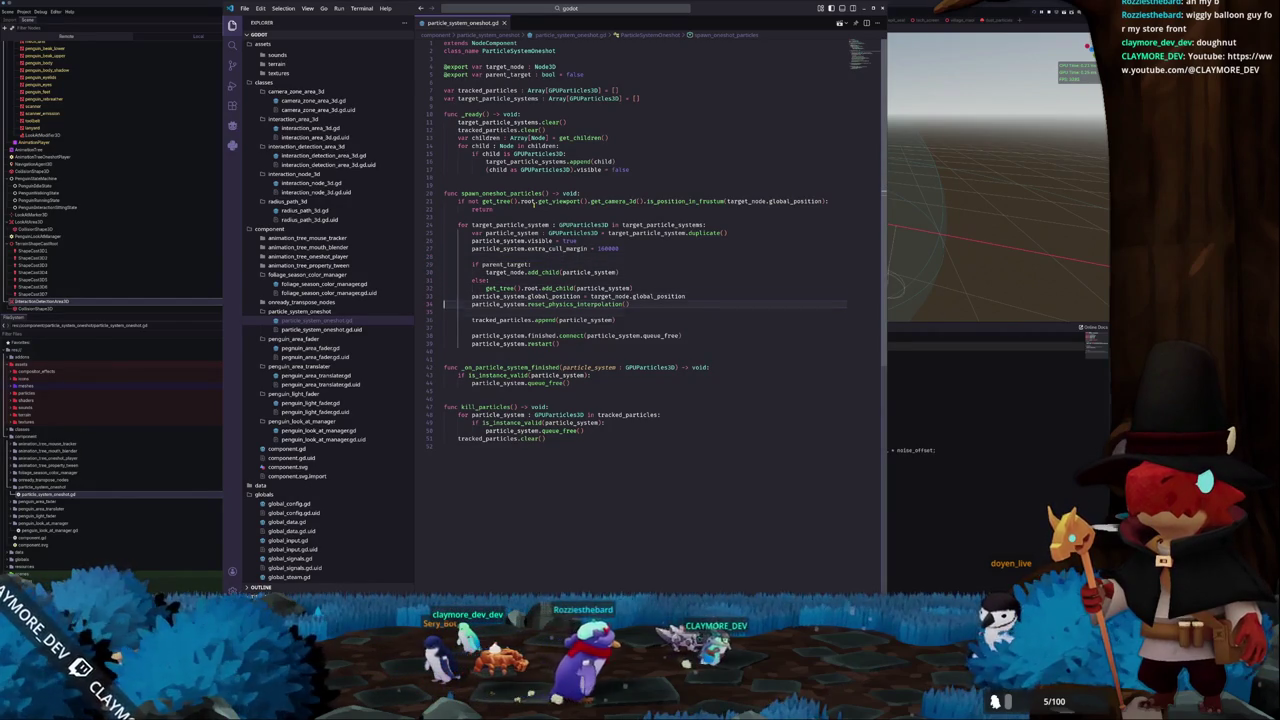
key("Down")
key("Up")
key("Up")
key("Up")
key("Down")
key("Down")
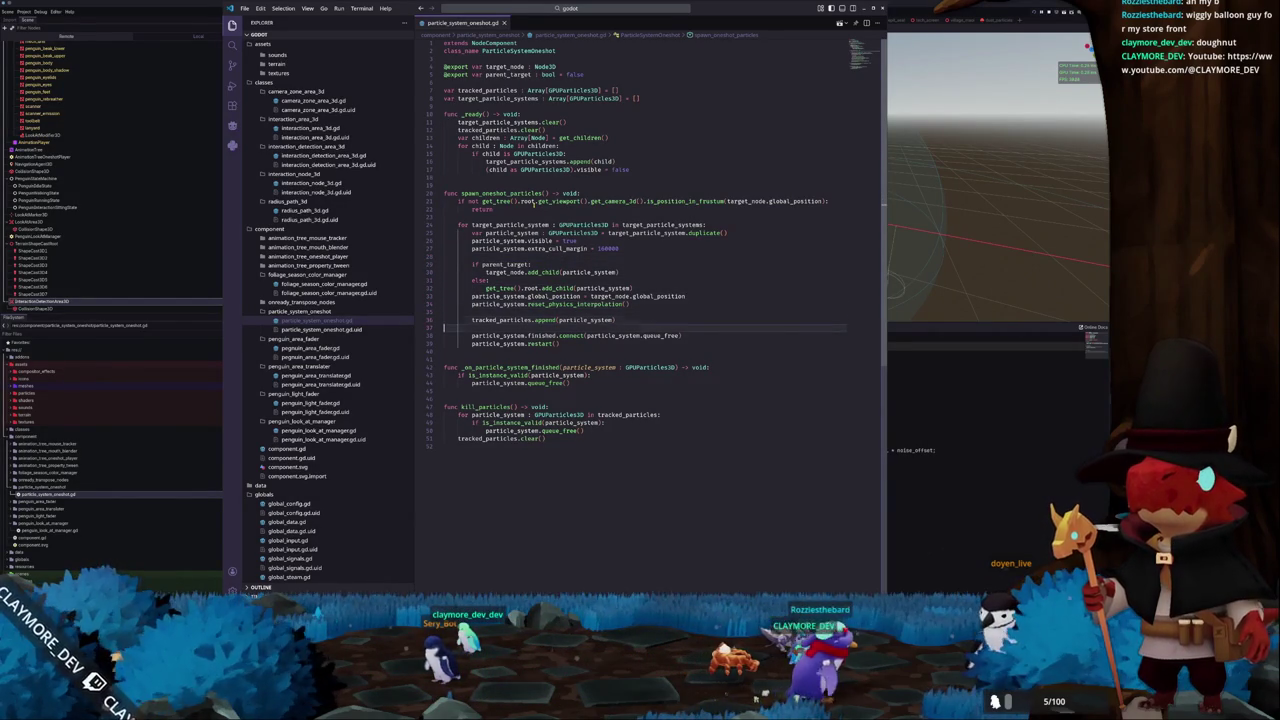
key("Down")
key("Down")
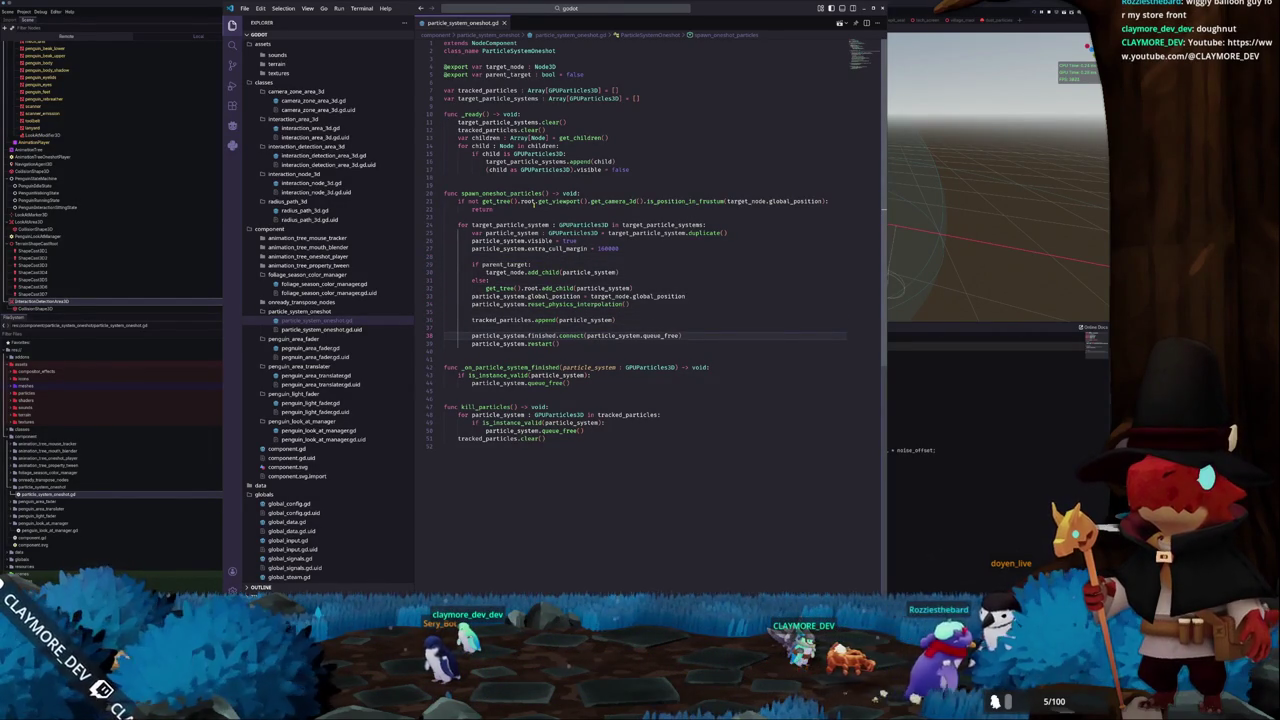
key("Down")
key("Down")
key("Down")
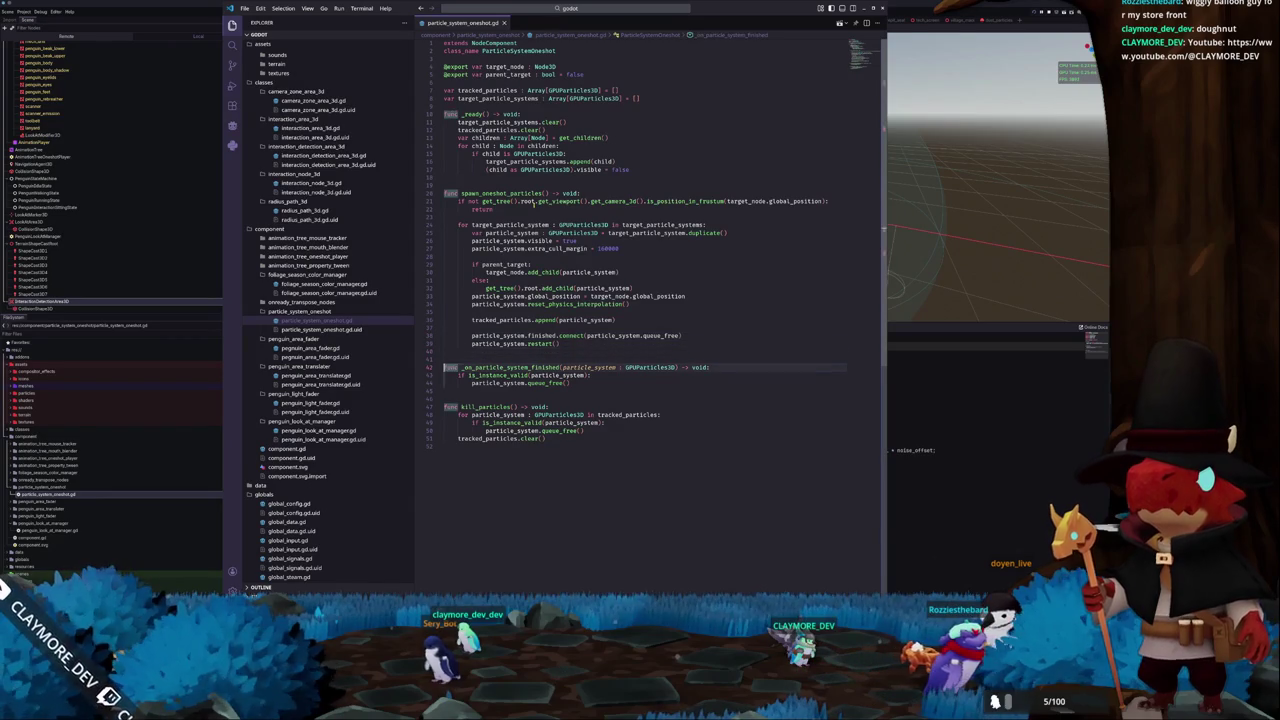
key("Up")
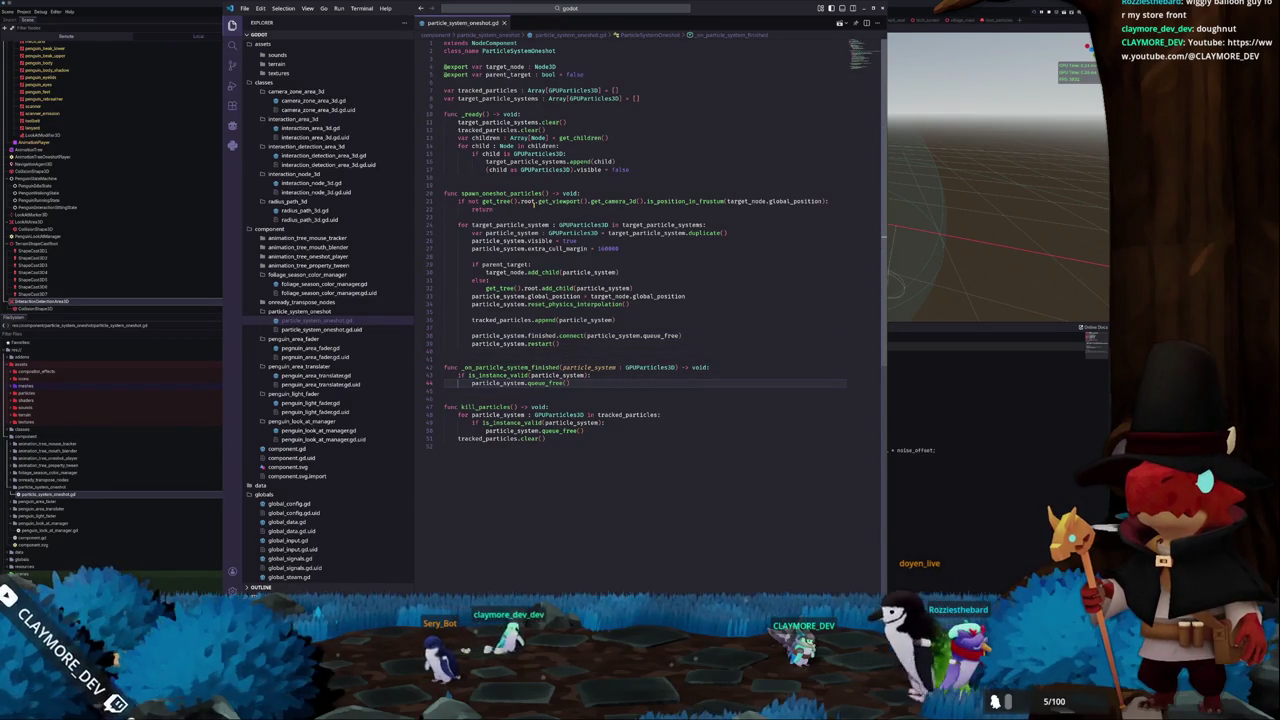
key("alt+Tab")
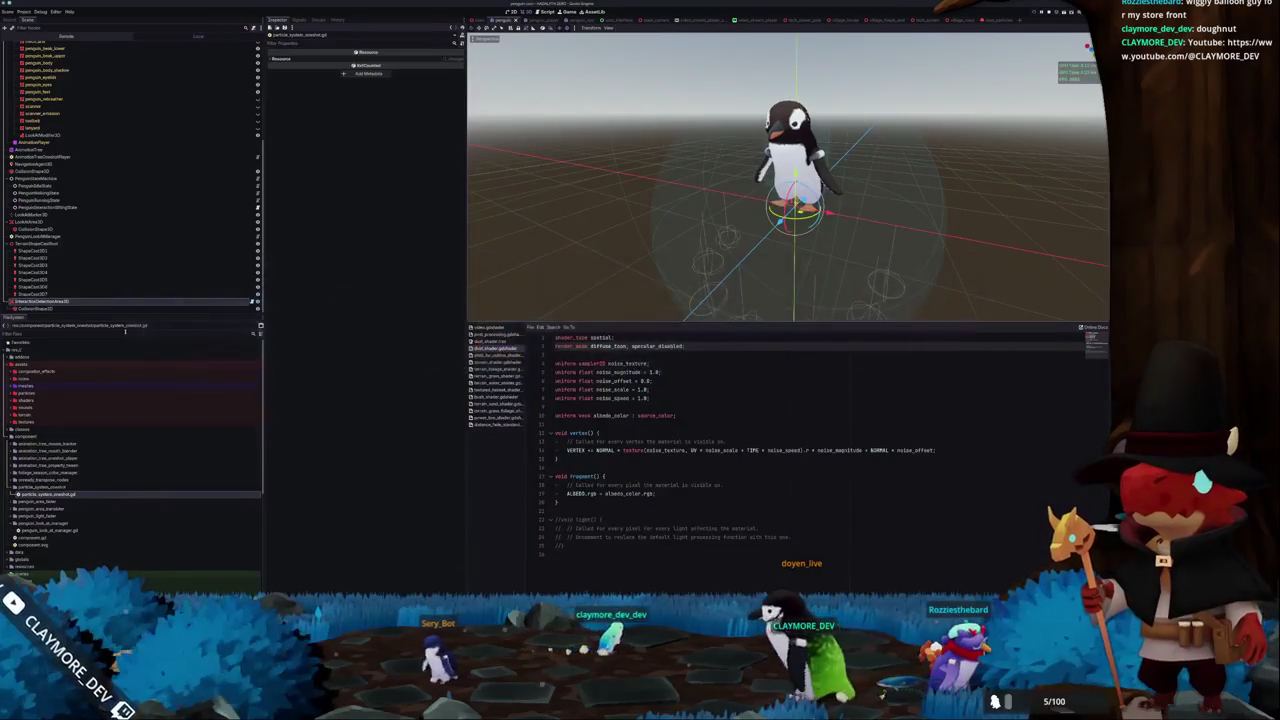
- Add a NodeFolder named ParticleSystems under the Penguin root node
scroll(36, 301, "up", 10)
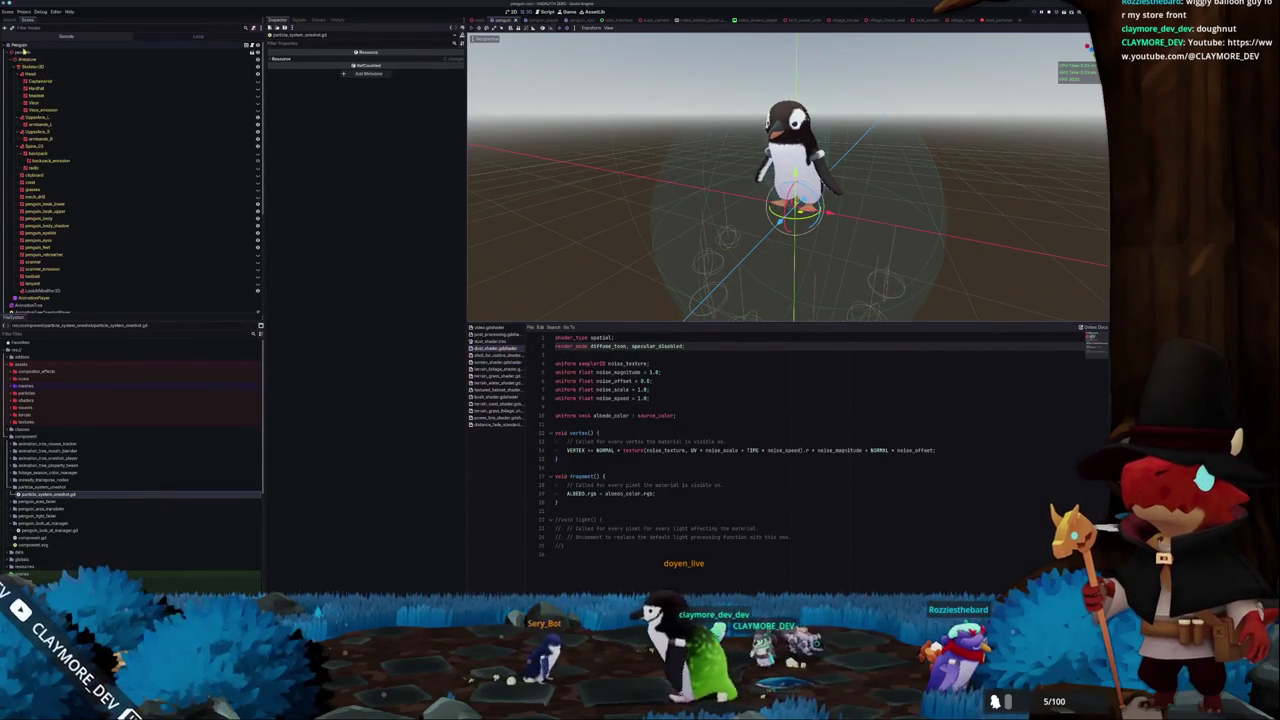
right_click(26, 46)
left_click(50, 60)
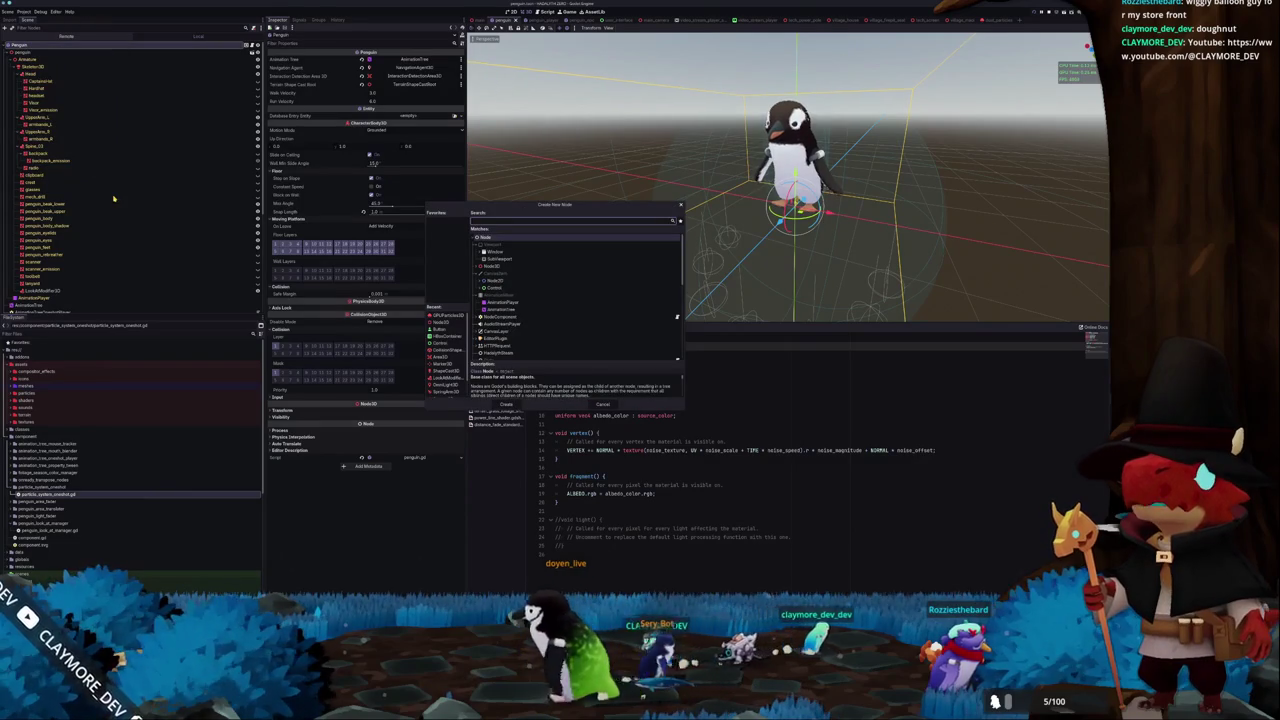
type("nodefolder")
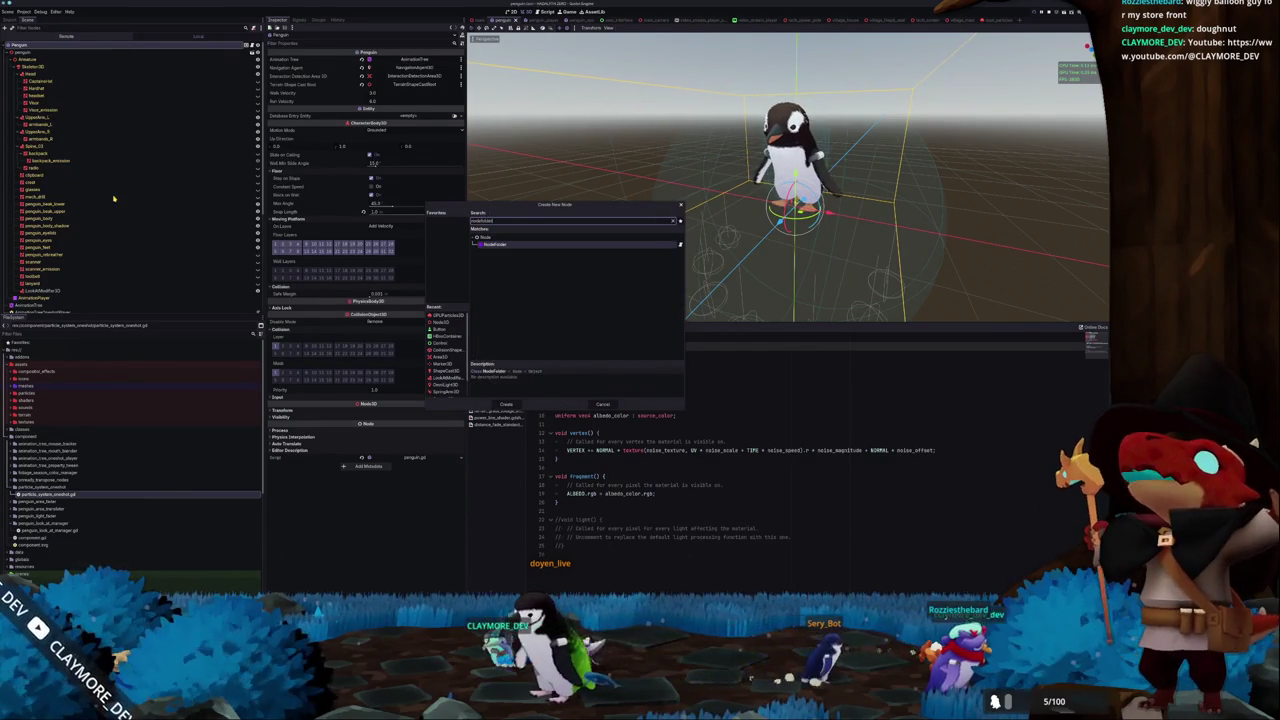
key("Return")
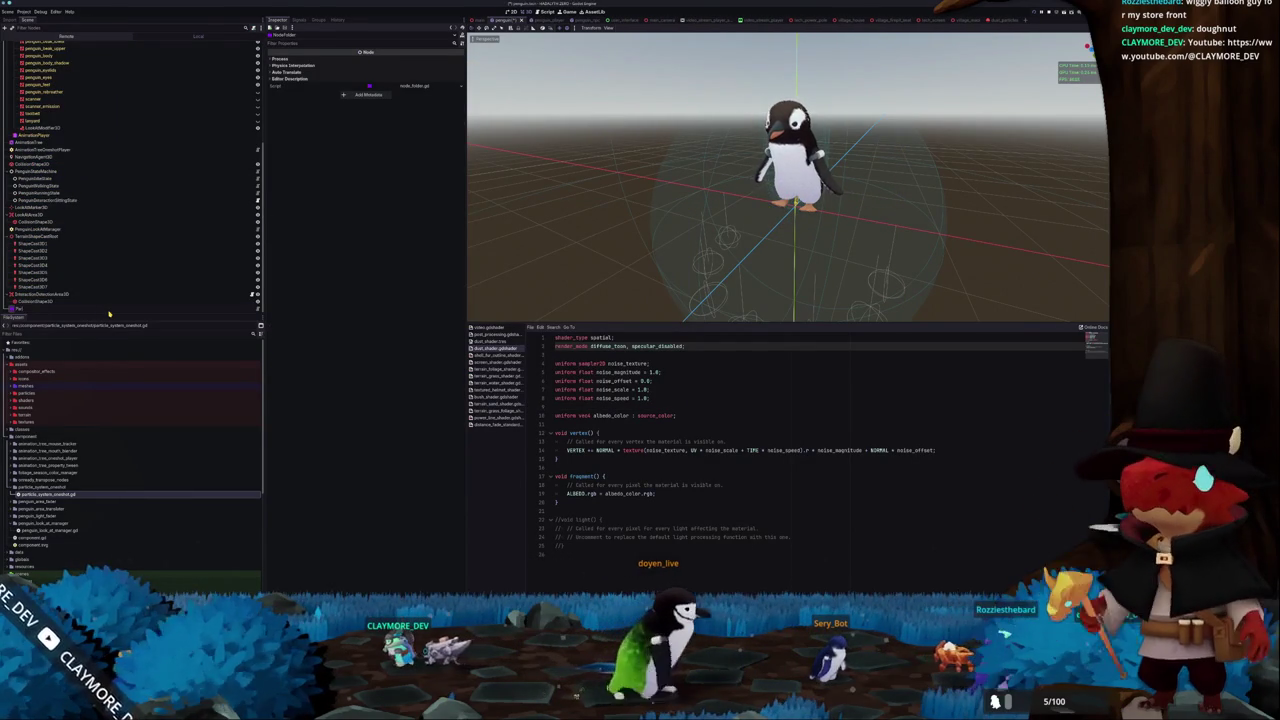
key("Return")
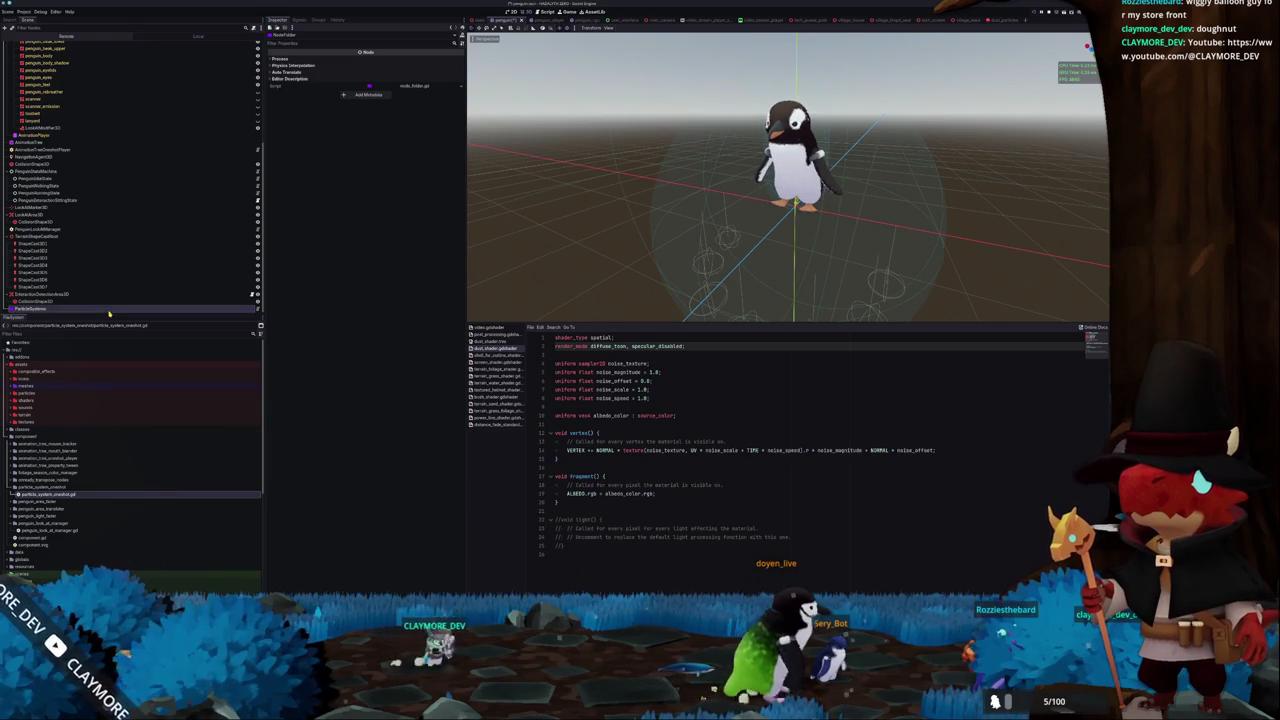
- Add a ParticleSystemOneshot under ParticleSystems, named FootstepDustParticleSystemOneshot
right_click(44, 308)
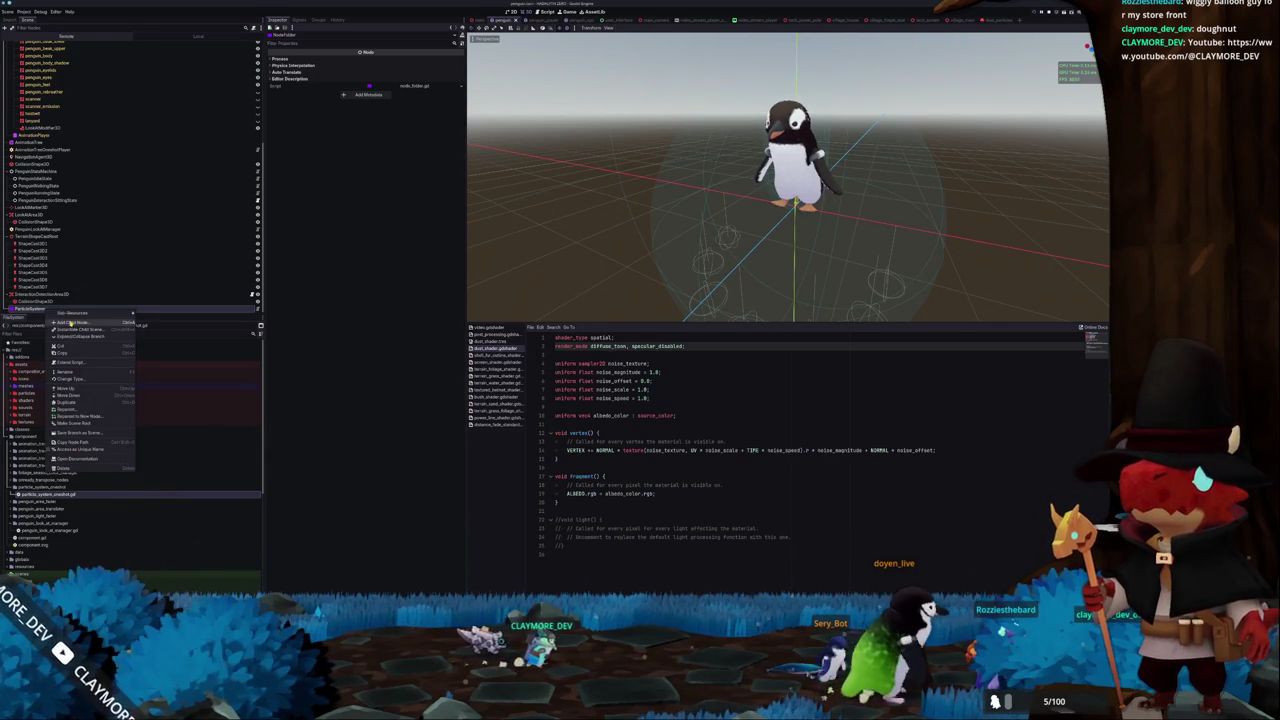
left_click(77, 318)
type("oneshot")
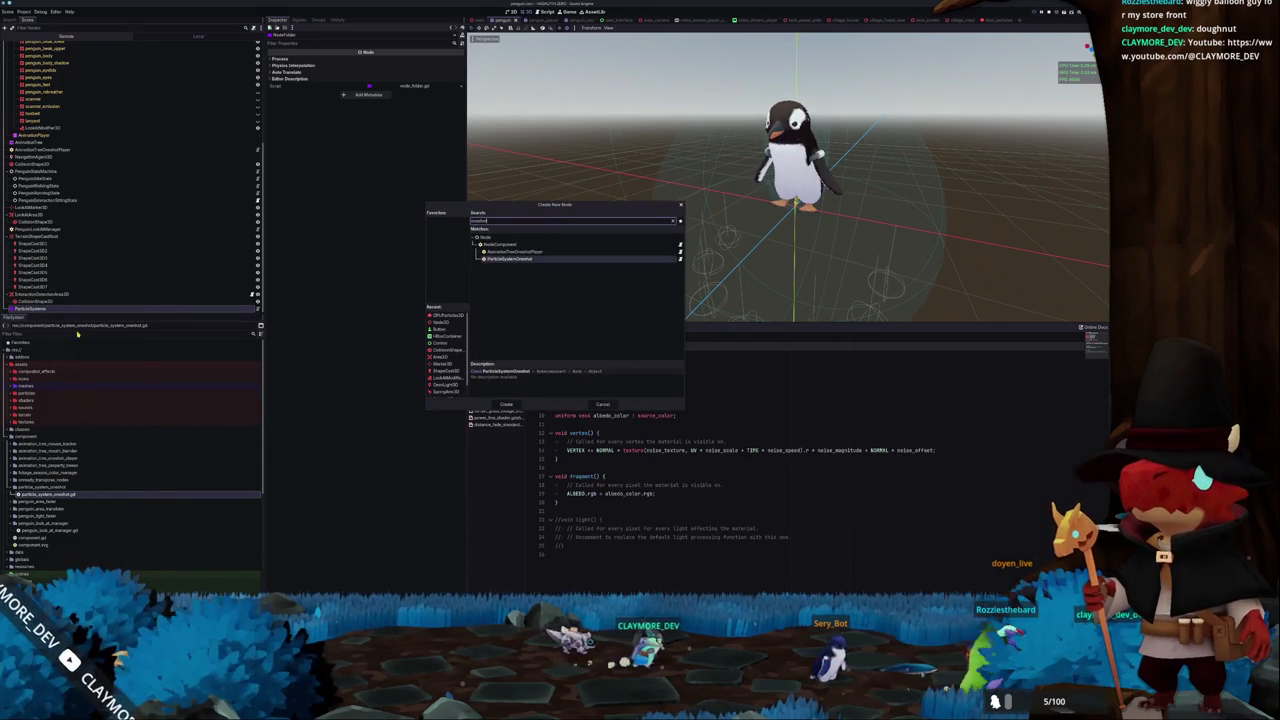
key("Return")
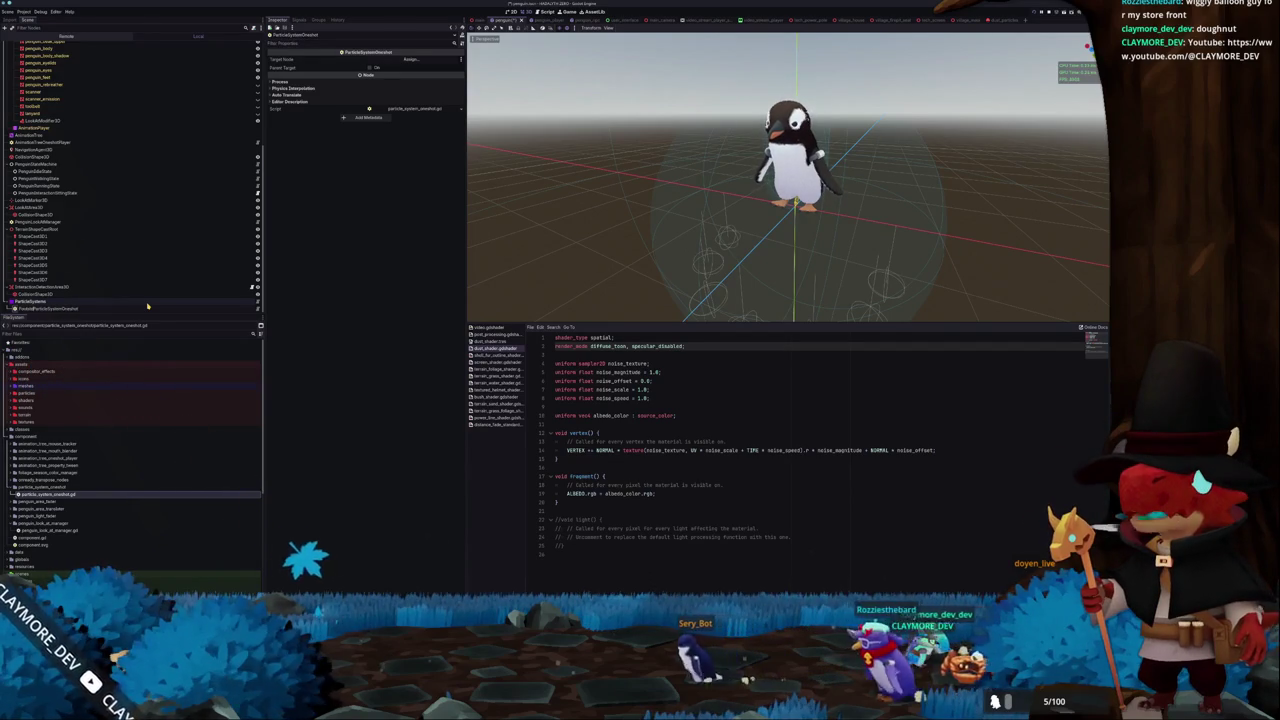
left_click(147, 306)
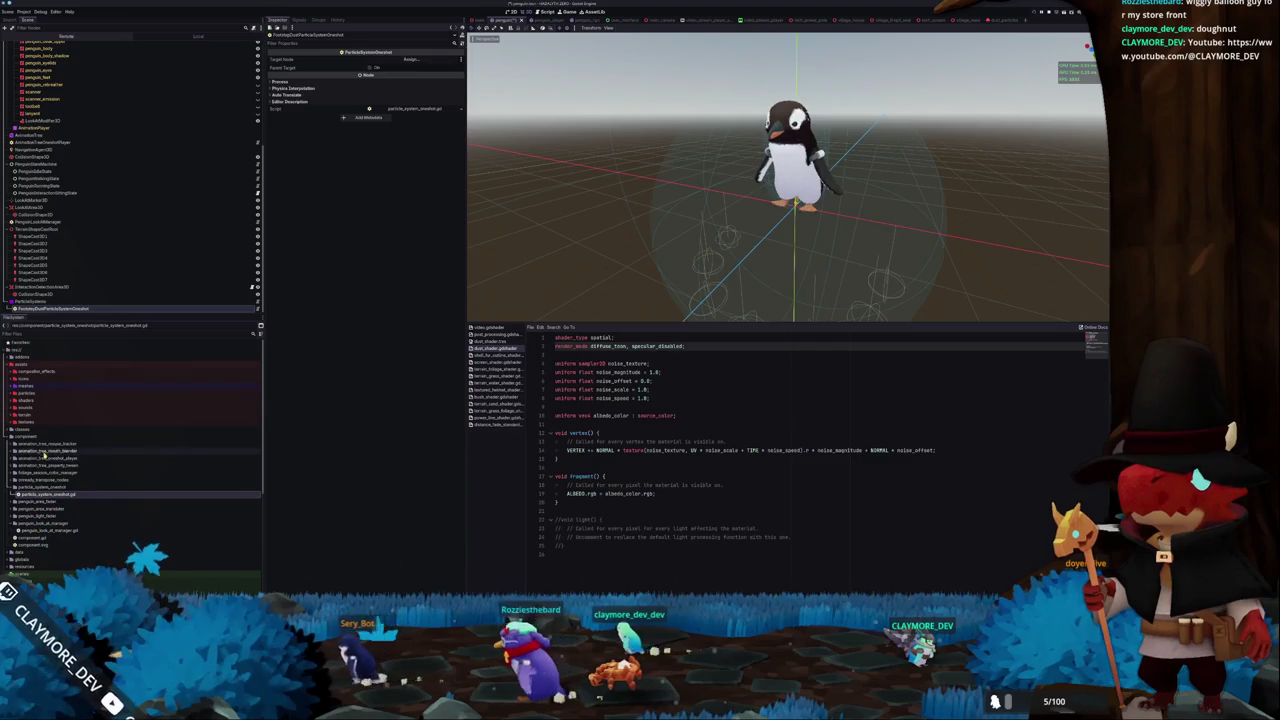
- Add dust_particles.tscn as a child of the footstep dust oneshot node
double_click(30, 400)
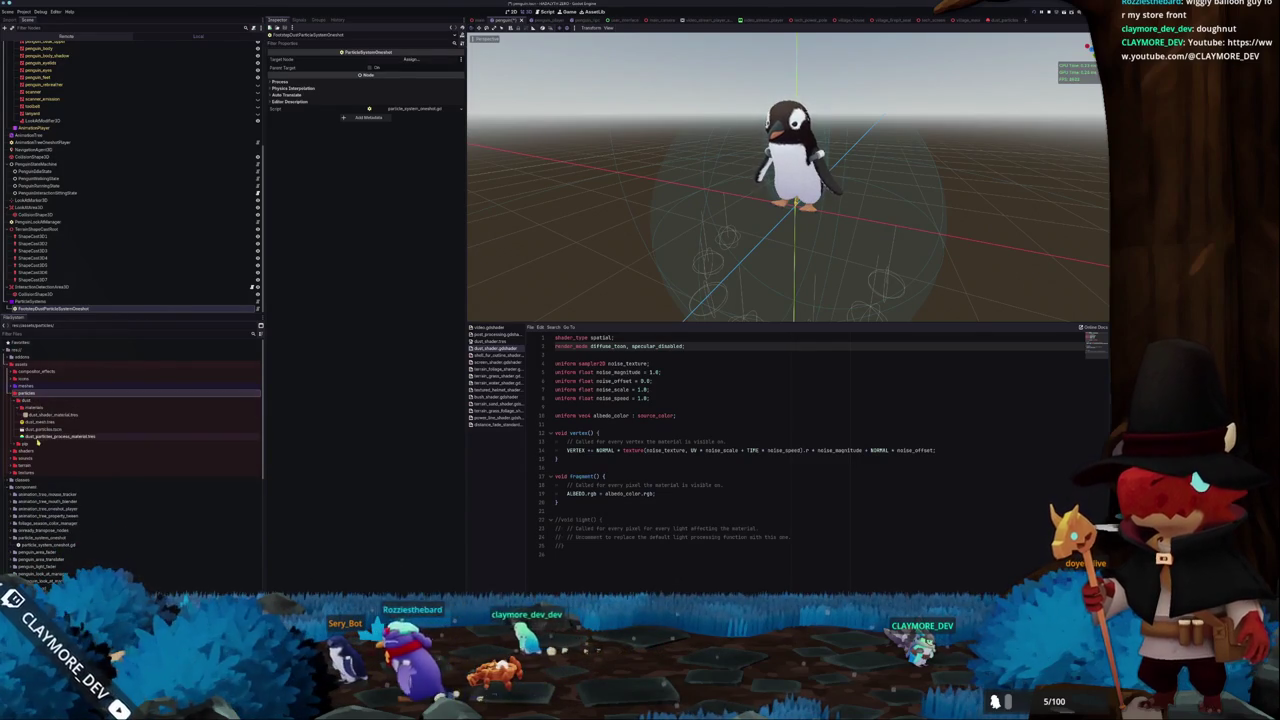
left_click(50, 430)
left_click_drag(50, 430, 57, 311)
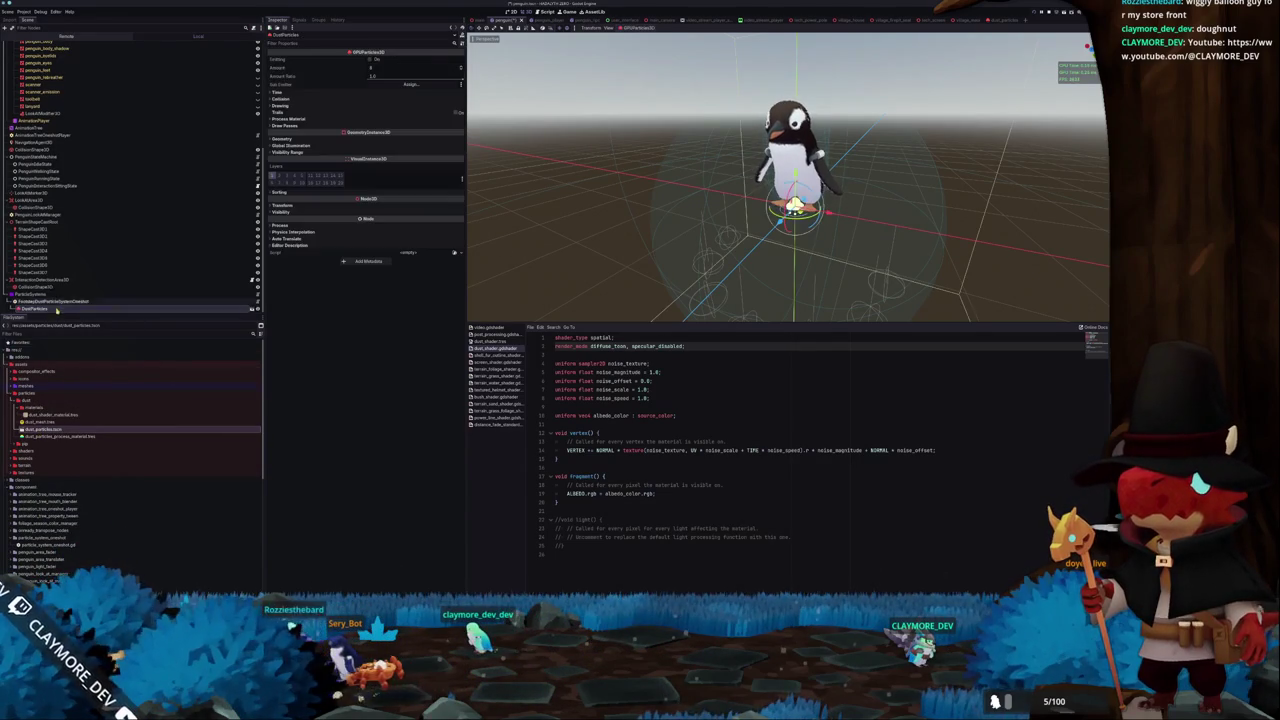
left_click(88, 301)
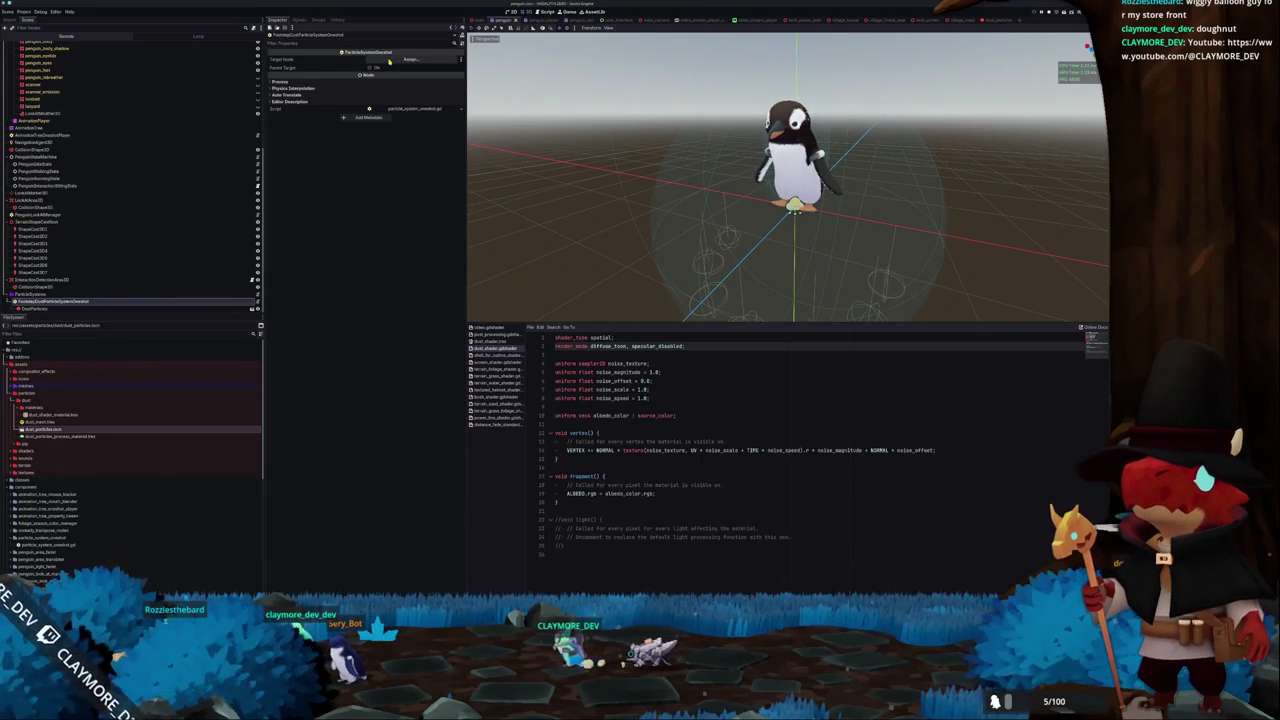
- Duplicate the oneshot into FootstepDustParticleSystemOneshotLeft and FootstepDustParticleSystemOneshotRight
left_click(78, 295)
left_click(78, 301)
key("ctrl+d")
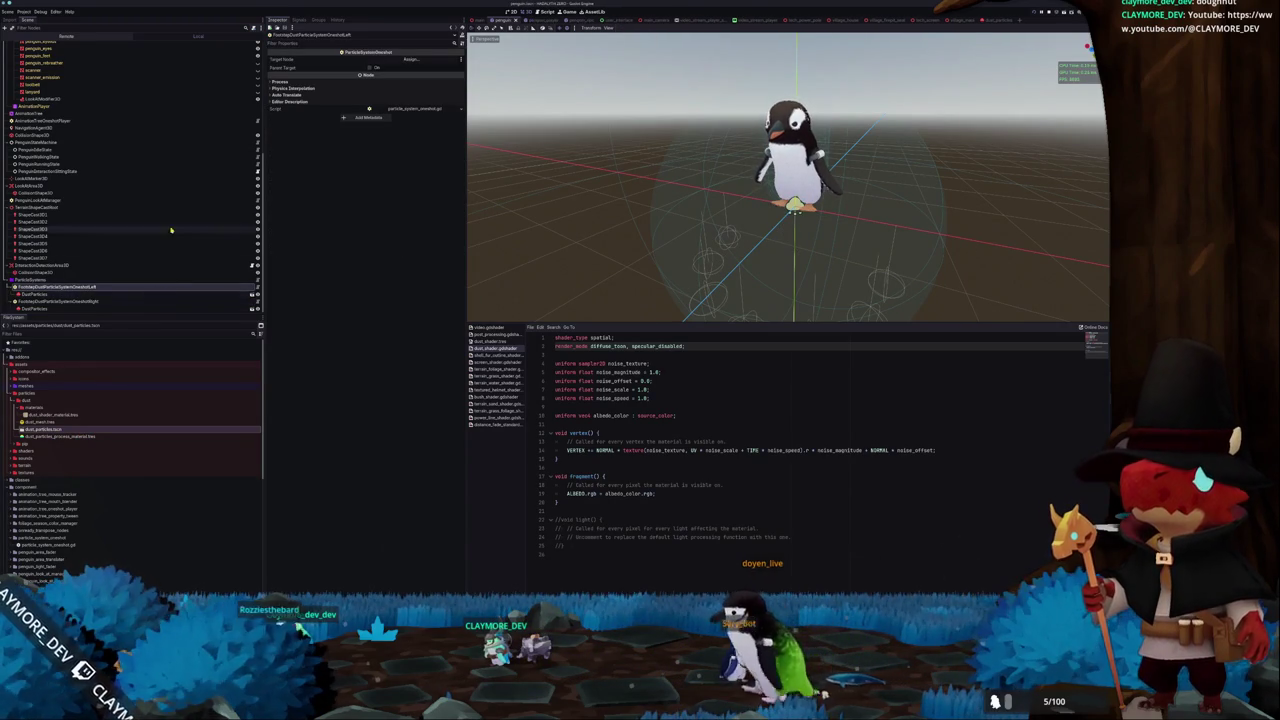
scroll(70, 157, "up", 10)
left_click(32, 74)
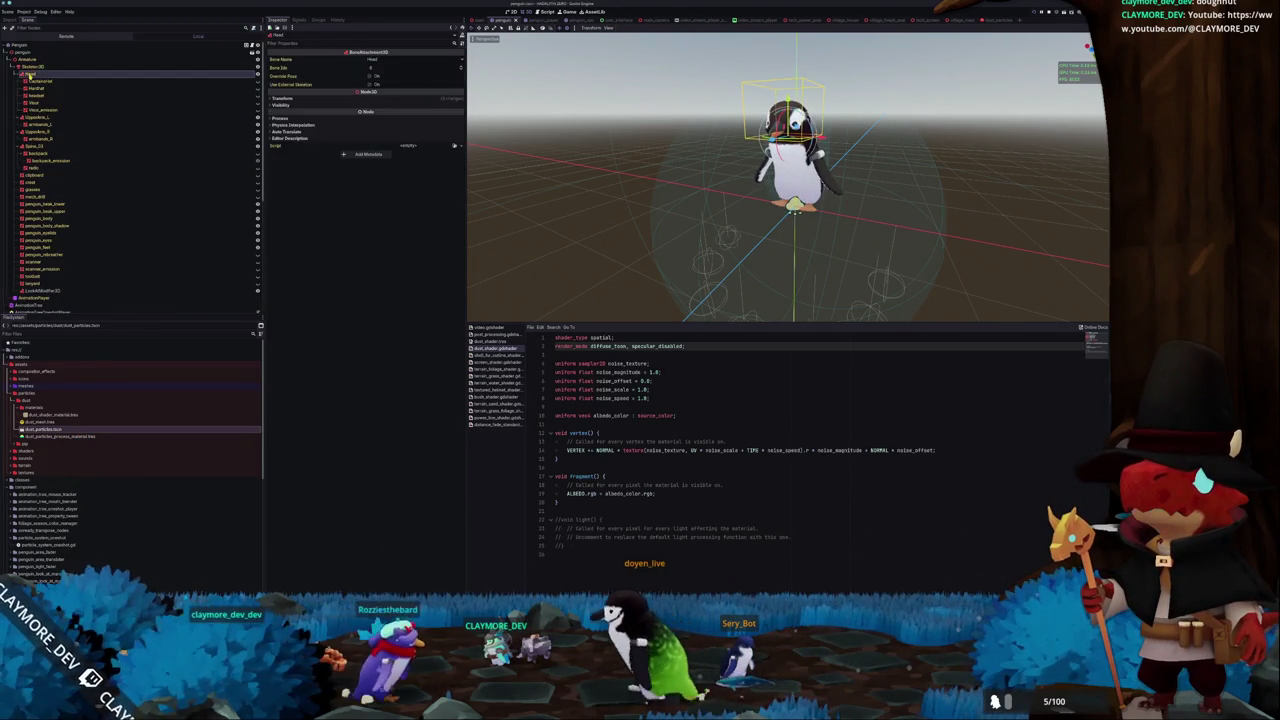
- Add a BoneAttachment3D under Skeleton3D and duplicate it
left_click(33, 66)
key("ctrl+a")
type("bonea")
key("Return")
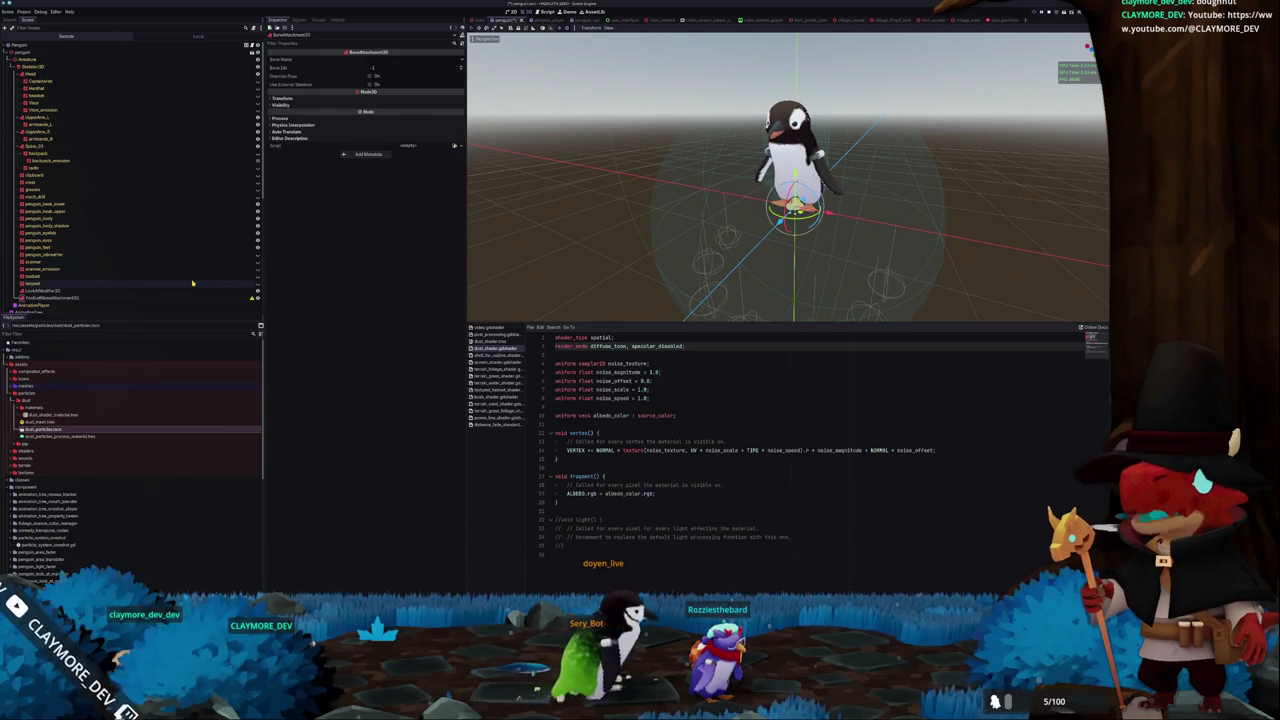
key("ctrl+d")
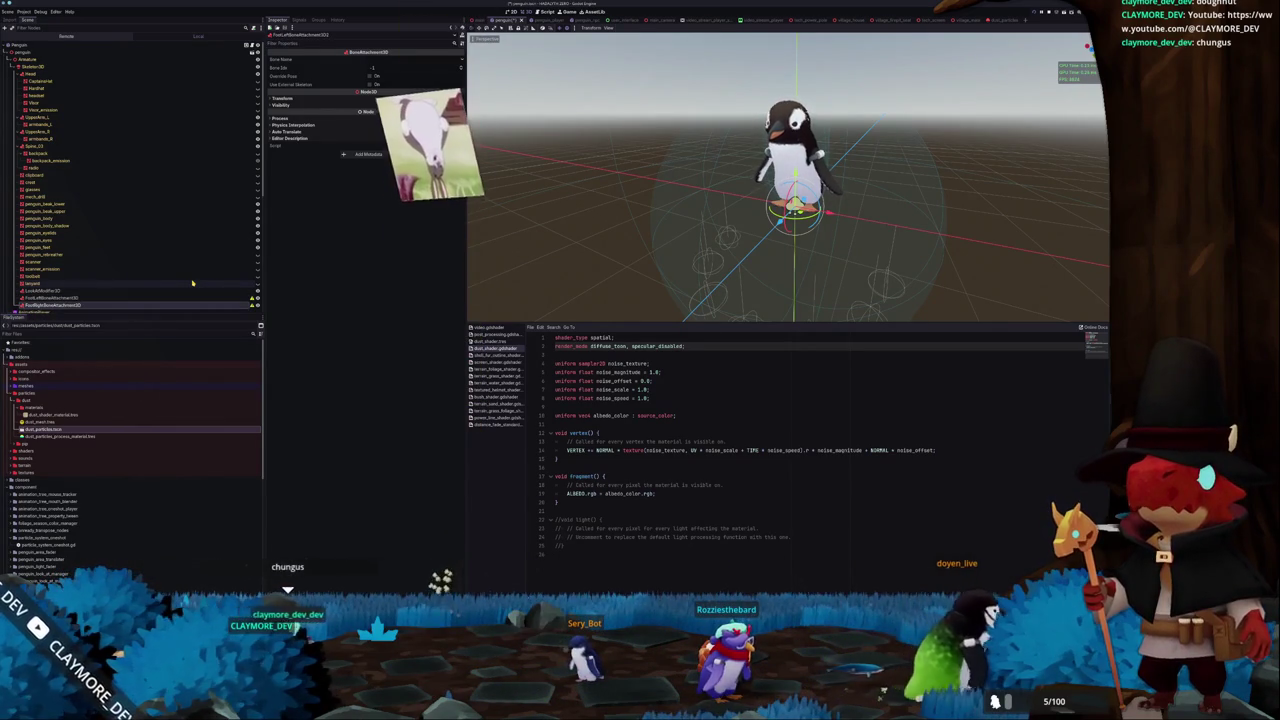
- Attach the two bone attachments to the Foot.L and Foot.R bones and frame the foot in view
left_click(205, 290)
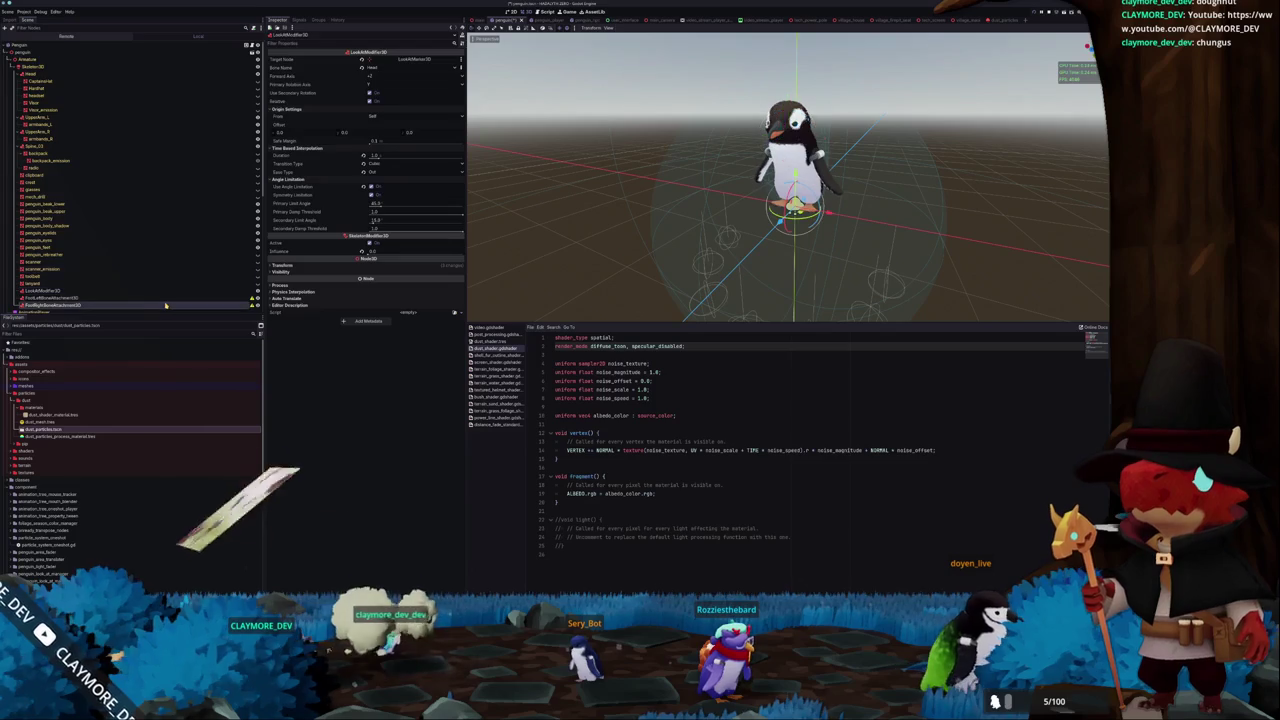
key("Down")
left_click(383, 62)
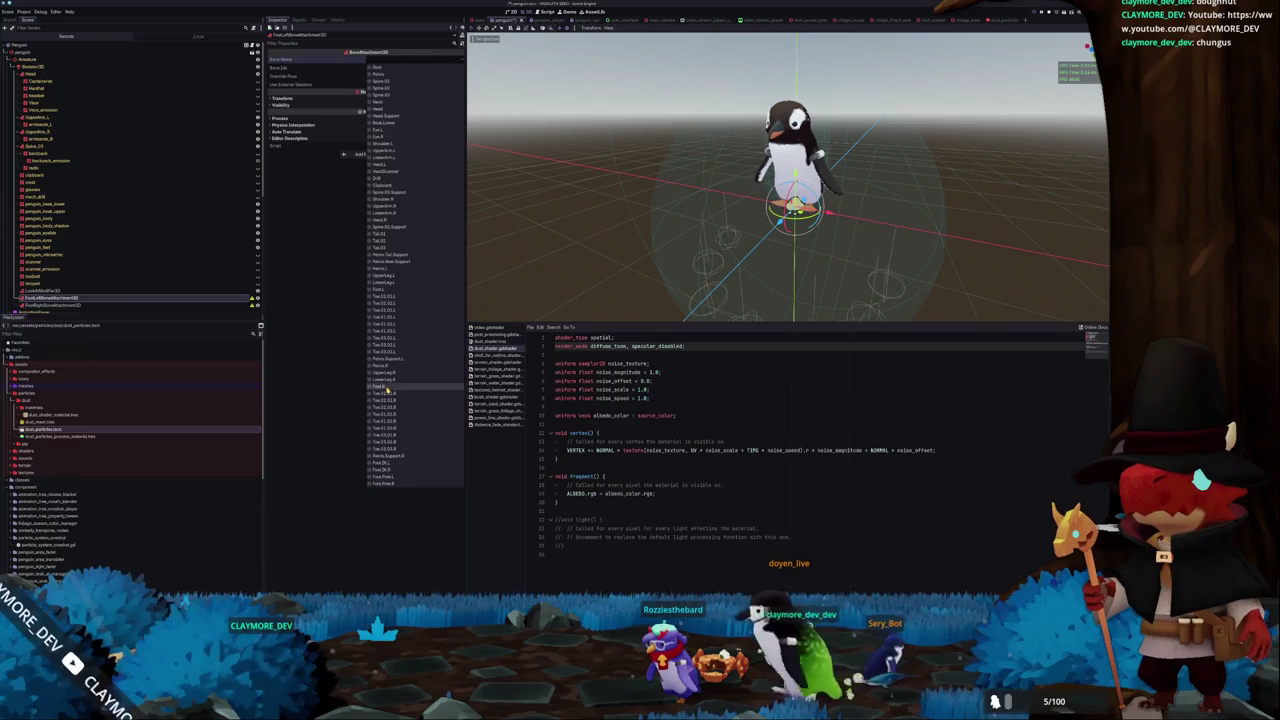
left_click(384, 293)
left_click(116, 305)
left_click(410, 59)
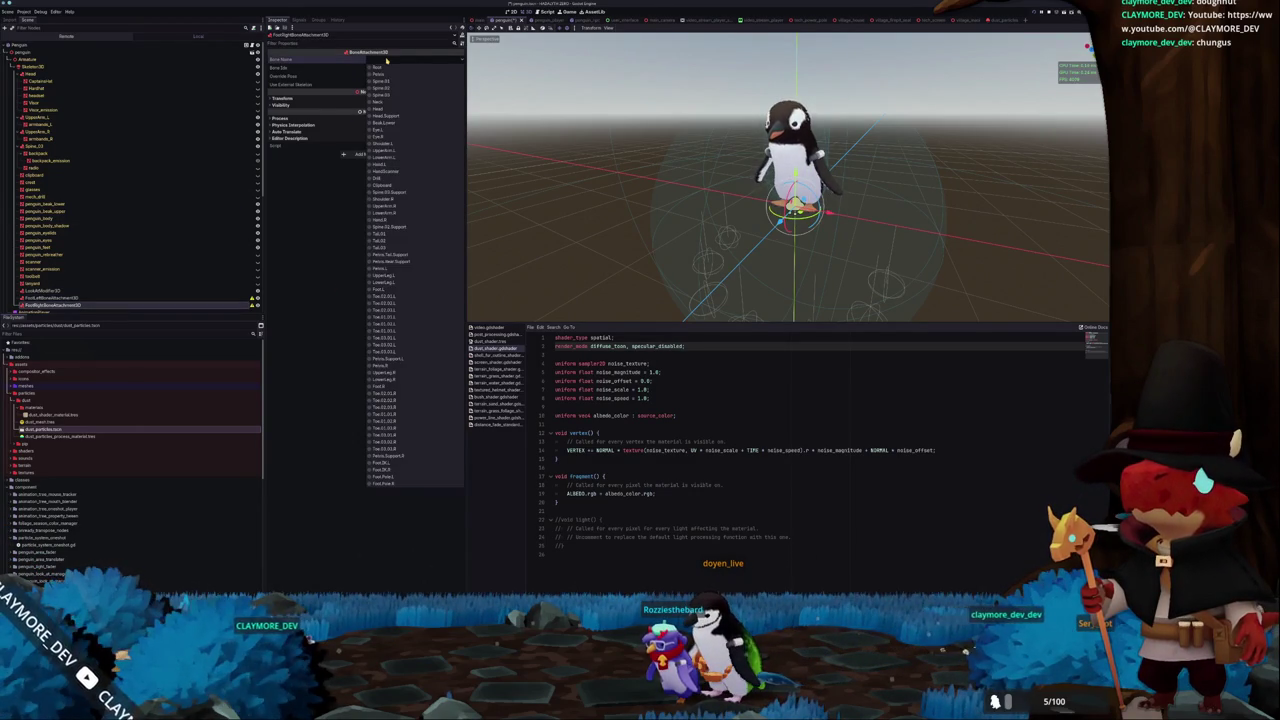
left_click(383, 388)
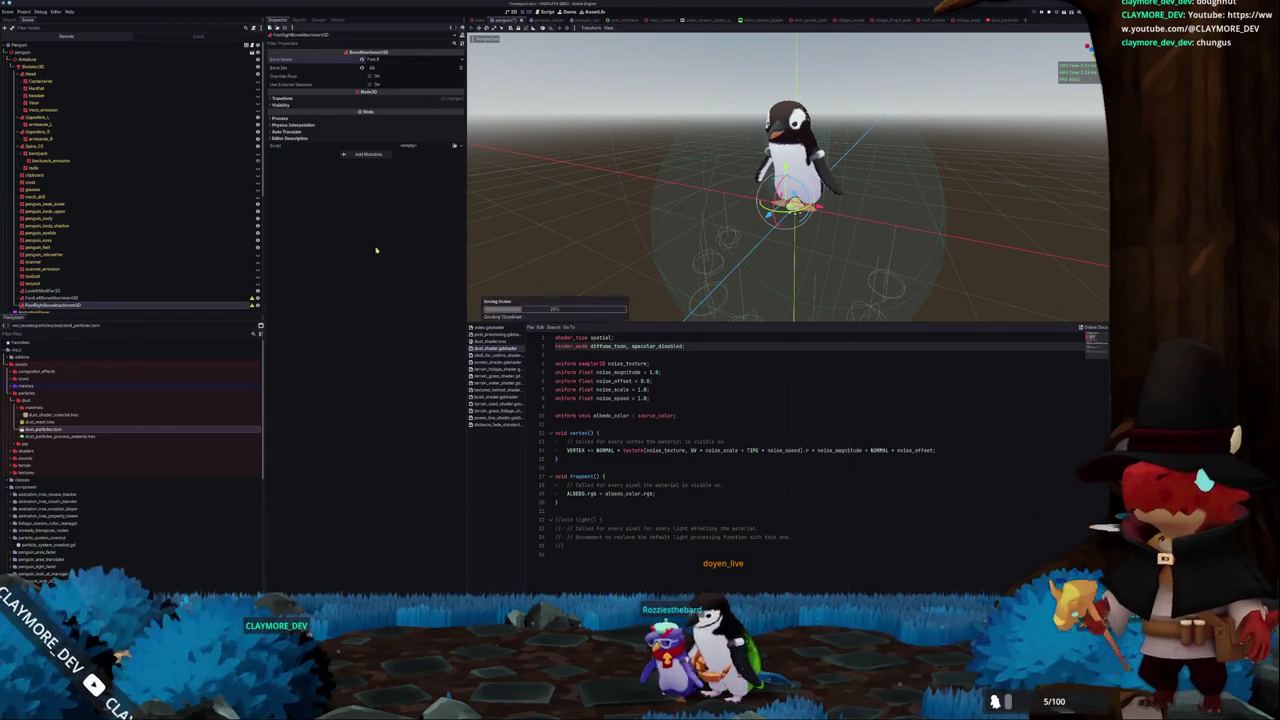
key("f")
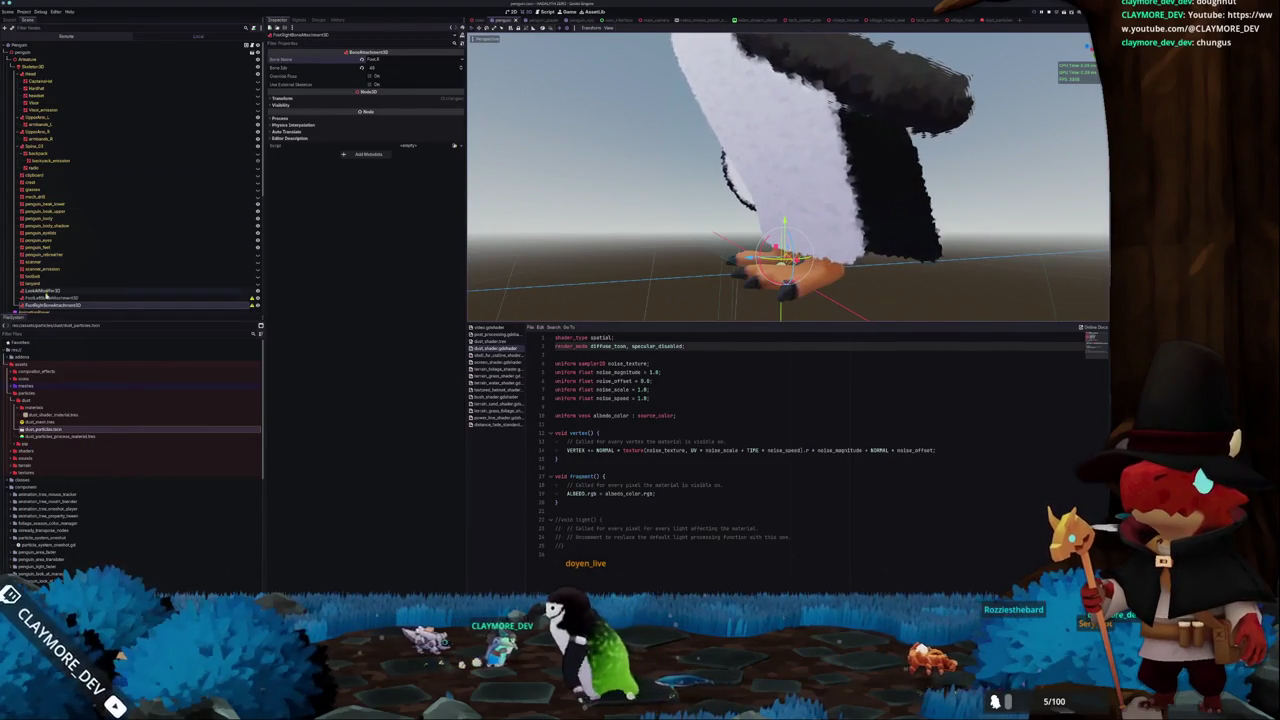
- Add a Node3D named Offset under each foot bone attachment and move it to the penguin's foot
right_click(55, 299)
left_click(70, 300)
type("node3d")
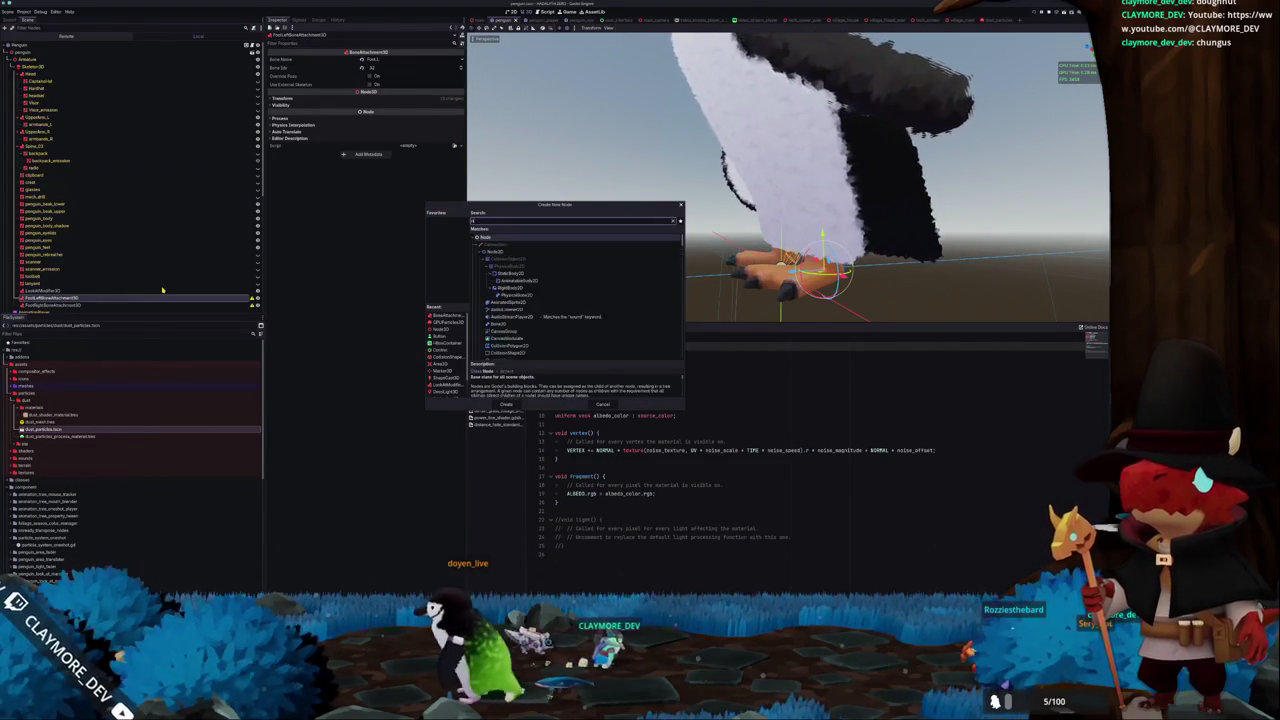
key("Return")
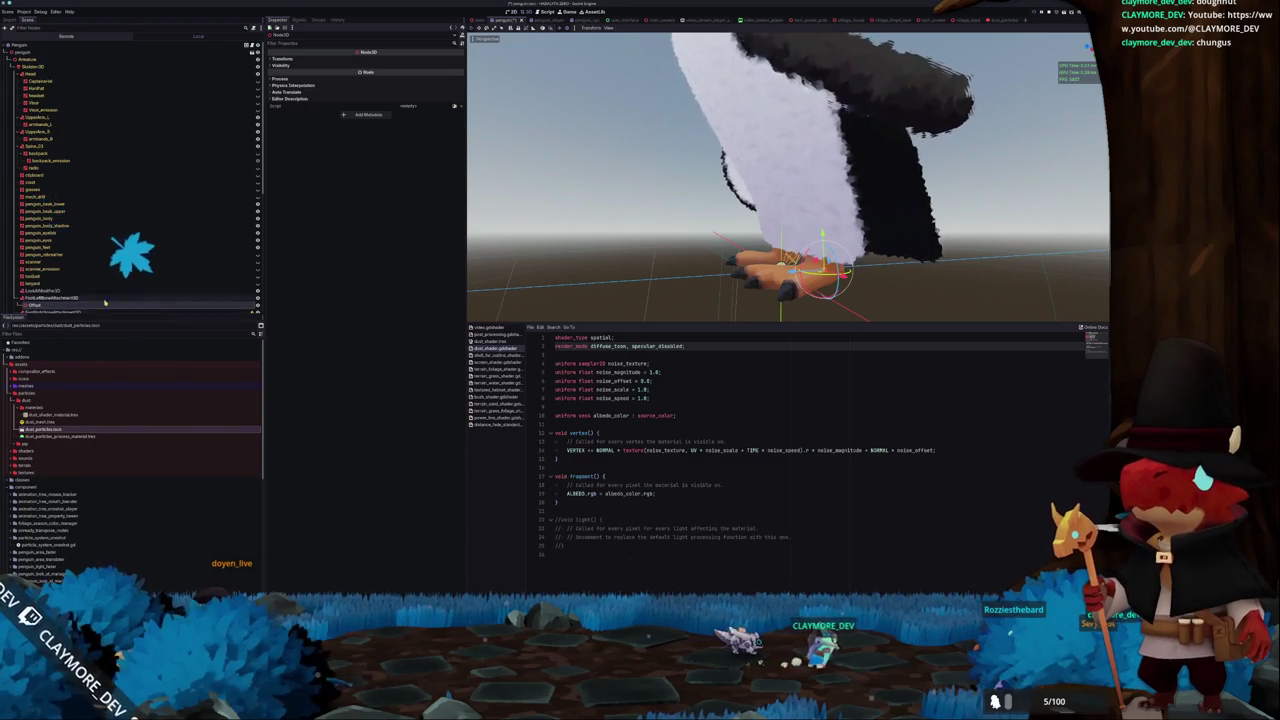
scroll(163, 290, "down", 3)
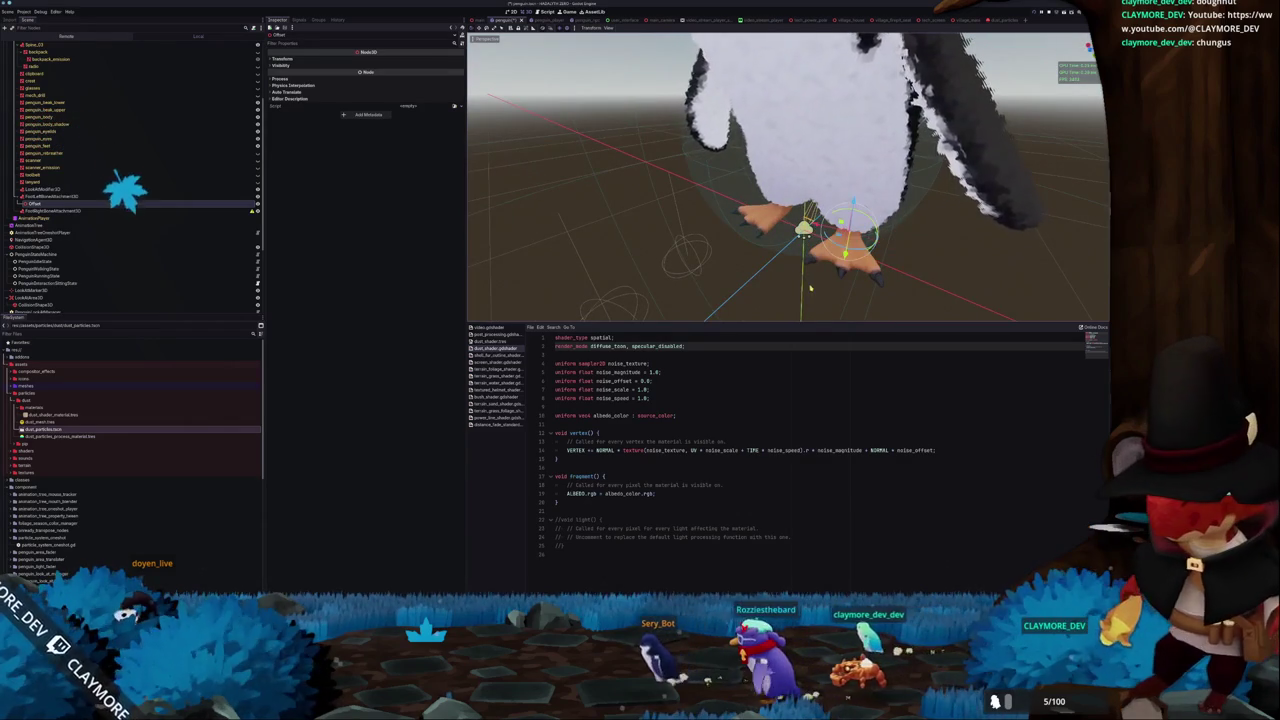
key("g")
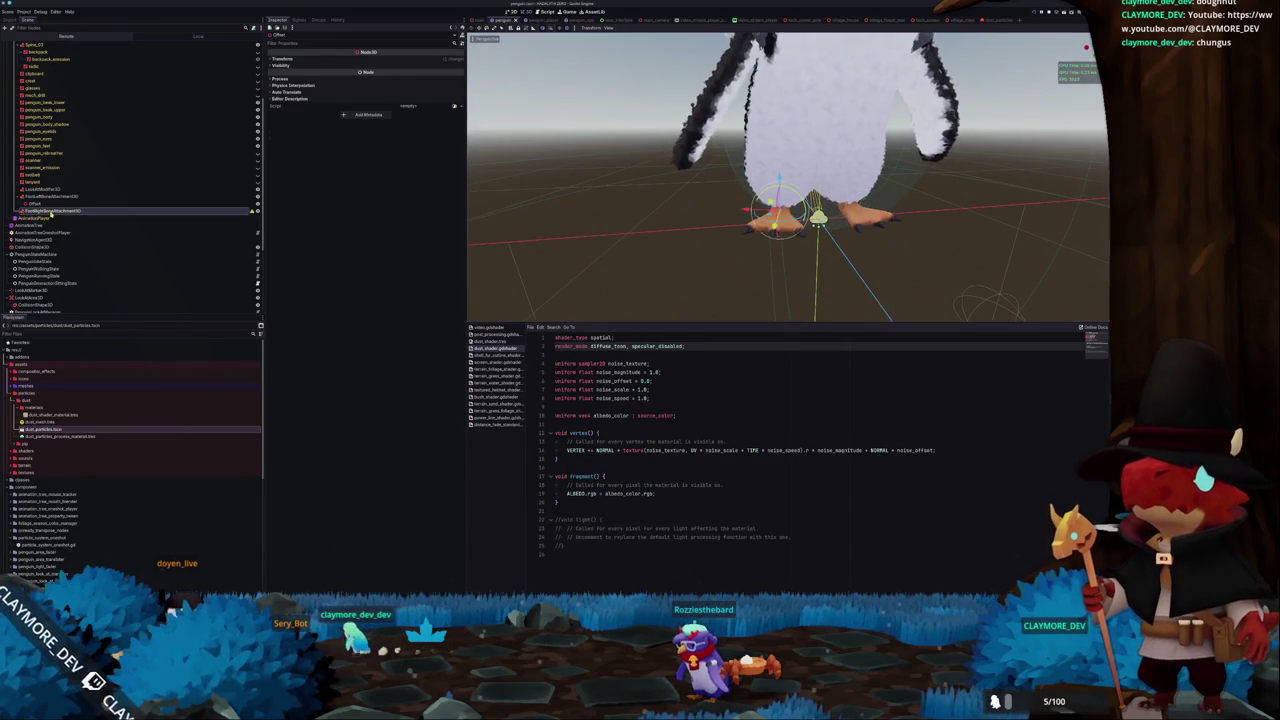
left_click(55, 215)
scroll(613, 243, "up", 5)
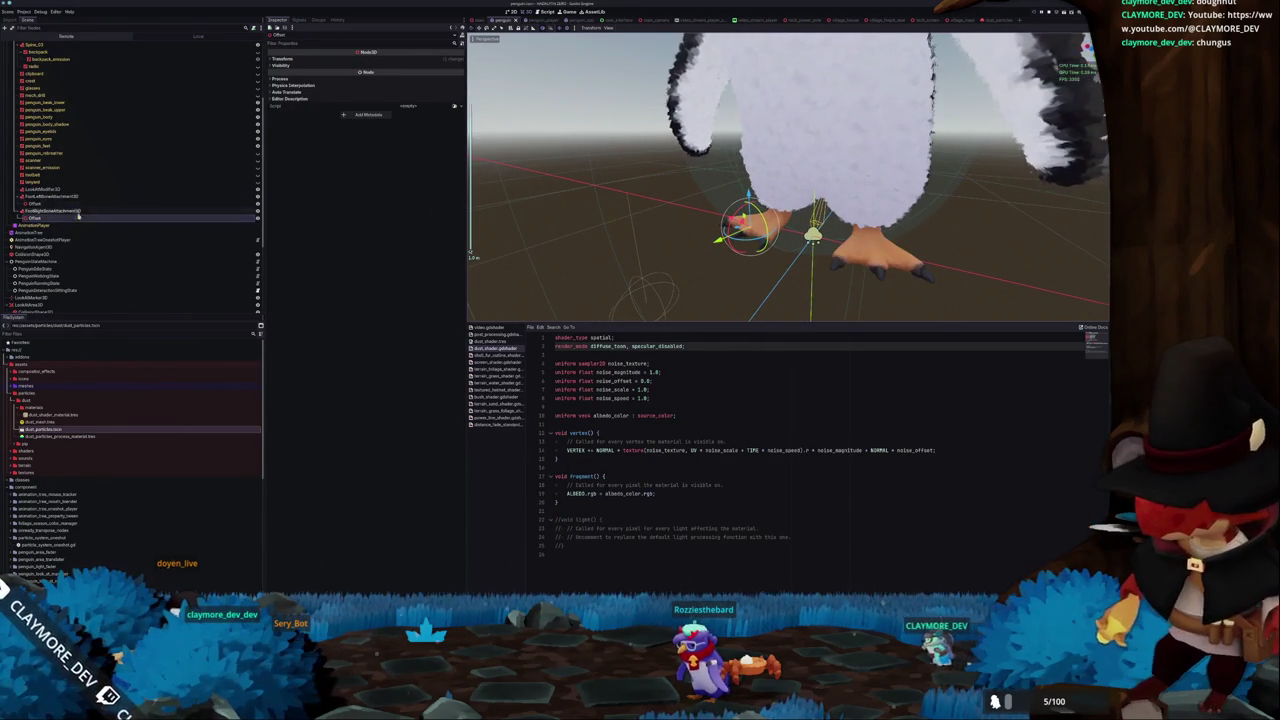
scroll(76, 228, "down", 5)
left_click(60, 287)
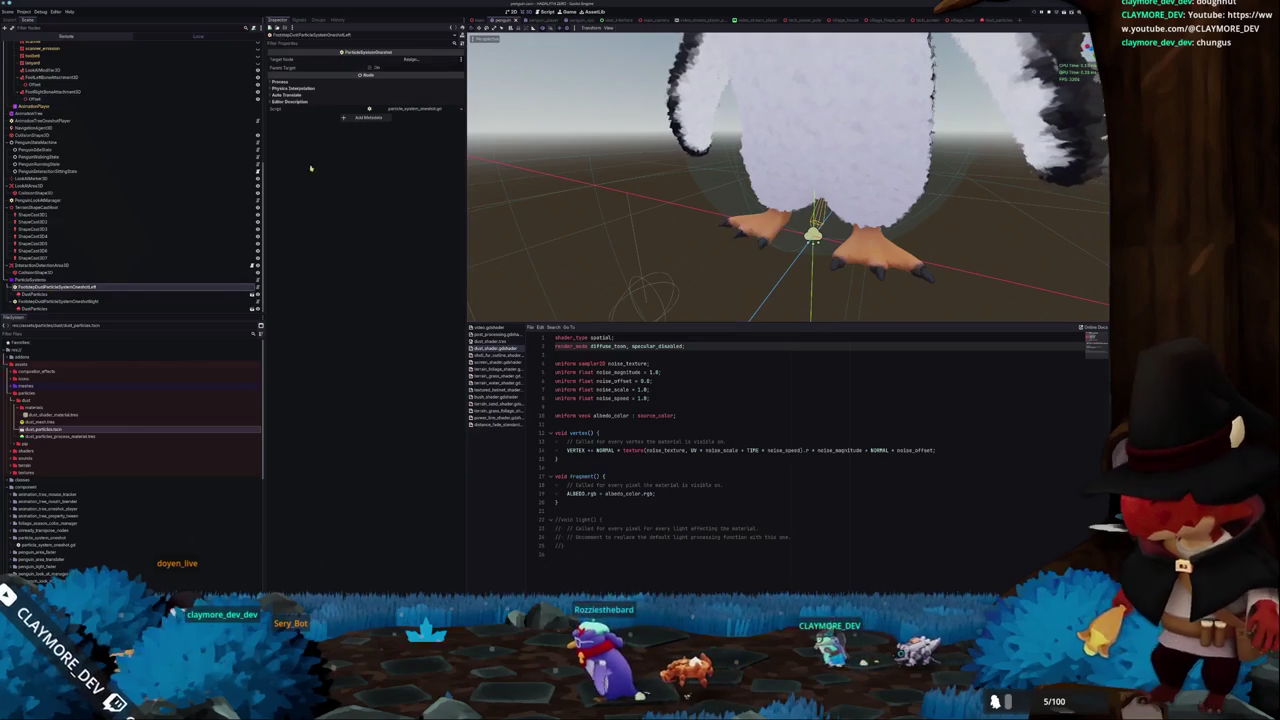
- Set the Target Node of the left and right footstep dust oneshots to their foot's Offset node
left_click(411, 60)
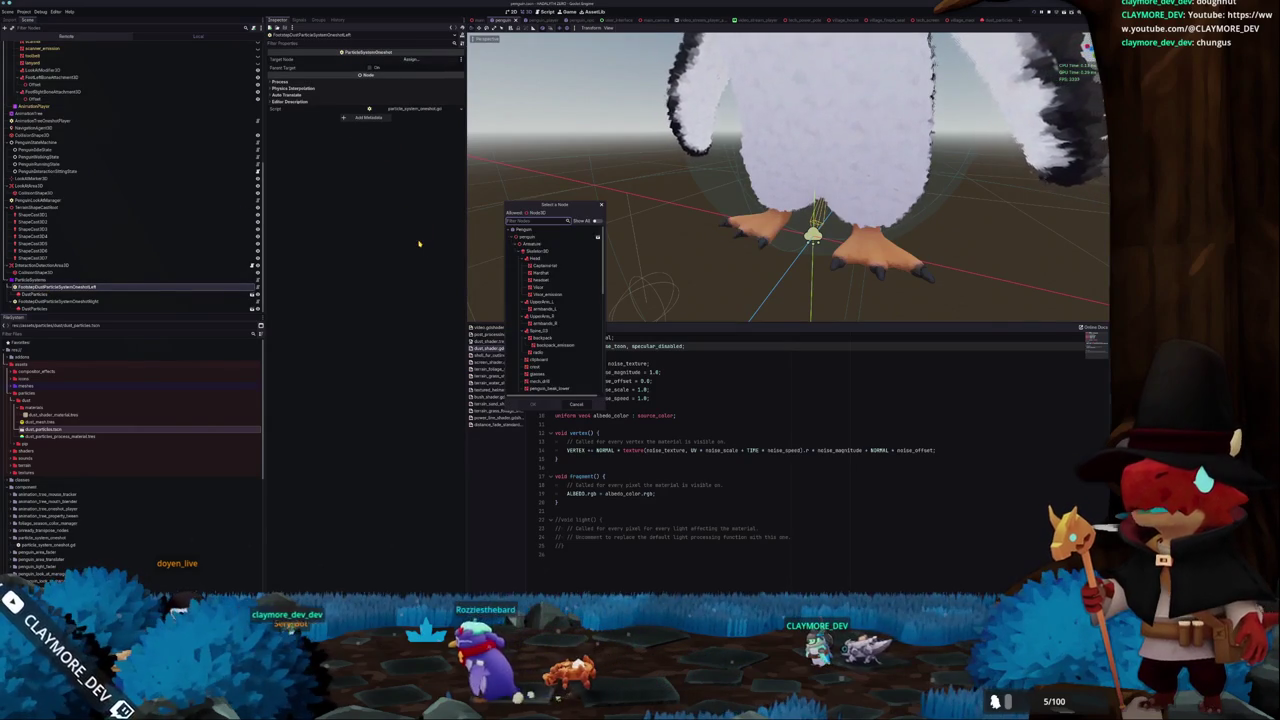
scroll(530, 316, "down", 10)
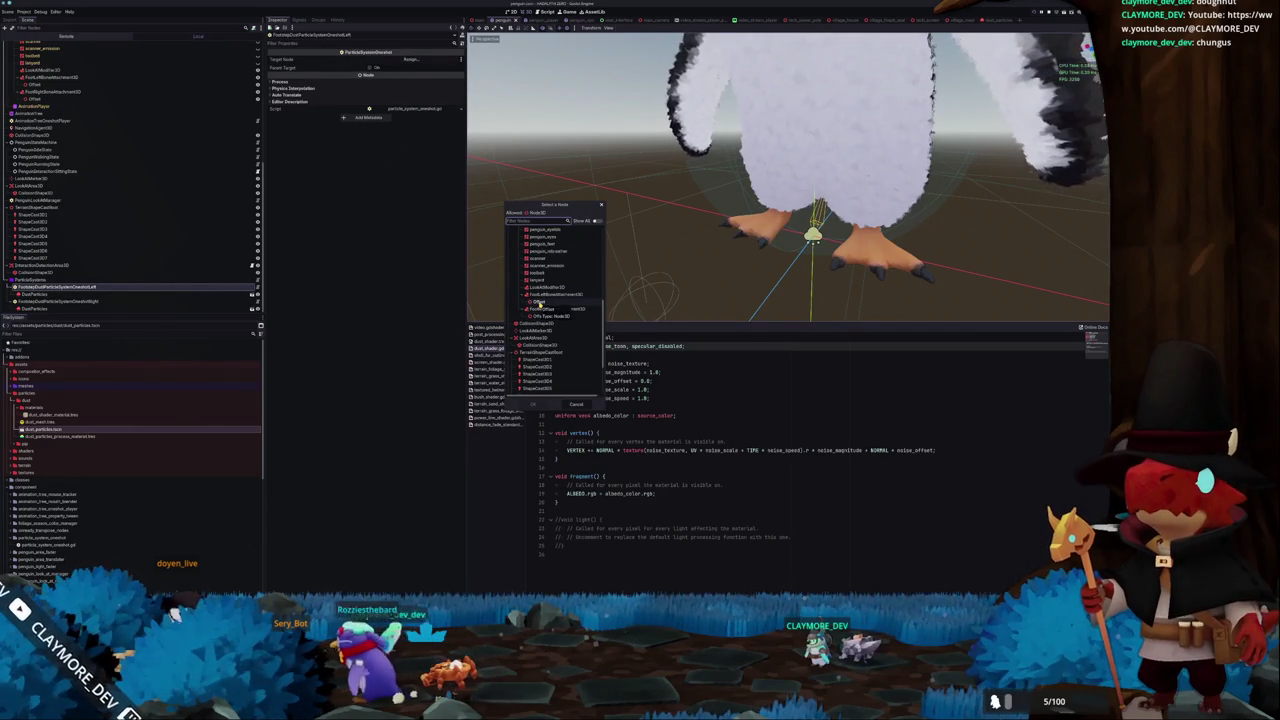
double_click(540, 303)
left_click(57, 300)
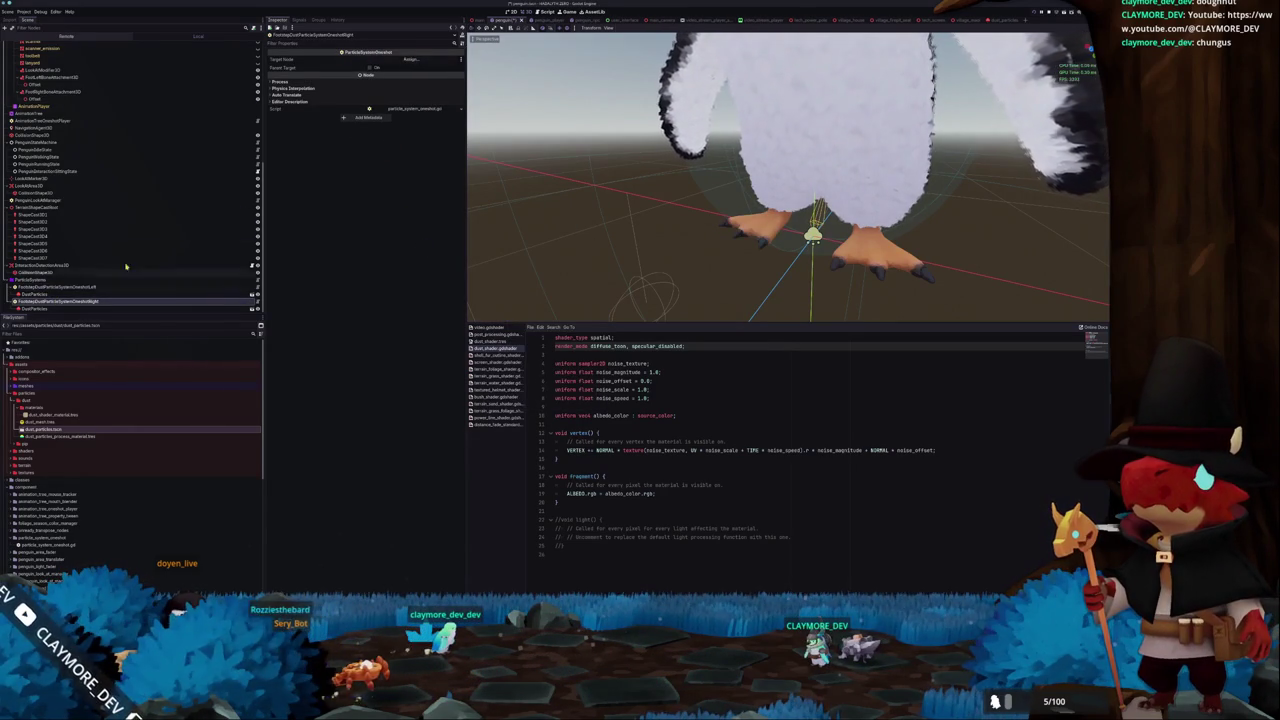
left_click(414, 60)
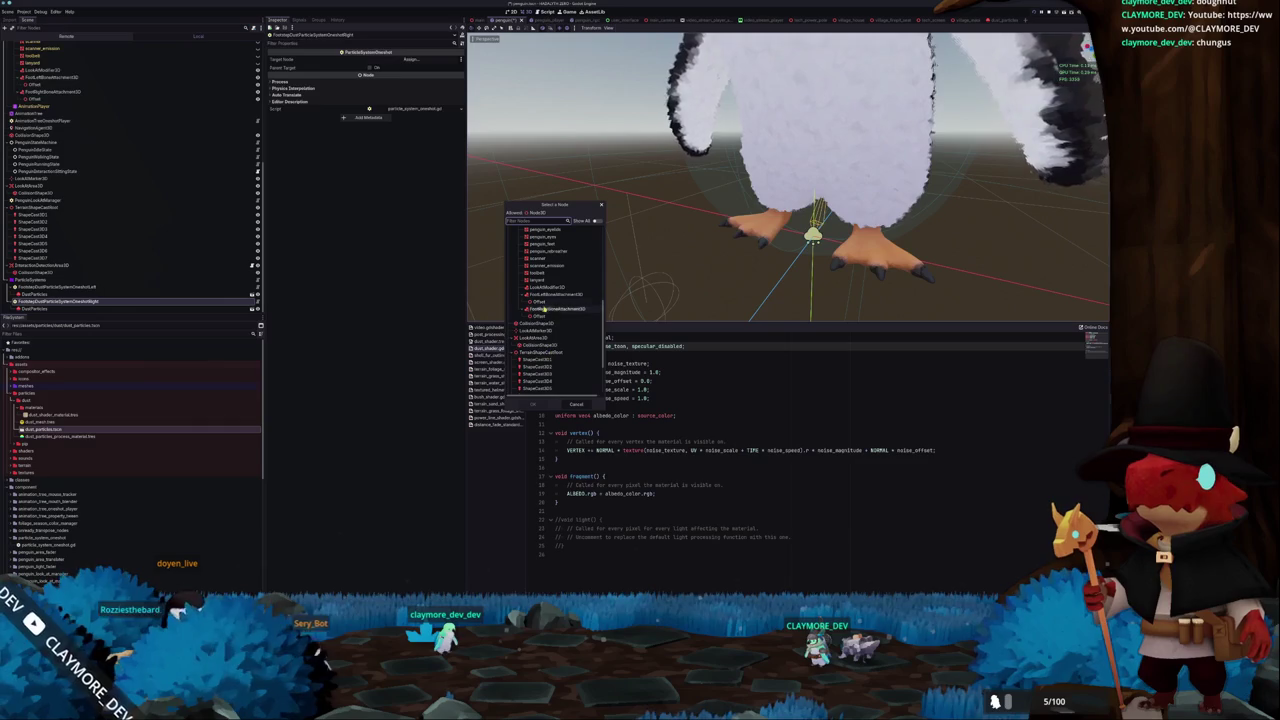
double_click(538, 316)
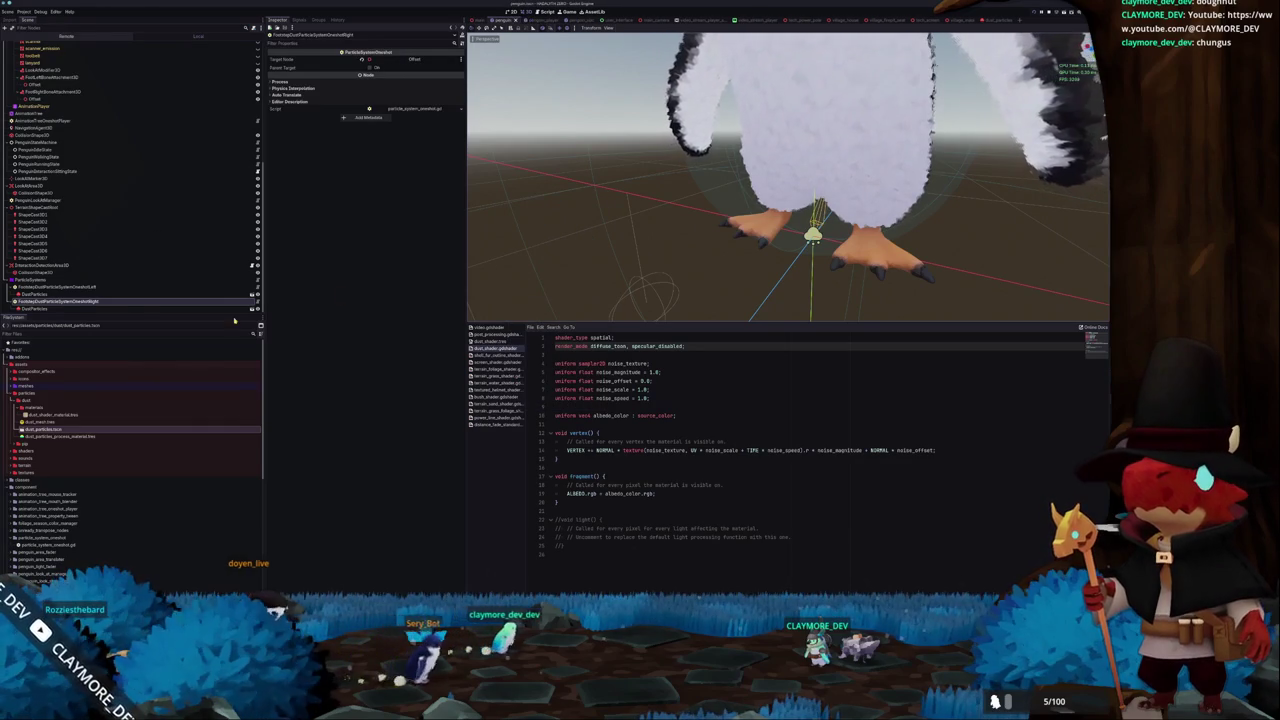
left_click(64, 295)
left_click(74, 287)
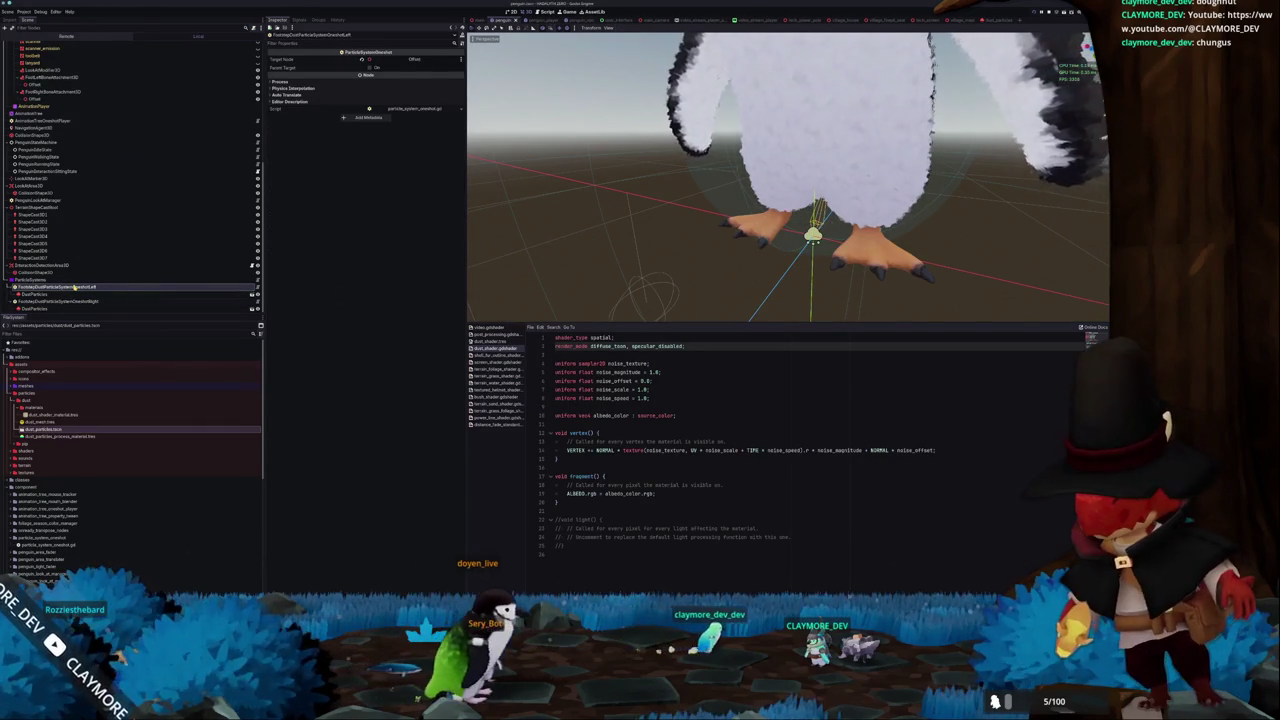
scroll(90, 240, "up", 10)
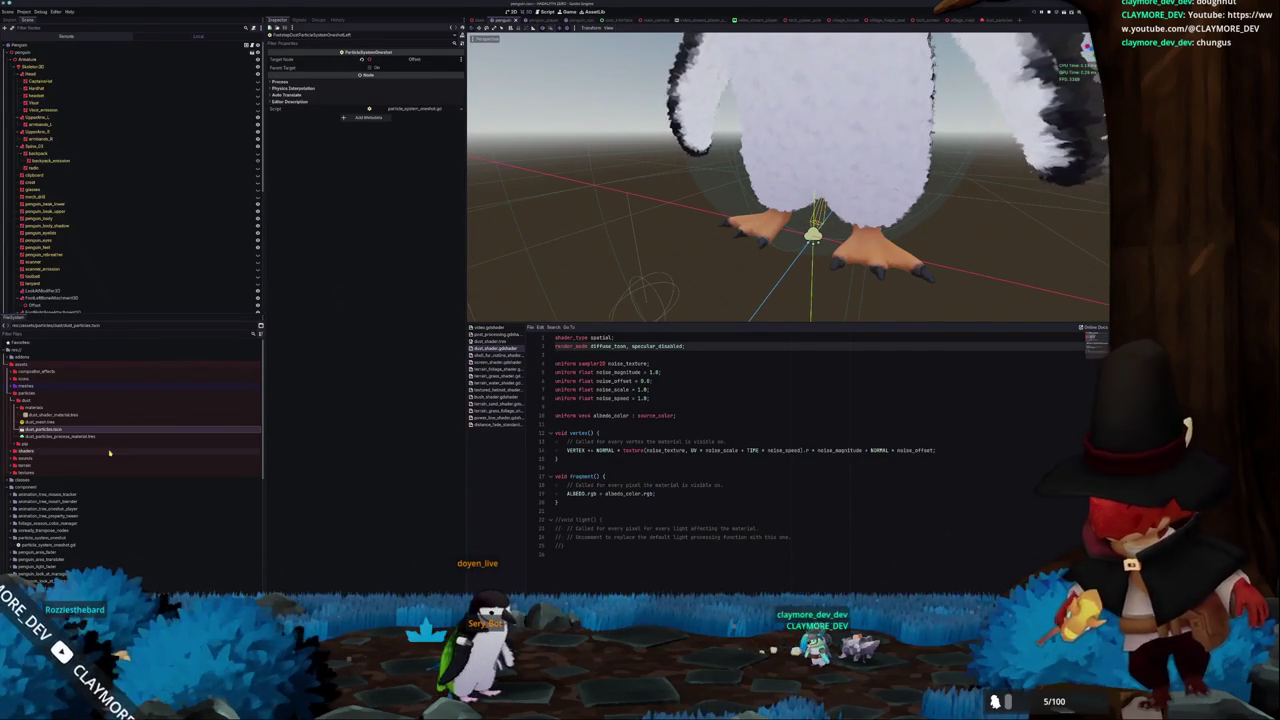
scroll(110, 453, "down", 5)
left_click(45, 368)
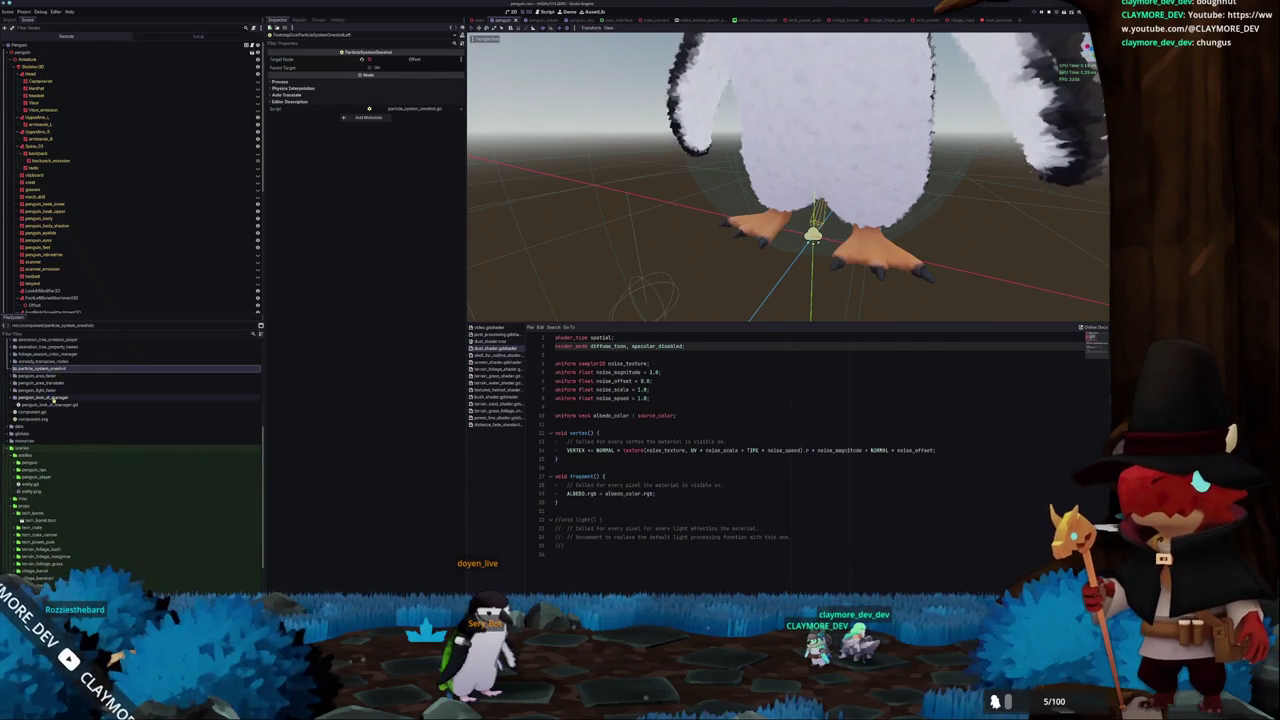
- Create a NodeFolder directly under ParticleSystems
double_click(45, 397)
scroll(42, 403, "up", 3)
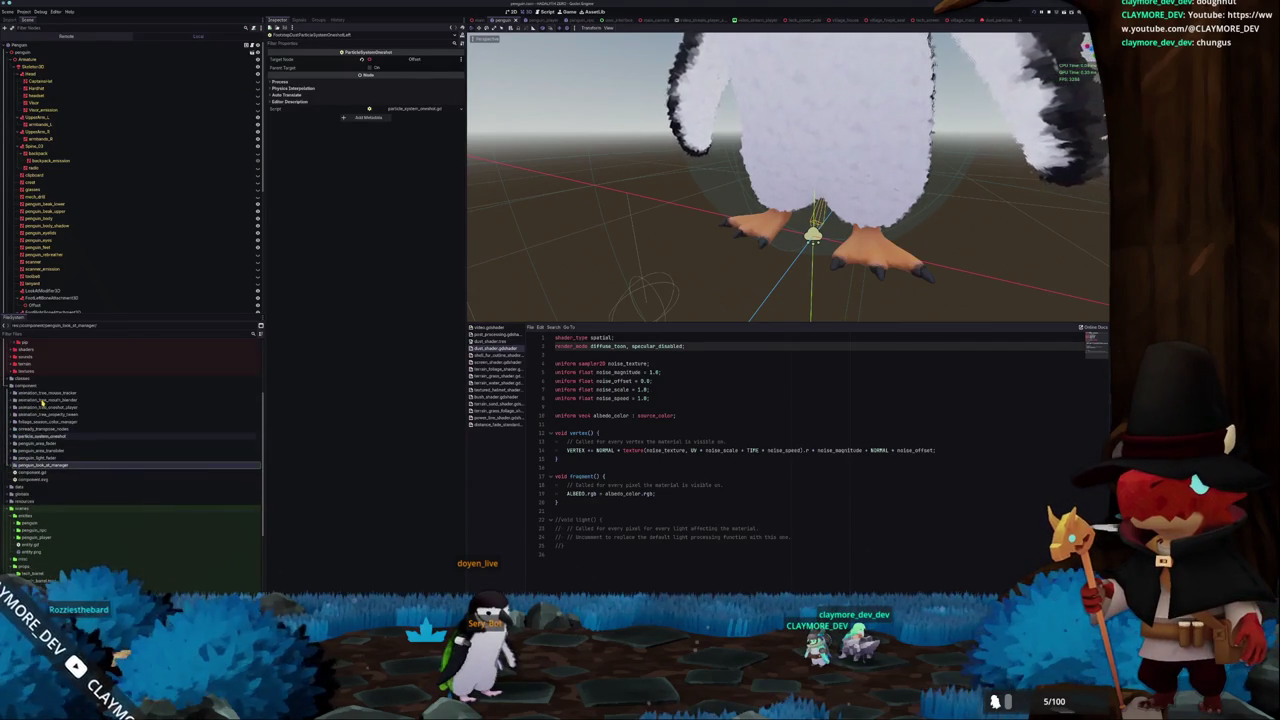
scroll(40, 280, "down", 6)
right_click(33, 283)
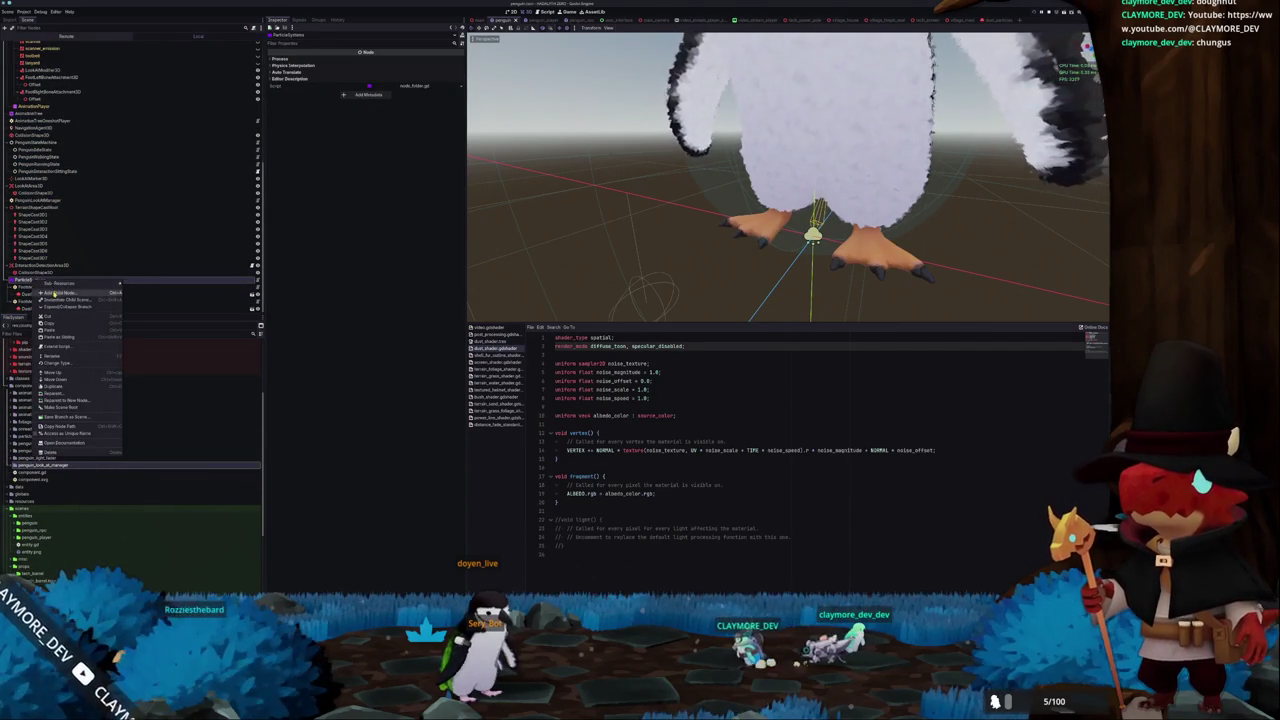
left_click(55, 293)
key("BackSpace")
key("BackSpace")
type("folder")
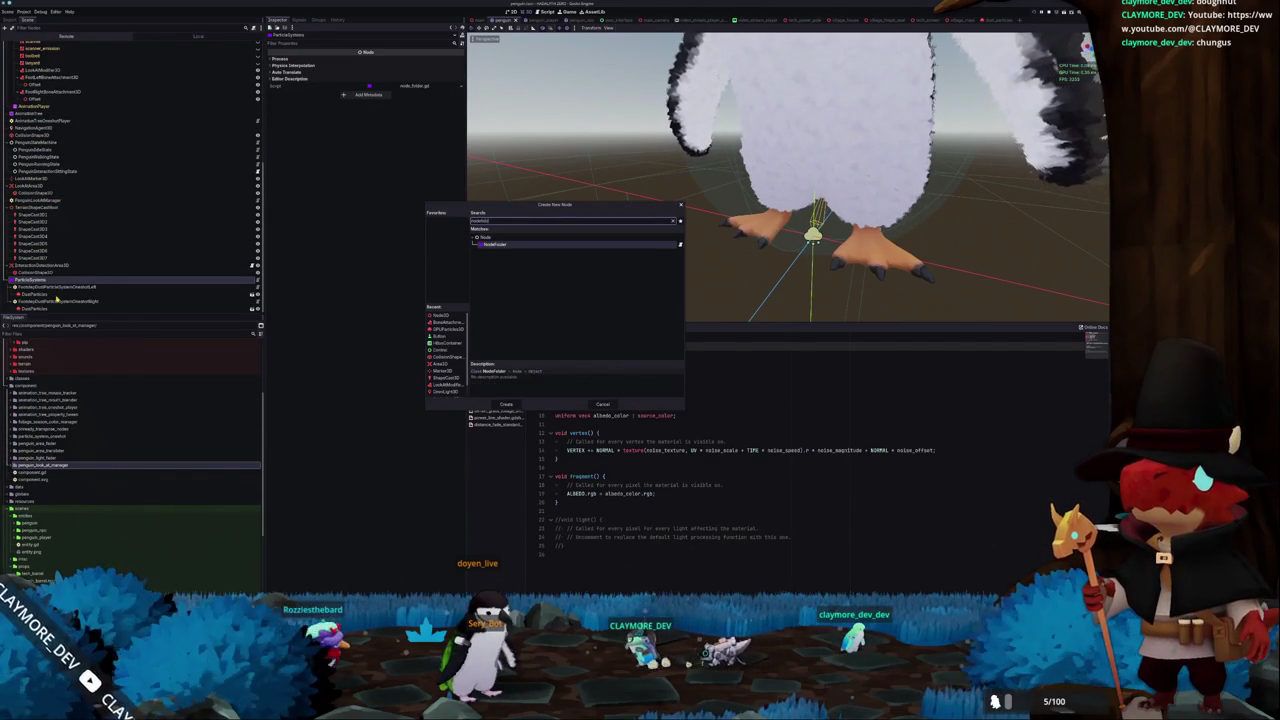
key("Return")
left_click_drag(33, 309, 30, 280)
- Move both footstep dust particle systems into the new NodeFolder
left_click(50, 286)
left_click(50, 300, "shift")
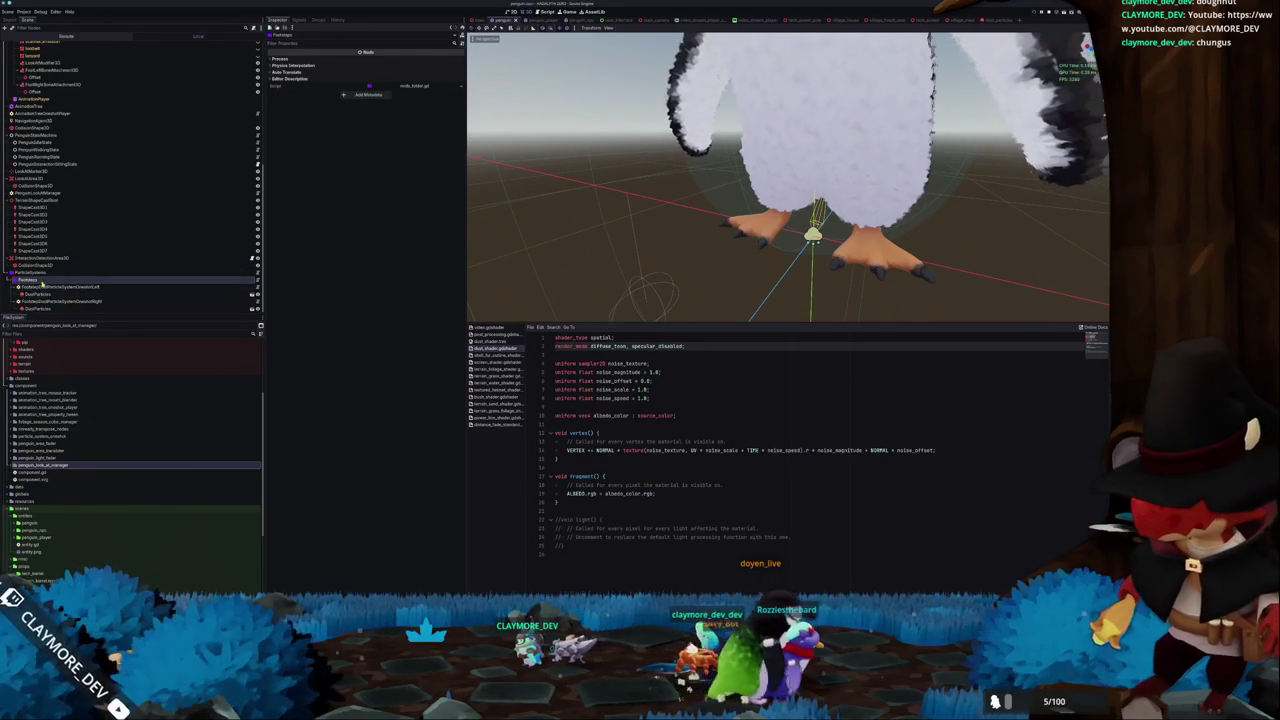
double_click(30, 287)
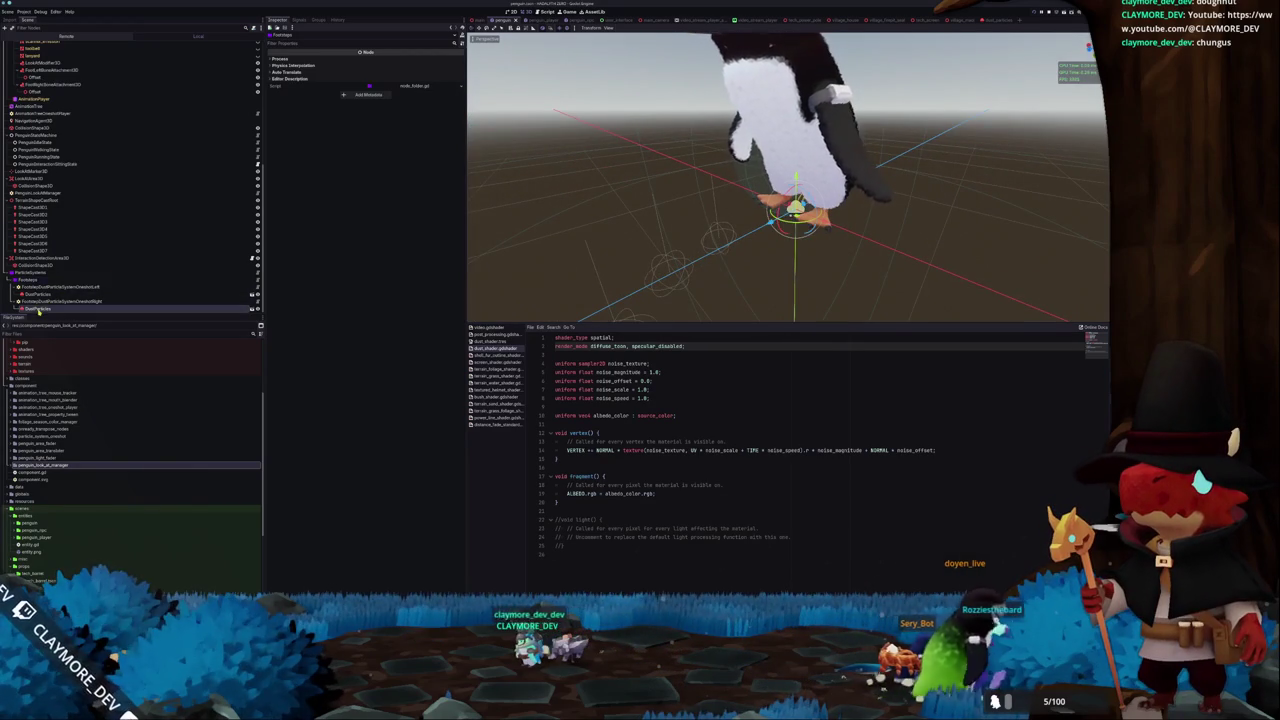
left_click(36, 293)
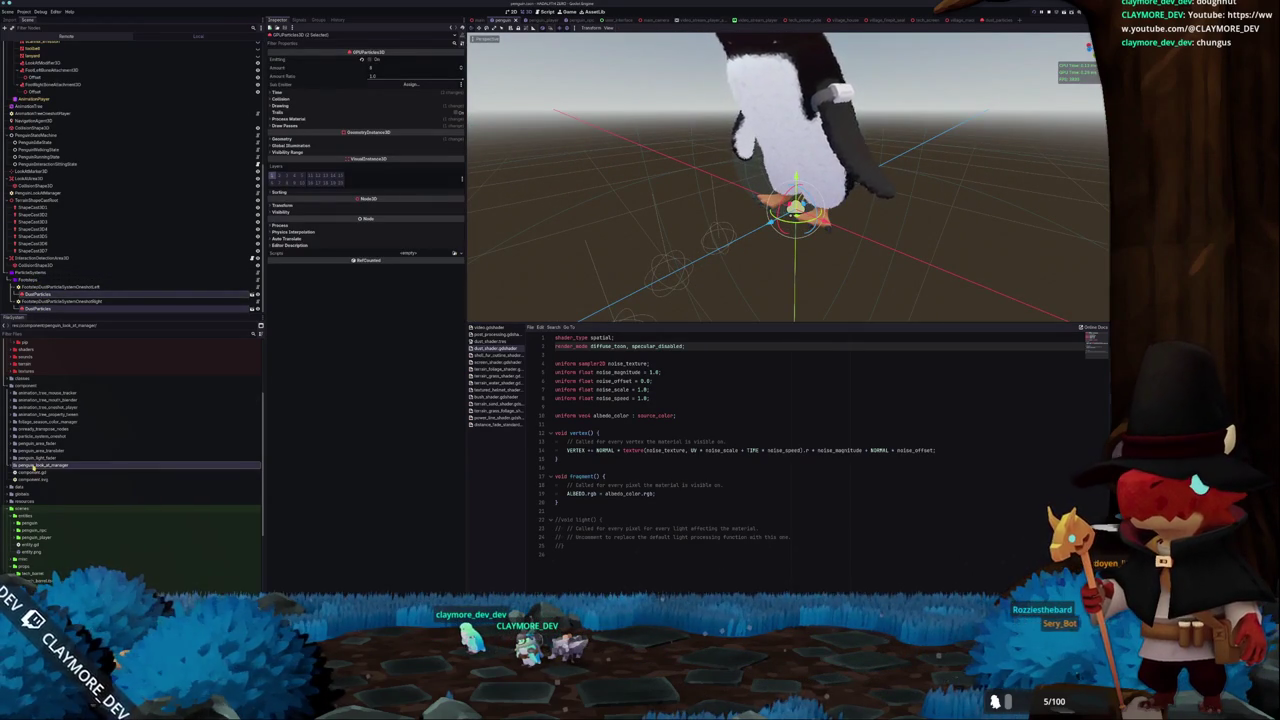
- Create the script penguin_animation_funcs.gd in the penguin folder
scroll(38, 467, "down", 5)
right_click(30, 383)
left_click(127, 399)
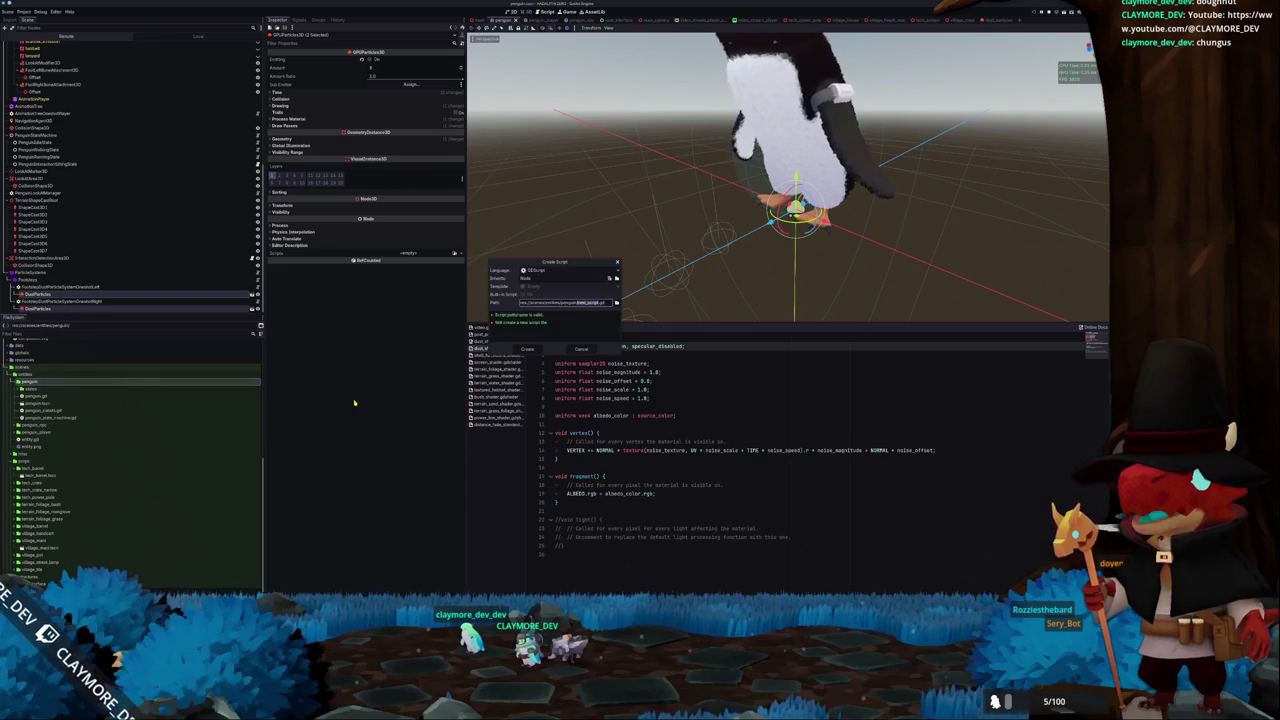
type("penguin_animation_function")
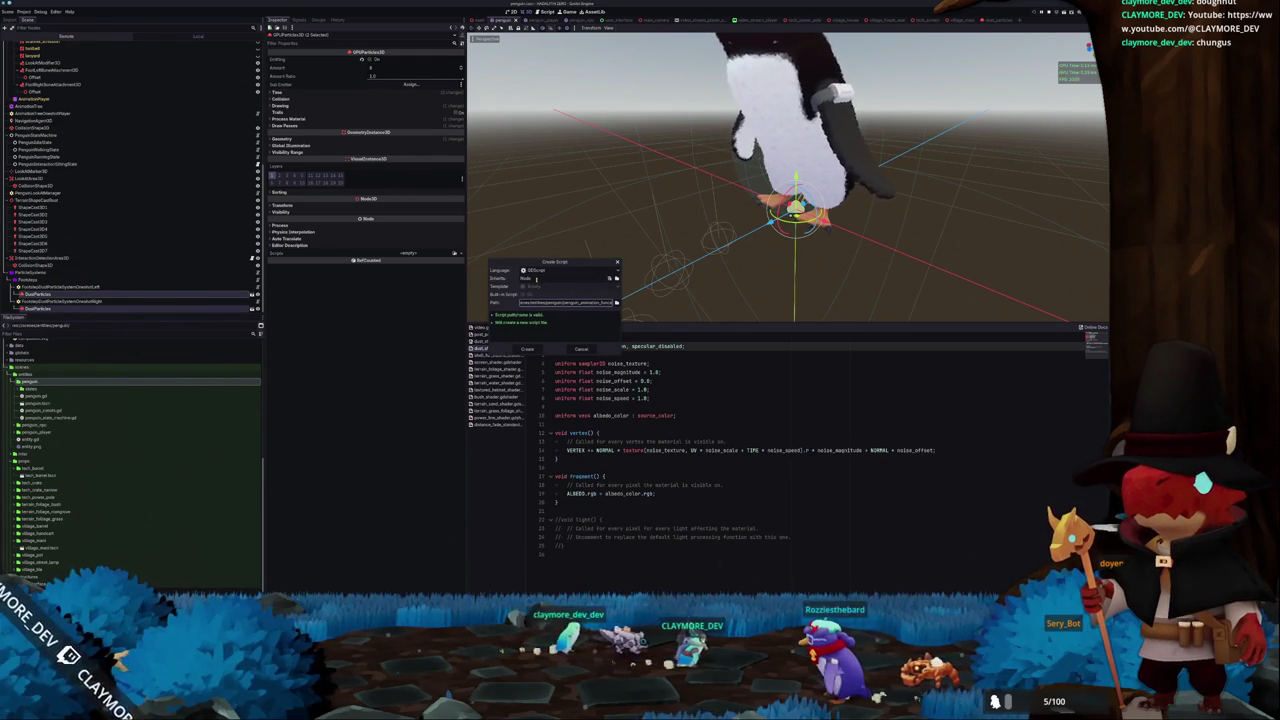
left_click(529, 349)
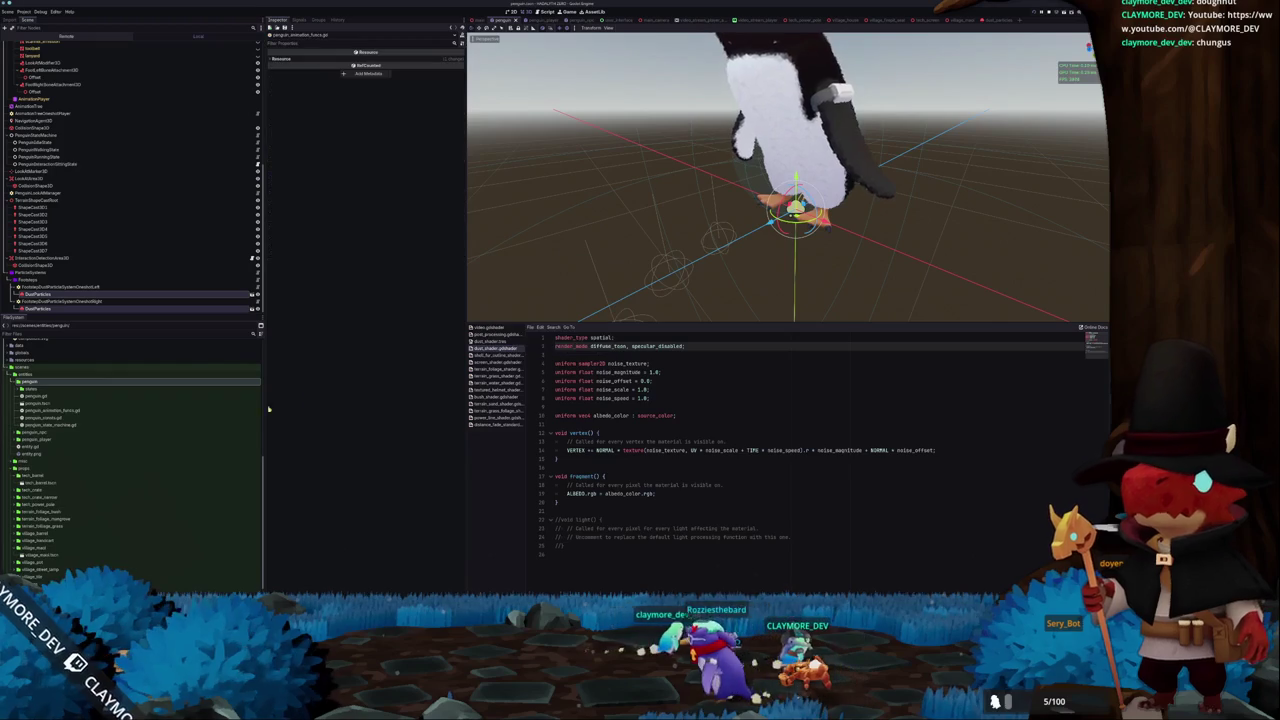
- Open penguin_animation_funcs.gd in the external code editor
right_click(22, 279)
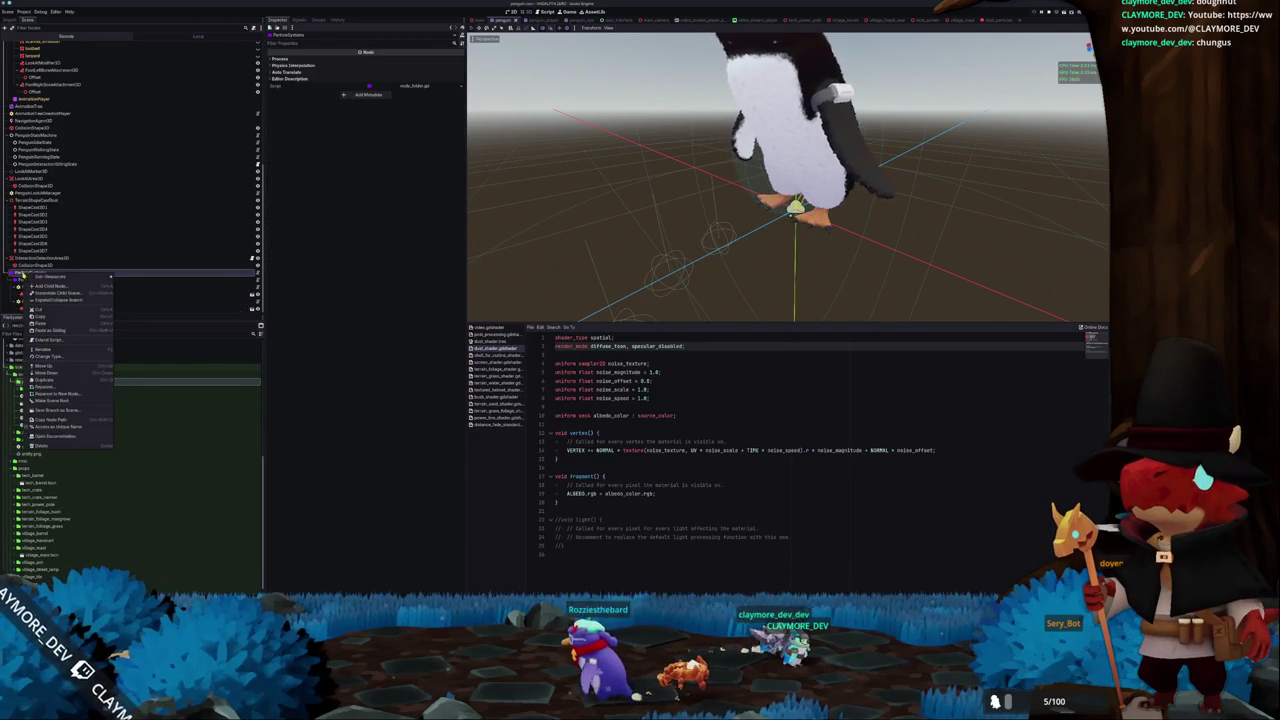
left_click(95, 279)
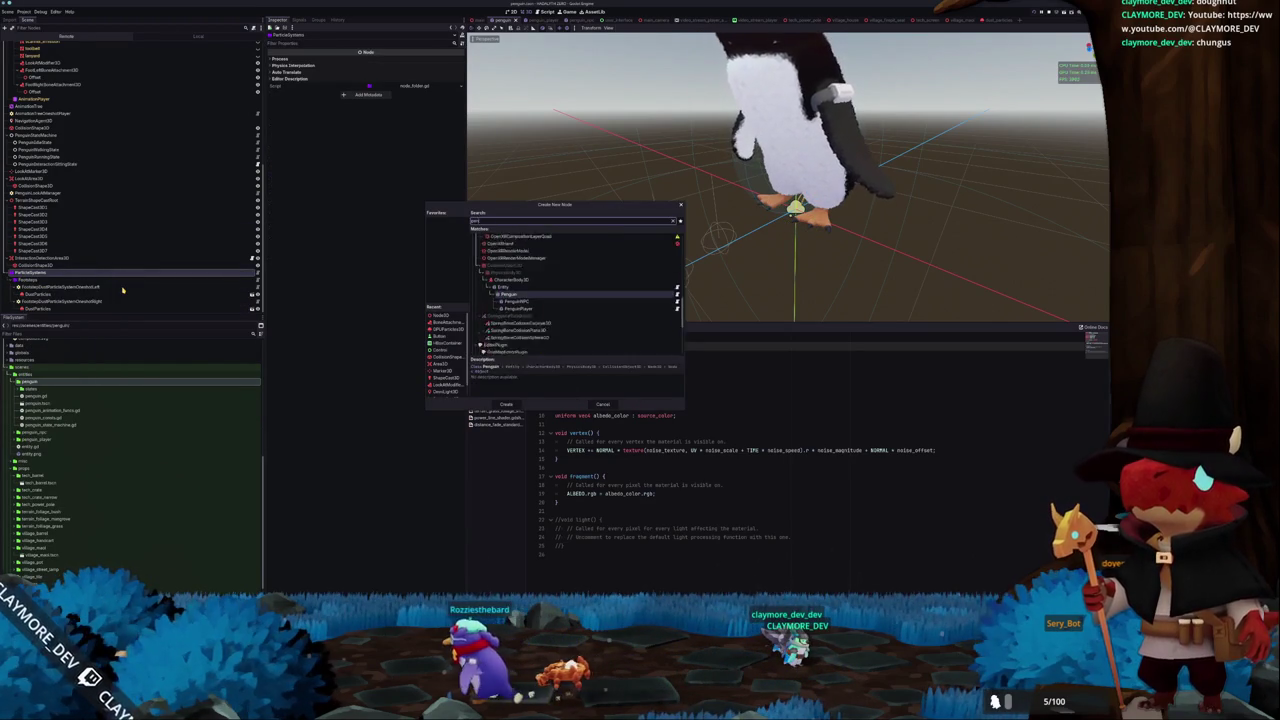
key("Escape")
double_click(66, 410)
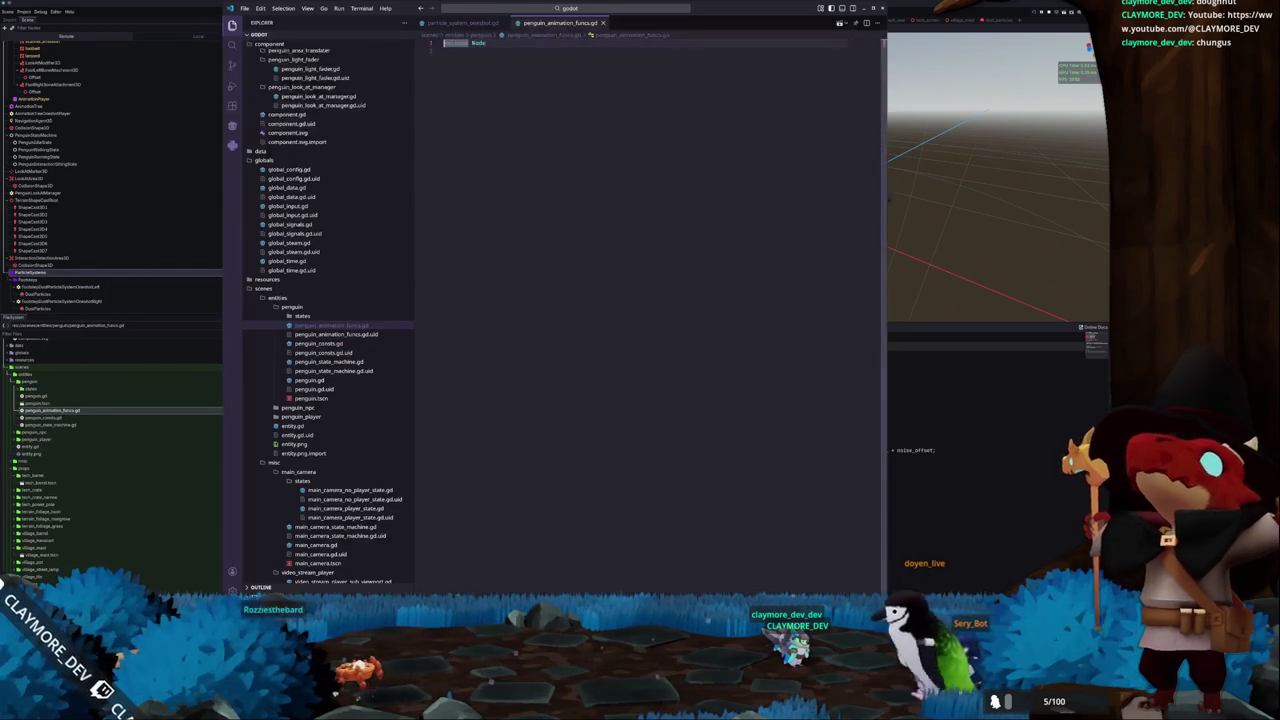
- Declare class_name PenguinAnimationFuncs and an exported foot_particles_left : ParticleSystemOneshot variable
left_click(548, 311)
key("Return")
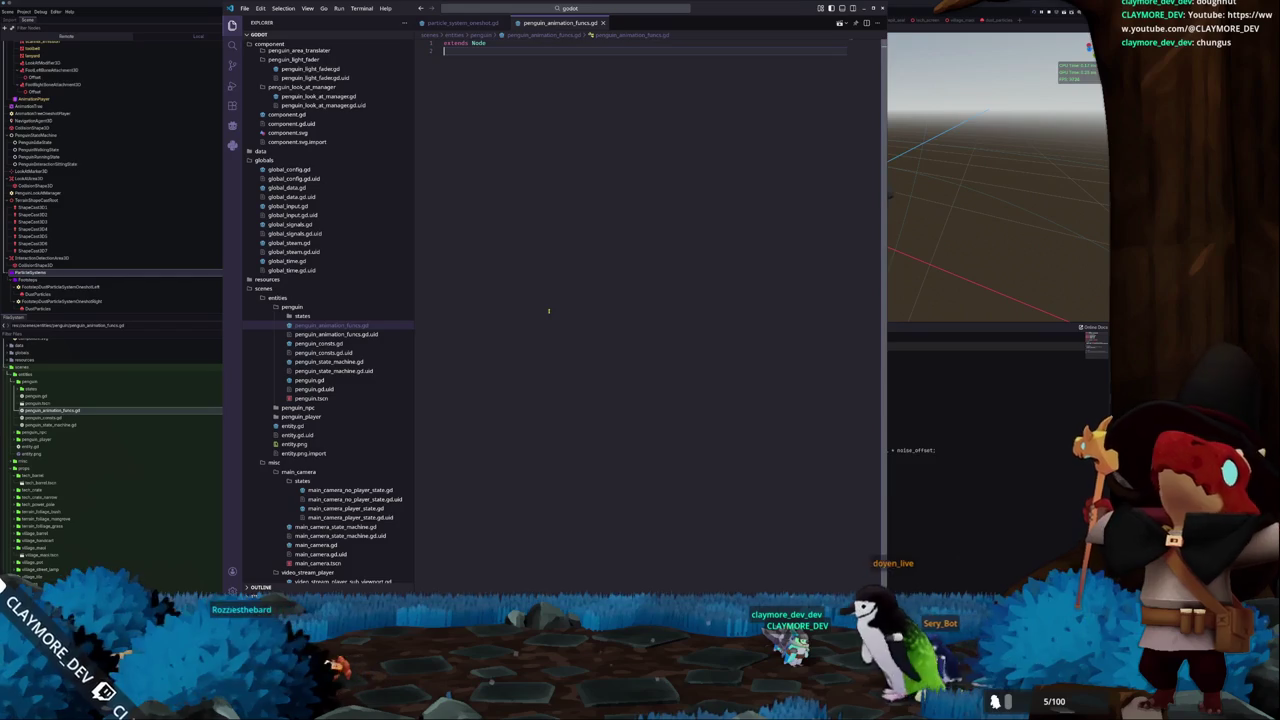
type("class_name Pa")
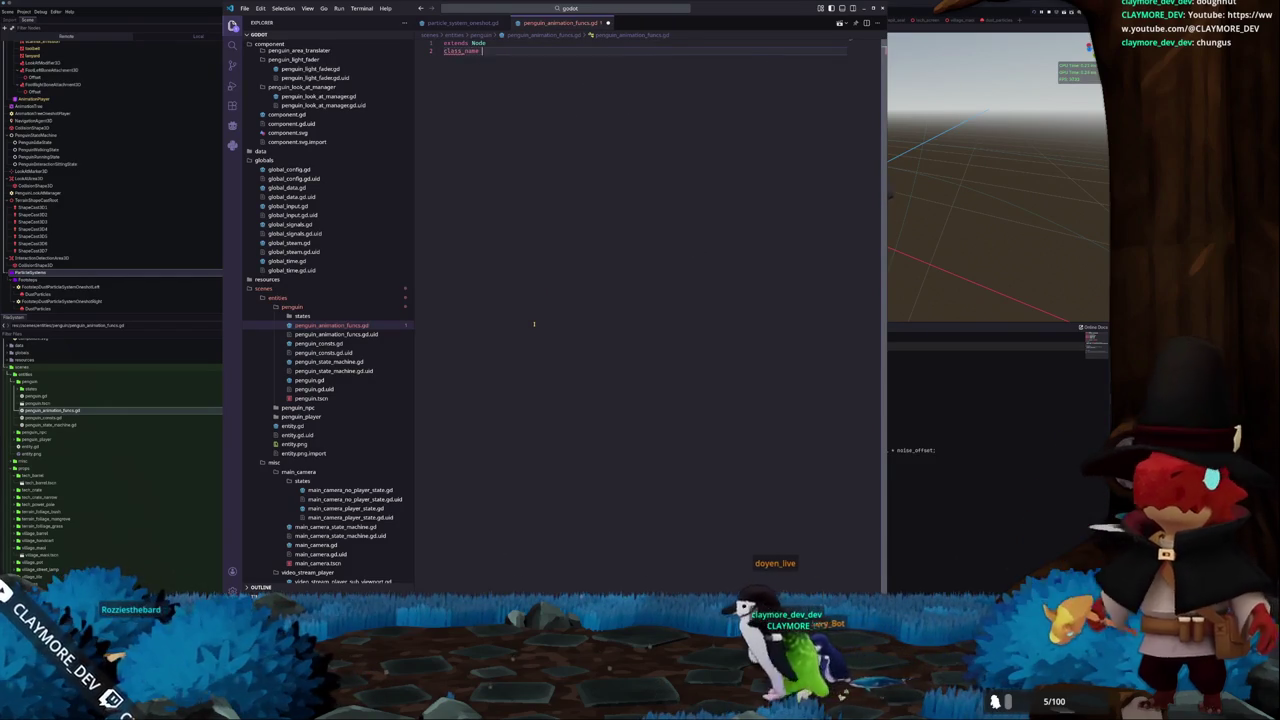
type("nguinAnimationFuncs")
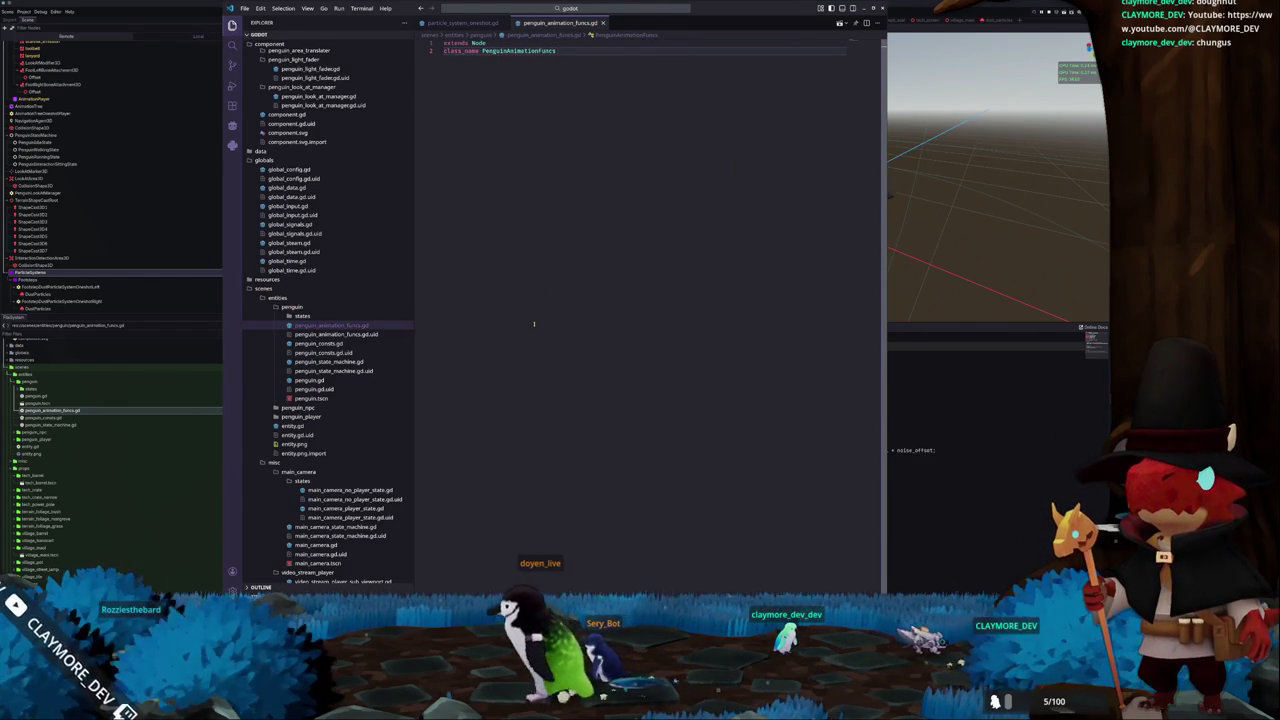
type("@export var ")
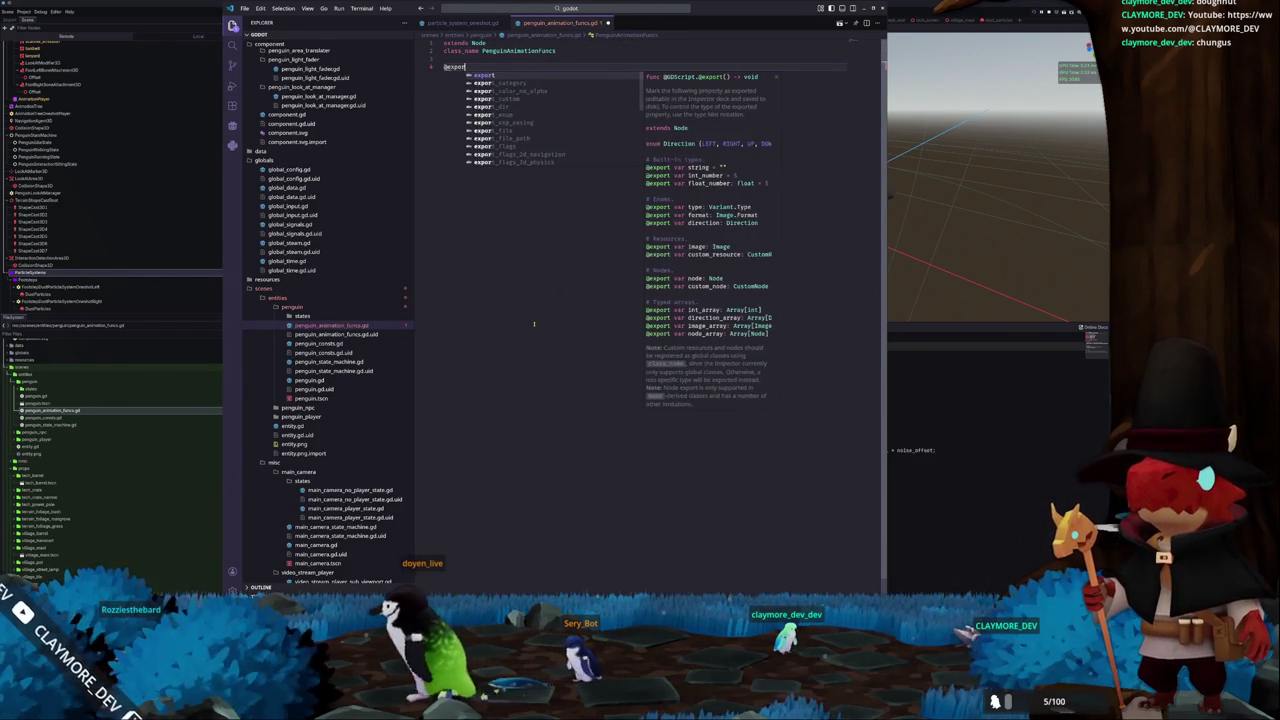
type("foot_particles_left :")
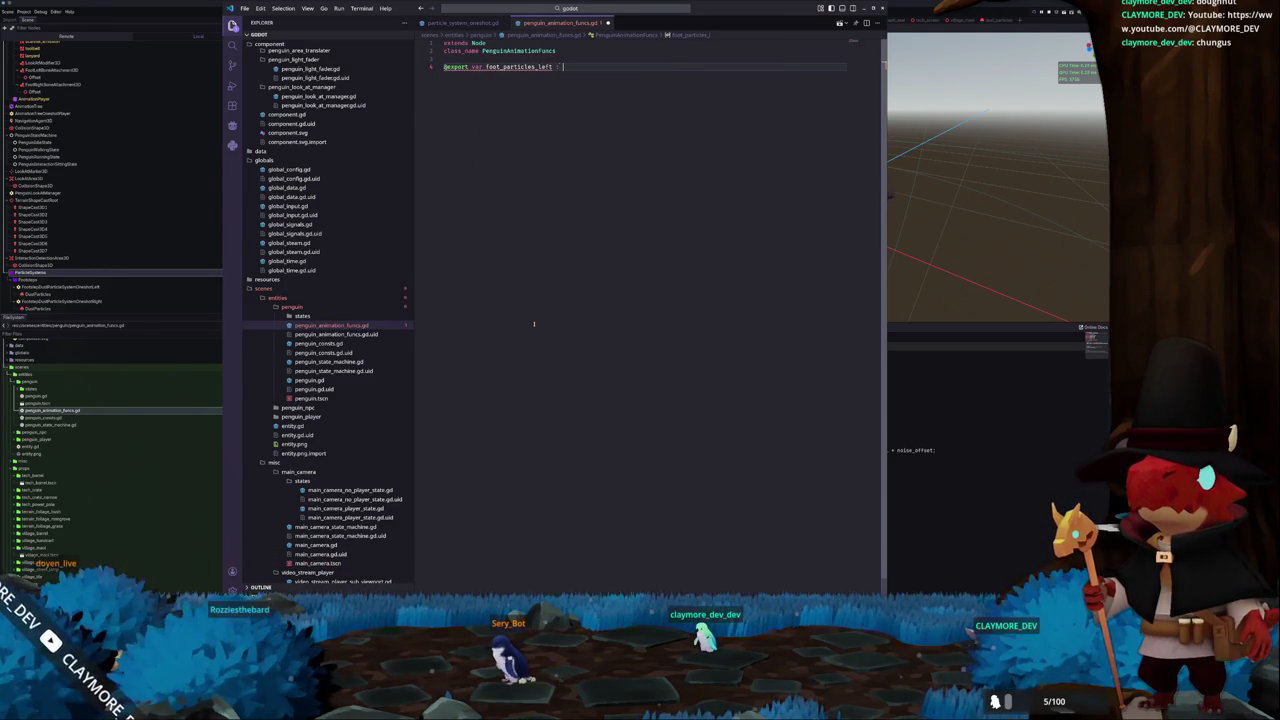
type("OneShot")
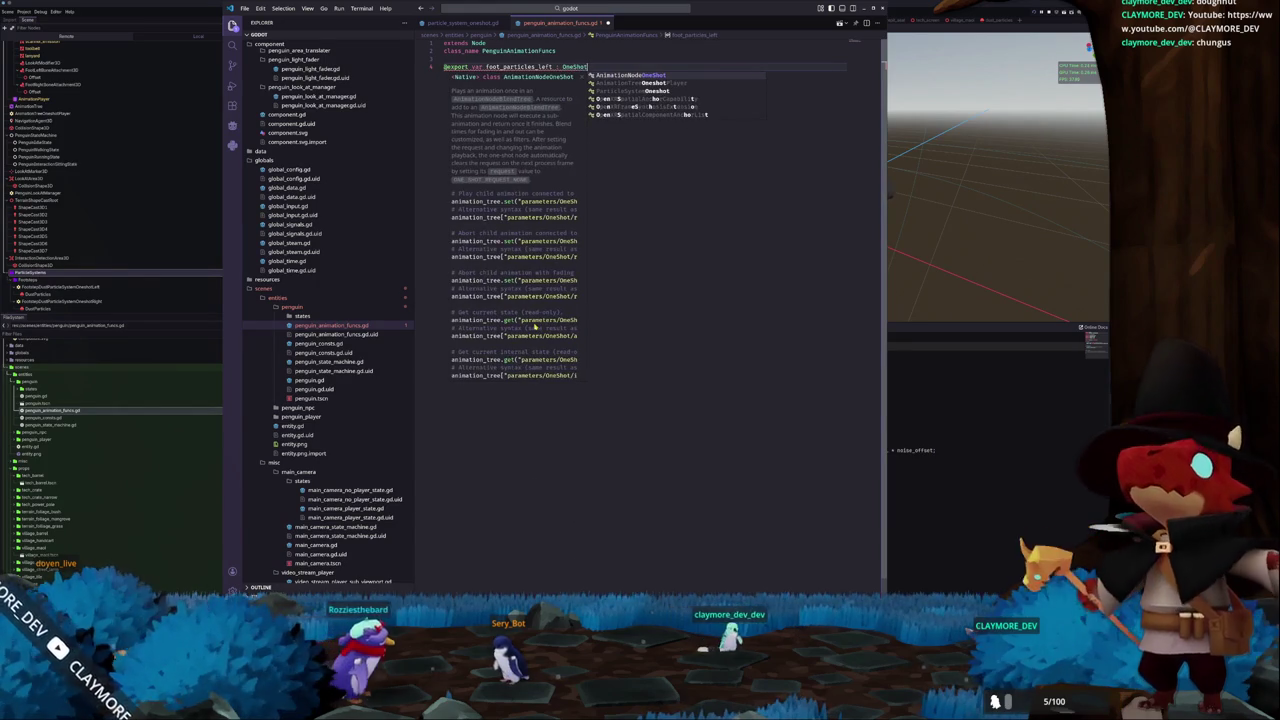
key("Down")
key("Down")
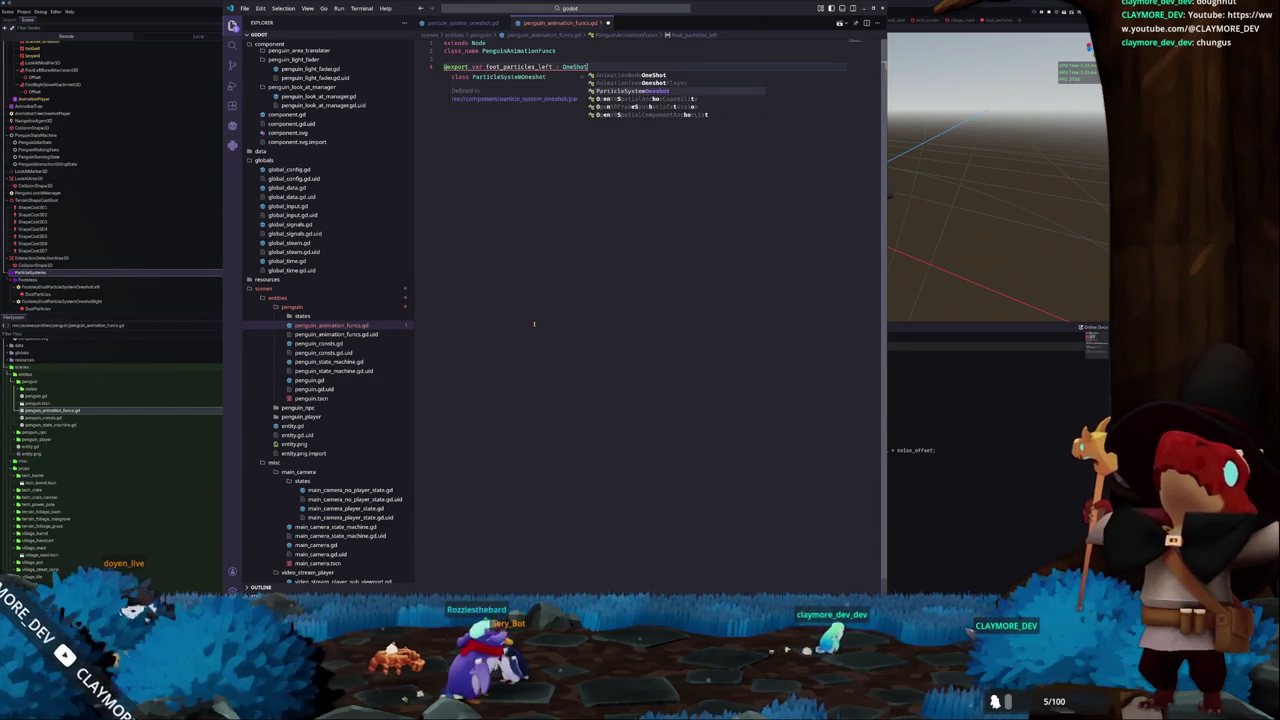
key("Return")
- Add a matching foot_particles_right export and begin the _spawn_foot_particles_left() -> void function
key("shift+alt+Down")
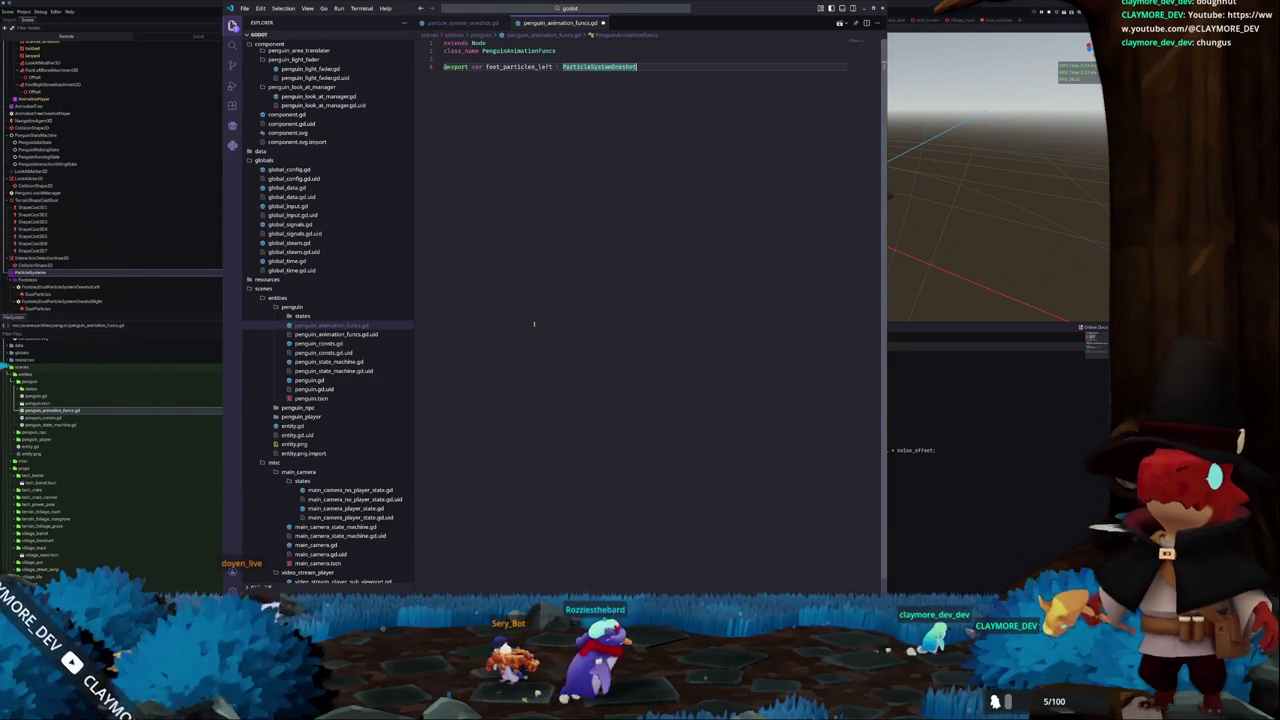
key("ctrl+Left")
key("ctrl+Left")
key("ctrl+Left")
key("ctrl+Right")
key("shift+Left")
key("shift+Left")
key("shift+Left")
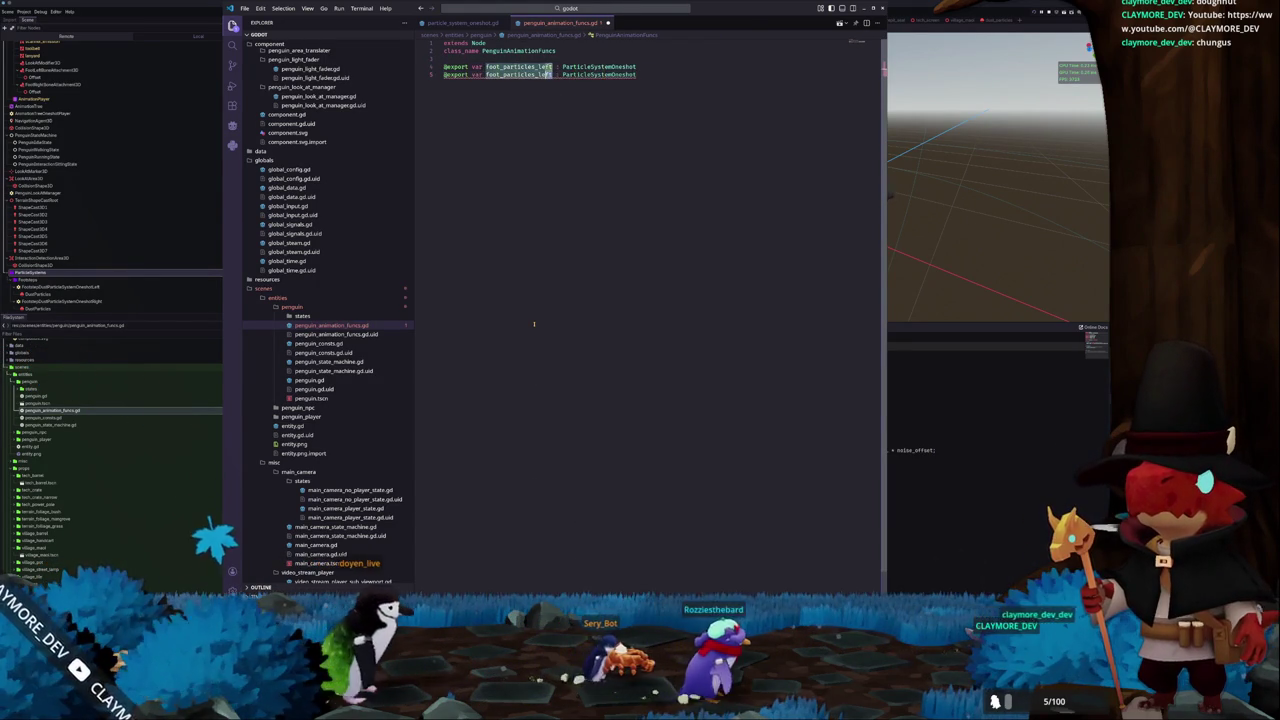
type("righ")
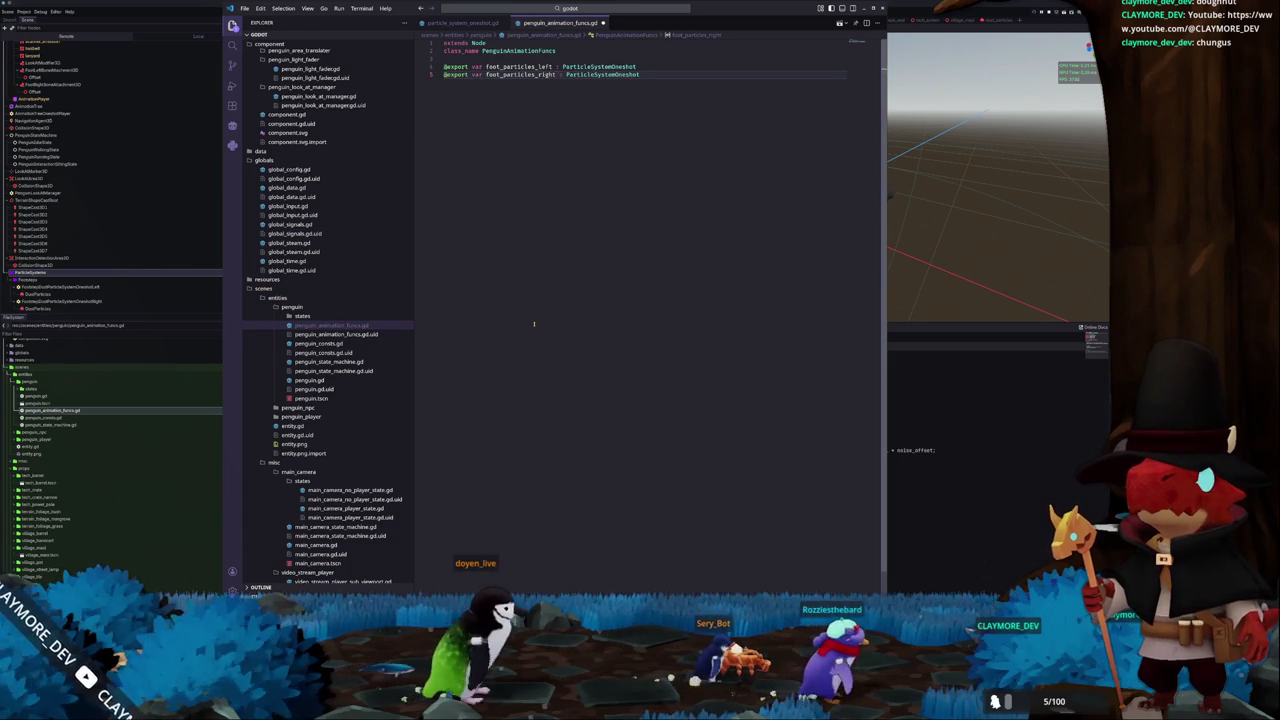
key("Left")
key("Left")
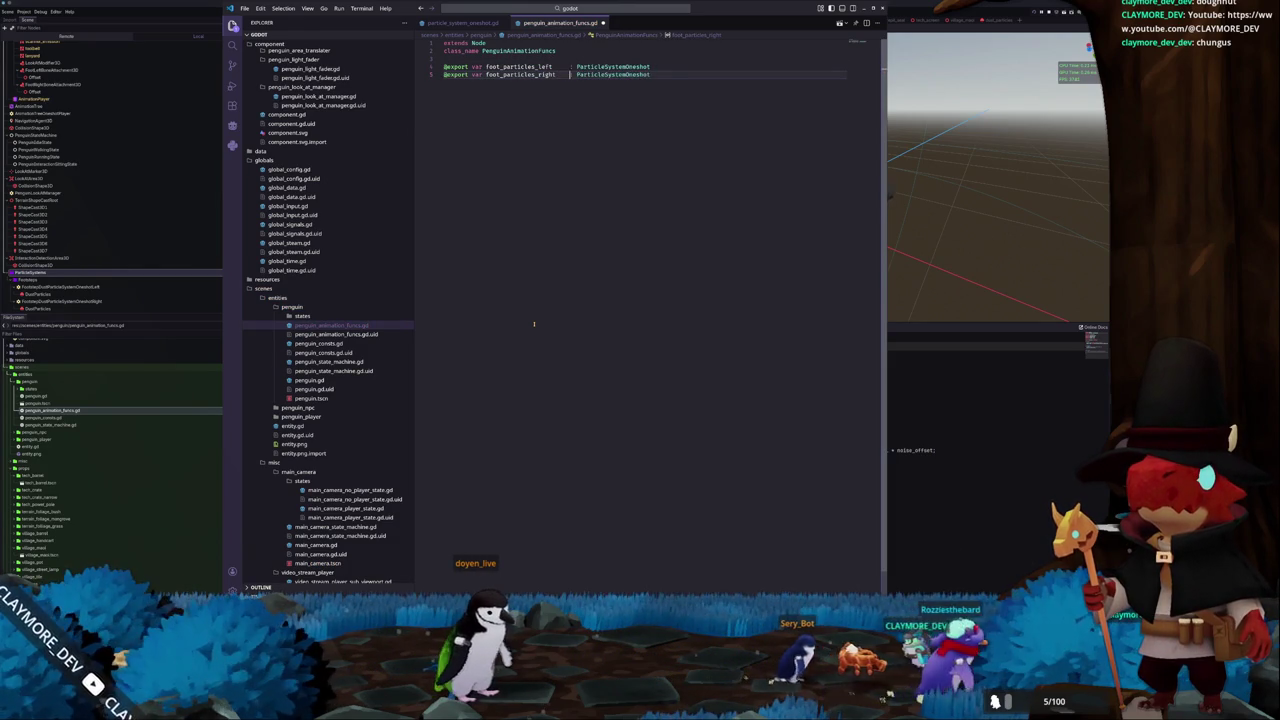
key("Return")
key("Return")
key("Return")
type("unc _spawn_foot_parti")
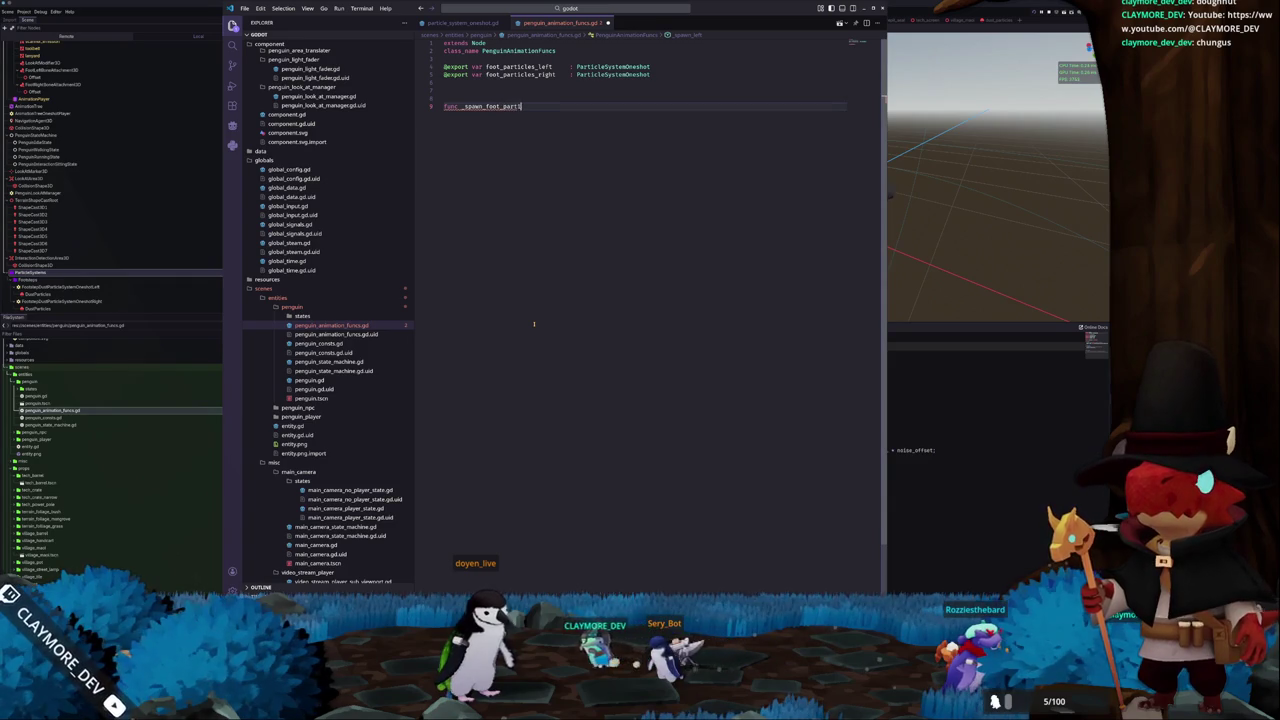
type("cles_left() -> void:")
- Give the left function a pass body and add a _spawn_foot_particles_right() -> void stub
key("Return")
type("pass")
key("Return")
key("Return")
key("Return")
type("func _spawn_foot_particles_right")
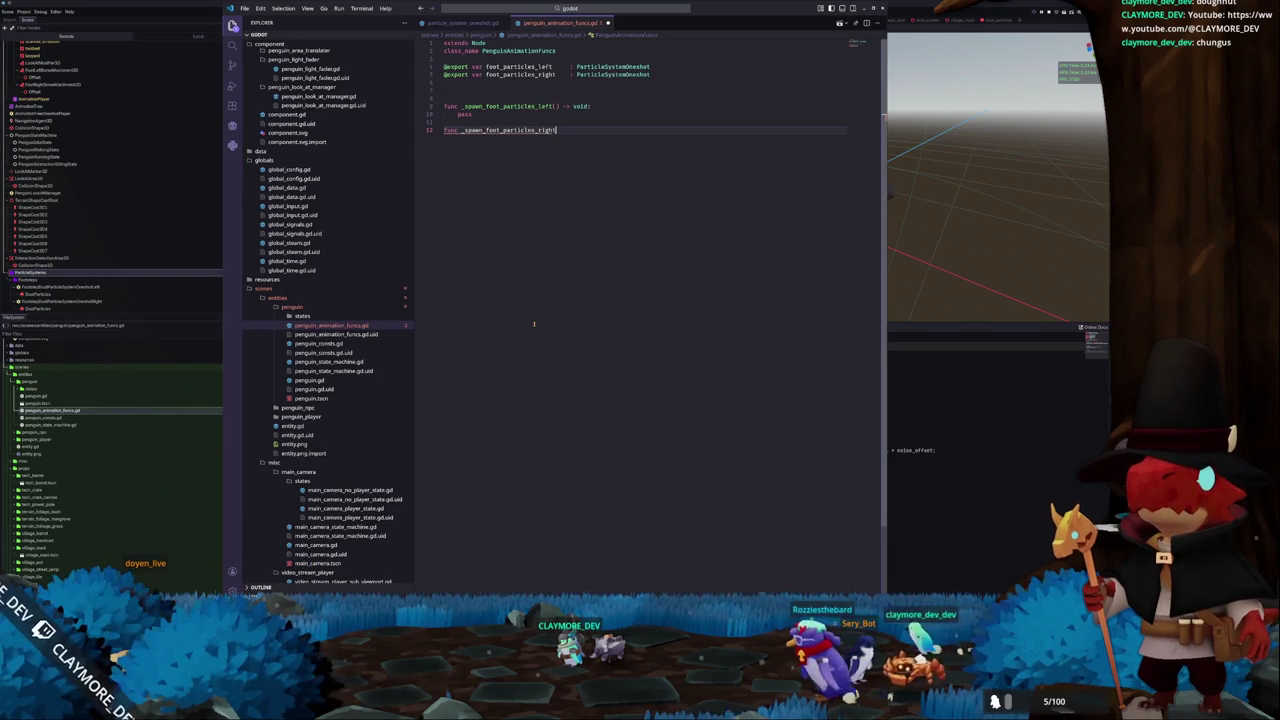
type(" -> void:")
key("Return")
type("pass")
- Add foot_particles_right.spawn_oneshot_particles() to the right function and copy it into the left one
key("Escape")
key("ctrl+shift+Return")
type("foot_particles_right")
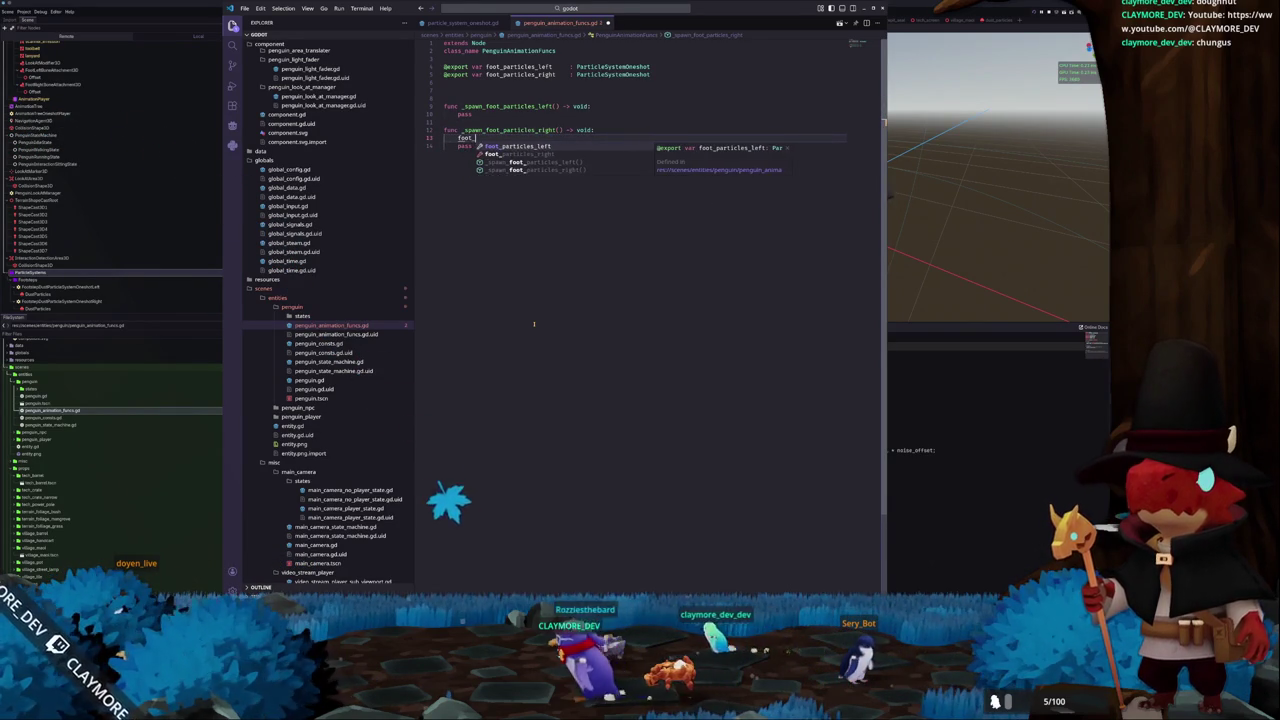
type(".spawn")
key("Return")
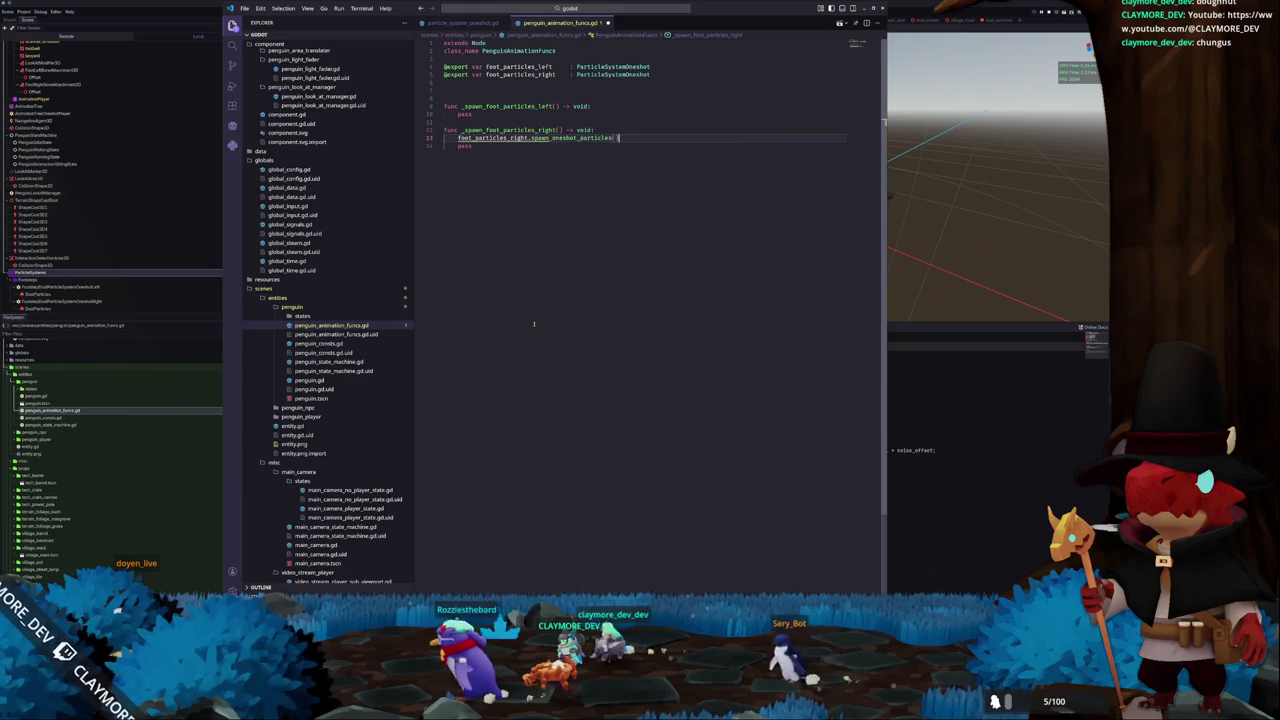
key("ctrl+c")
key("Up")
key("Up")
key("Up")
key("Return")
key("ctrl+v")
key("Up")
key("Delete")
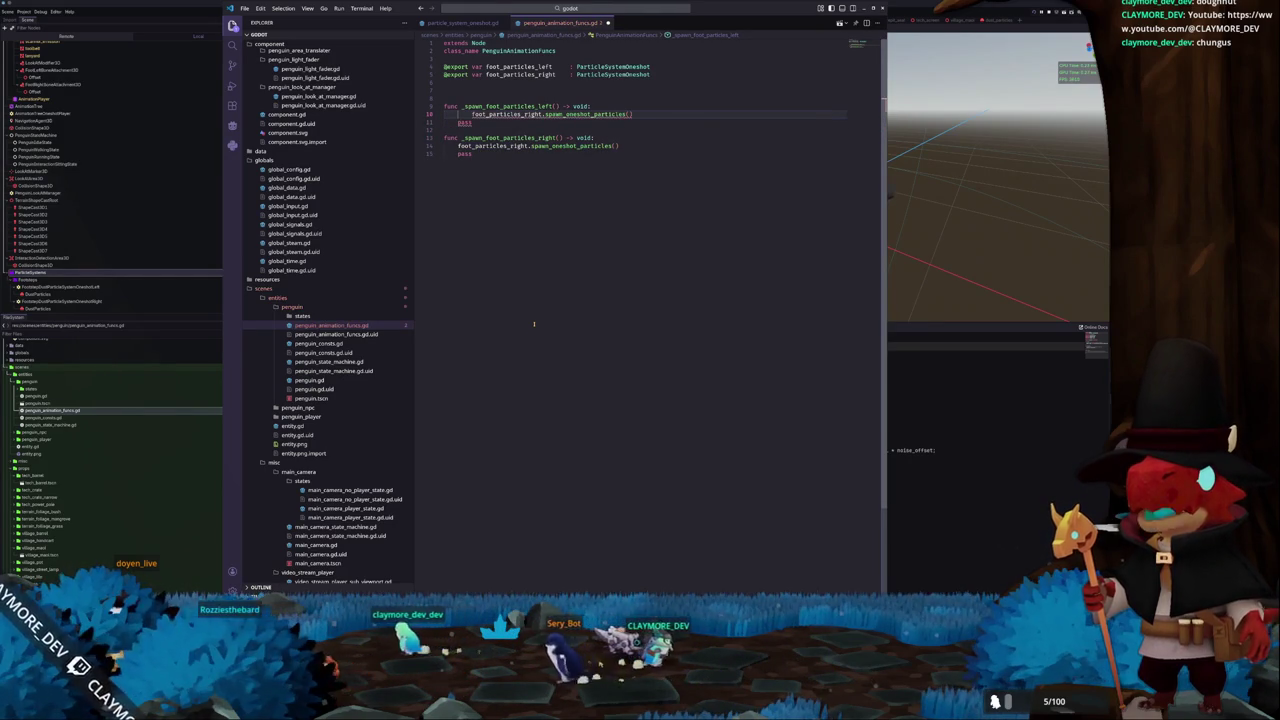
- Delete the leftover pass lines and return to the Godot editor
key("Down")
key("shift+End")
key("BackSpace")
key("Down")
key("Down")
key("Down")
key("shift+End")
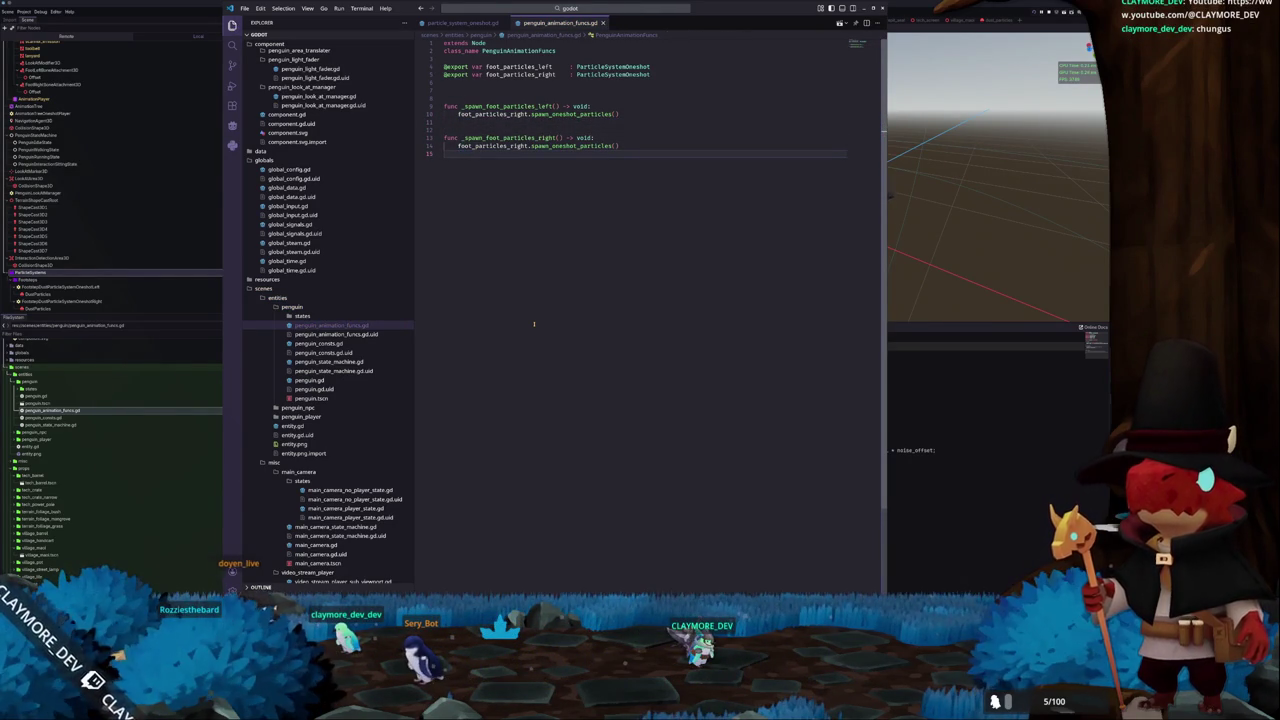
key("alt+Tab")
left_click(130, 300)
- Add a PenguinAnimationFuncs child node under ParticleSystems
left_click(133, 287)
right_click(130, 273)
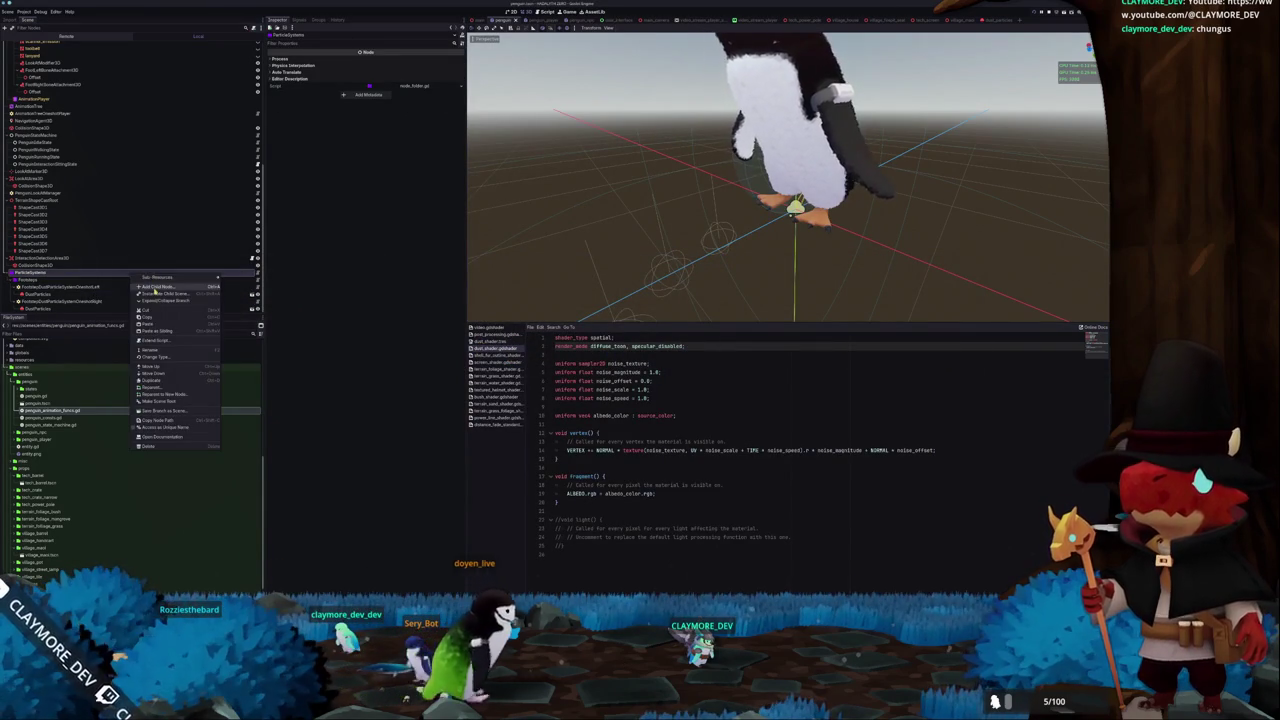
left_click(155, 288)
type("ani")
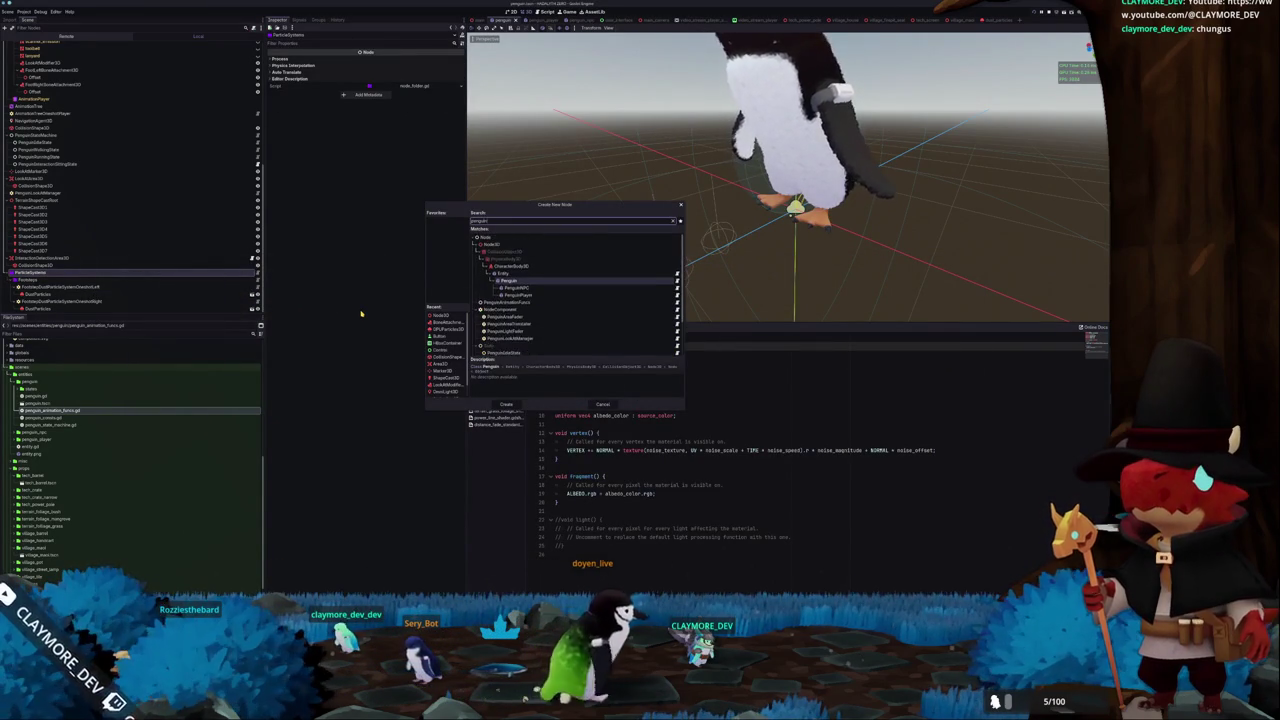
key("Return")
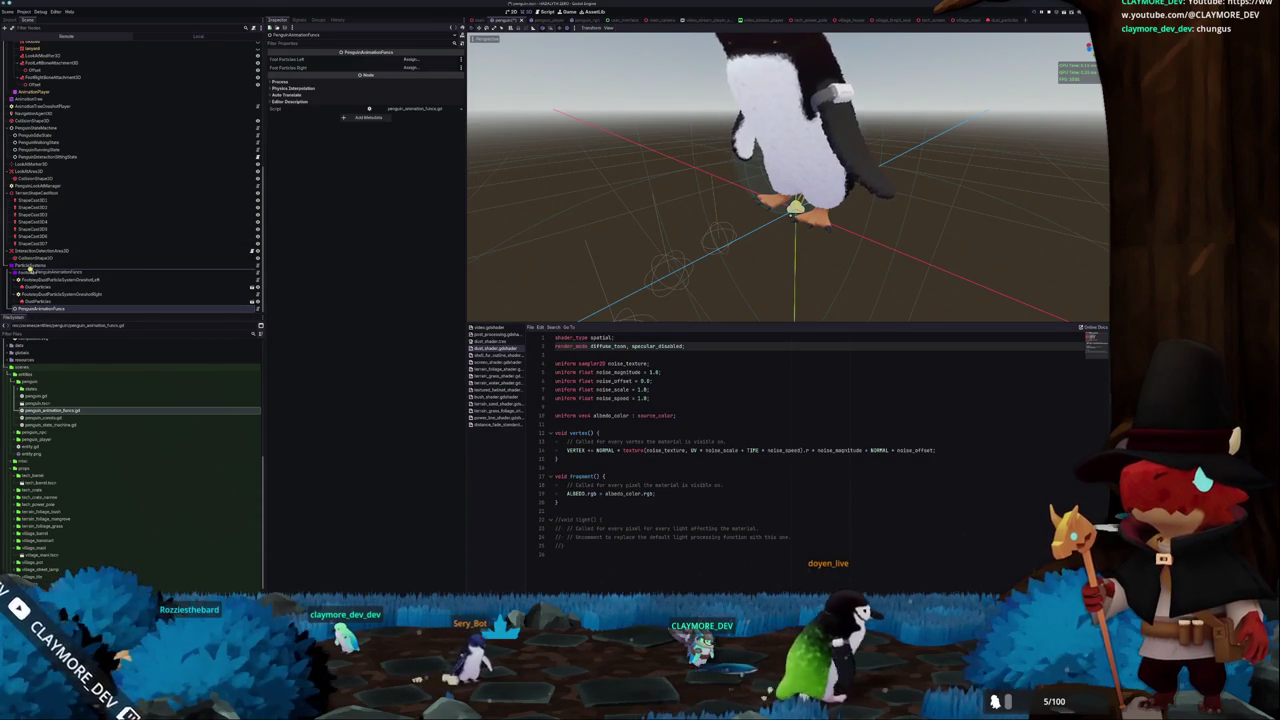
left_click_drag(30, 268, 40, 273)
- Assign the Left and Right footstep dust oneshots to Foot Particles Left and Right
left_click(412, 60)
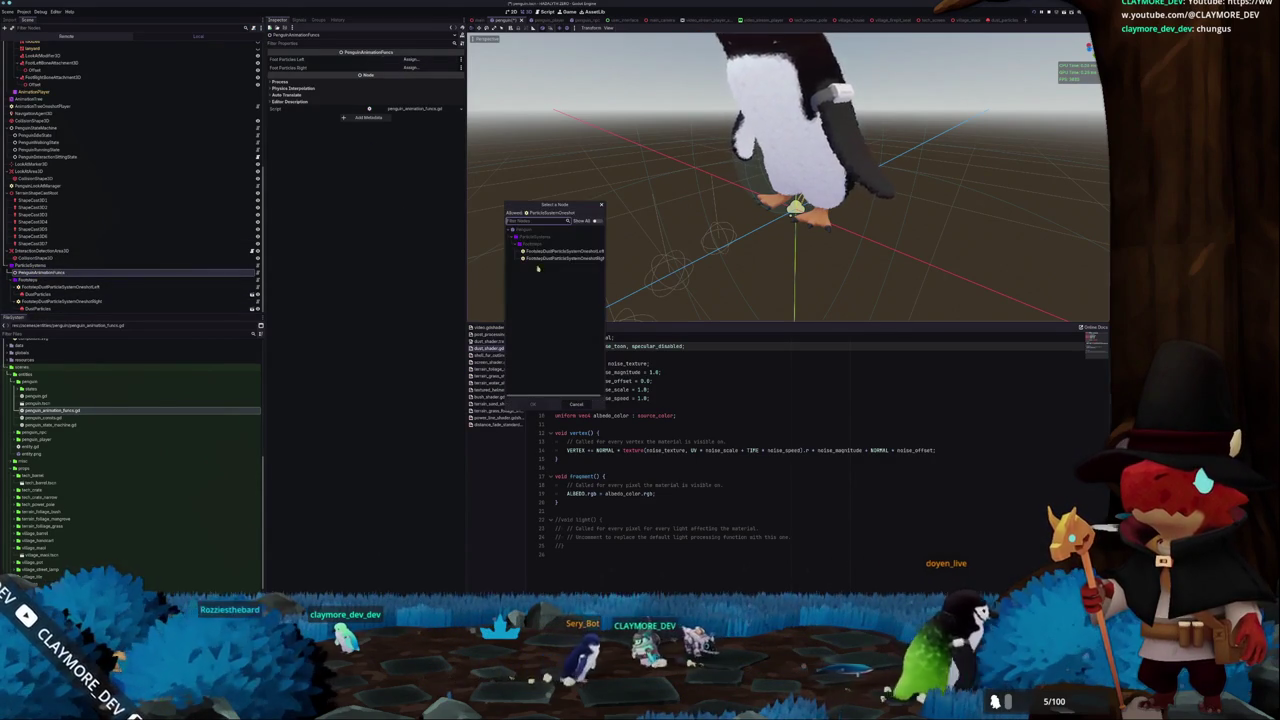
double_click(555, 253)
left_click(412, 67)
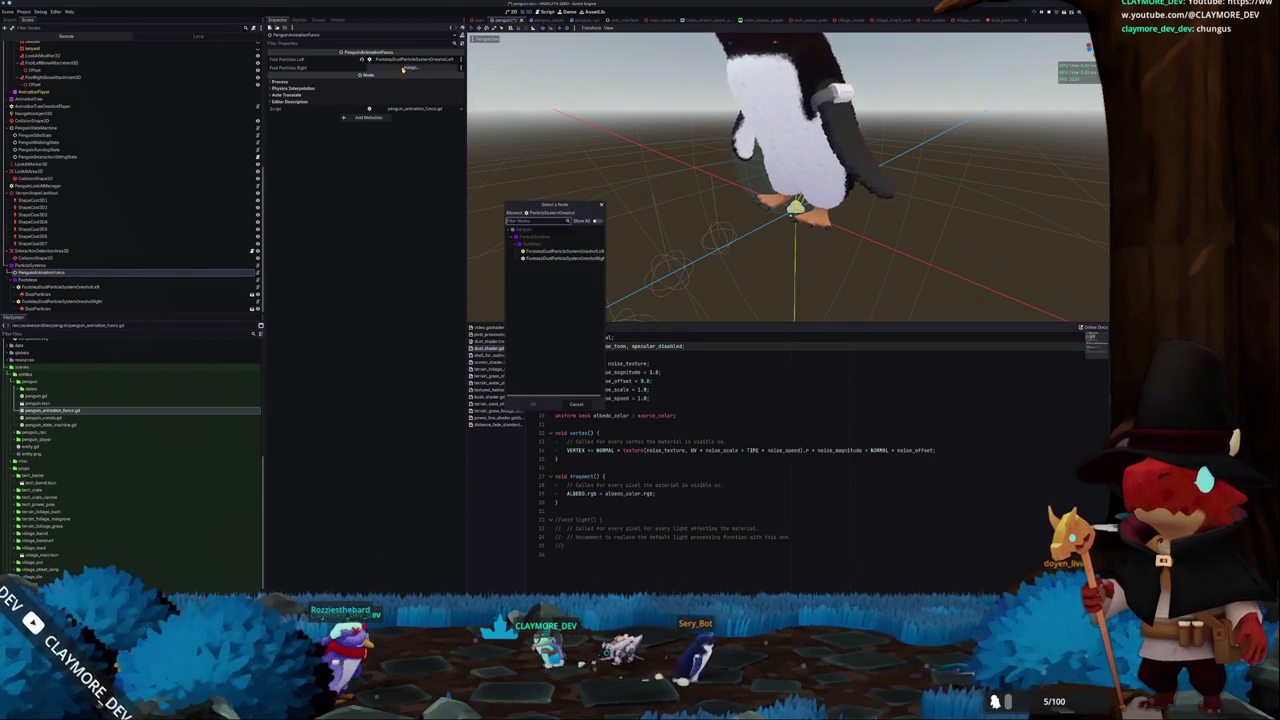
double_click(561, 258)
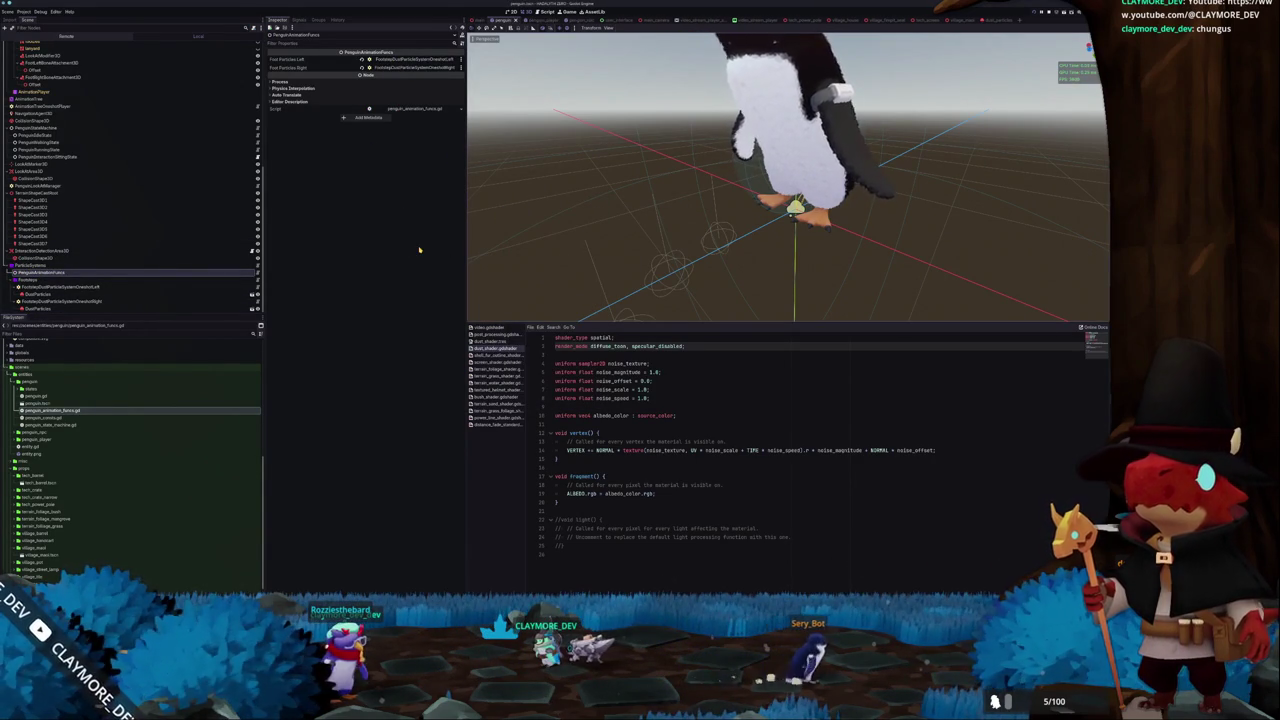
scroll(62, 302, "up", 5)
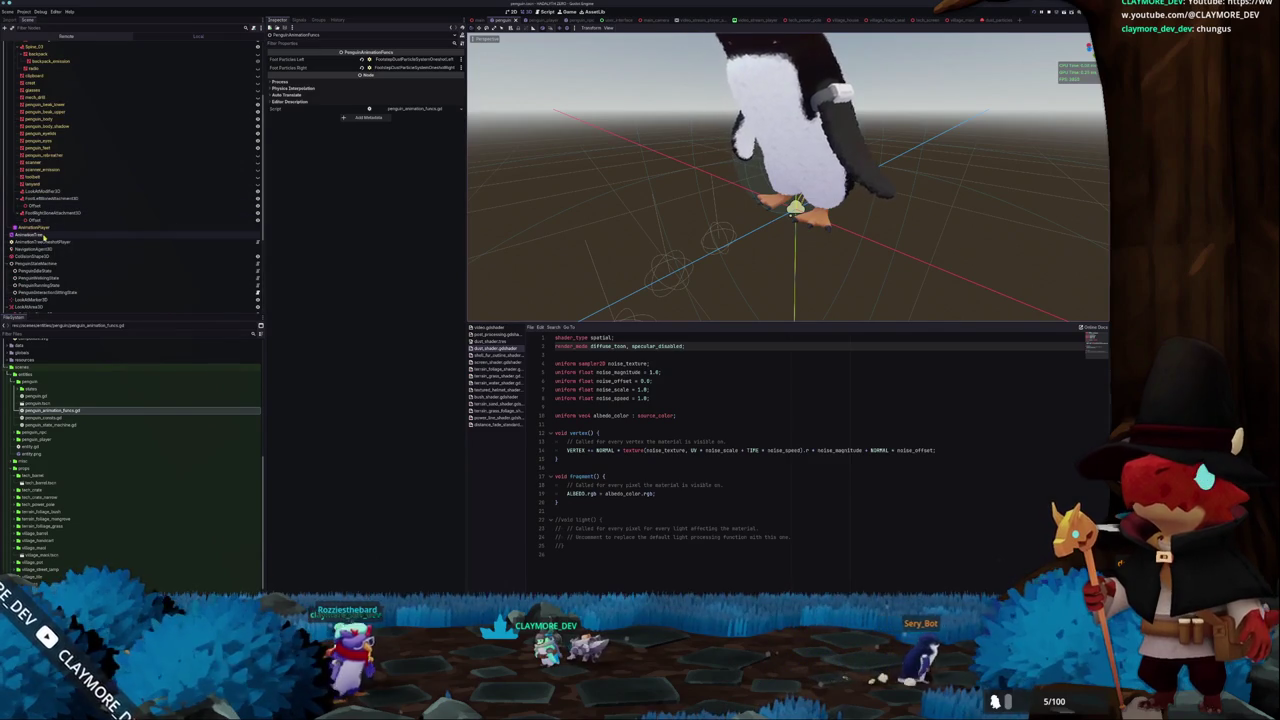
left_click(46, 228)
- Show the walking animation's tracks and view the penguin from the side
left_click(548, 310)
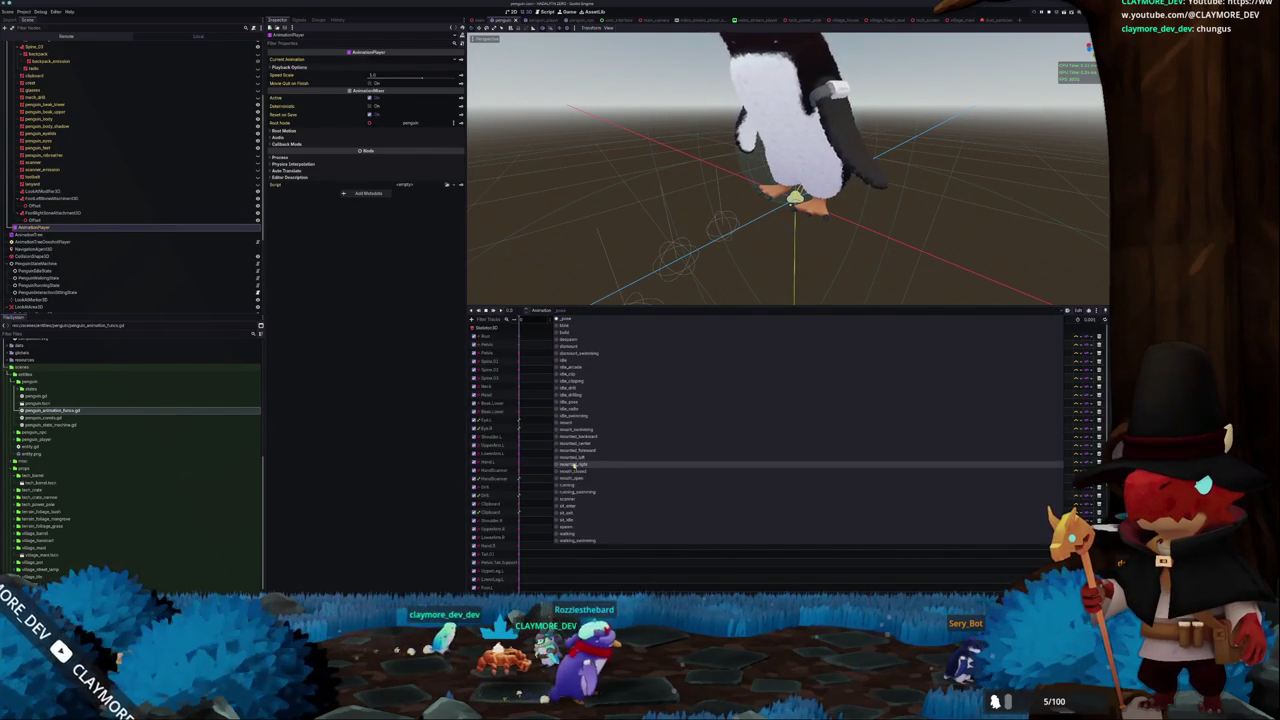
left_click(566, 533)
key("KP_3")
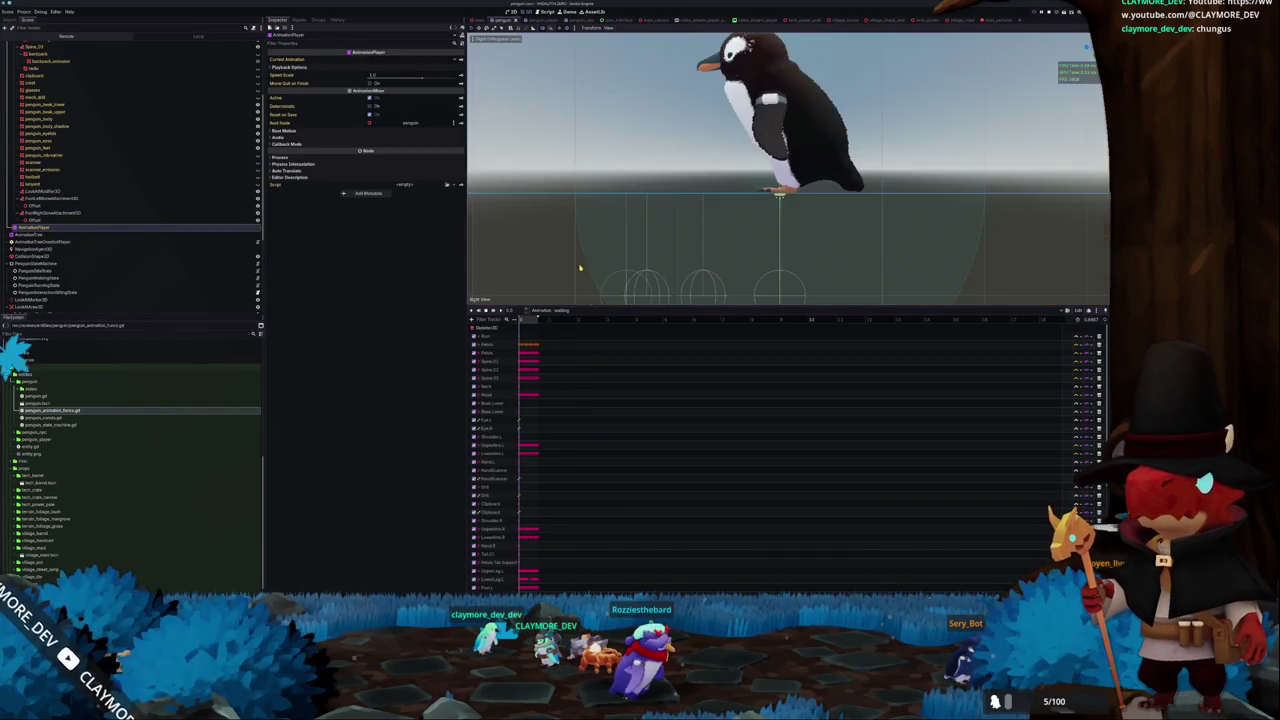
scroll(623, 250, "up", 3)
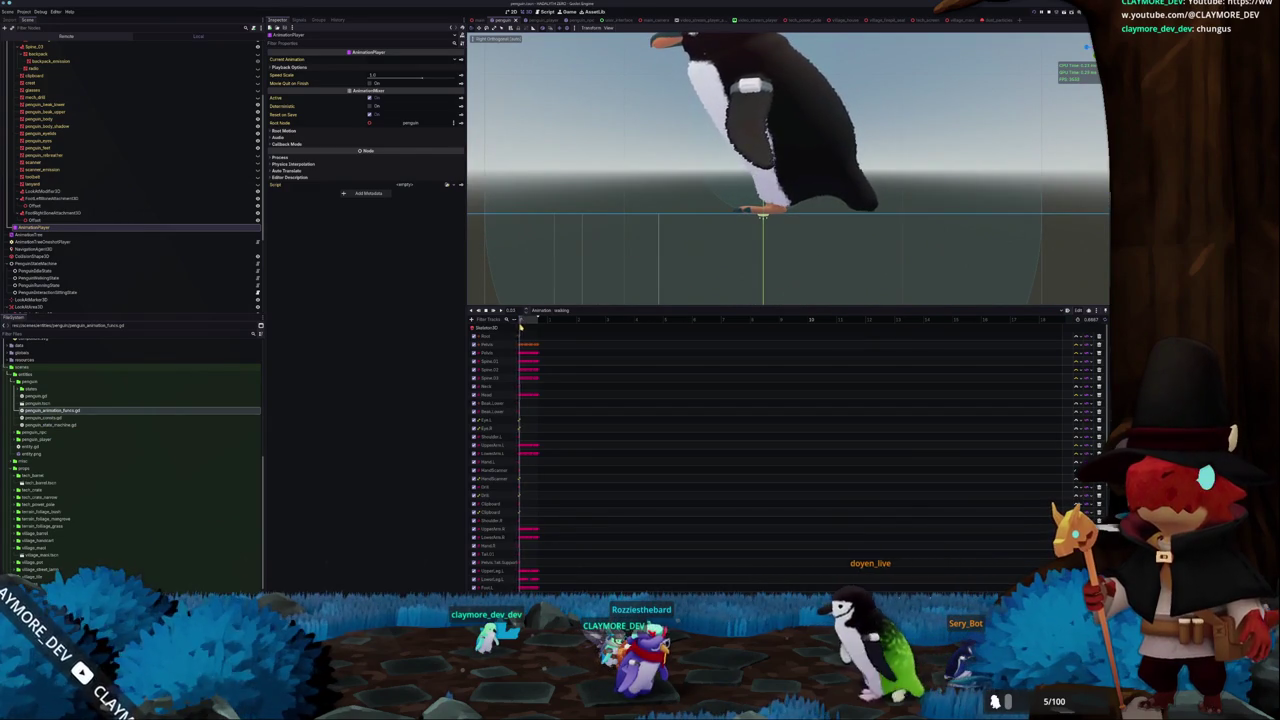
left_click(35, 236)
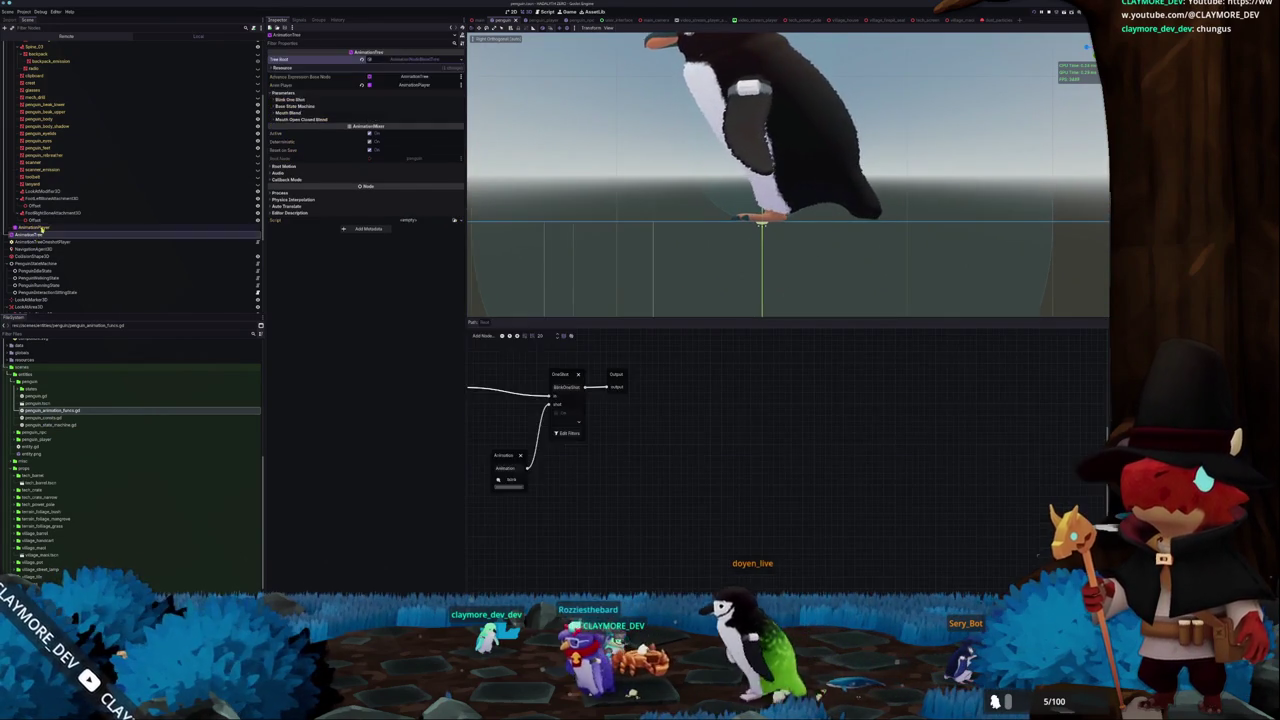
left_click(44, 228)
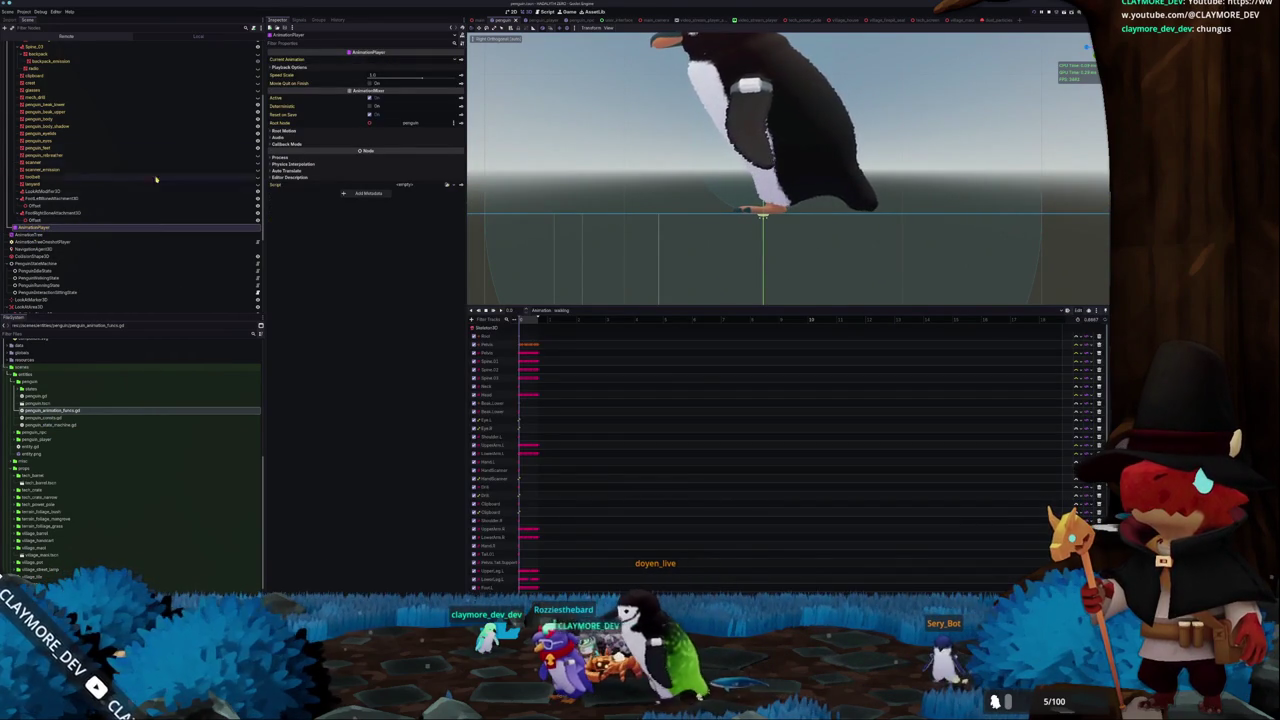
left_click(396, 60)
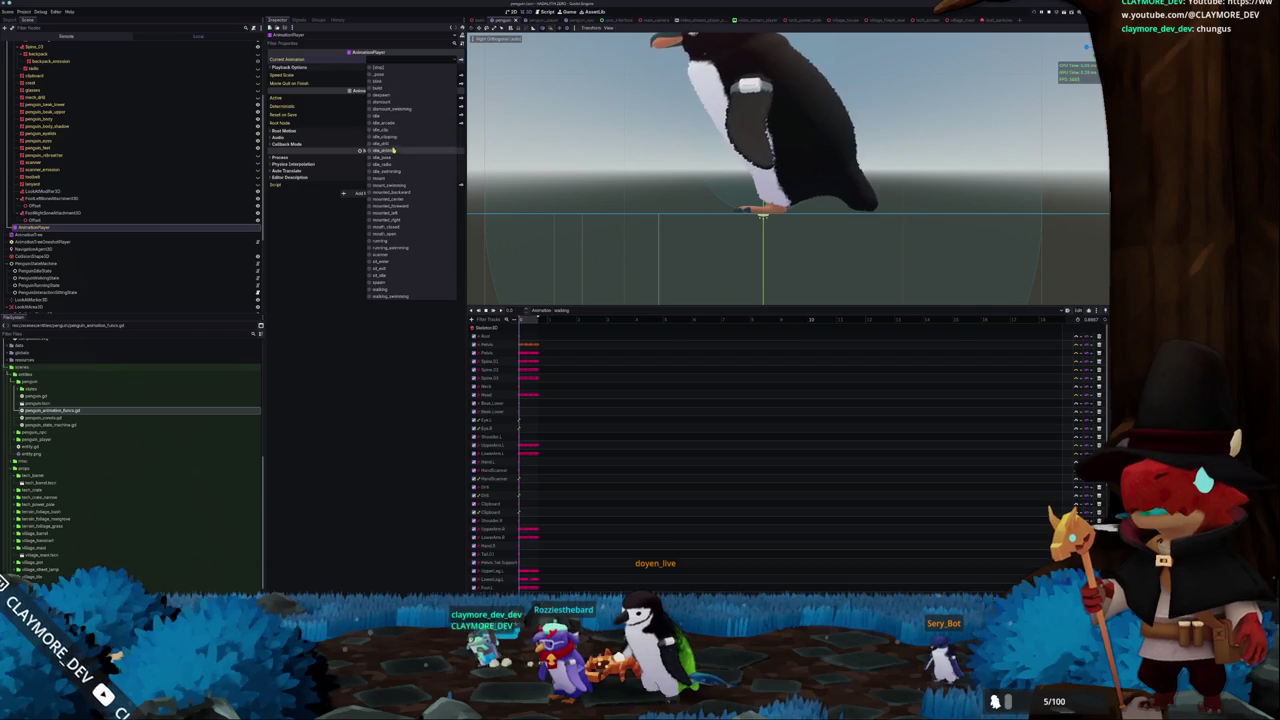
left_click(386, 343)
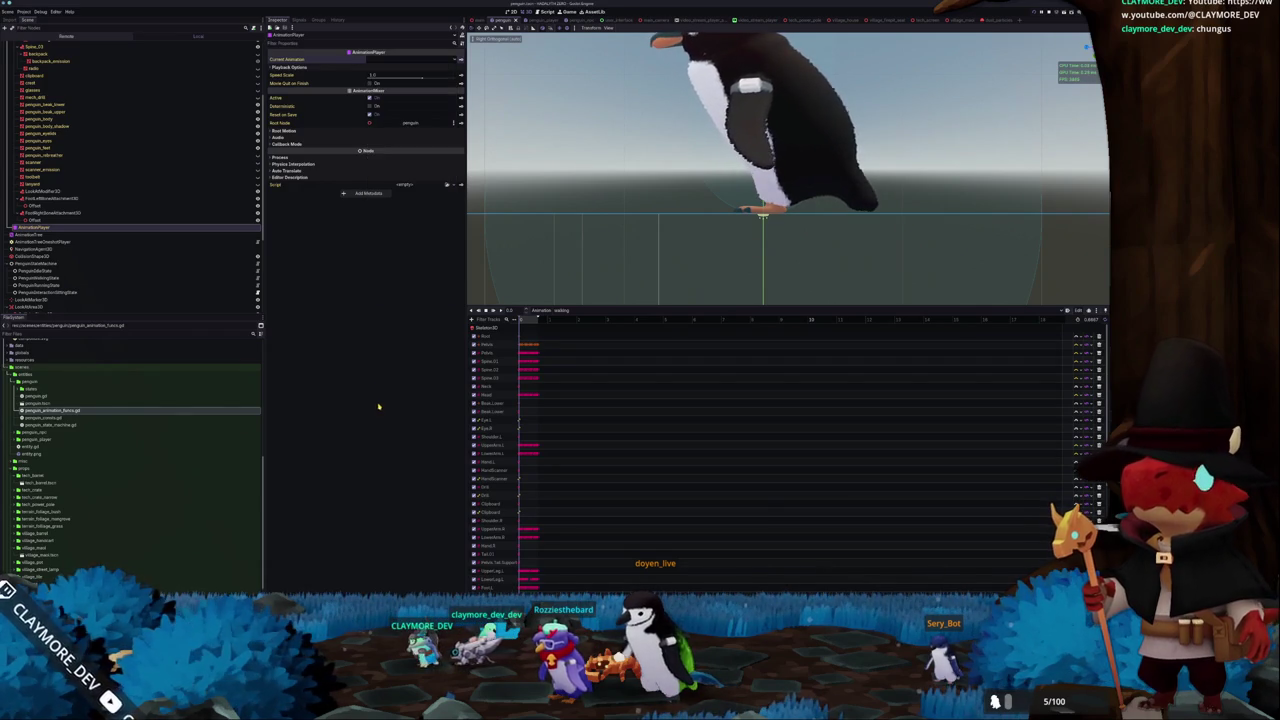
left_click(46, 234)
left_click(48, 228)
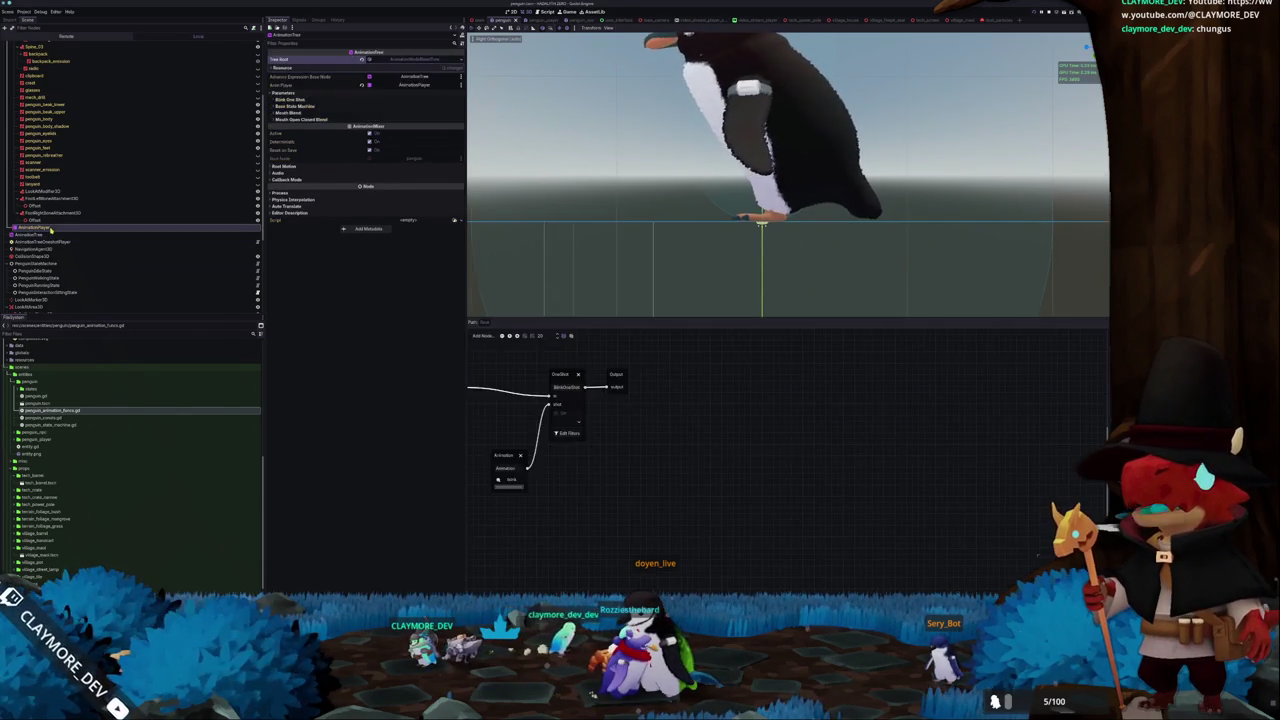
left_click(40, 220)
left_click(50, 228)
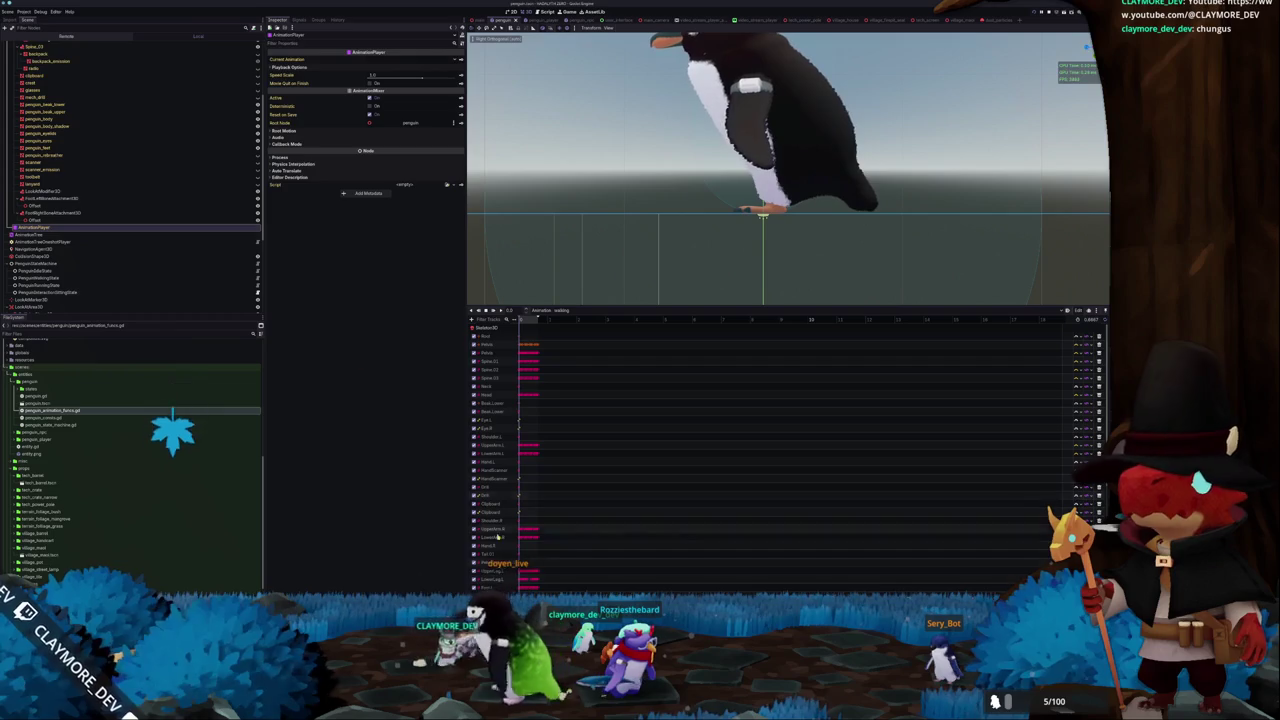
- Pick the walking animation in the AnimationPlayer and play it
key("alt+s")
key("alt+n")
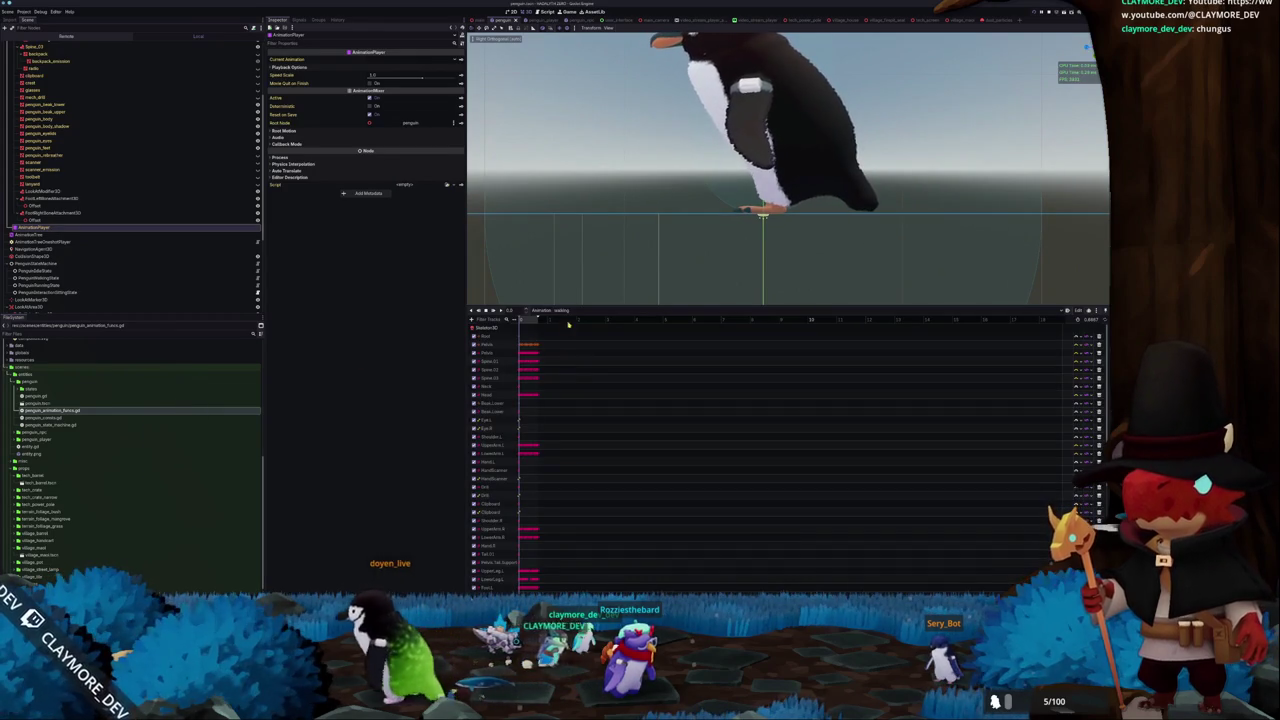
left_click(545, 310)
left_click(569, 325)
left_click(545, 310)
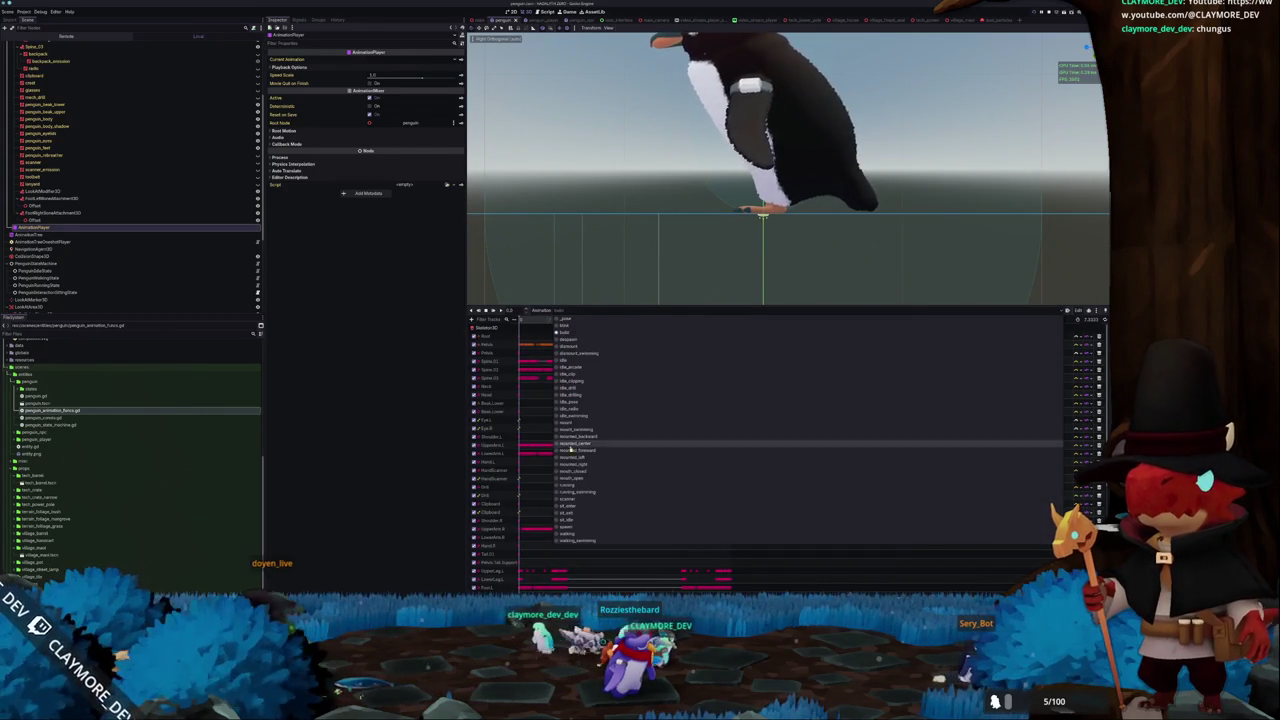
left_click(575, 534)
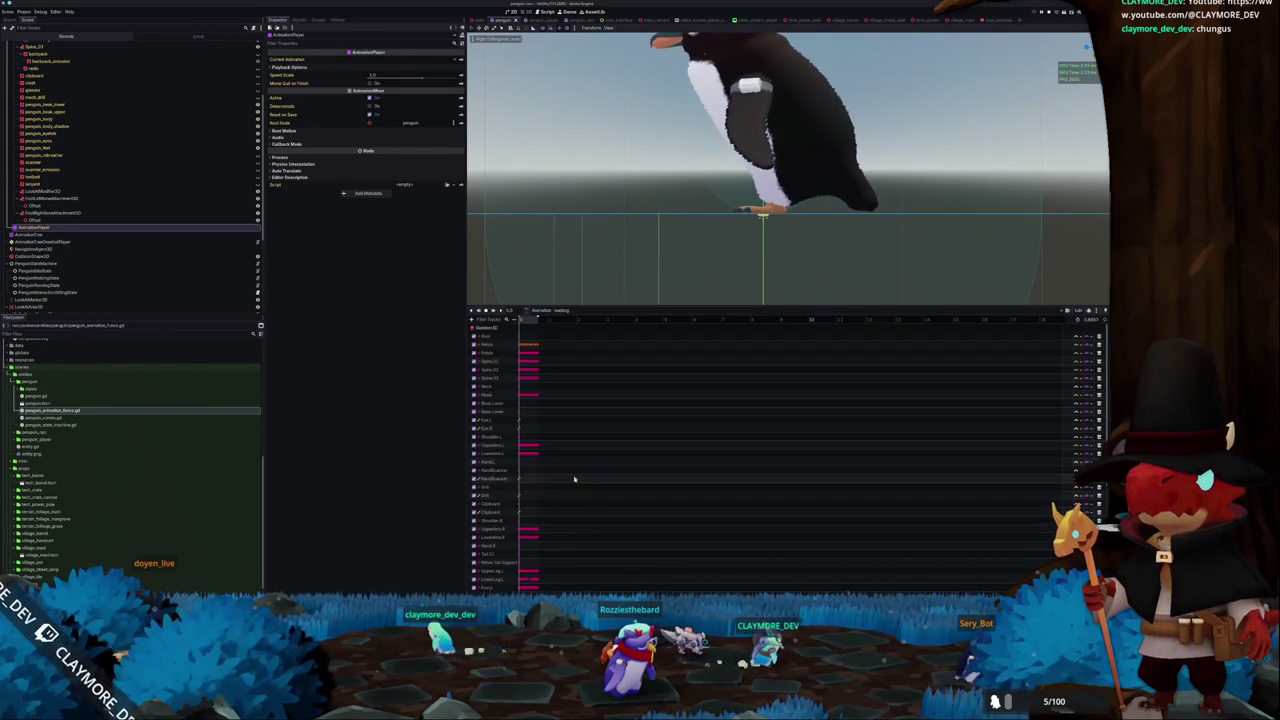
left_click(501, 312)
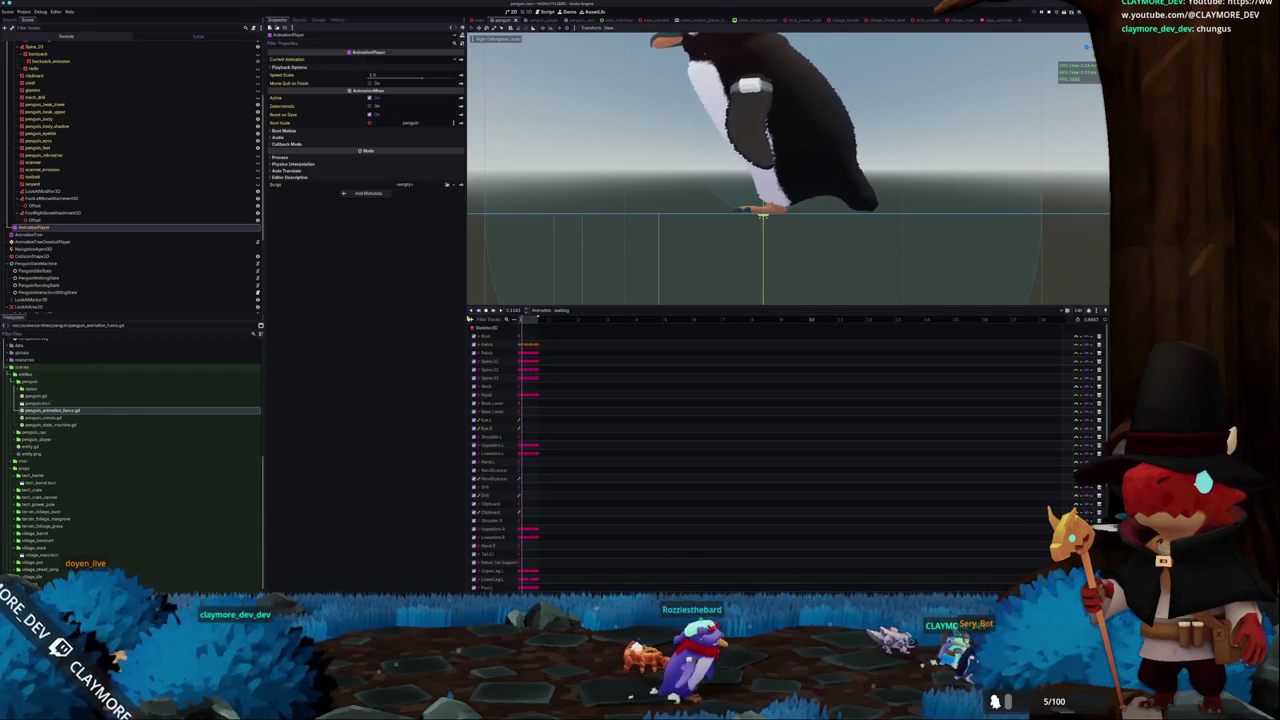
- Clear the AnimationTree's Anim Player, then reselect the AnimationPlayer to edit tracks
left_click(32, 234)
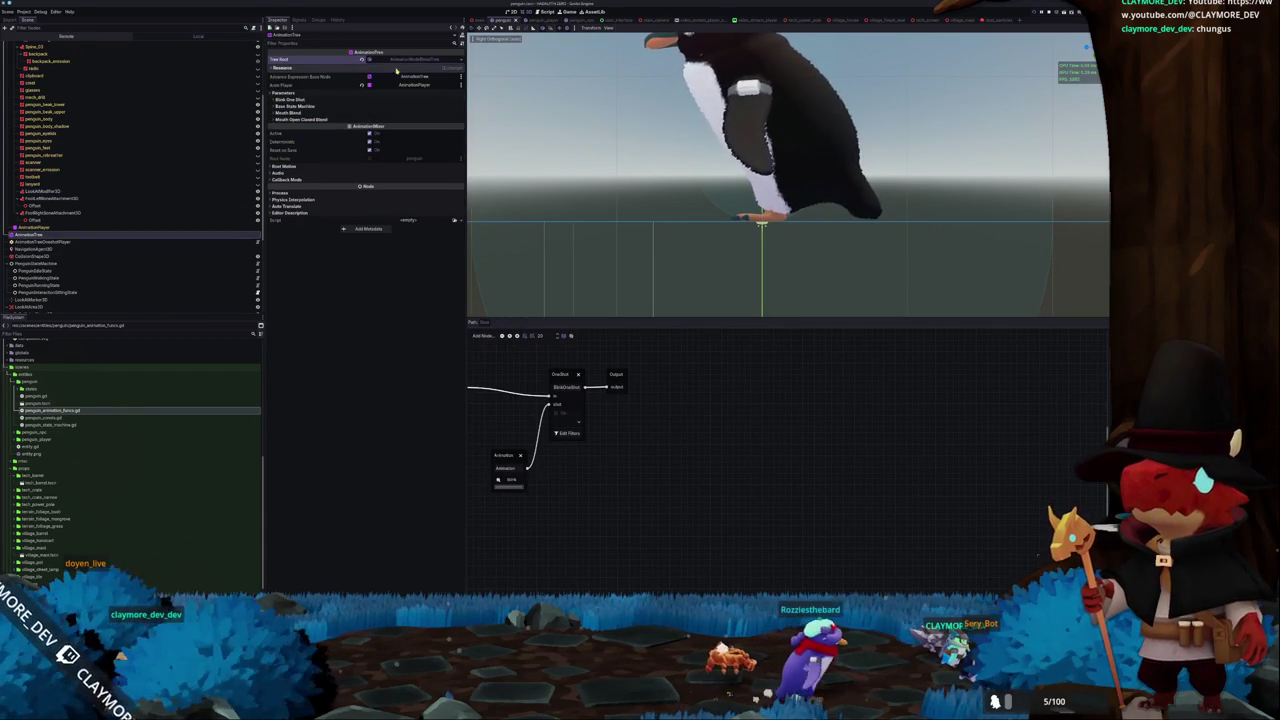
left_click(364, 86)
left_click(58, 228)
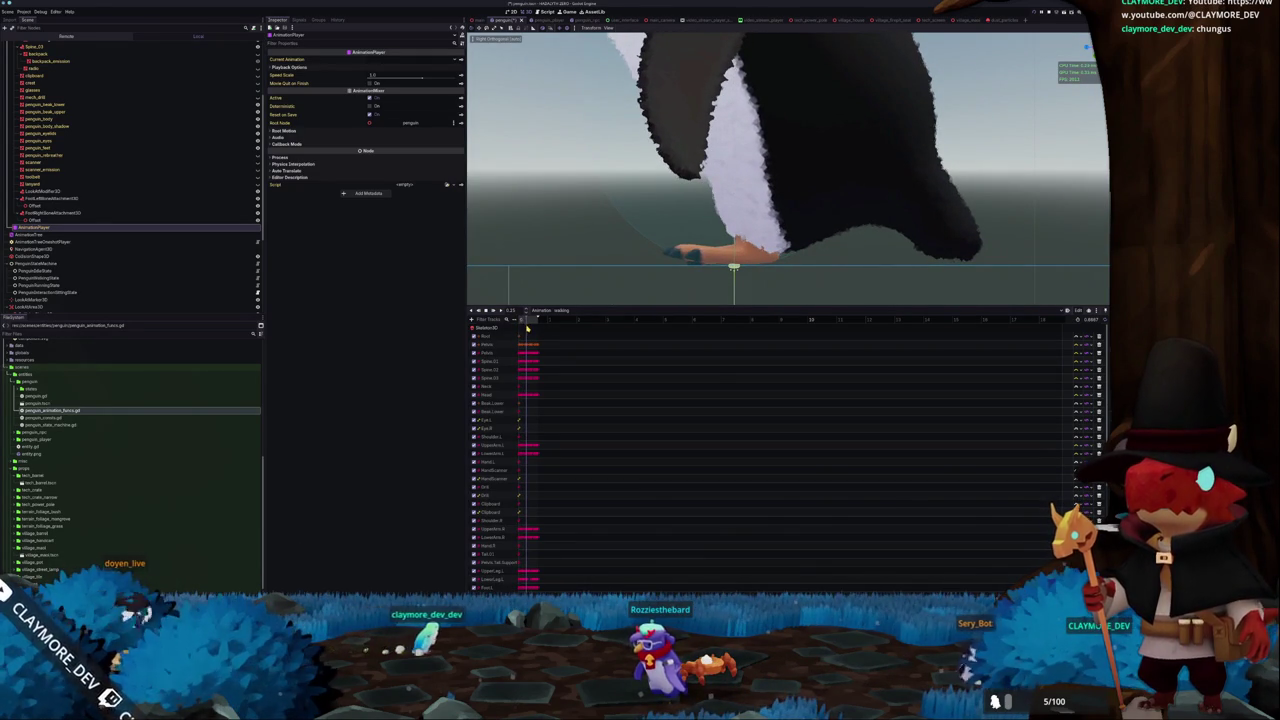
left_click(473, 319)
- Add a Call Method track targeting PenguinAnimationFuncs to the walking animation
left_click(479, 362)
scroll(535, 330, "down", 3)
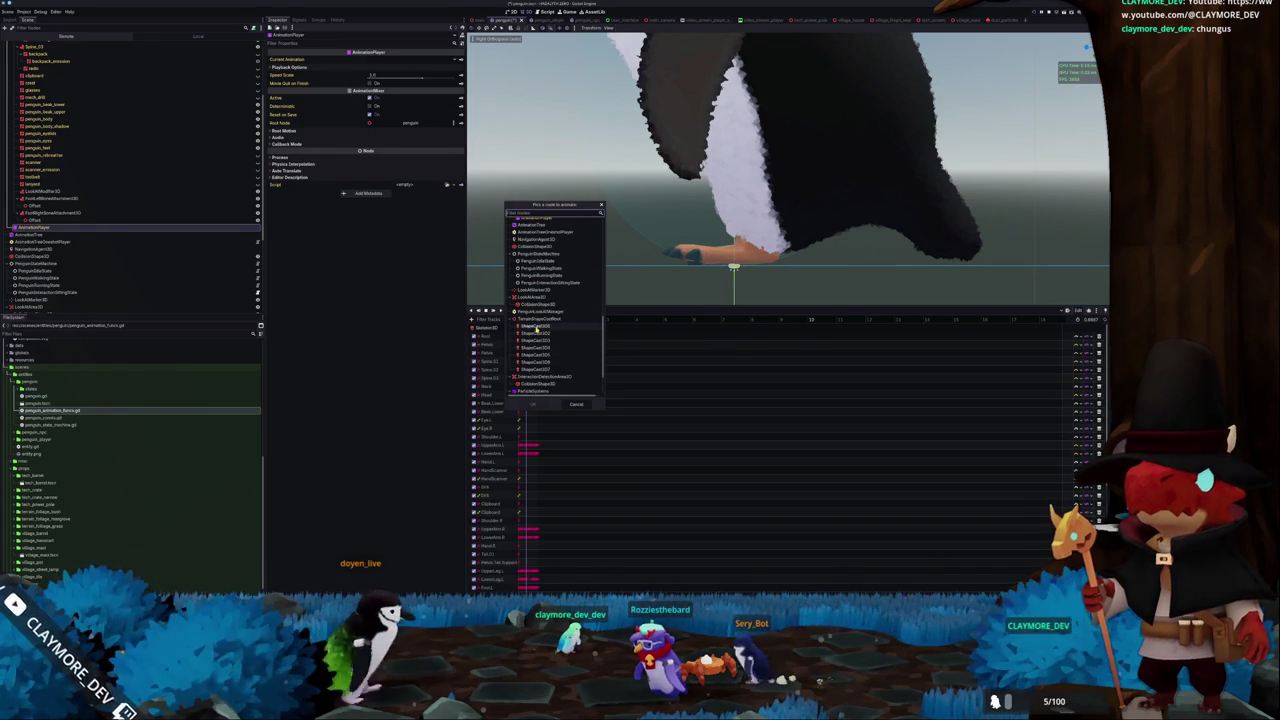
left_click(535, 362)
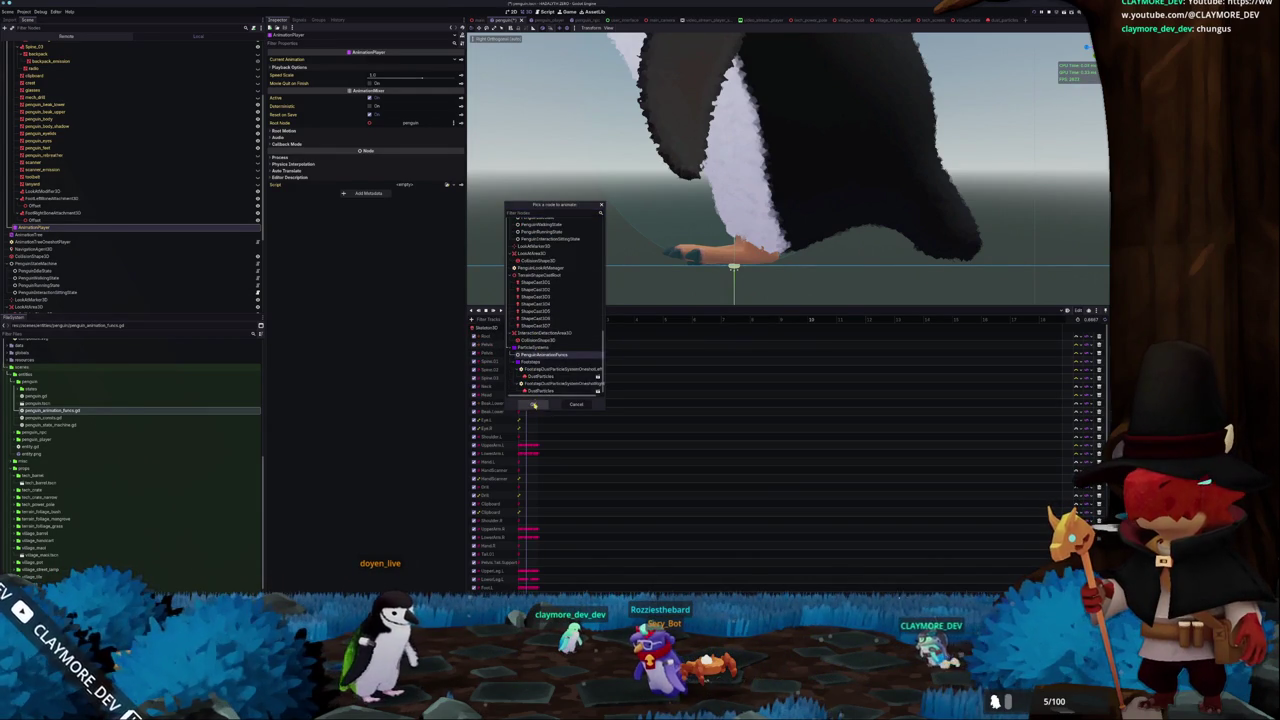
left_click(534, 404)
scroll(540, 420, "down", 6)
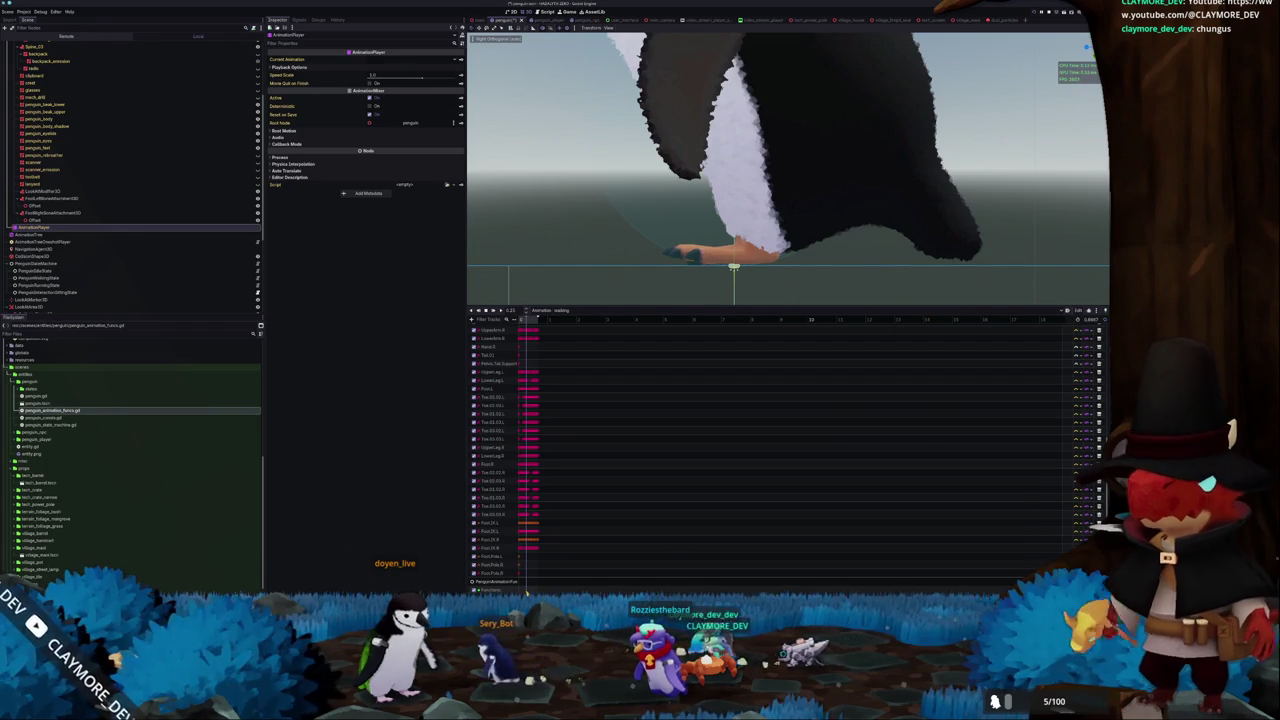
- Insert keys calling _spawn_foot_particles_left and _spawn_foot_particles_right on the track
left_click(531, 594)
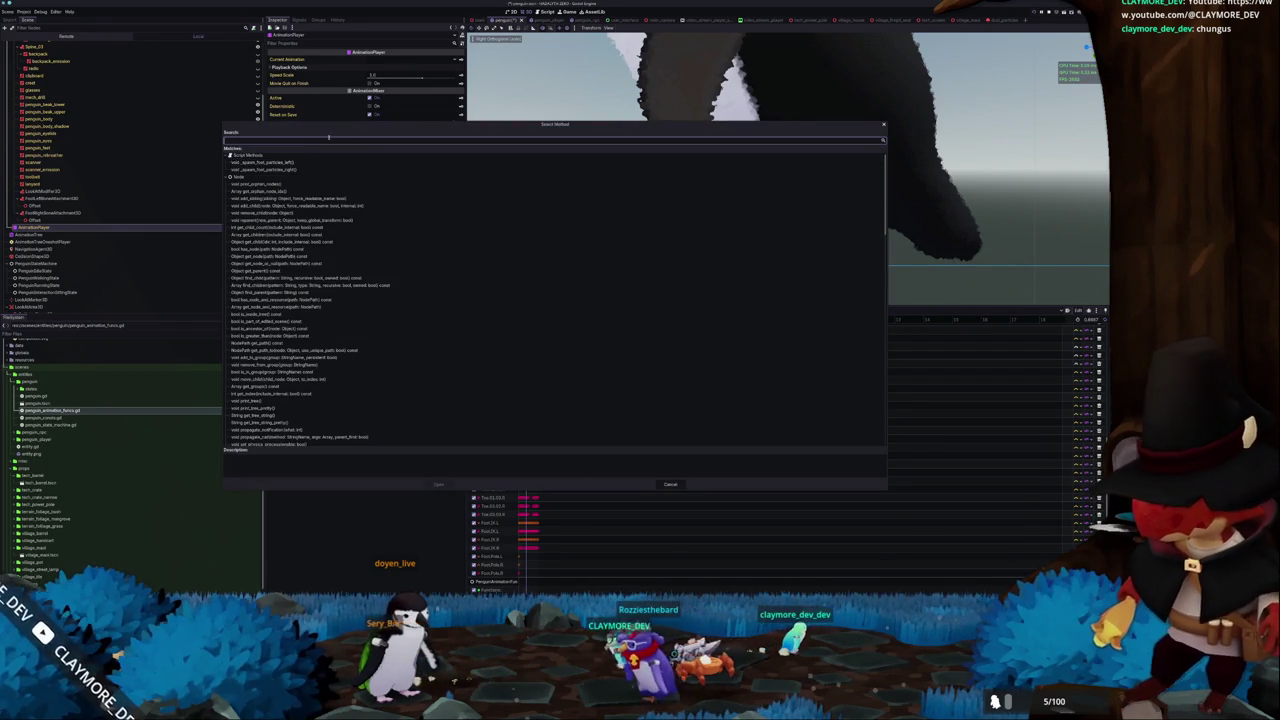
mouse_move(376, 160)
left_mouse_down()
mouse_move(148, 163)
mouse_move(420, 150)
left_mouse_up()
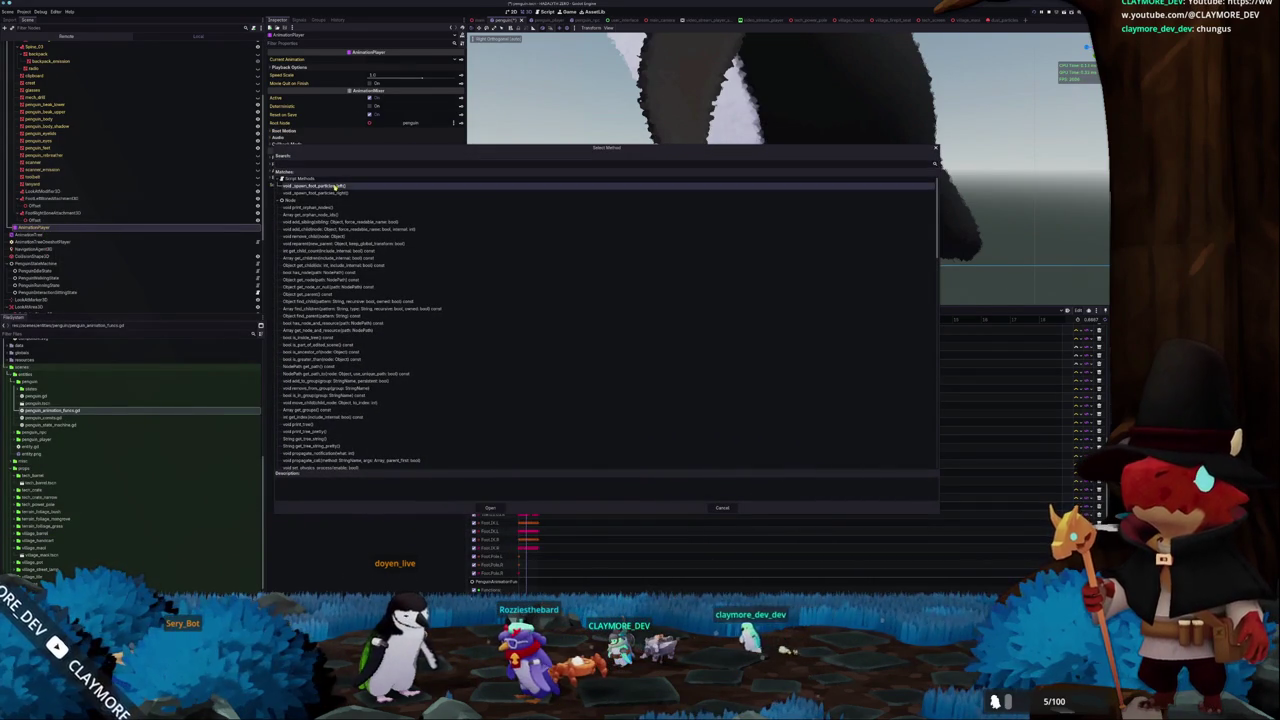
left_click(490, 507)
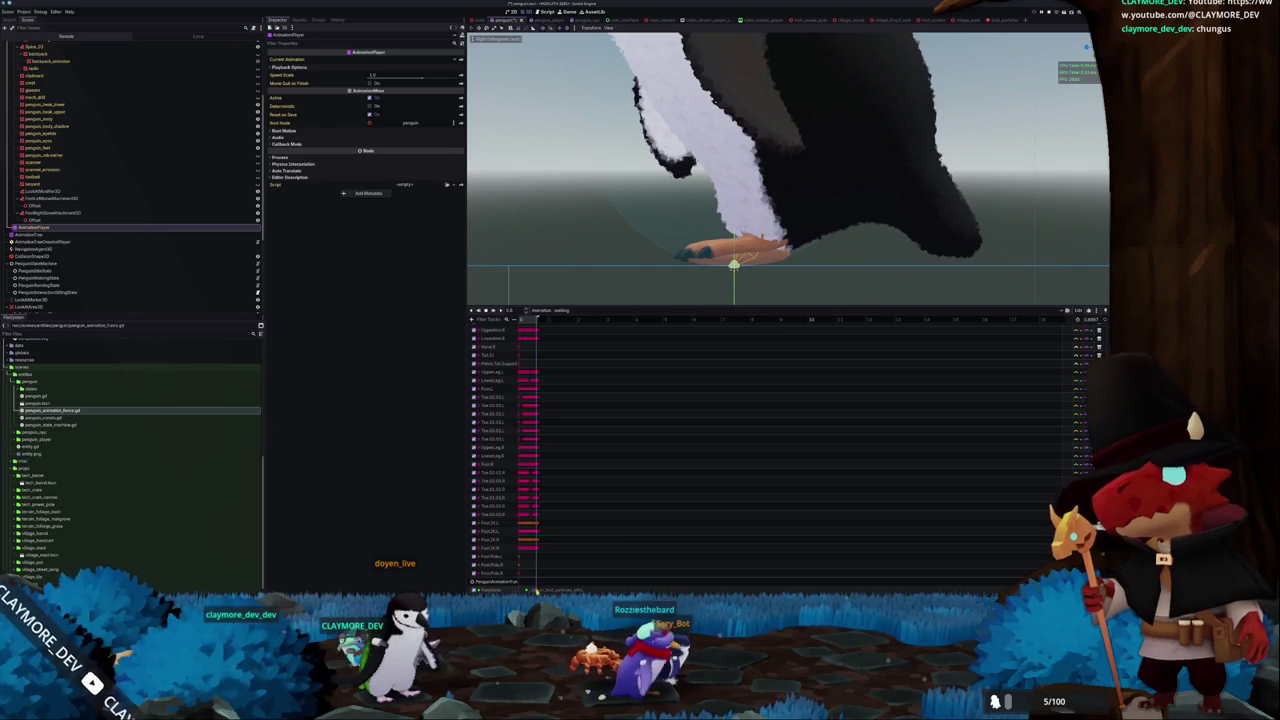
right_click(527, 590)
left_click(545, 600)
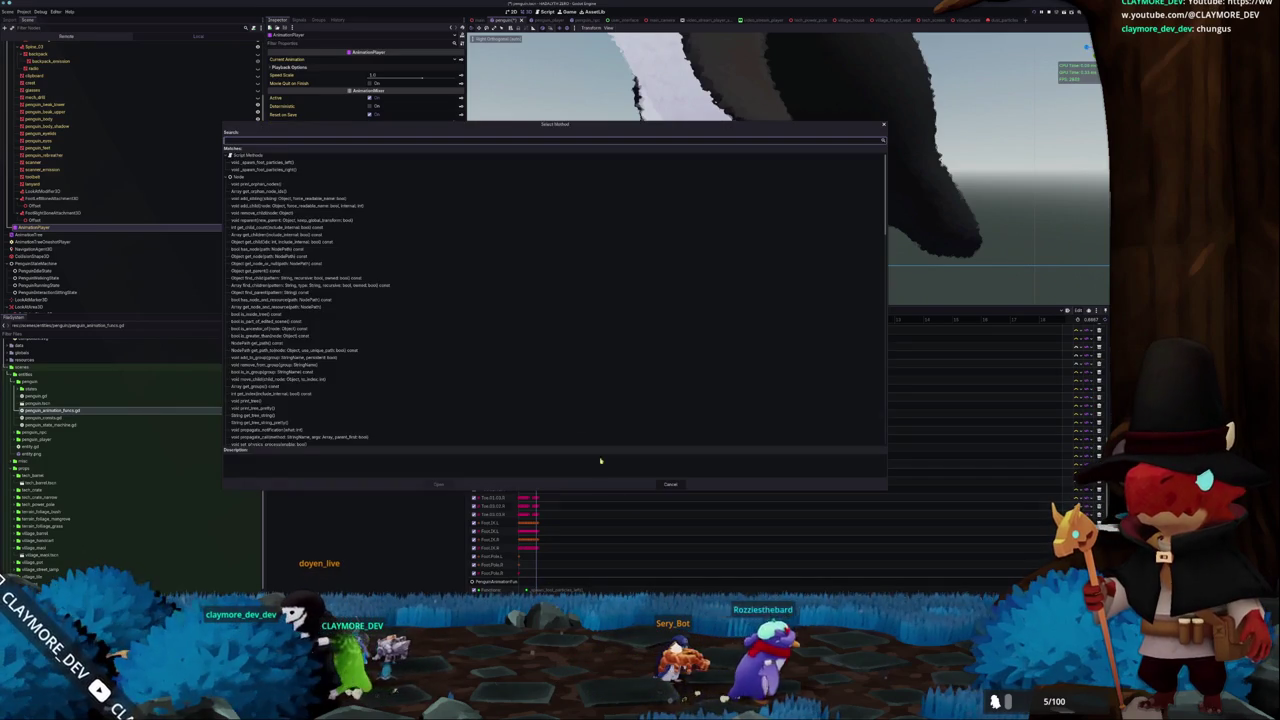
left_click(426, 483)
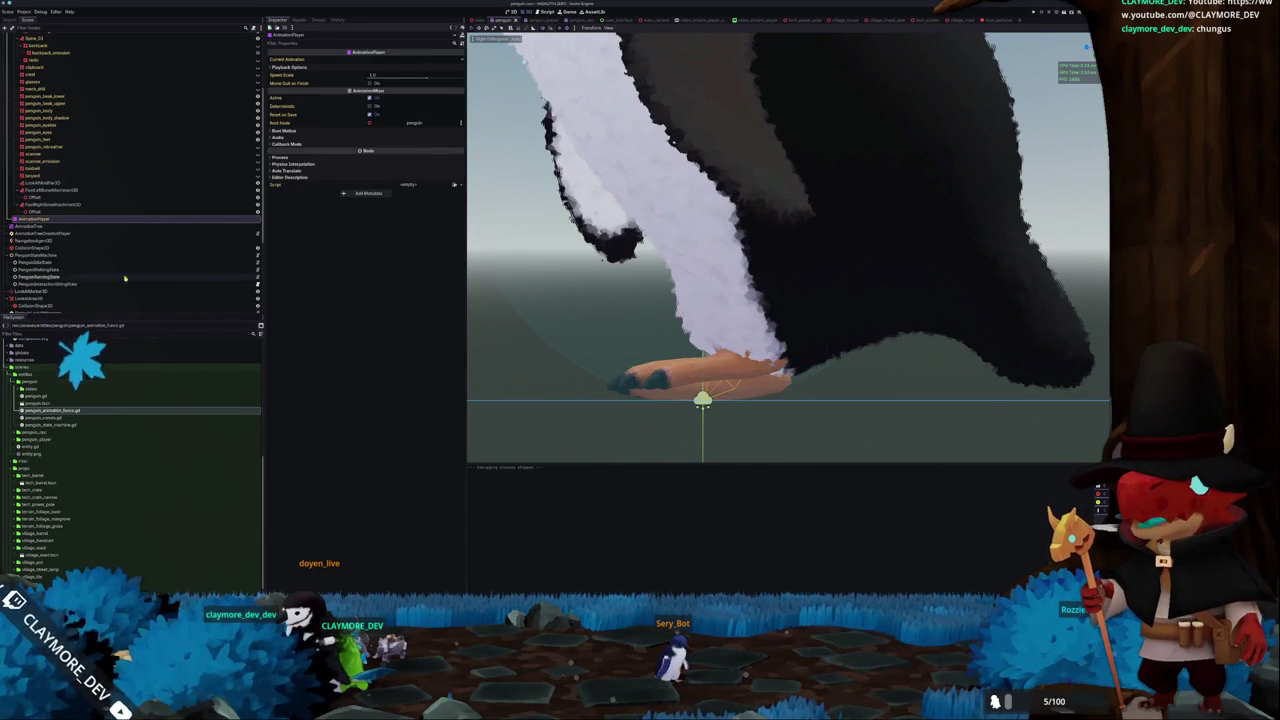
- Set the AnimationTree's Anim Player back to AnimationPlayer
left_click(52, 228)
left_click(405, 86)
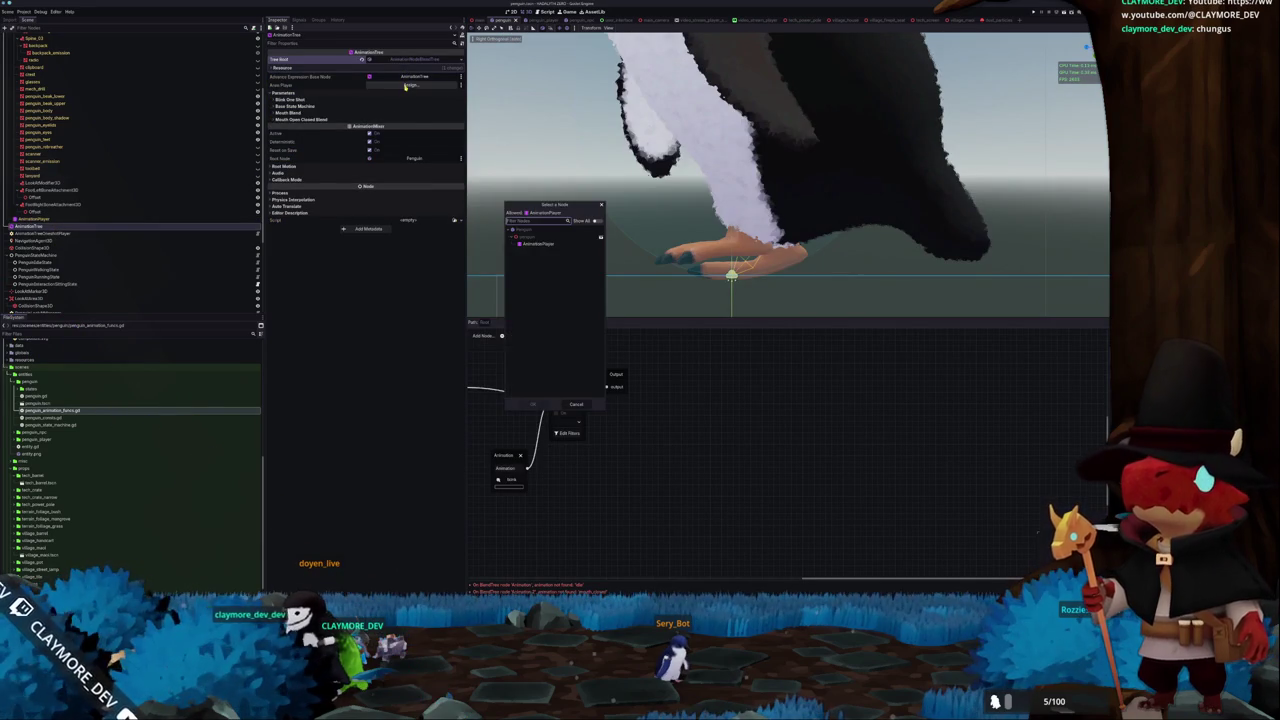
double_click(546, 245)
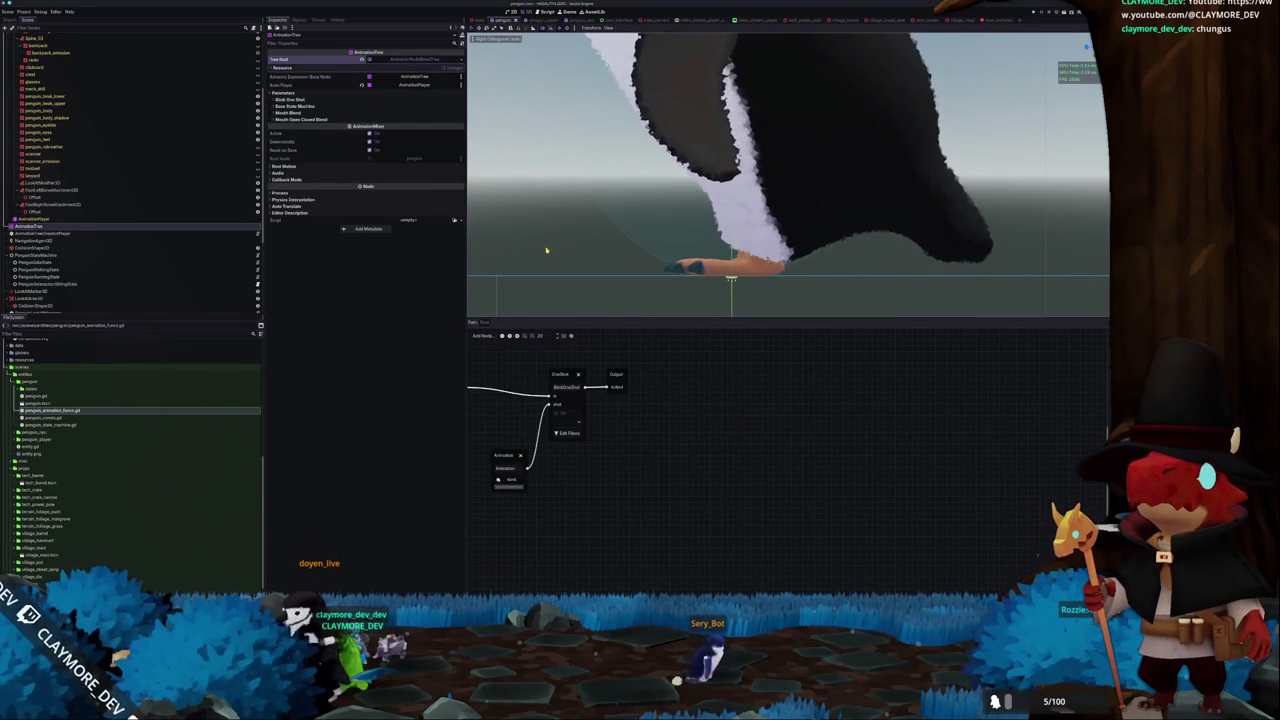
- Run the game to test the footstep particles, then stop it and inspect a spawn key
key("F5")
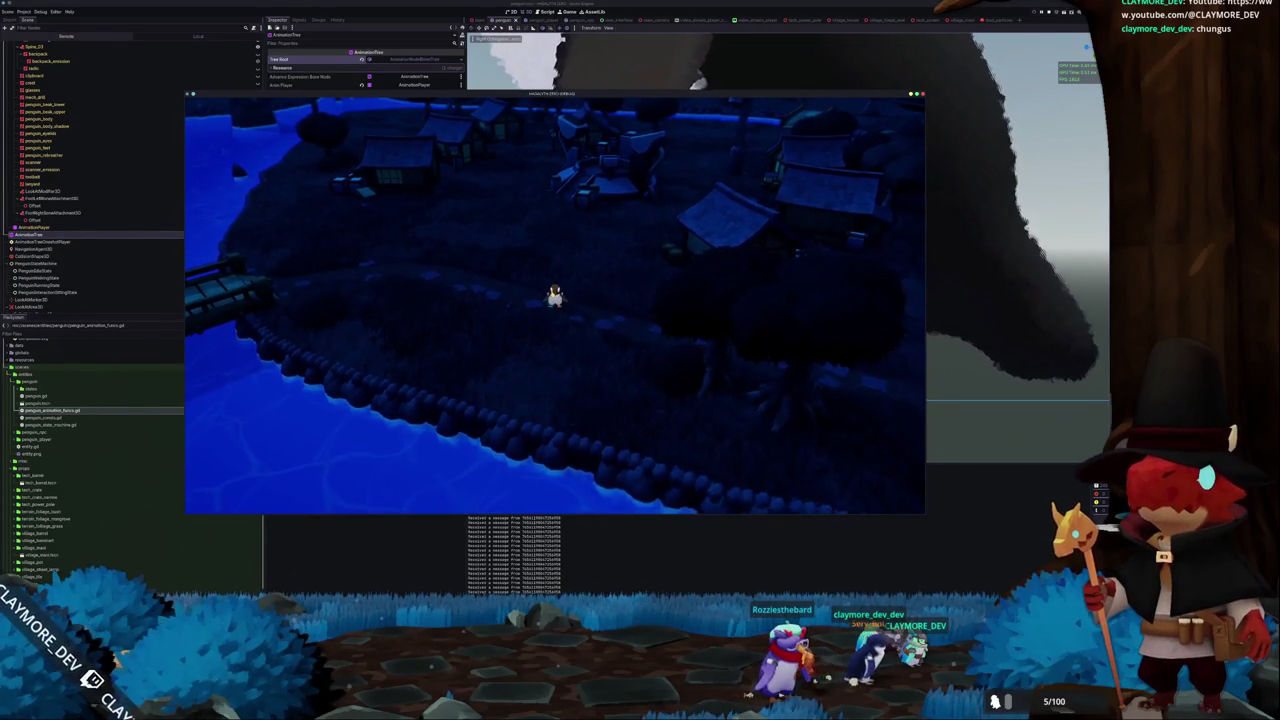
key("F8")
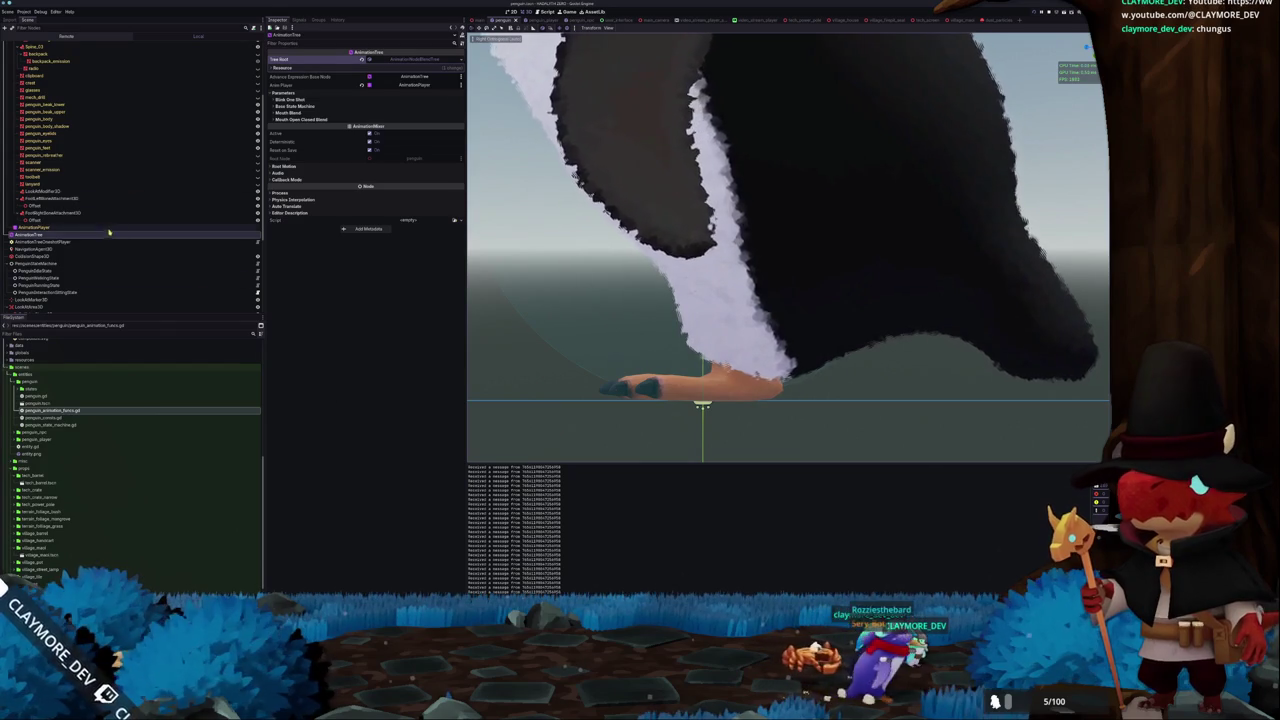
key("Up")
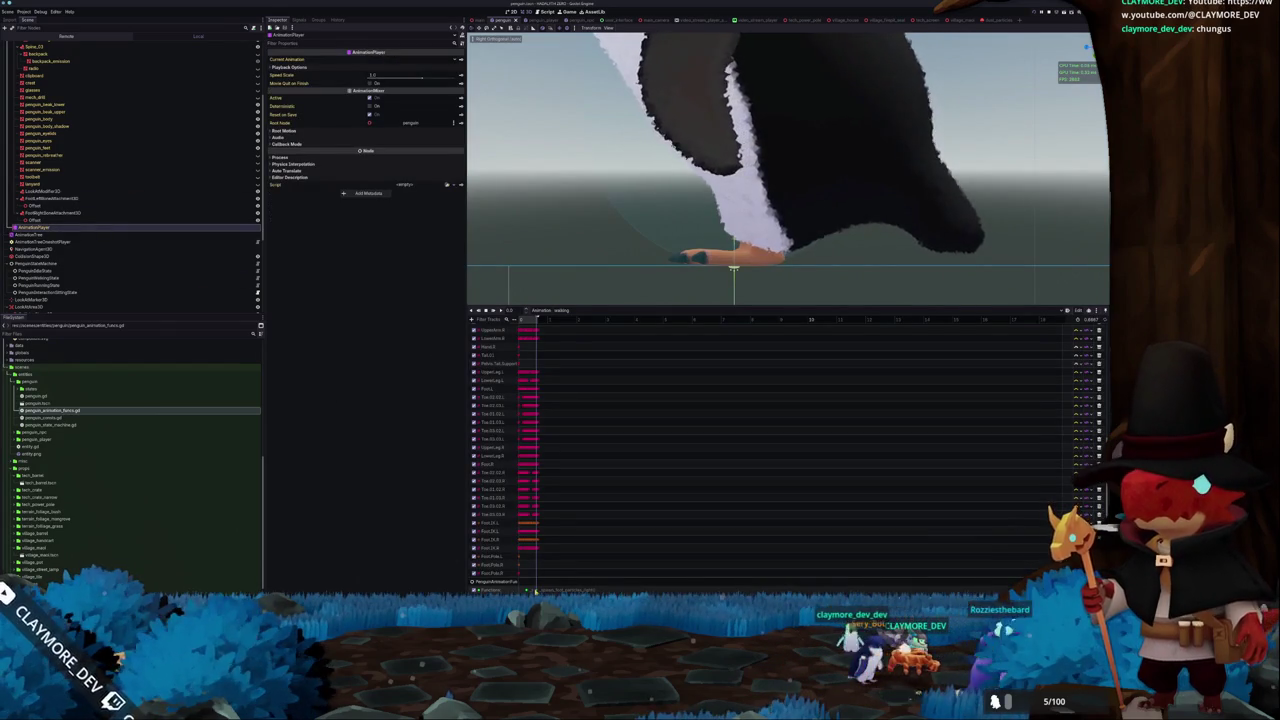
left_click(536, 590)
- In penguin_animation_funcs.gd, replace foot_particles_right on line 10 with foot_particles_left
key("alt+Tab")
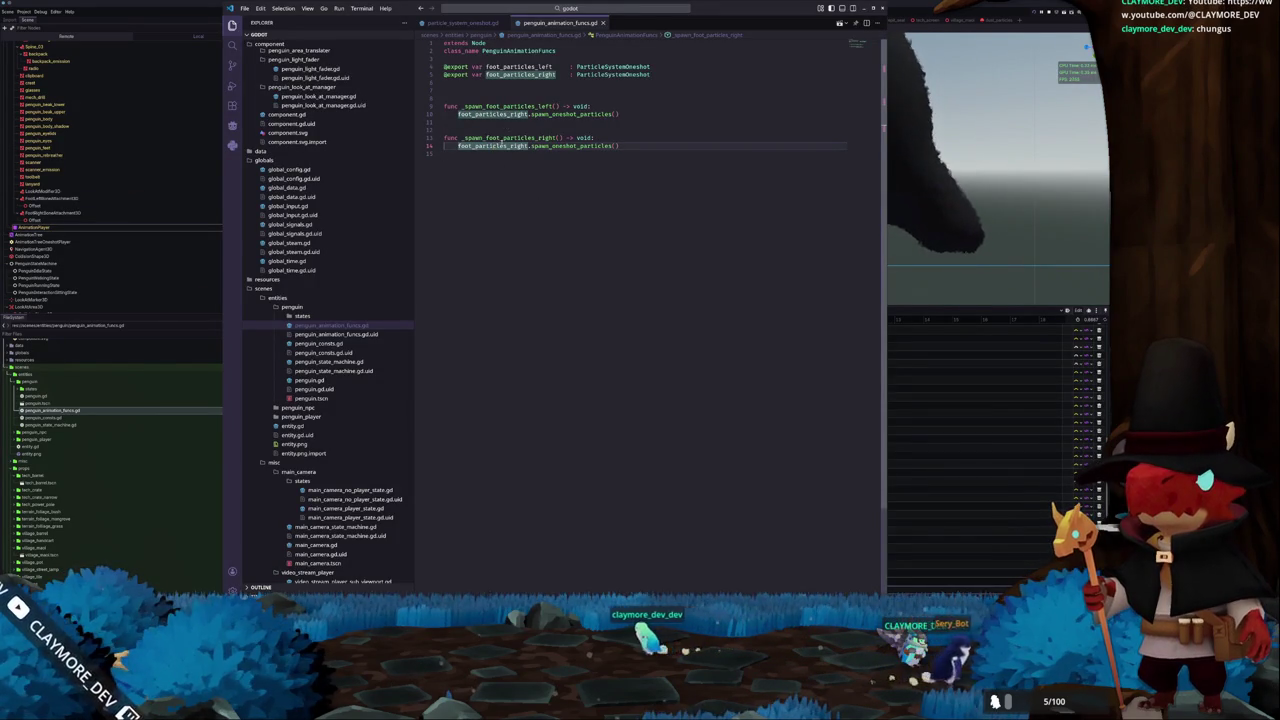
double_click(502, 114)
type("lef")
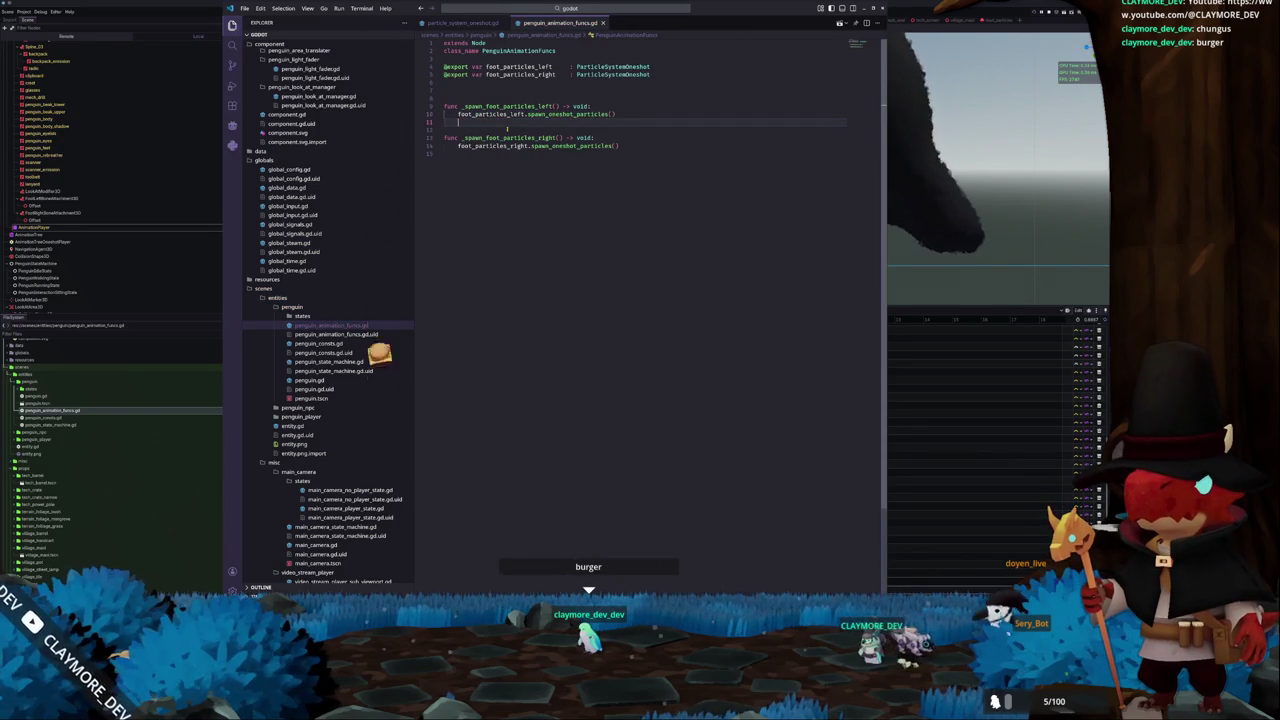
key("alt+Tab")
key("alt+Tab")
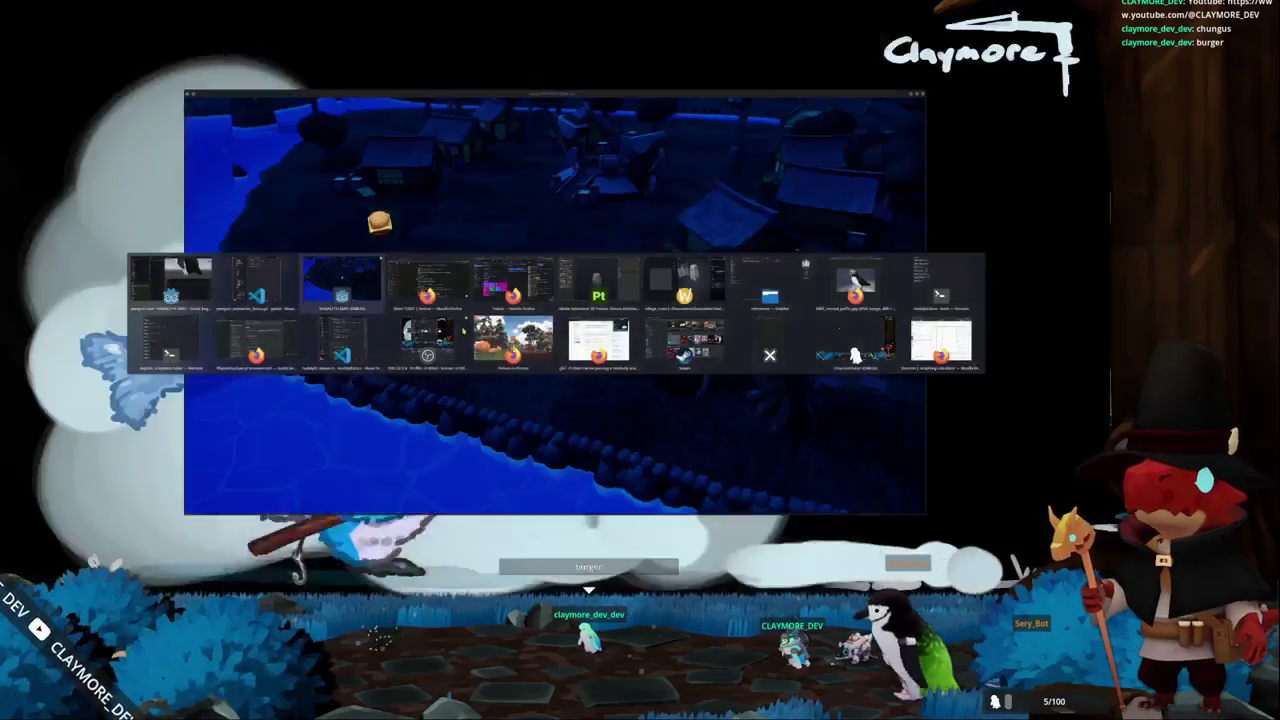
- Walk the penguin forward and across the bridge, then stop the game with F8
key("w")
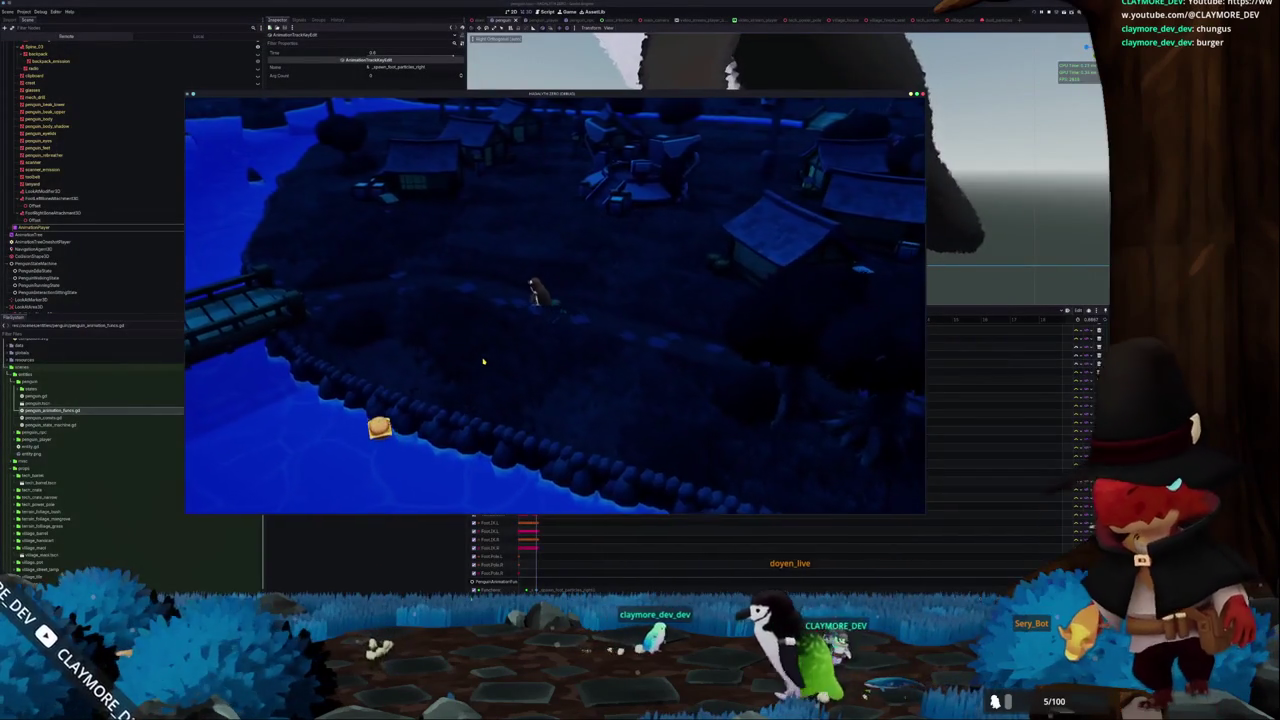
key("a")
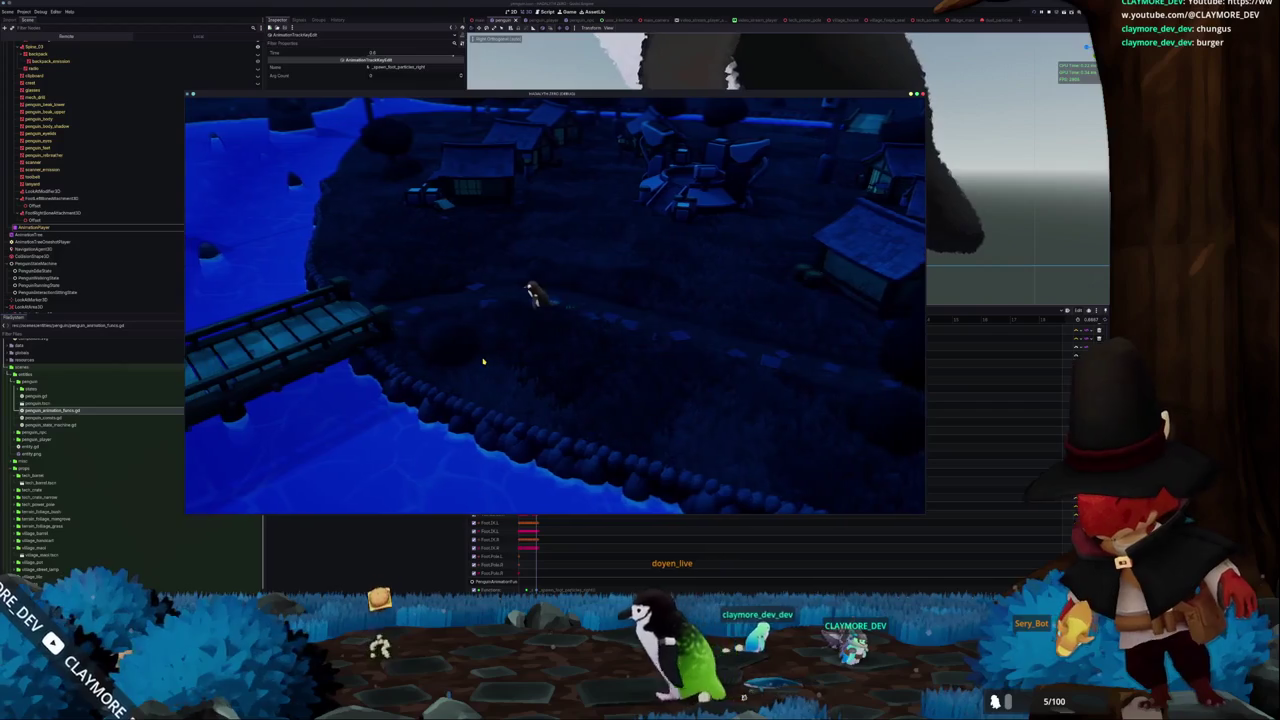
key("a")
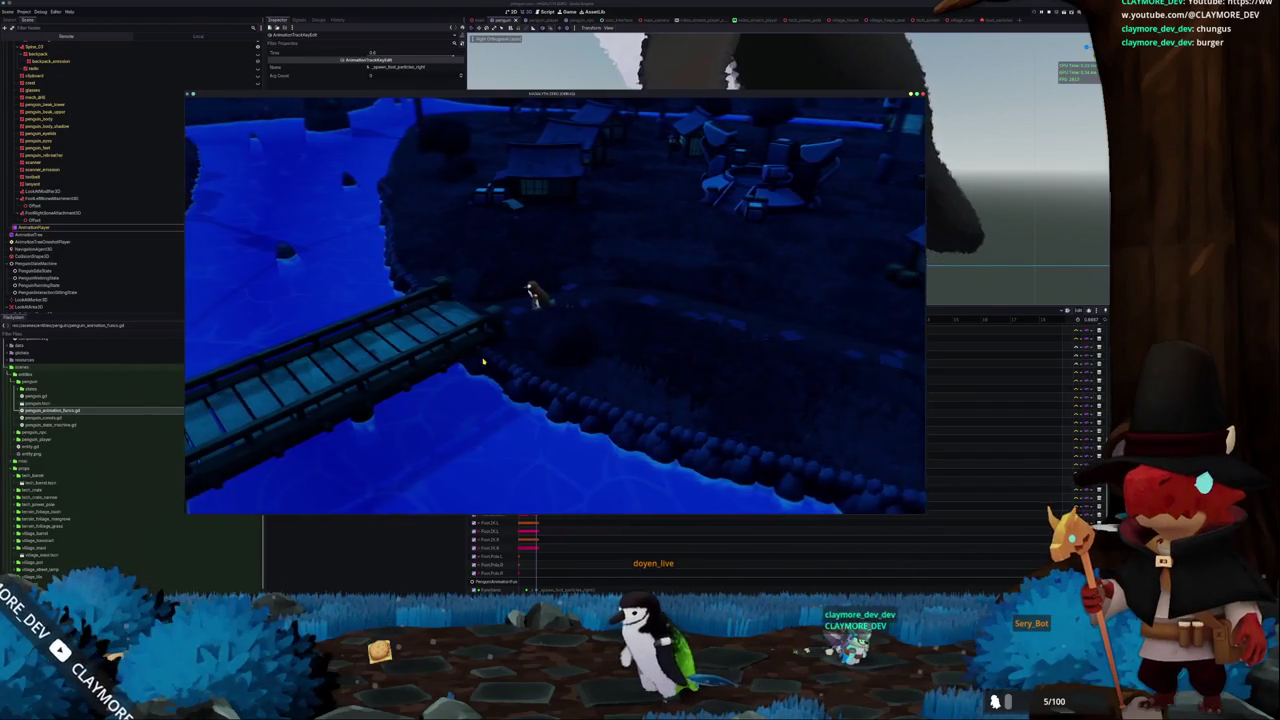
key("a")
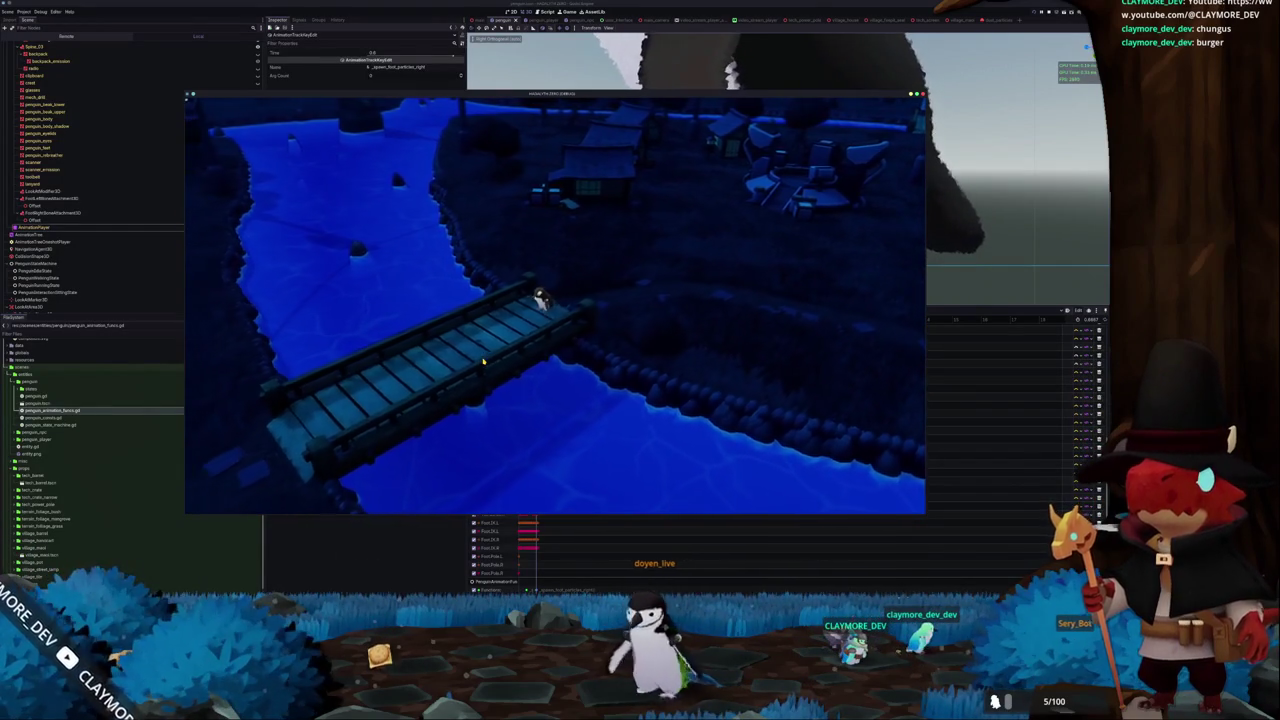
key("a")
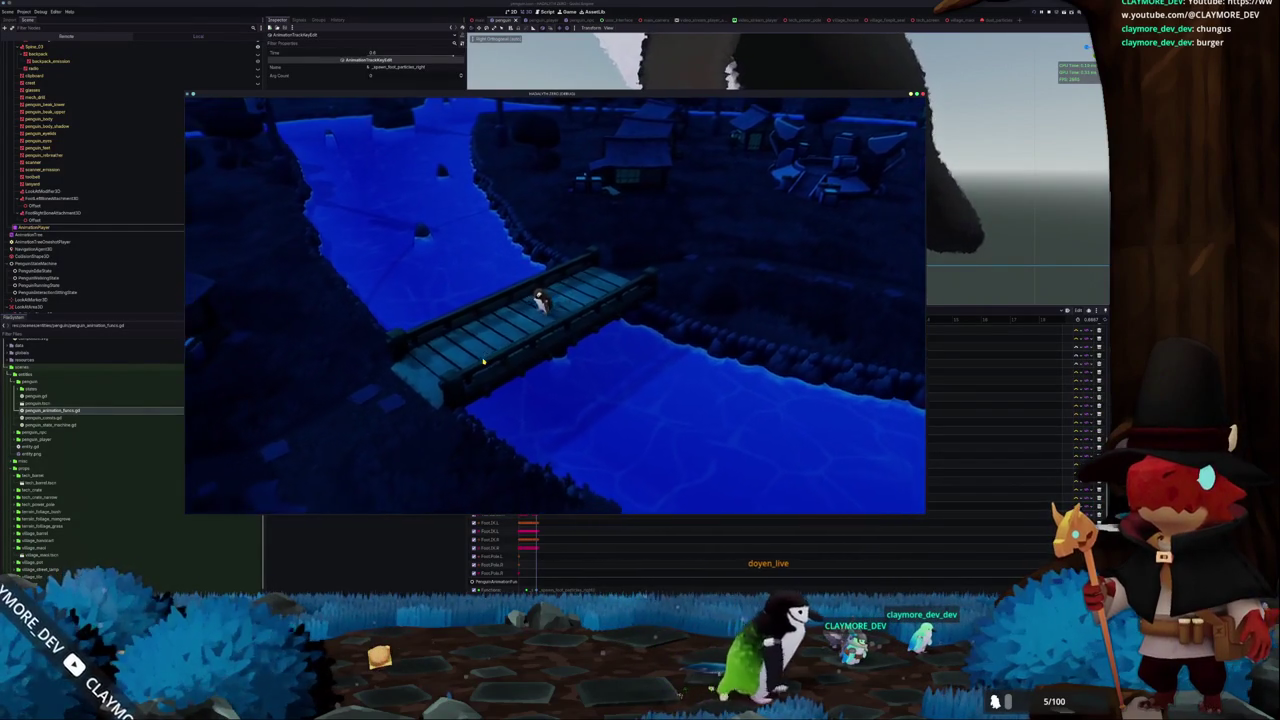
key("a")
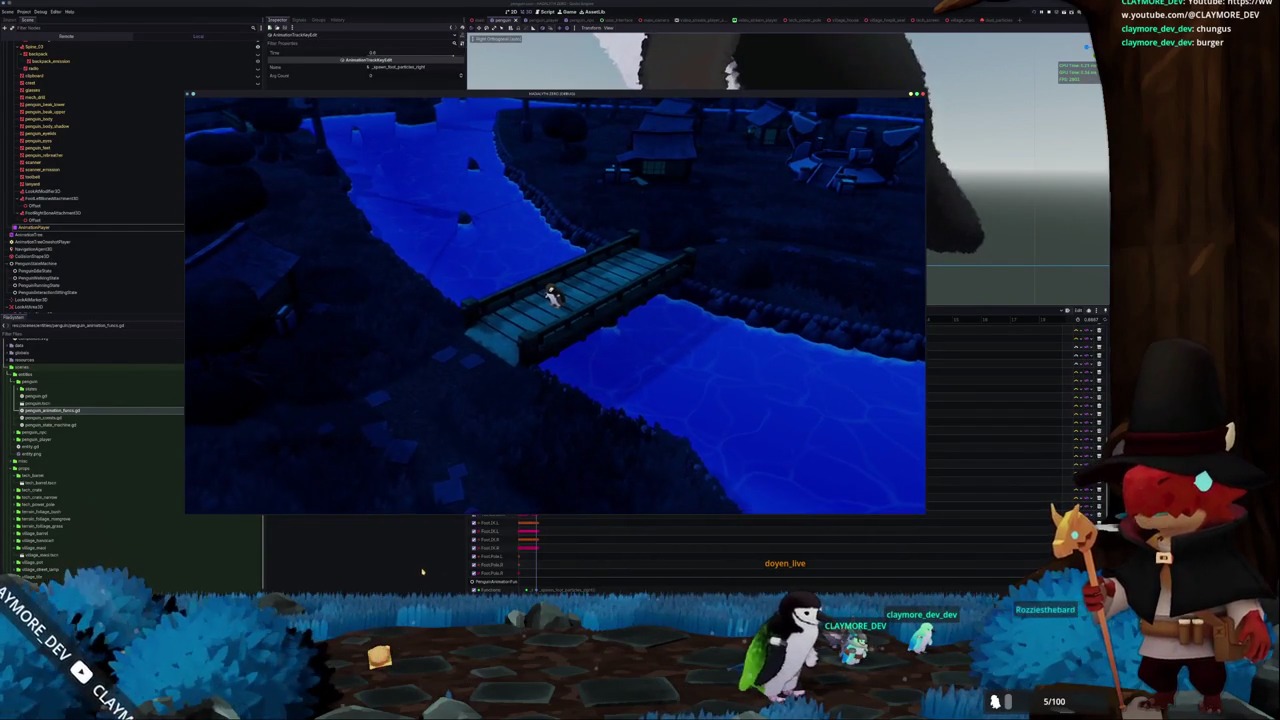
key("F8")
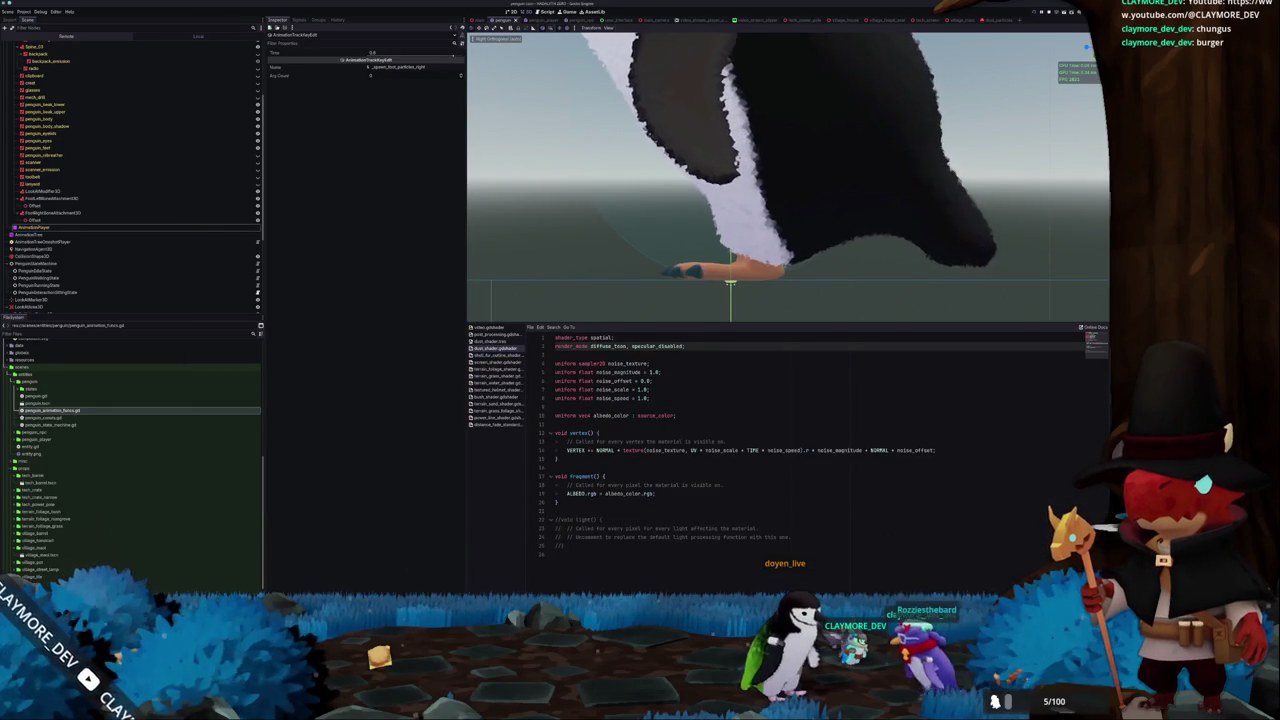
- Open the AnimationTree's walk blend tree and place a TimeScale node beside Output
left_click(69, 235)
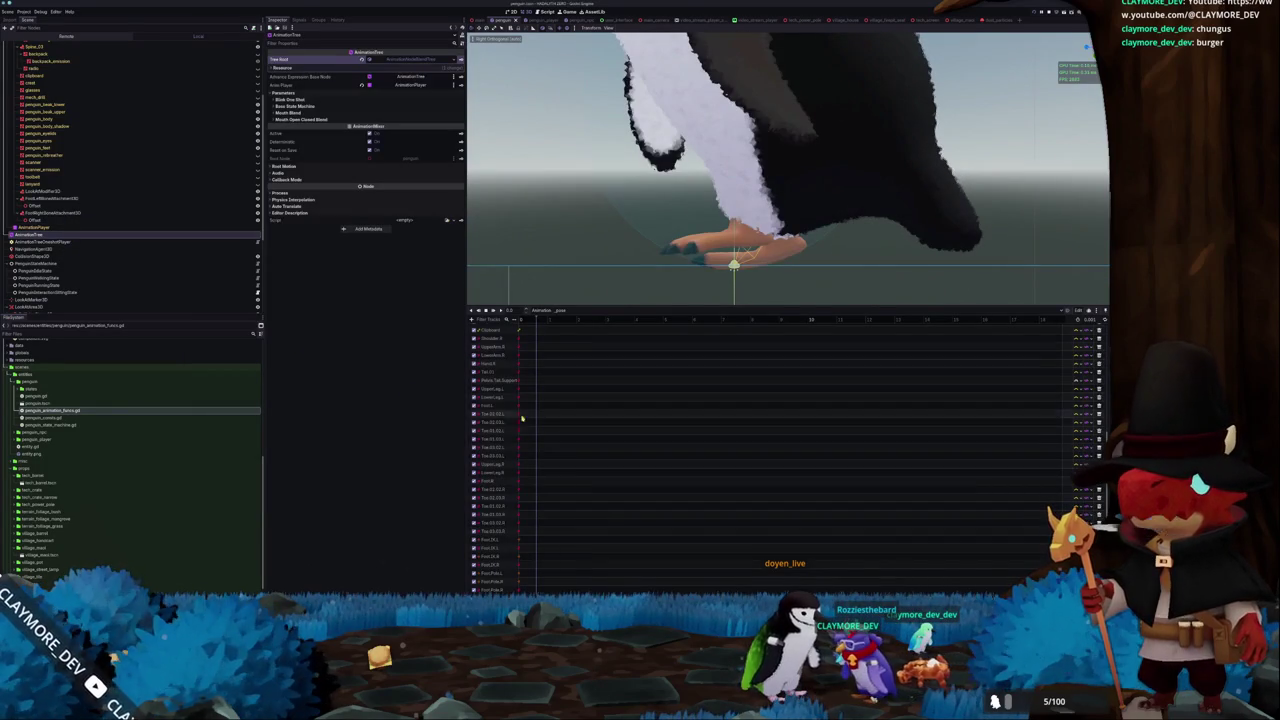
left_click(115, 234)
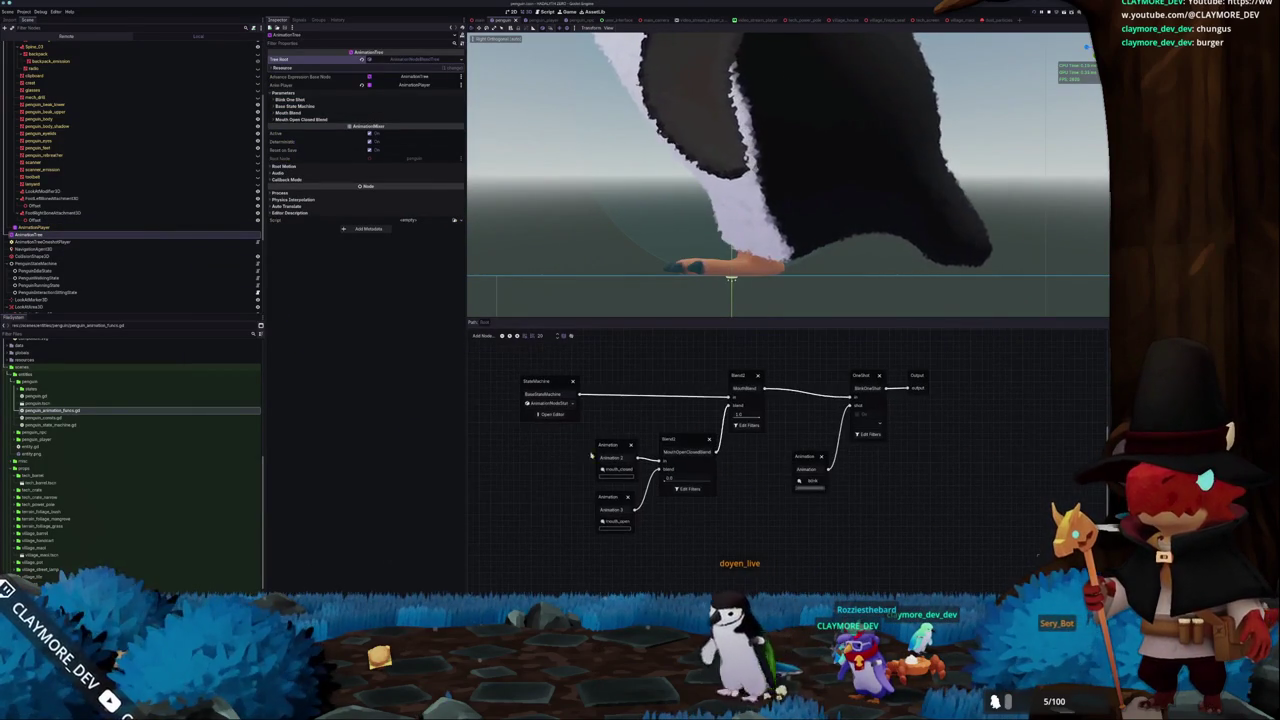
left_click(542, 414)
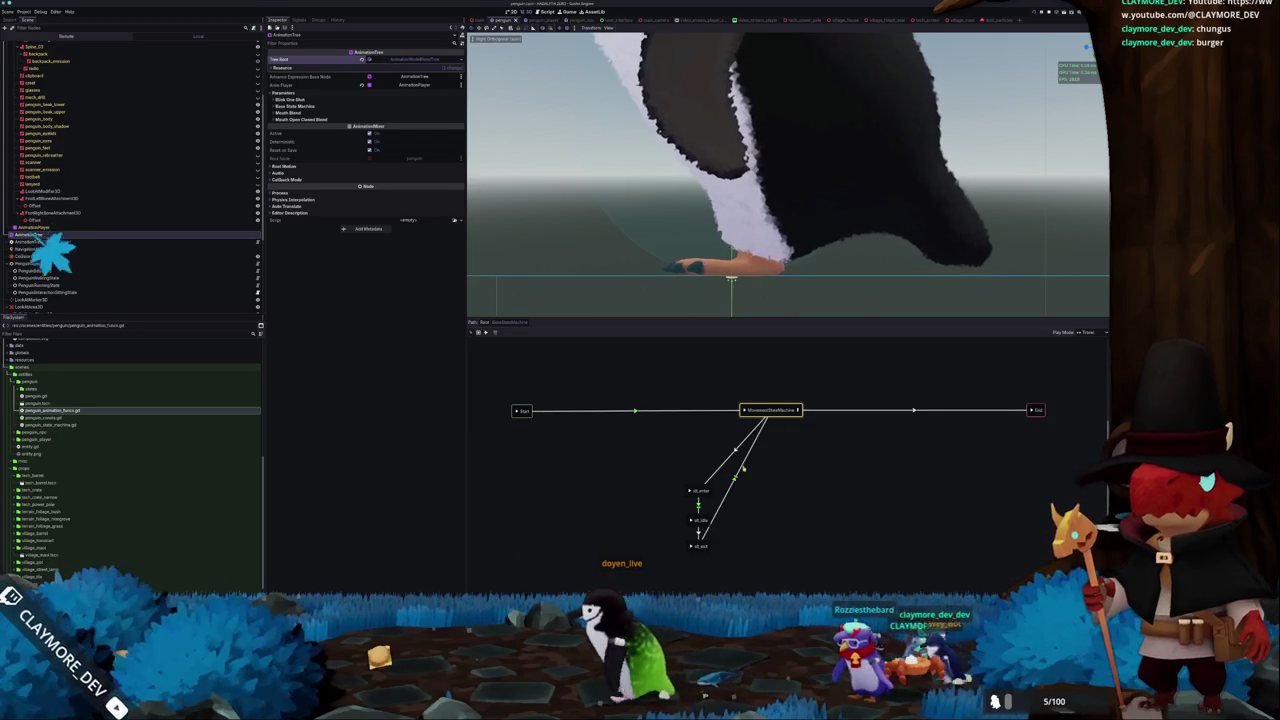
left_click(797, 411)
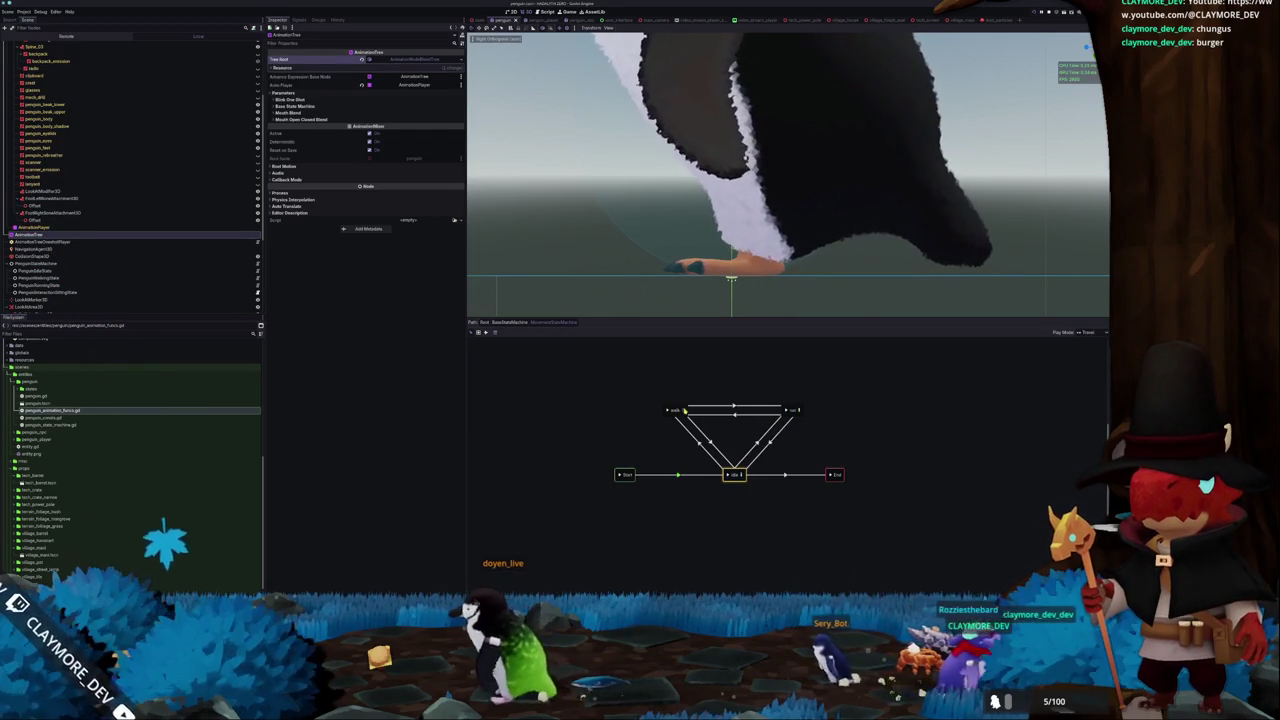
left_click(685, 410)
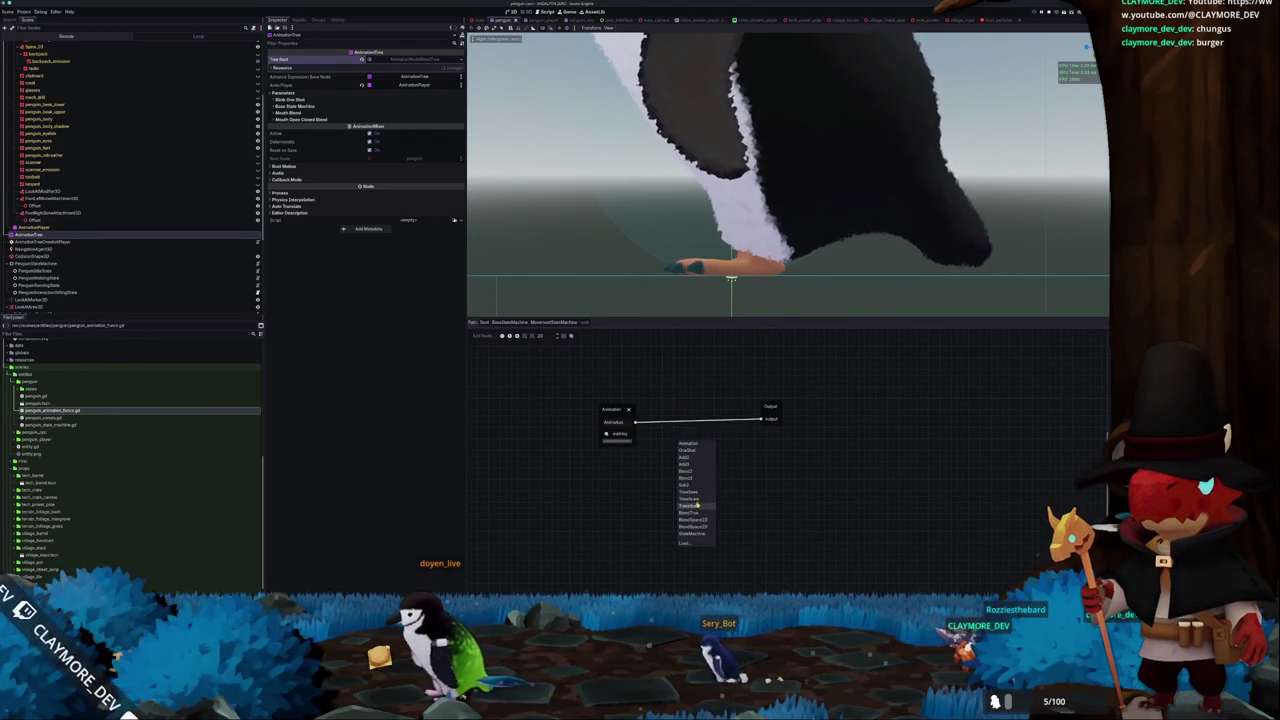
left_click_drag(694, 455, 700, 429)
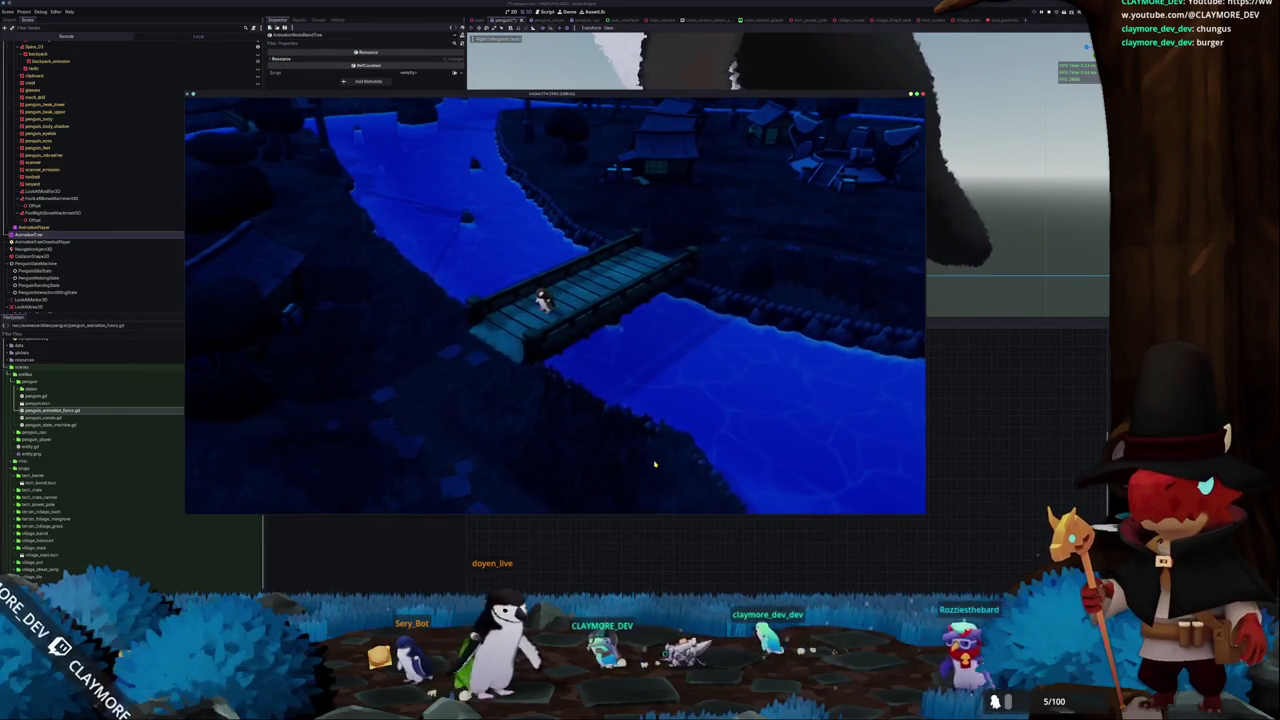
- Relaunch the game in Singleplayer and dock it inside the editor
left_click(647, 544)
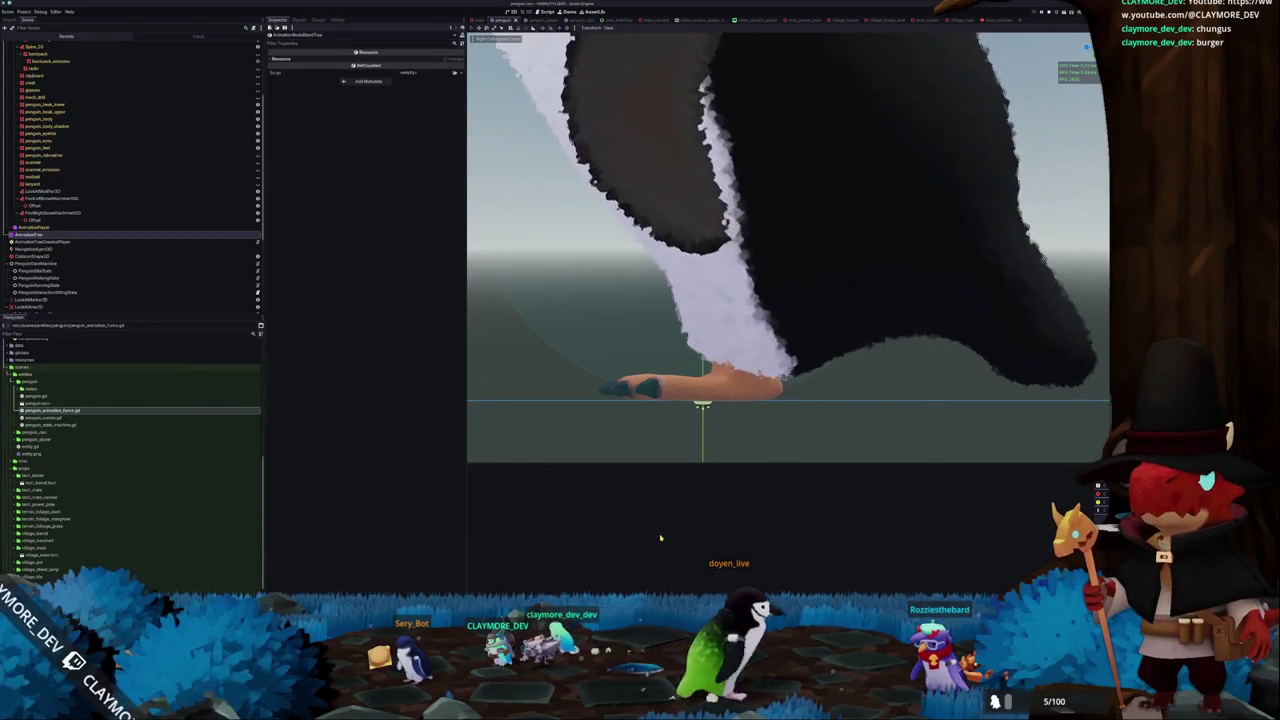
key("F5")
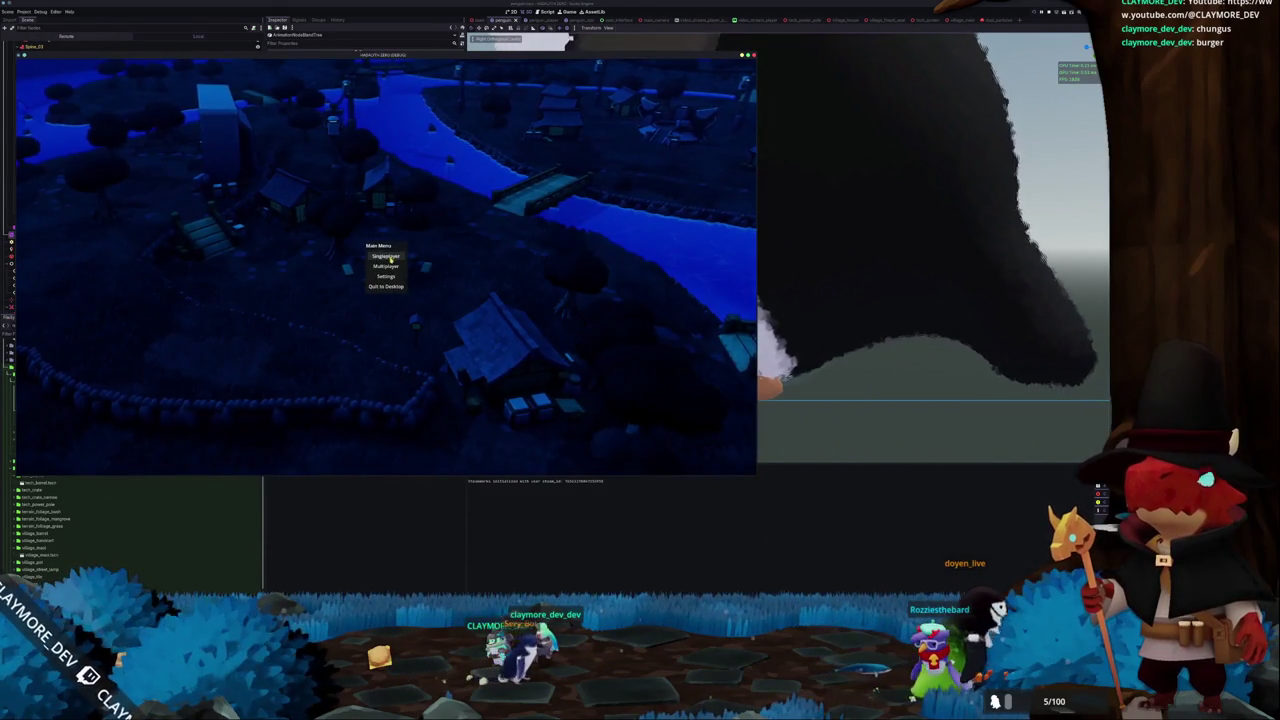
left_click(391, 258)
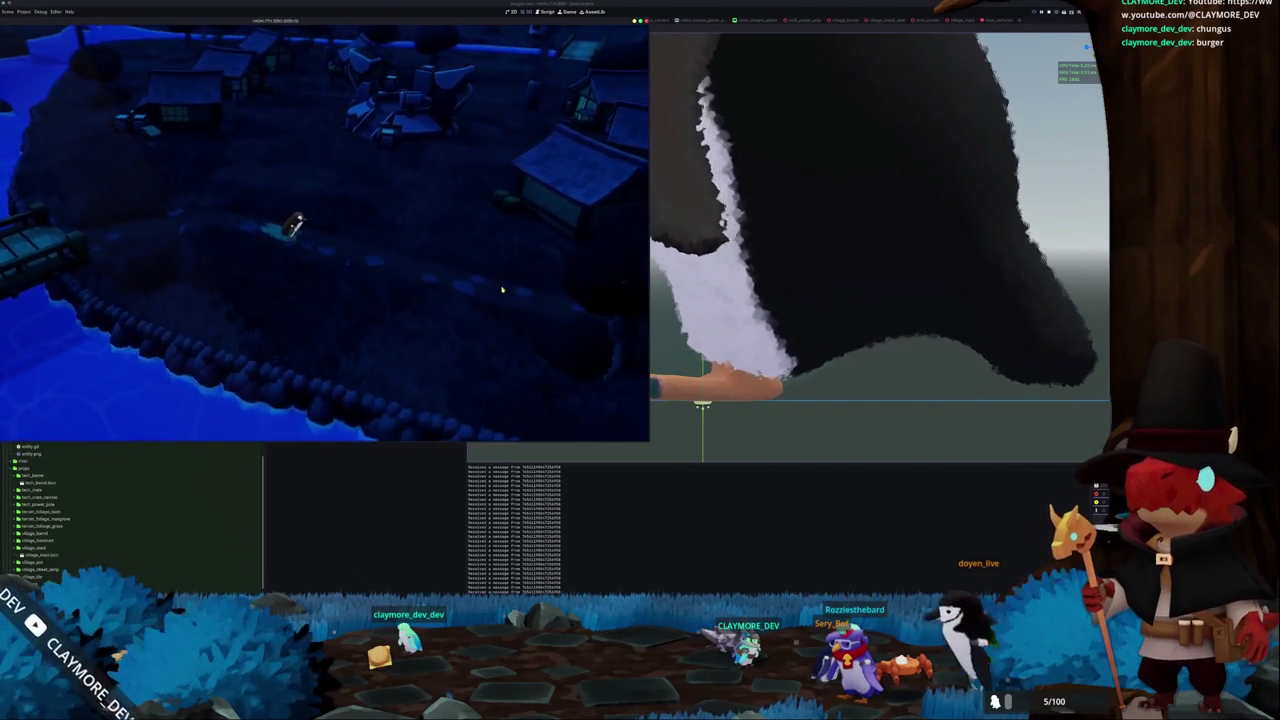
key("alt+Tab")
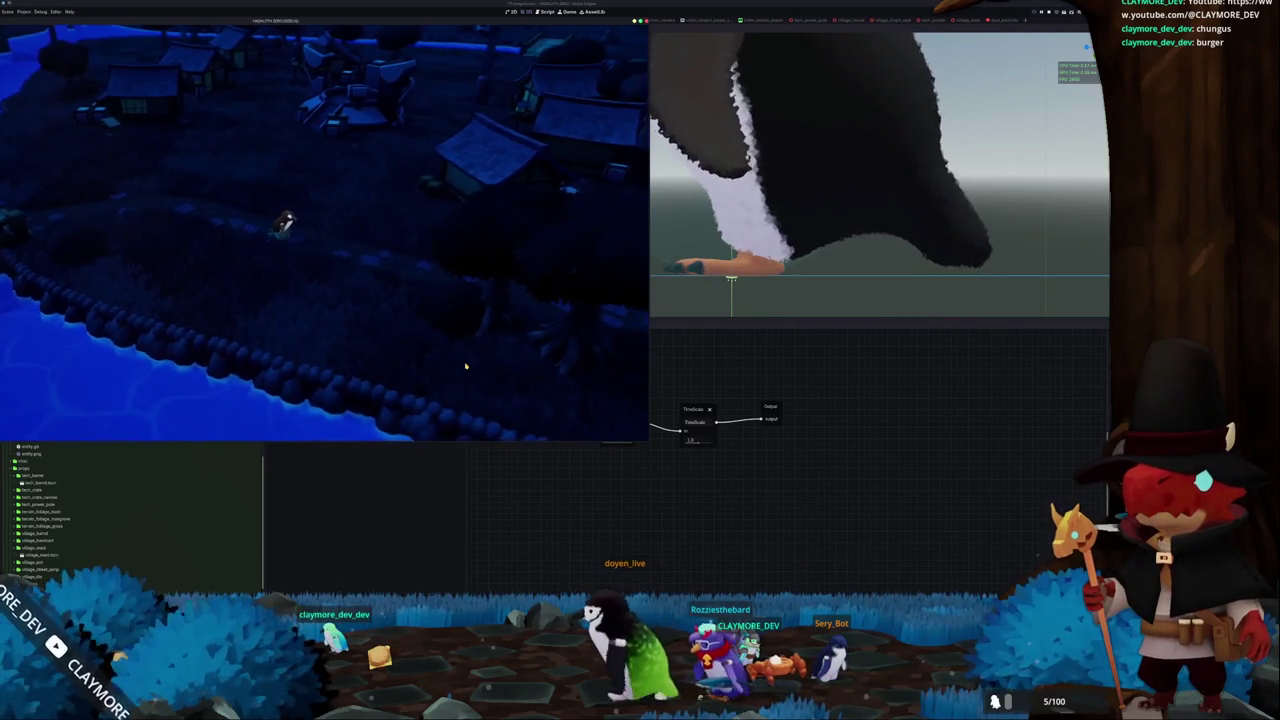
key("ctrl+F4")
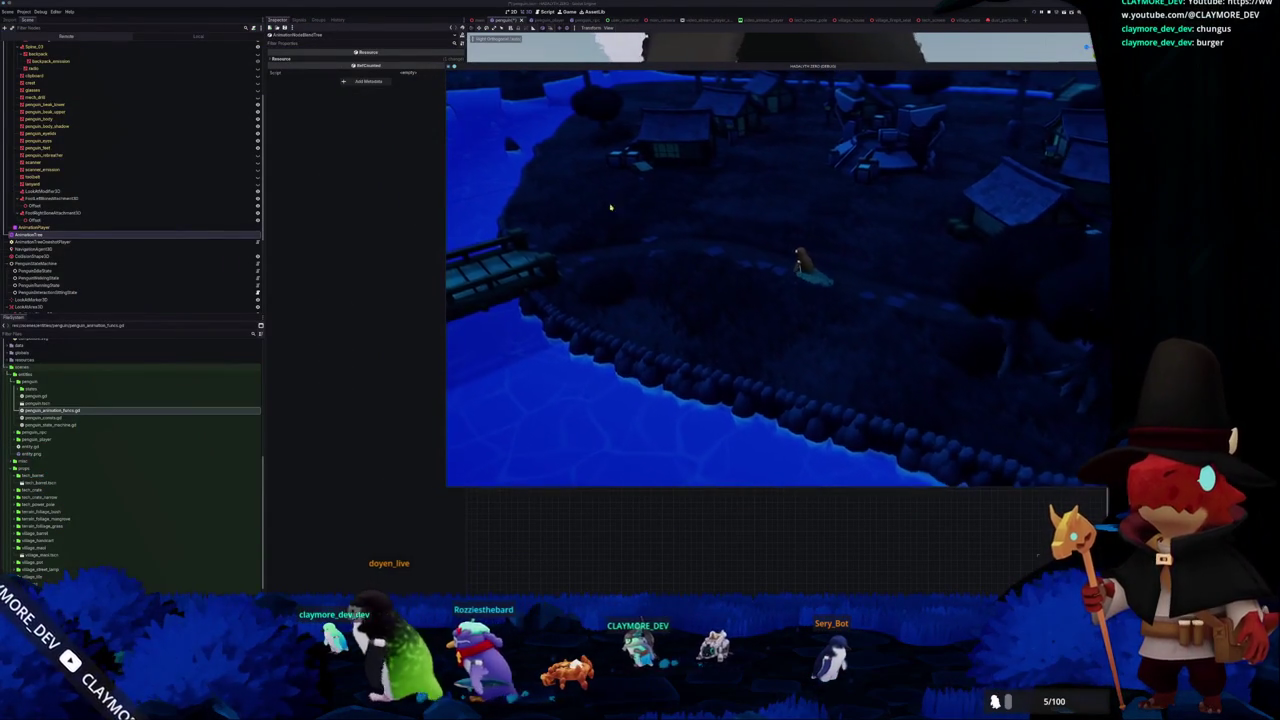
- Expand the AnimationTree's state machine parameters down to the walk Time Scale
left_click(70, 220)
left_click(75, 228)
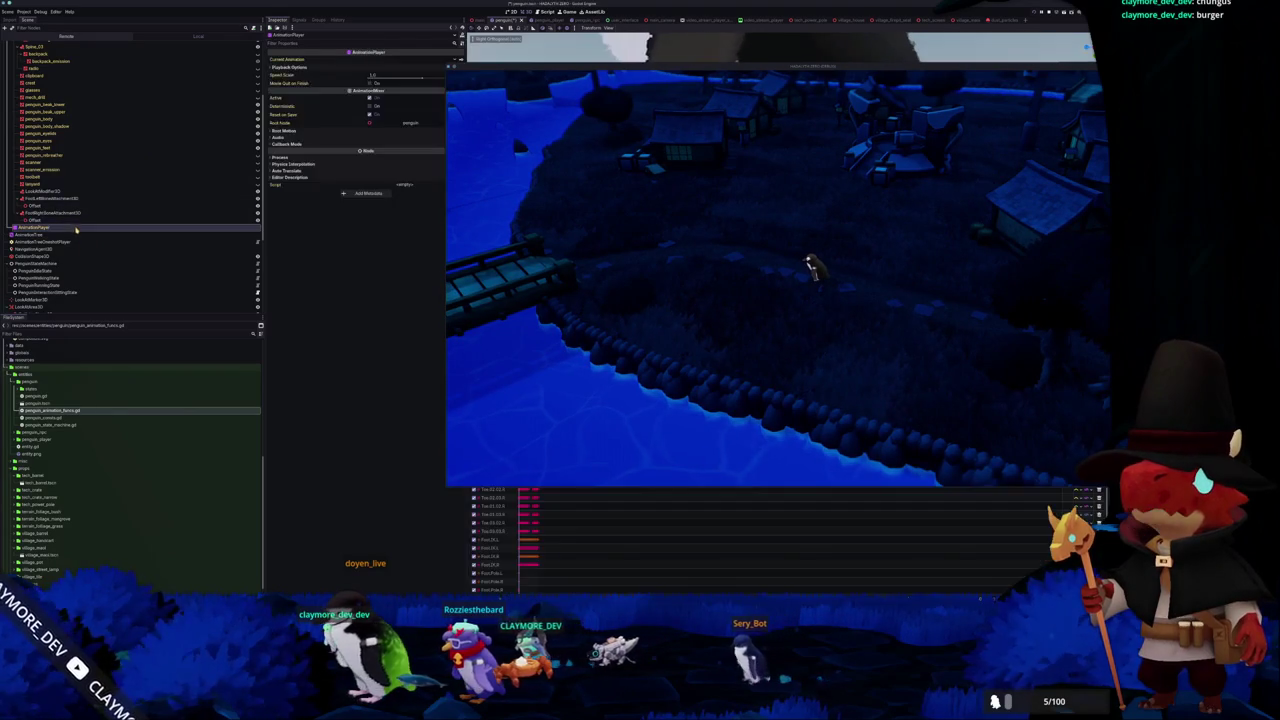
left_click(78, 235)
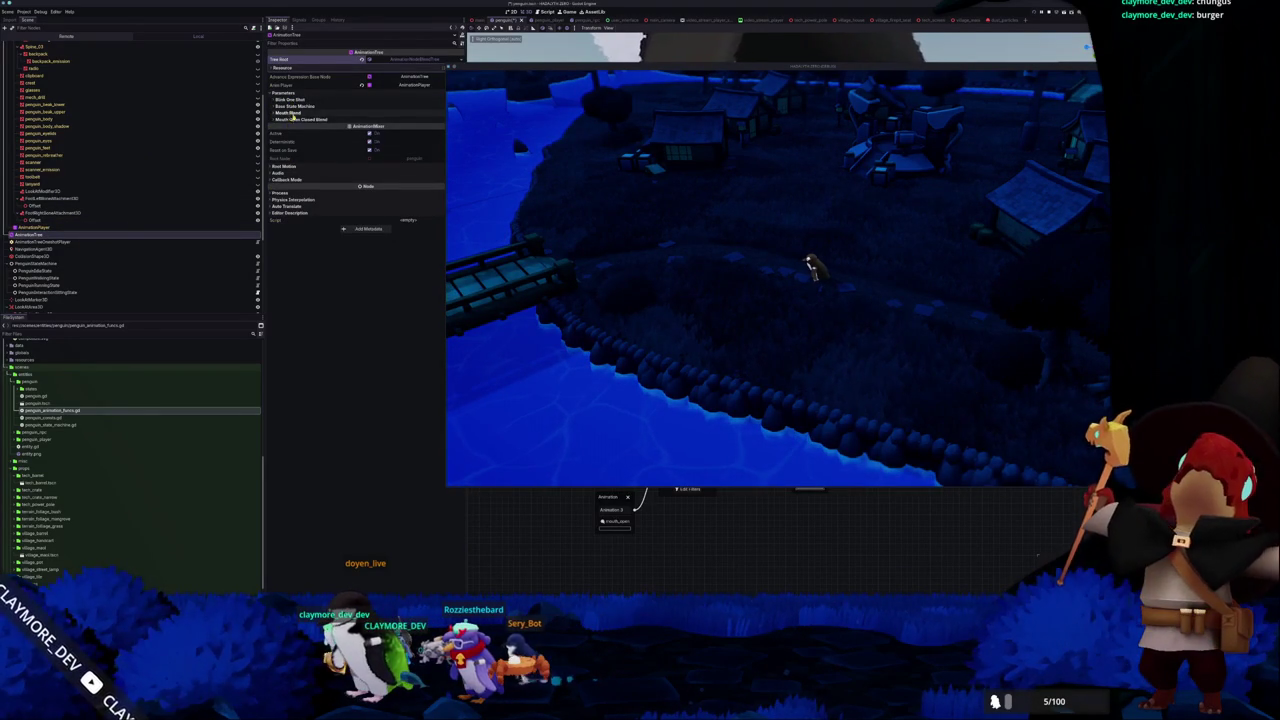
left_click_drag(463, 68, 499, 72)
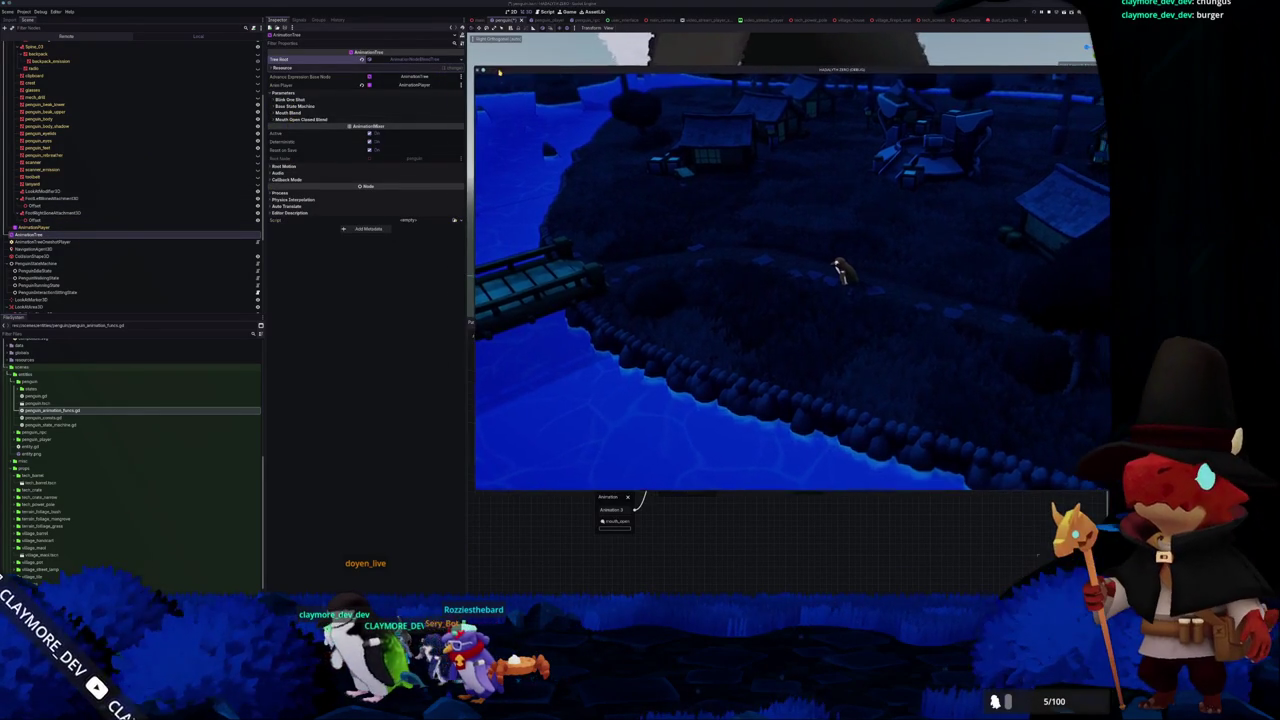
left_click(297, 107)
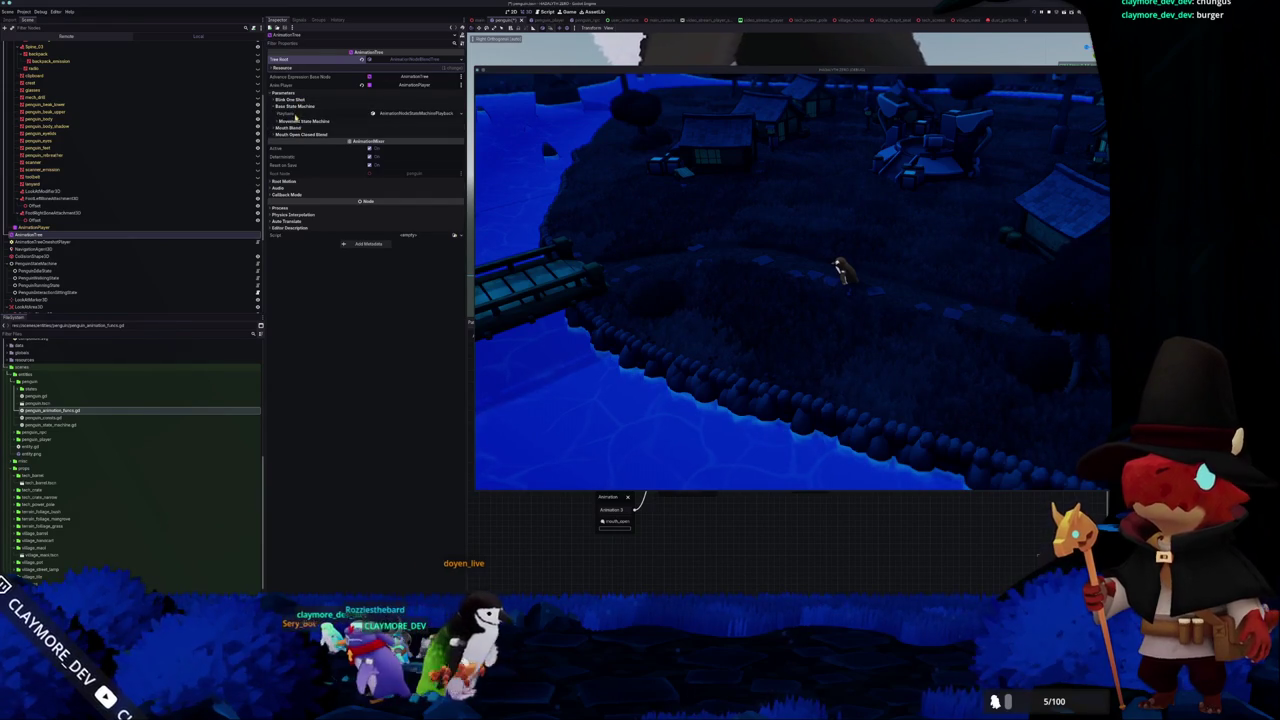
left_click(297, 121)
left_click(297, 137)
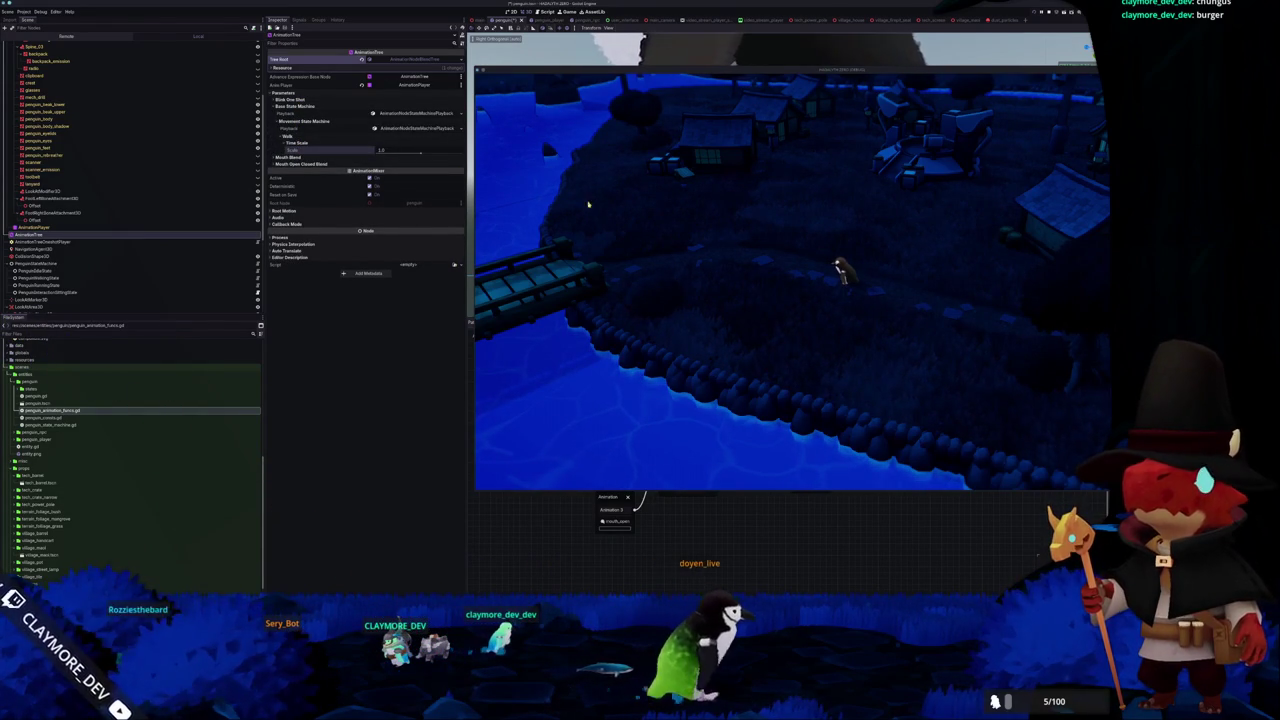
- On the live Penguin AnimationTree in the Remote tree, set walk Time Scale to 1.25
left_click(66, 36)
left_click(9, 102)
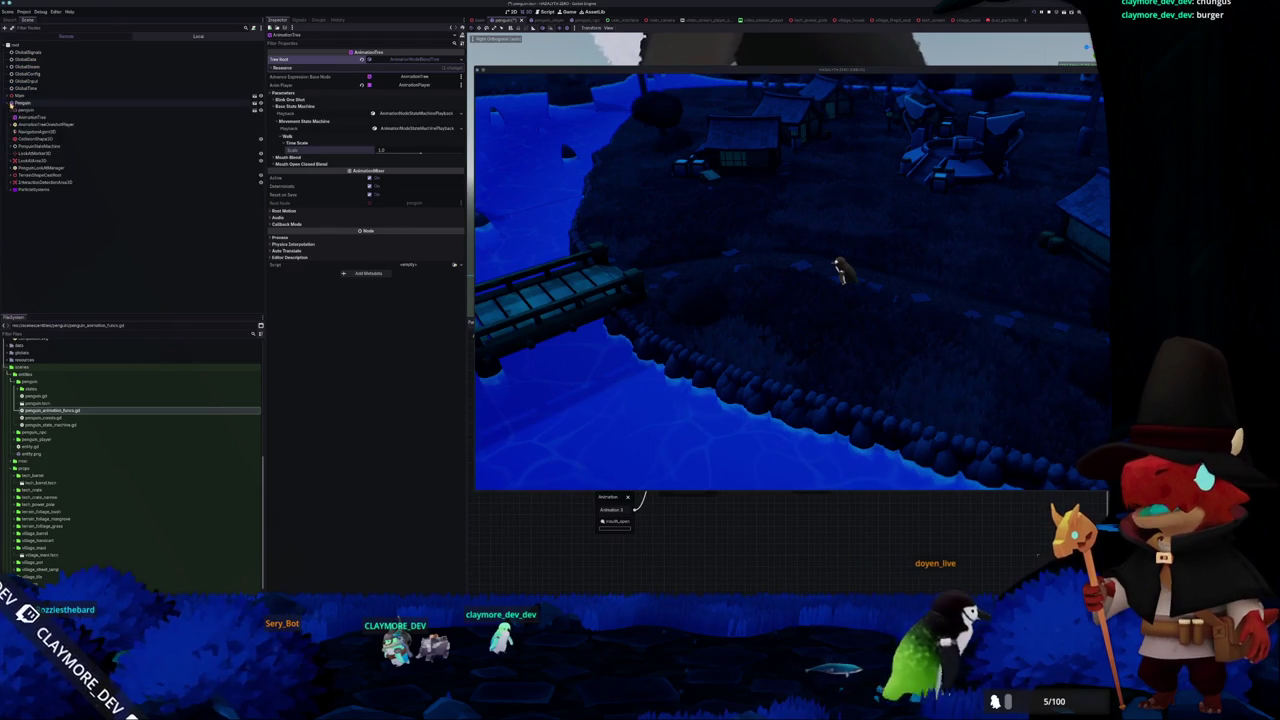
left_click(35, 117)
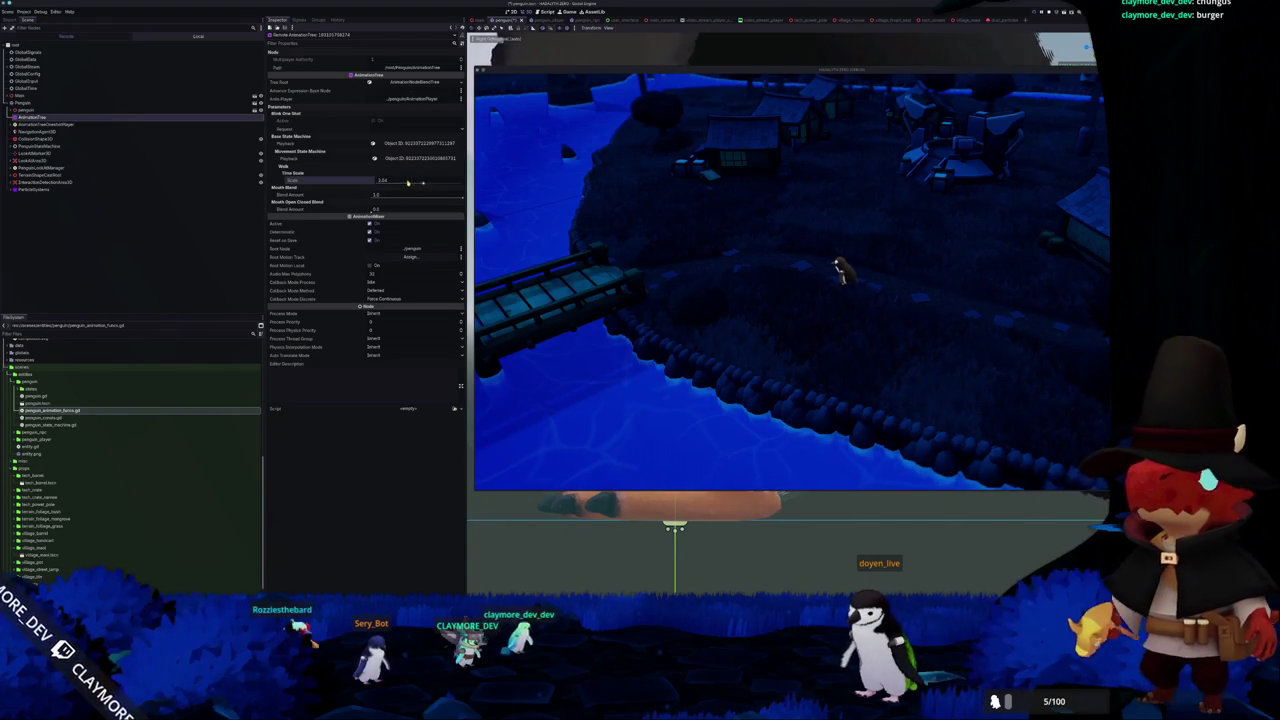
key("Return")
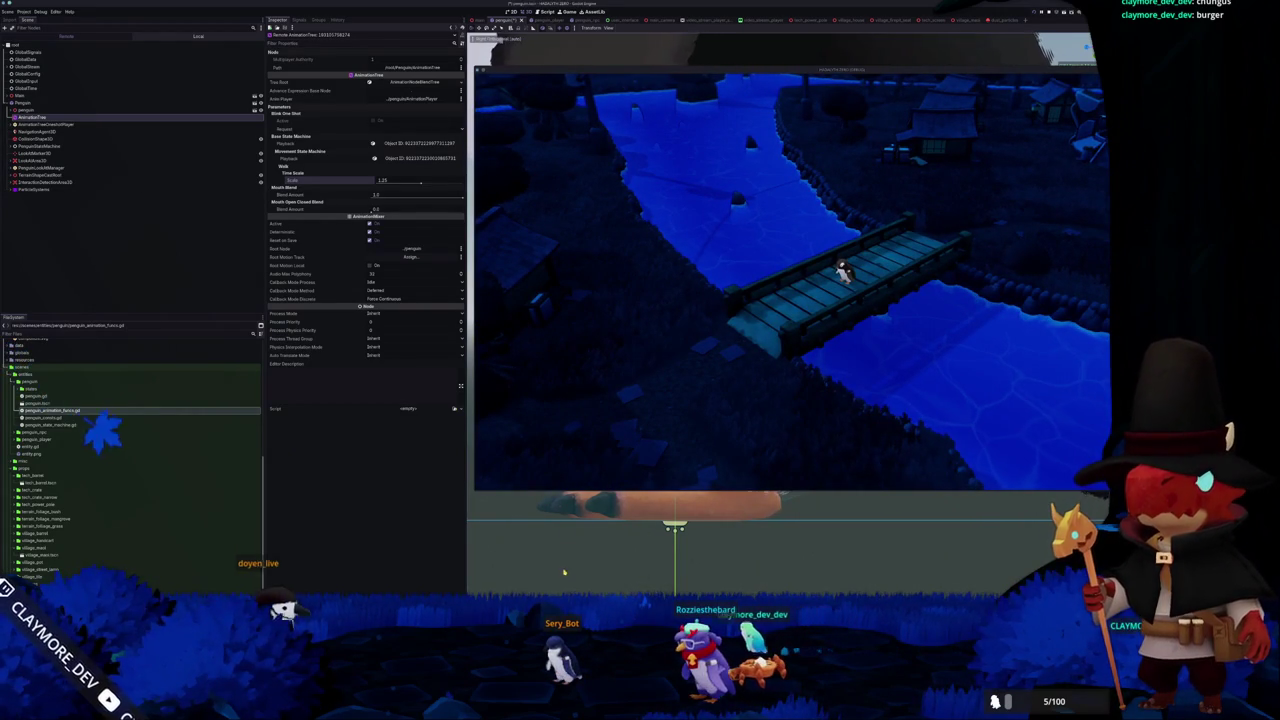
left_click_drag(881, 68, 622, 121)
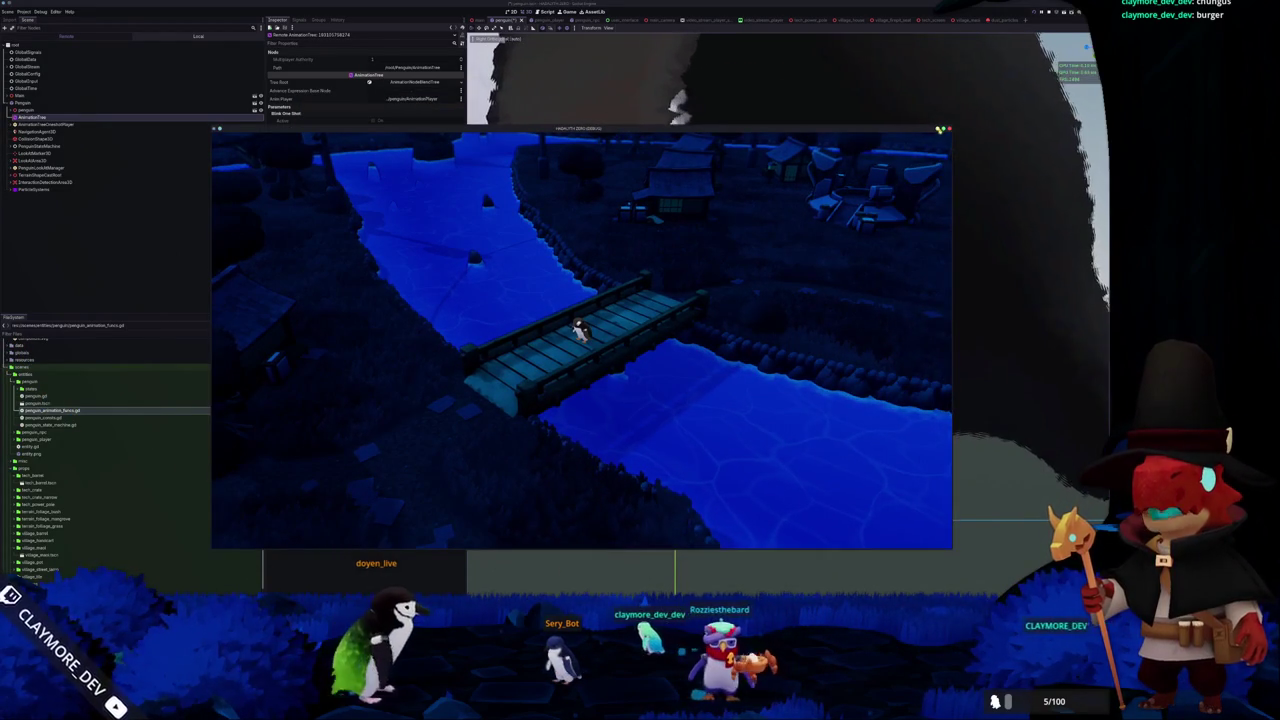
- Stop the game and open the penguin's running animation in the AnimationPlayer
key("F8")
scroll(855, 190, "down", 4)
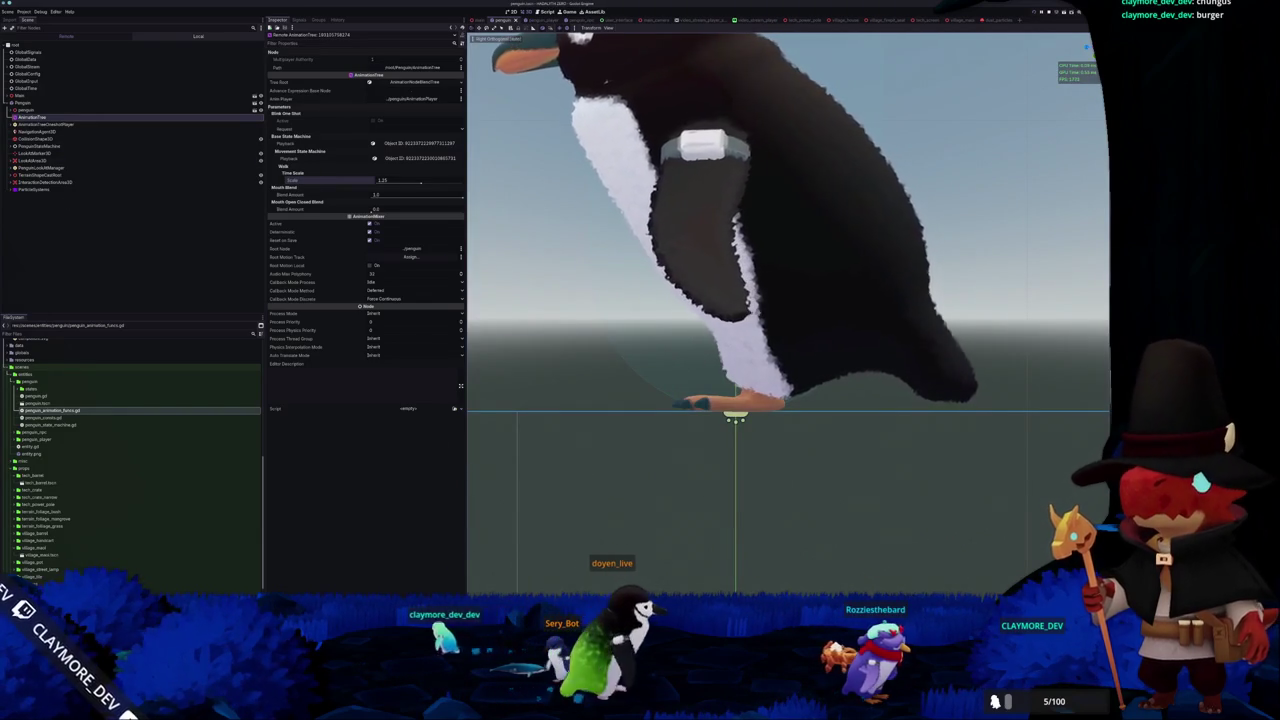
left_click(12, 110)
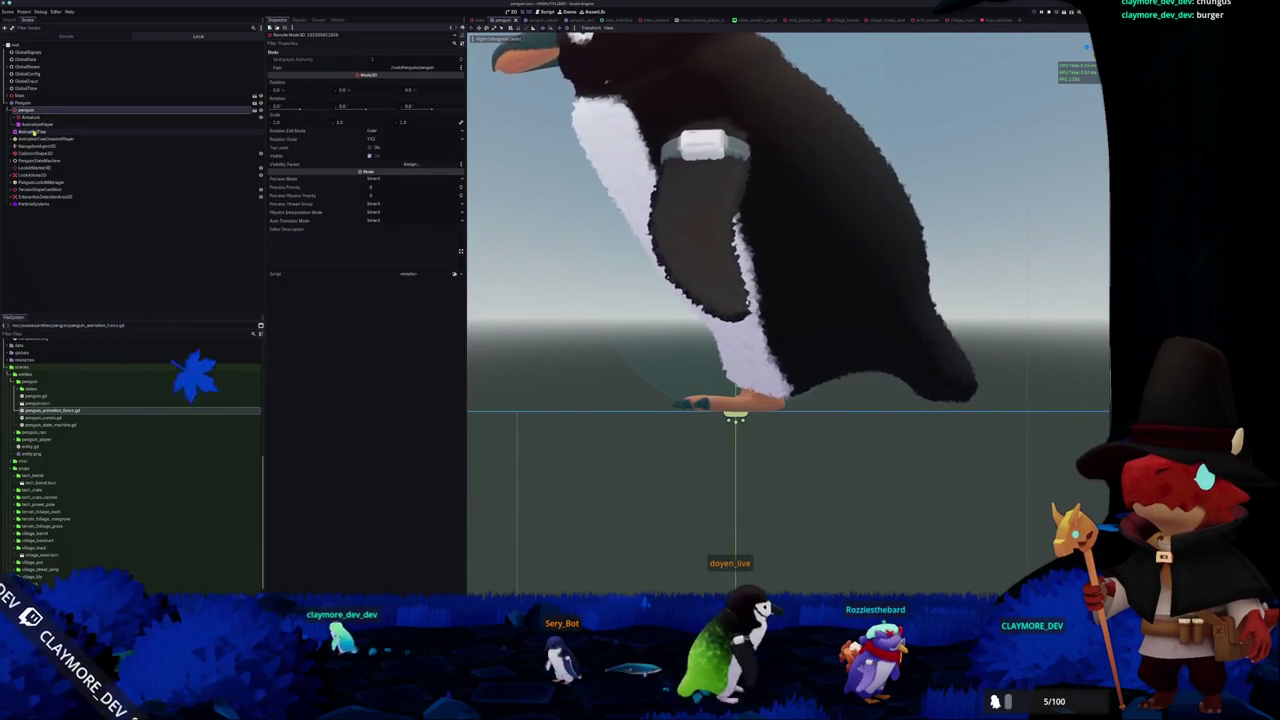
left_click(36, 124)
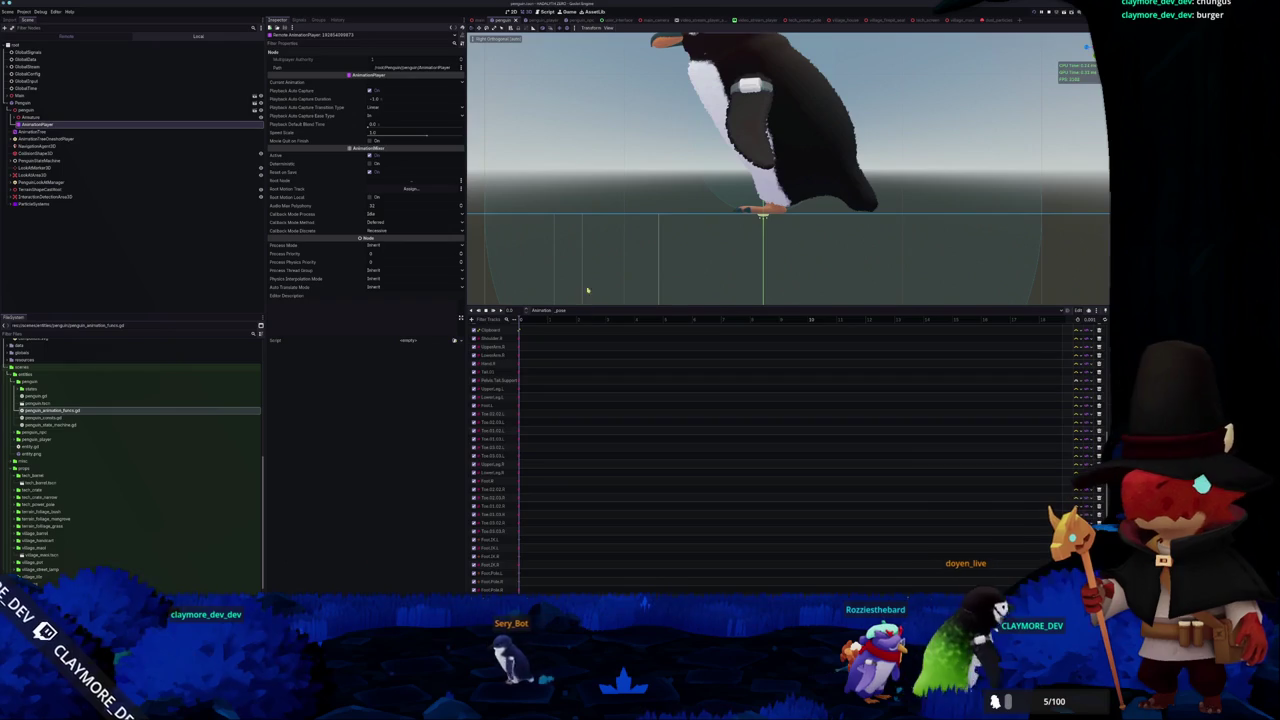
left_click(550, 310)
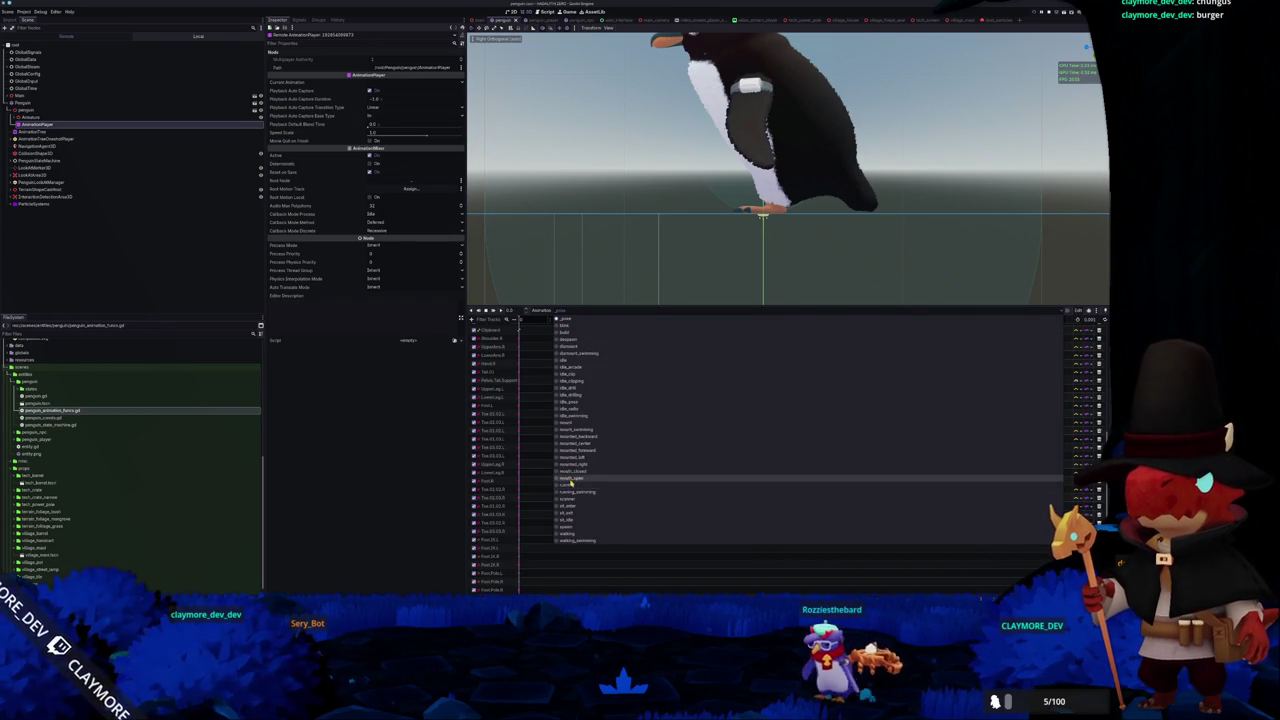
left_click(572, 487)
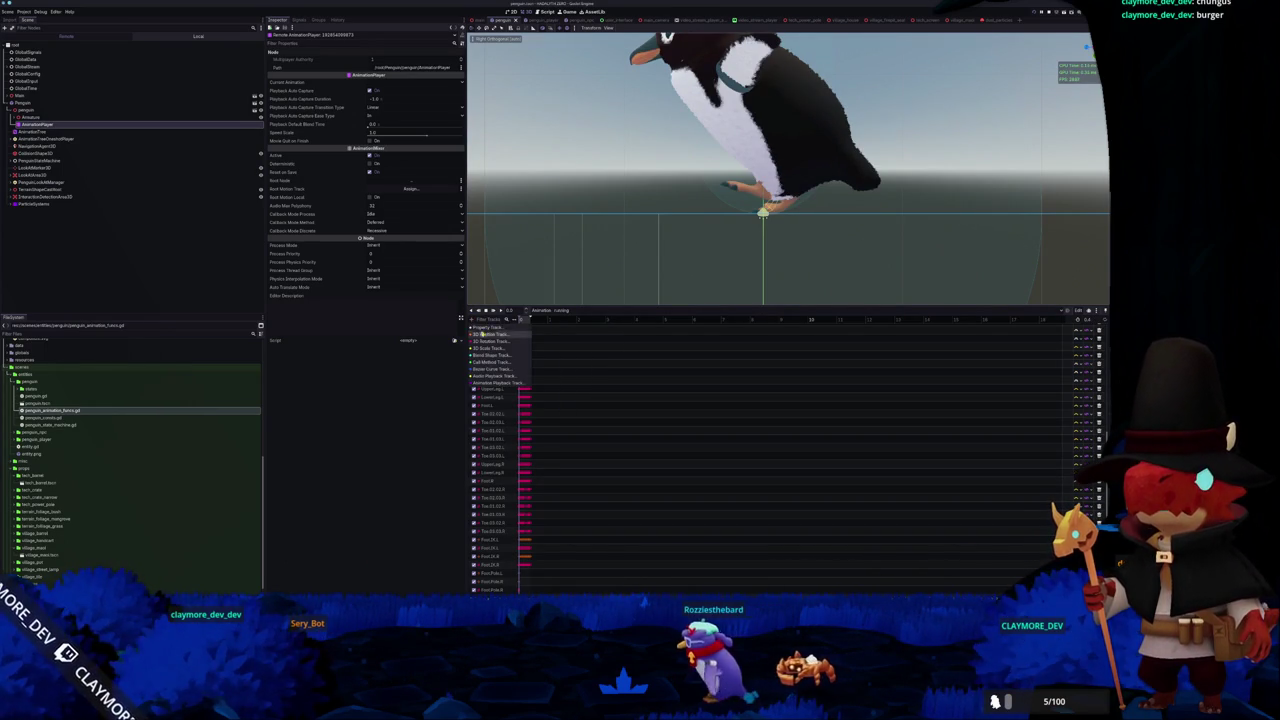
- Add a PenguinAnimationFuncs method track and scrub the playhead to about 0.125 s
double_click(488, 366)
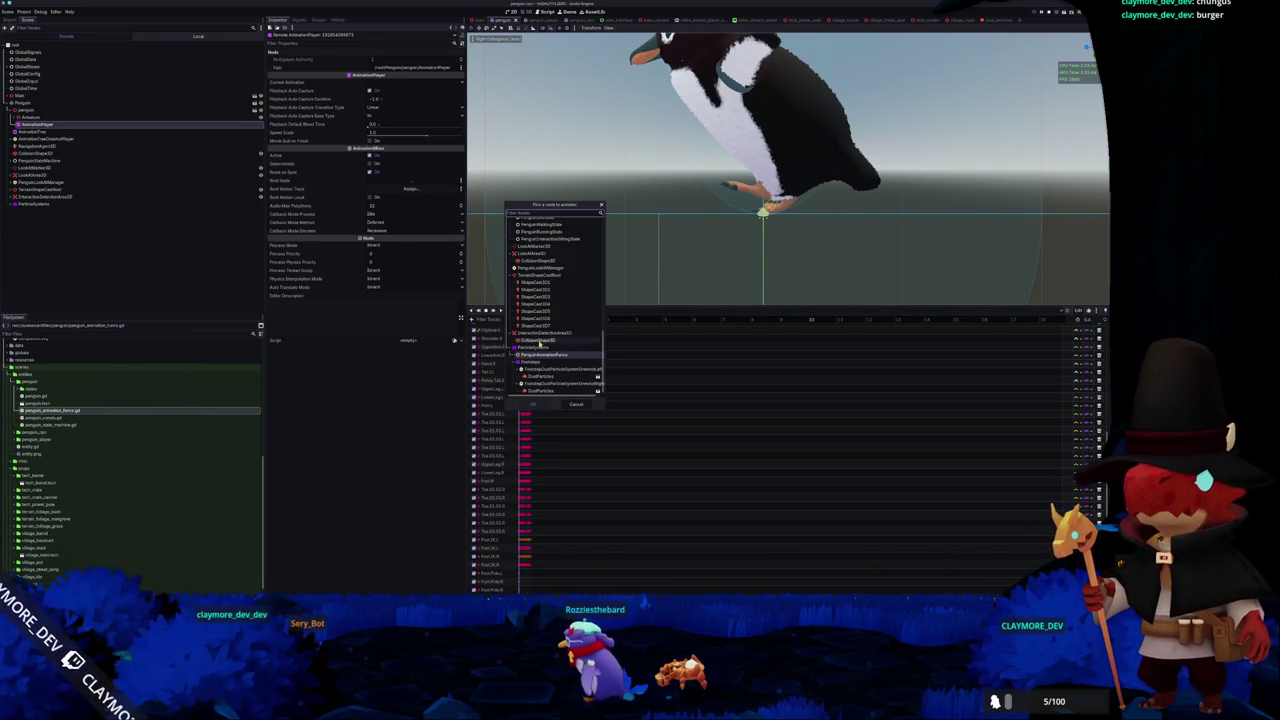
left_click(535, 404)
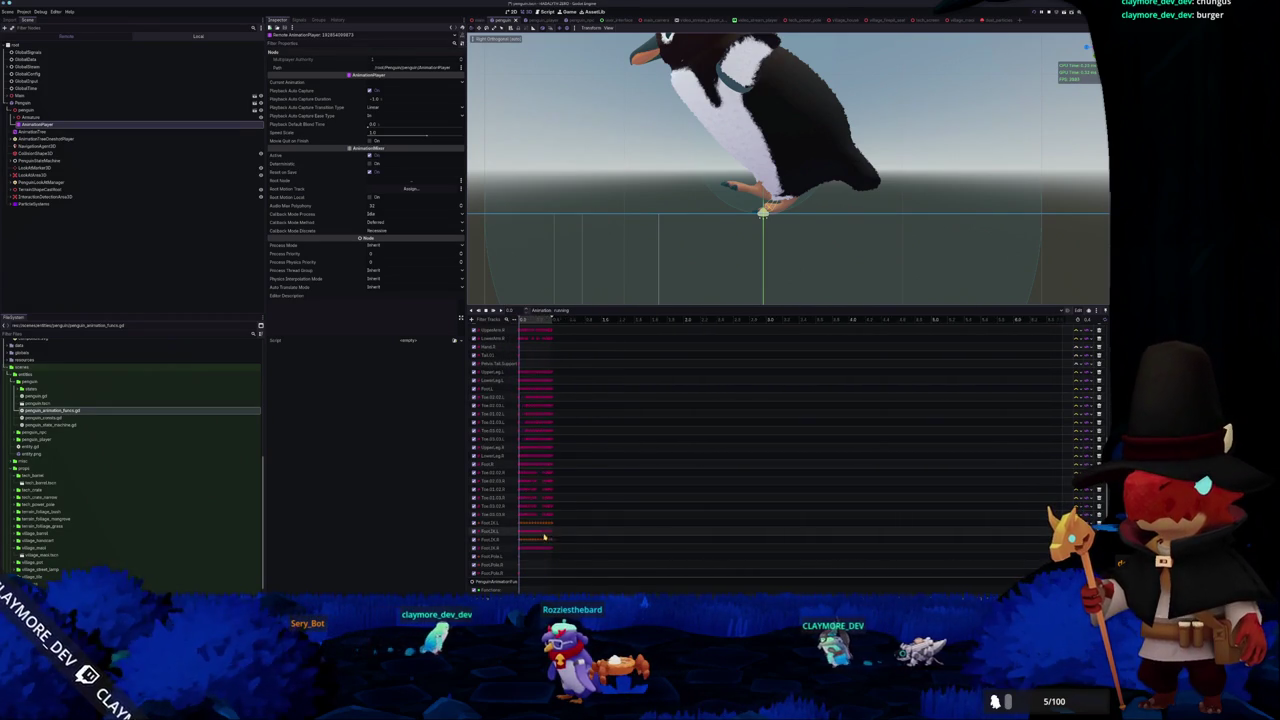
left_click_drag(527, 322, 547, 328)
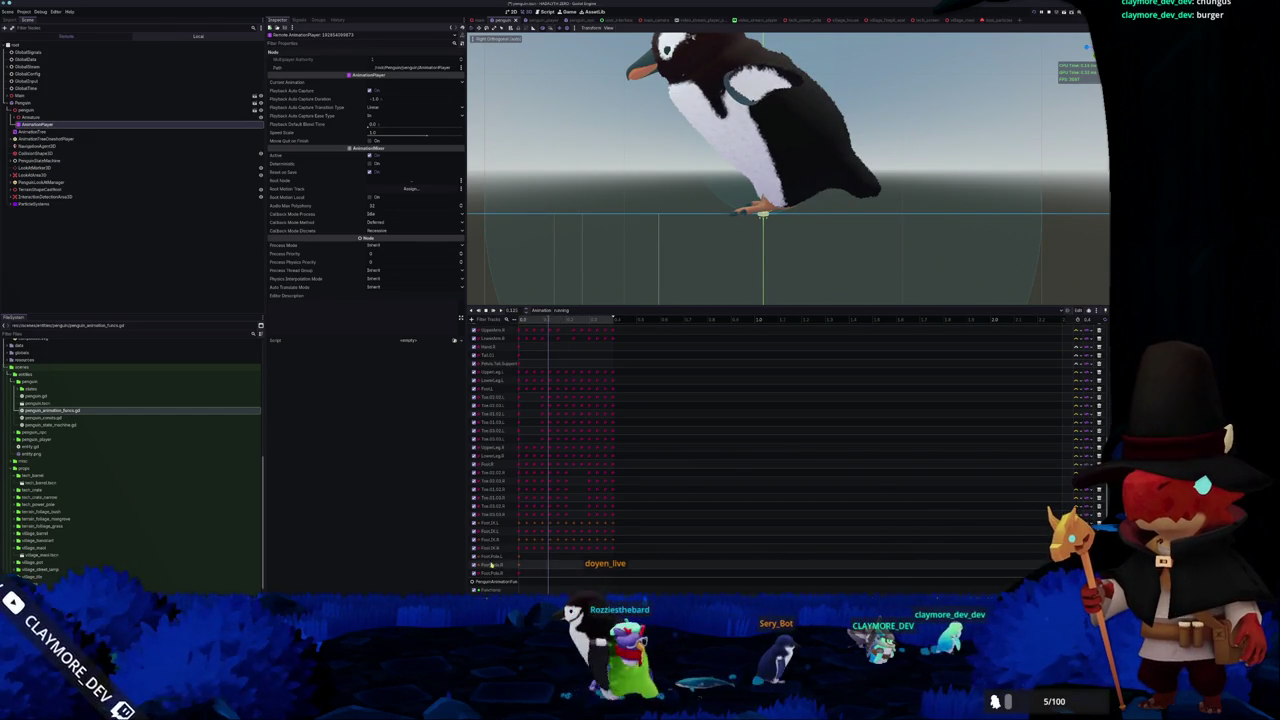
right_click(552, 594)
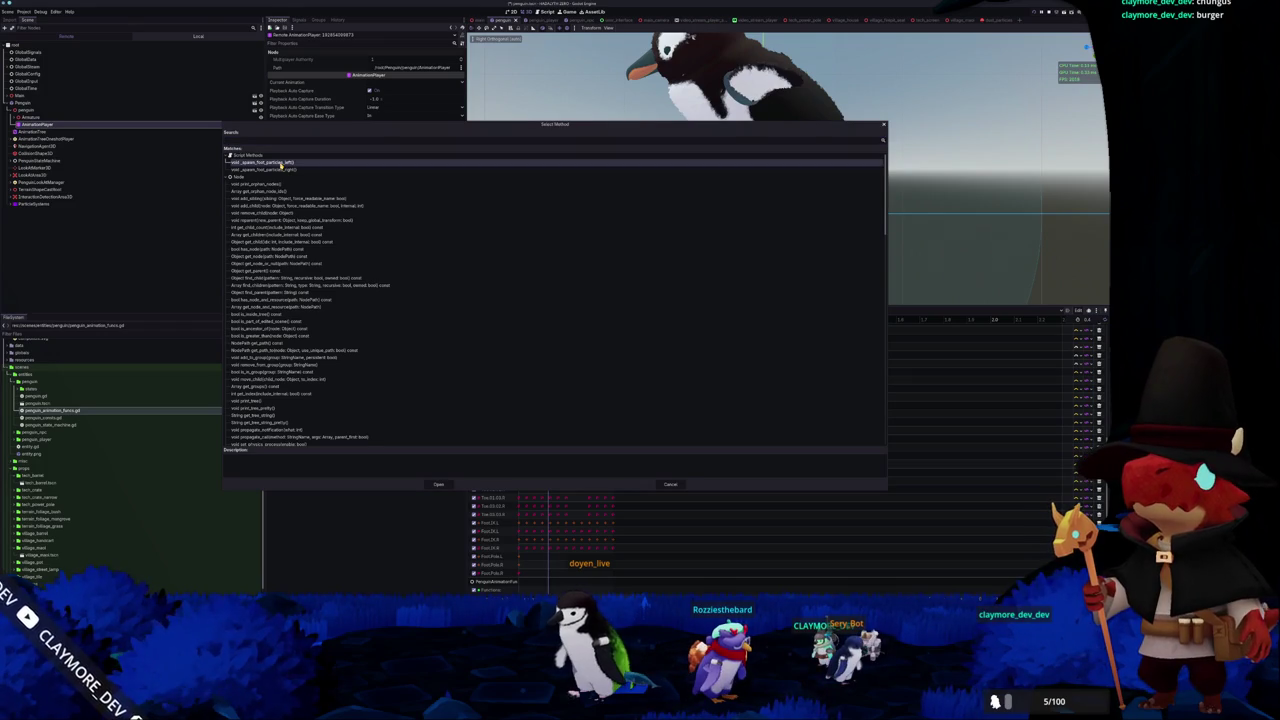
- Key _spawn_foot_particles_left at the first footstep frame
left_click(441, 484)
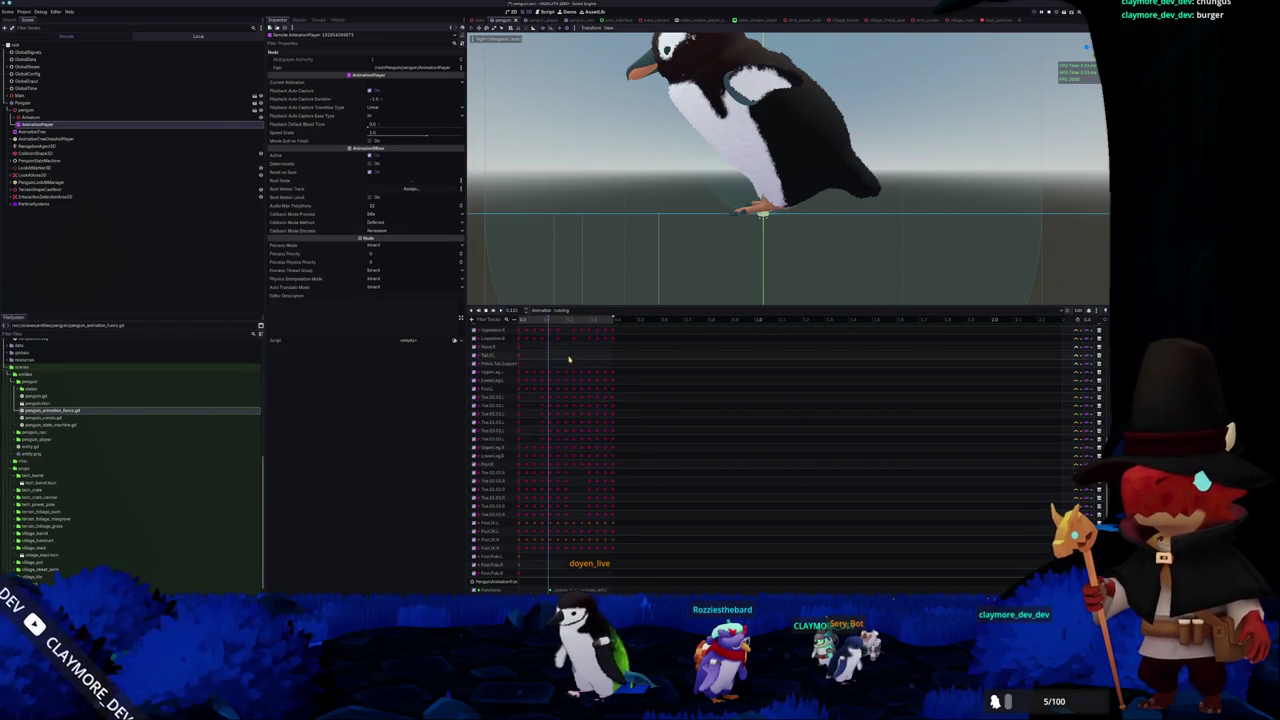
left_click(550, 591)
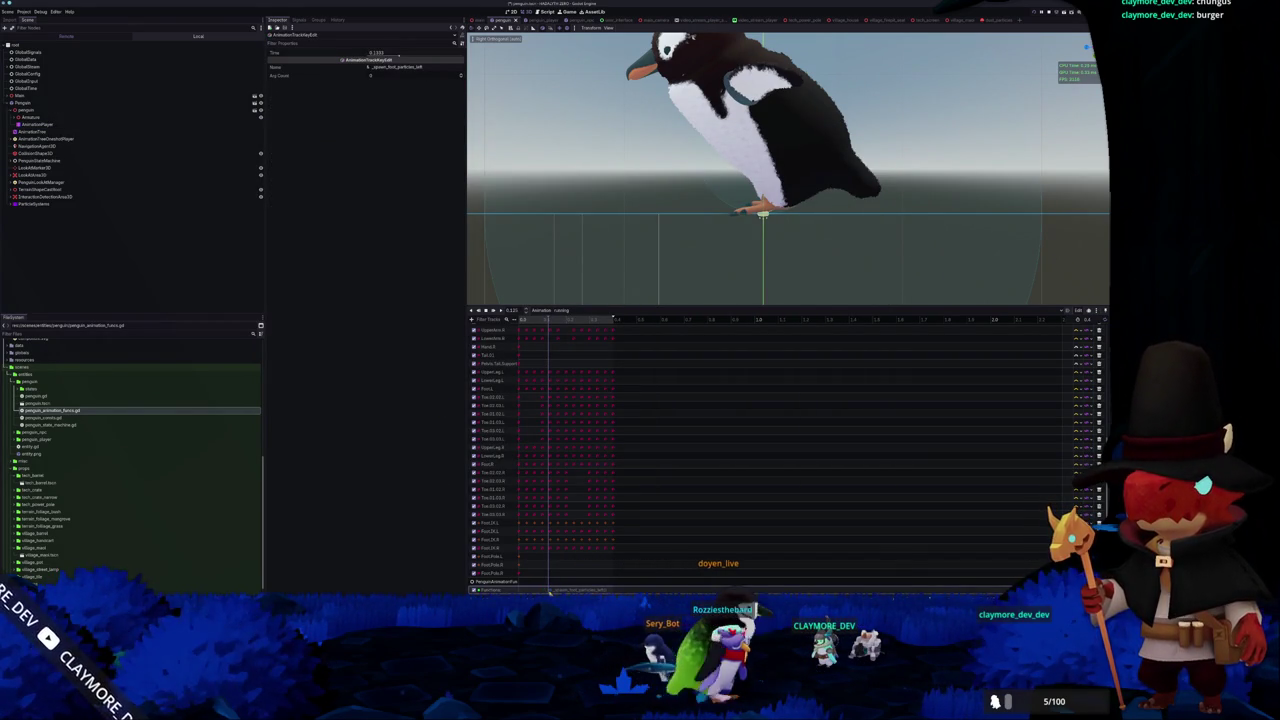
left_click(551, 322)
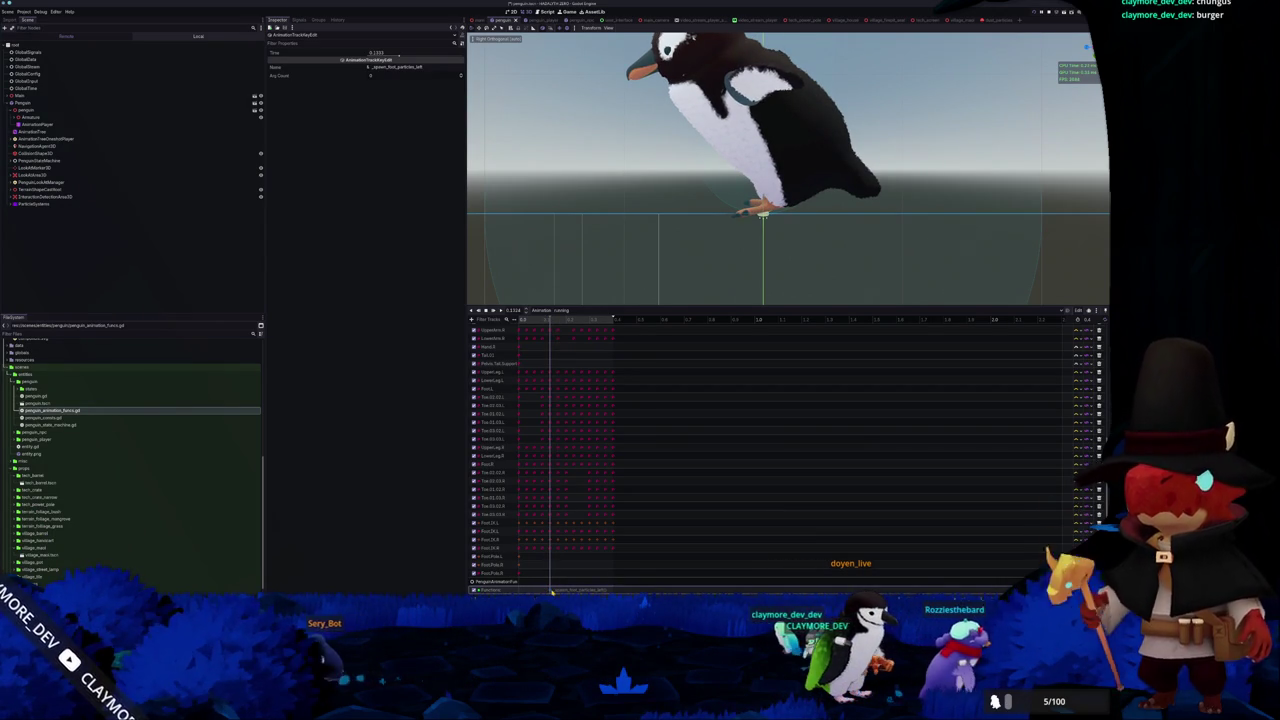
left_click_drag(550, 322, 559, 325)
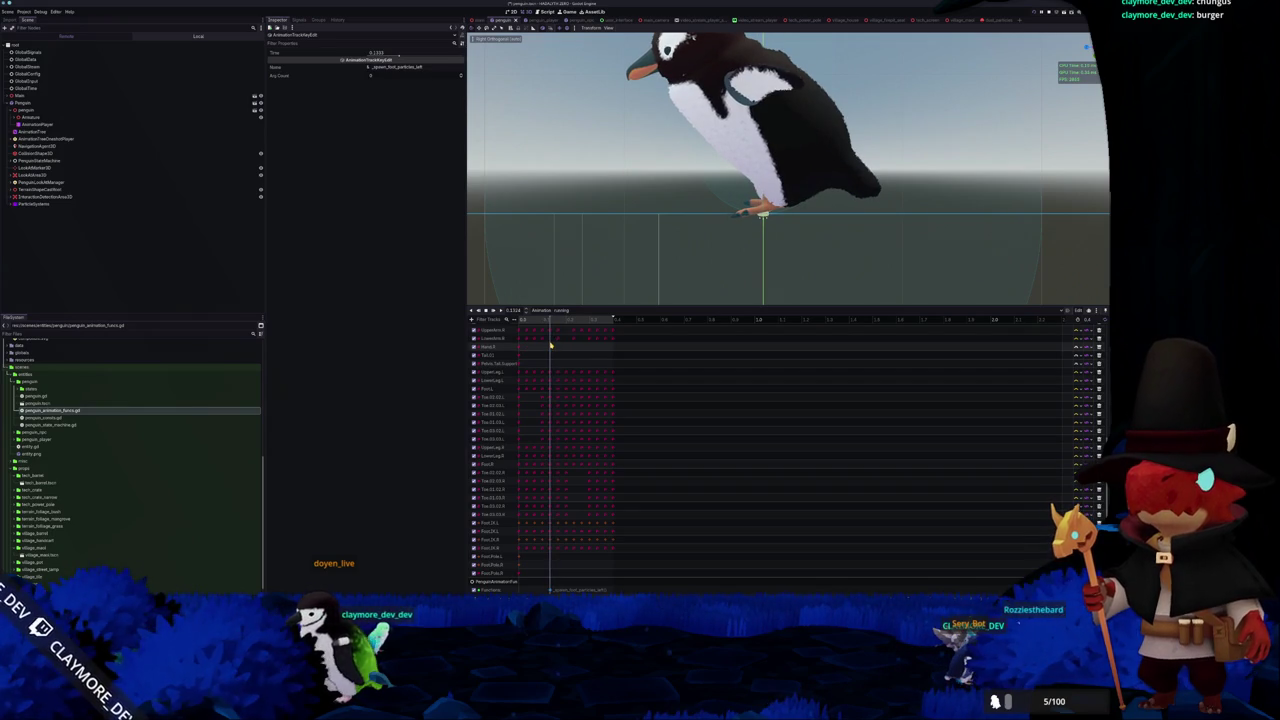
- Scrub to the next footstep and key _spawn_foot_particles_right
left_click_drag(550, 345, 598, 352)
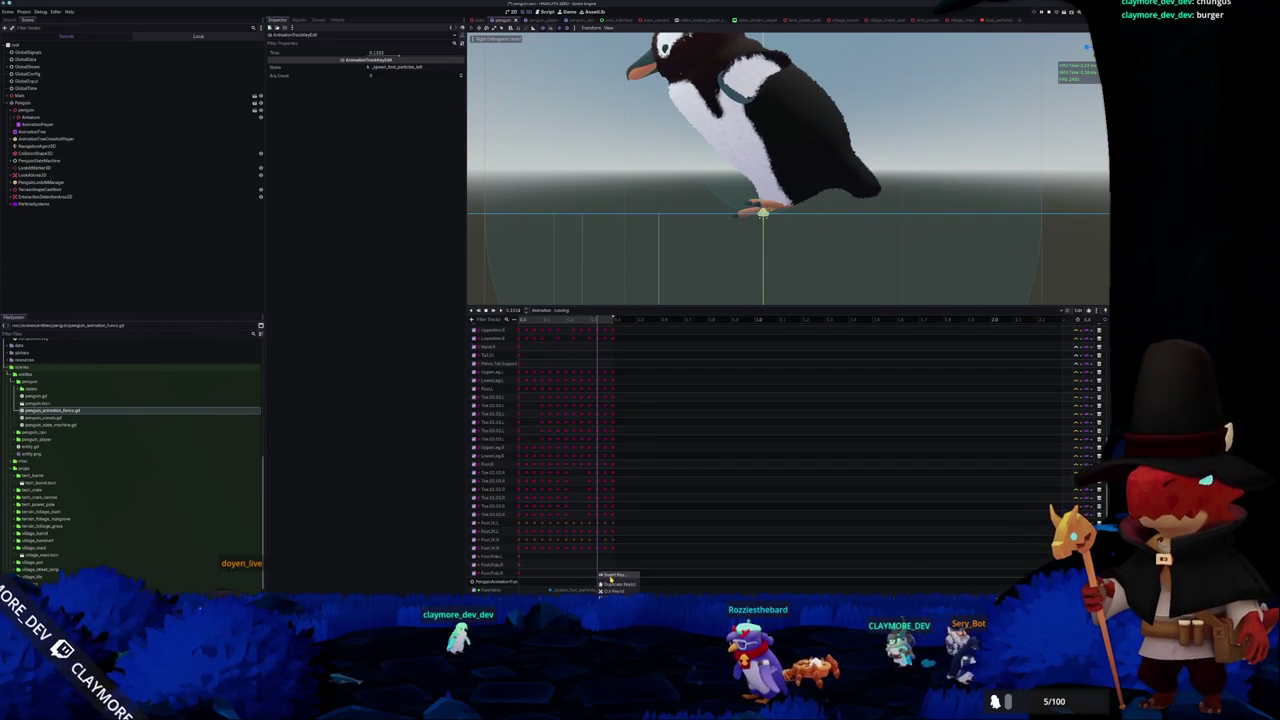
left_click(611, 576)
left_click(282, 170)
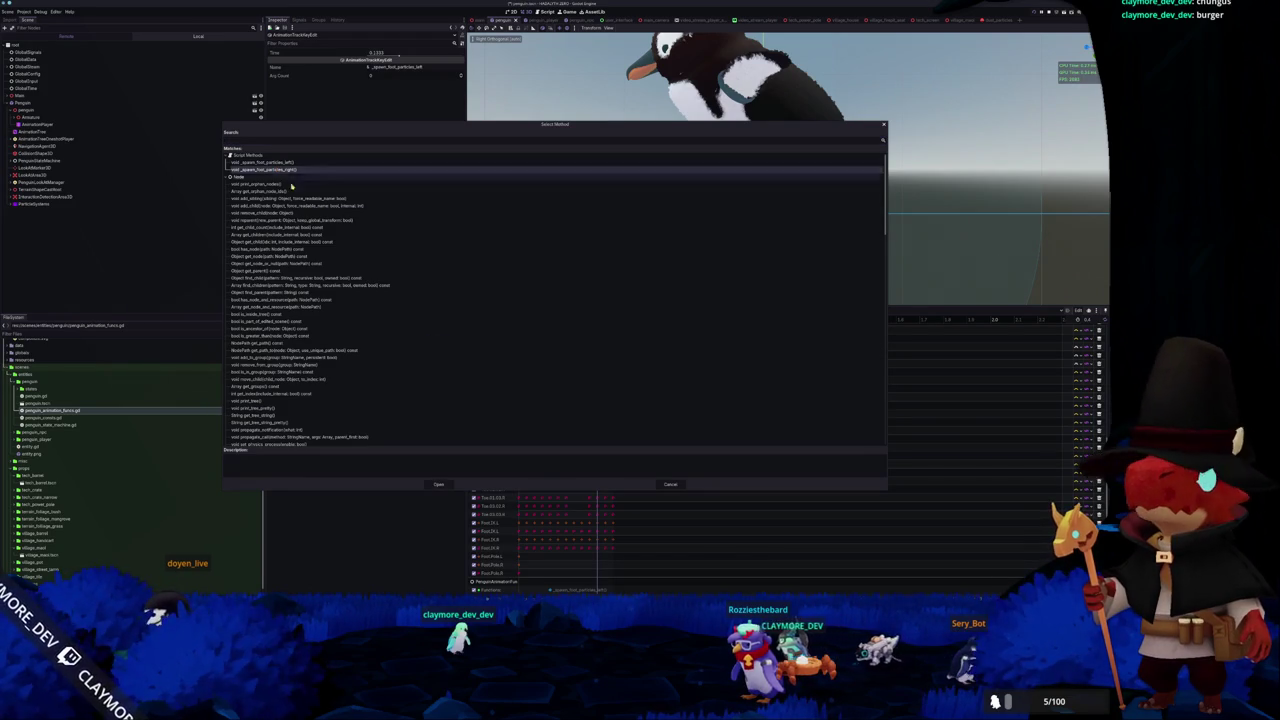
left_click(439, 485)
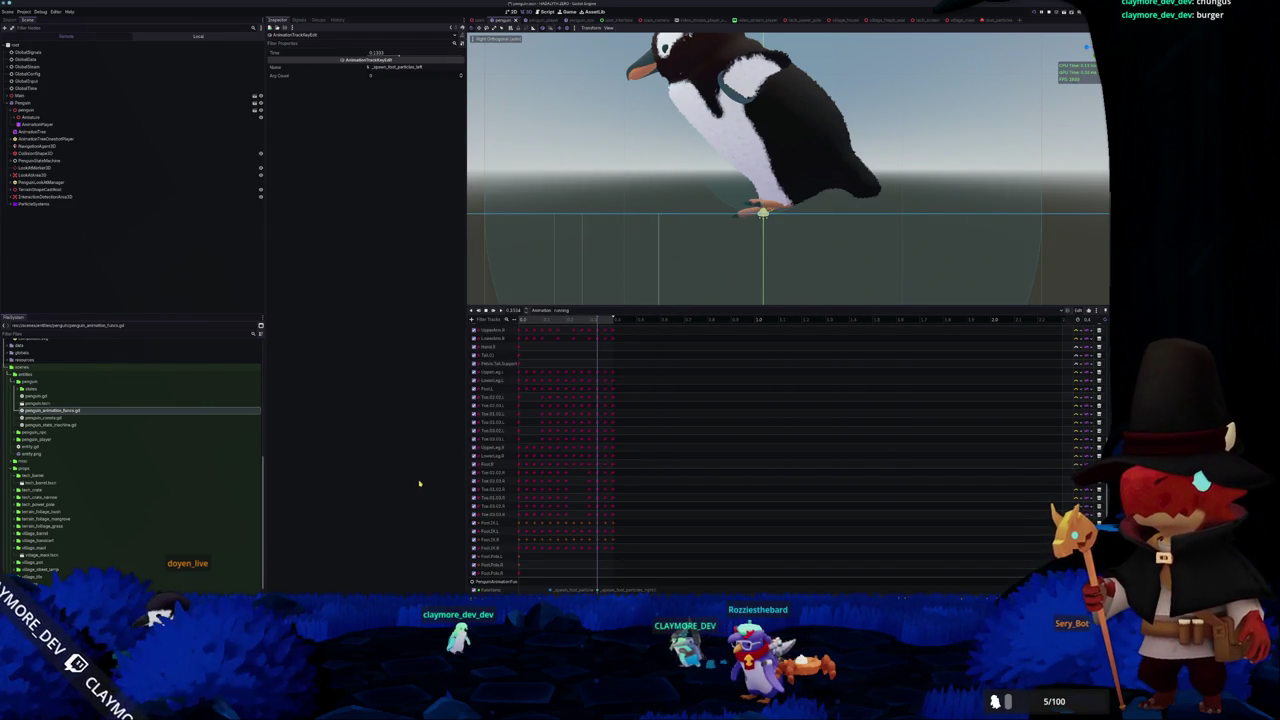
left_click(80, 132)
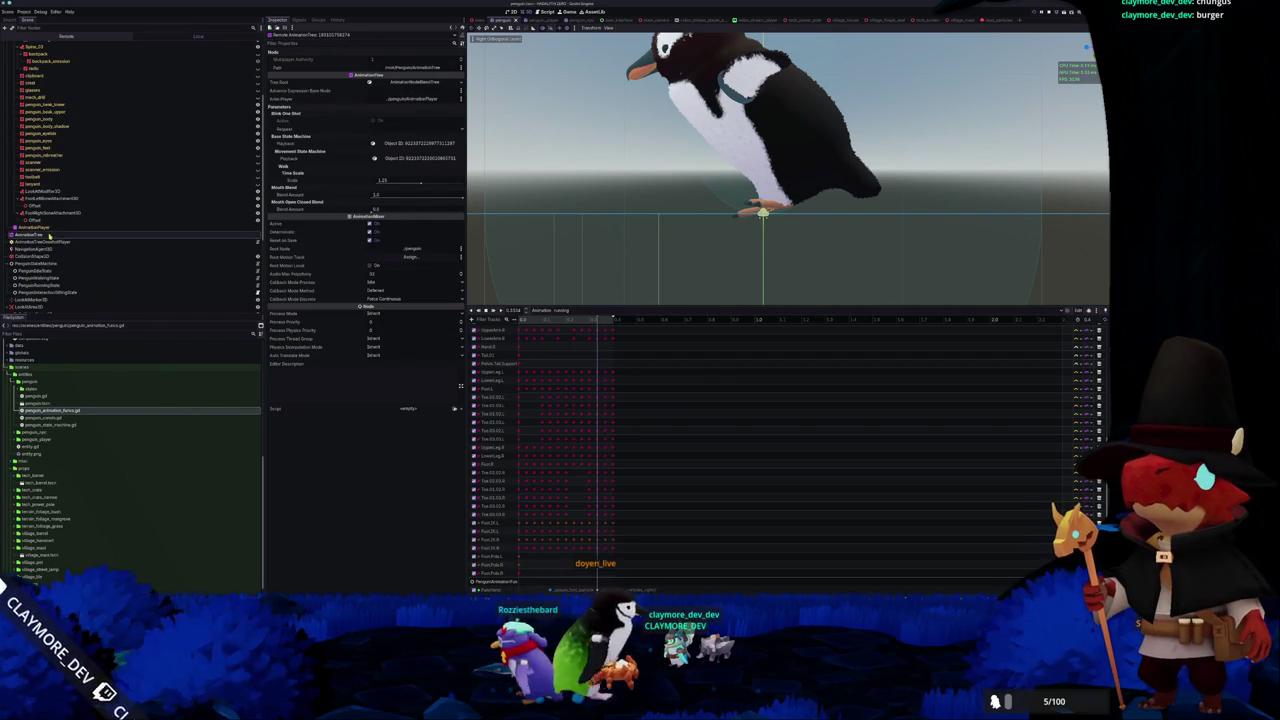
- In MovementStateMachine's run blend tree, add a TimeScale node set to 1.25
left_click(58, 233)
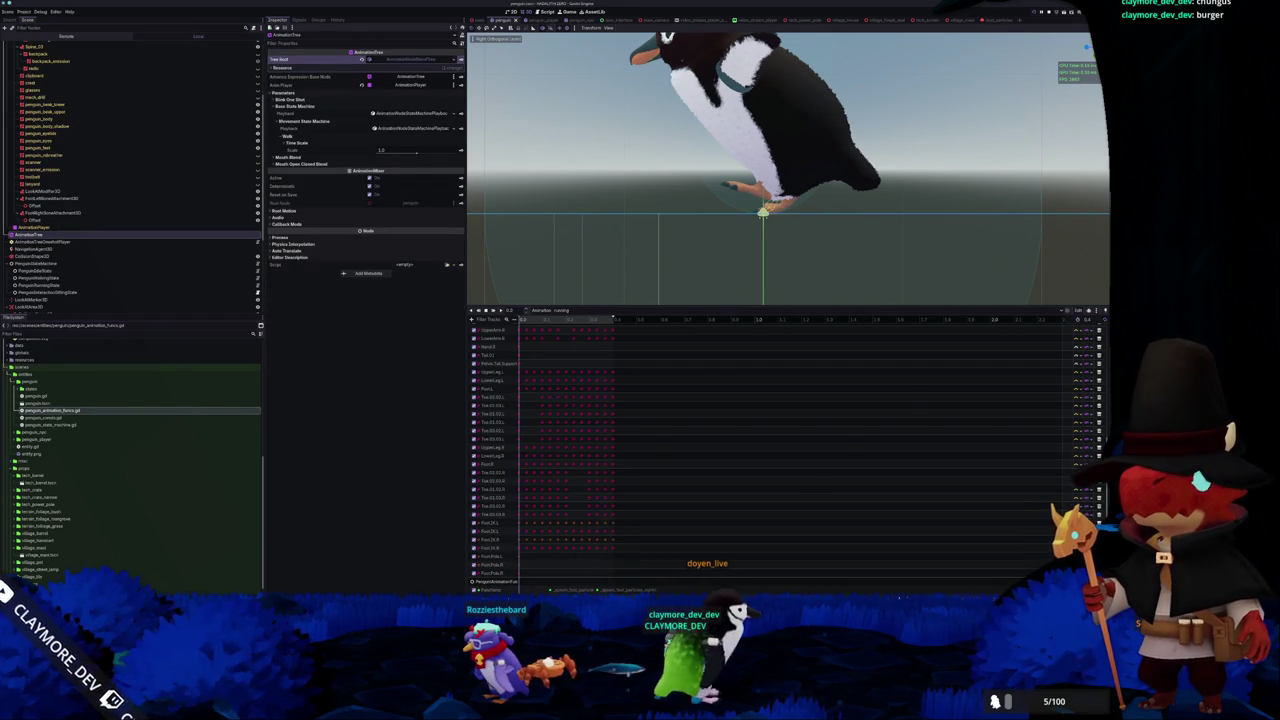
left_click(555, 415)
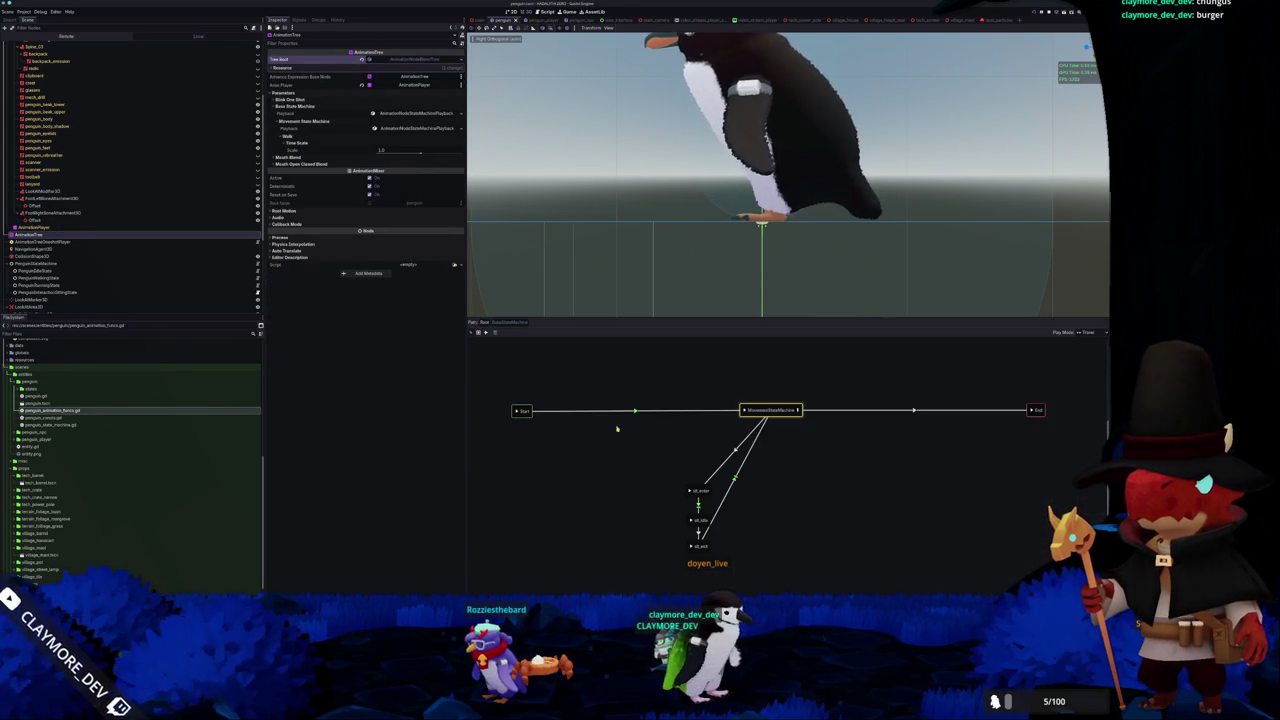
left_click(797, 411)
left_click(800, 410)
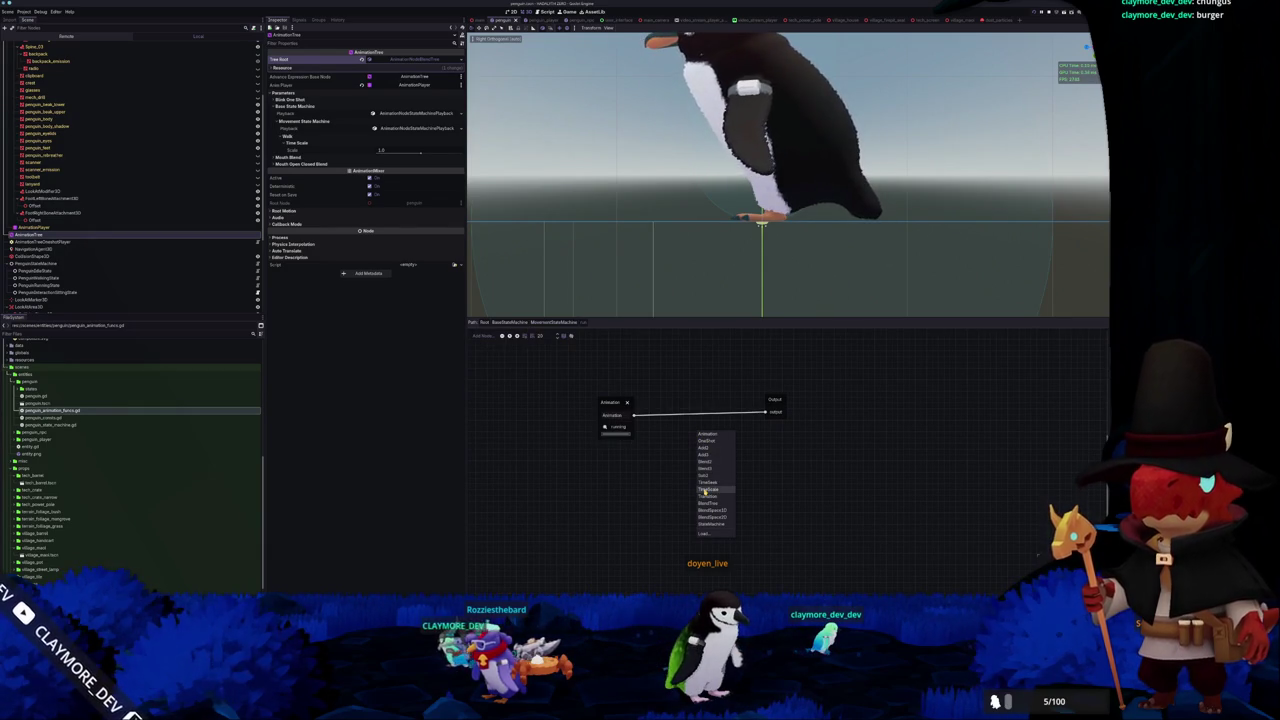
left_click(705, 490)
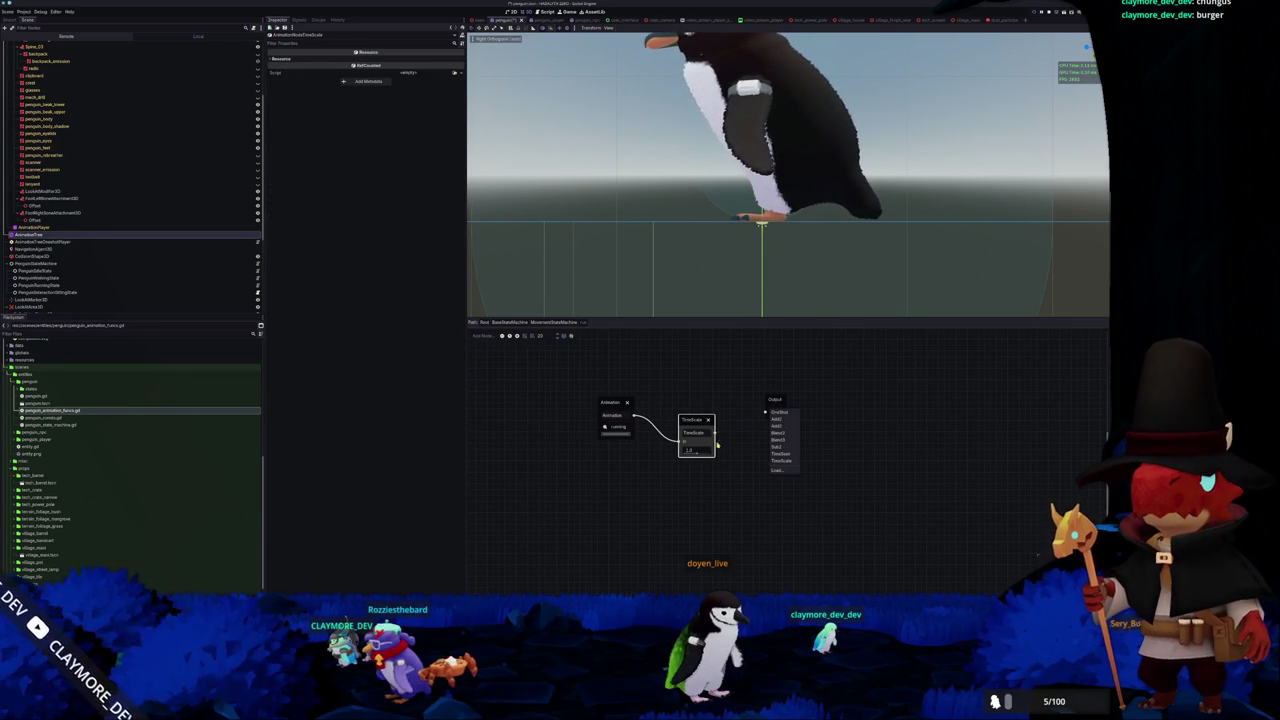
type("1.25")
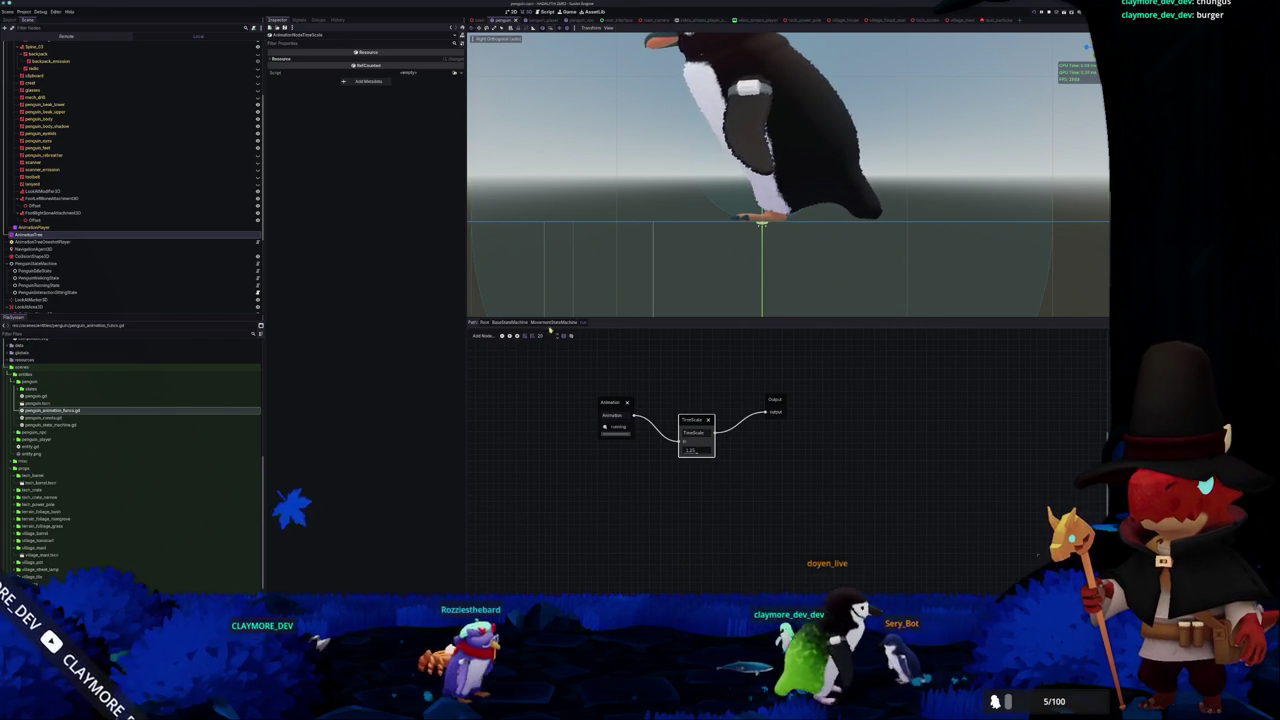
- Save the penguin scene and launch the game to test the faster run
left_click(553, 322)
left_click(734, 474)
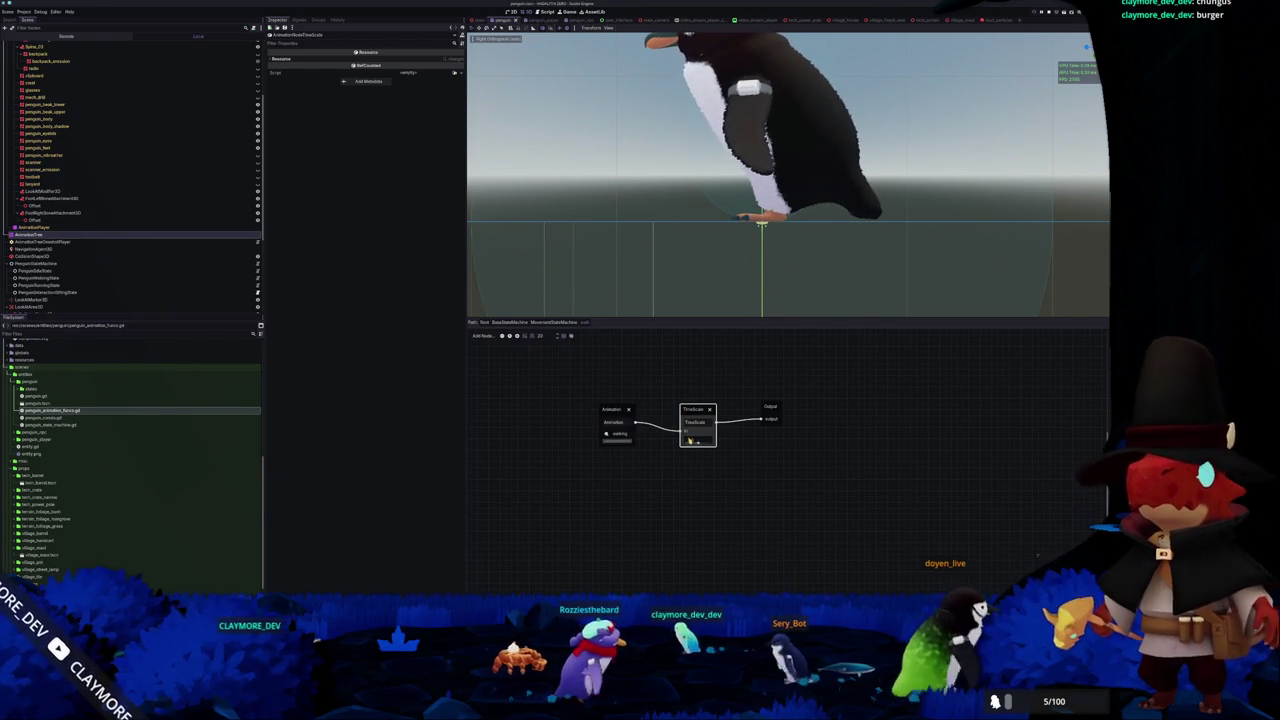
key("ctrl+s")
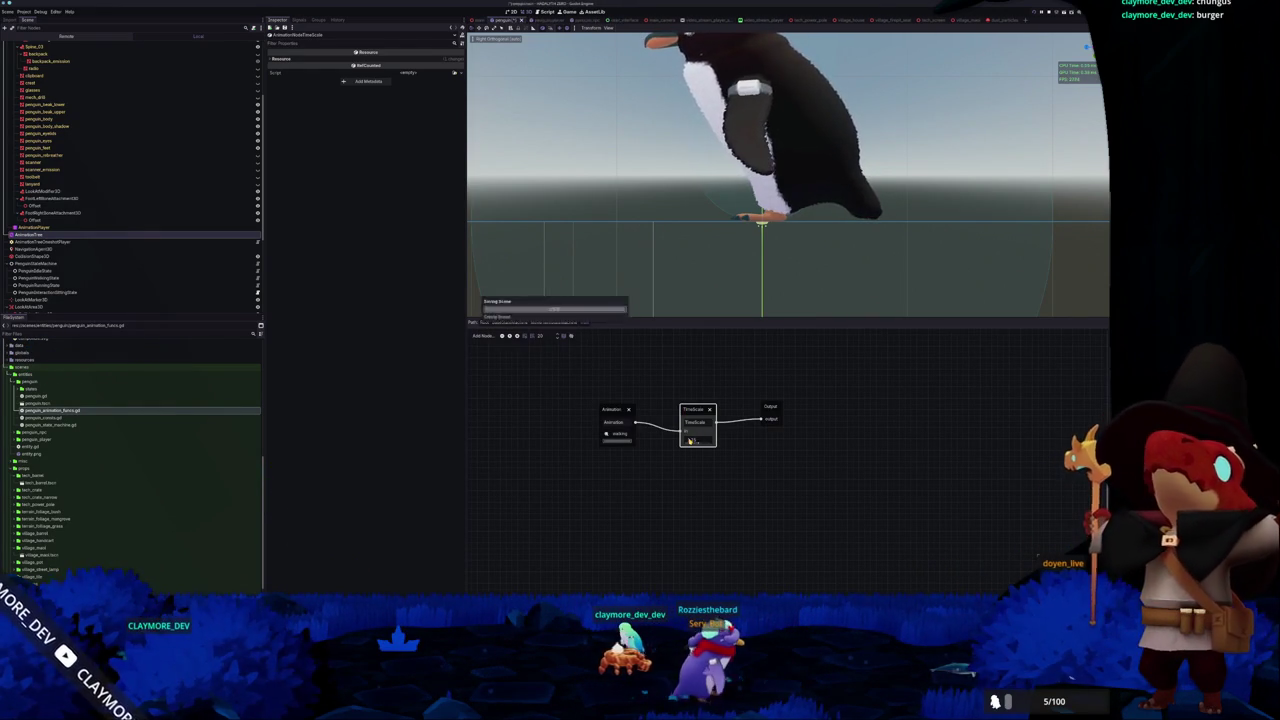
key("F5")
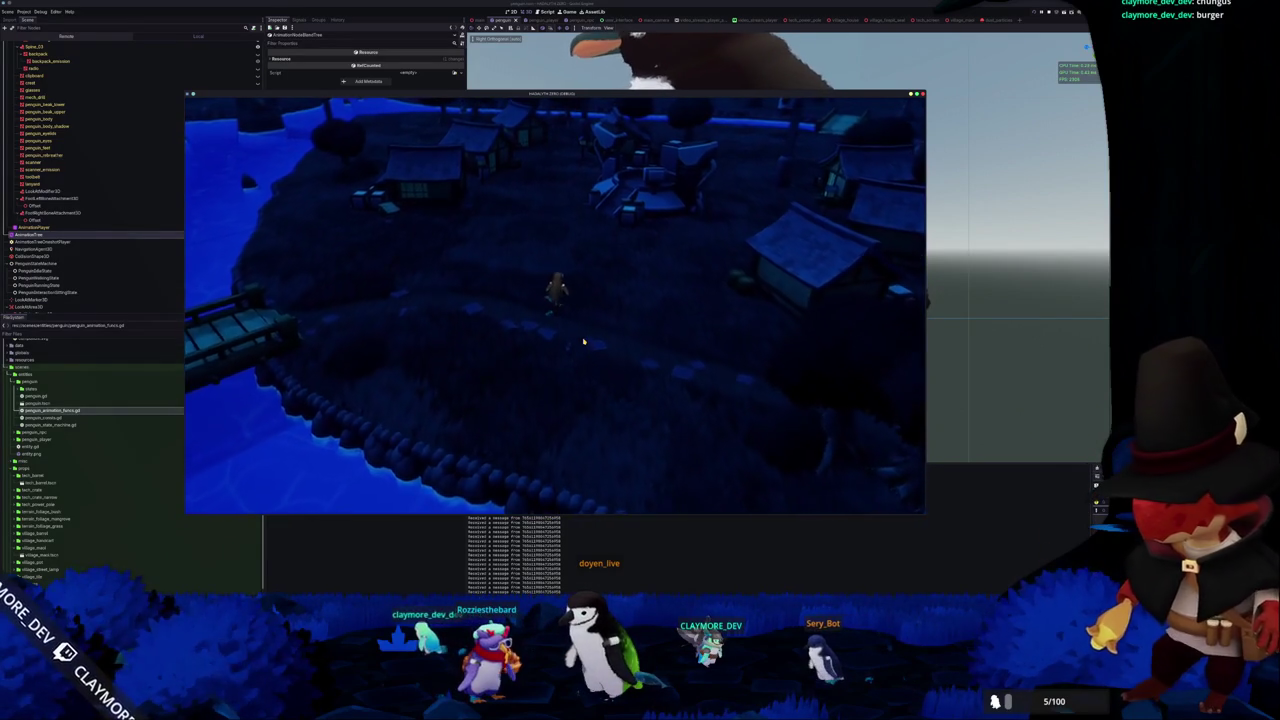
- Stop the game and create an audio_steam_player_oneshot folder inside res://component
key("F8")
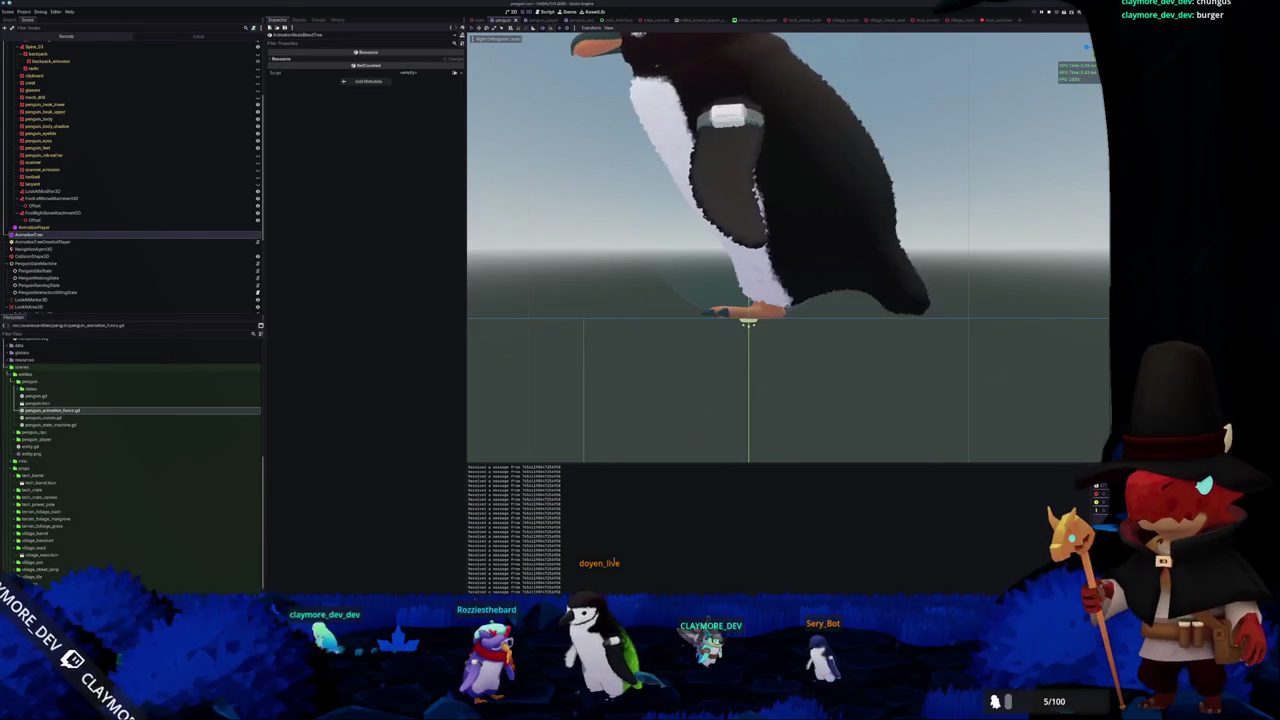
scroll(86, 259, "down", 5)
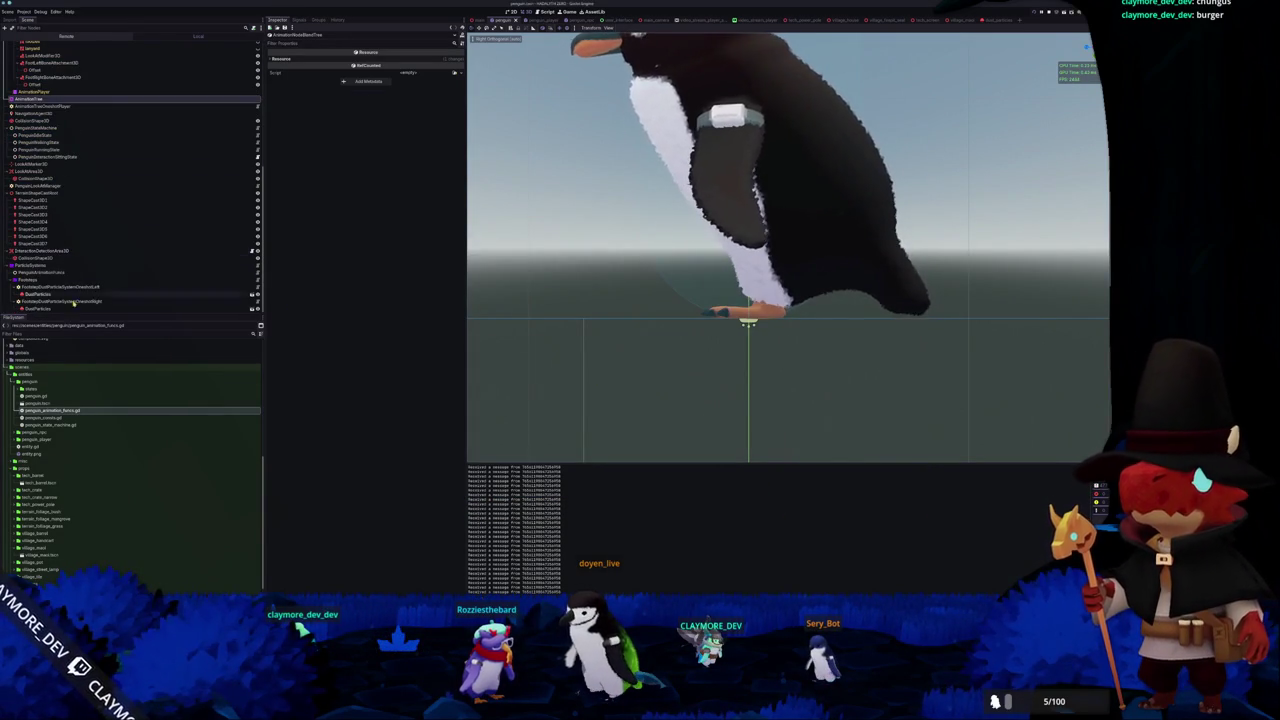
scroll(42, 422, "down", 2)
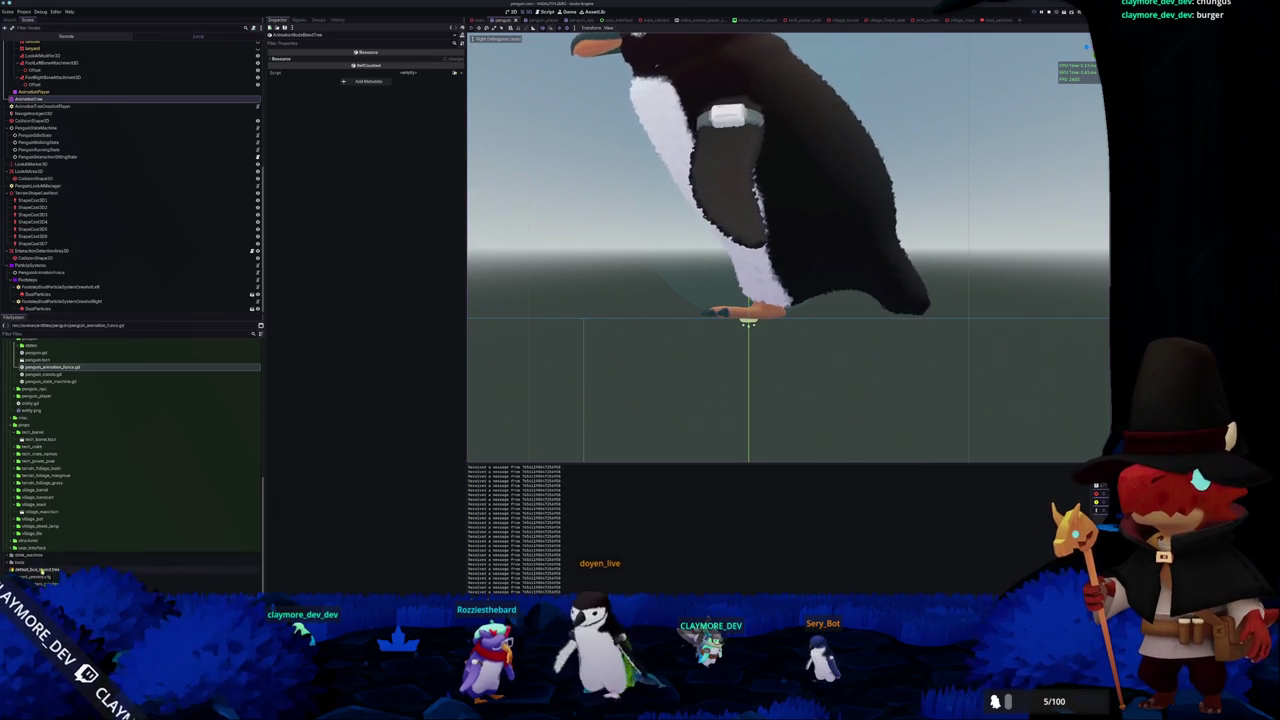
scroll(45, 560, "up", 9)
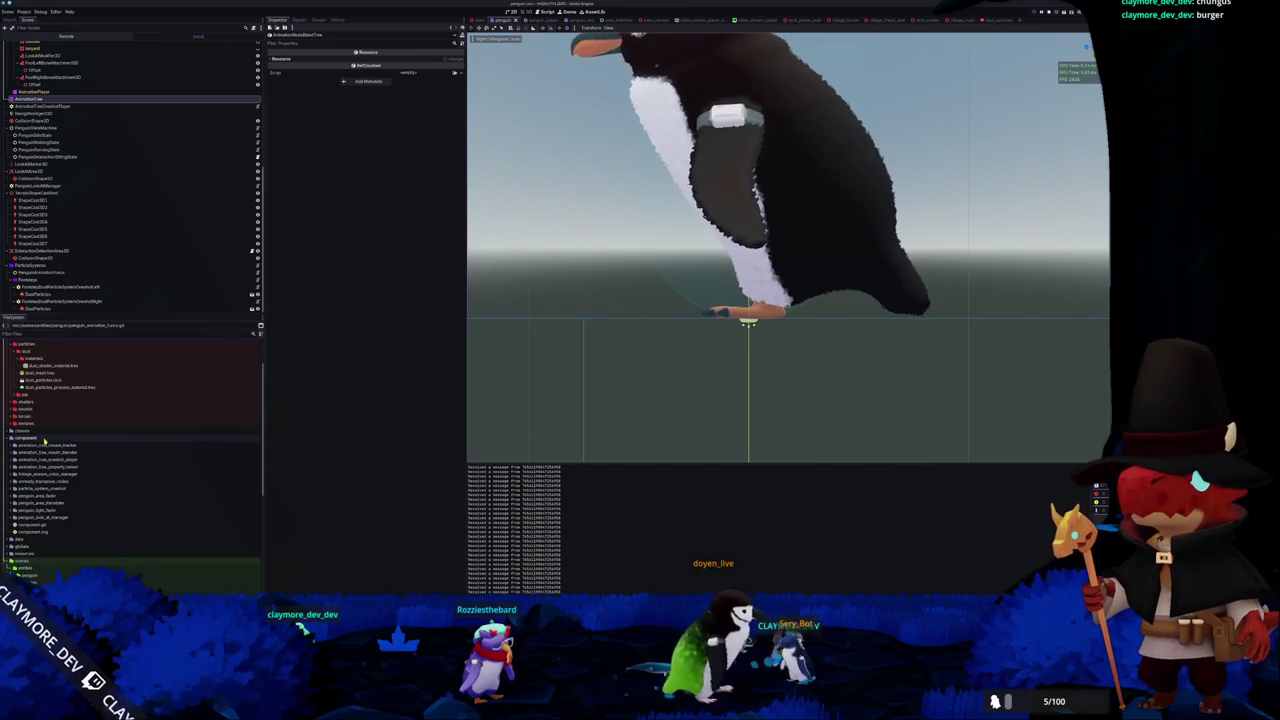
right_click(44, 440)
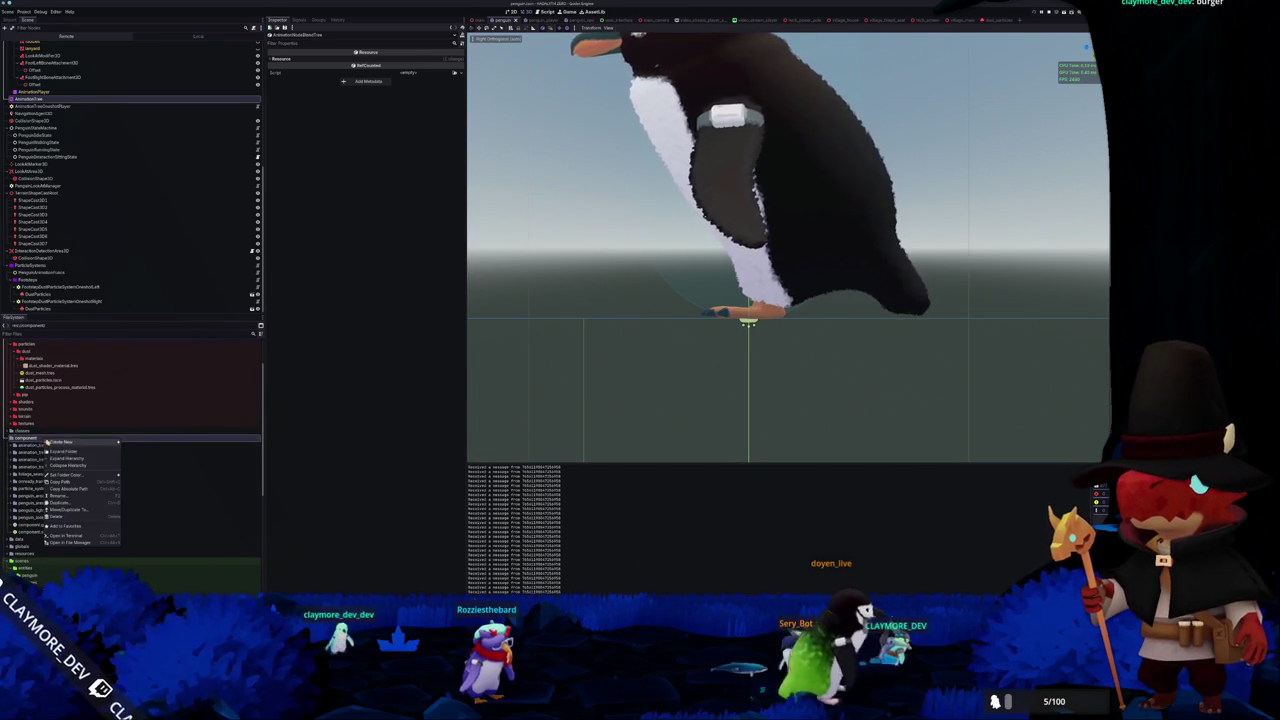
left_click(135, 445)
type("audio_stream_player_oneshot")
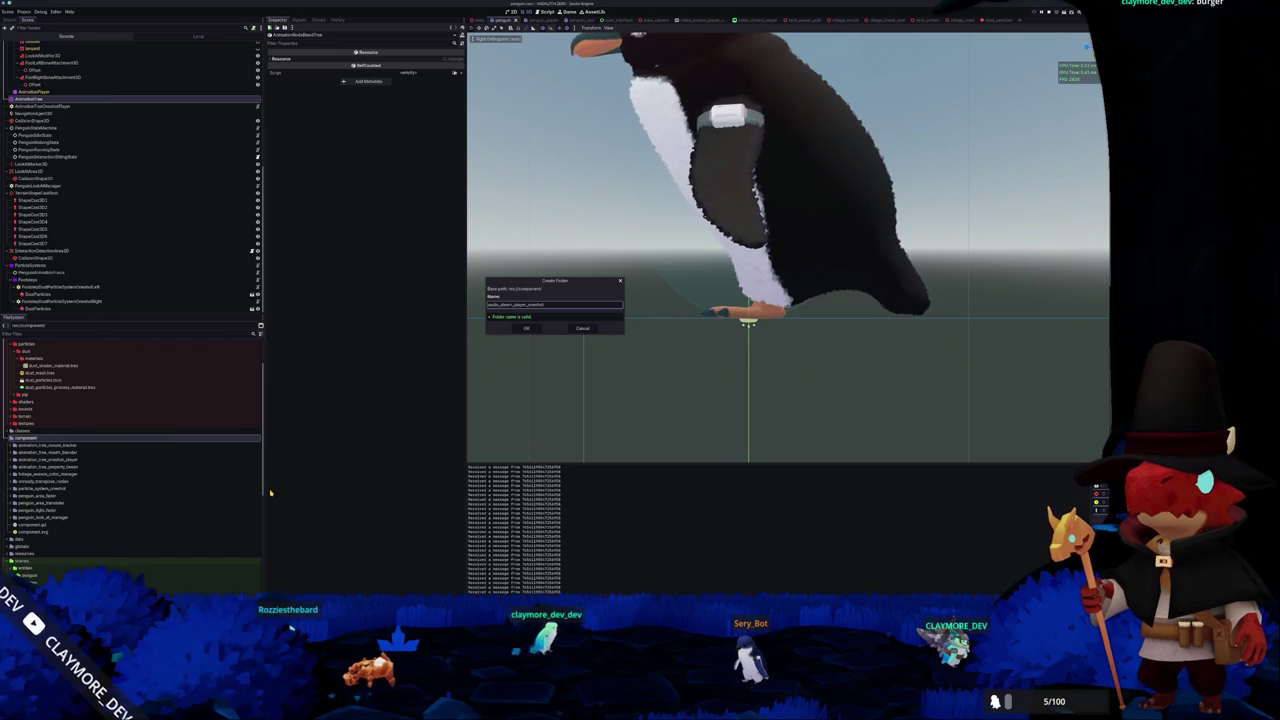
key("Return")
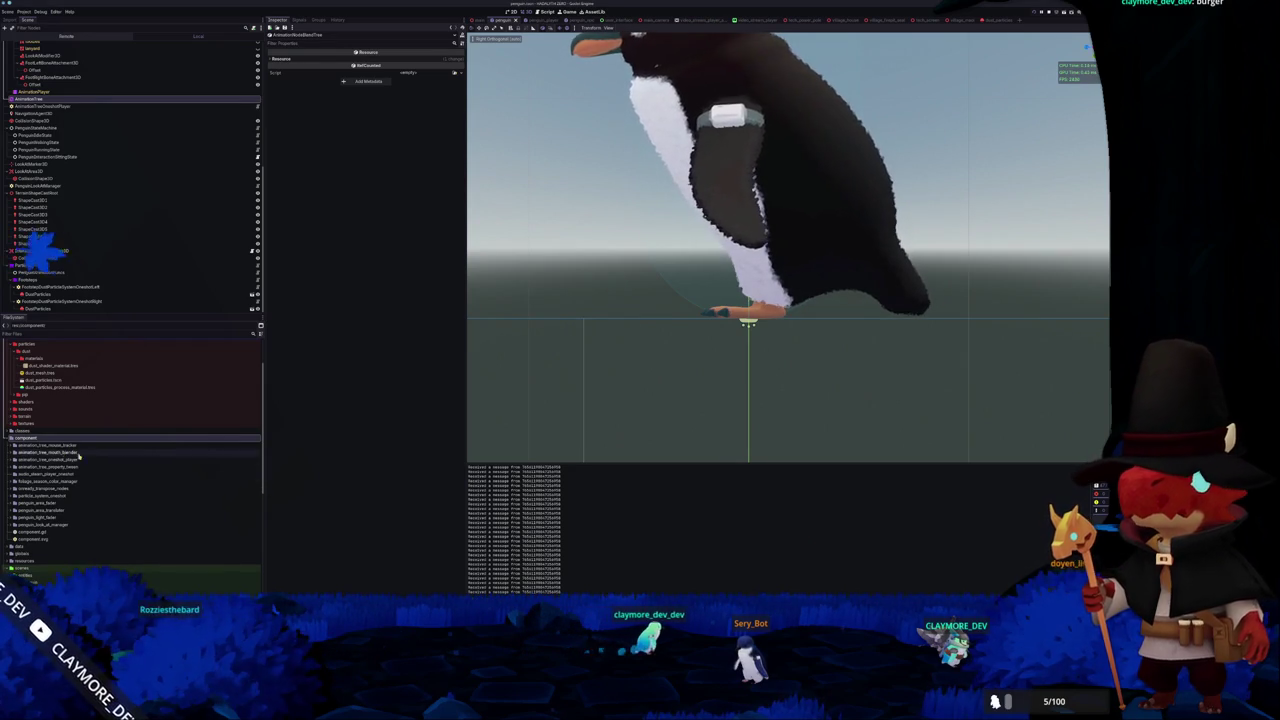
- Create audio_steam_player_oneshot.gd in that folder, editing its Inherits class
right_click(32, 474)
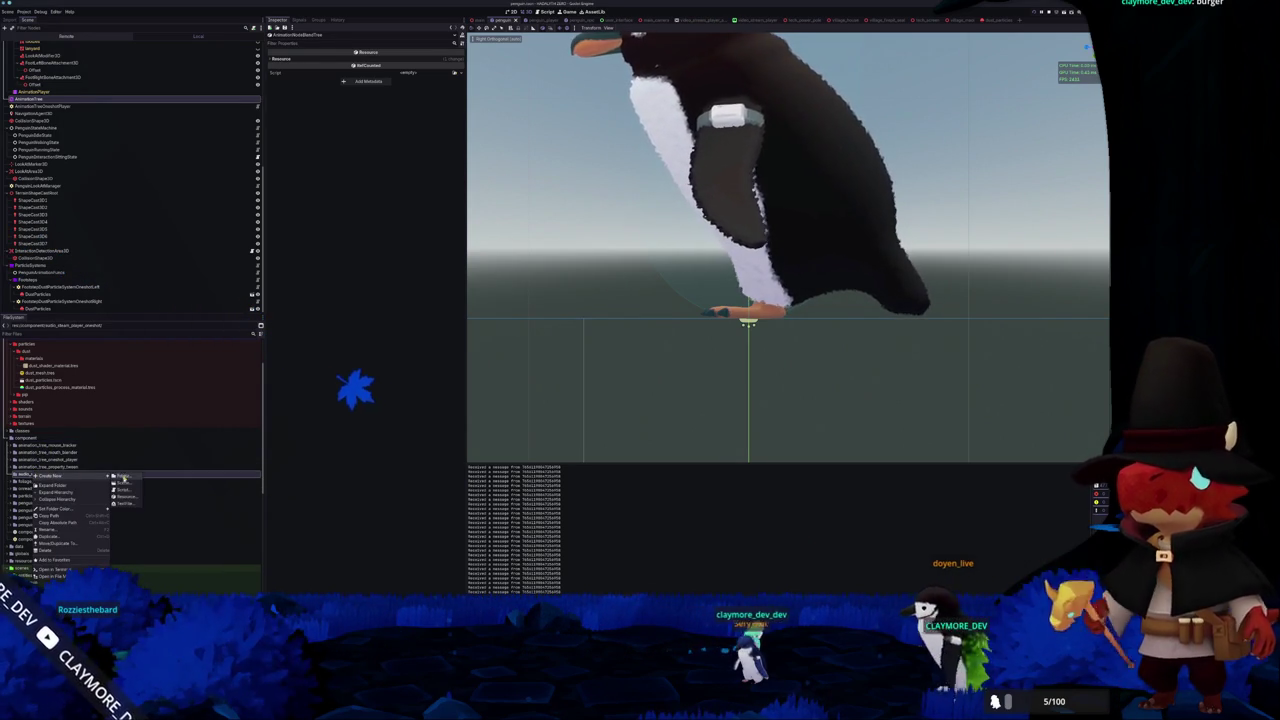
left_click(122, 490)
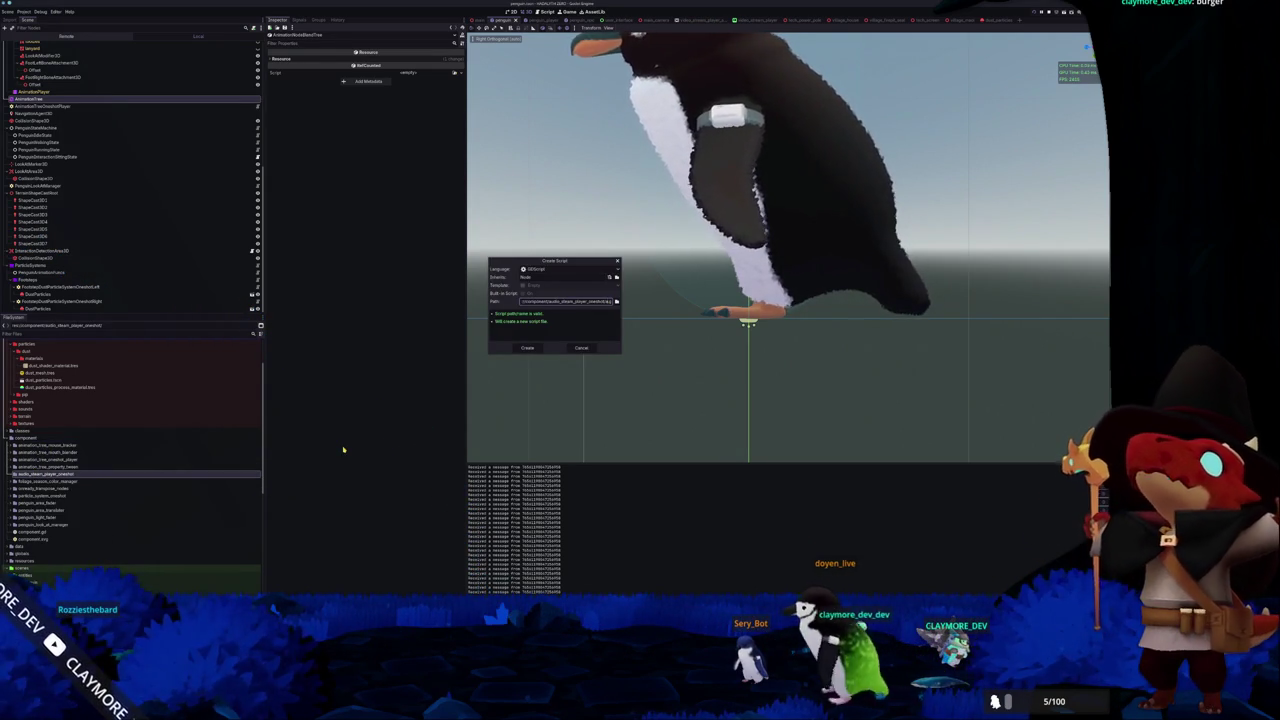
type("udio_steam_pla")
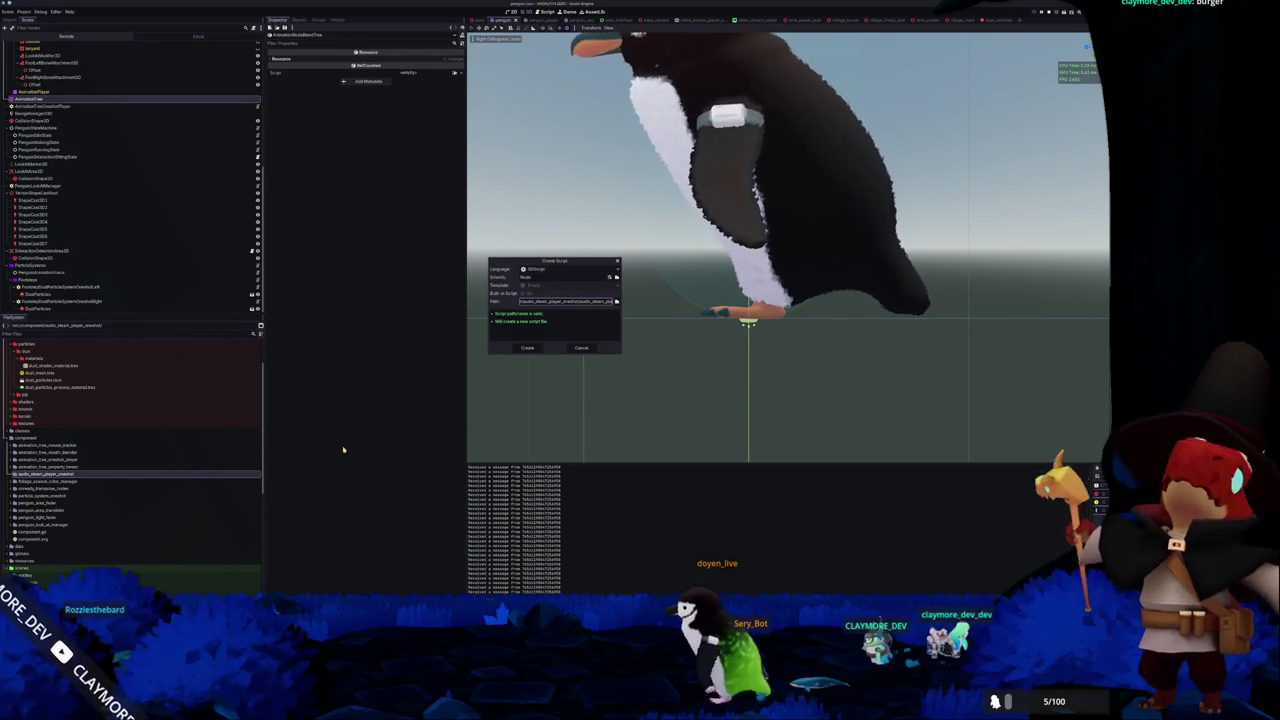
type("yer_oneshot")
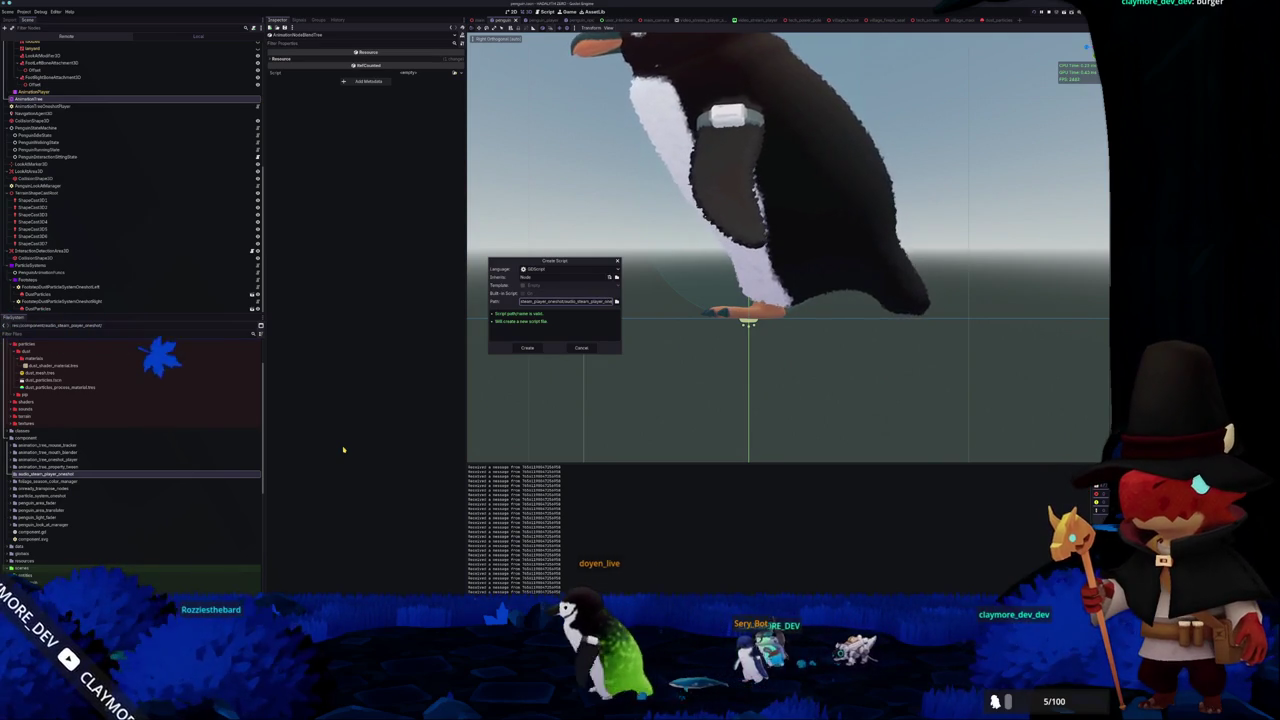
left_click(538, 278)
type("3")
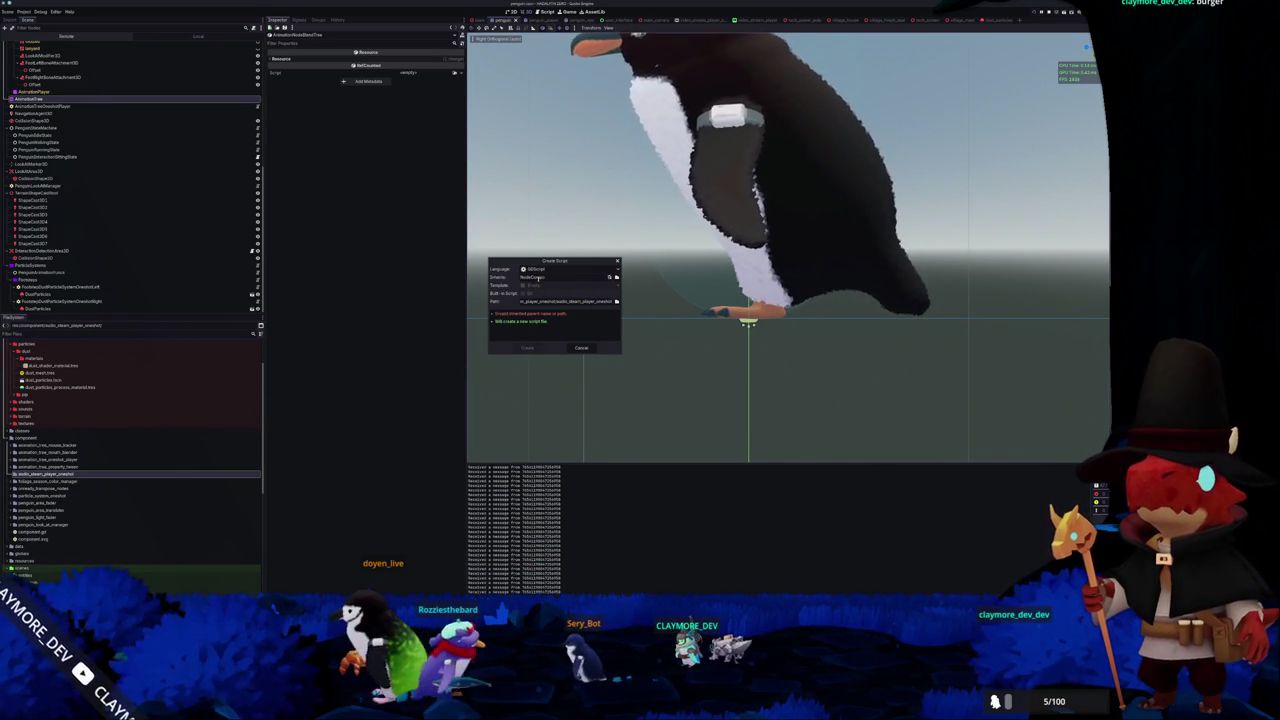
left_click(530, 349)
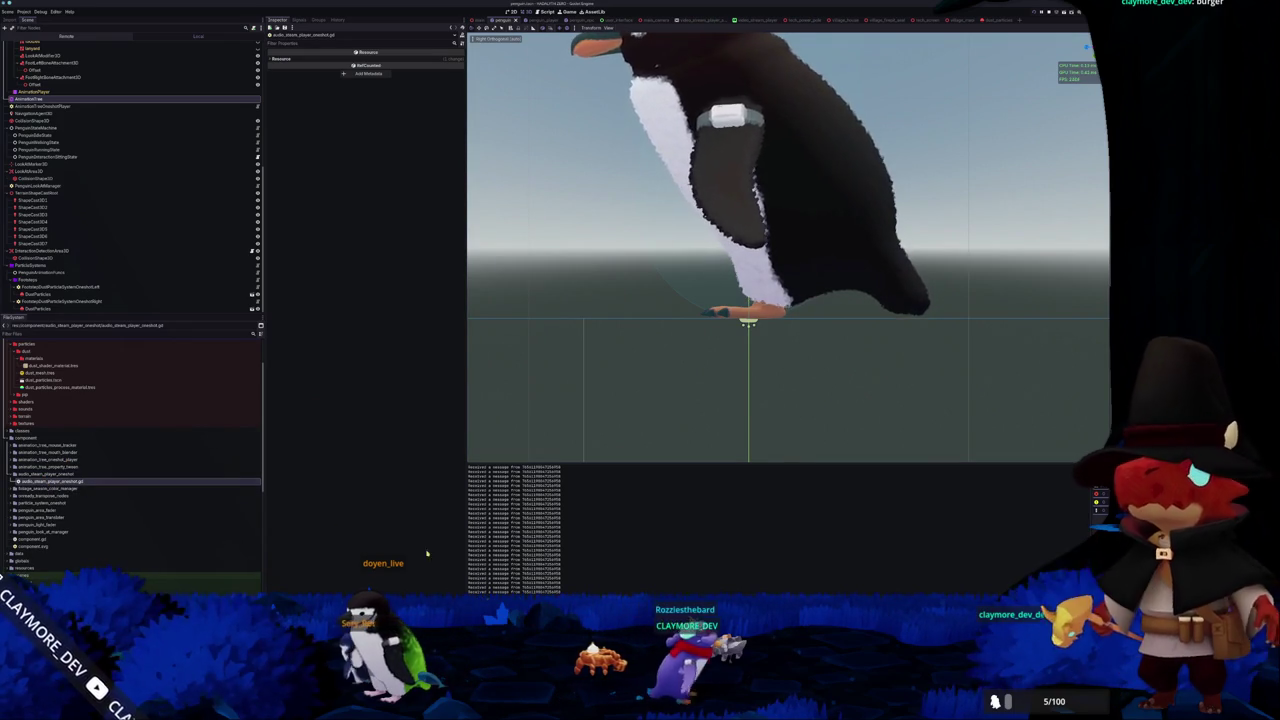
- Declare class_name AudioStreamPlayerOneshot with a _ready stub and exports target_node : Node3D and parent_target : bool = false
type("class")
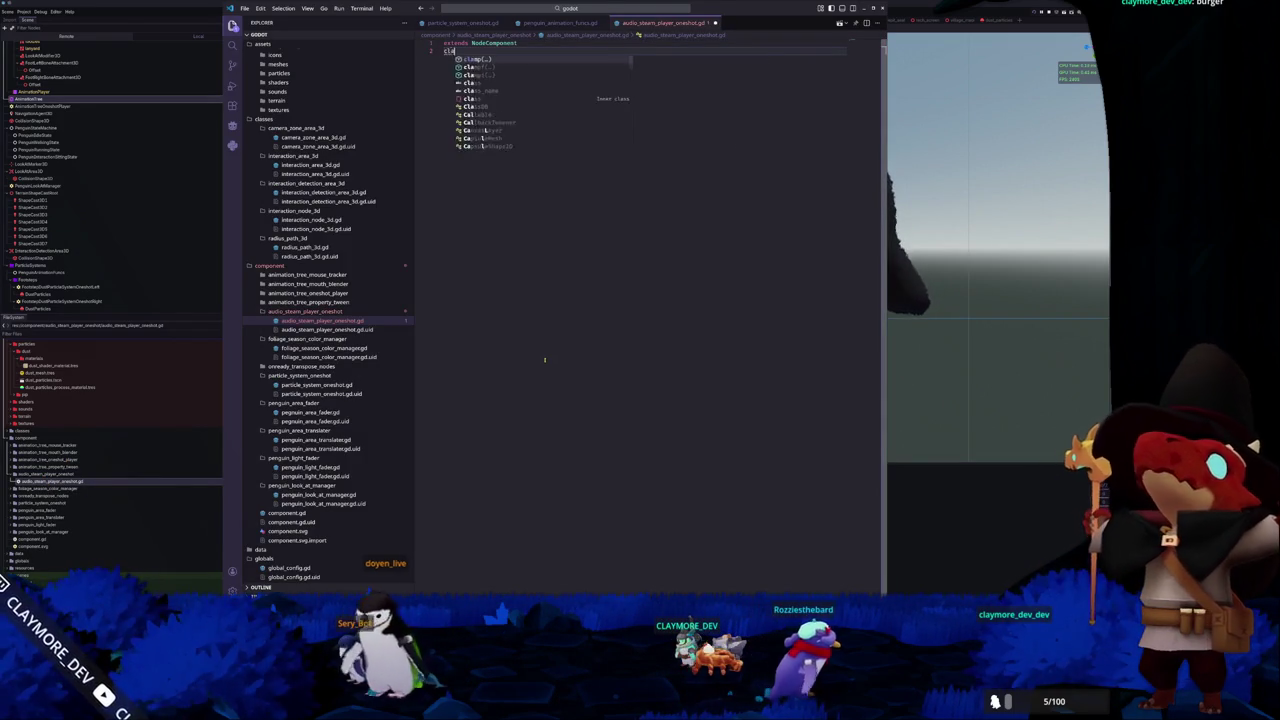
key("Tab")
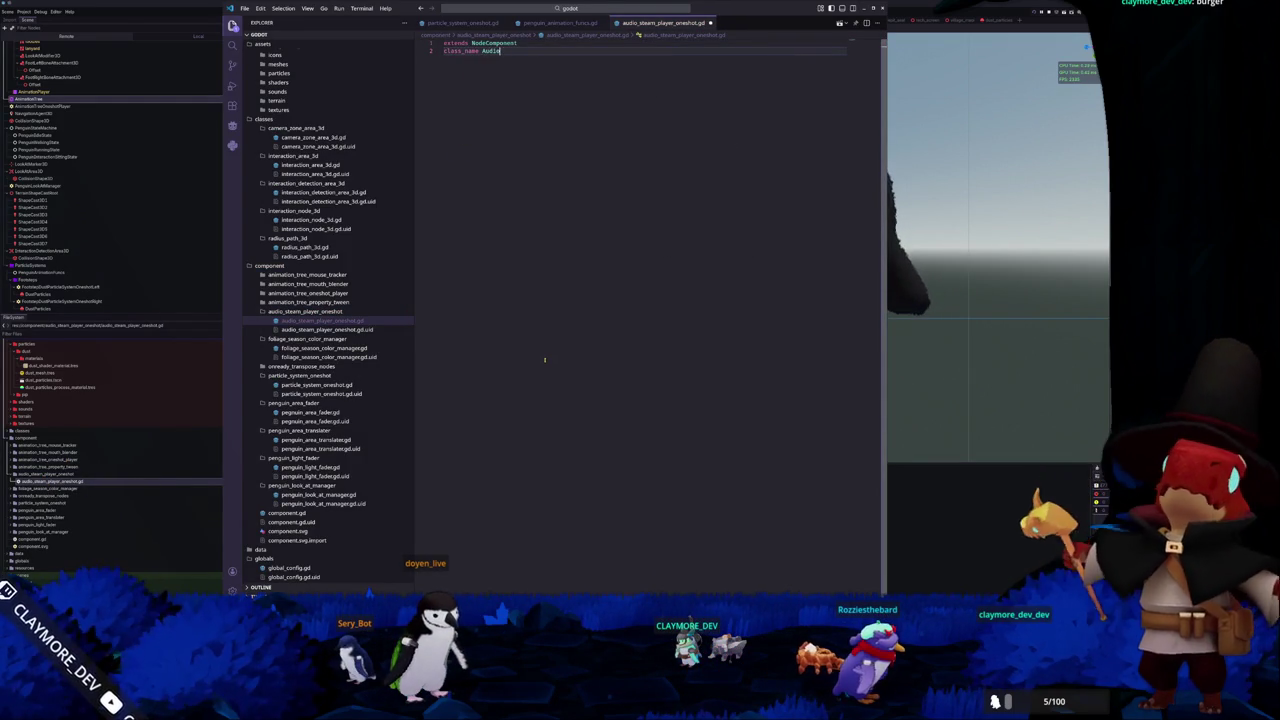
type("StreamPlayerOneshot")
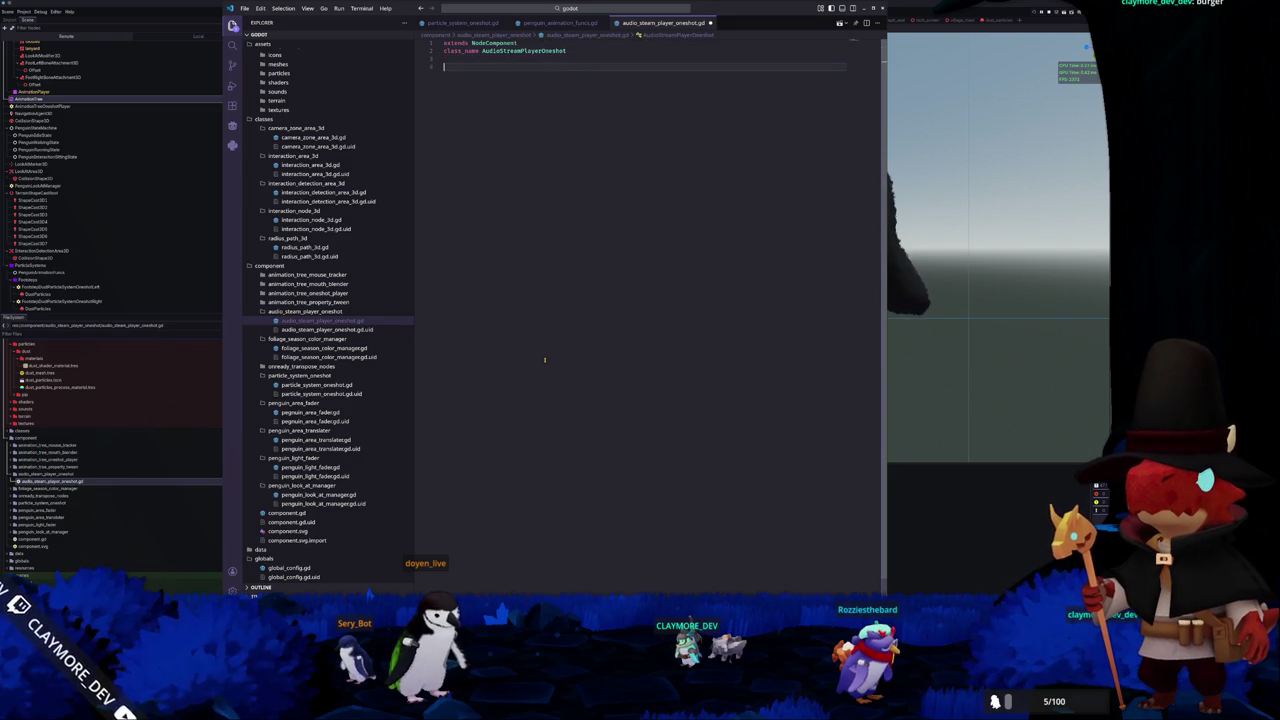
type("unc_re")
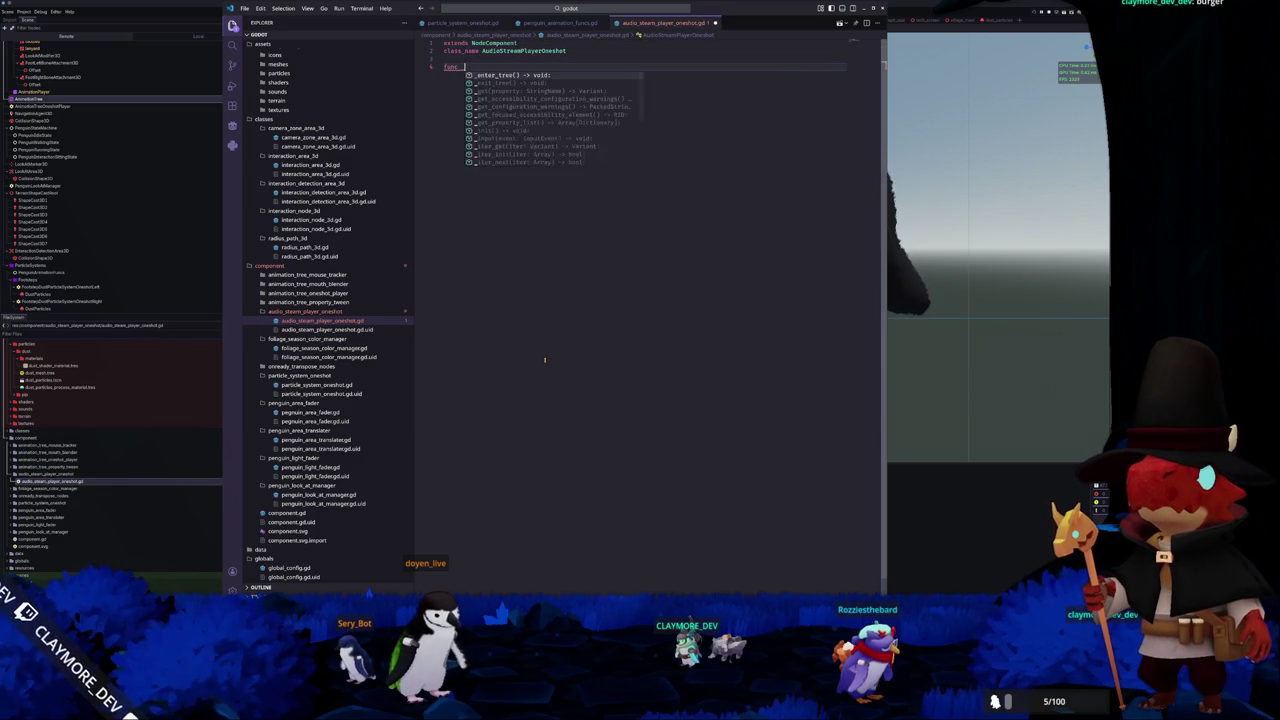
key("Tab")
type("ass")
key("Up")
key("Up")
key("Return")
type("@export var ta")
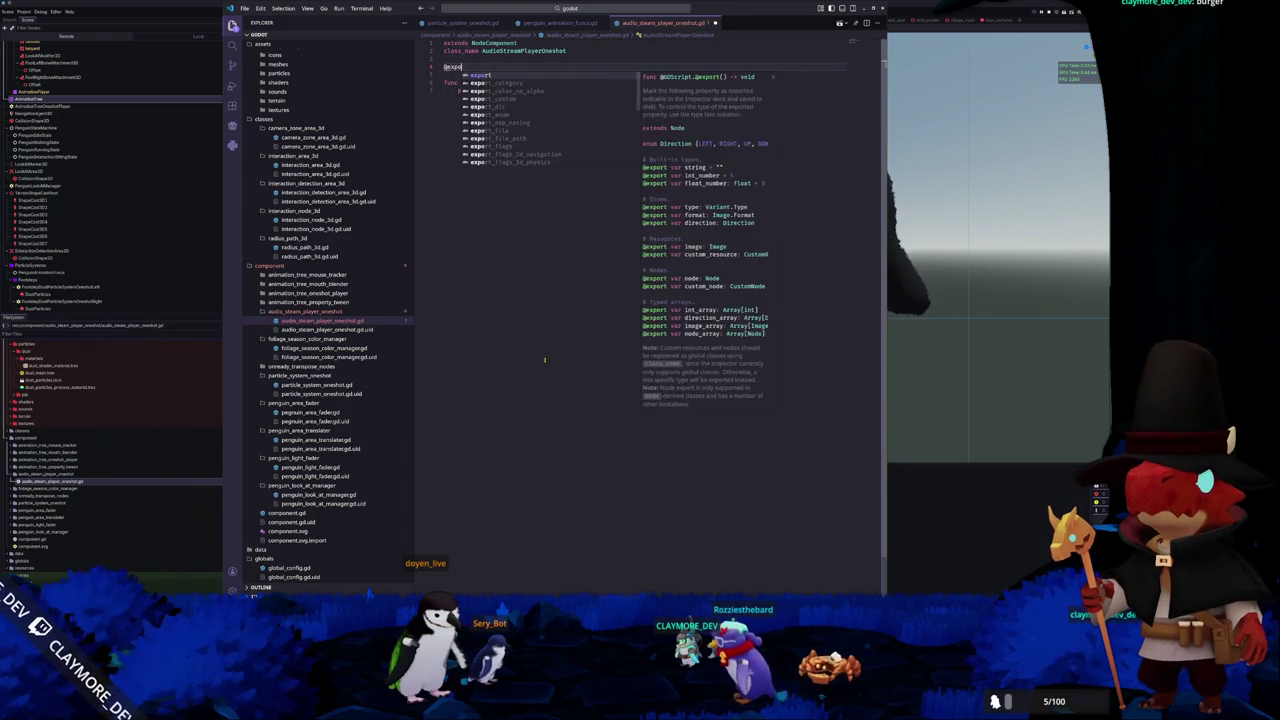
type("rget_node : Nod")
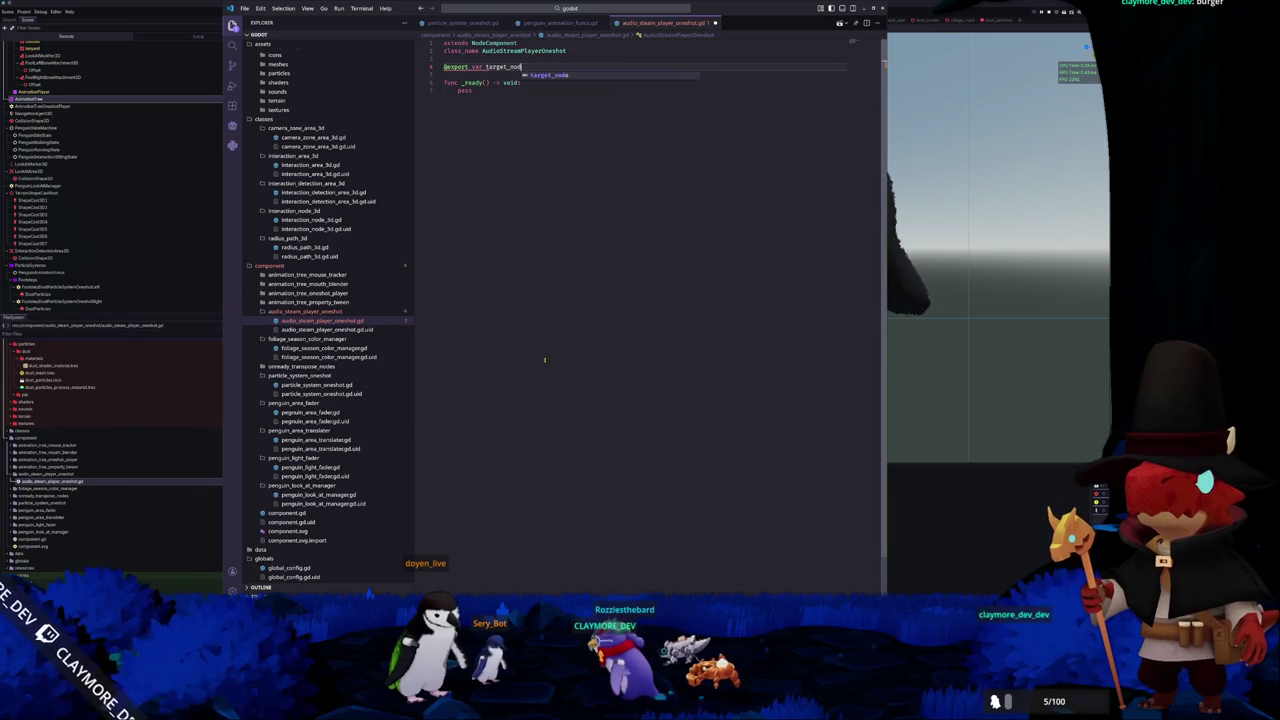
type("e3D")
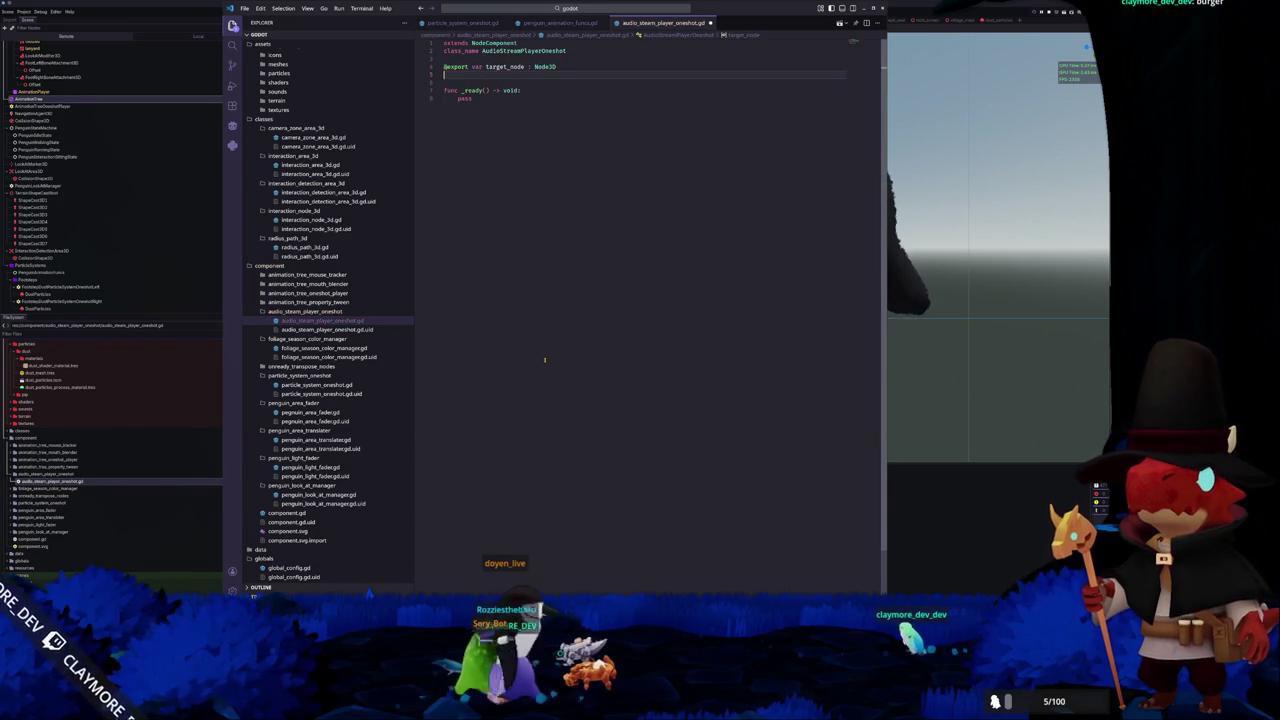
key("Return")
type("@export var parent")
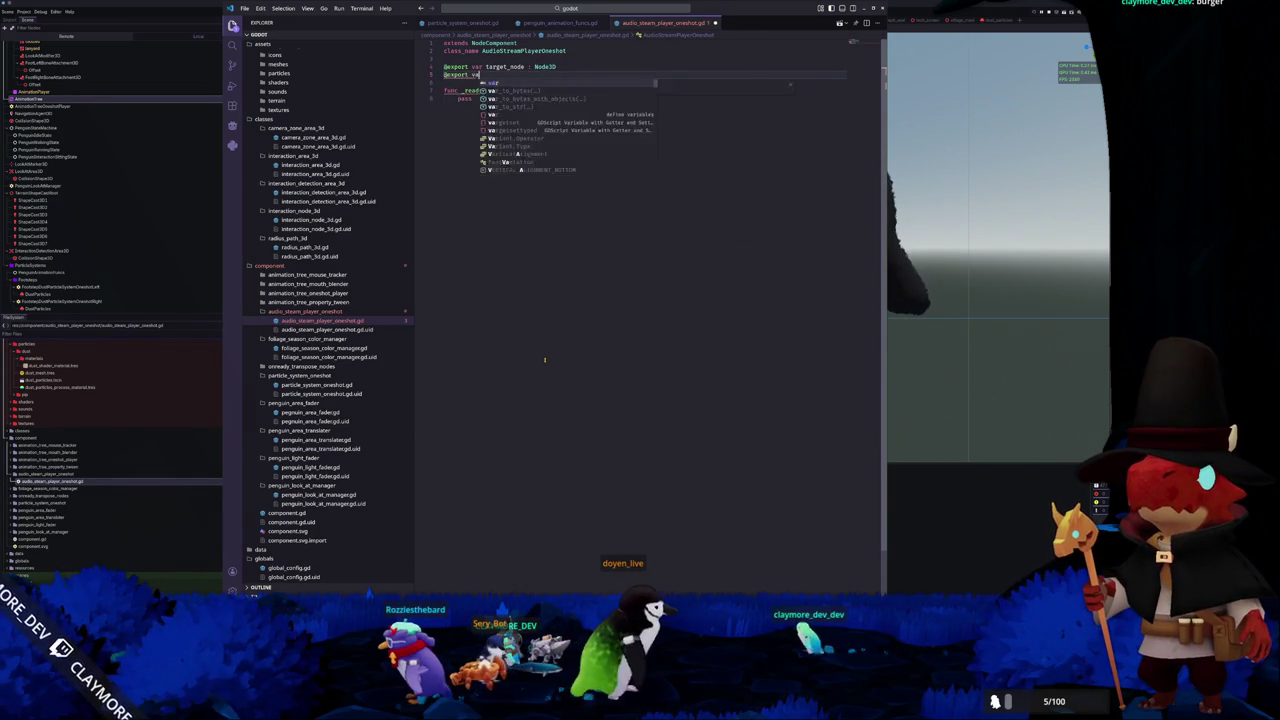
type("_target : bool = ")
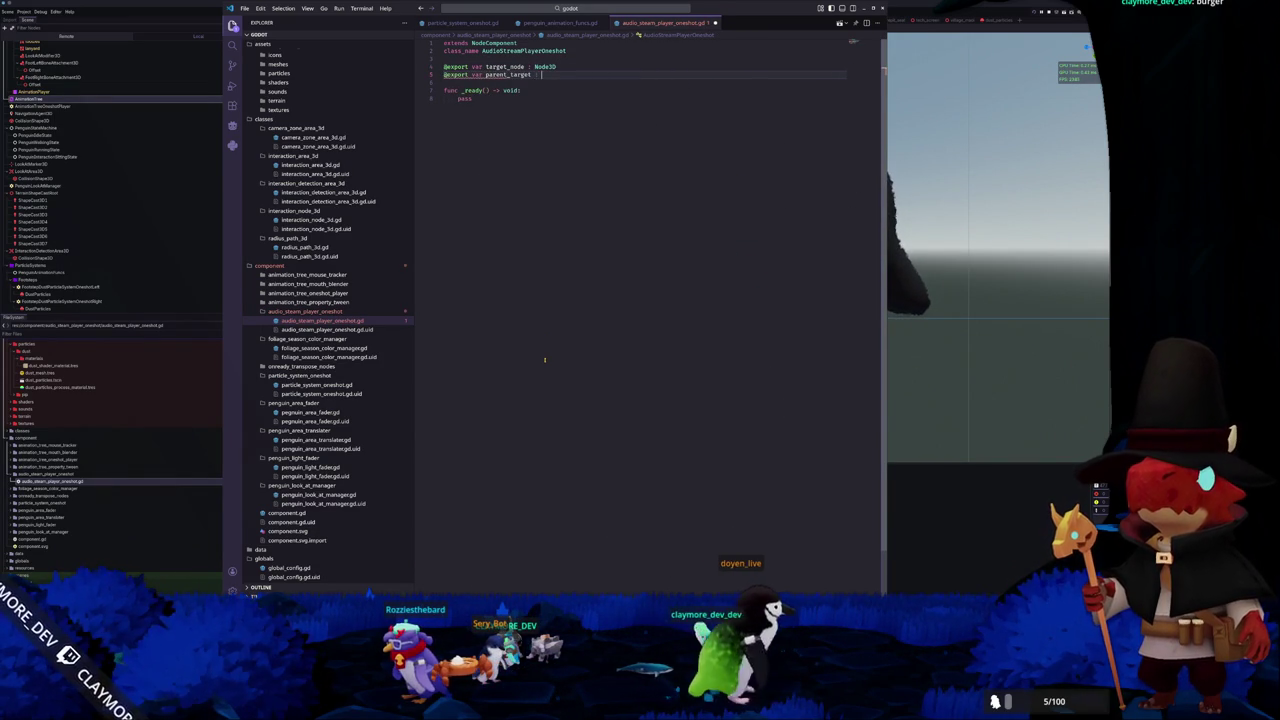
type("false")
key("Down")
key("Down")
key("Down")
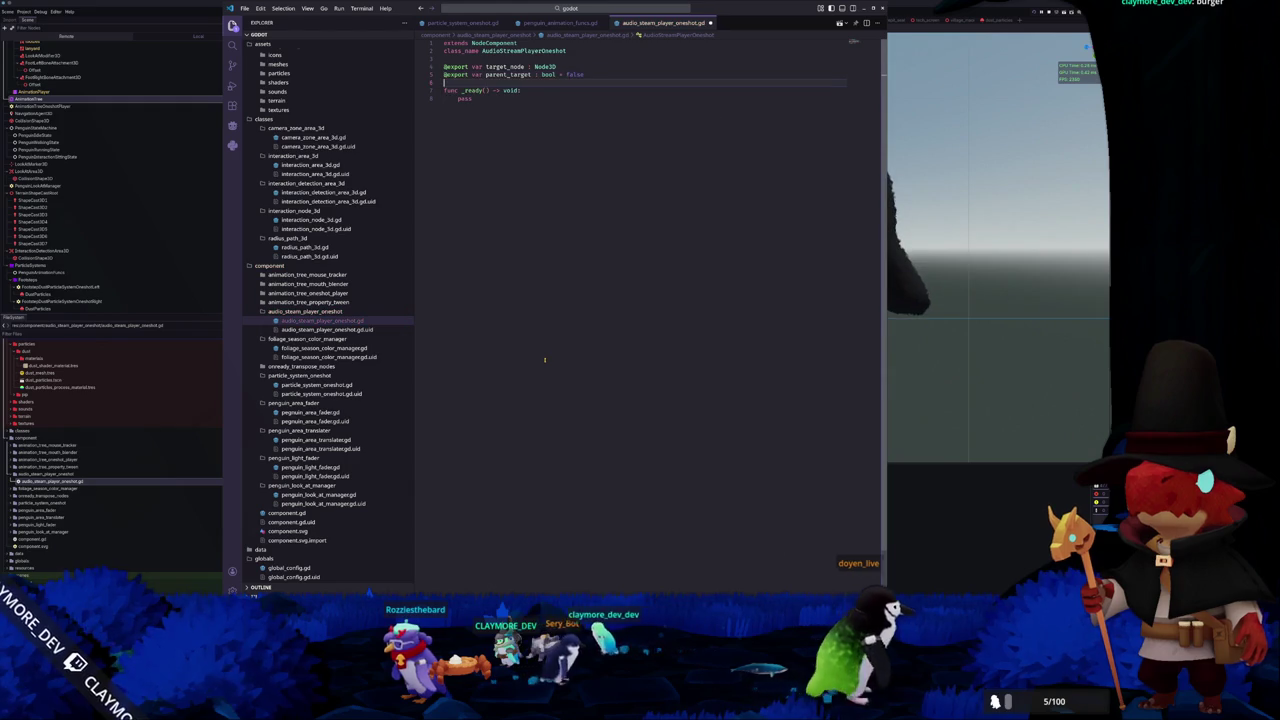
key("Up")
key("ctrl+shift+Return")
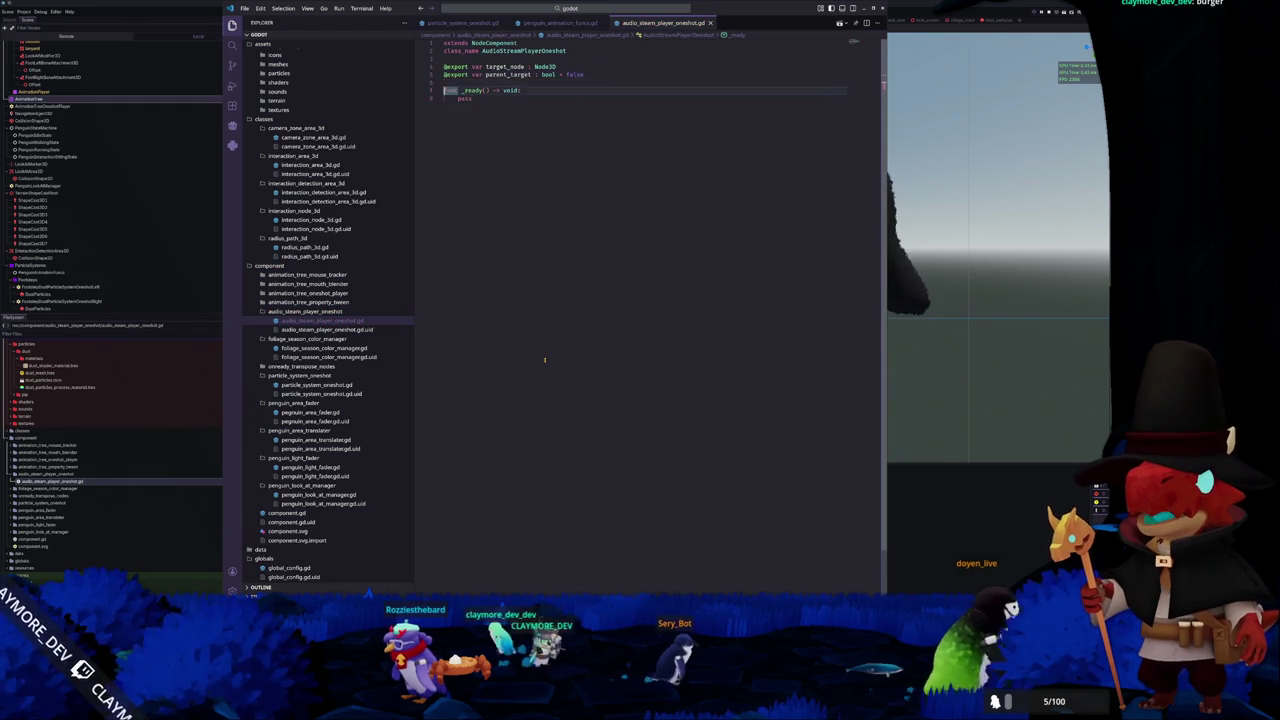
type("ar")
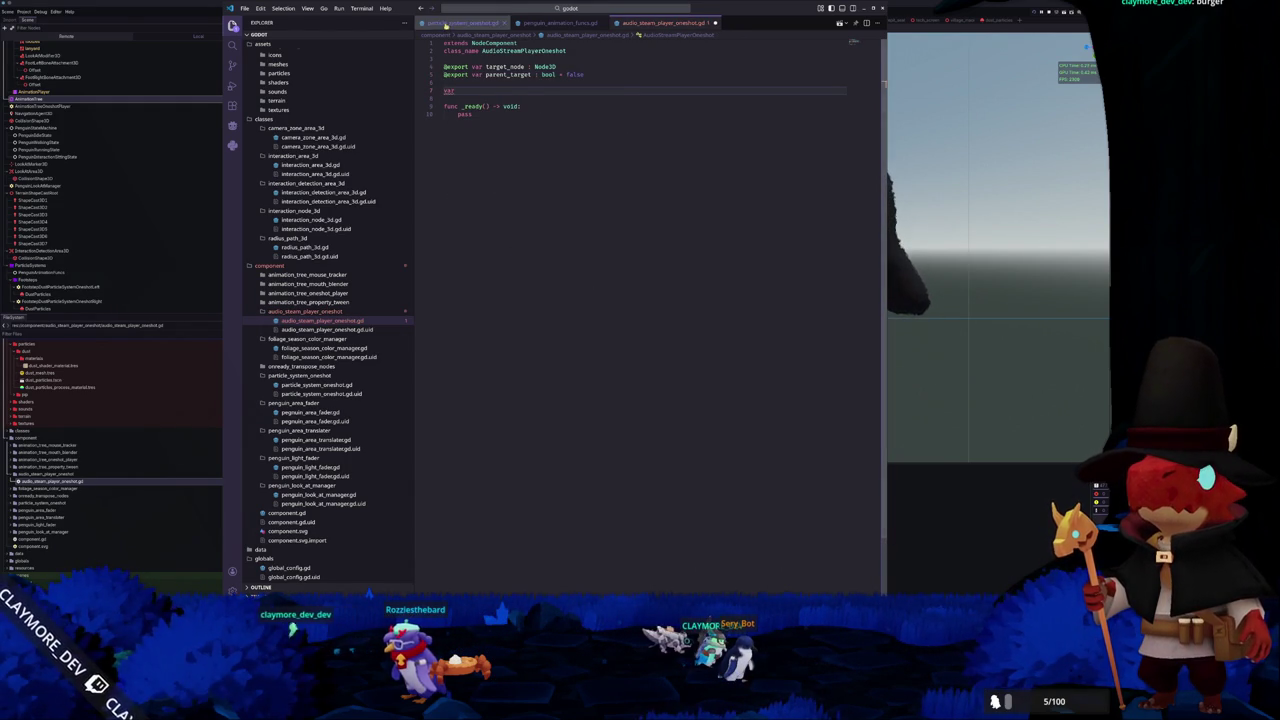
- Copy lines 9–52 of particle_system_oneshot.gd into the new audio script
left_click_drag(443, 22, 578, 29)
left_click_drag(490, 86, 567, 537)
key("ctrl+Tab")
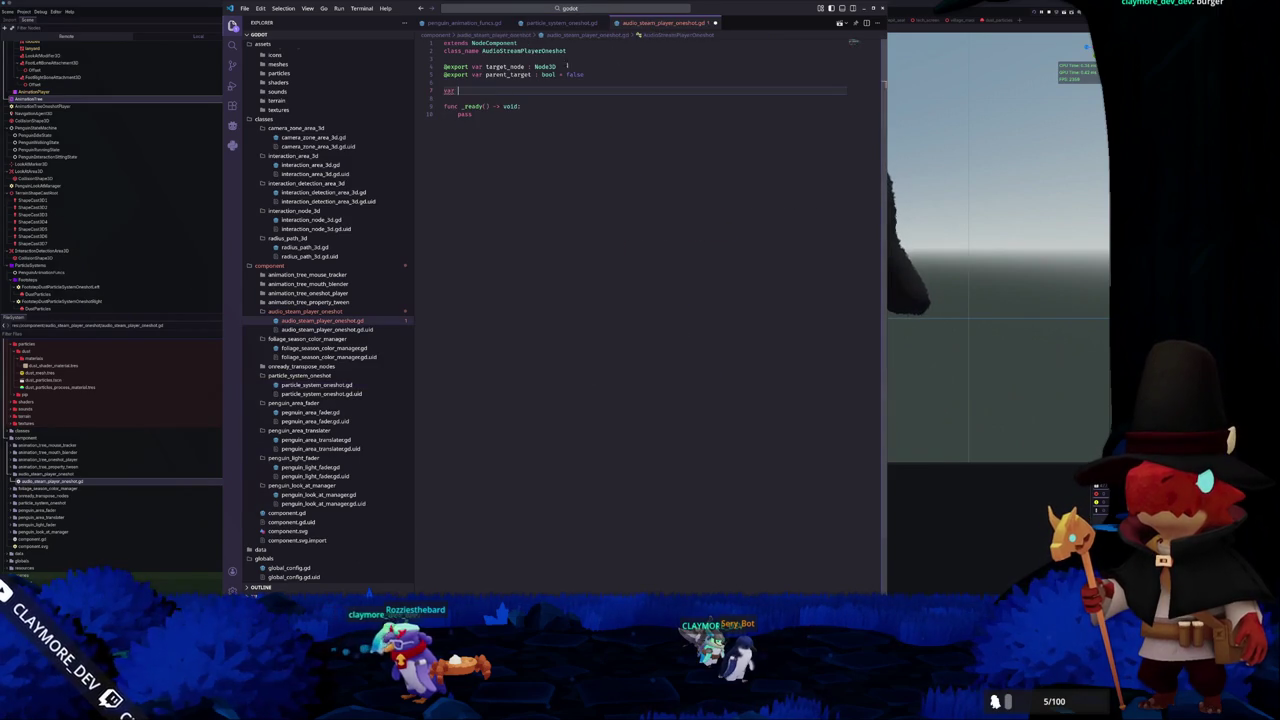
key("ctrl+v")
- Rename tracked_particles to tracked_audio_players and target_particle_systems to target_audio_players everywhere
left_click(494, 90)
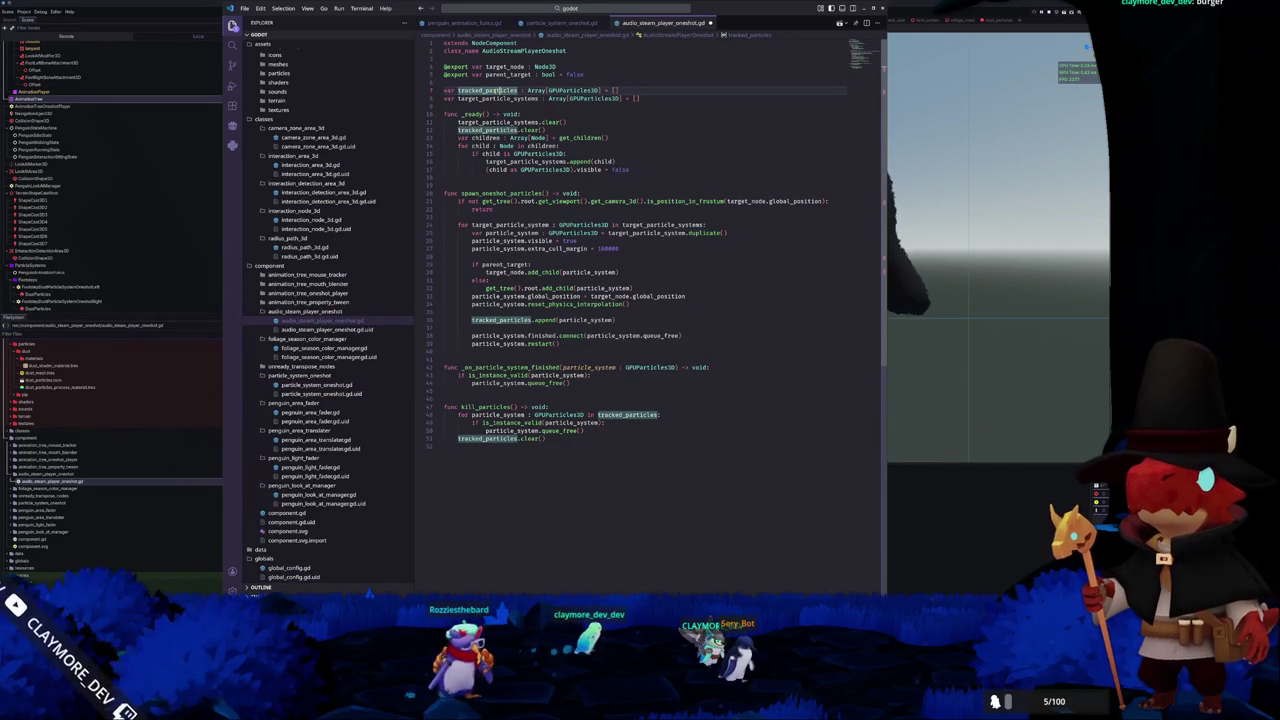
double_click(497, 90)
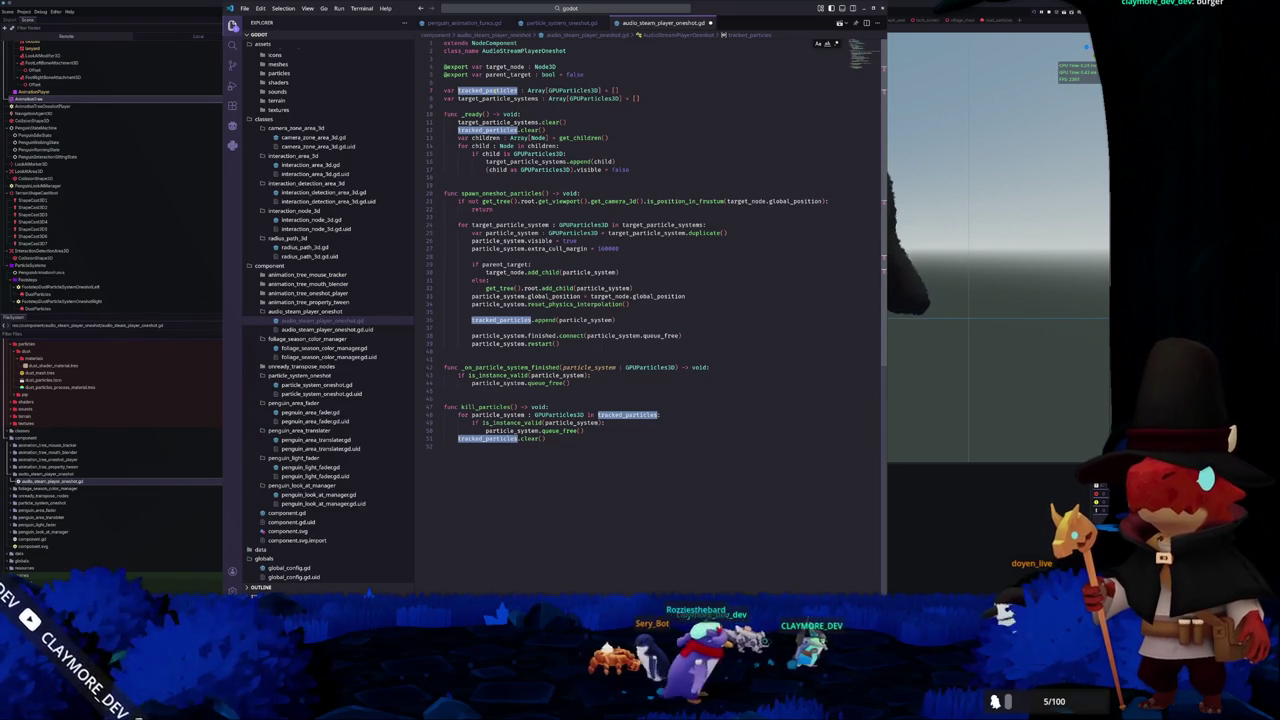
type("tracked_audio")
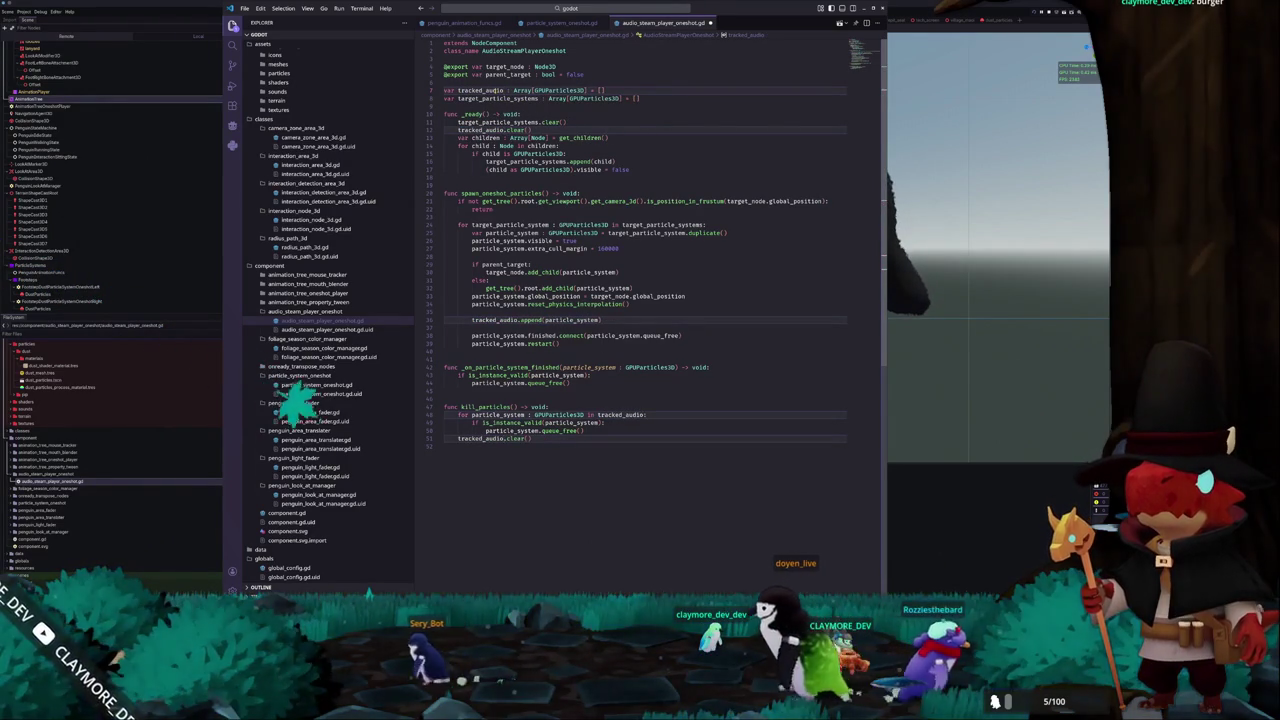
type("_players")
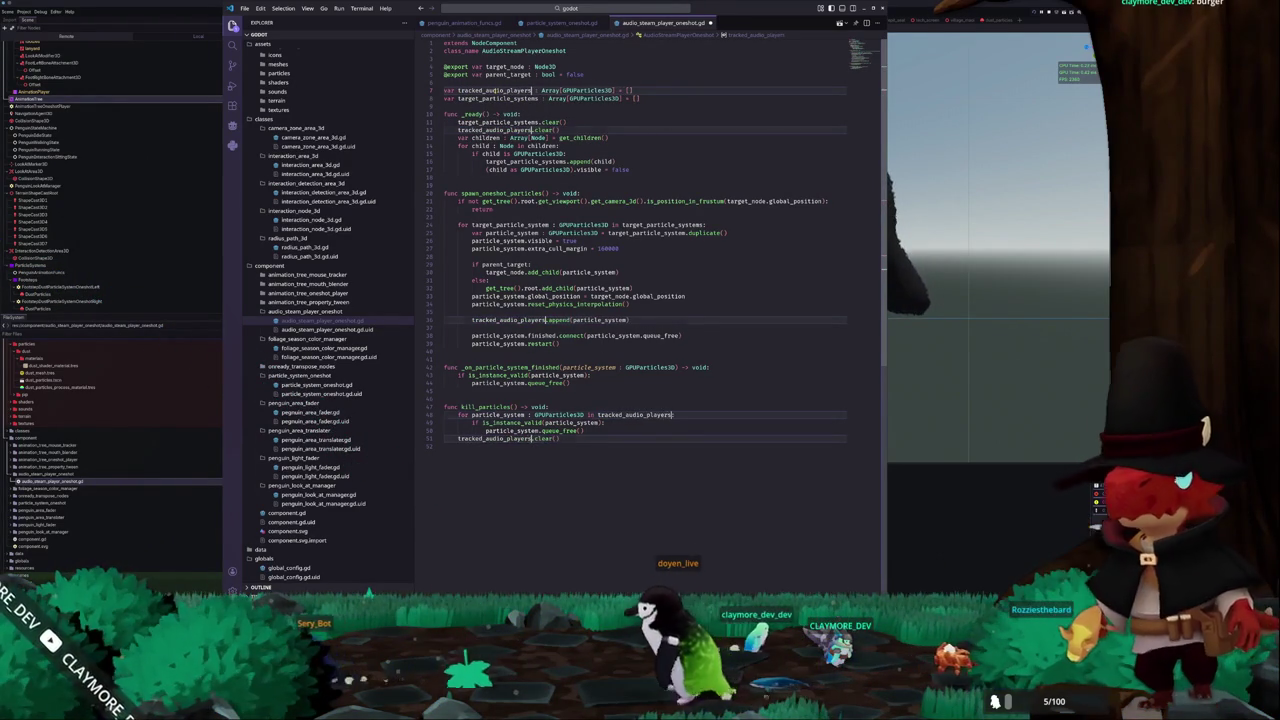
double_click(498, 98)
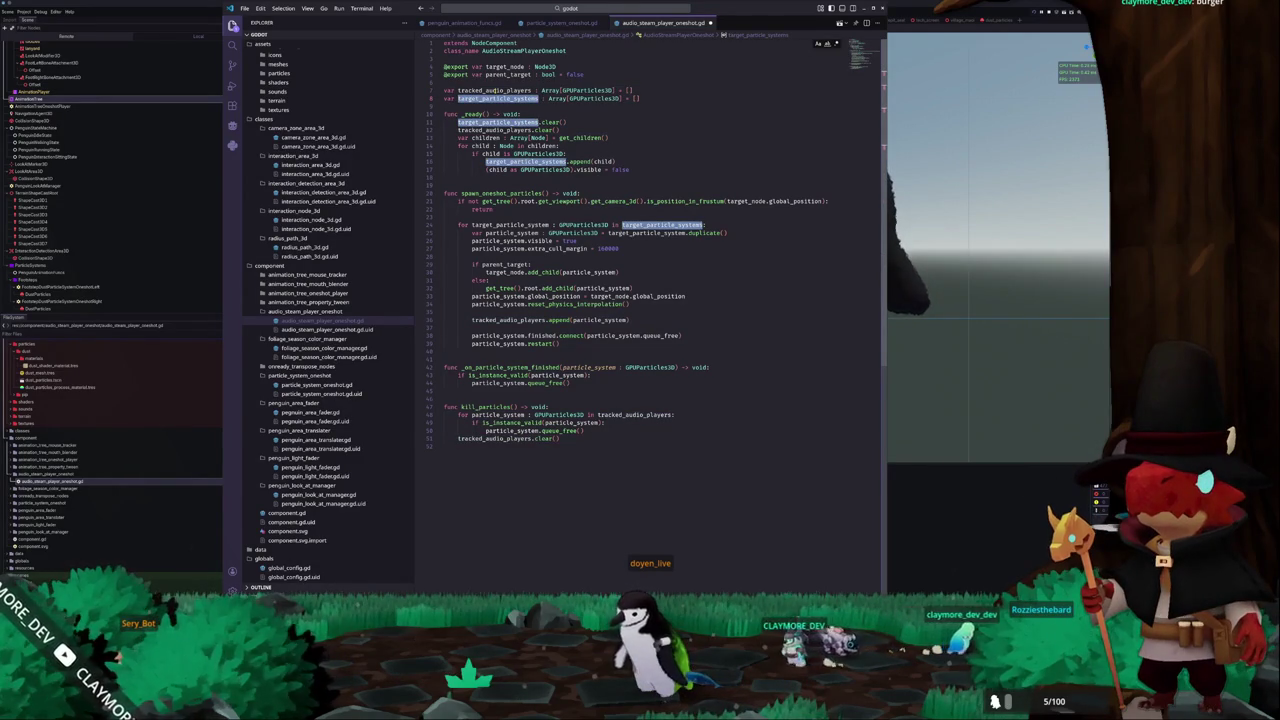
key("ctrl+shift+l")
type("targ")
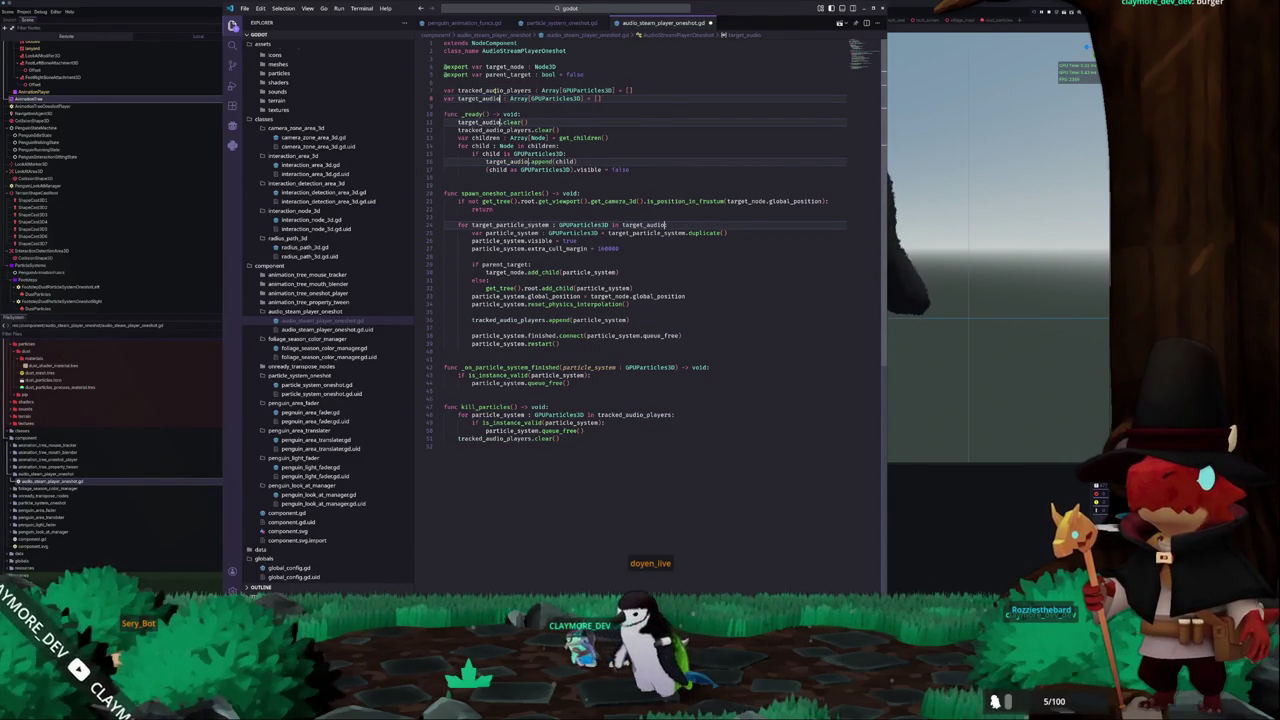
key("ctrl+z")
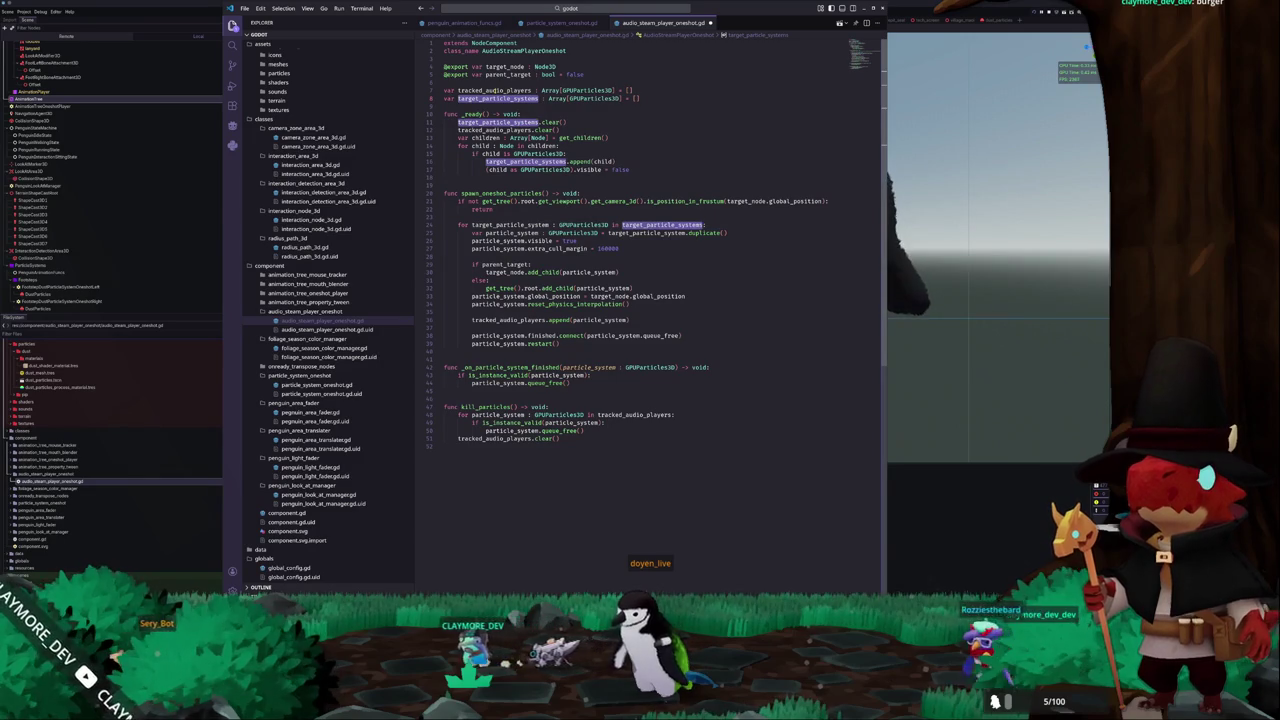
type("ta")
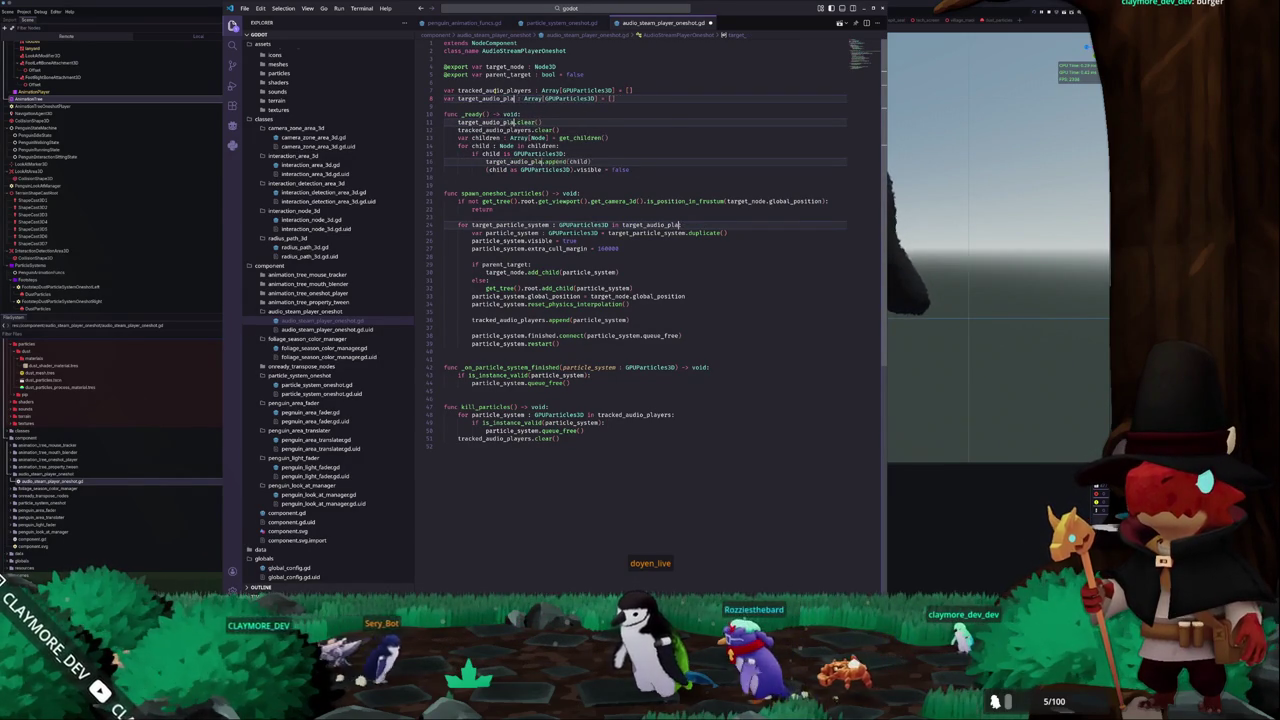
type("yers")
left_click(495, 90)
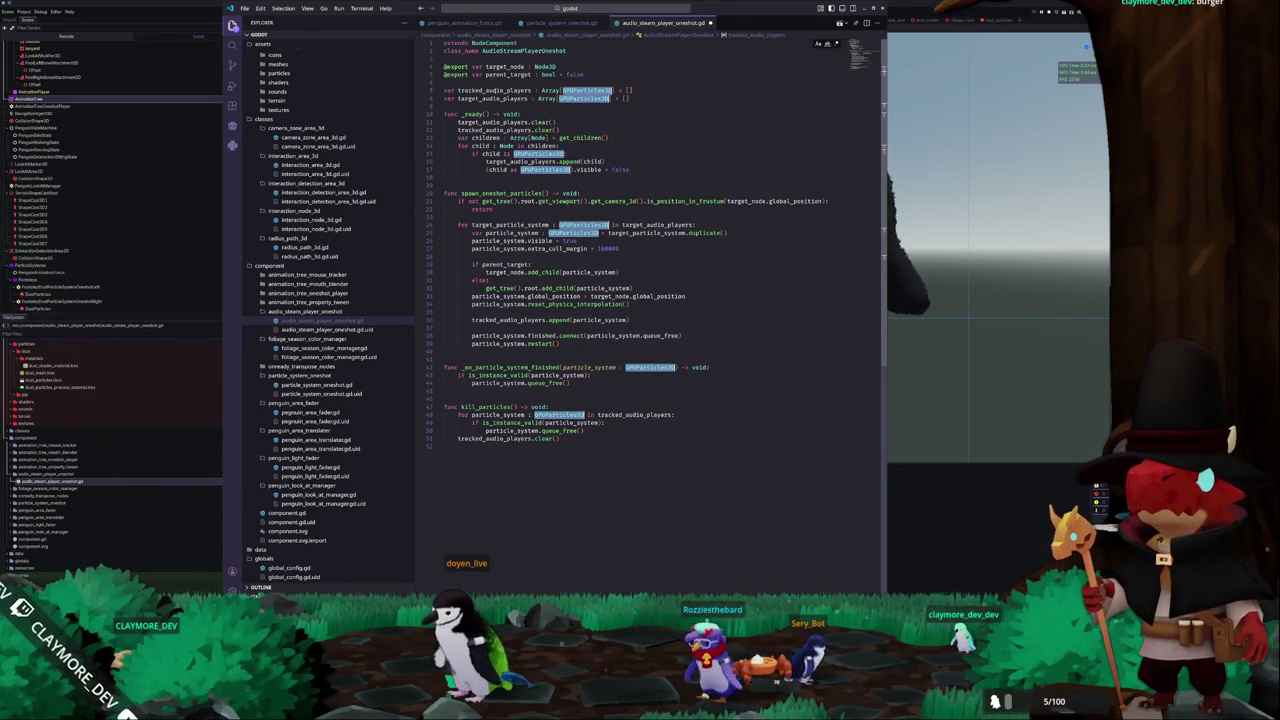
- Change the variables' GPUParticles3D type to AudioStreamPlayer3D
type("AudioStream")
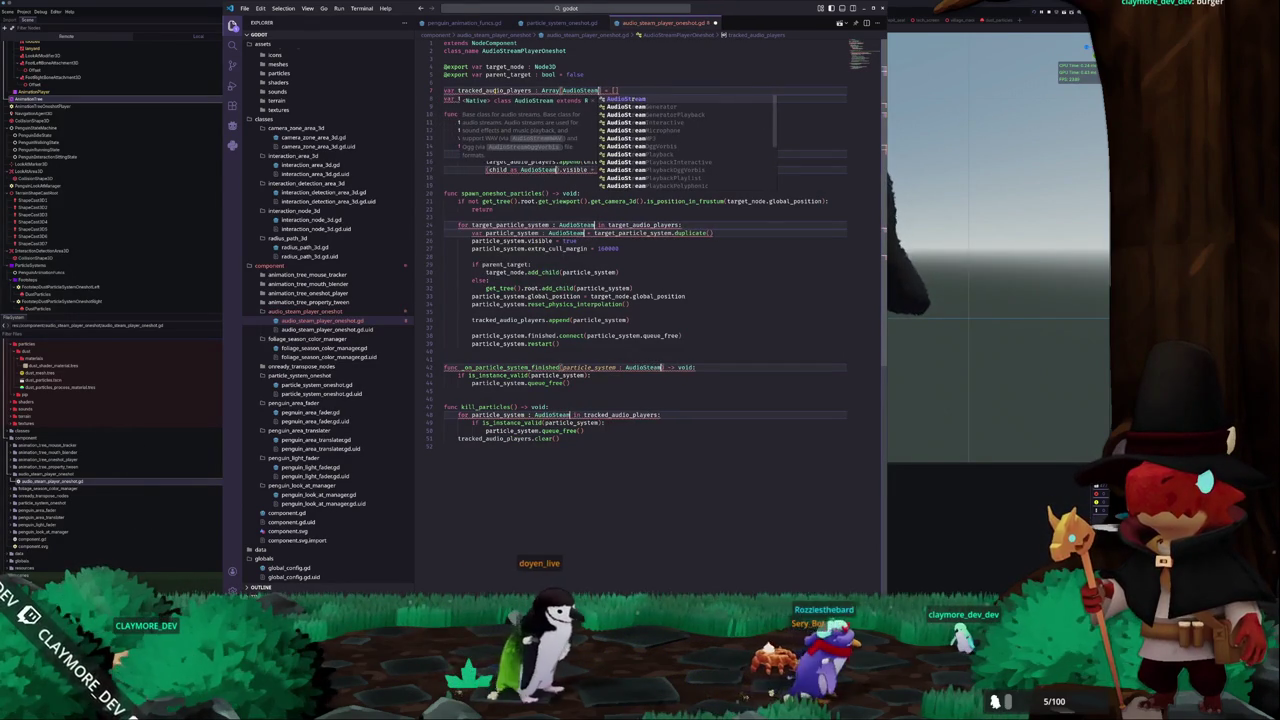
key("BackSpace")
key("BackSpace")
key("BackSpace")
type("treamPlaye")
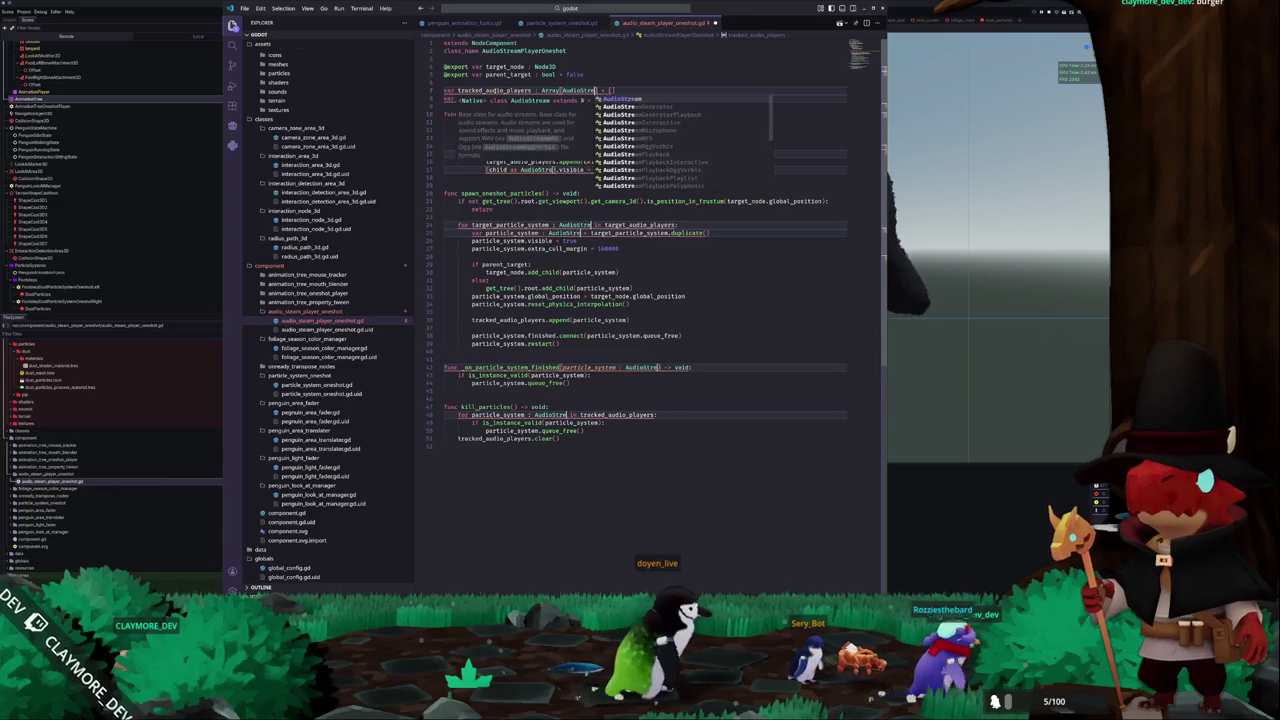
type("r3D")
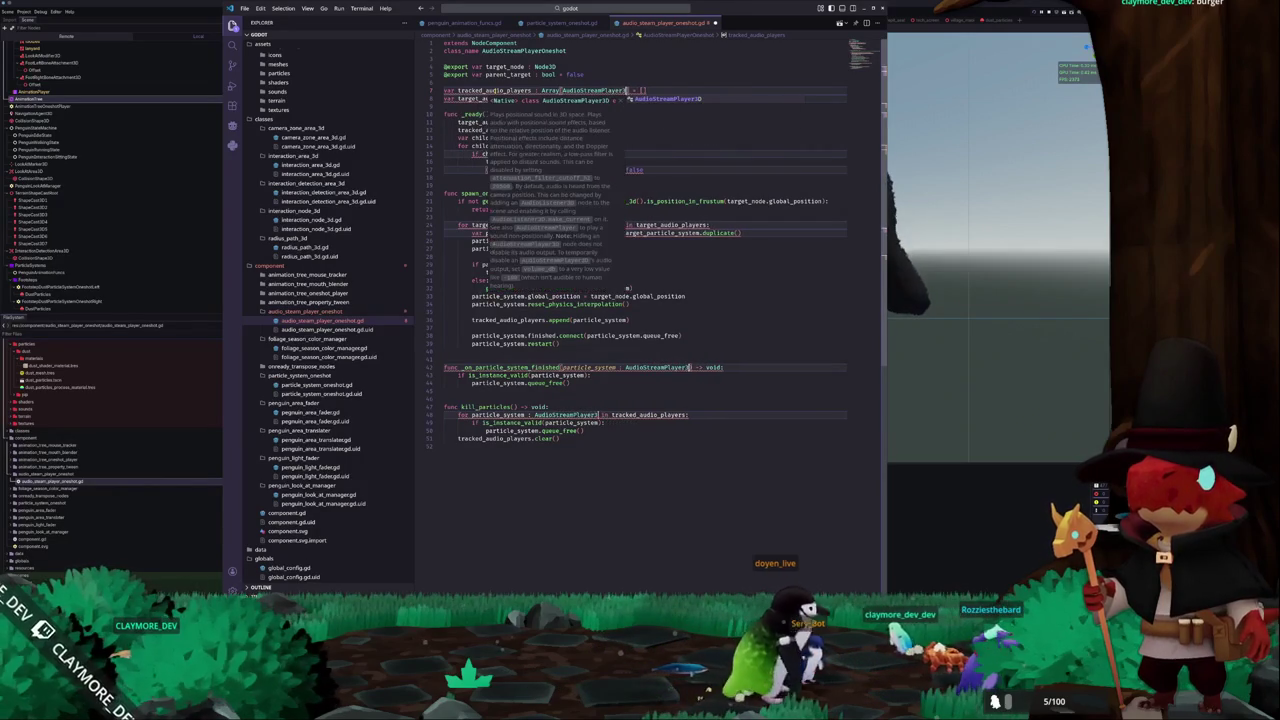
key("Escape")
key("Down")
key("Down")
key("Down")
key("Down")
key("Down")
key("Down")
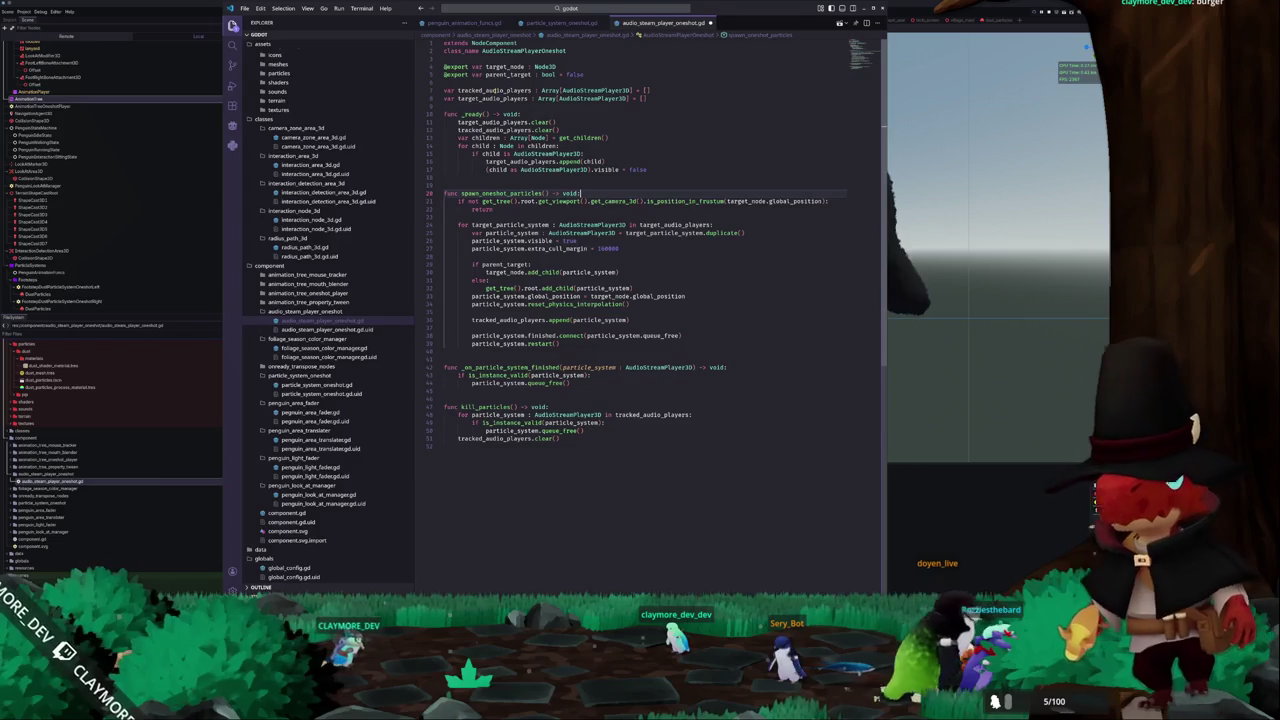
- Rename spawn_oneshot_particles to spawn_oneshot_audio and select all particle_system occurrences
key("ctrl+Left")
key("ctrl+Left")
key("ctrl+Left")
key("ctrl+shift+Left")
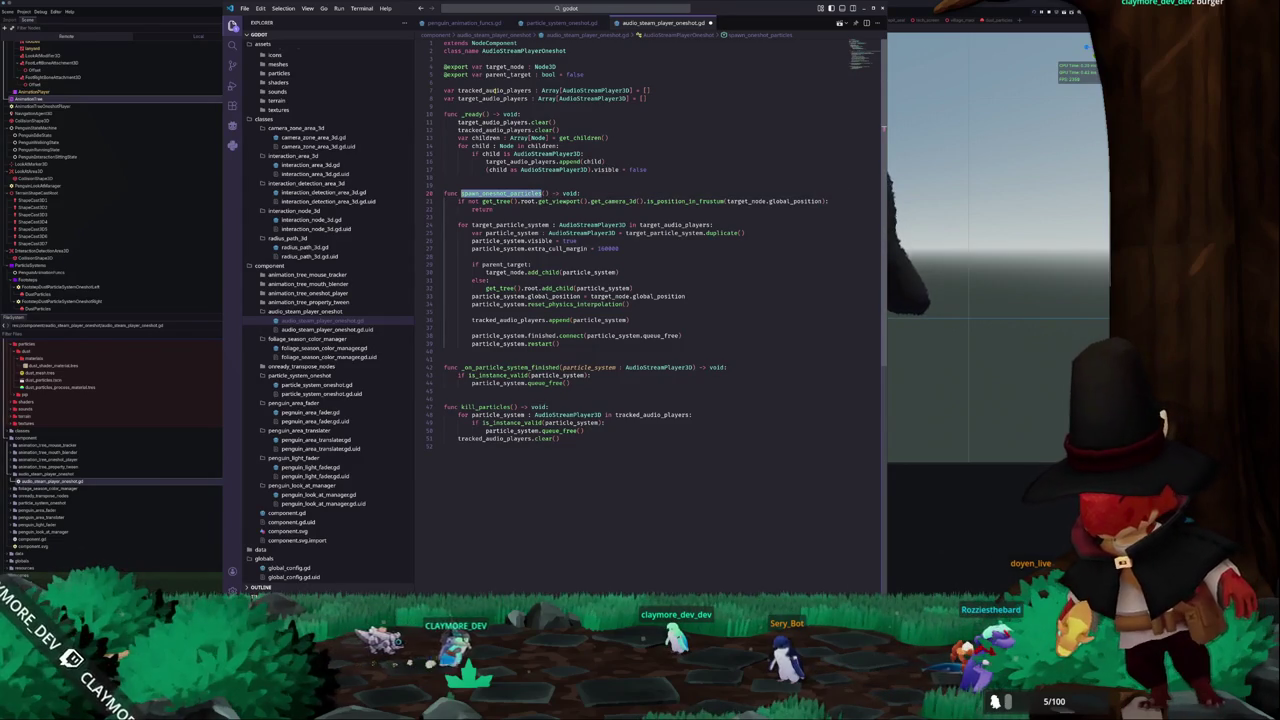
type("spawn")
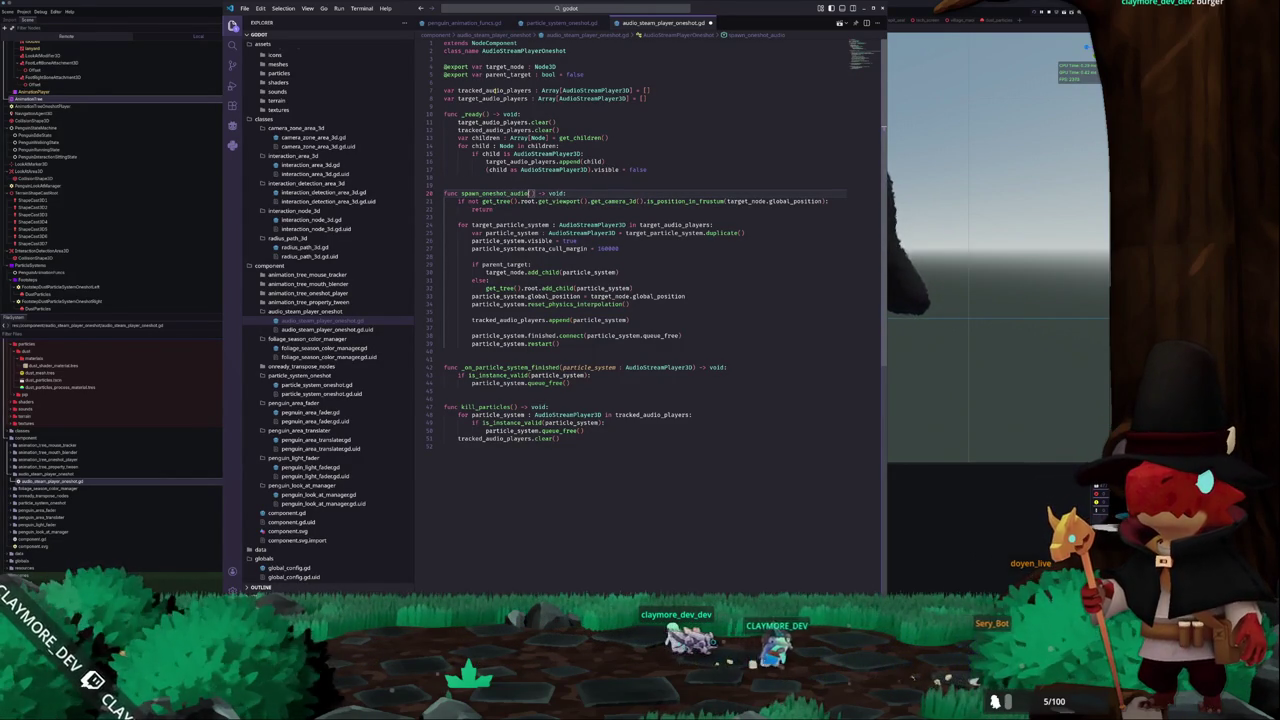
key("Down")
key("Down")
key("Down")
key("ctrl+d")
double_click(512, 232)
key("ctrl+d")
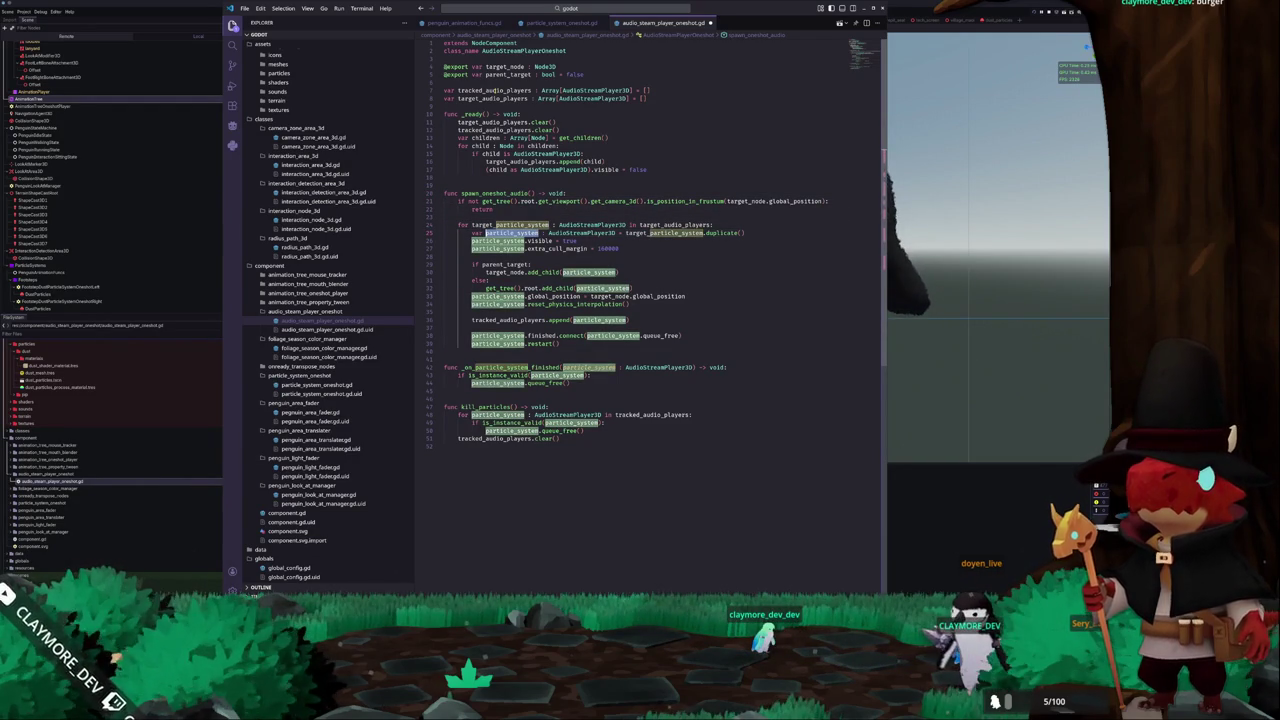
- Rename target_particle_system to target_audio_player and particle_system to audio_player
left_click(486, 225)
double_click(510, 225)
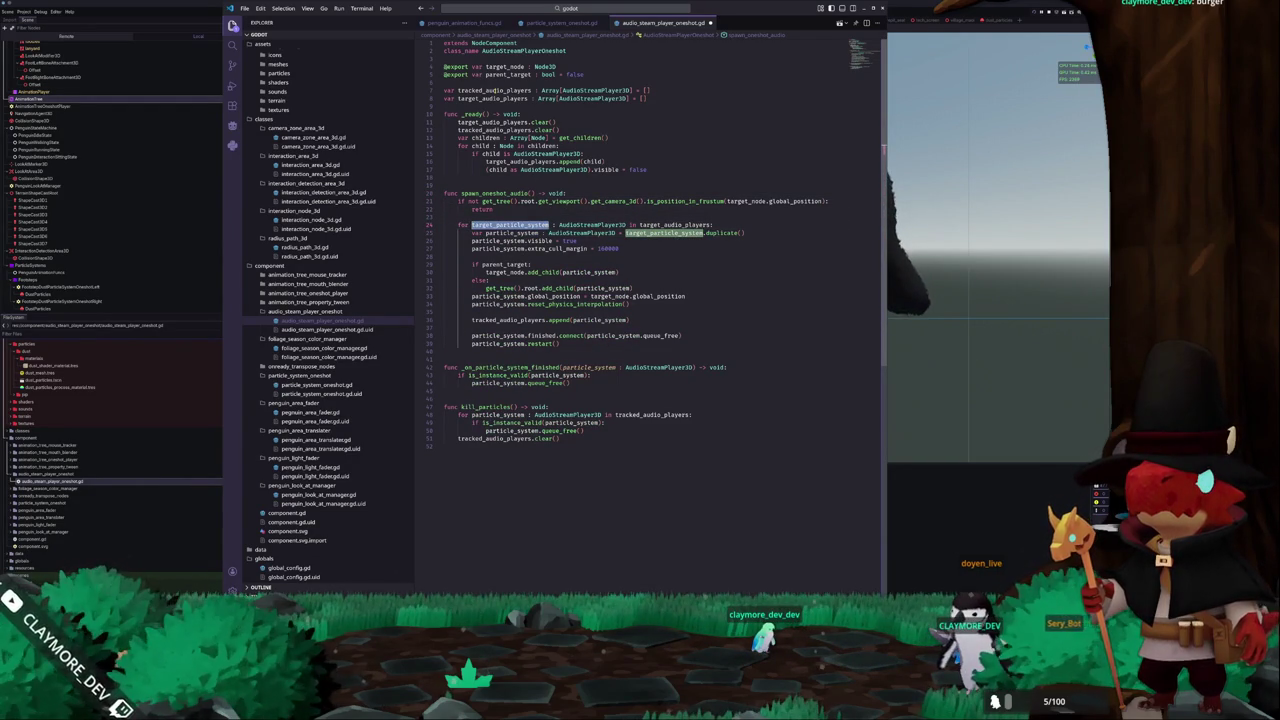
type("target_audi")
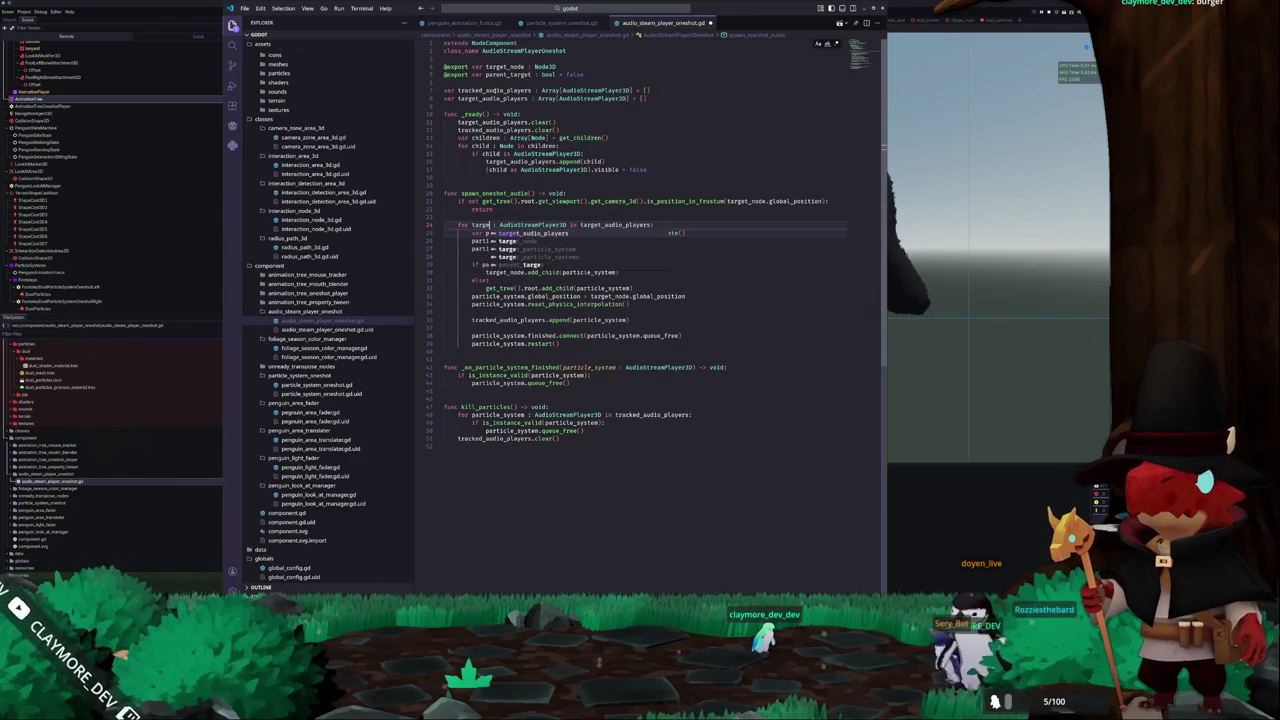
type("o_player")
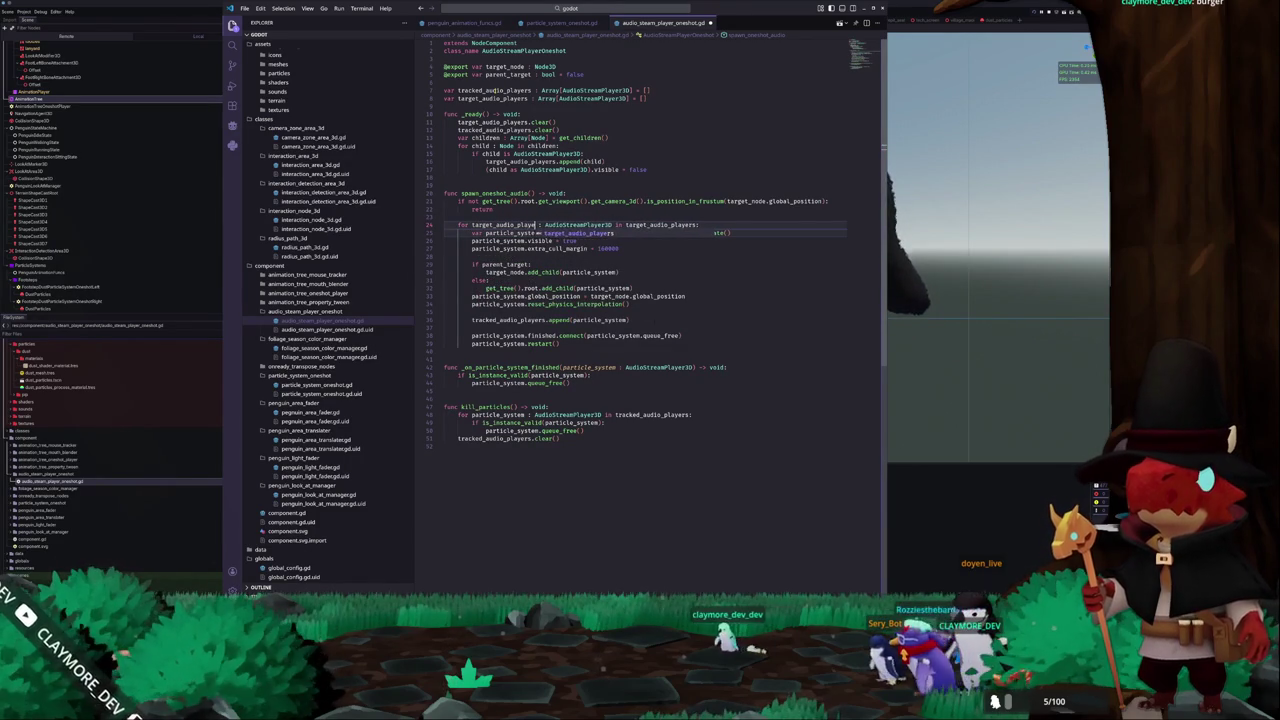
double_click(511, 232)
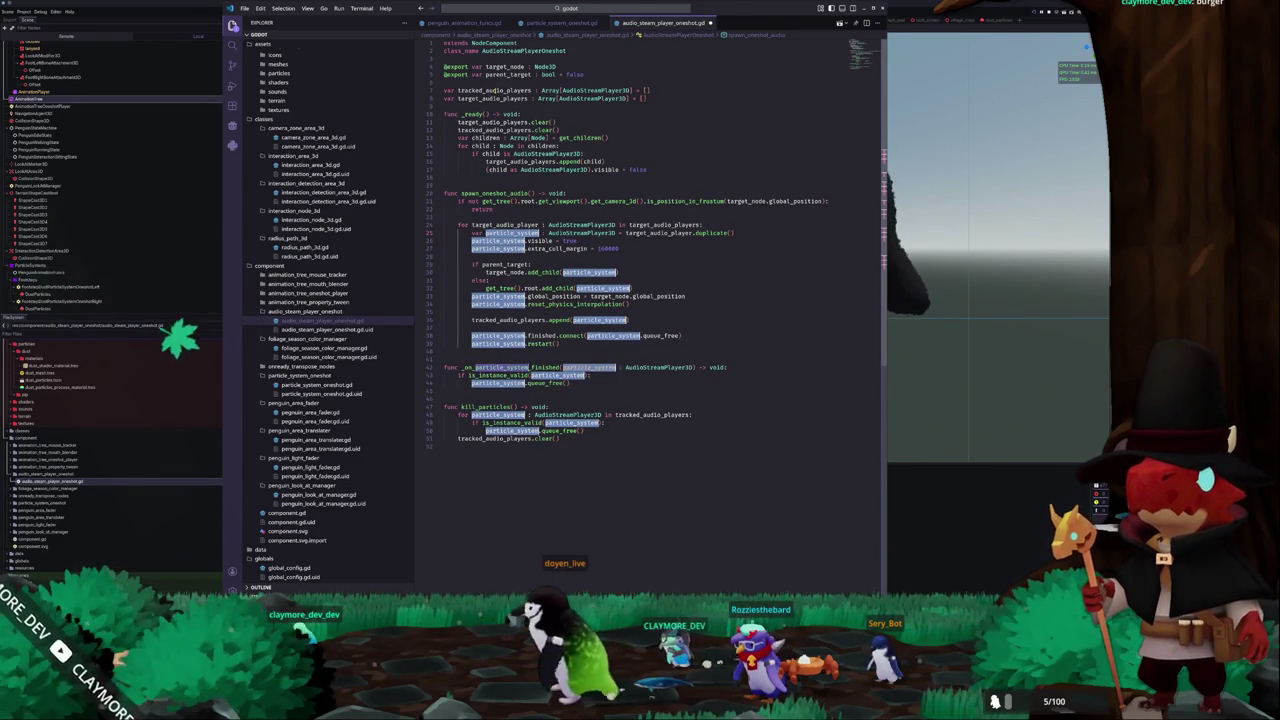
type("audio_player")
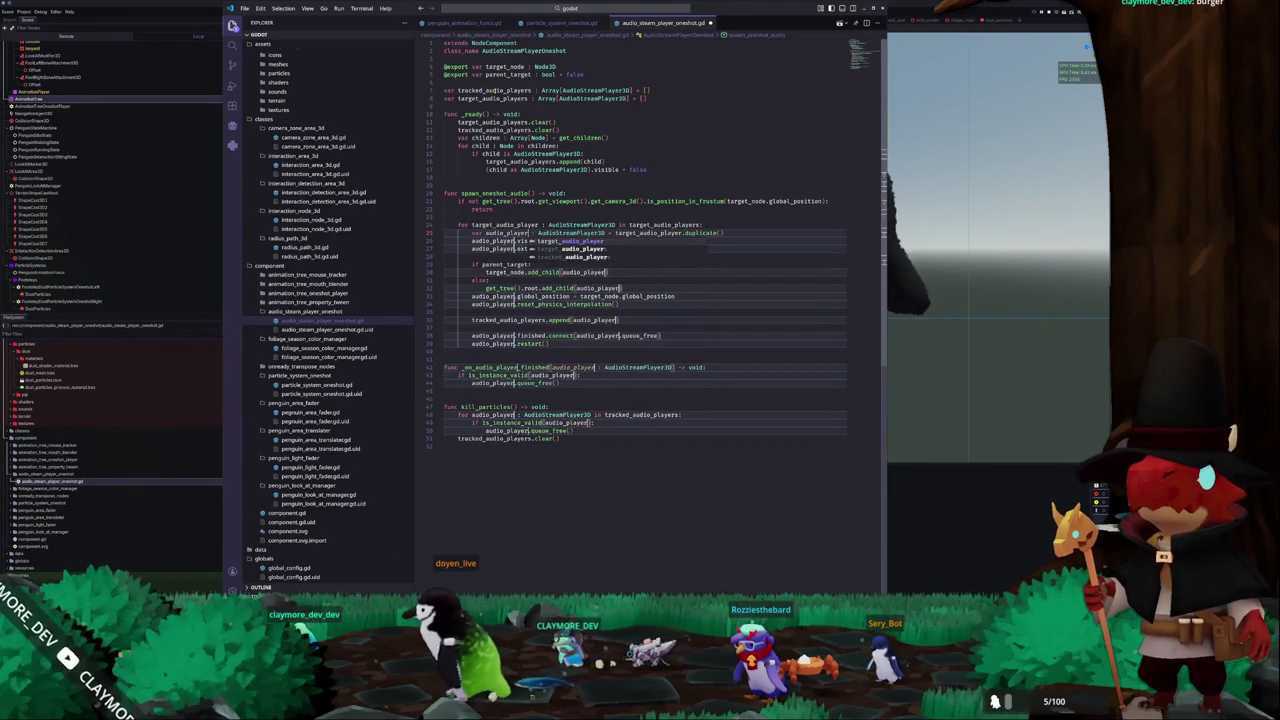
key("Escape")
key("Down")
key("Down")
key("Down")
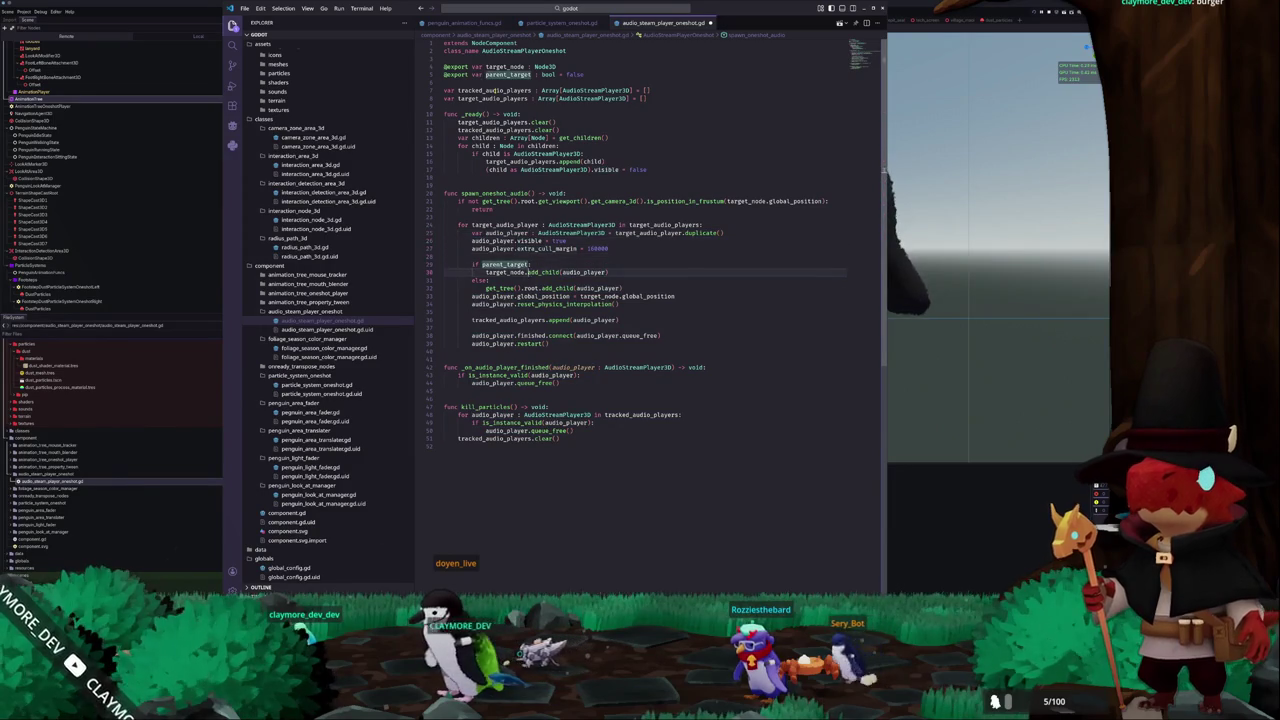
- Replace the restart() call with play() and return to Godot
key("Down")
key("Down")
key("Down")
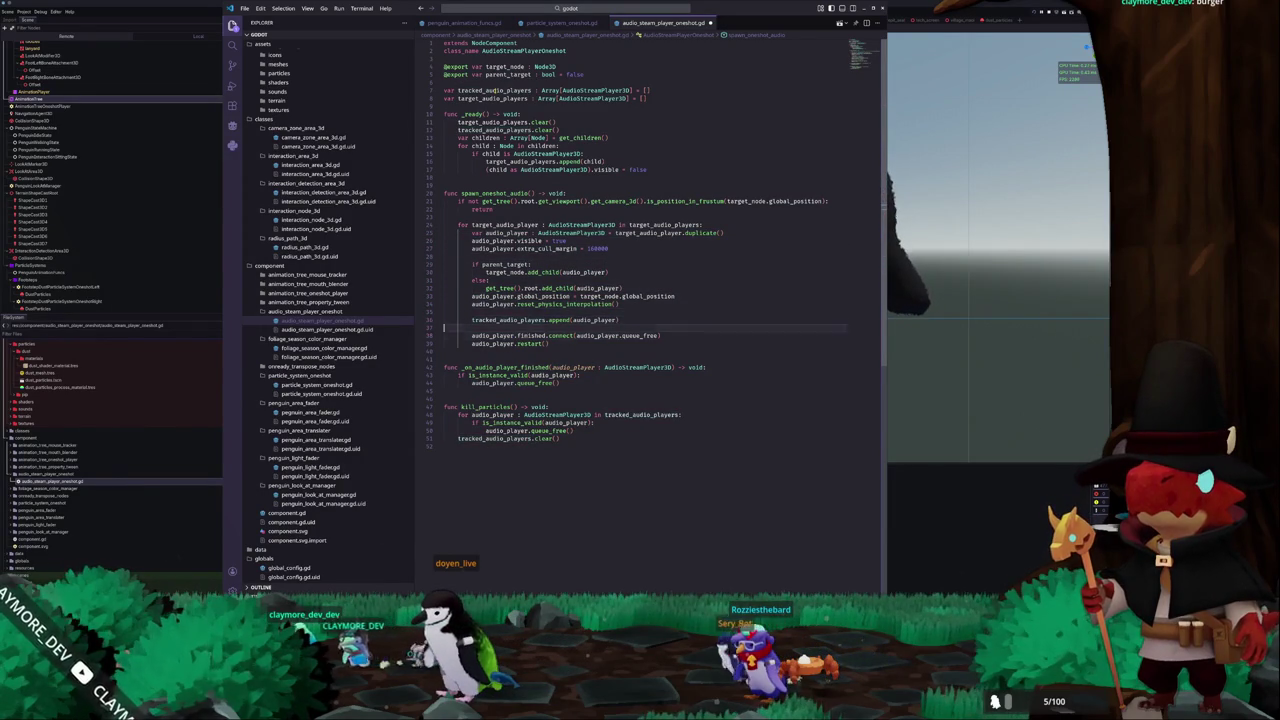
key("Up")
key("Up")
key("Up")
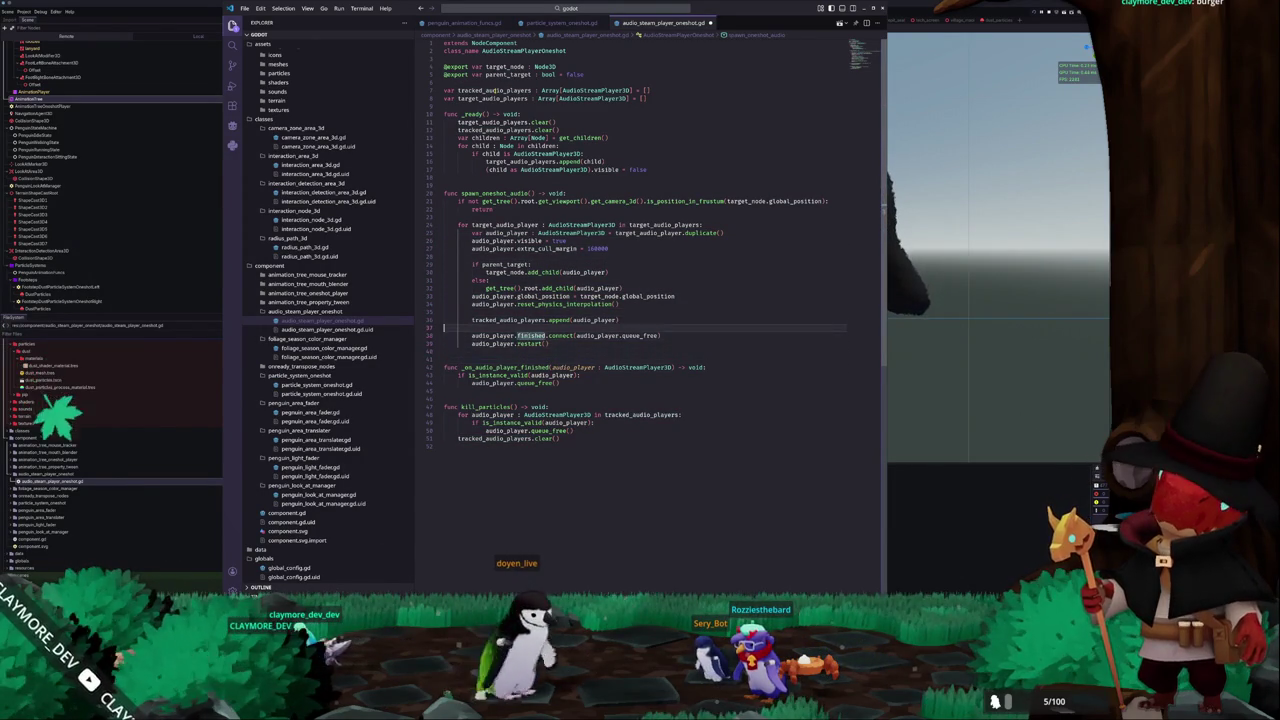
key("Down")
key("ctrl+d")
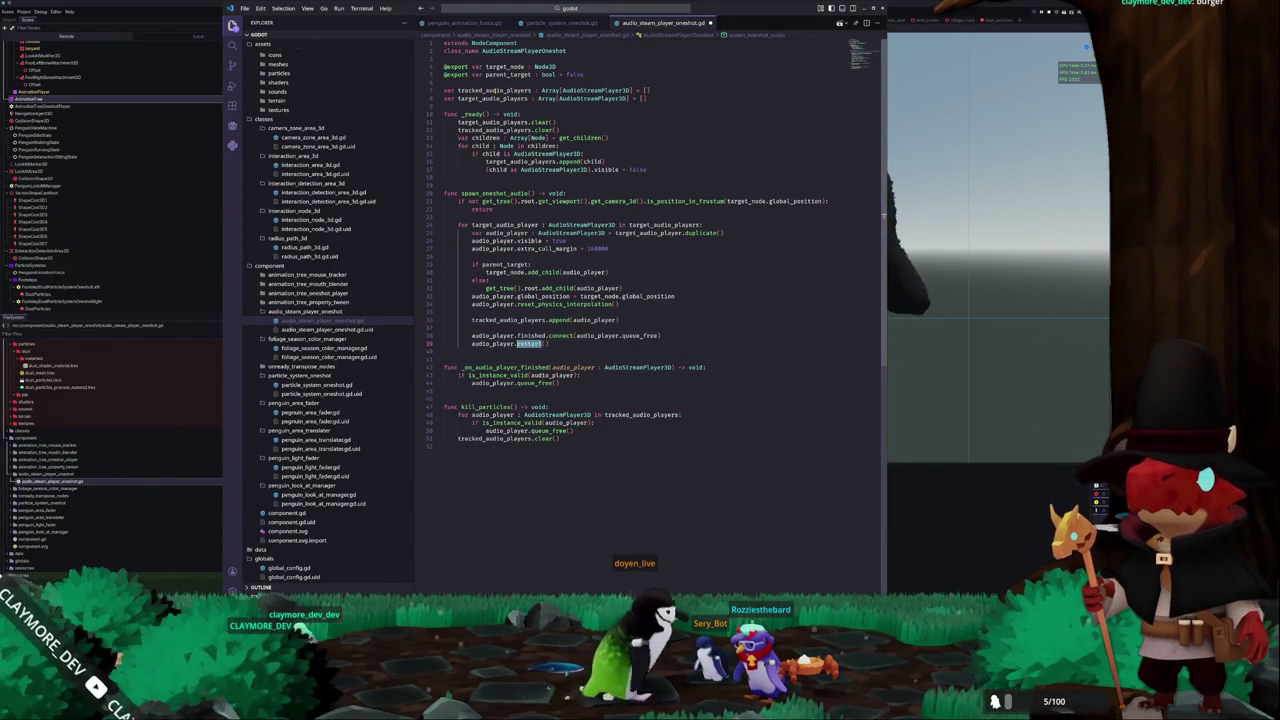
type("play")
key("Escape")
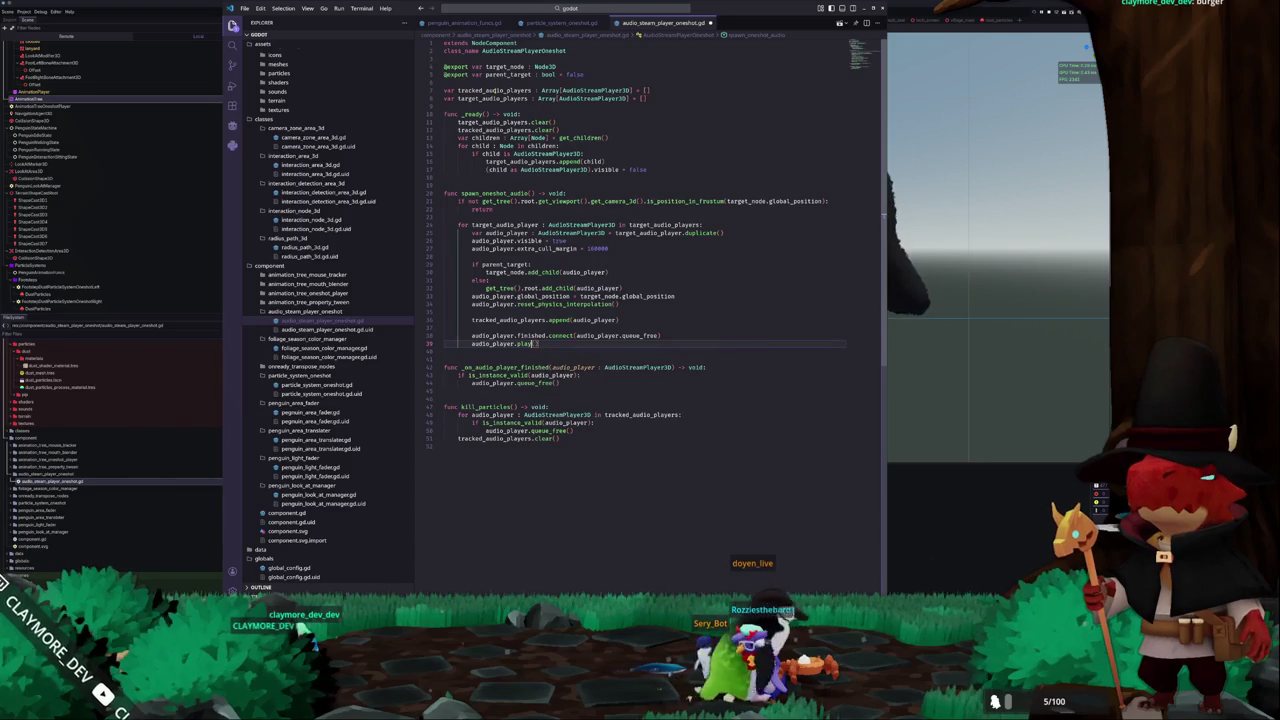
key("Down")
key("alt+Tab")
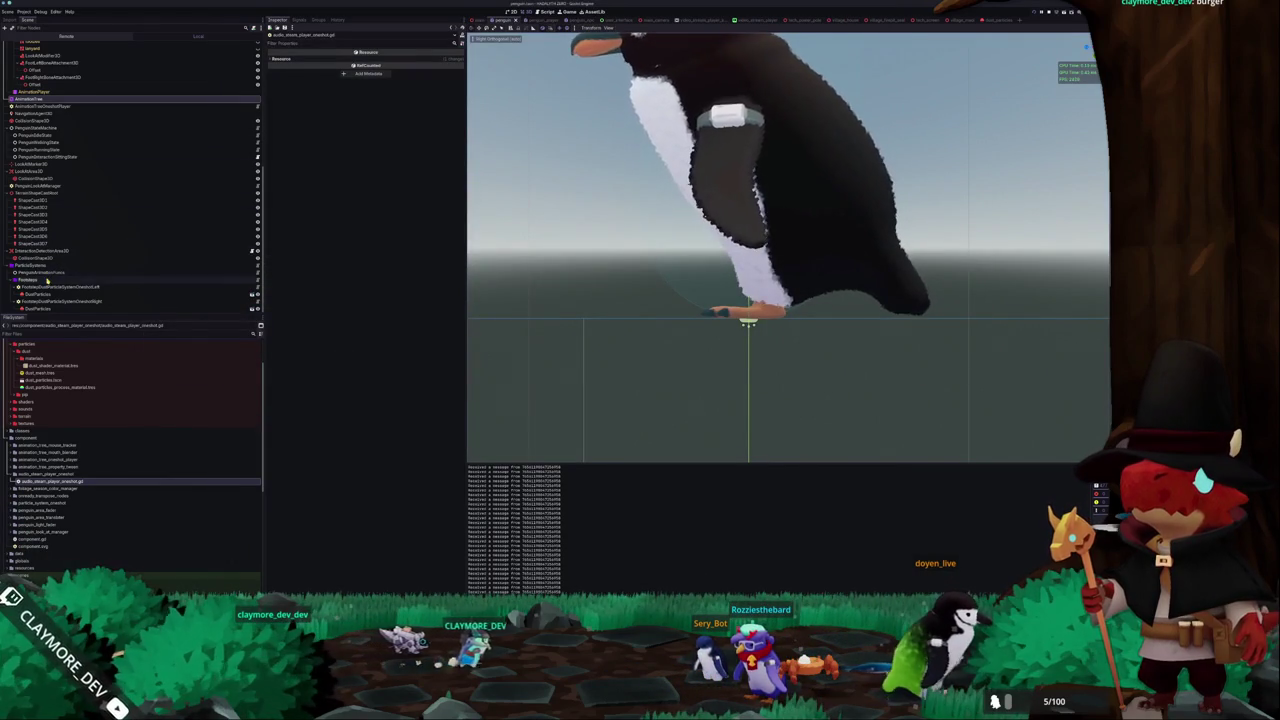
- Add AudioStreamPlayerOneshot and AudioStreamPlayer3D under Footsteps, targeting the oneshot at Skeleton3D
right_click(46, 281)
left_click(77, 291)
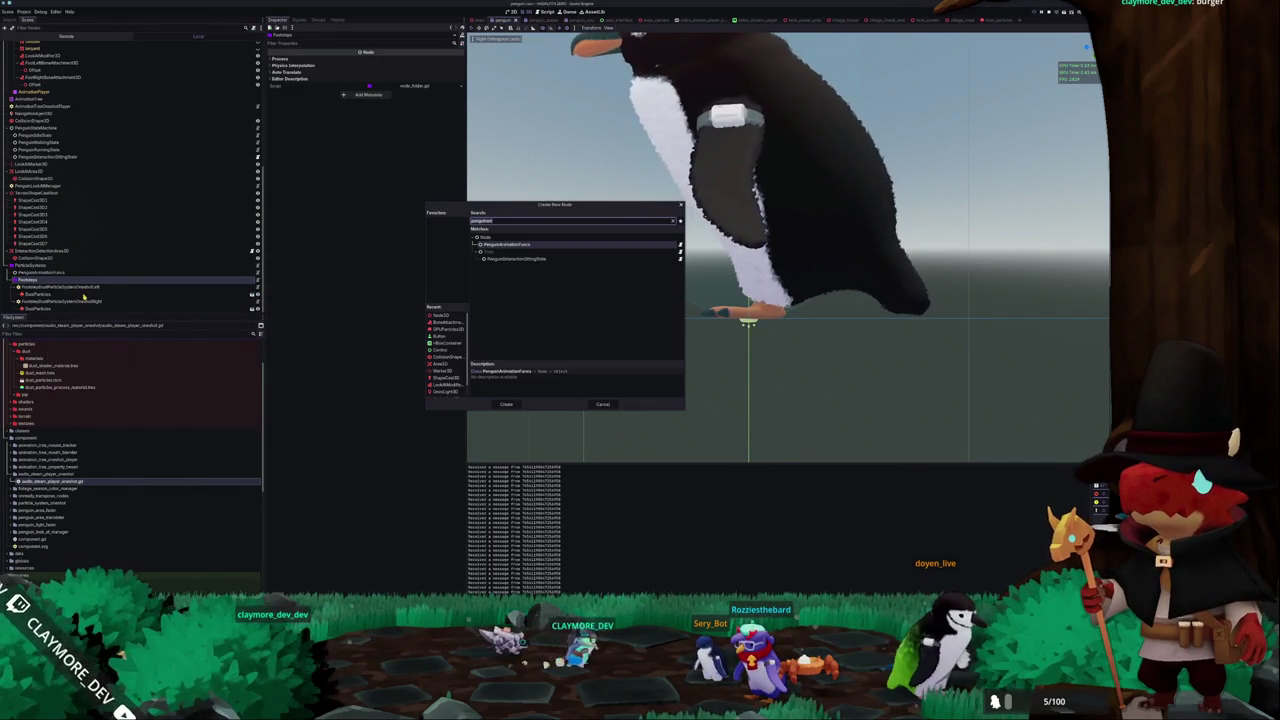
type("audio")
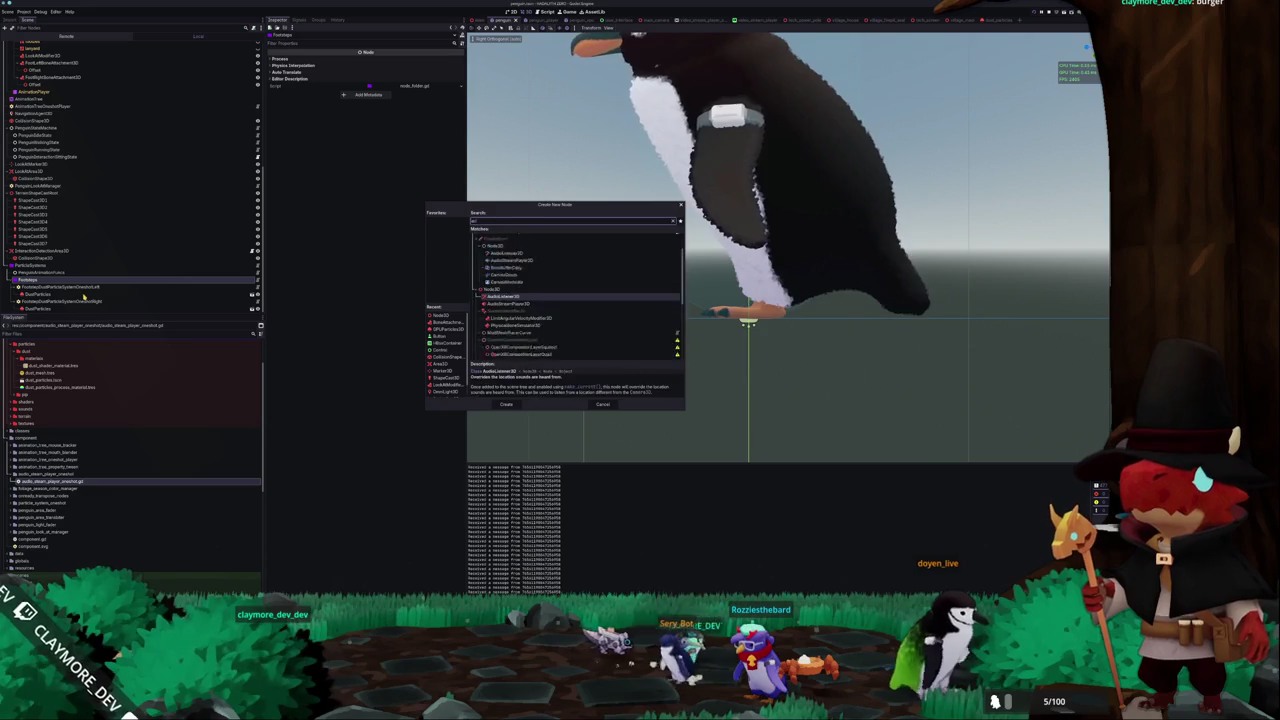
key("Down")
key("Down")
key("Down")
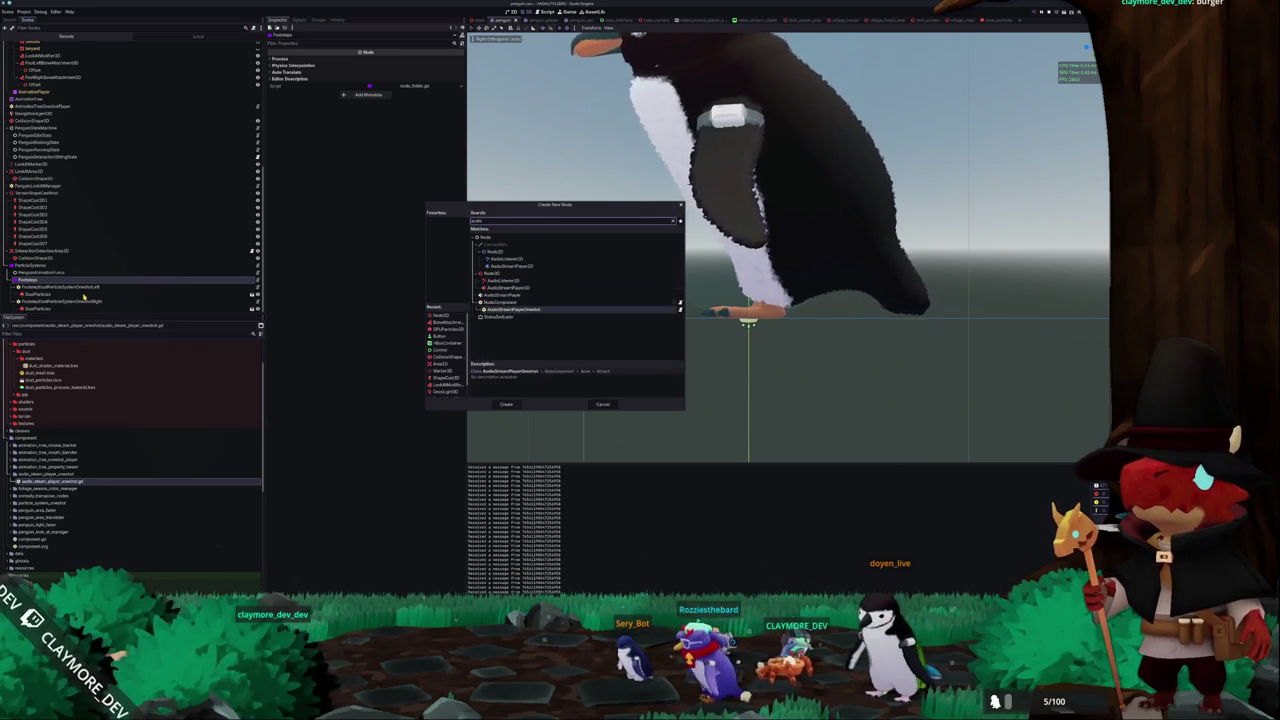
key("Return")
key("ctrl+a")
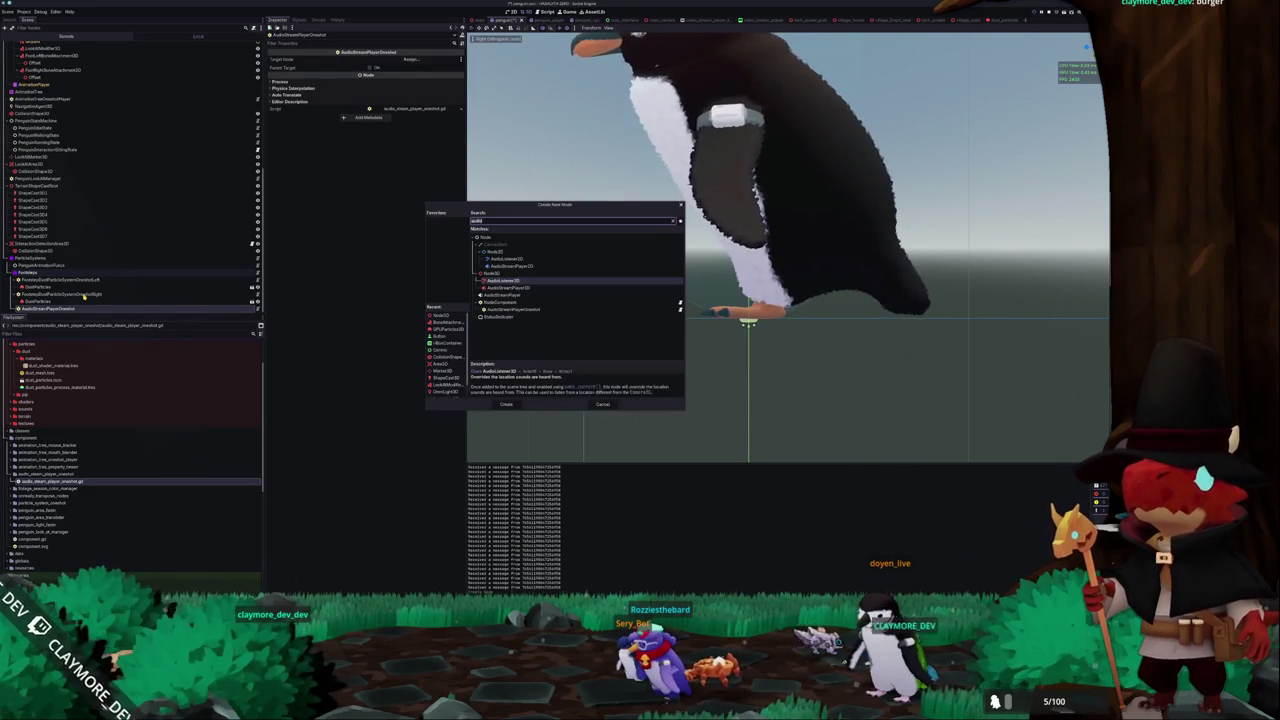
key("Down")
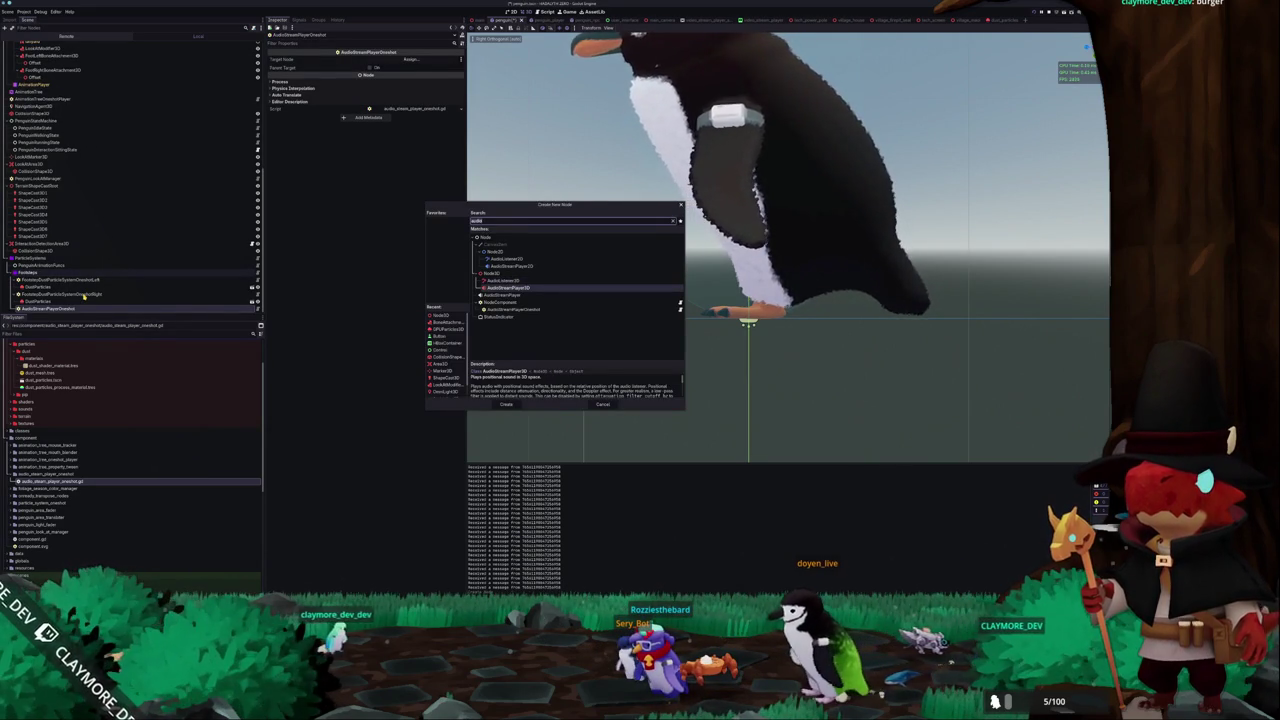
key("Return")
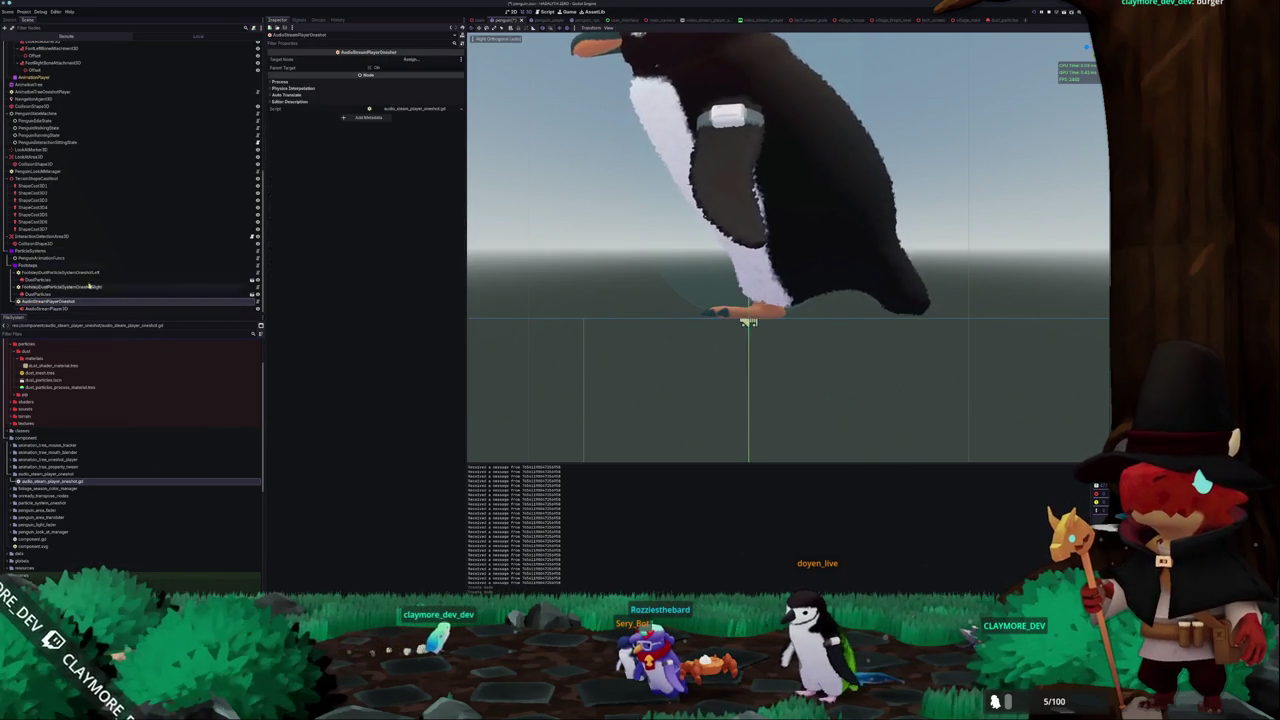
left_click(404, 62)
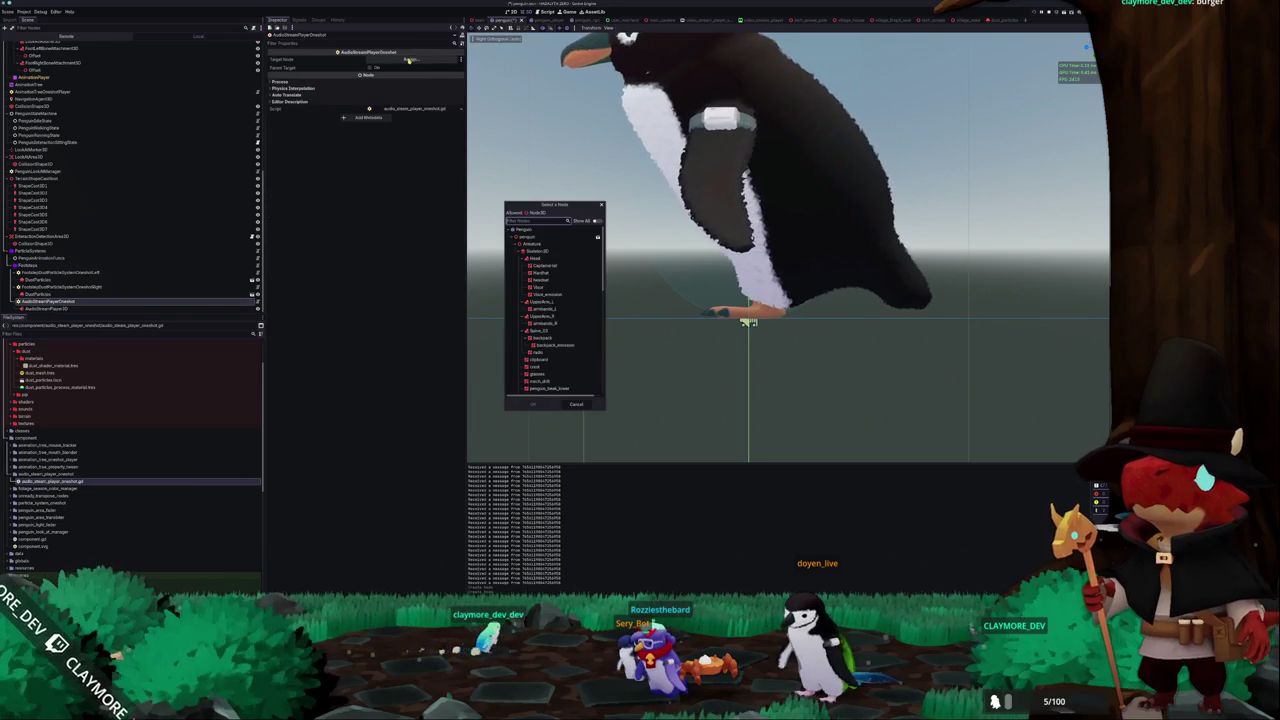
double_click(546, 253)
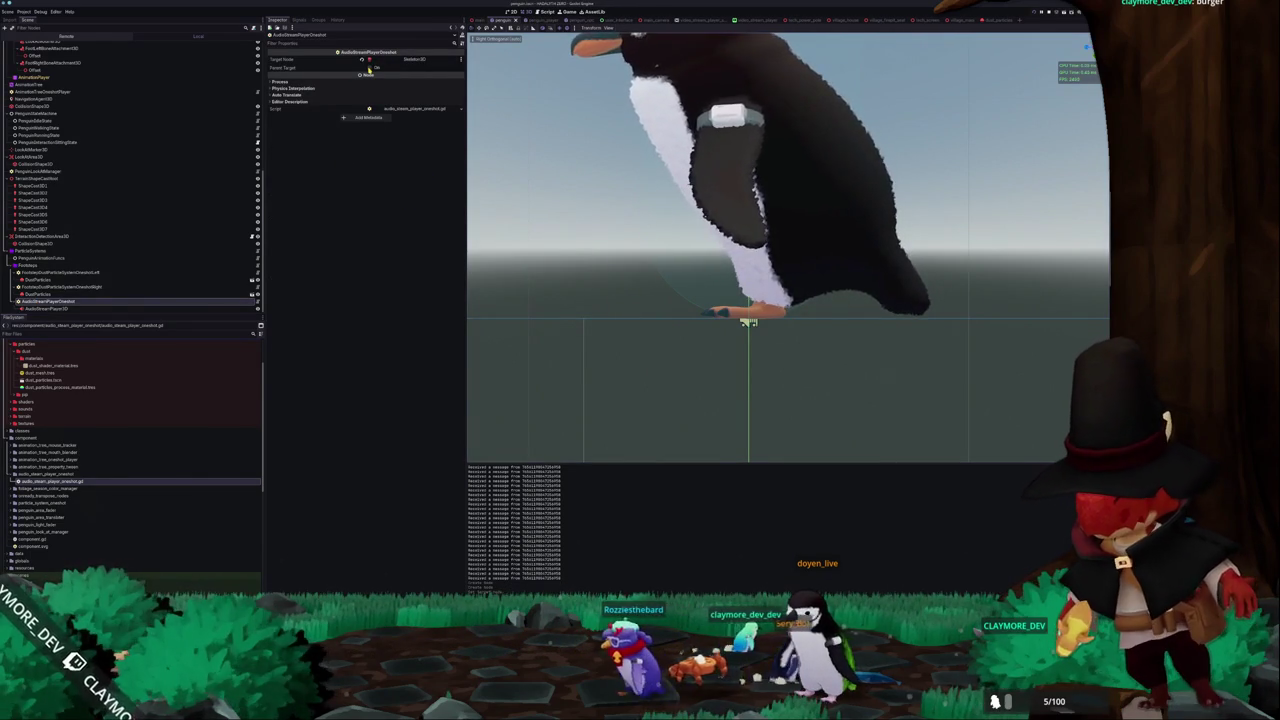
- Rename the player FootStepAudioStreamPlayer3D and give it a new AudioStreamRandomizer stream
left_click(86, 308)
double_click(170, 310)
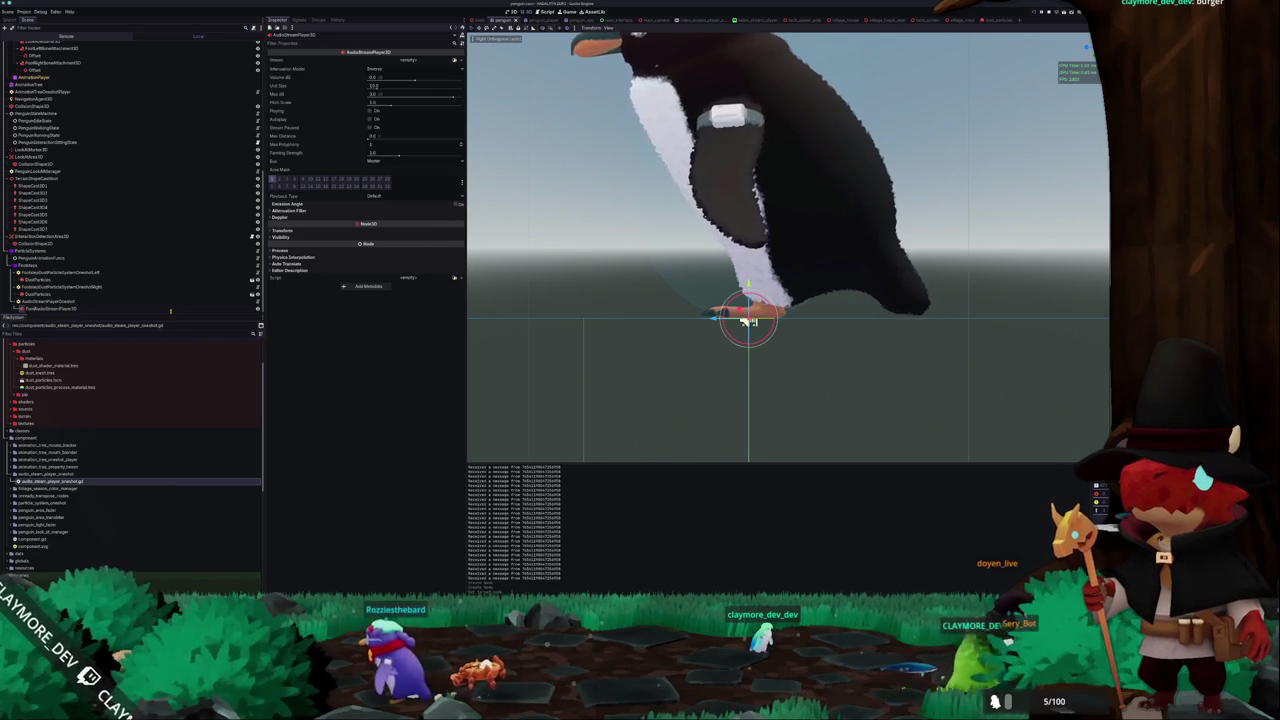
key("Return")
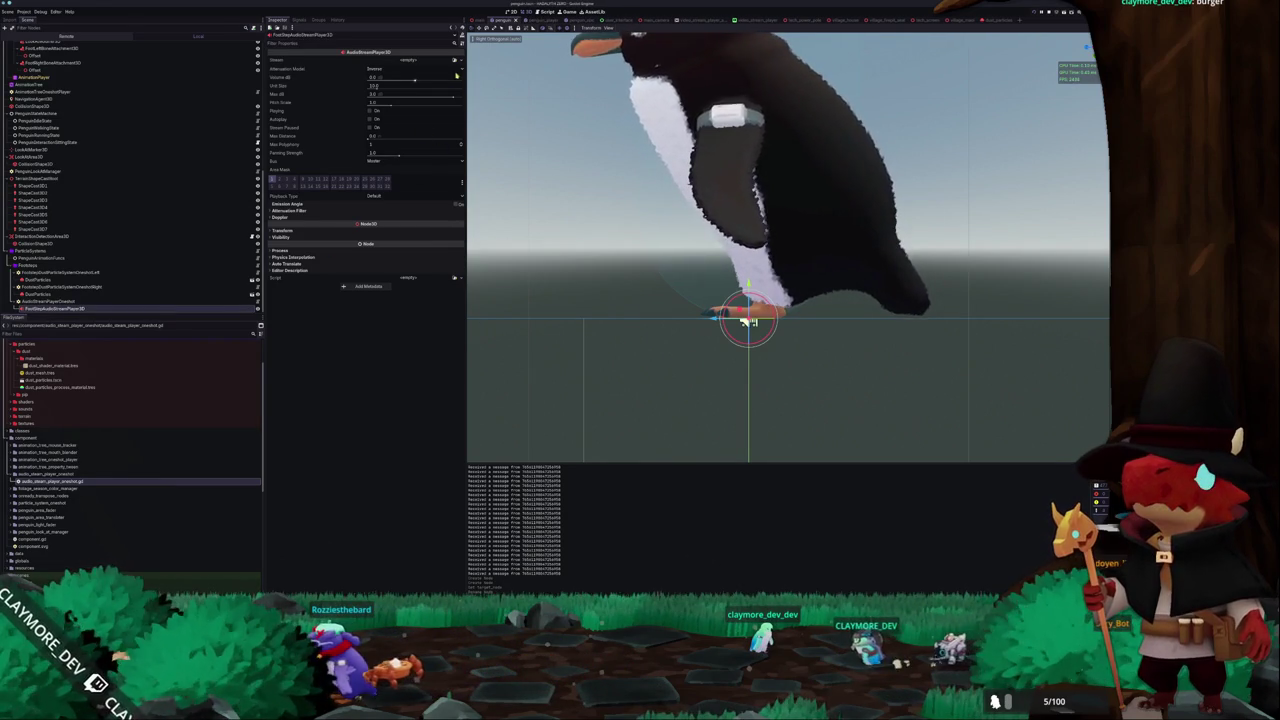
left_click(461, 61)
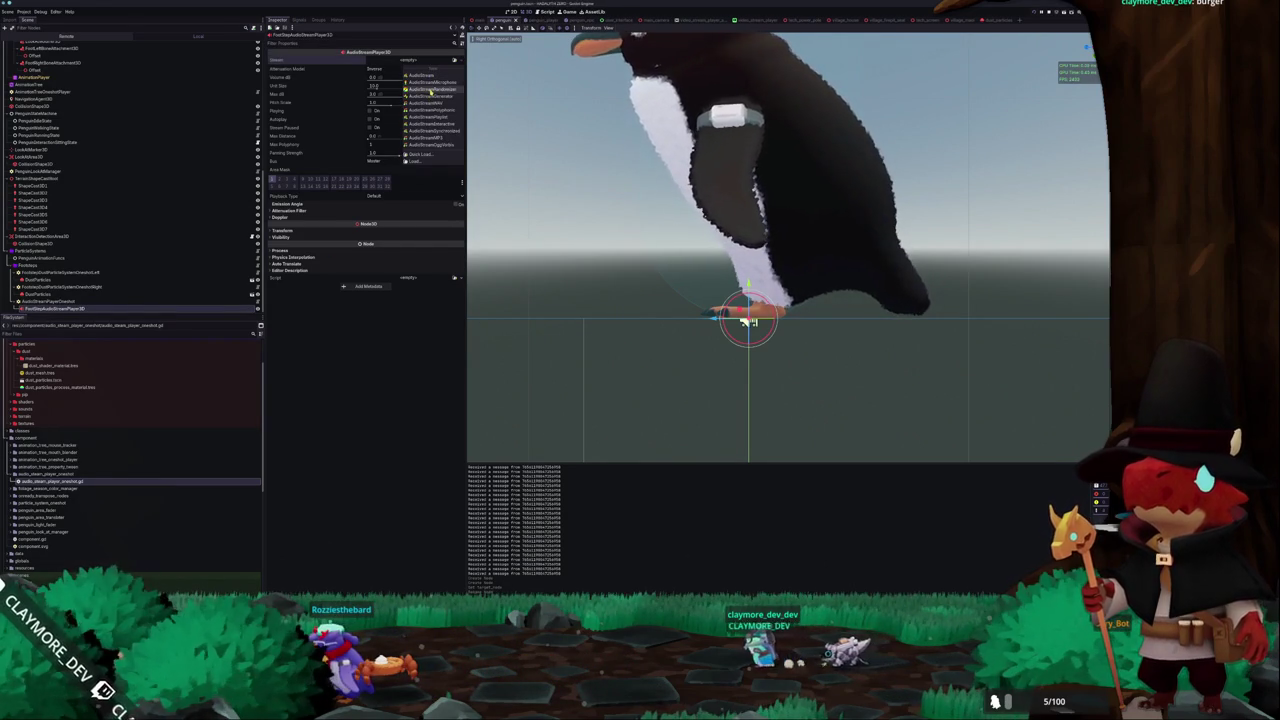
left_click(431, 89)
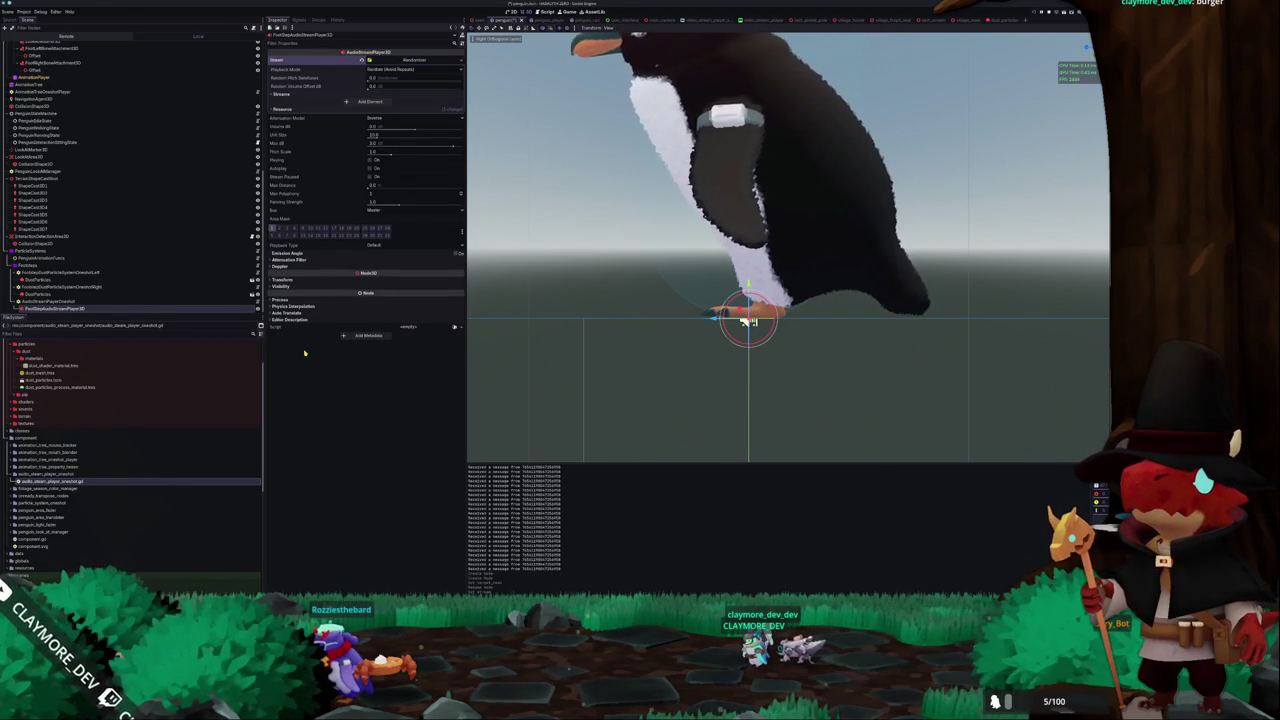
left_click(25, 410)
key("alt+Tab")
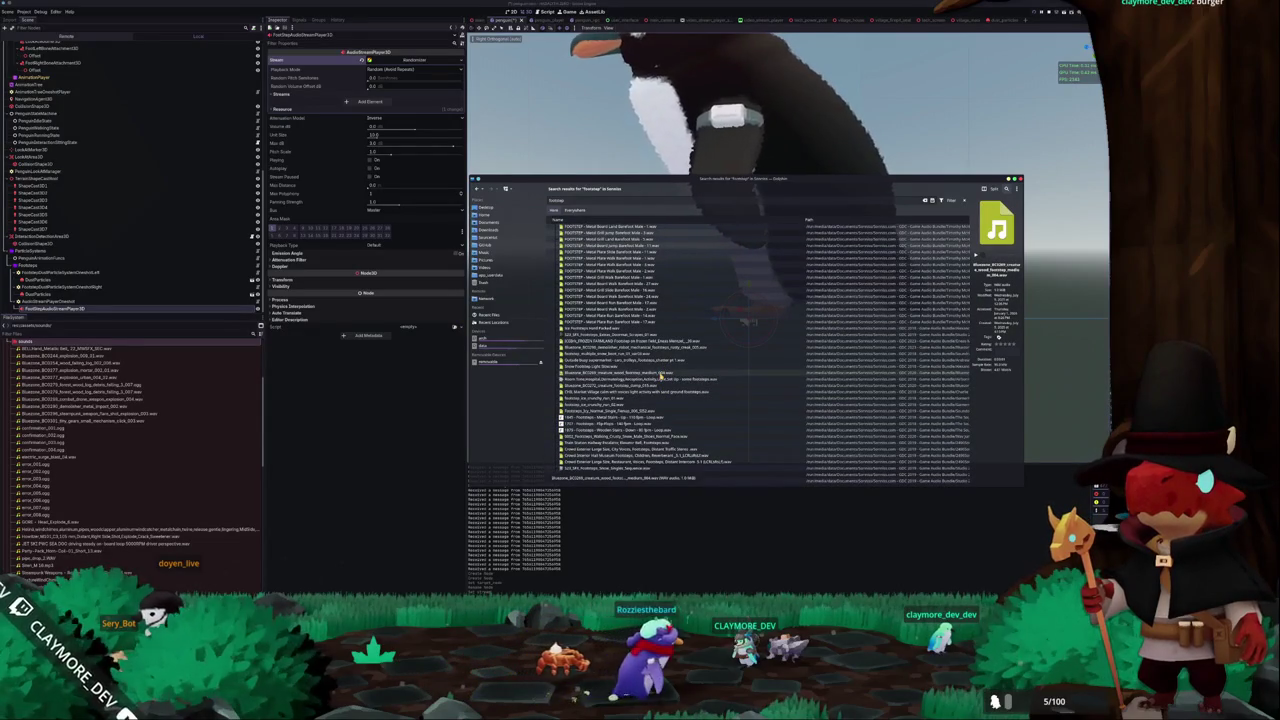
- Preview the wood, Snow Footstep Light Slow and dry grass footstep sounds from the search results
double_click(660, 374)
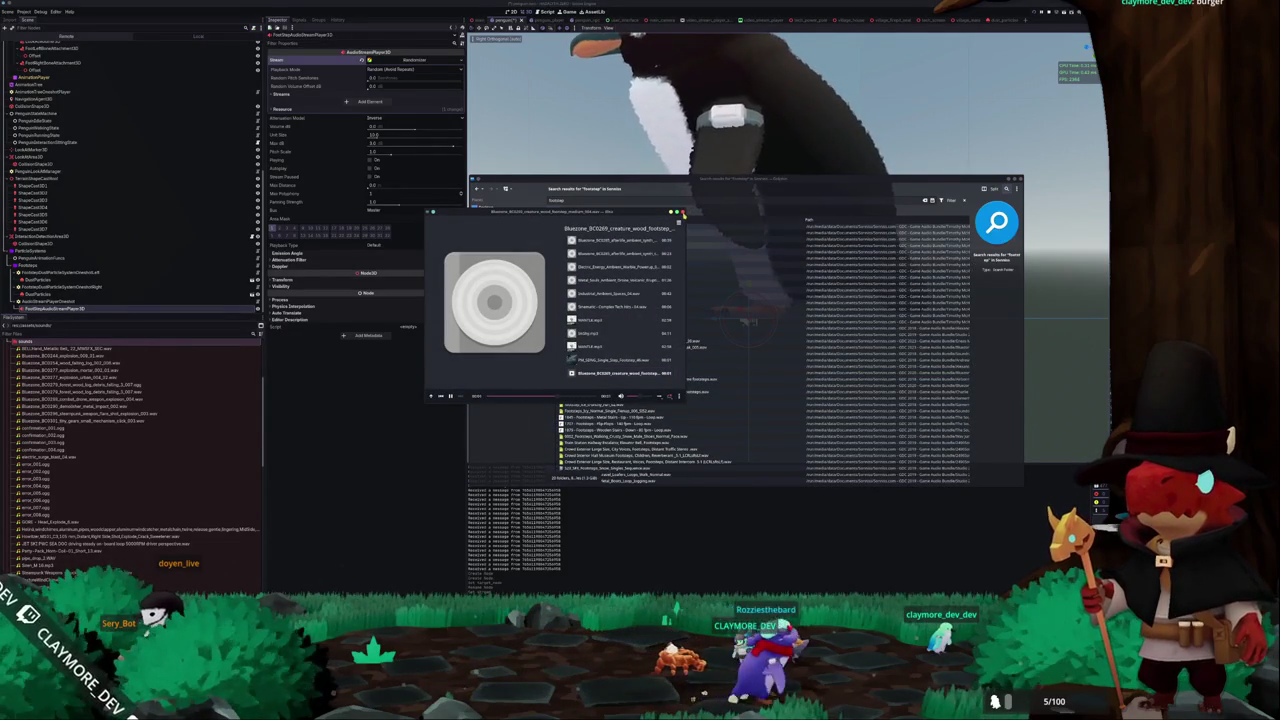
left_click(681, 213)
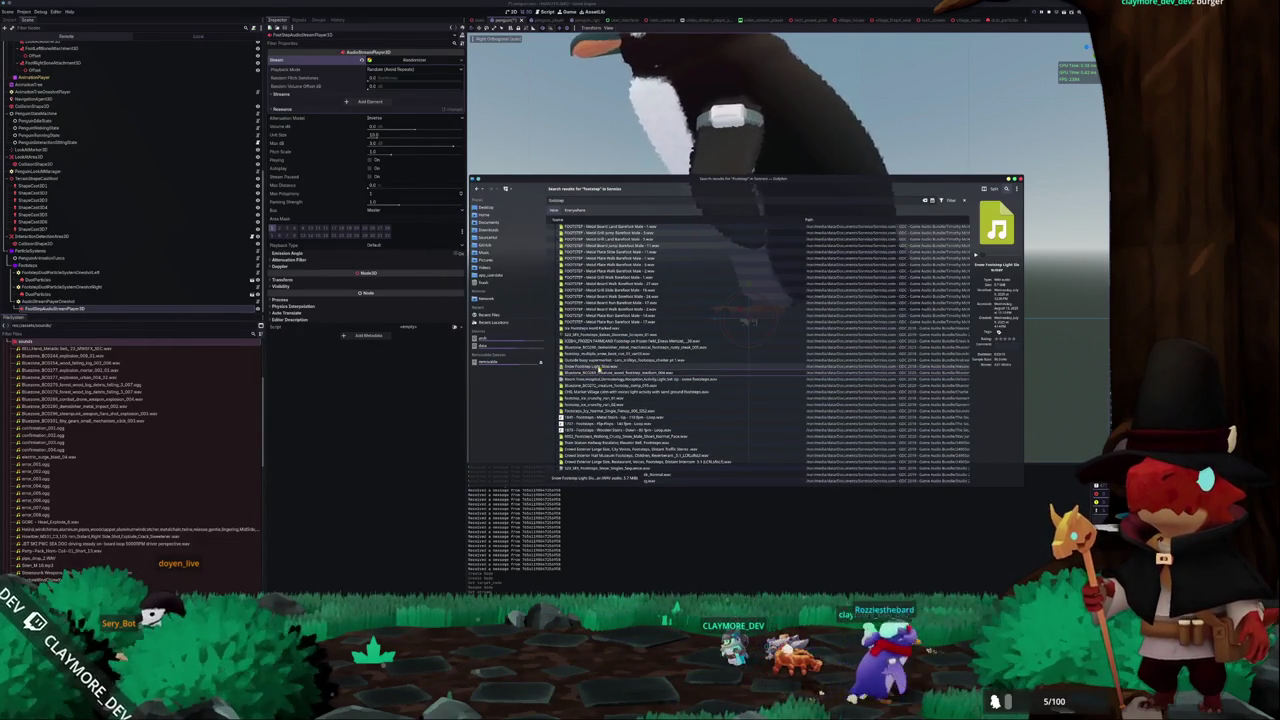
double_click(605, 367)
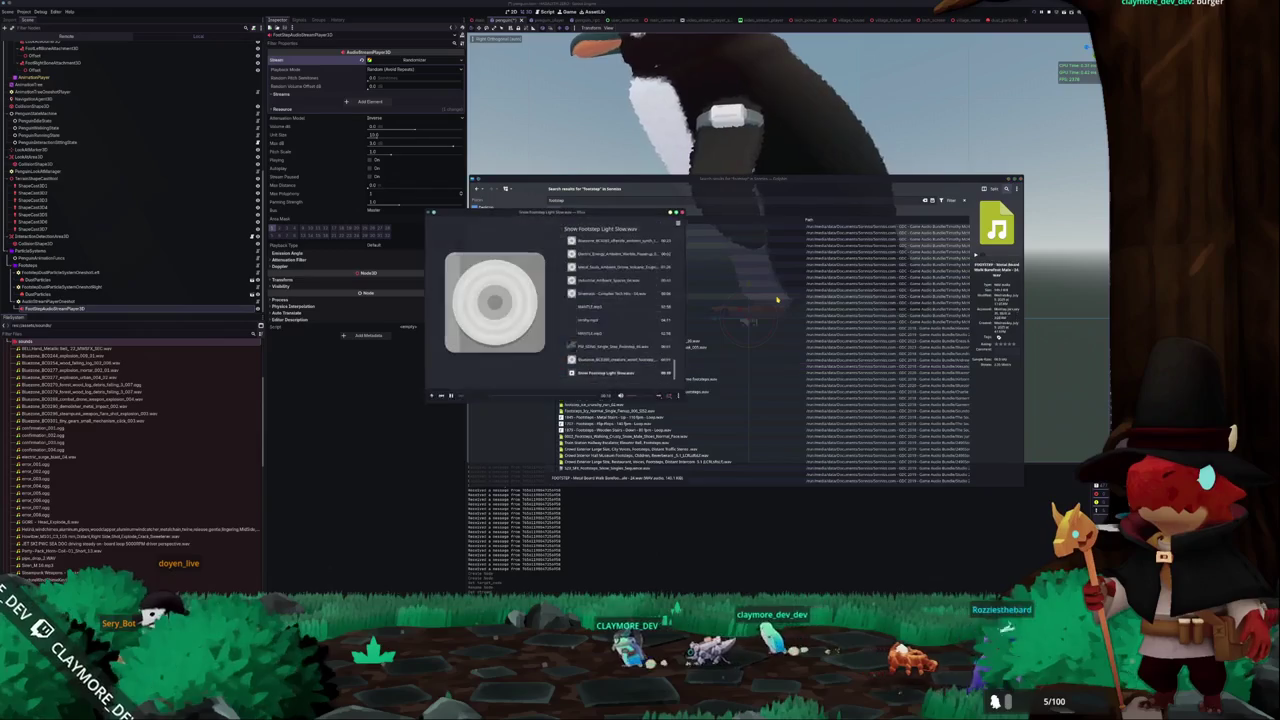
left_click(679, 214)
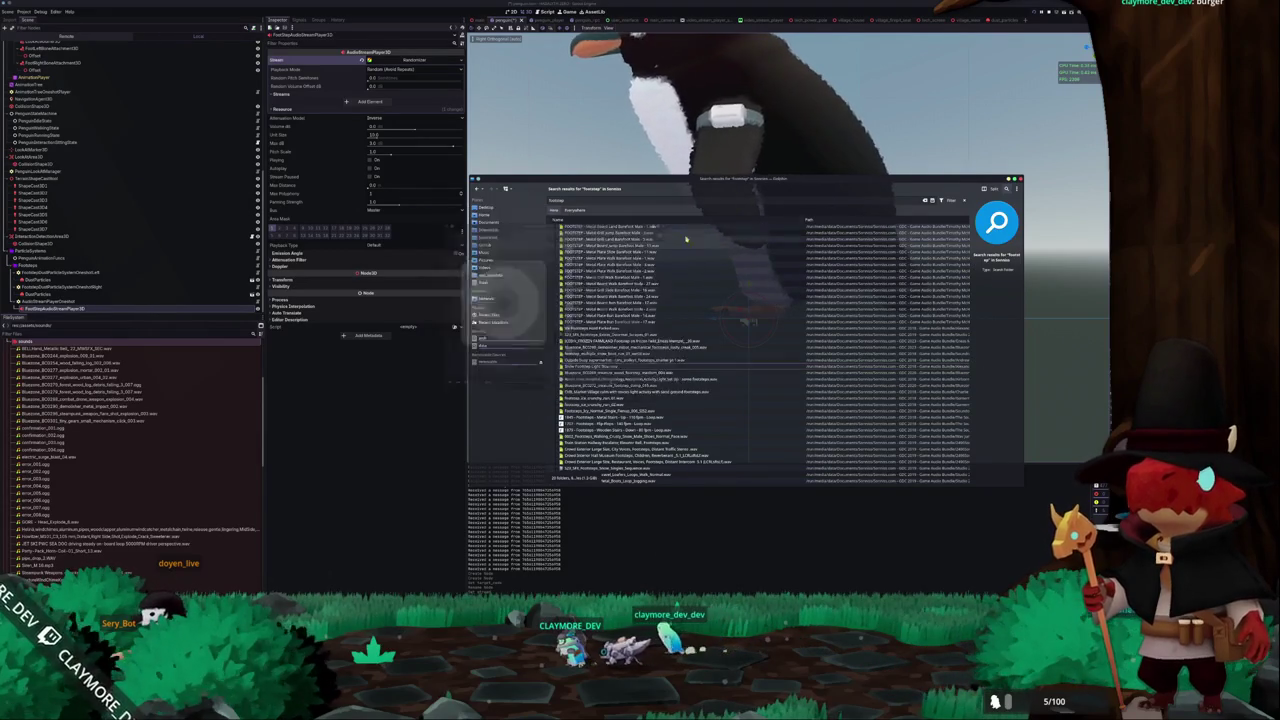
scroll(709, 351, "down", 3)
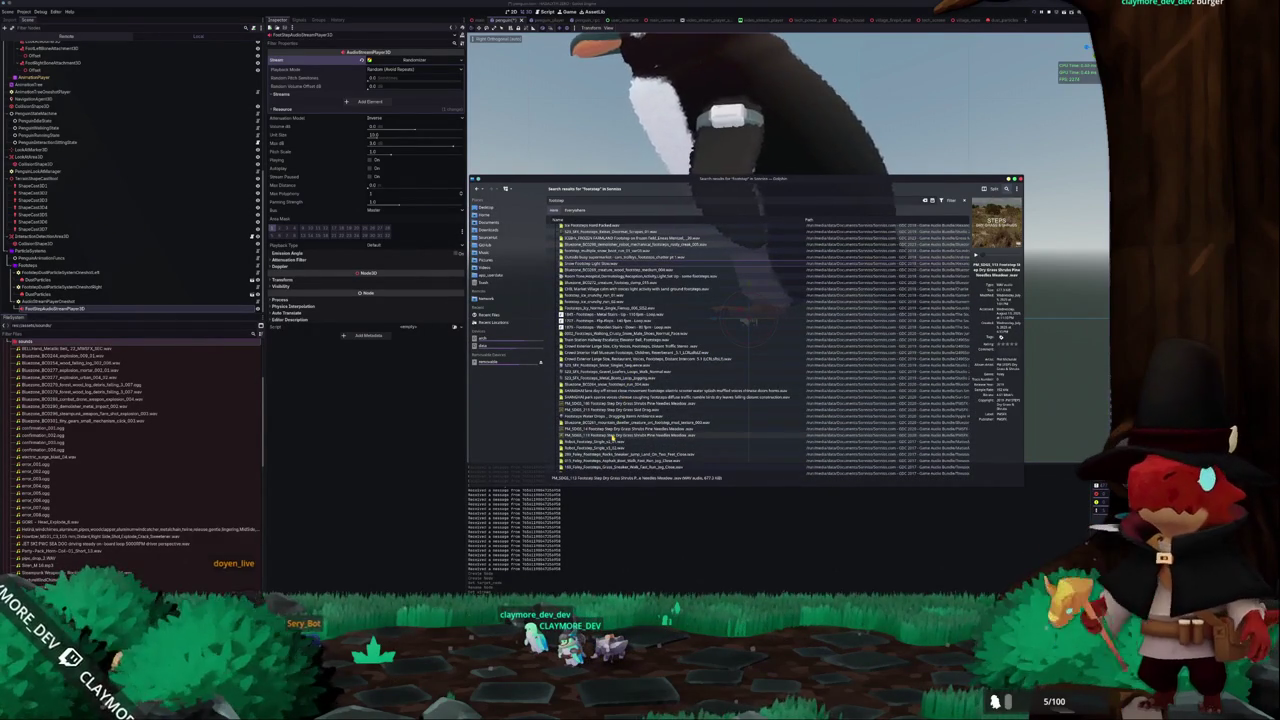
left_click_drag(612, 437, 556, 311)
double_click(620, 429)
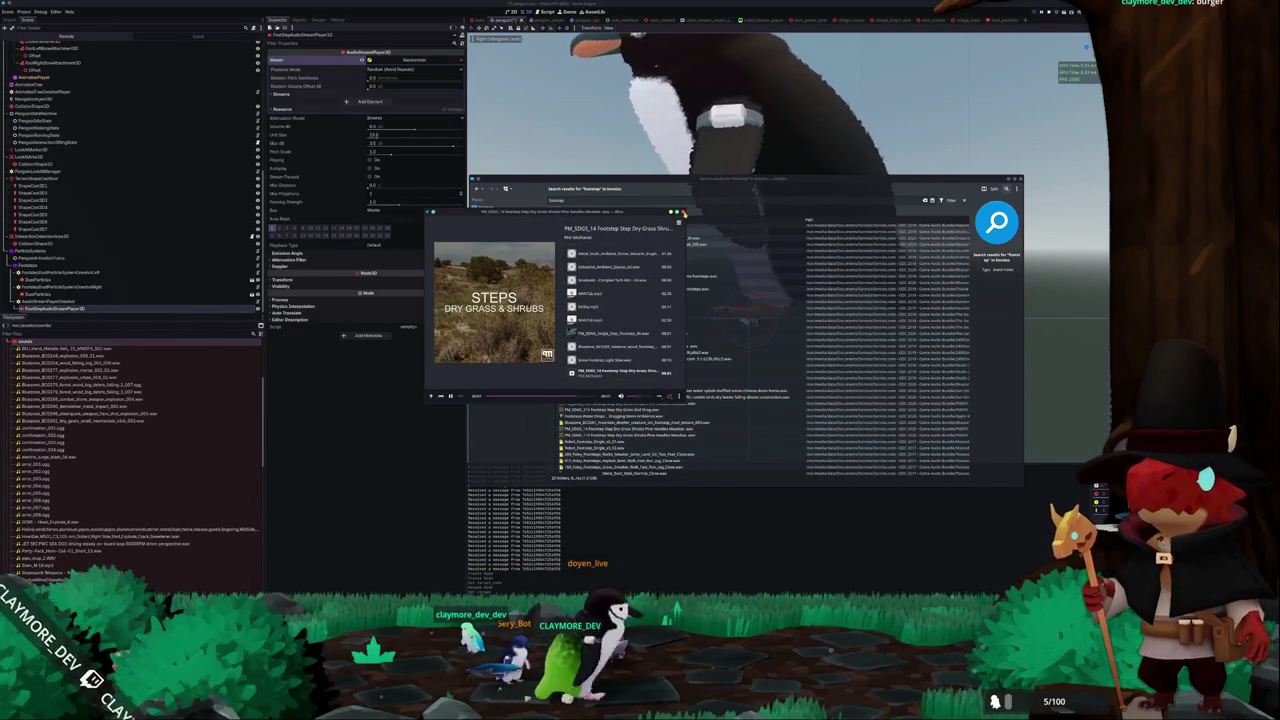
left_click(683, 212)
double_click(607, 405)
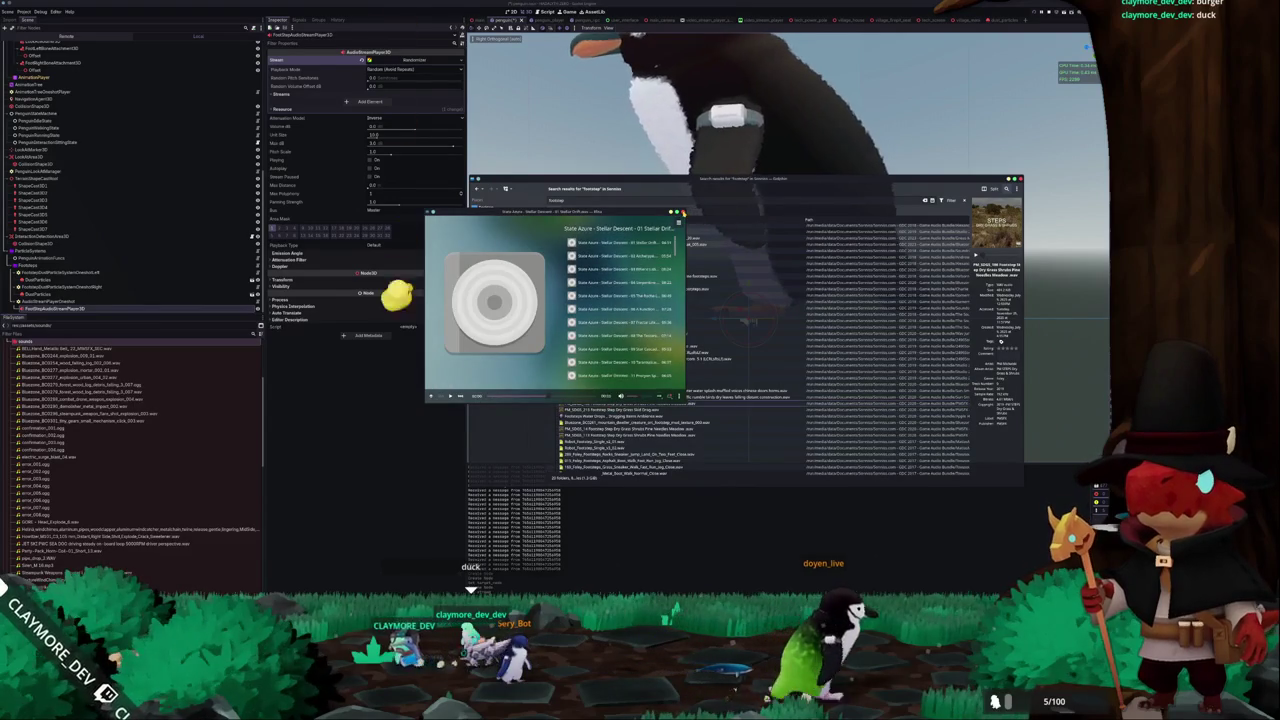
left_click(683, 212)
double_click(611, 409)
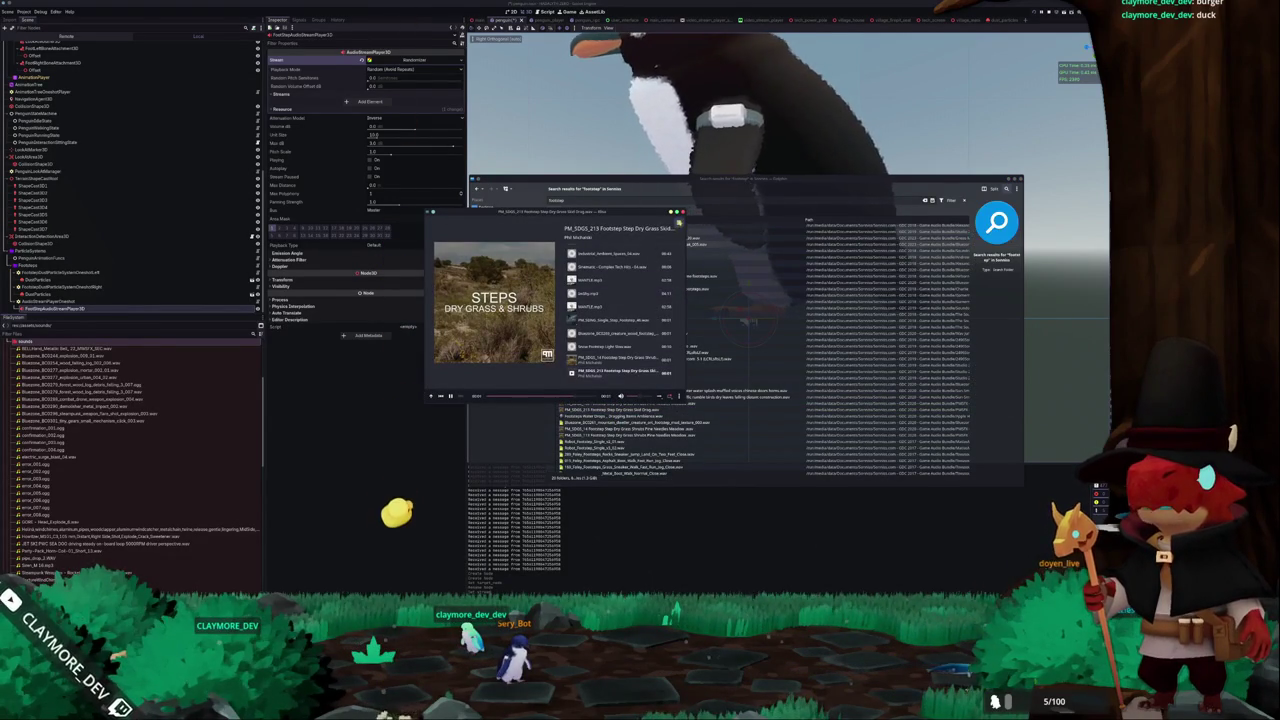
- Select the dry grass footstep files and open the HaelythDev folder
left_click(608, 434)
left_click(609, 434)
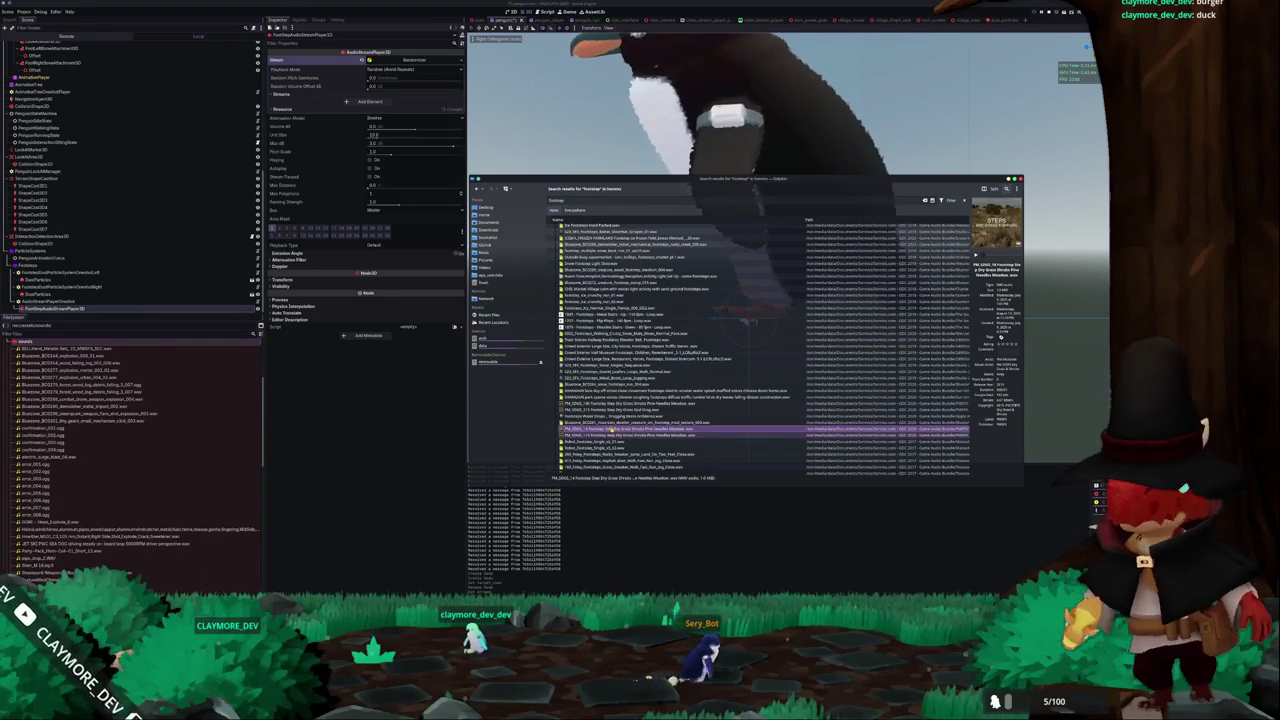
left_click(612, 412)
left_click(613, 403)
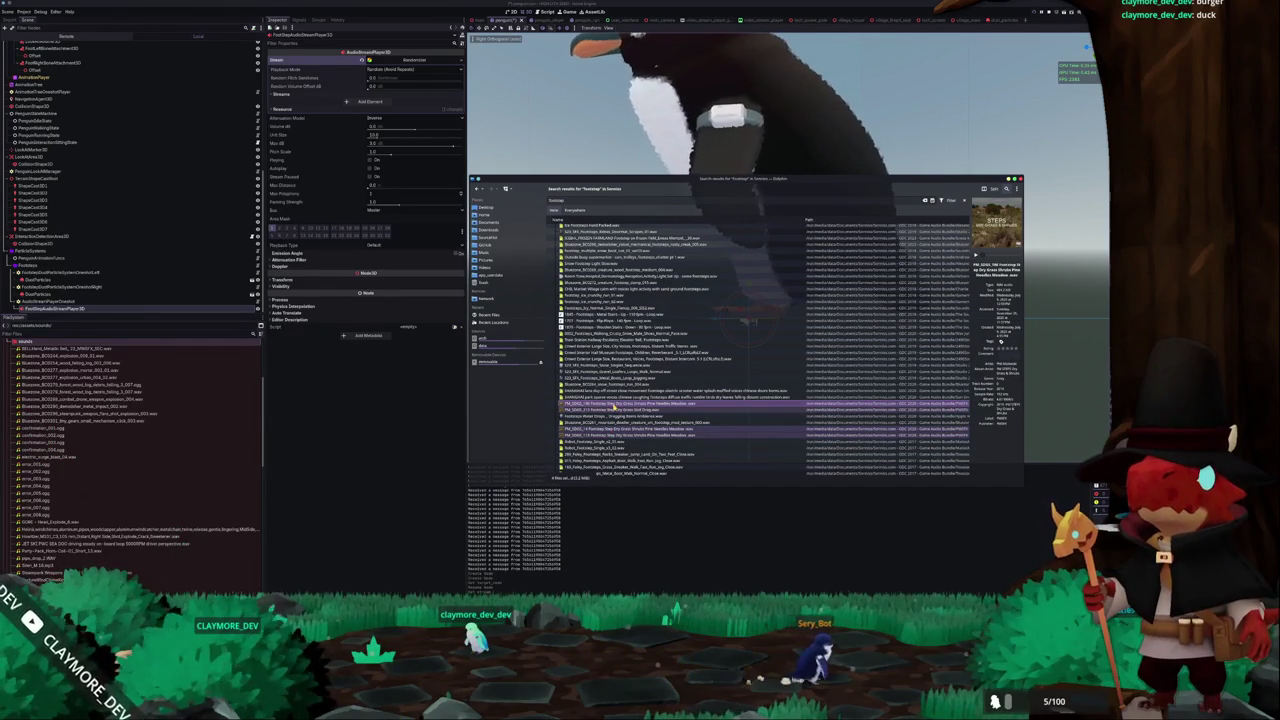
left_click(493, 237)
double_click(572, 241)
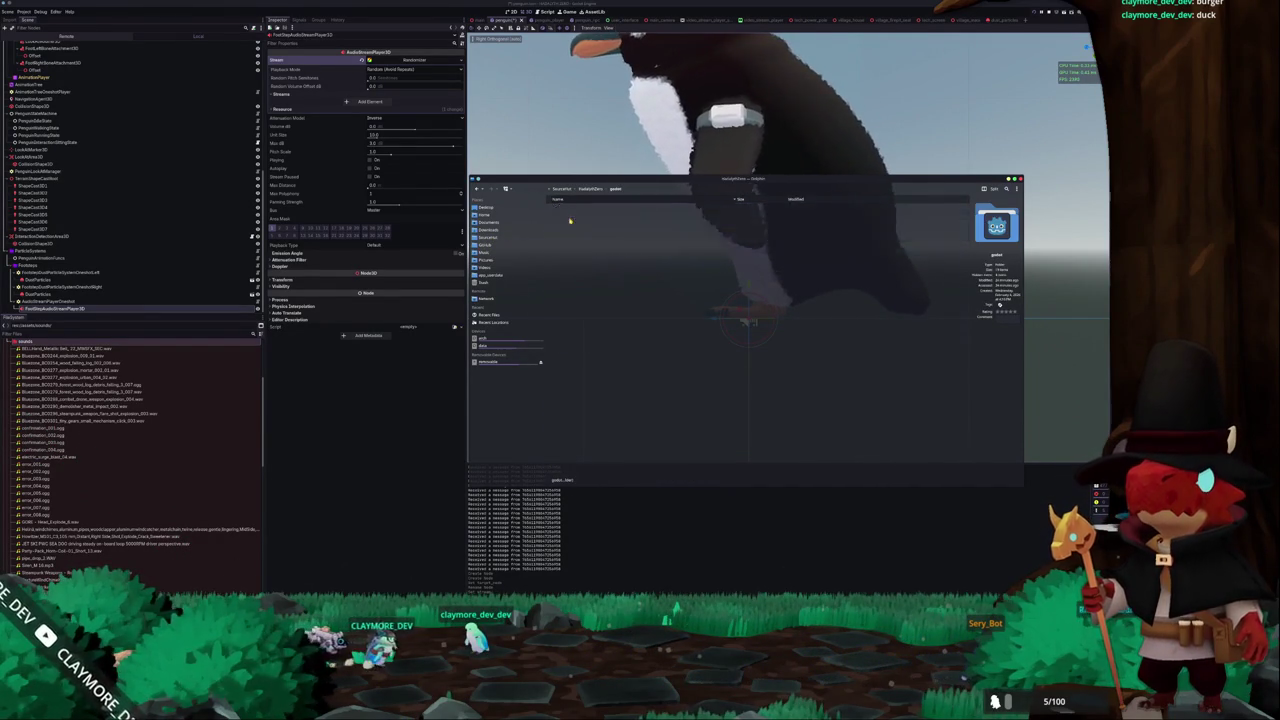
- Create godot/assets/sounds/footsteps and paste the four dry-grass .wav files into it
double_click(569, 220)
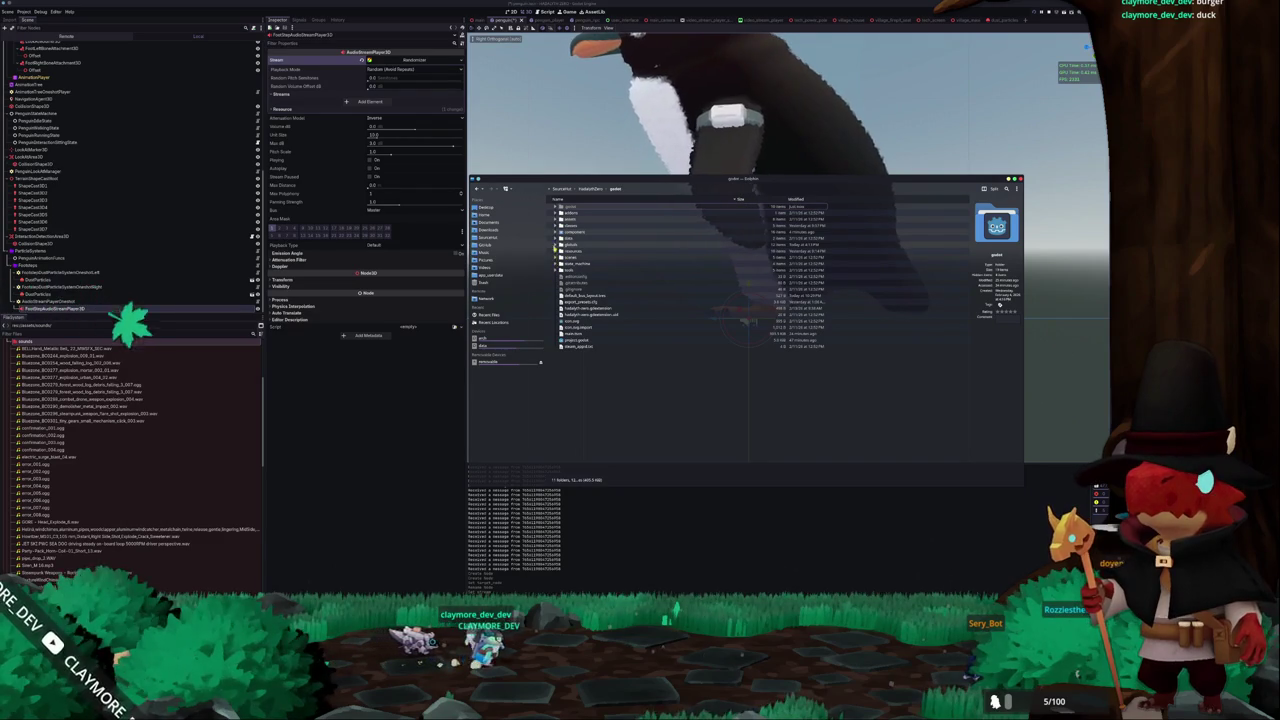
left_click(556, 219)
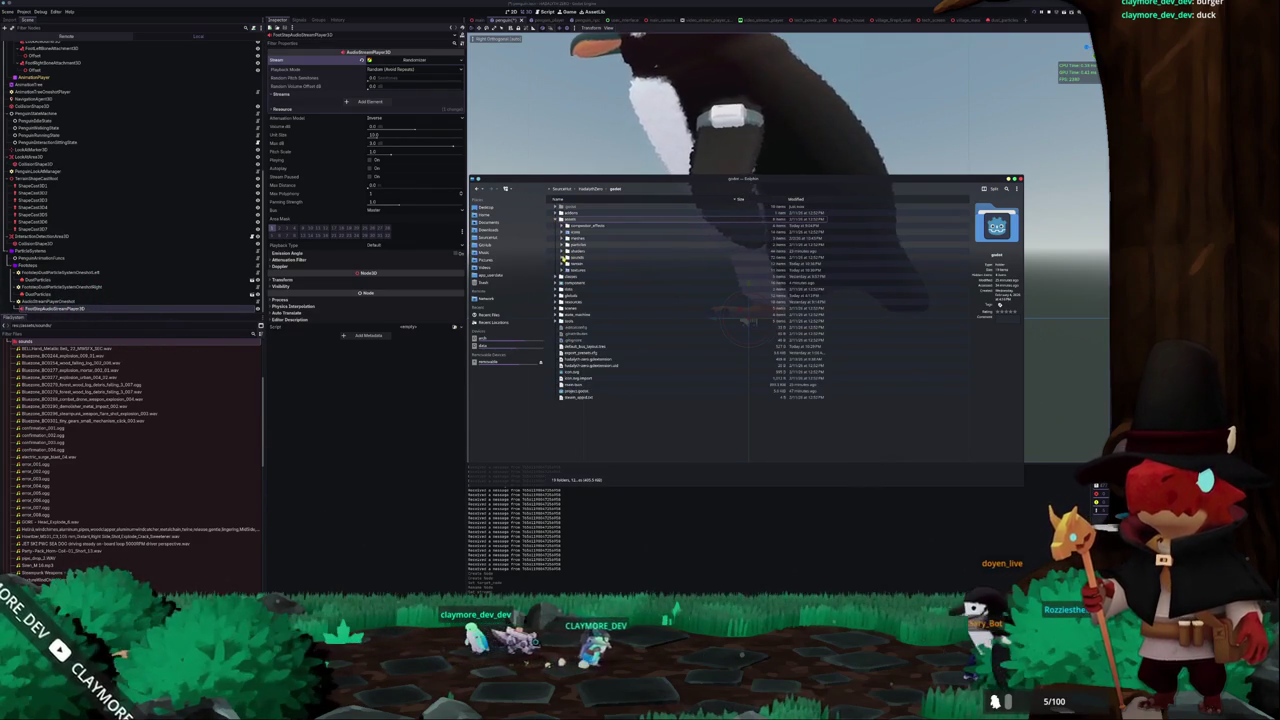
left_click(562, 257)
scroll(598, 394, "down", 3)
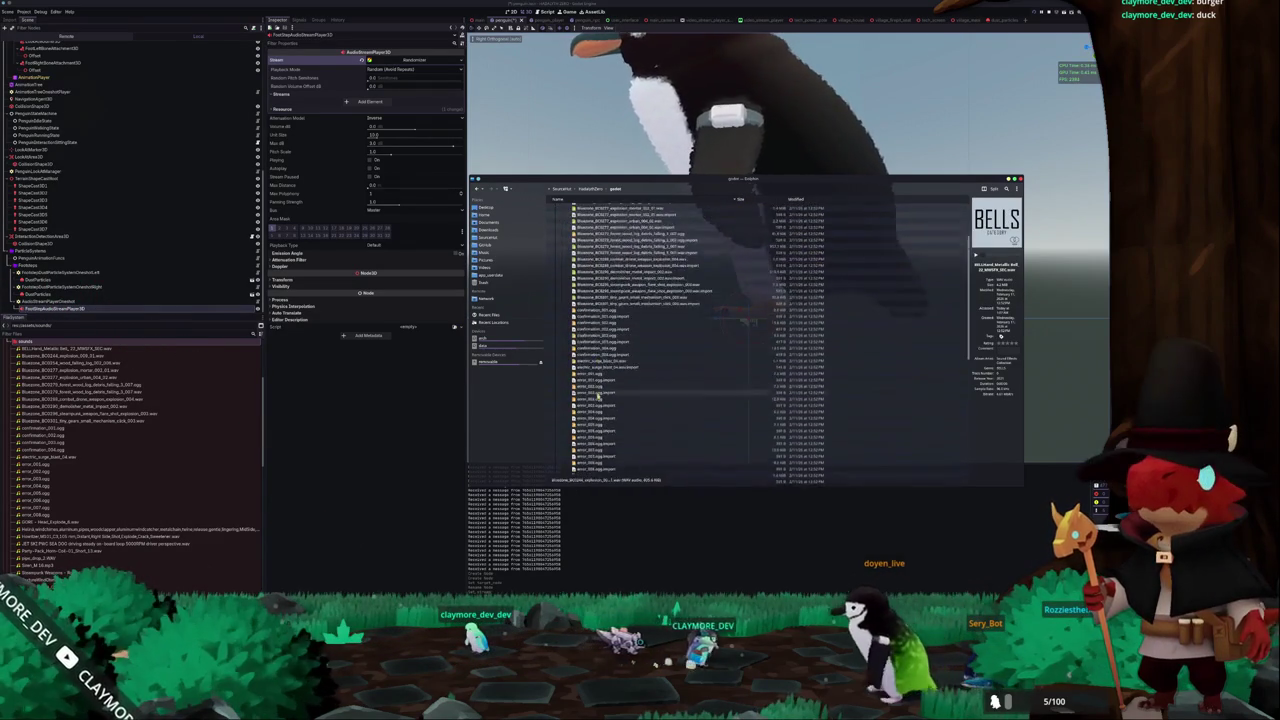
scroll(598, 394, "up", 5)
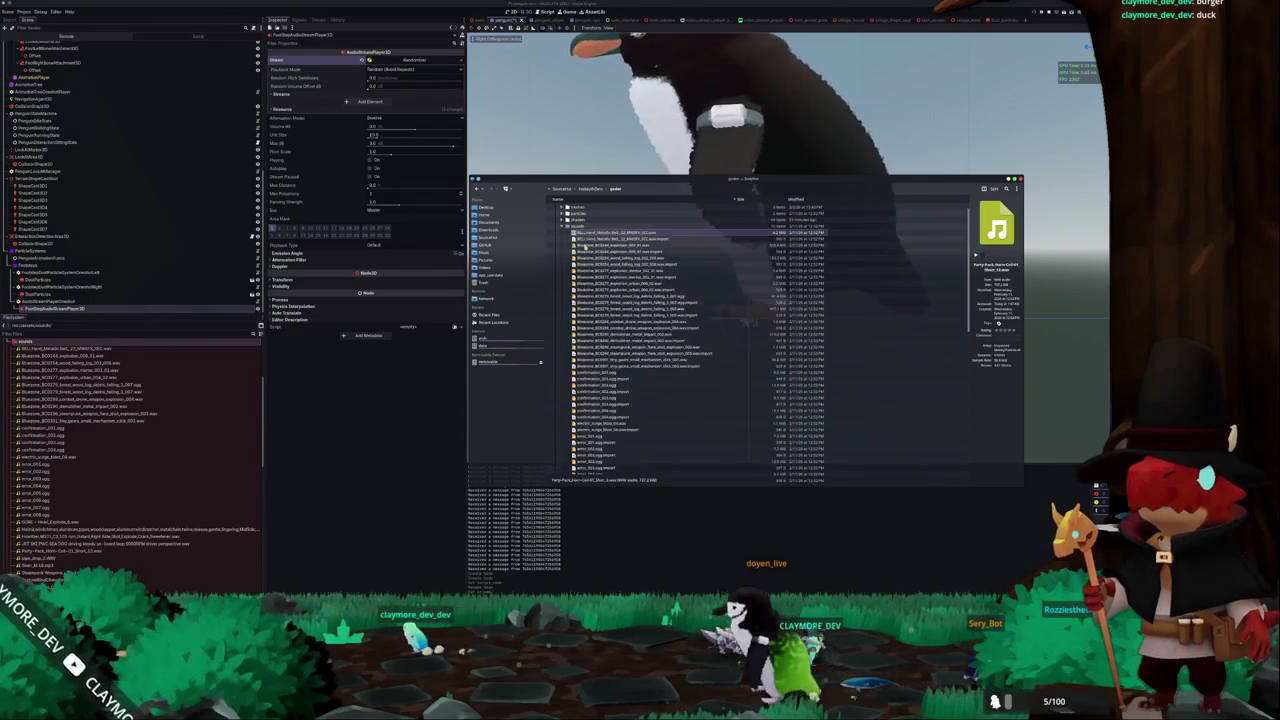
right_click(576, 225)
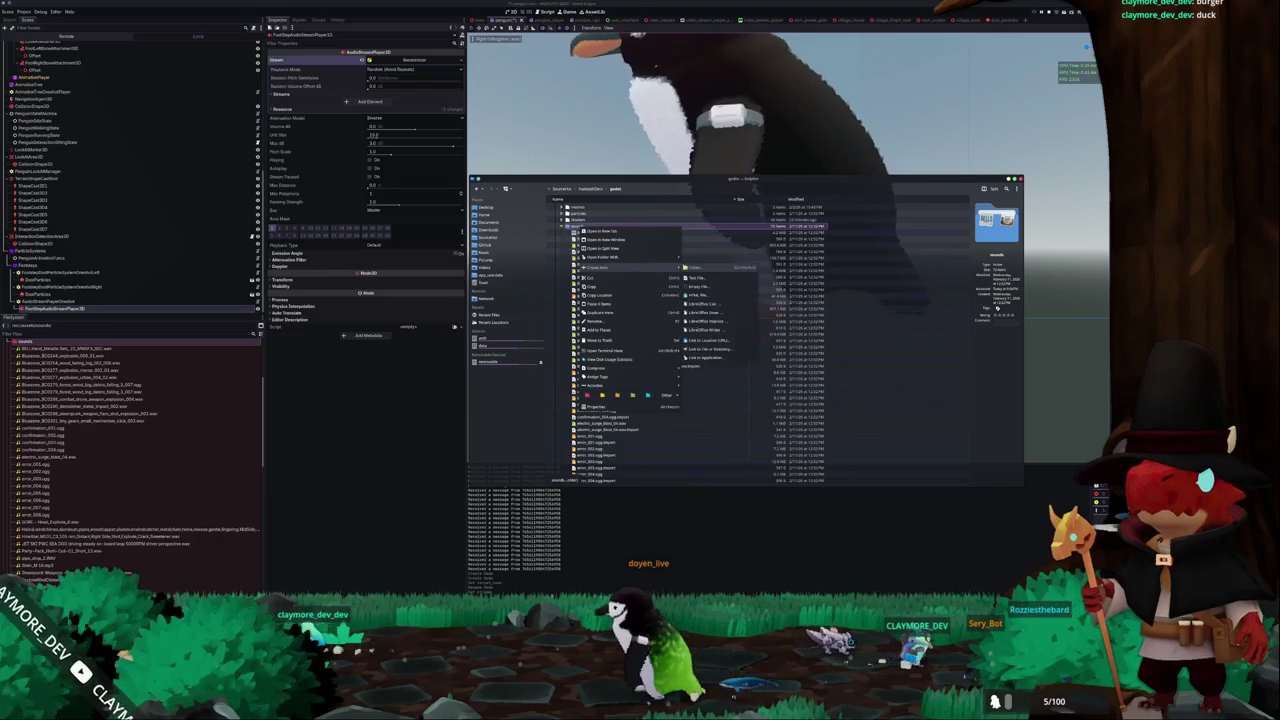
left_click(694, 267)
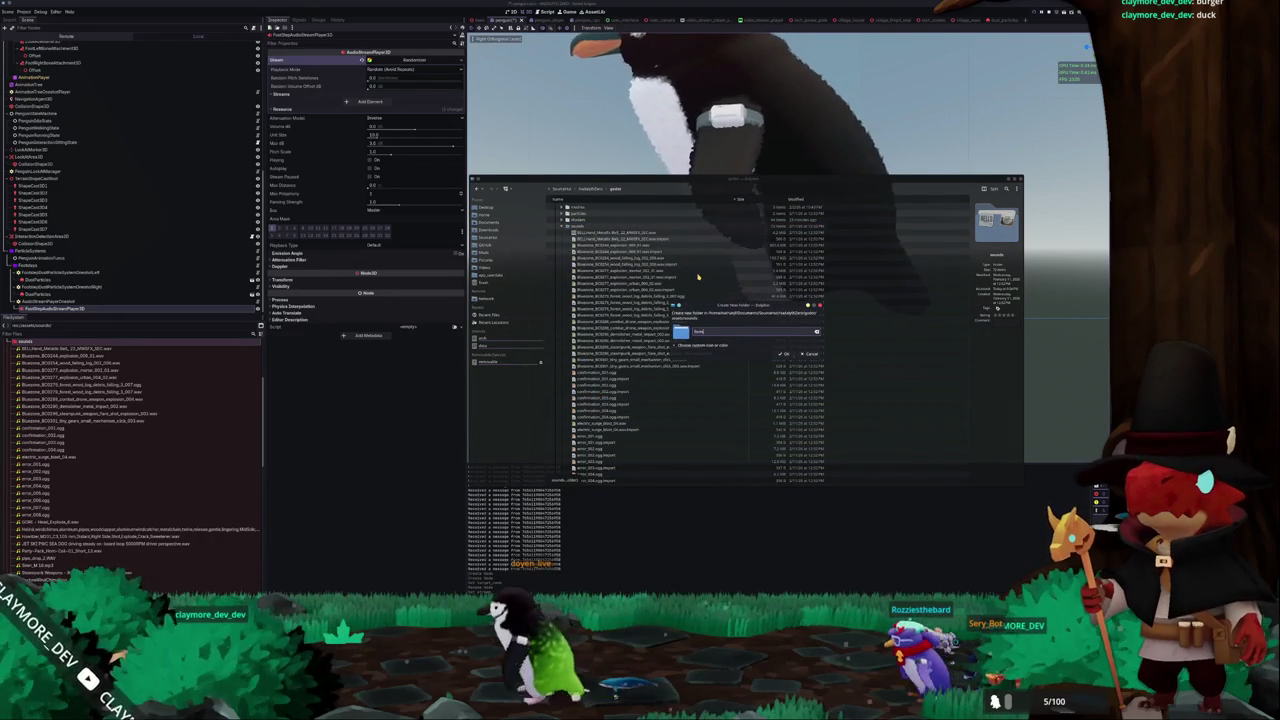
key("Return")
key("Return")
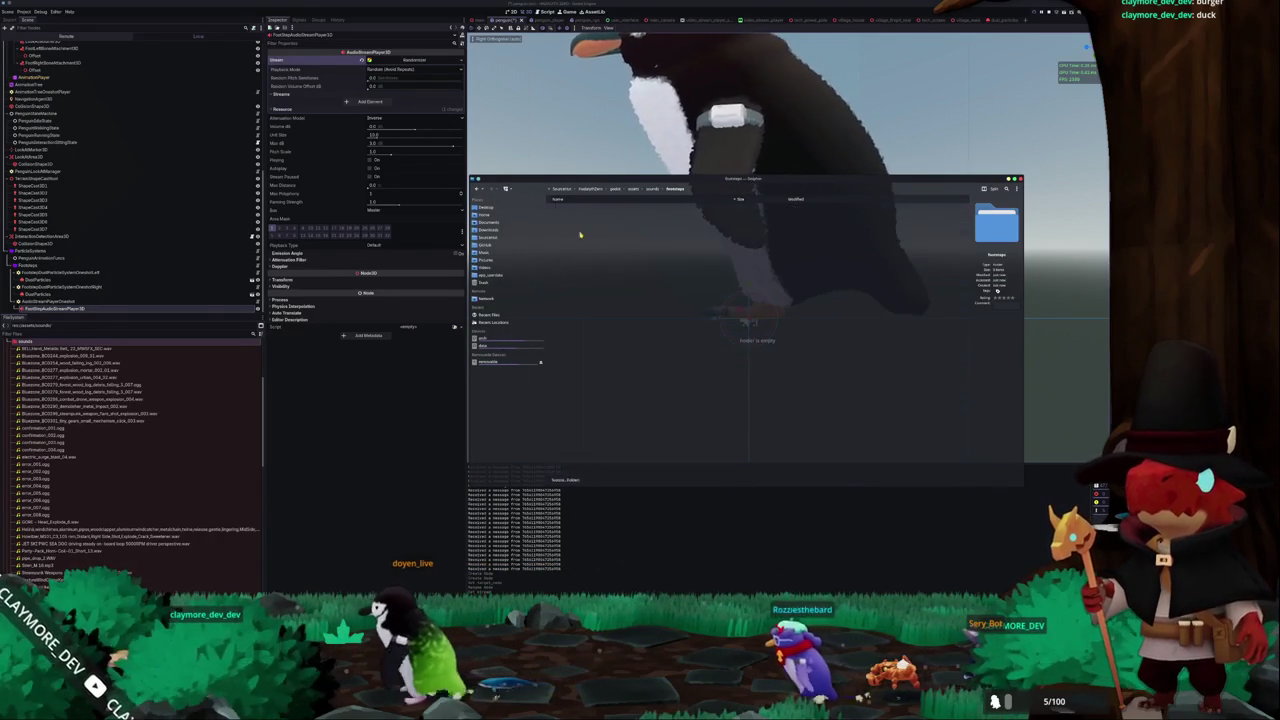
key("ctrl+v")
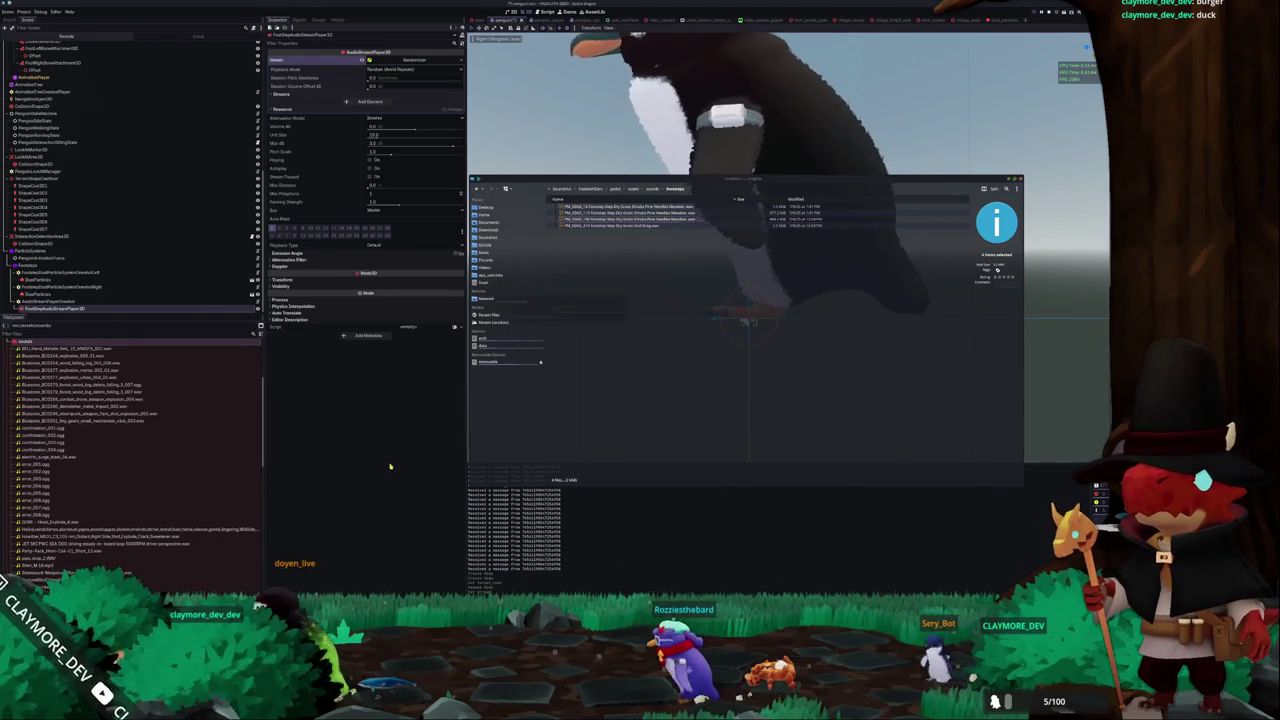
double_click(62, 348)
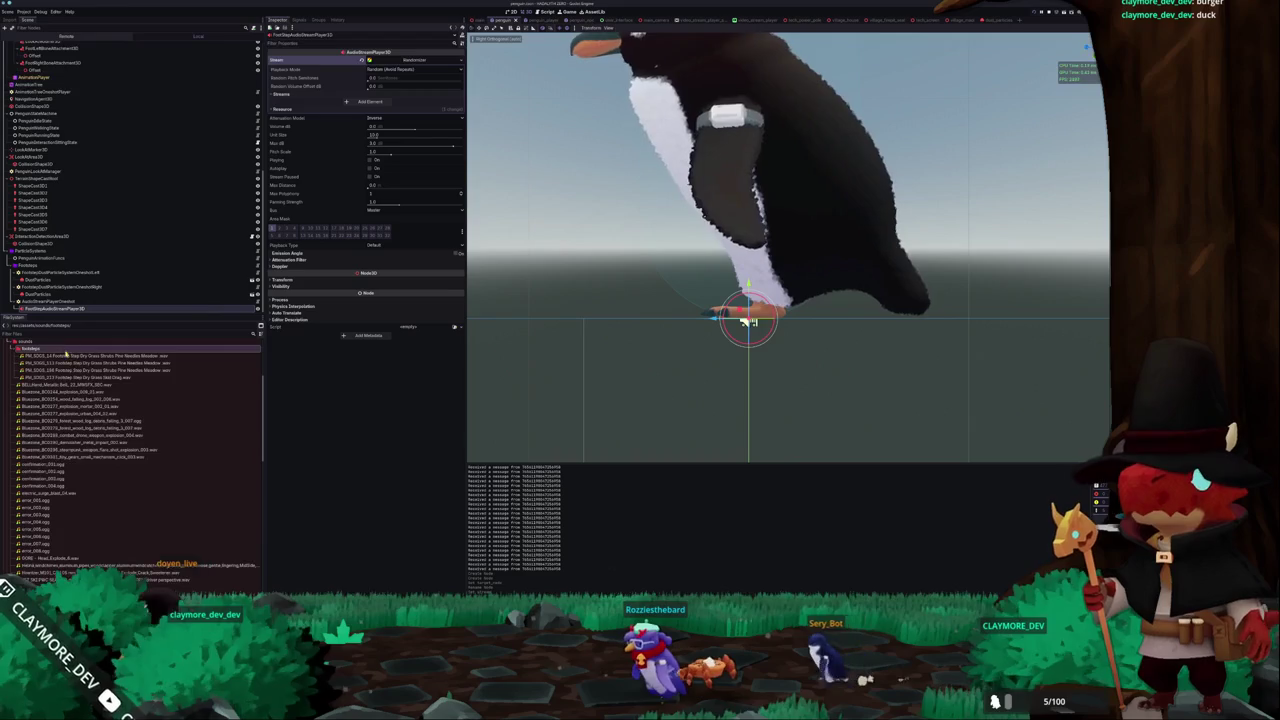
- Add four randomizer stream entries and assign the four footstep clips, including 113, 188 and 213 skid drag
left_click(75, 357)
left_click(72, 377, "shift")
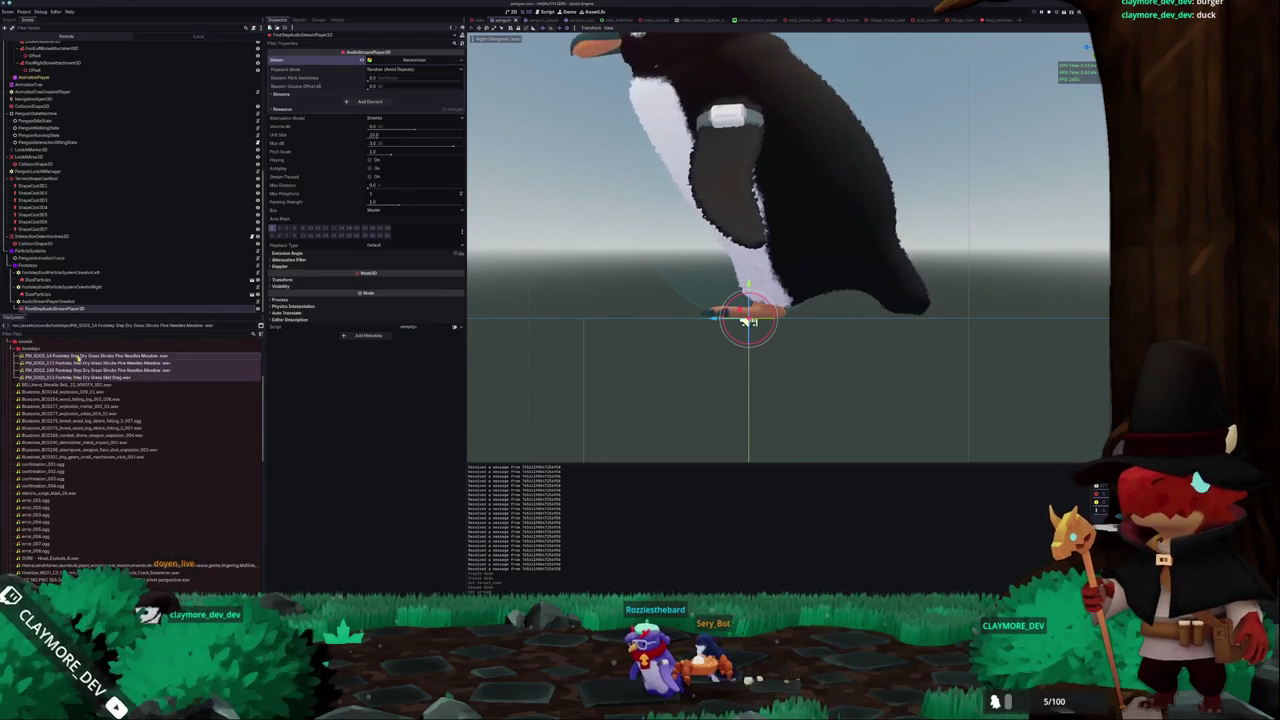
left_click(366, 103)
left_click(366, 121)
left_click(366, 140)
left_click(366, 160)
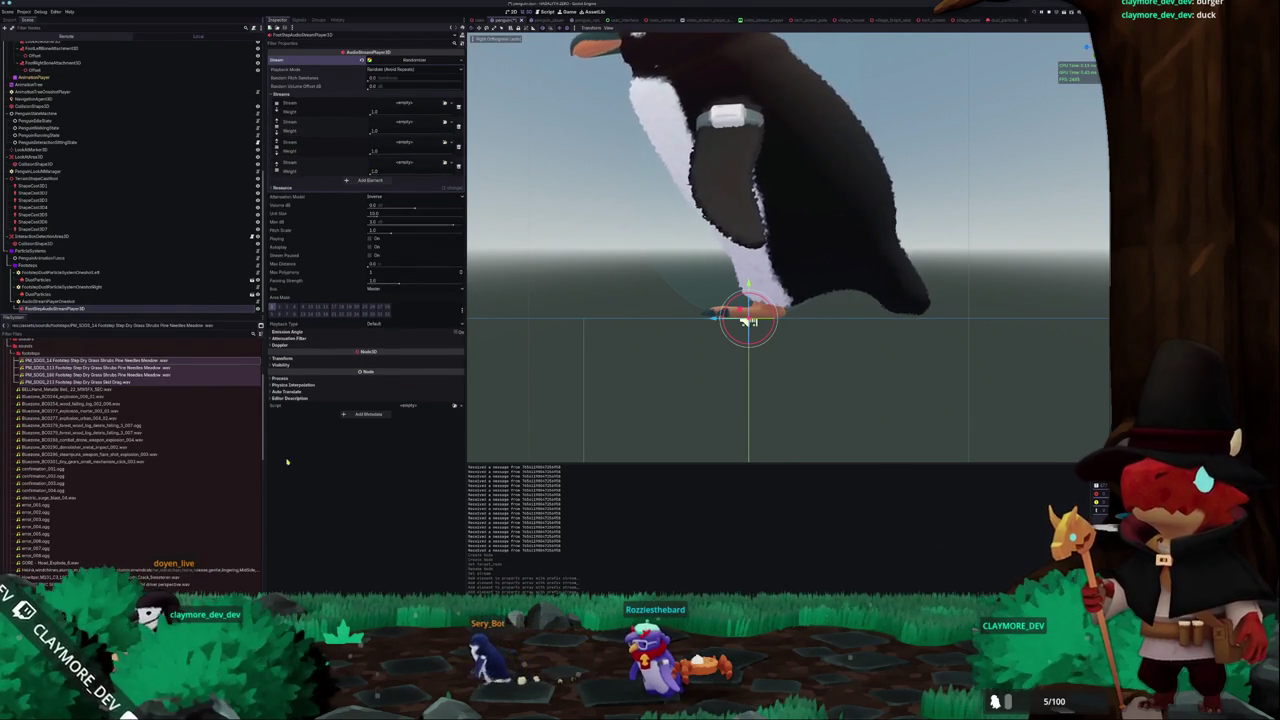
mouse_move(90, 364)
left_mouse_down()
mouse_move(370, 60)
mouse_move(380, 98)
mouse_move(395, 103)
left_mouse_up()
mouse_move(90, 538)
left_mouse_down()
mouse_move(405, 150)
mouse_move(380, 133)
left_mouse_up()
mouse_move(90, 549)
left_mouse_down()
mouse_move(160, 530)
mouse_move(395, 165)
left_mouse_up()
left_click_drag(90, 556, 395, 193)
scroll(550, 269, "down", 10)
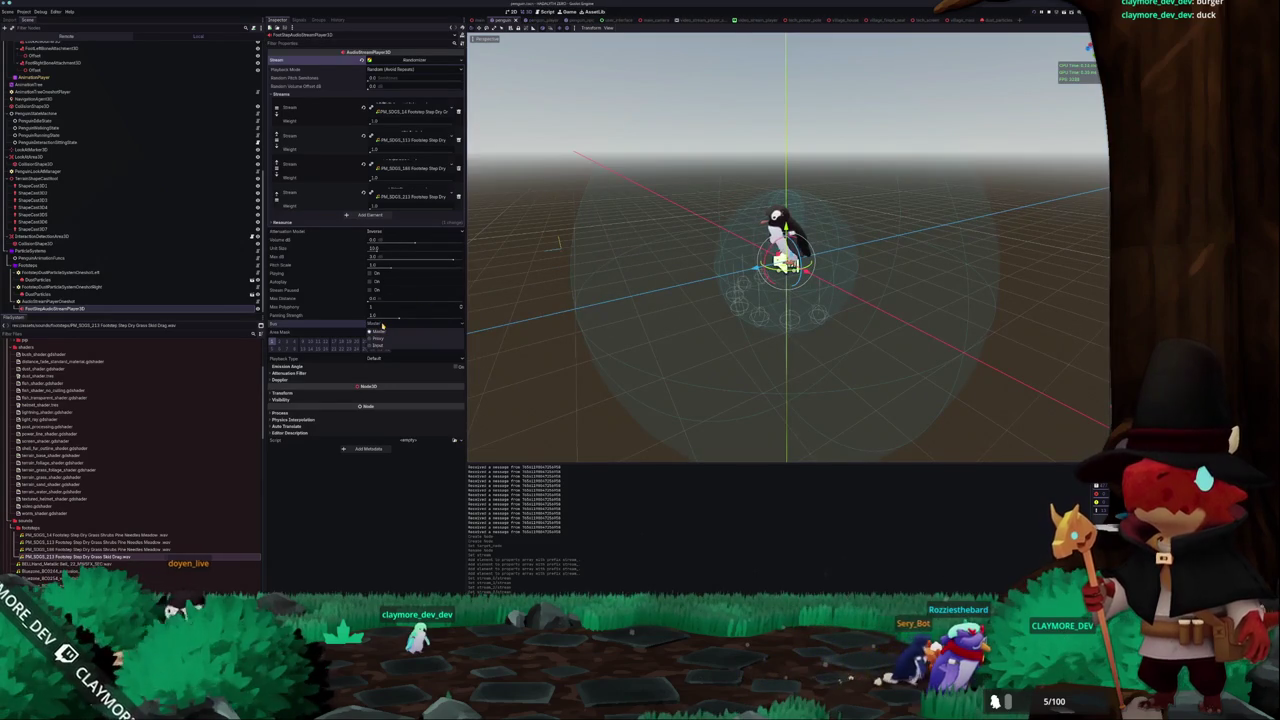
- Create an Effects audio bus in the mixer, route the footstep AudioStreamPlayer3D to it, and enable Playing
left_click(549, 592)
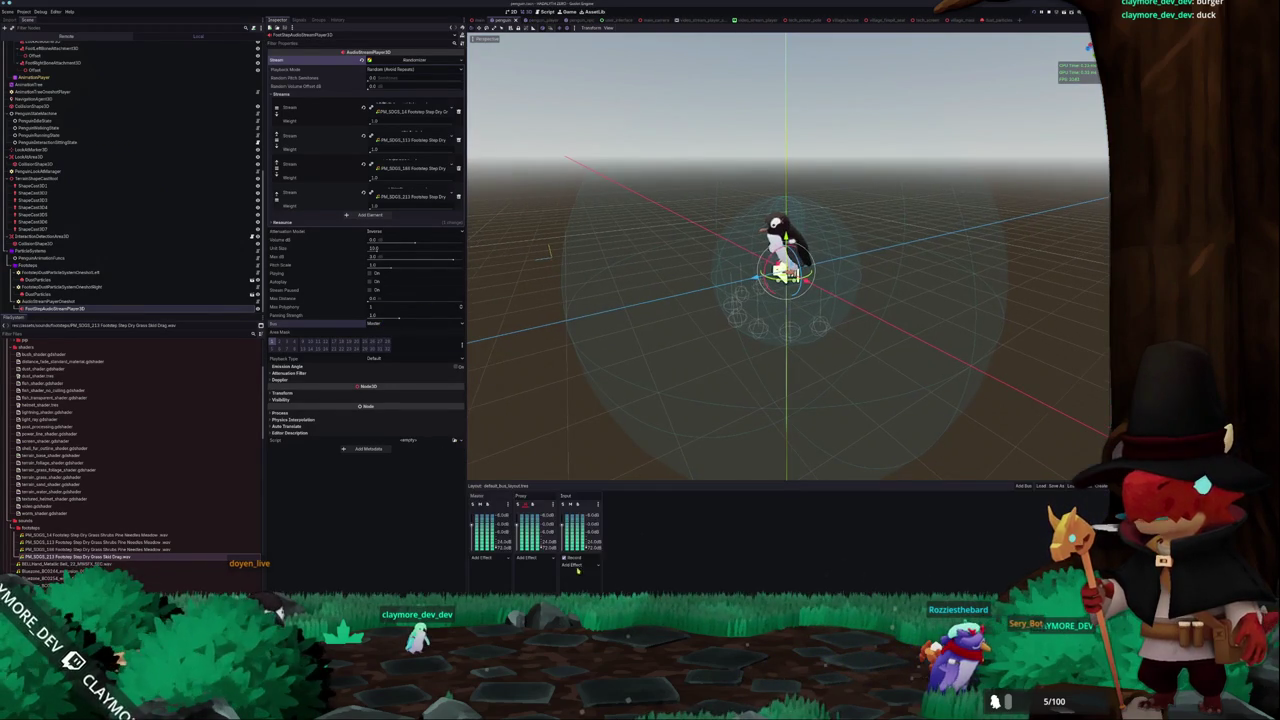
left_click(1021, 486)
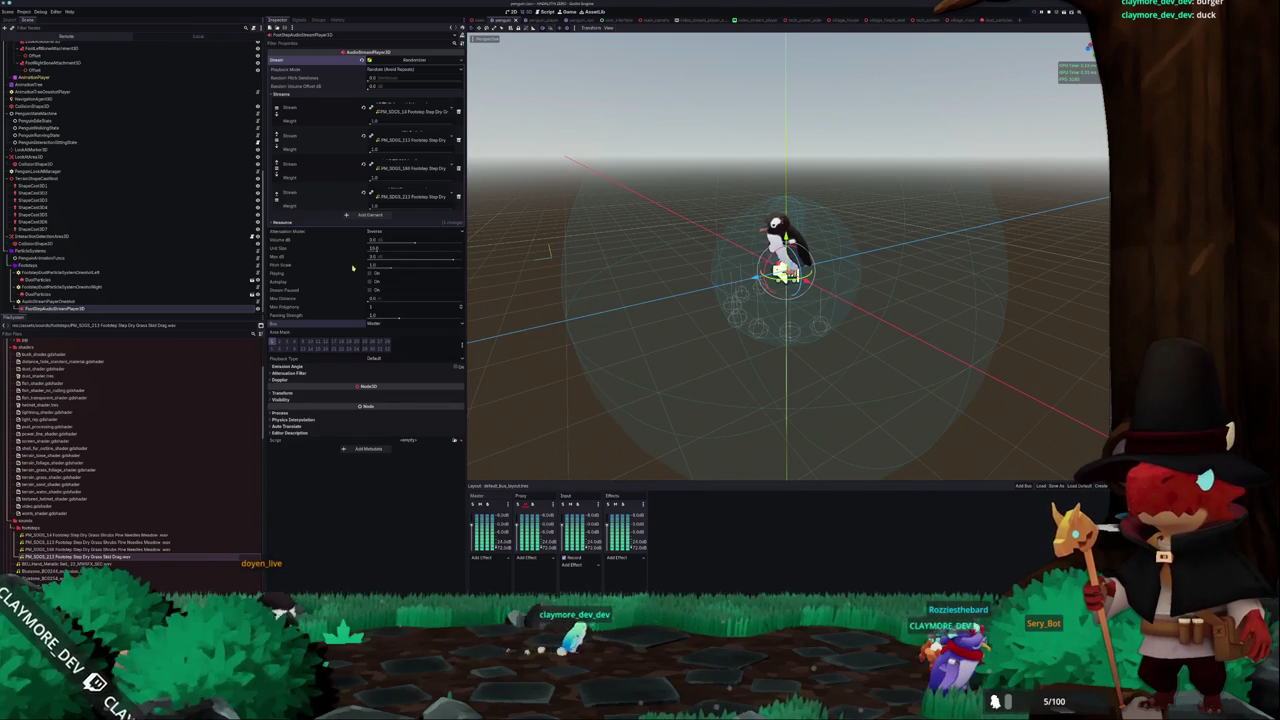
left_click(400, 323)
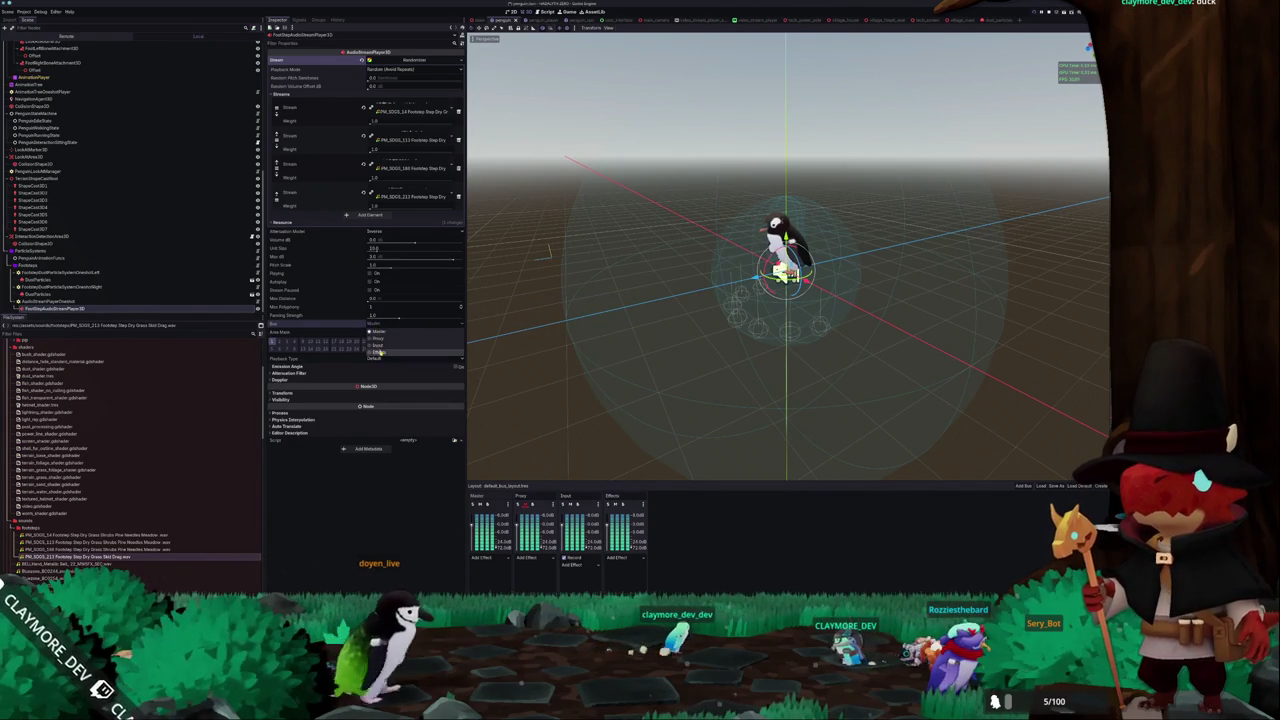
left_click(390, 351)
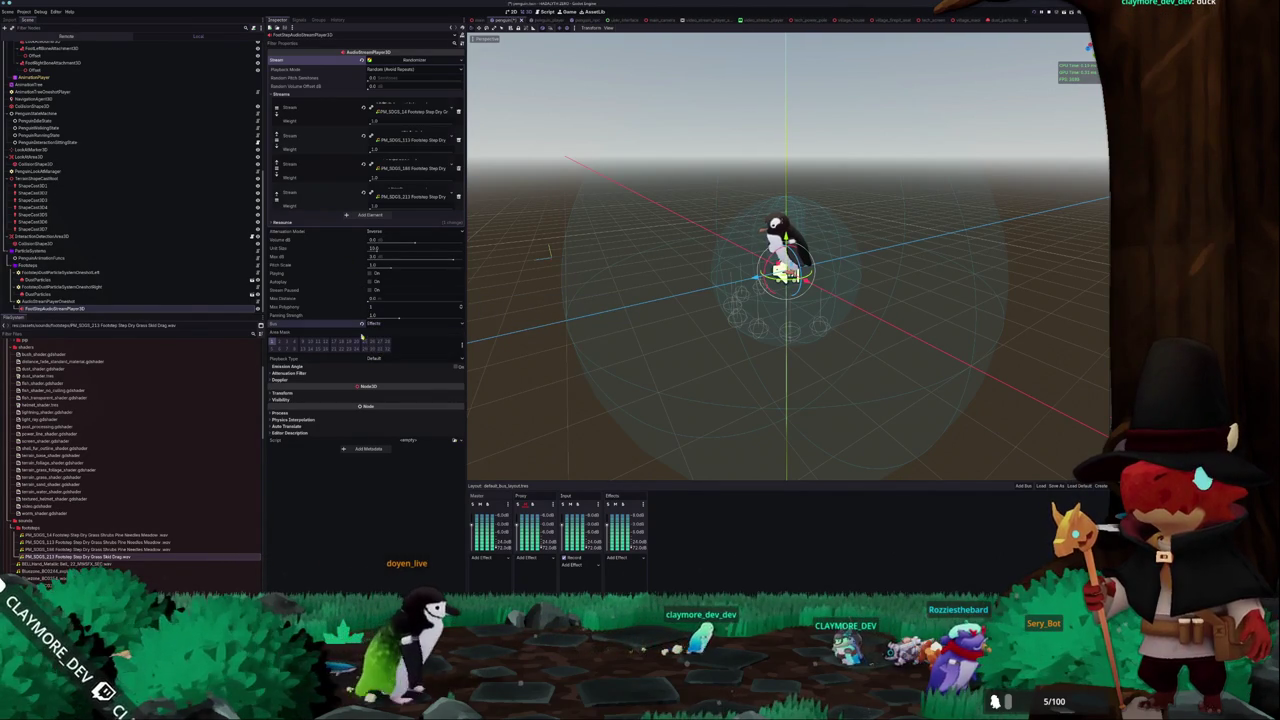
left_click(370, 273)
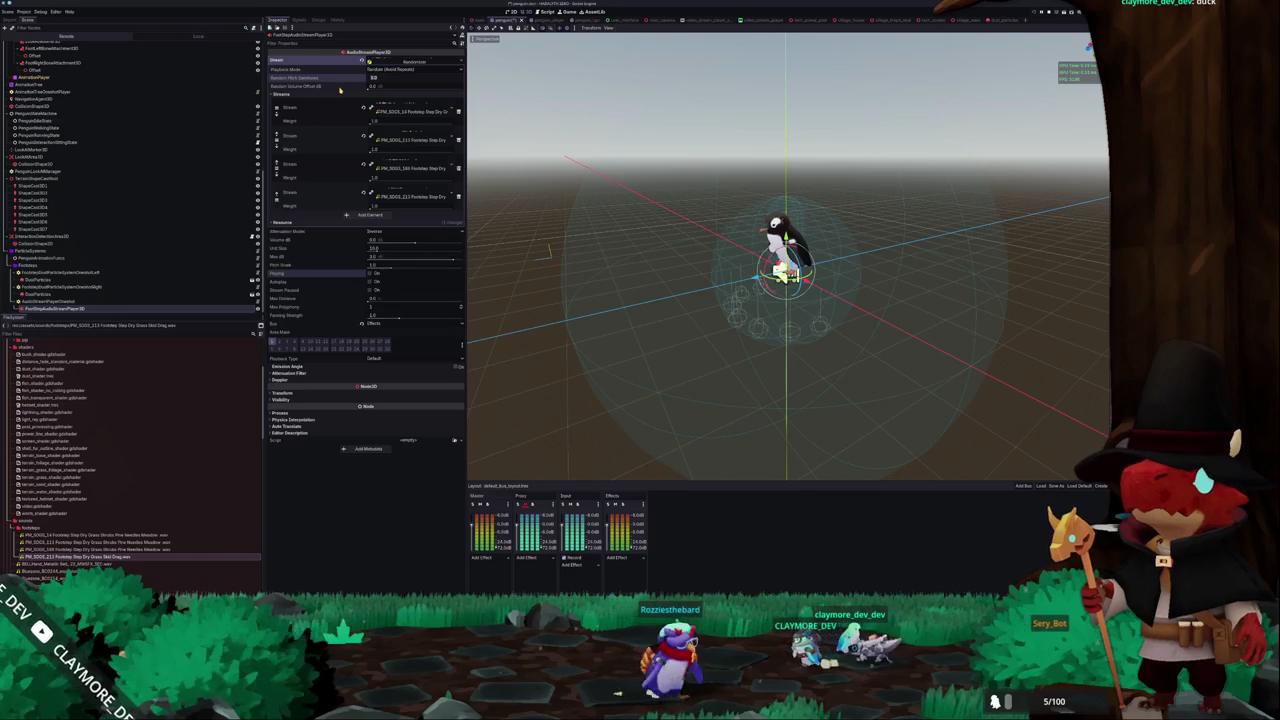
scroll(371, 88, "up", 1)
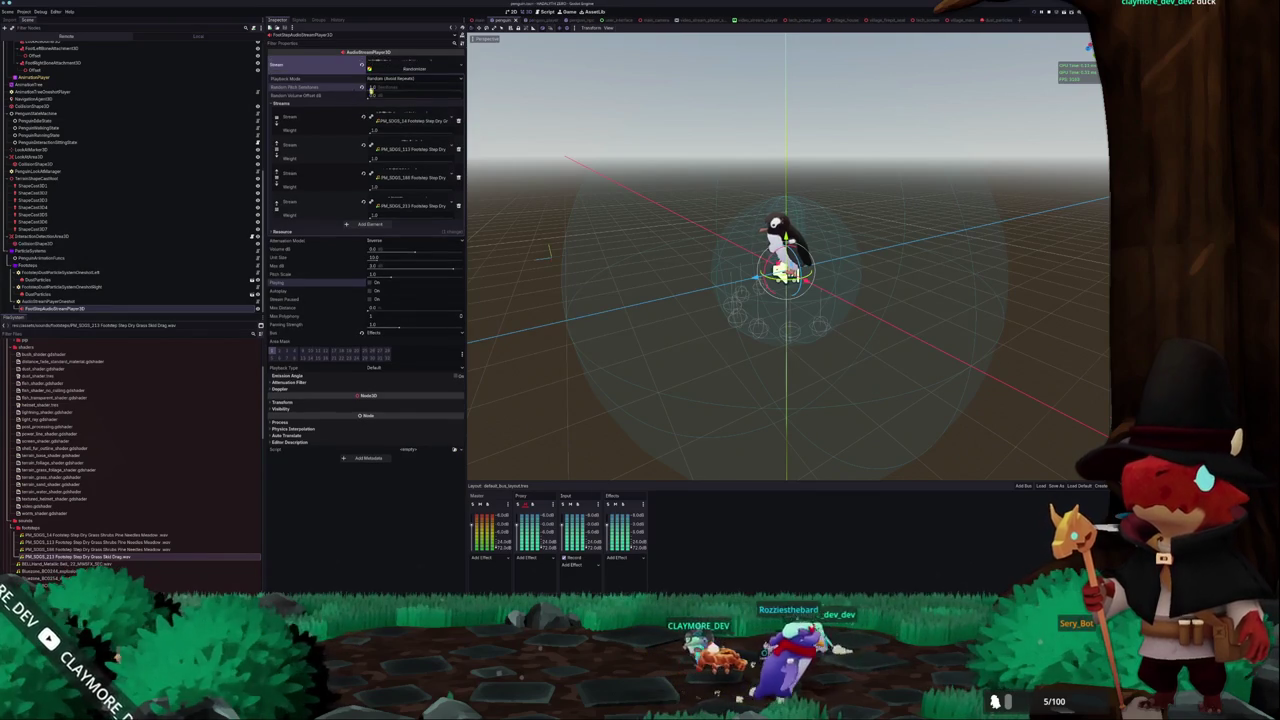
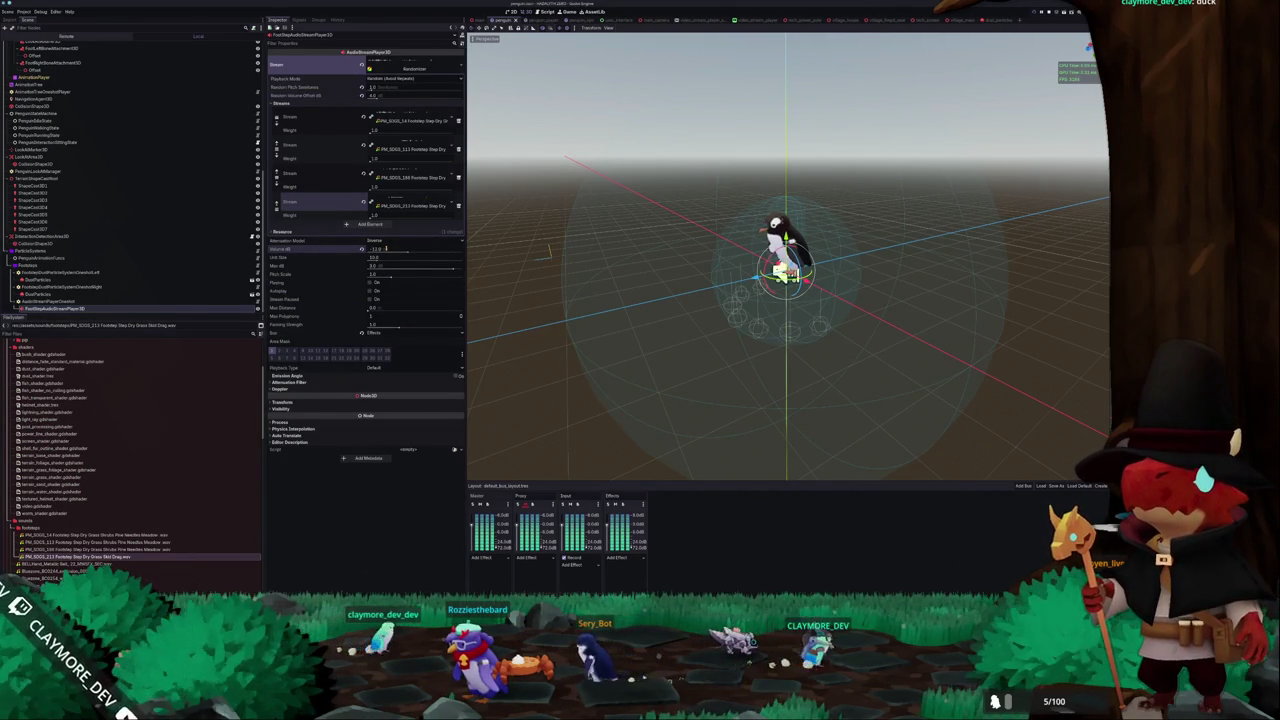
- Preview the footstep sounds, then rename the one-shot audio node to FootstepAudioStreamPlayerOneshot
left_click(372, 284)
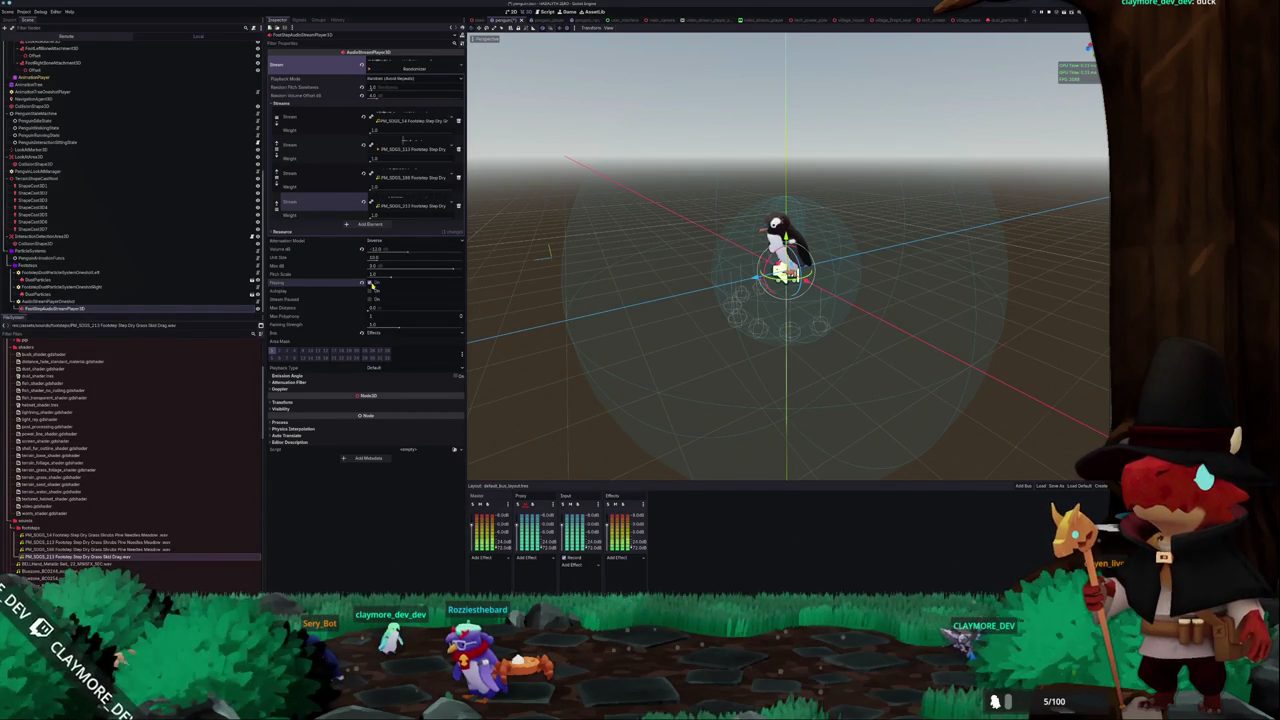
left_click(57, 299)
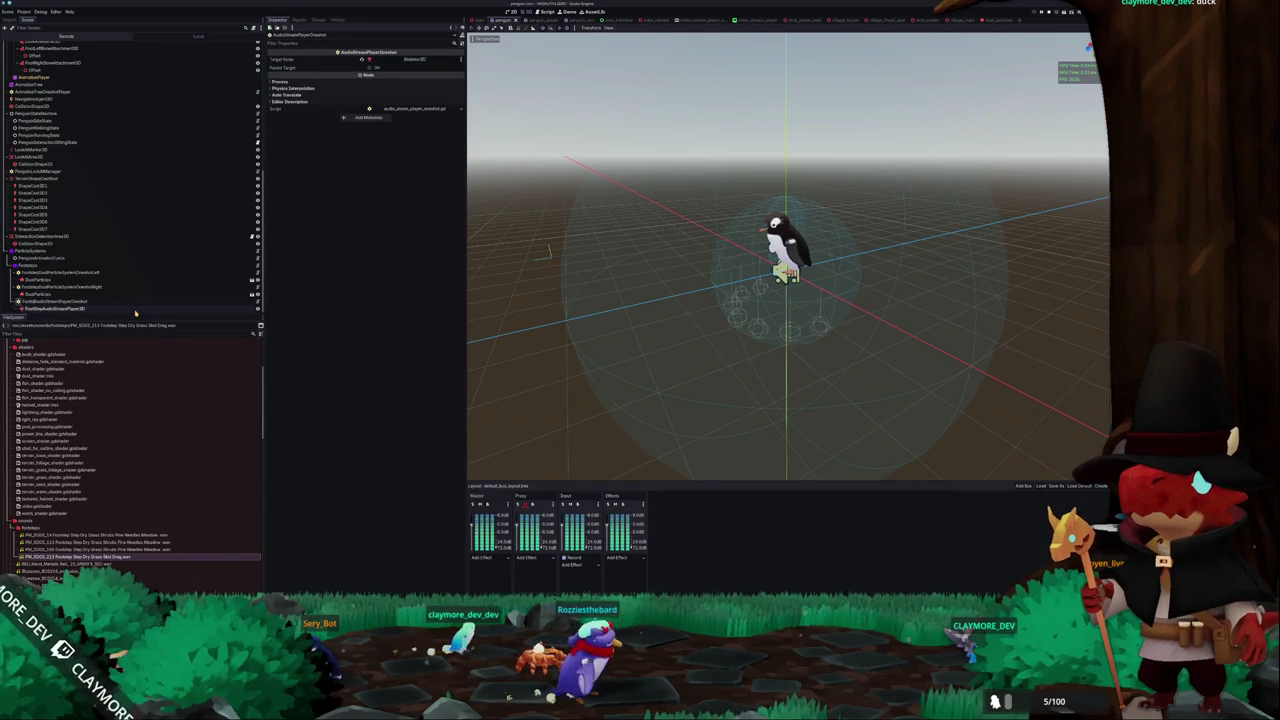
key("Return")
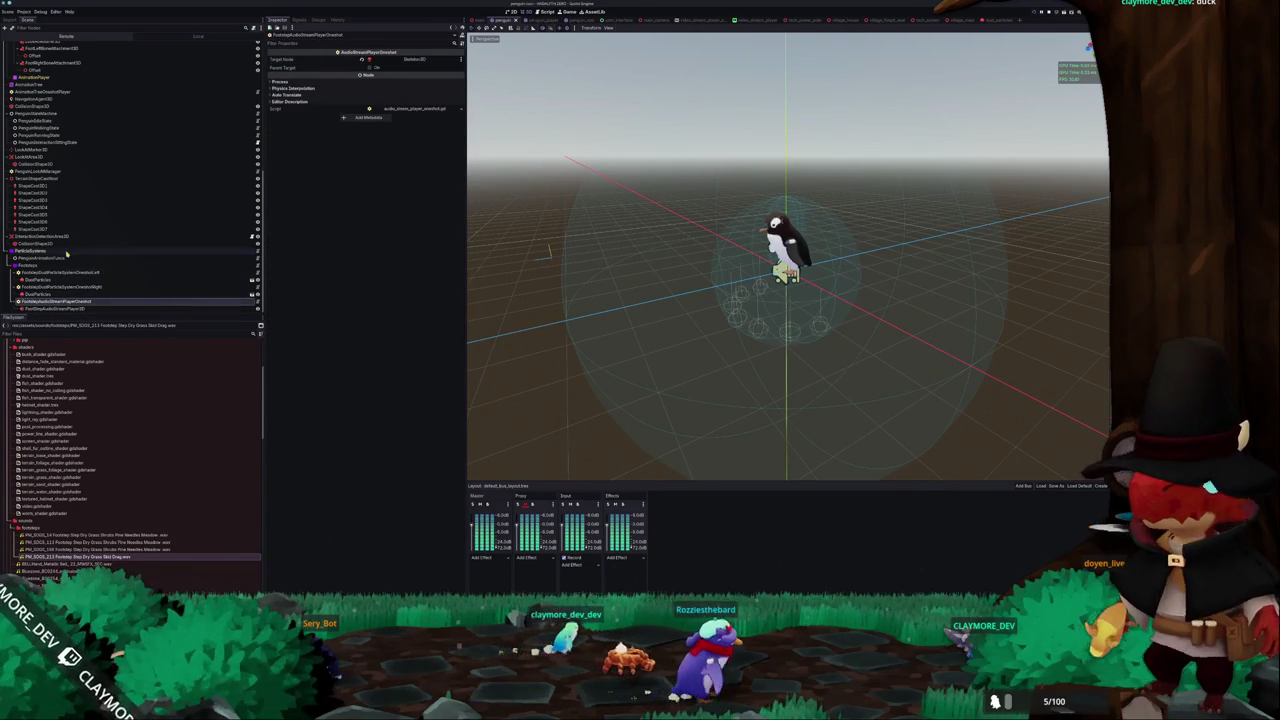
- Open the PenguinAnimationFuncs script in VS Code and start a line below the exported variables
left_click(250, 259)
left_click(257, 259)
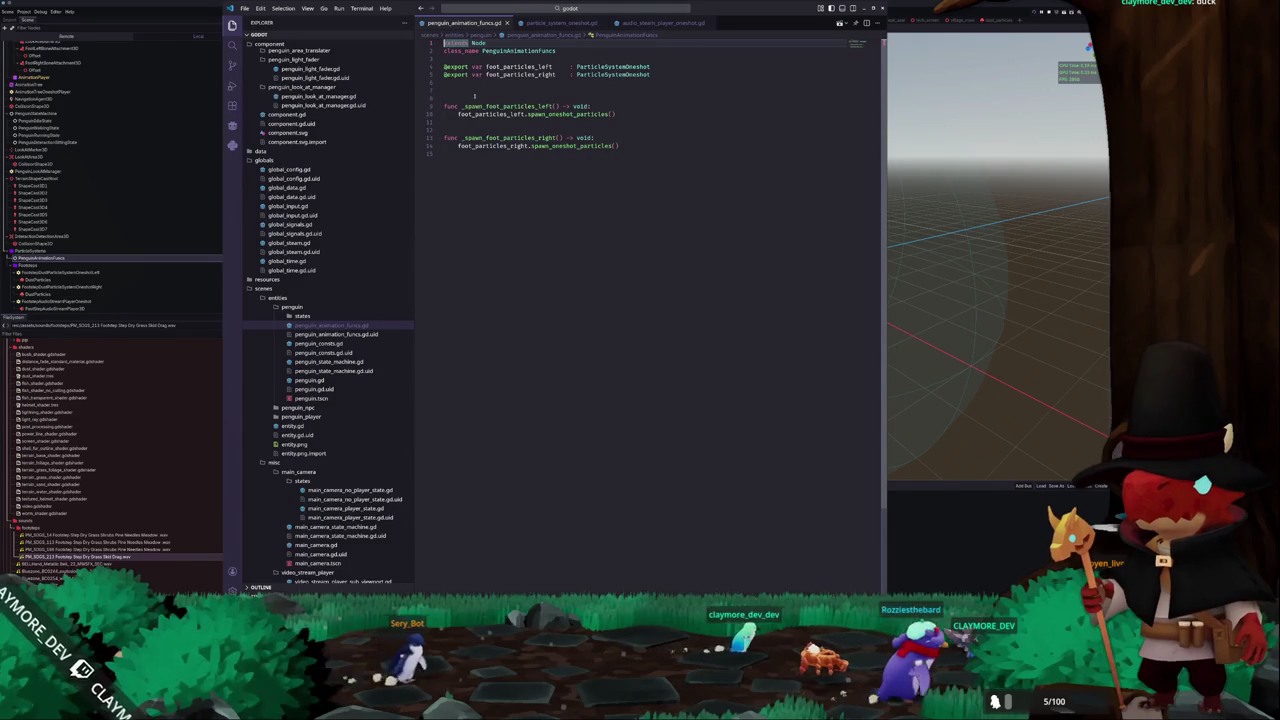
left_click(477, 89)
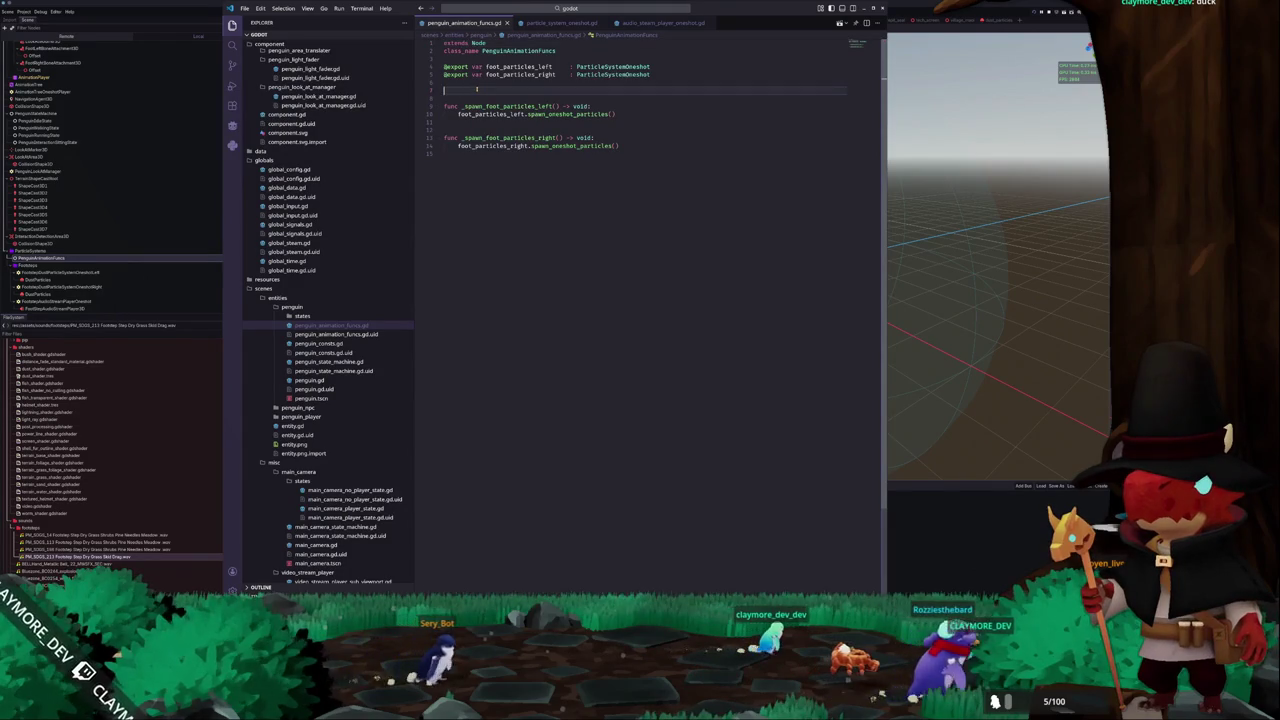
- Declare an exported foot_audio_stream AudioStreamPlayerOneshot and call its spawn_oneshot_audio() in _spawn_foot_particles_left
type("@export var foot")
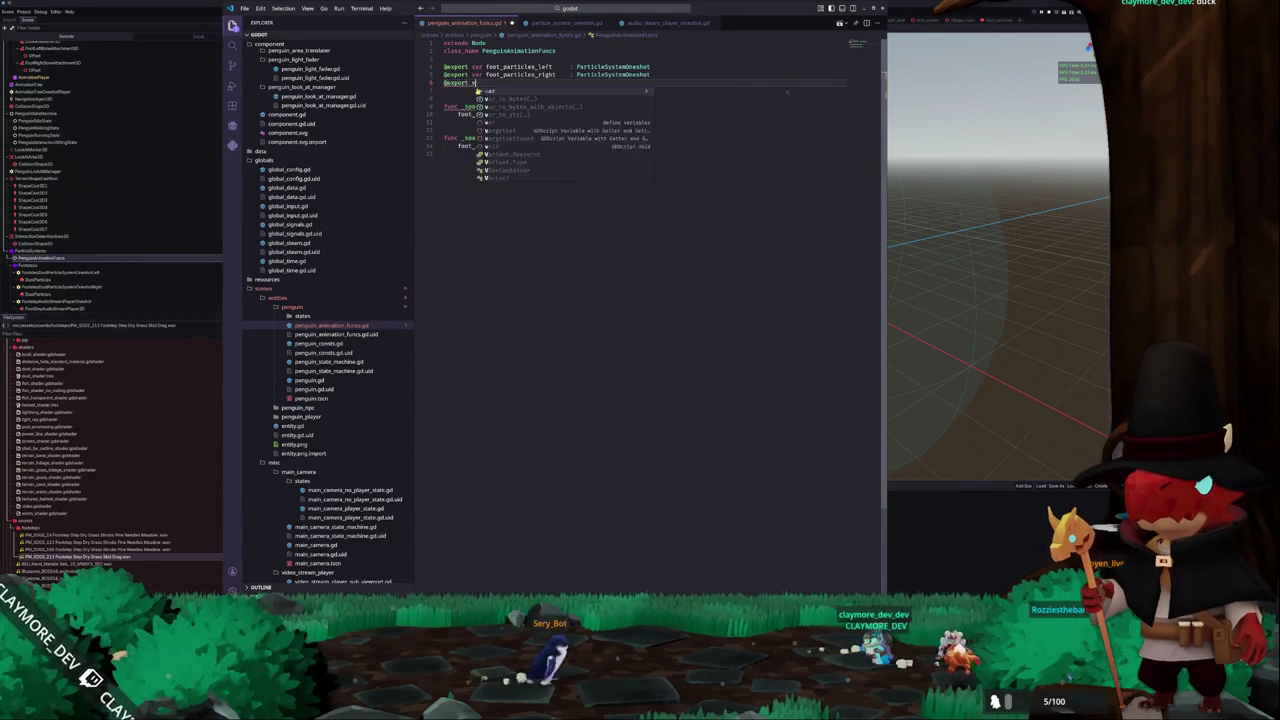
type("_audio_stream")
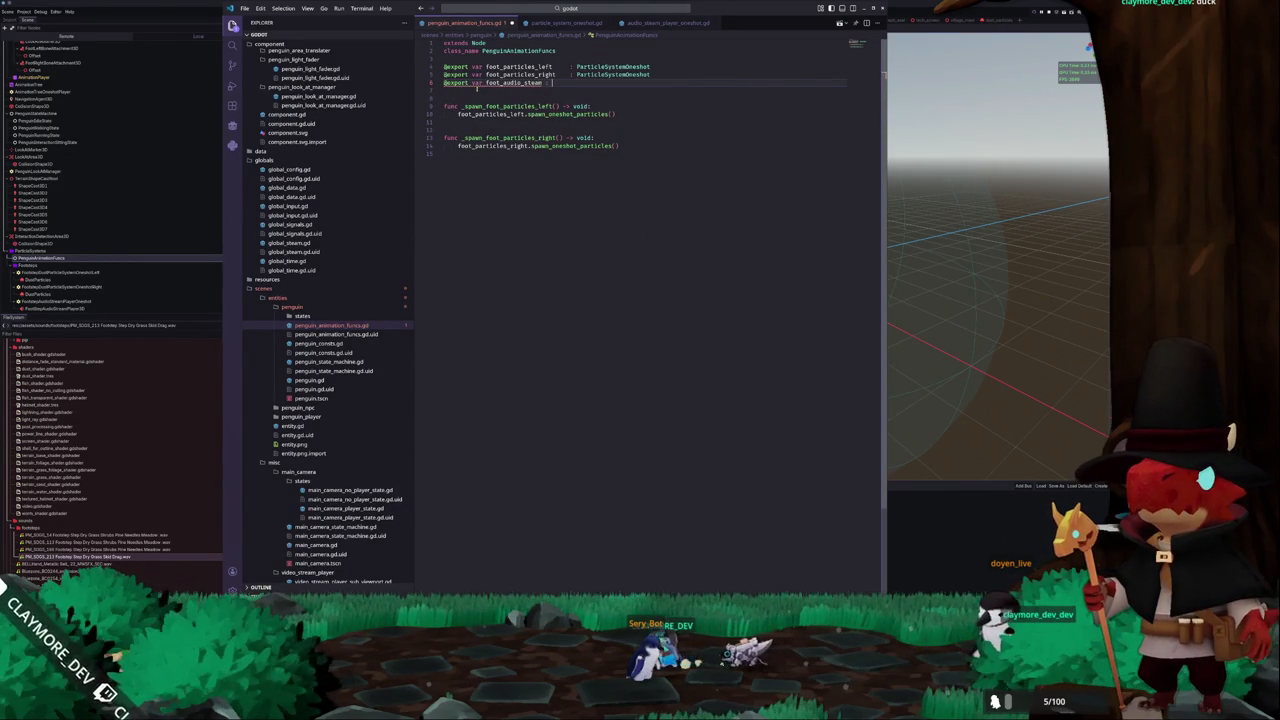
type("AudioStream")
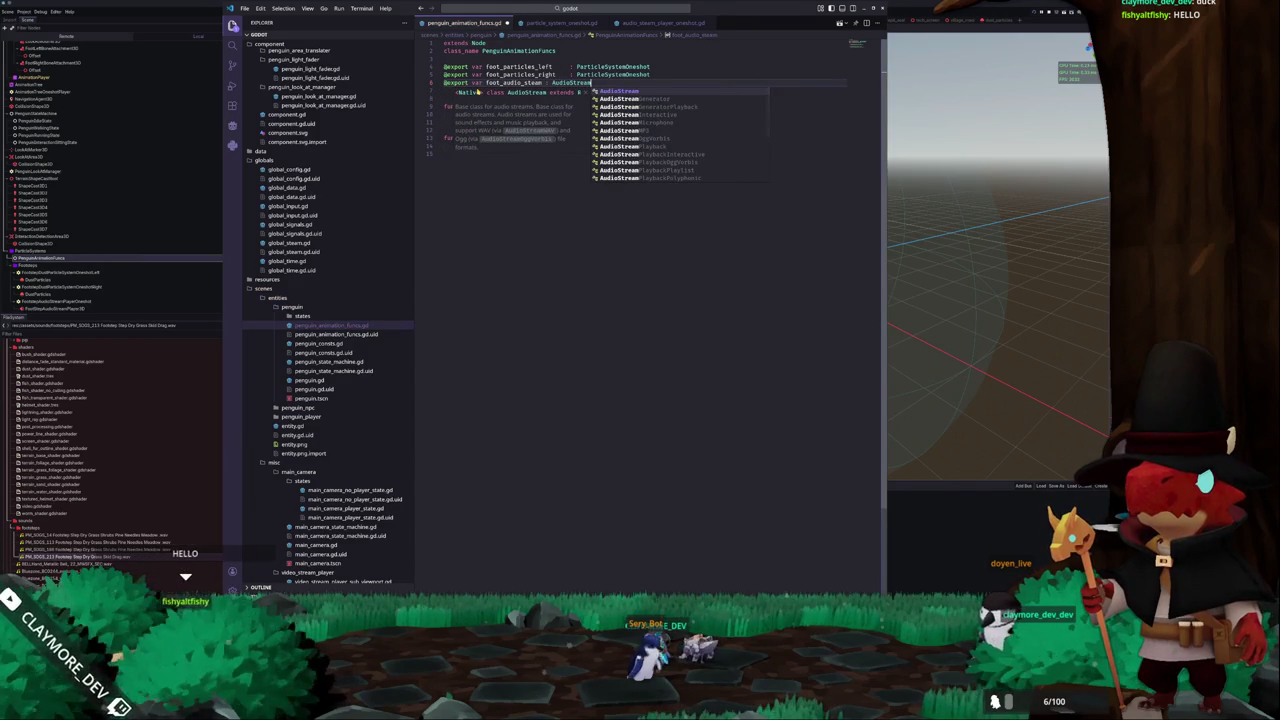
type("PlayerOneshot")
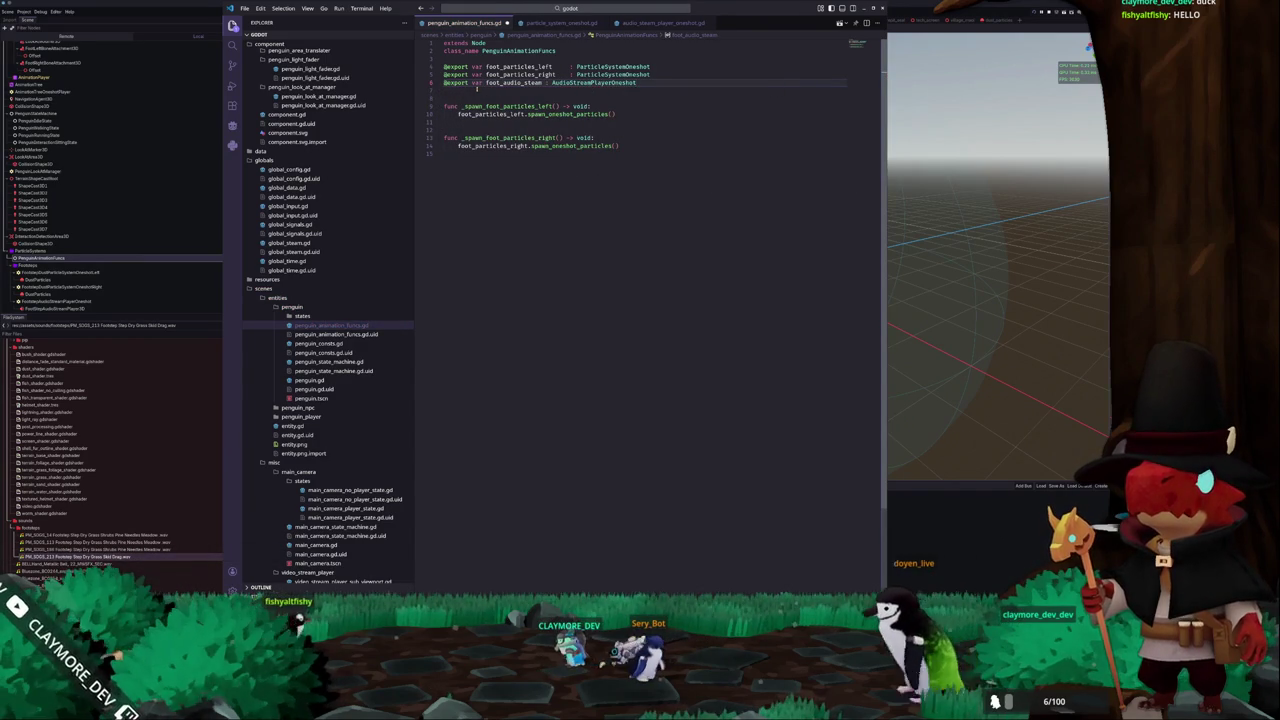
key("Down")
key("Down")
key("Down")
key("Return")
type("foot_audio_stream.")
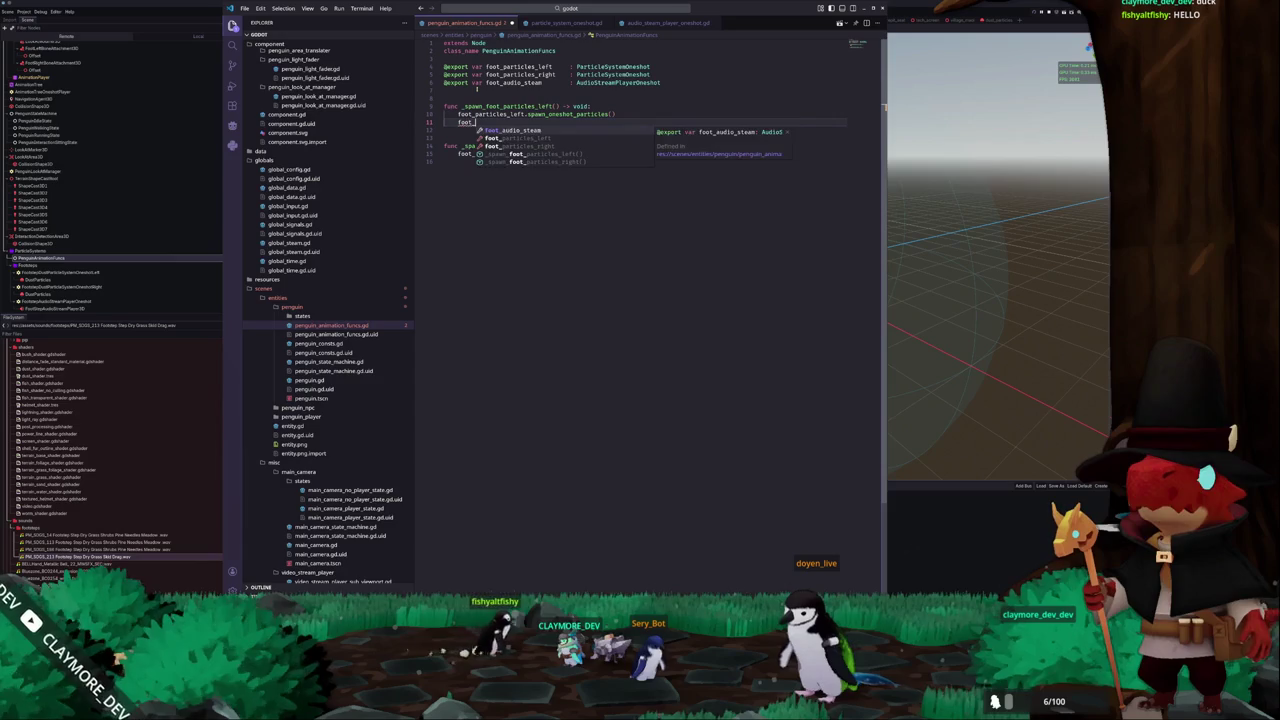
type("spawn")
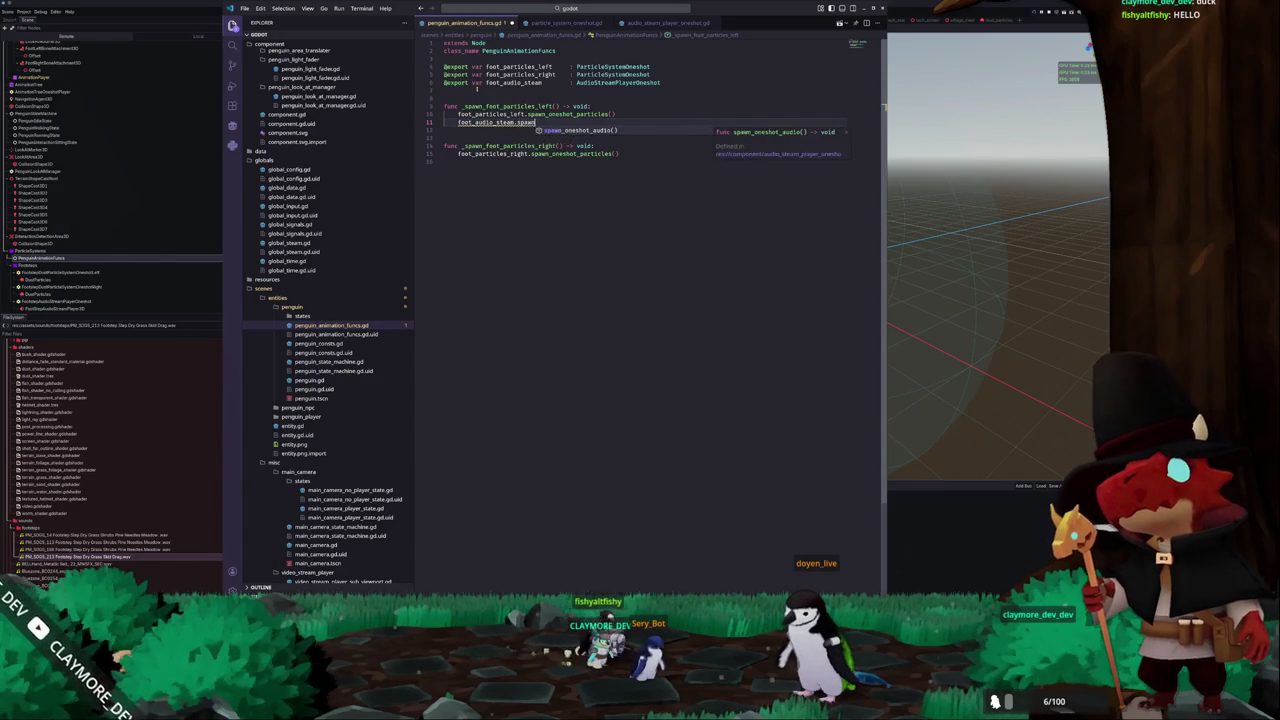
key("Return")
key("shift+Home")
key("ctrl+s")
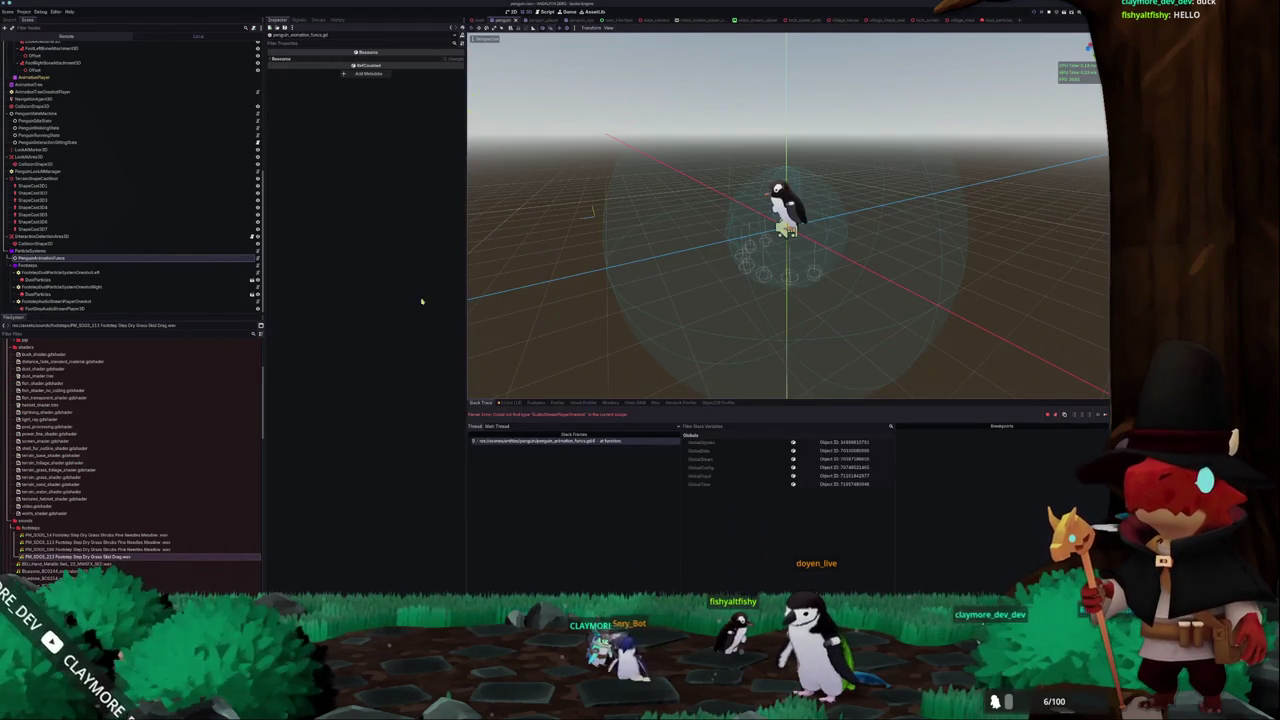
- Assign FootstepAudioStreamPlayerOneshot to PenguinAnimationFuncs' Foot Audio Stream and rerun the game
key("F5")
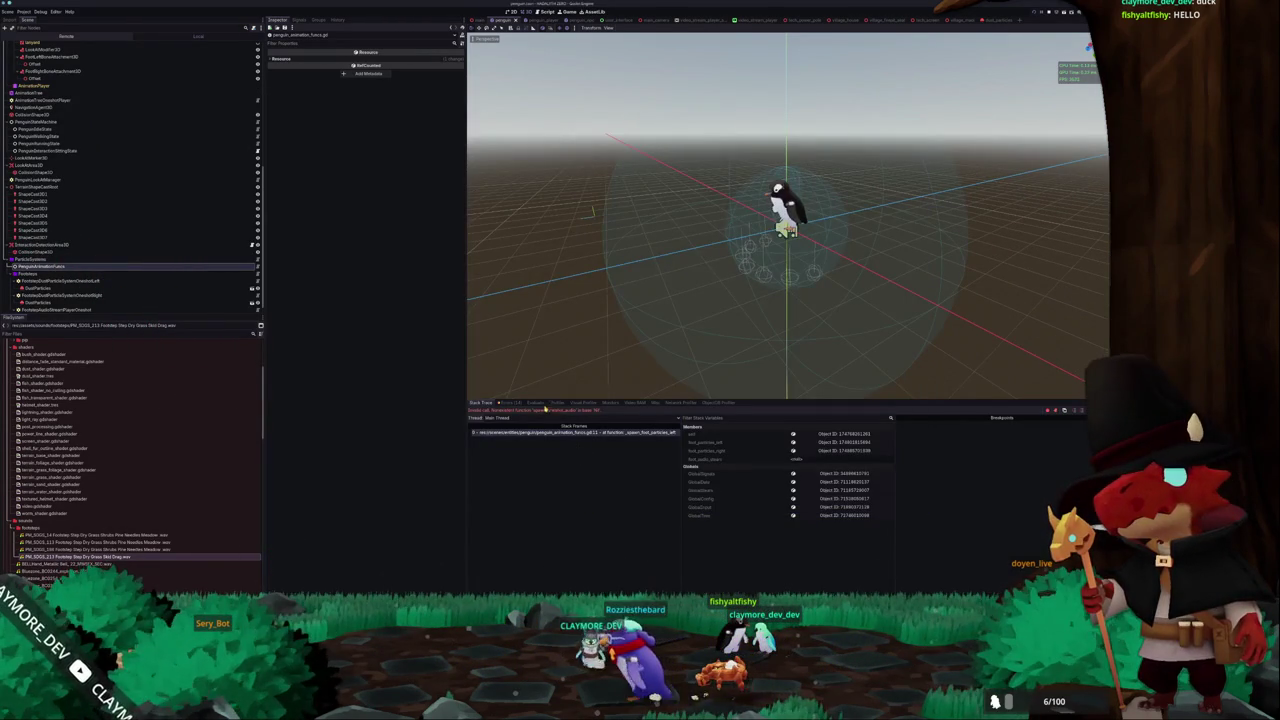
scroll(110, 300, "down", 1)
left_click(86, 309)
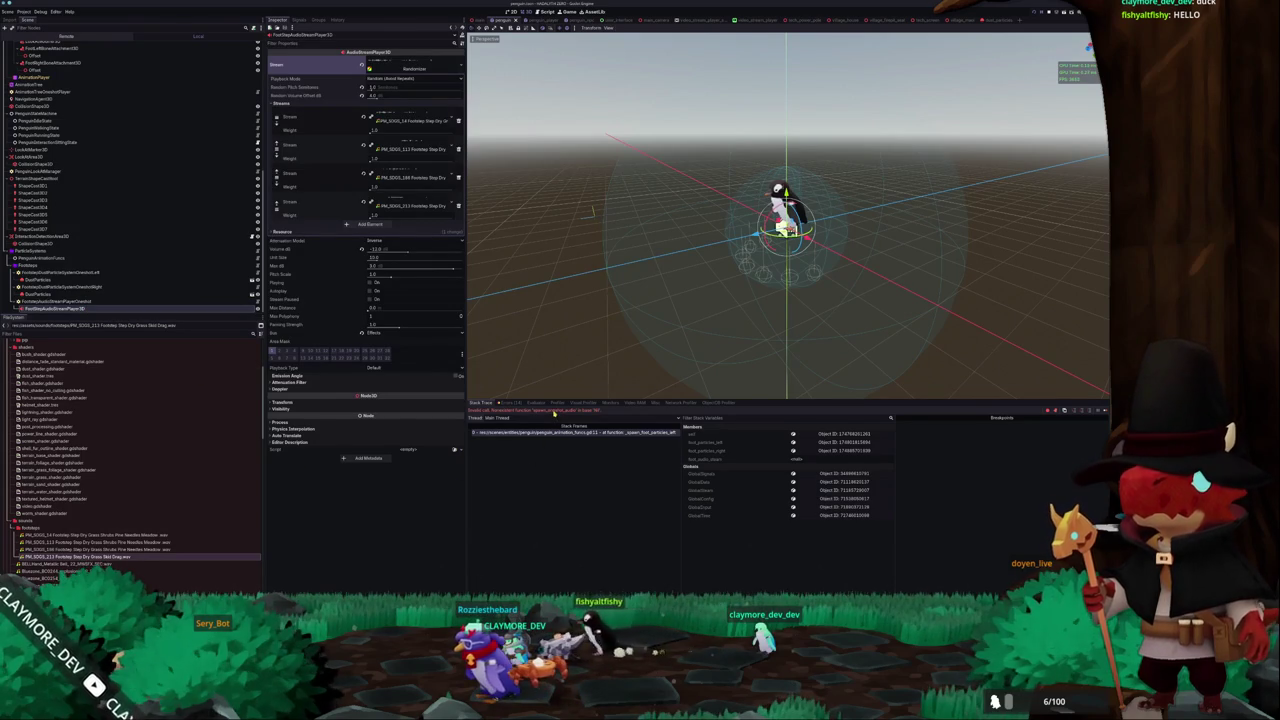
left_click(60, 258)
left_click(402, 78)
double_click(573, 251)
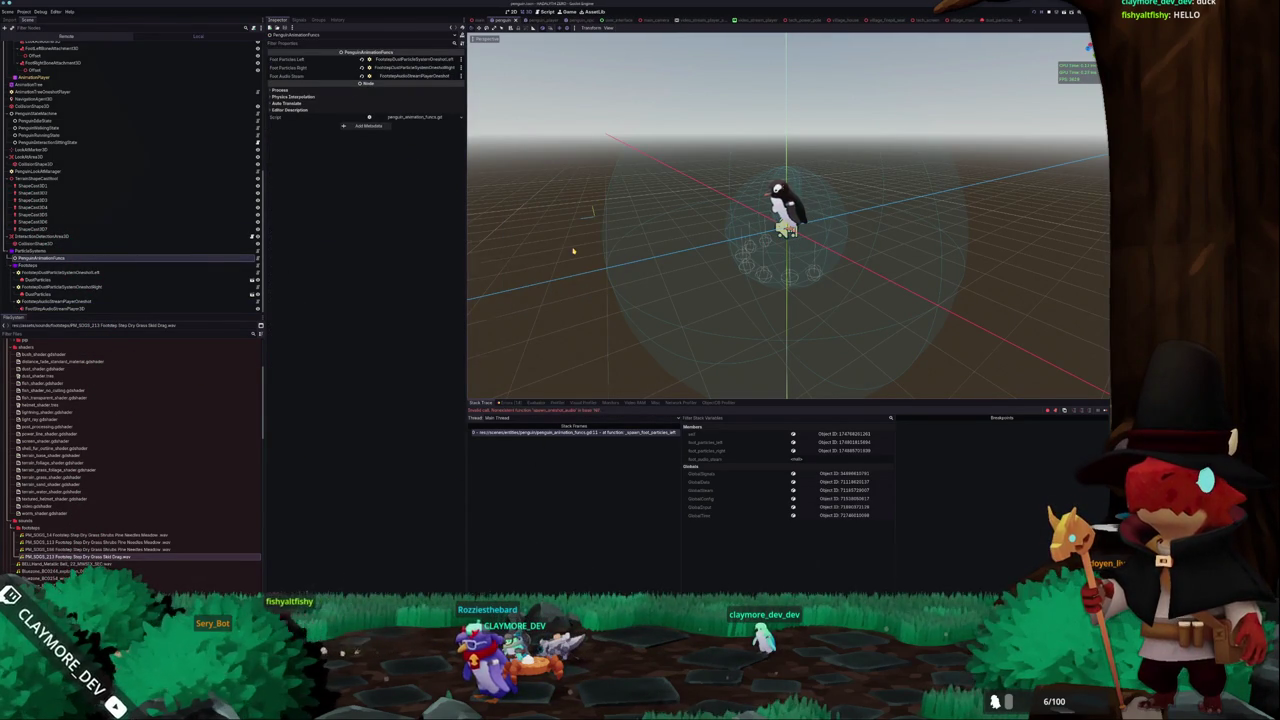
key("F5")
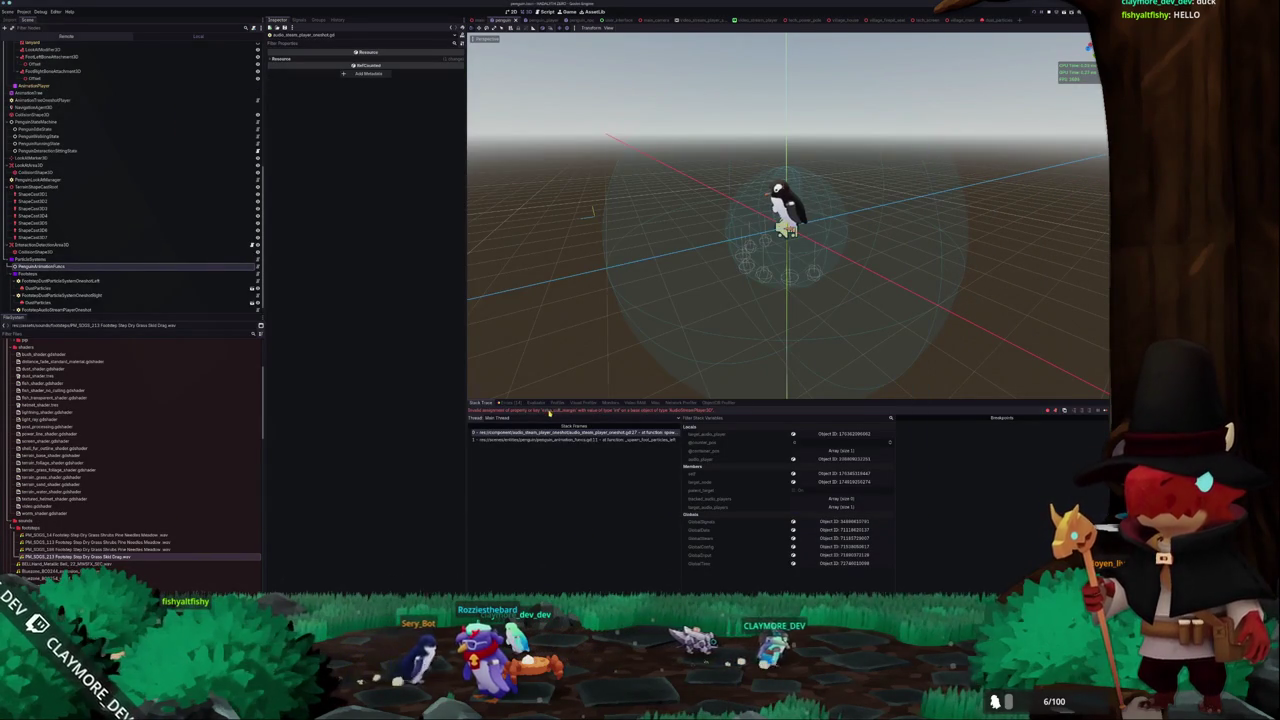
key("alt+Tab")
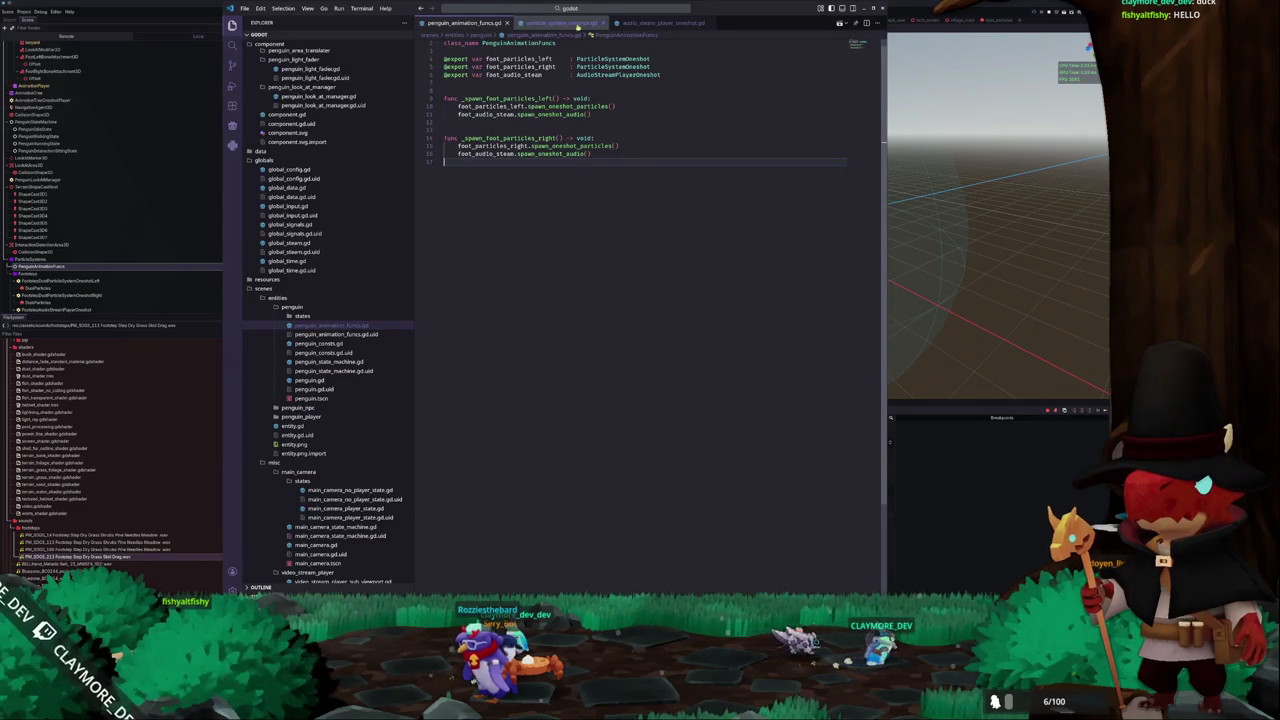
- Delete the visible and extra_cull_margin lines from audio_stream_player_oneshot.gd
left_click(660, 22)
mouse_move(617, 246)
left_mouse_down()
mouse_move(445, 256)
mouse_move(435, 232)
mouse_move(415, 239)
left_mouse_up()
key("BackSpace")
key("Delete")
- Follow the error trace back to the one-shot audio player script and relaunch the game
left_click(556, 513)
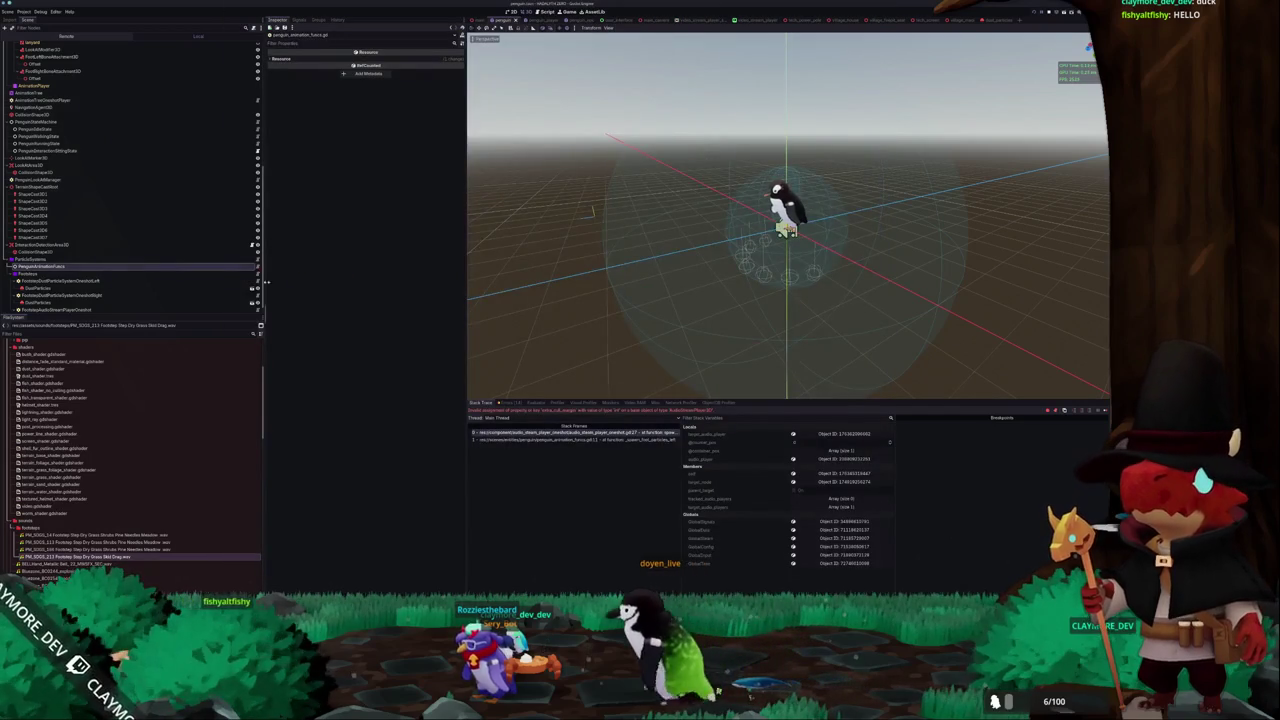
left_click(575, 440)
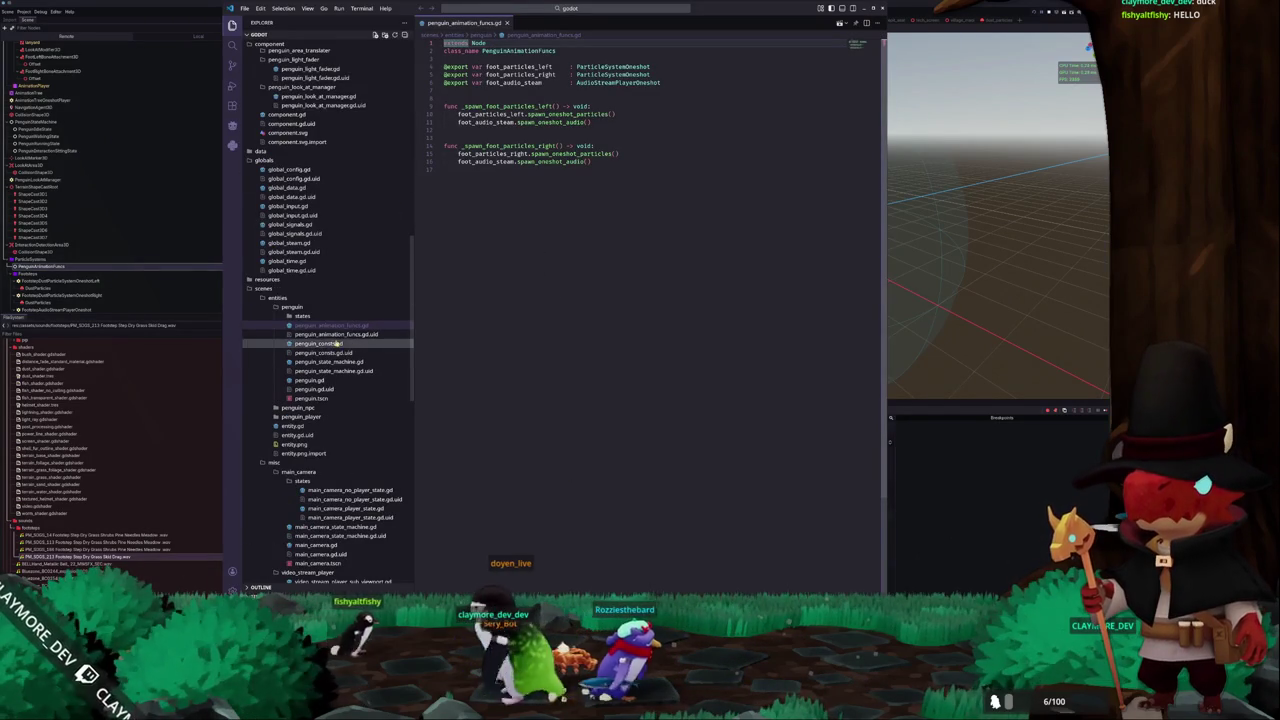
scroll(309, 236, "up", 5)
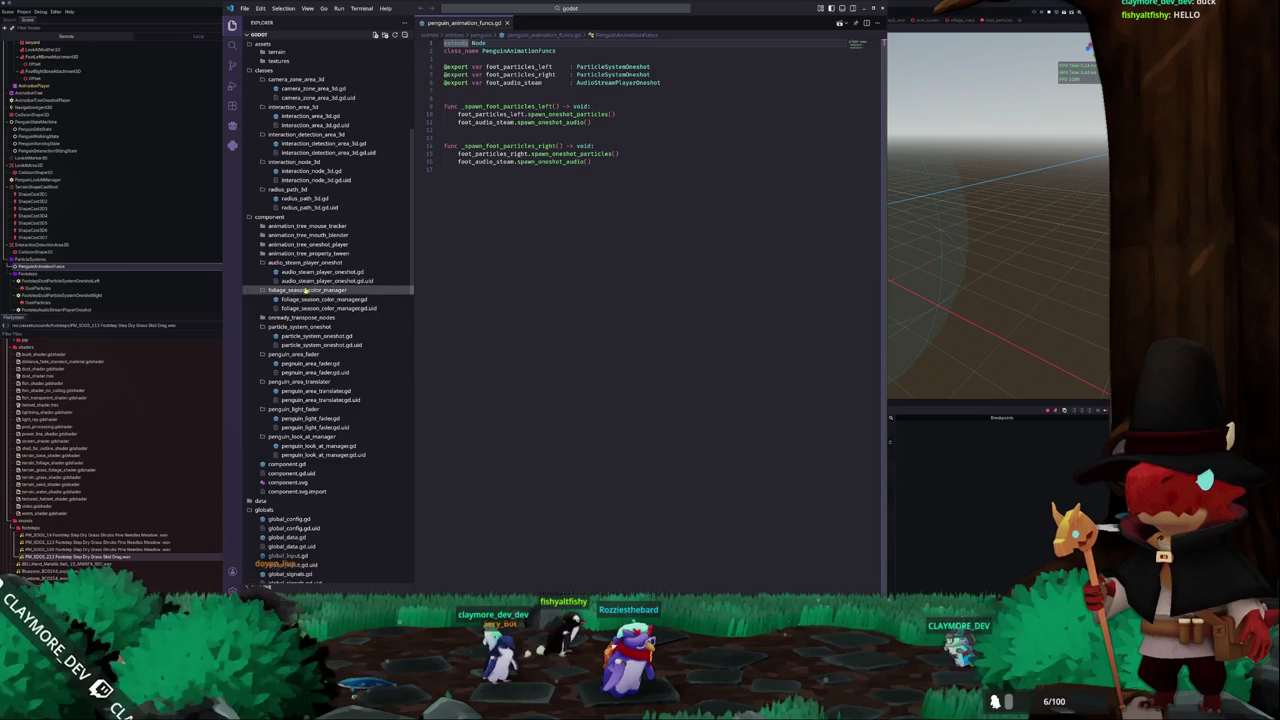
left_click(300, 272)
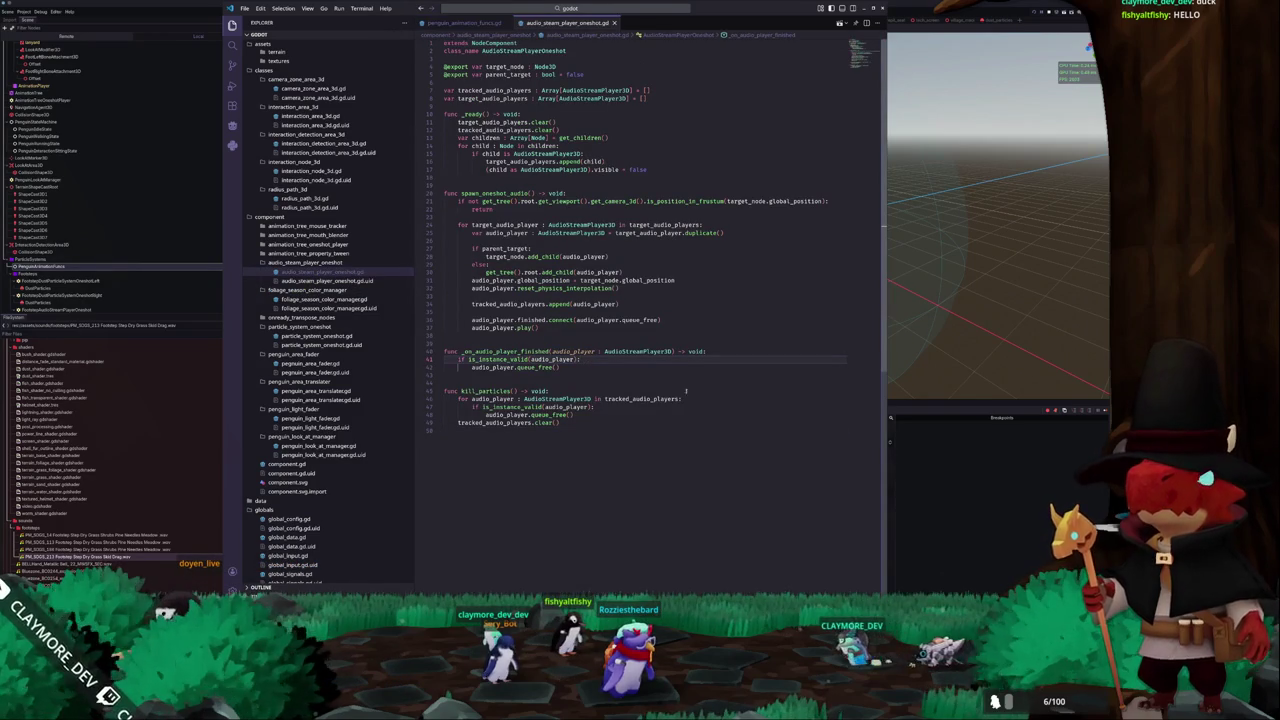
key("F5")
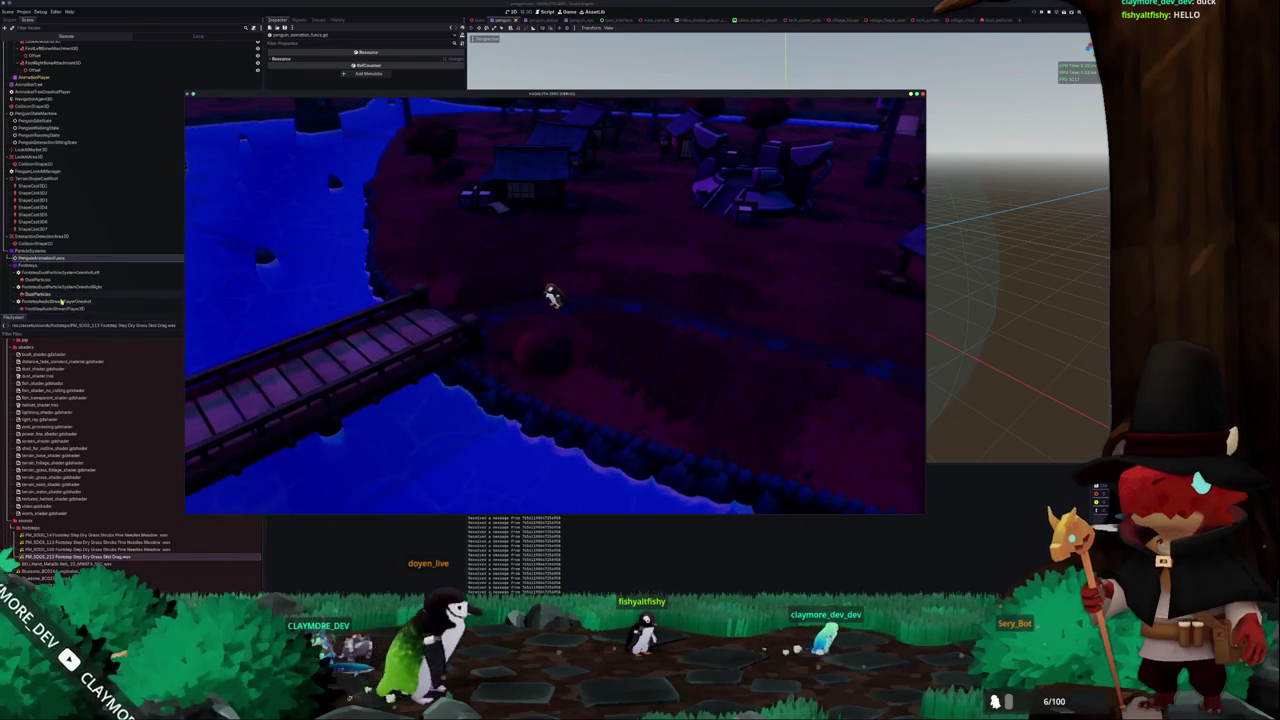
- Stop the game and inspect the fourth footstep sound clip before collapsing it
key("F8")
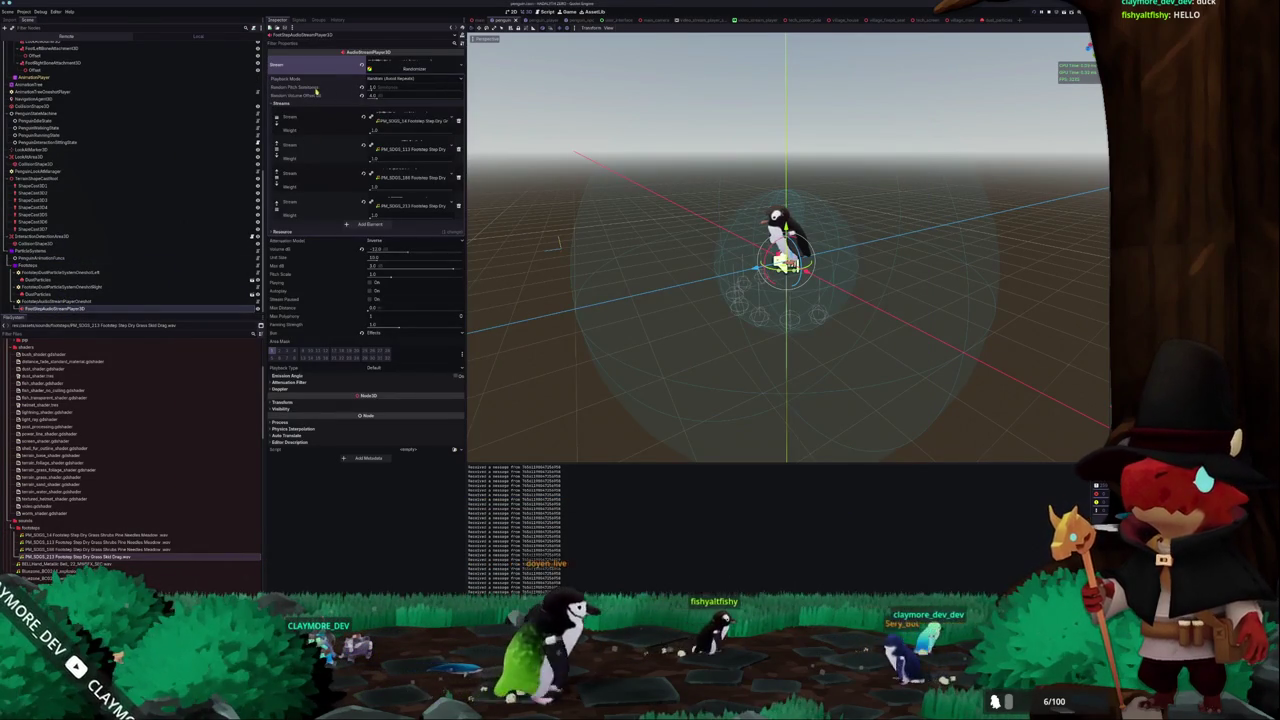
left_click(414, 204)
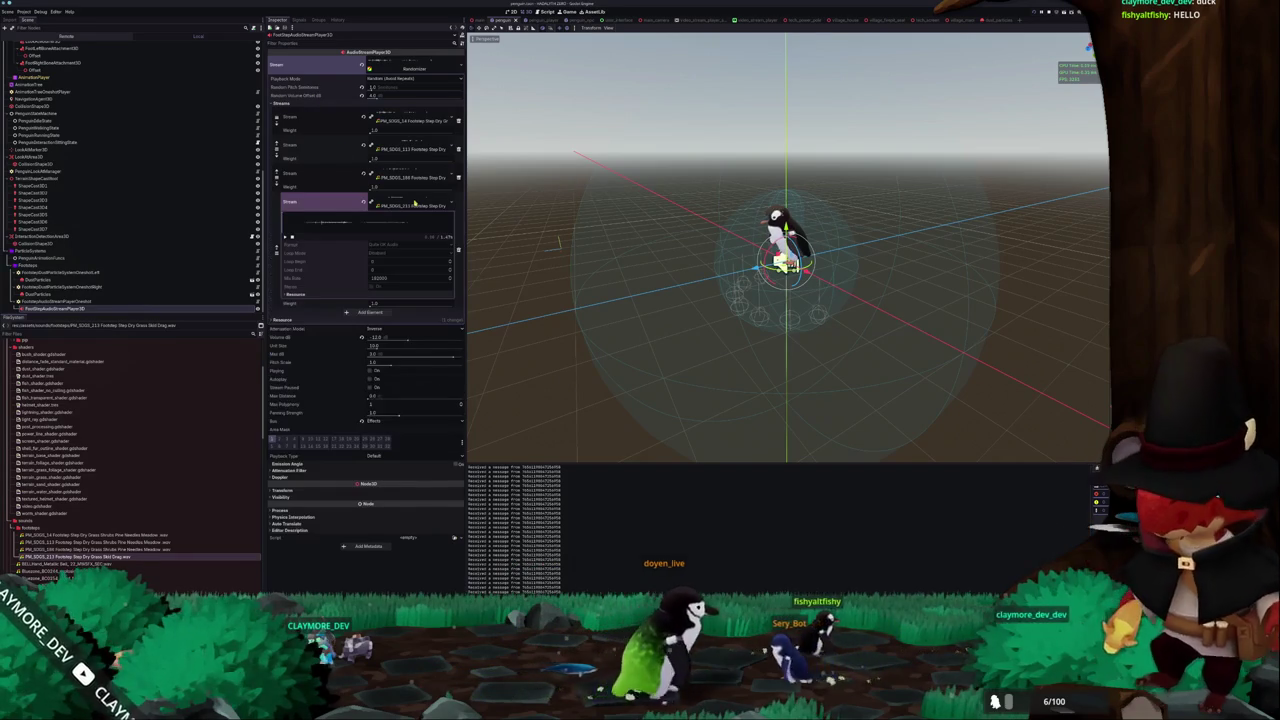
left_click(396, 205)
- Raise the footstep player's Pitch Scale while replaying the footstep sounds to compare
left_click(370, 284)
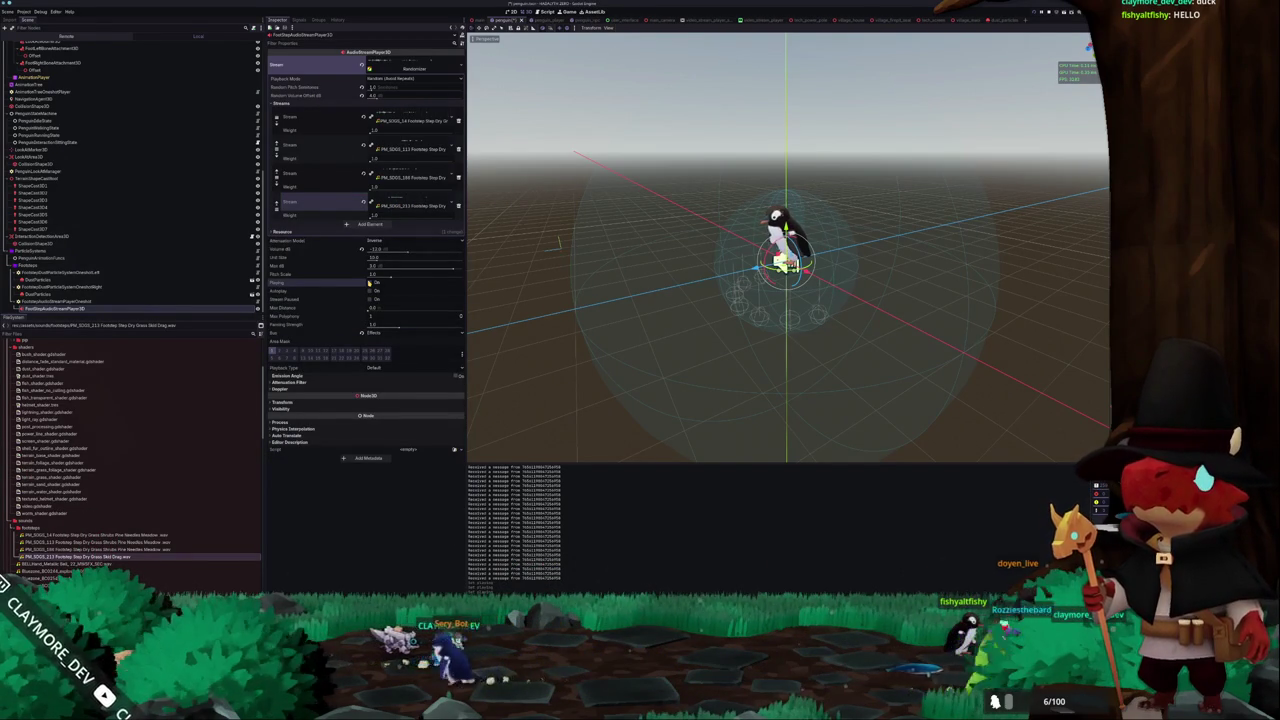
left_click_drag(390, 279, 401, 278)
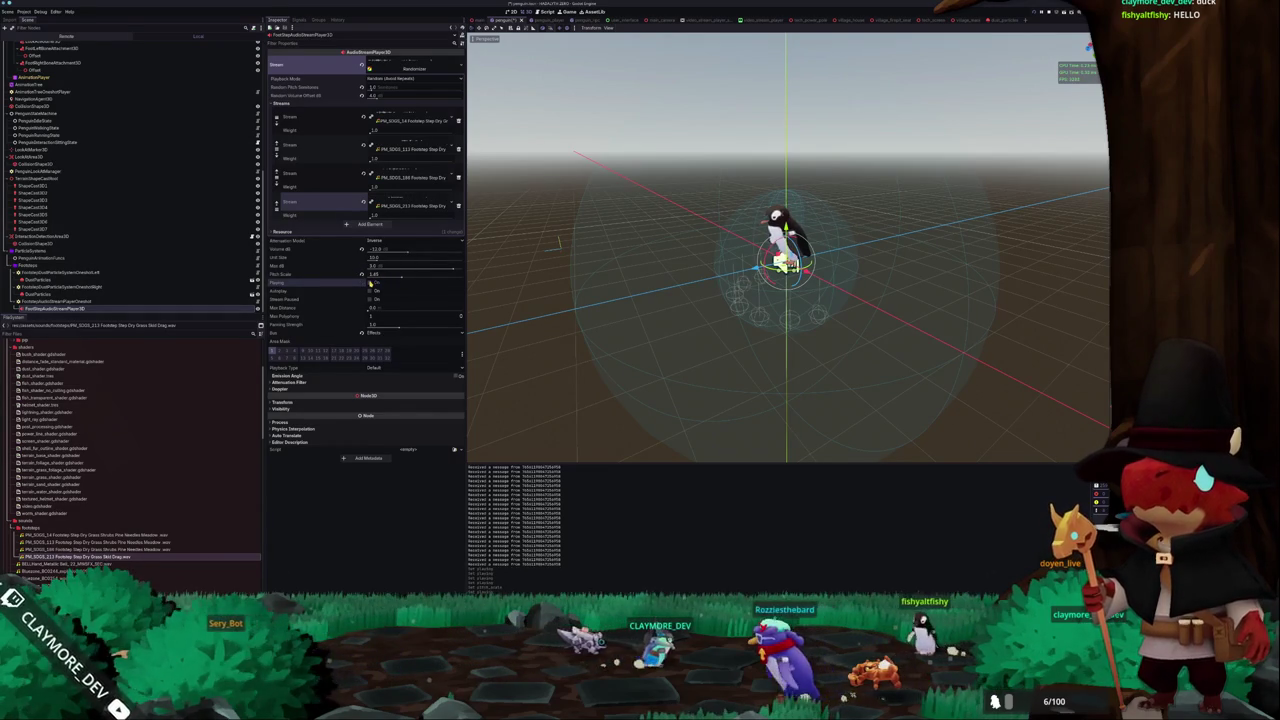
left_click_drag(375, 275, 455, 279)
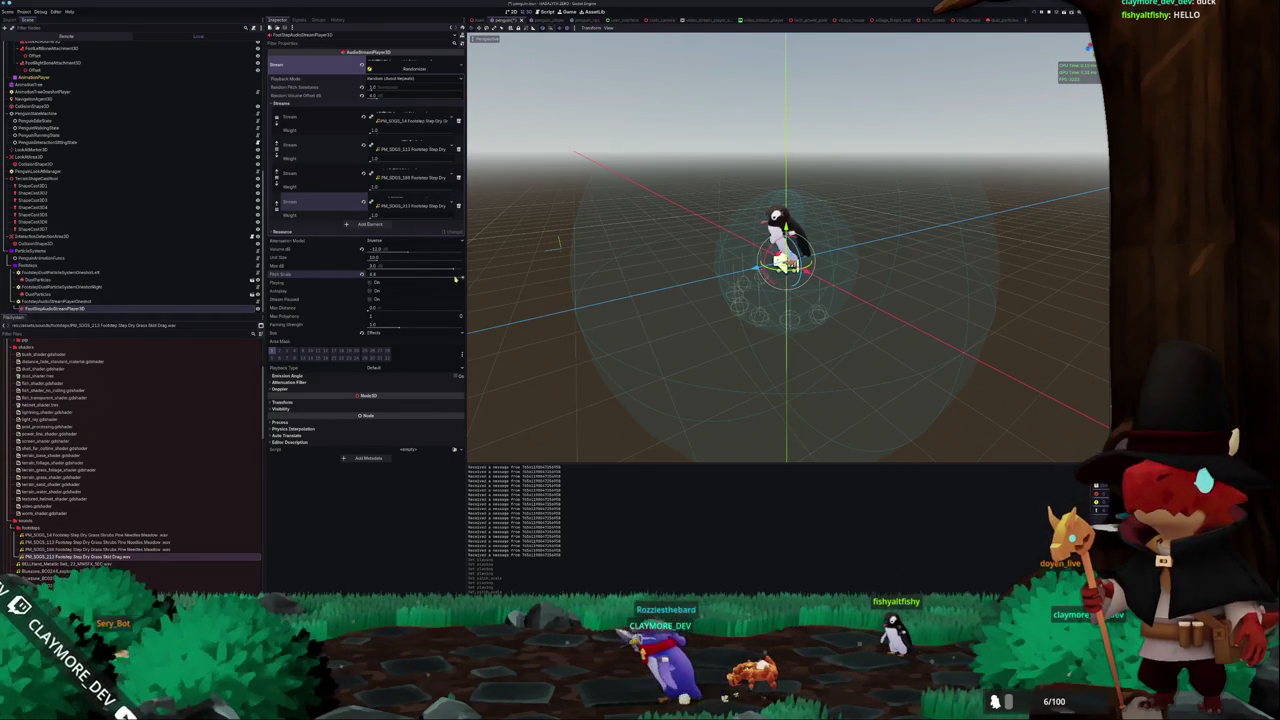
left_click(371, 283)
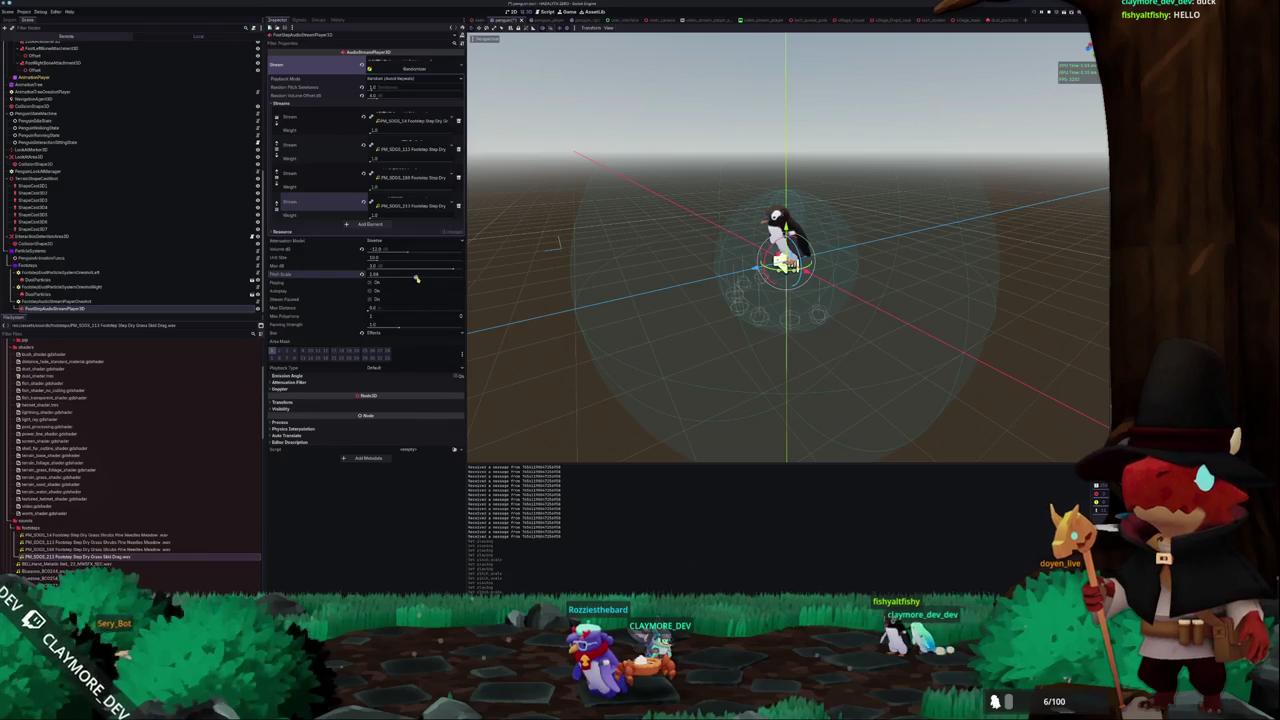
left_click(372, 284)
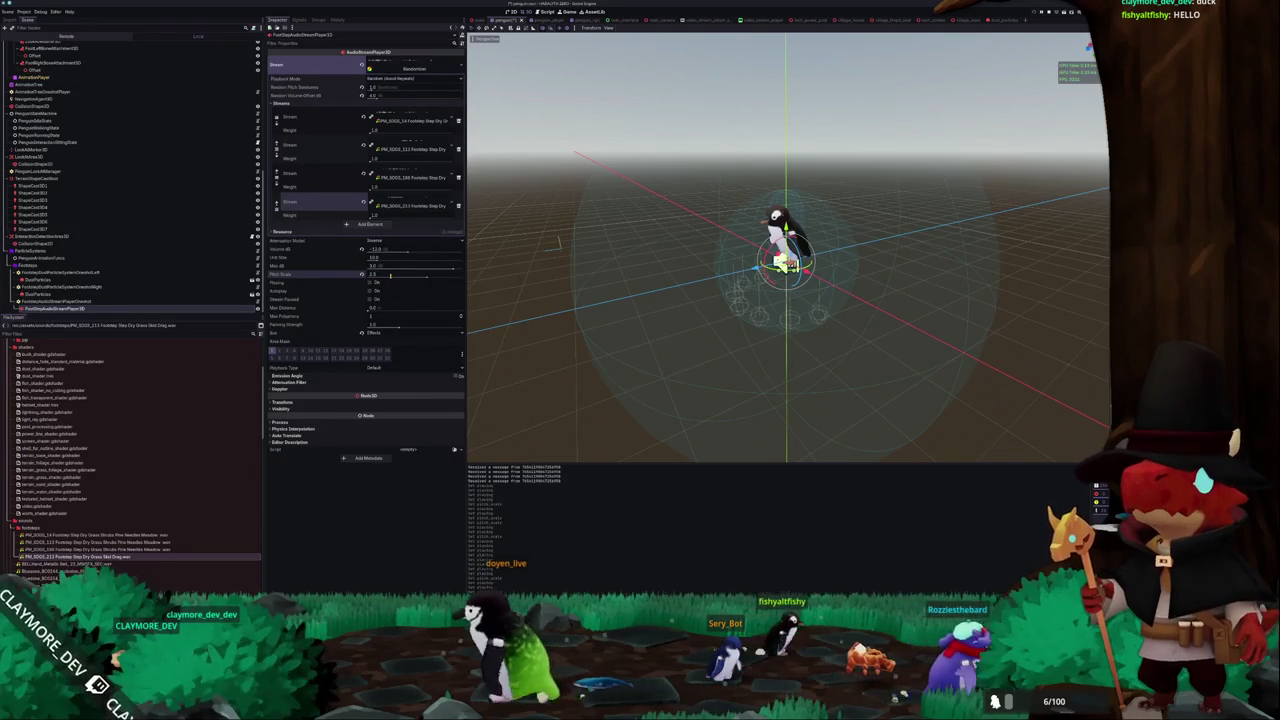
- Playtest by walking the penguin through the village and into the hut
key("F5")
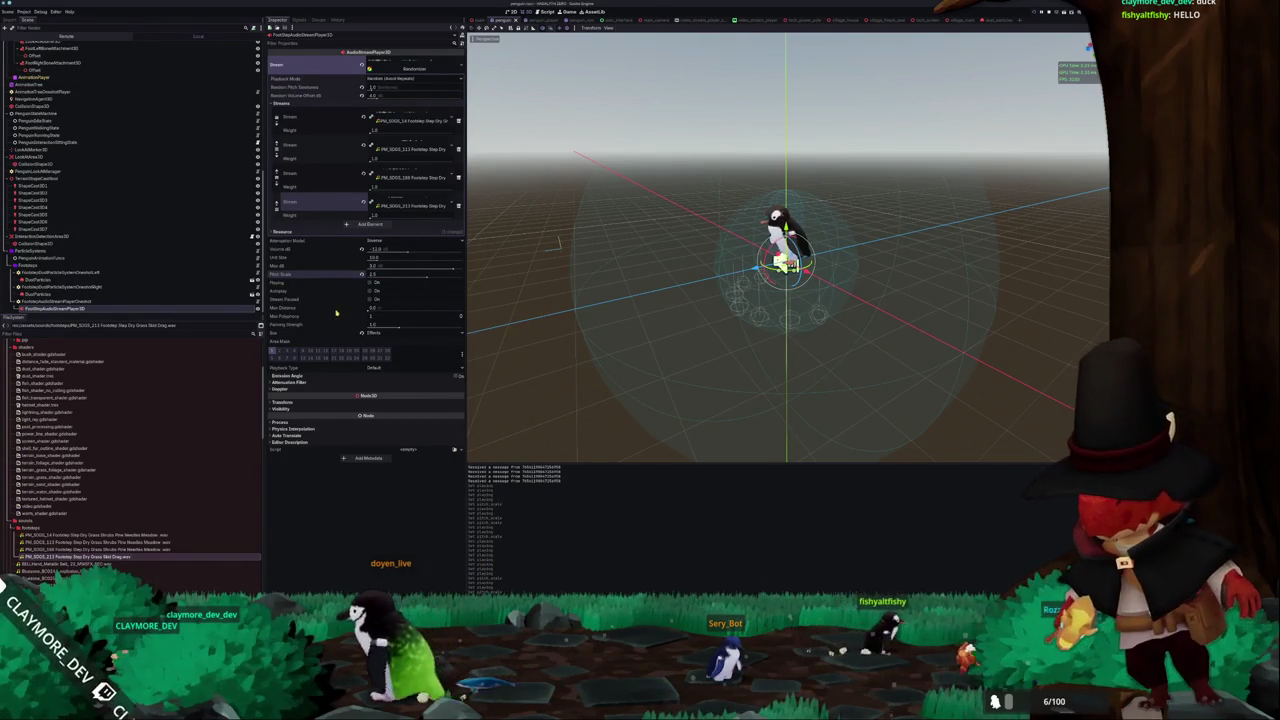
key("d")
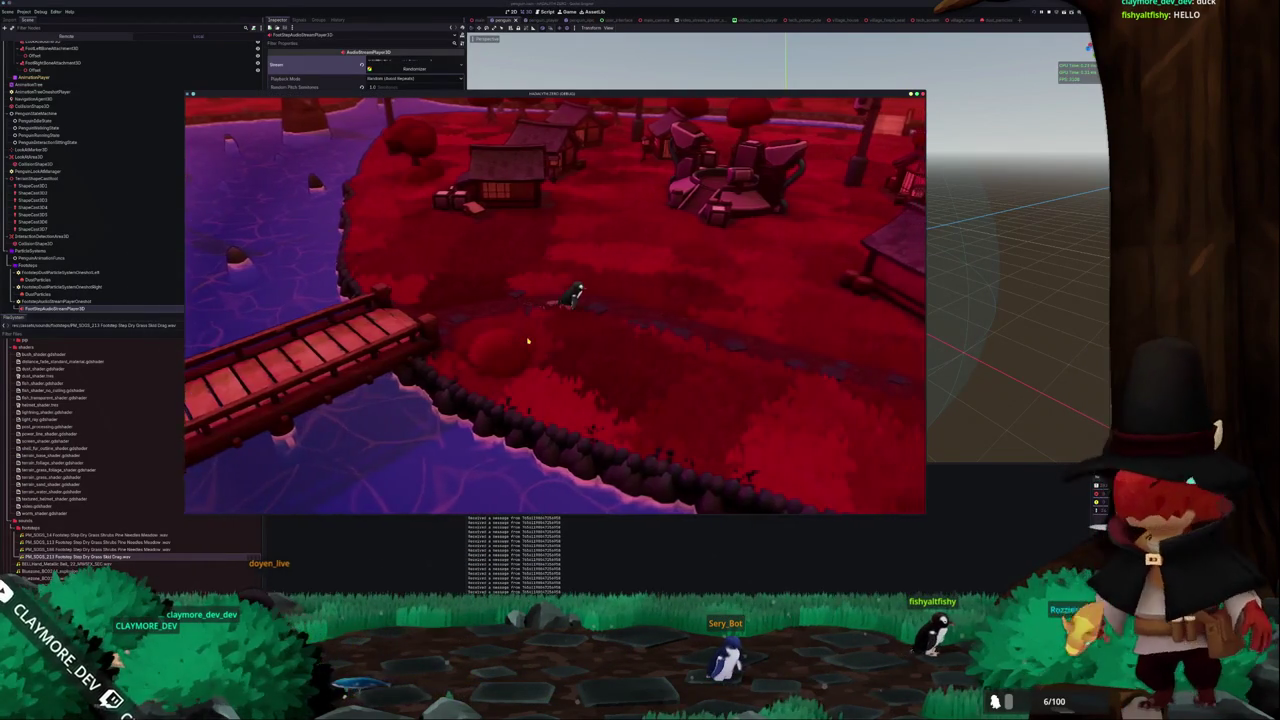
key("d")
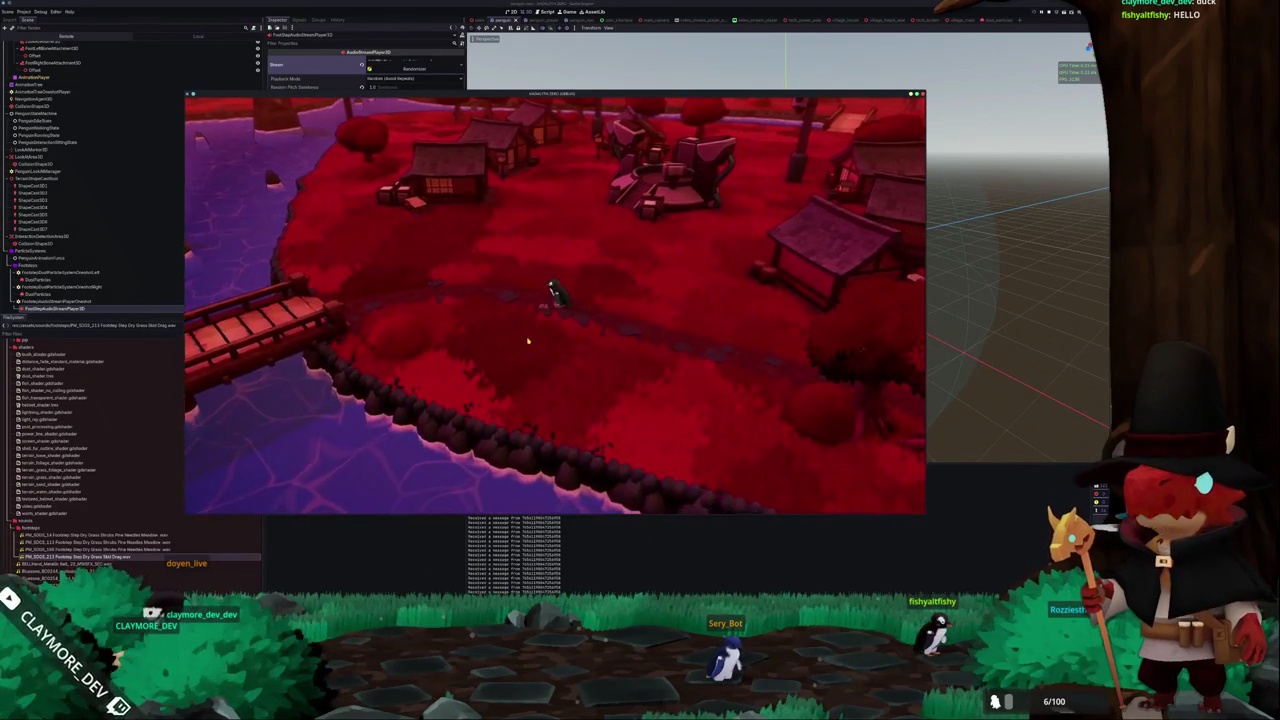
key("w")
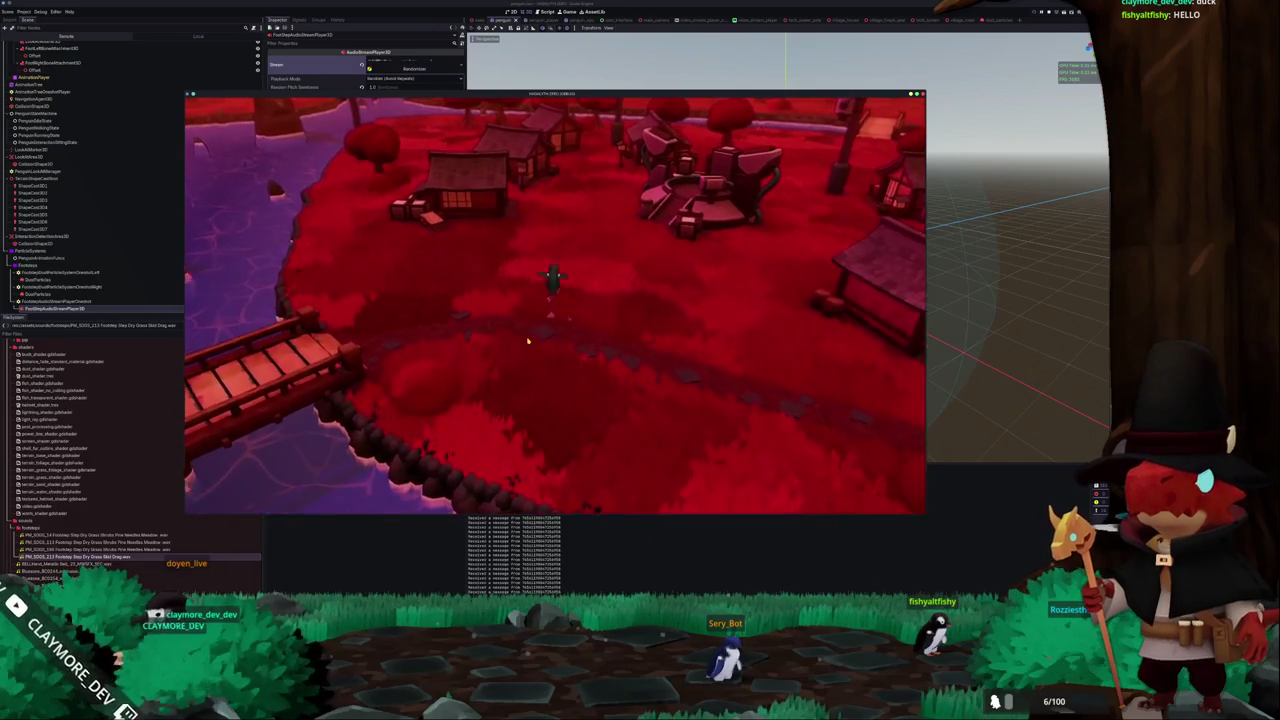
key("w")
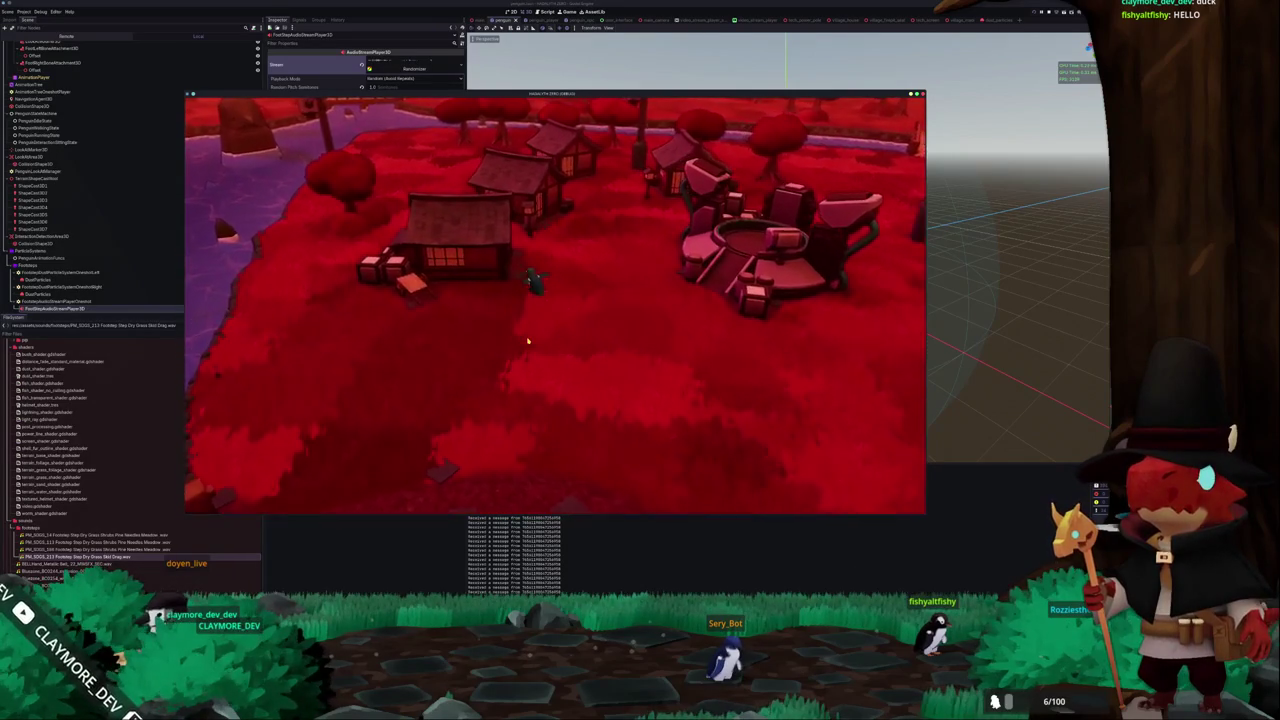
key("a")
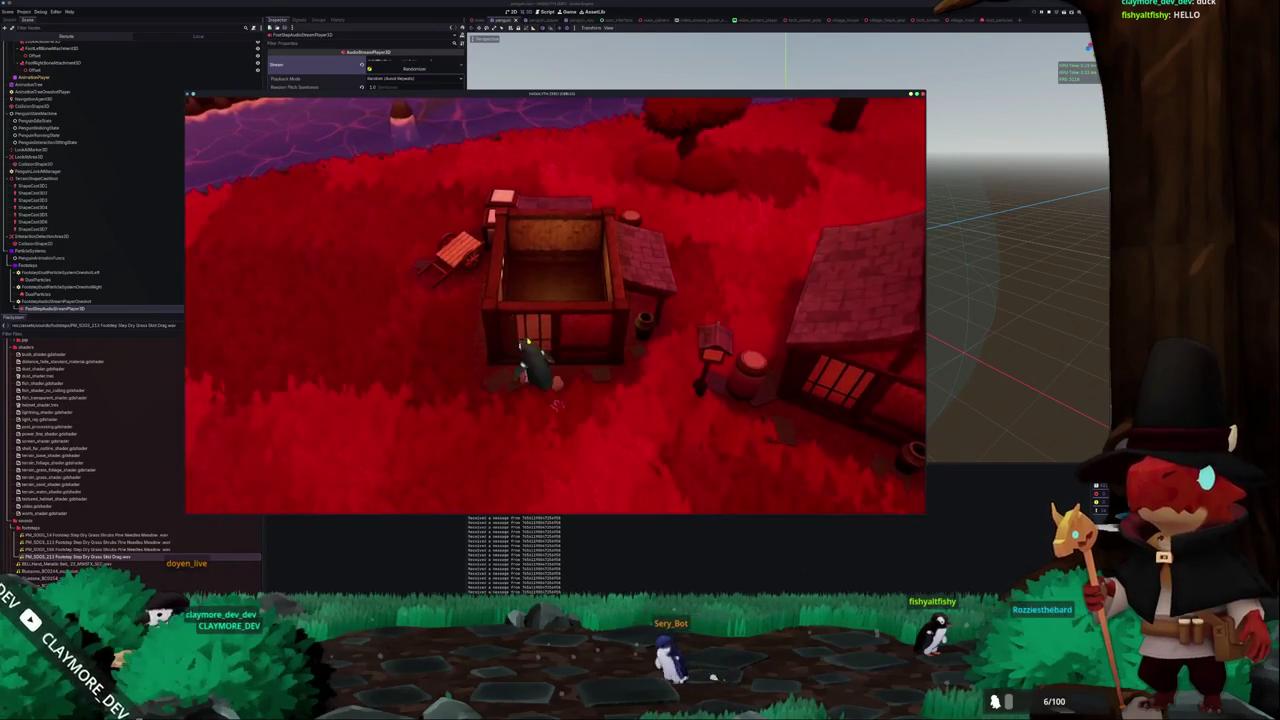
key("w")
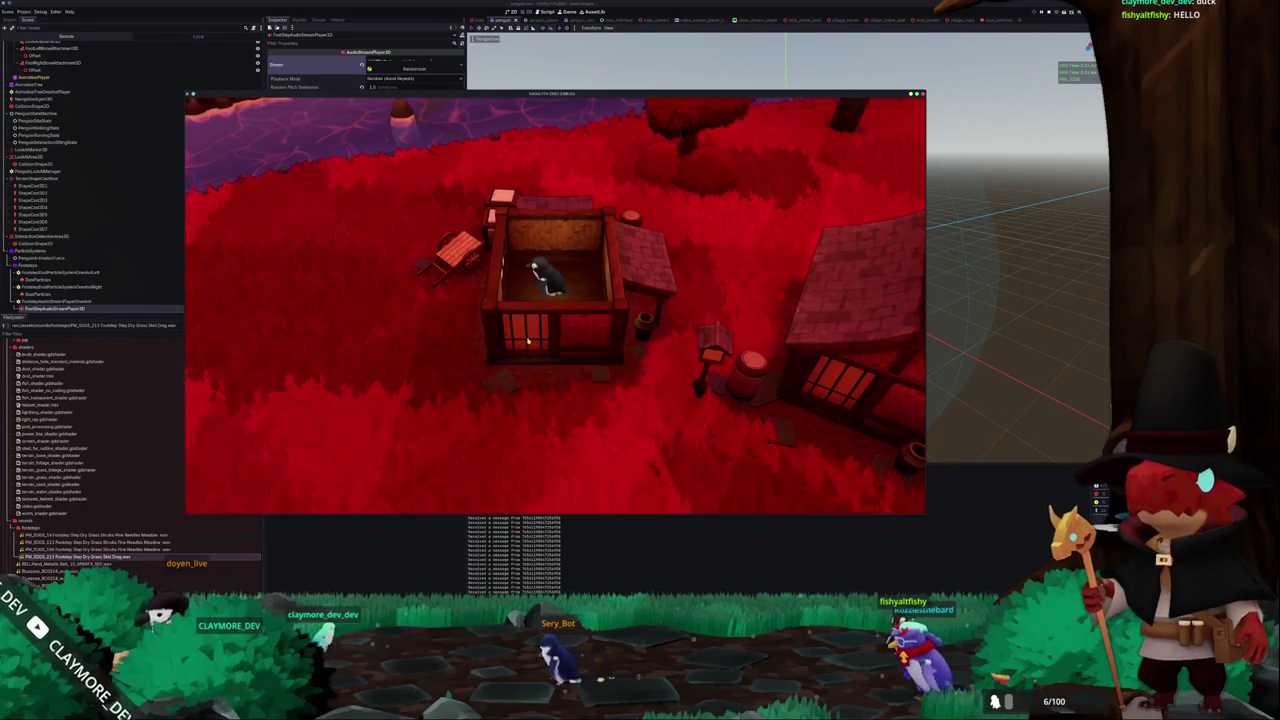
key("F8")
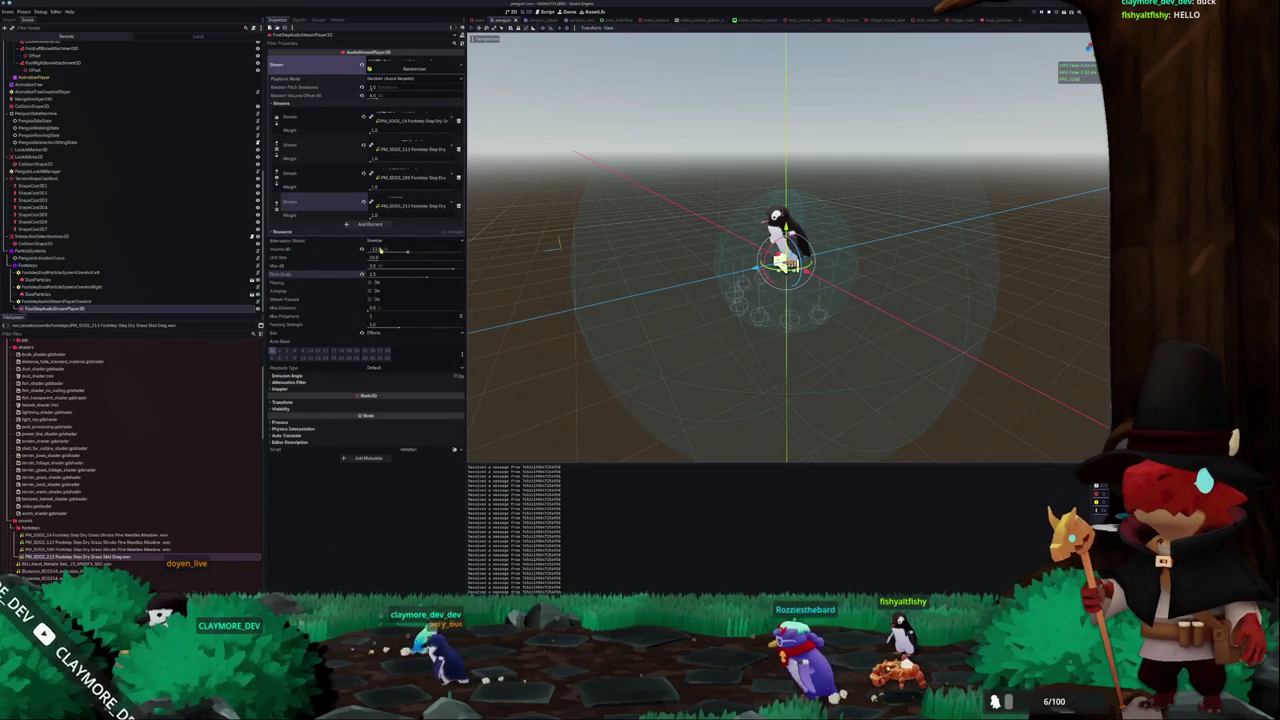
- Lower the footstep player's Volume dB and test-run to hear quieter footsteps
left_click(380, 249)
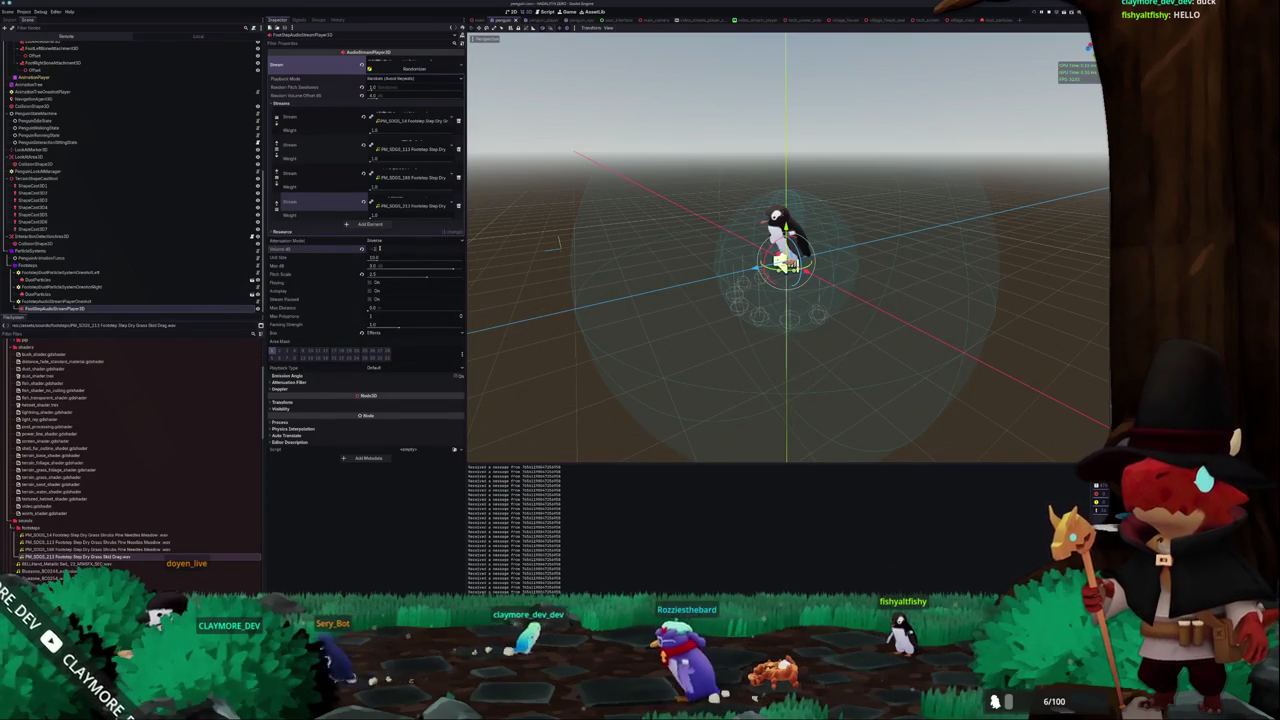
key("Return")
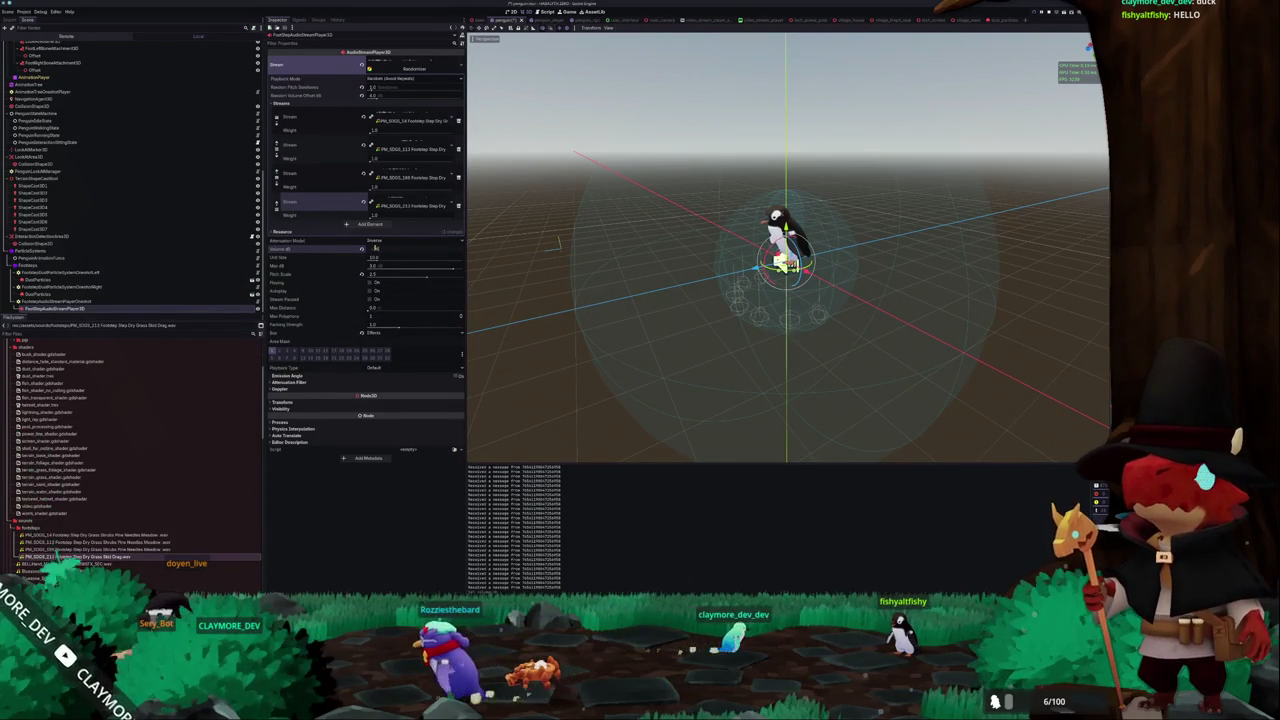
key("F5")
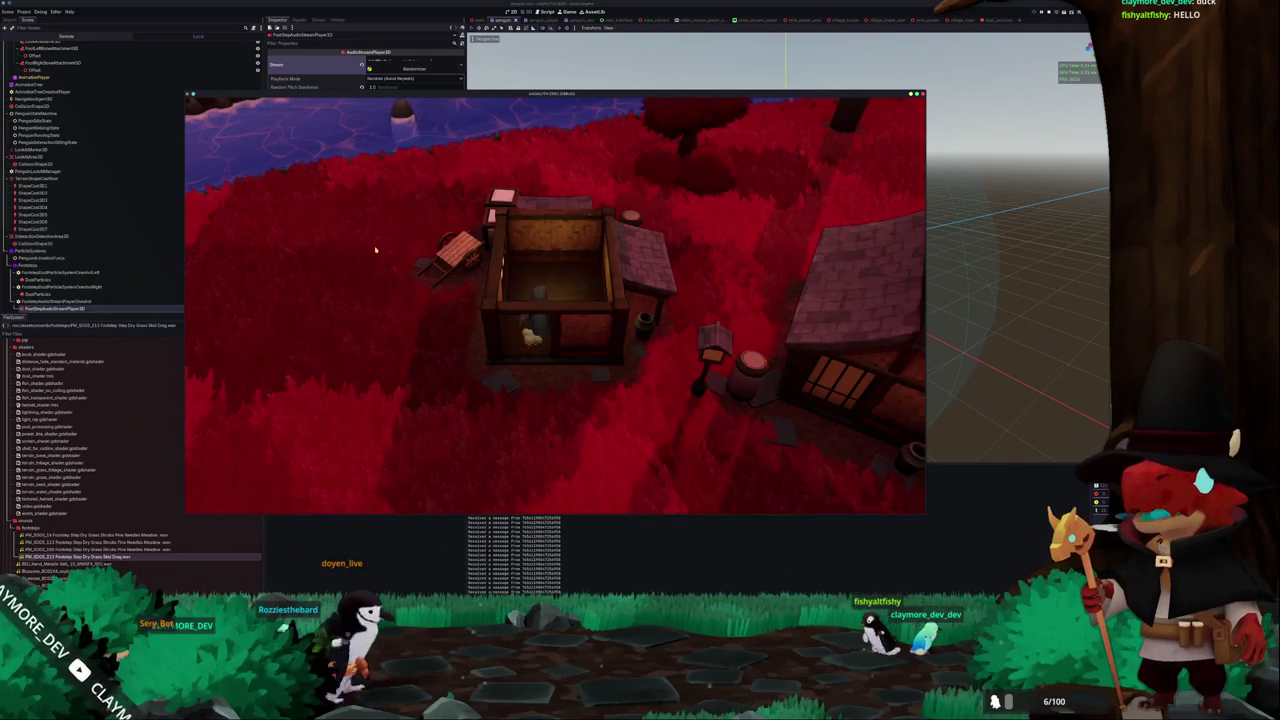
key("F8")
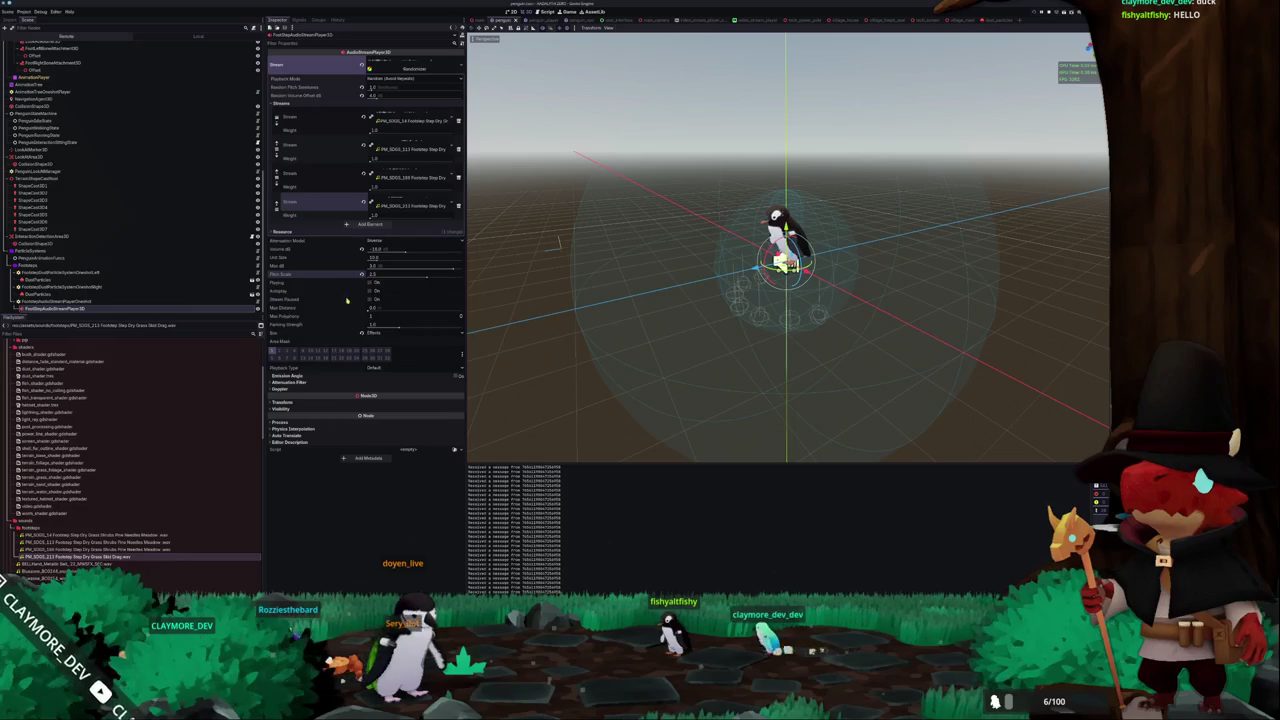
- Rerun the game and walk the penguin out of the hut toward the camera
key("F5")
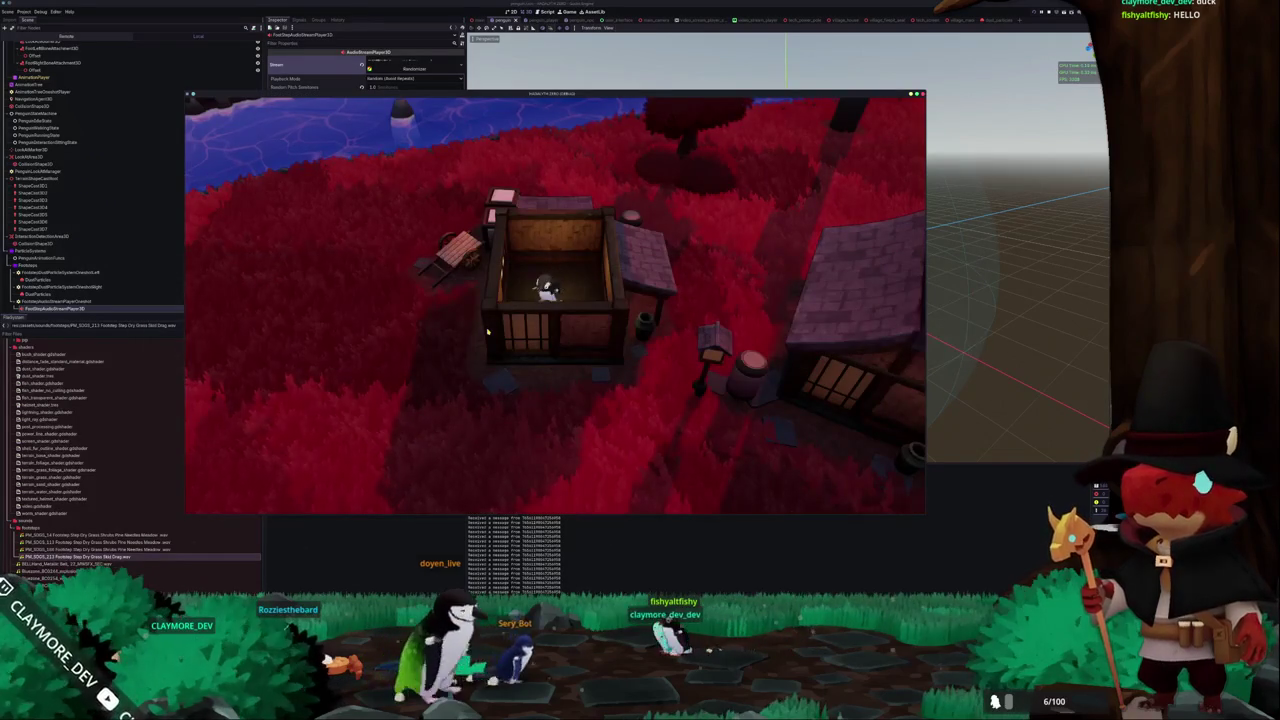
key("s")
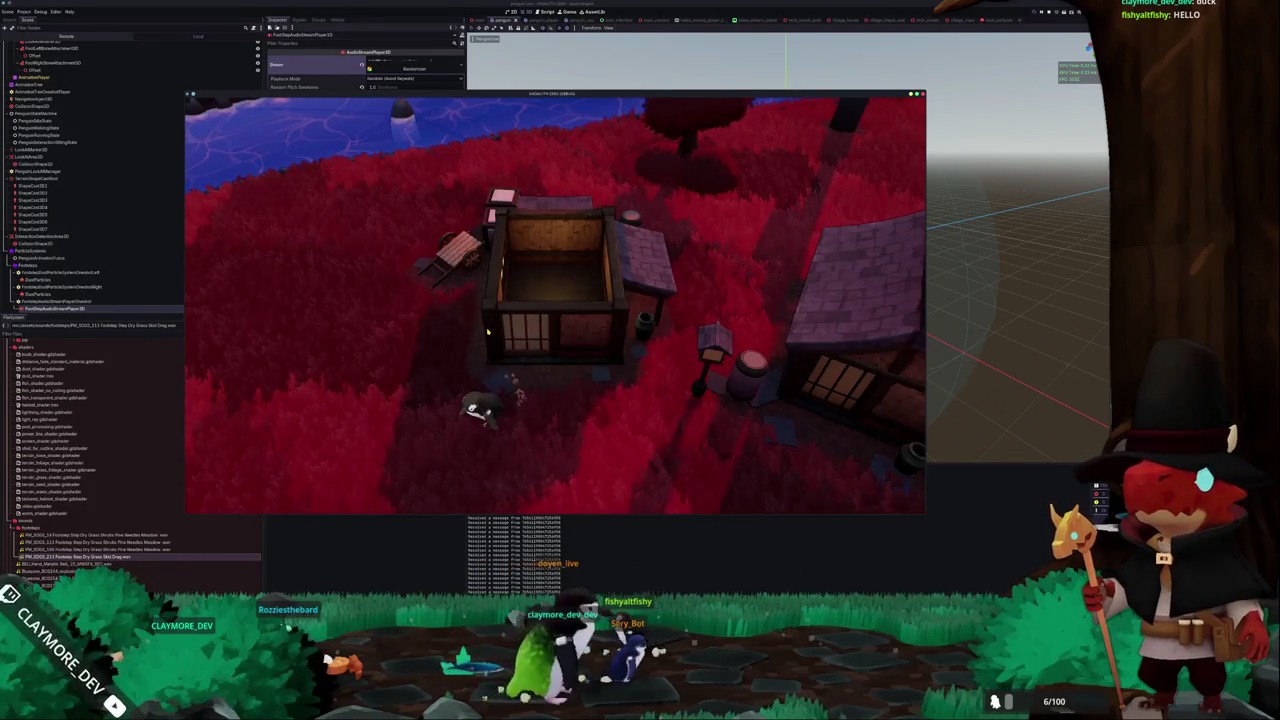
key("s")
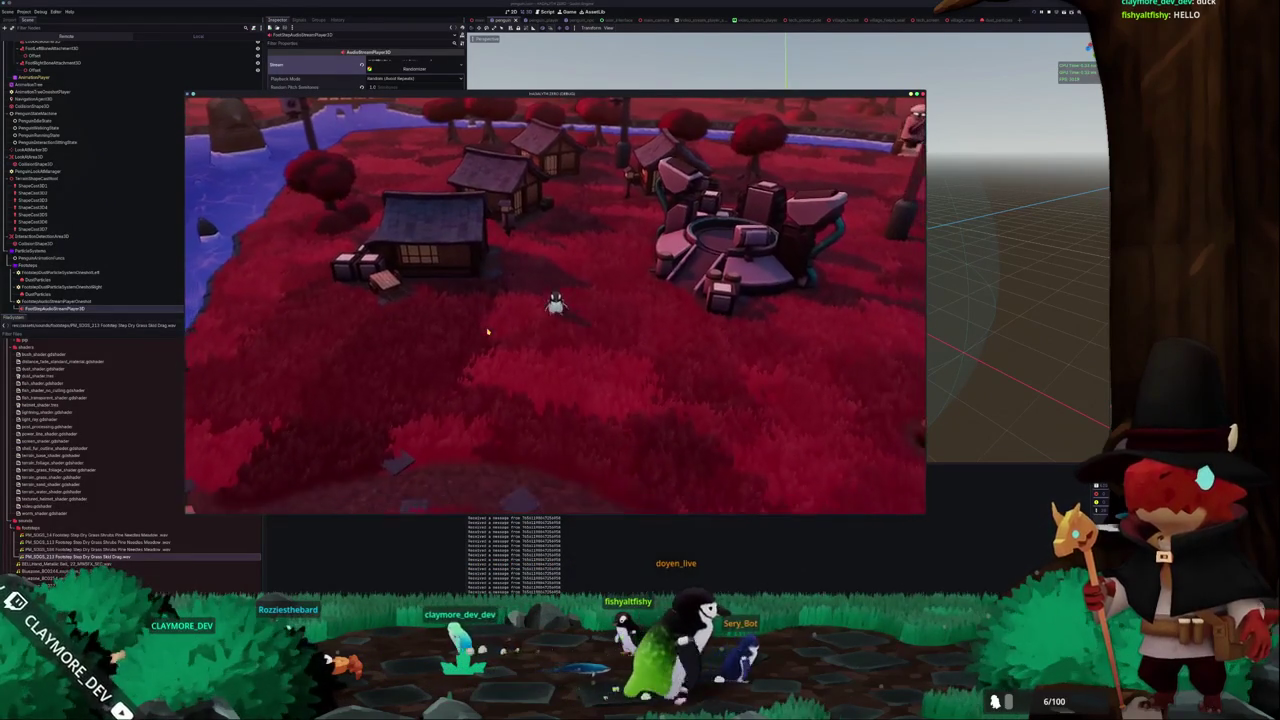
key("F8")
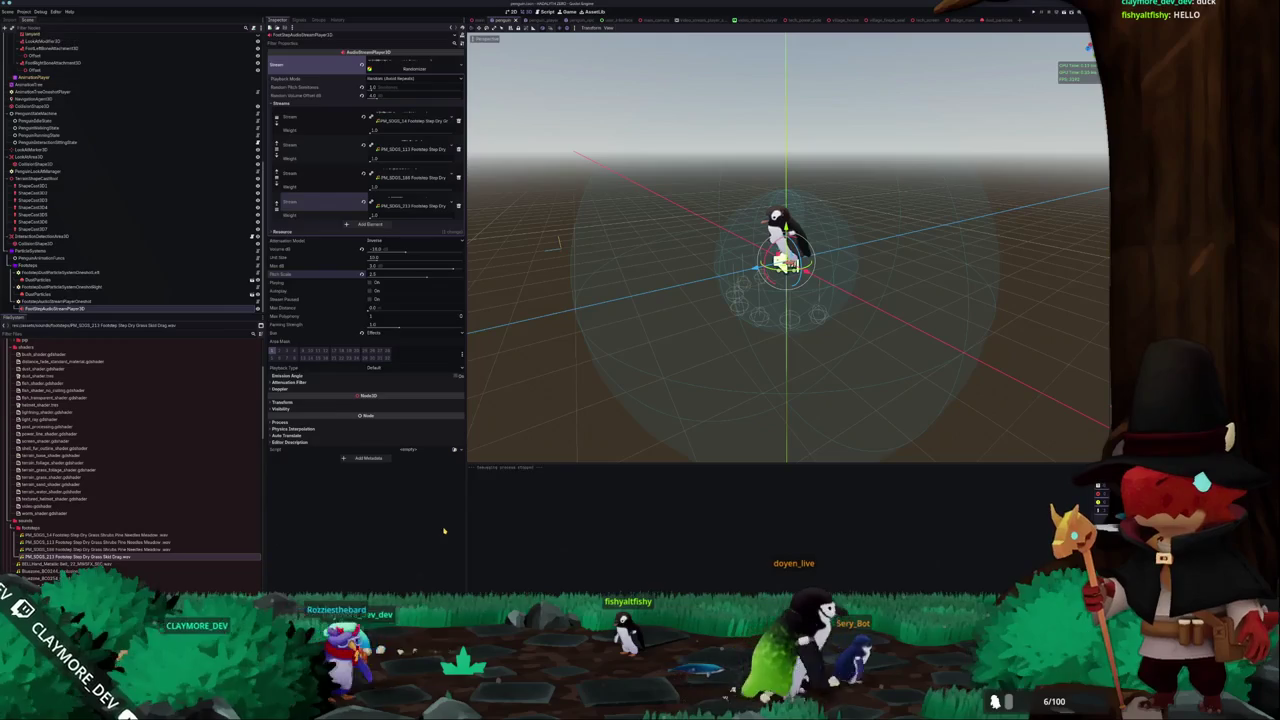
key("F5")
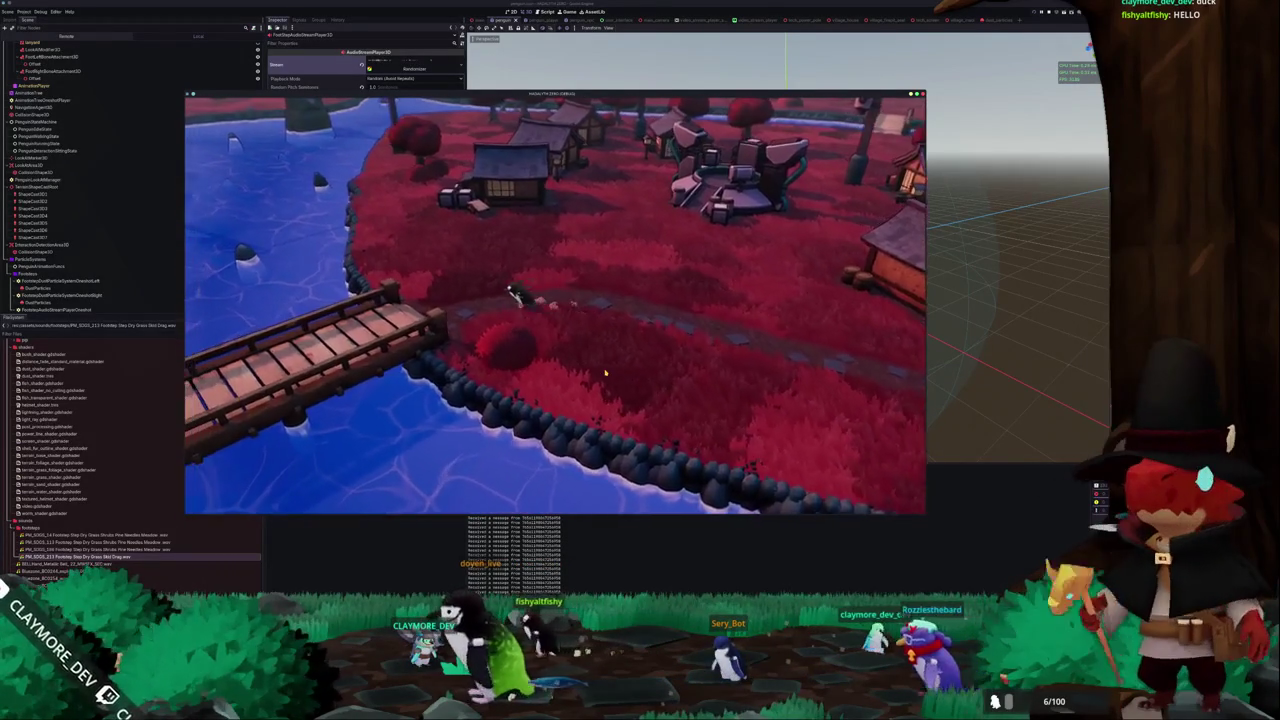
key("F8")
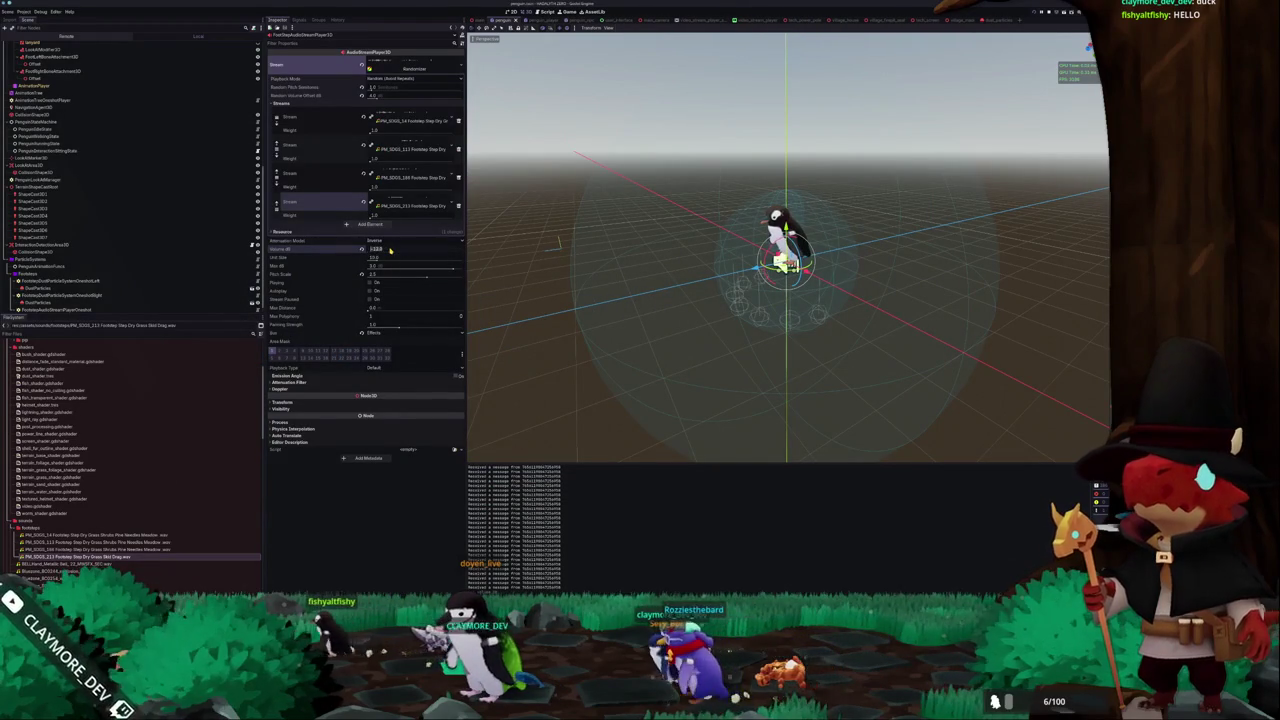
- Run the game again and walk the penguin across the level onto the red-grass island
left_click(485, 300)
key("F5")
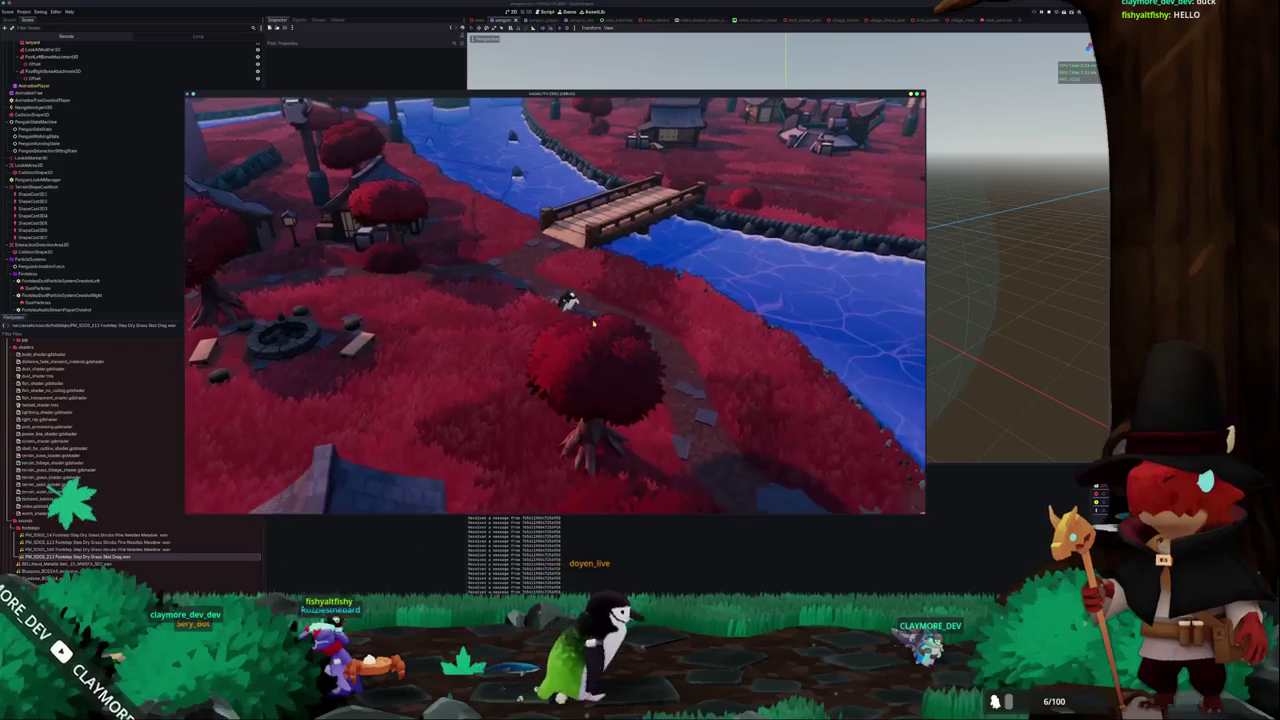
key("XF86AudioRaiseVolume")
key("s")
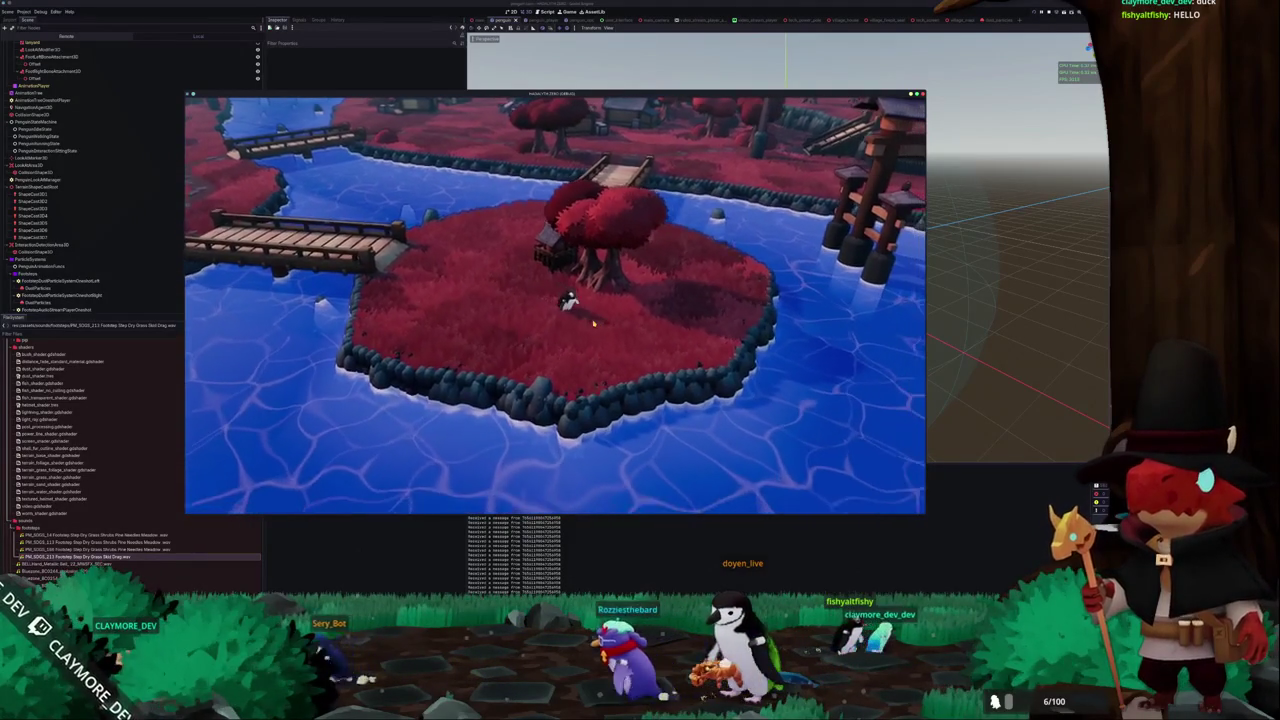
key("d")
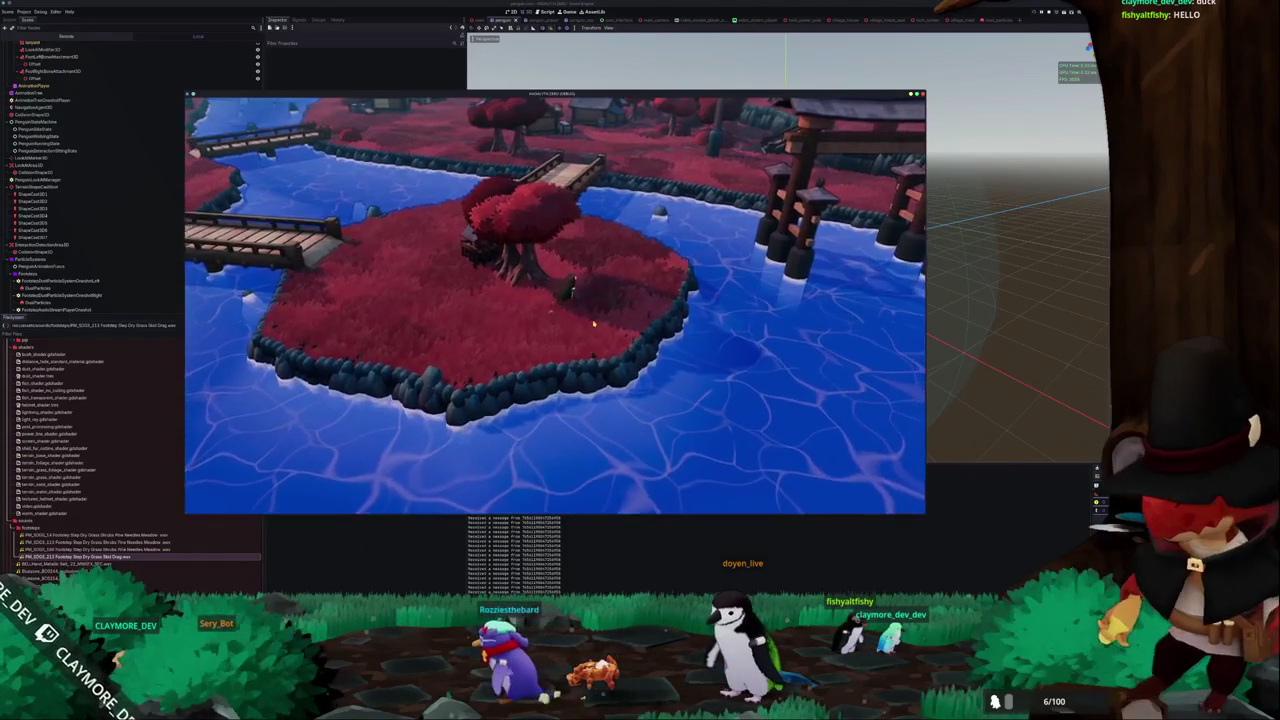
key("w")
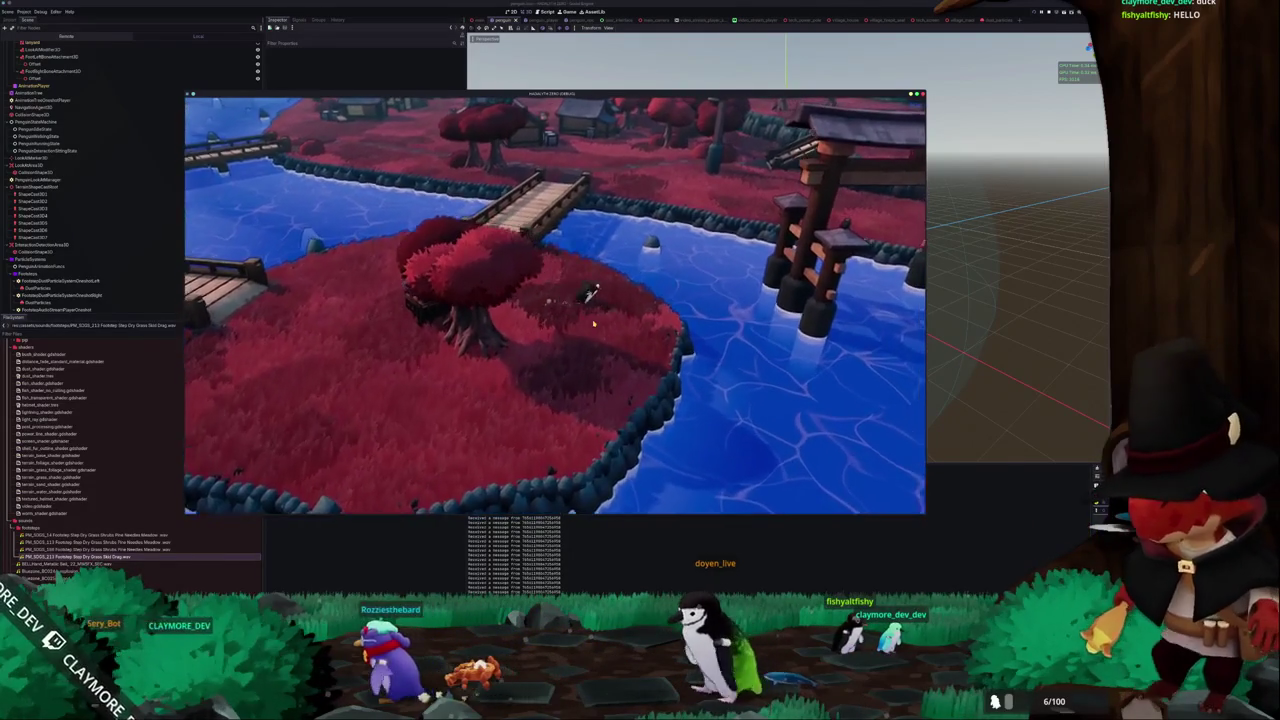
key("a")
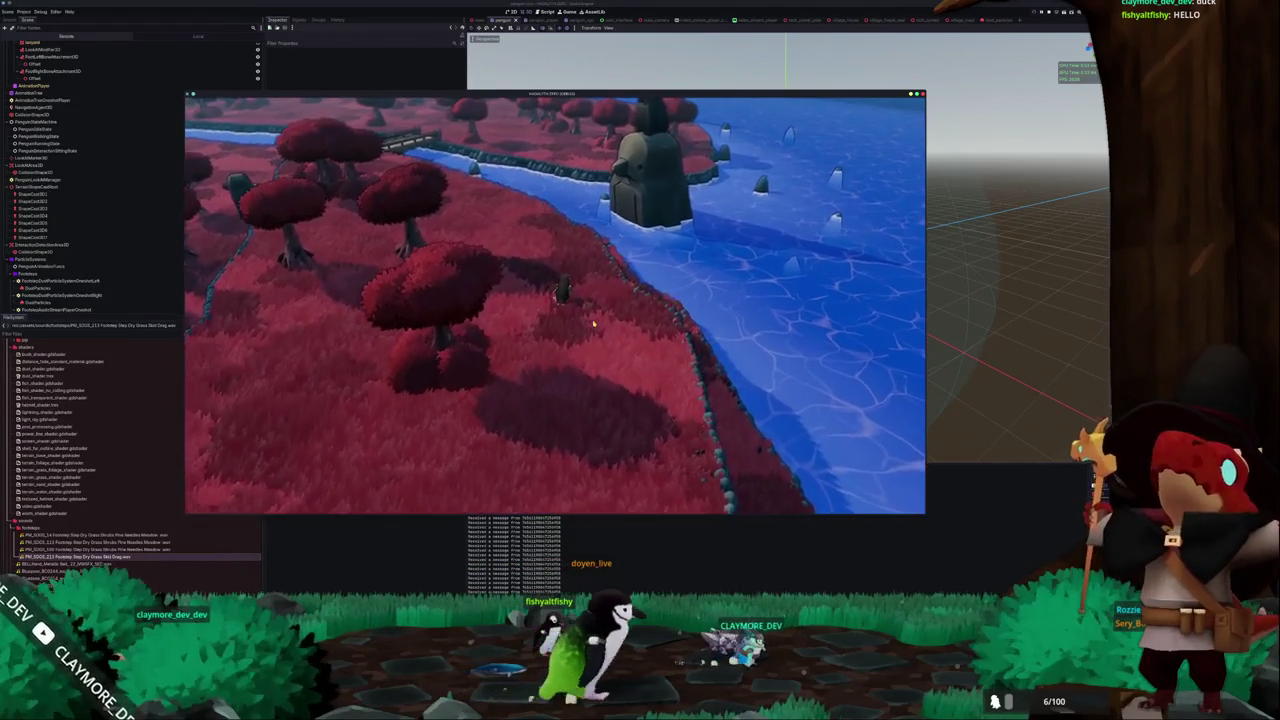
key("F8")
left_click(150, 308)
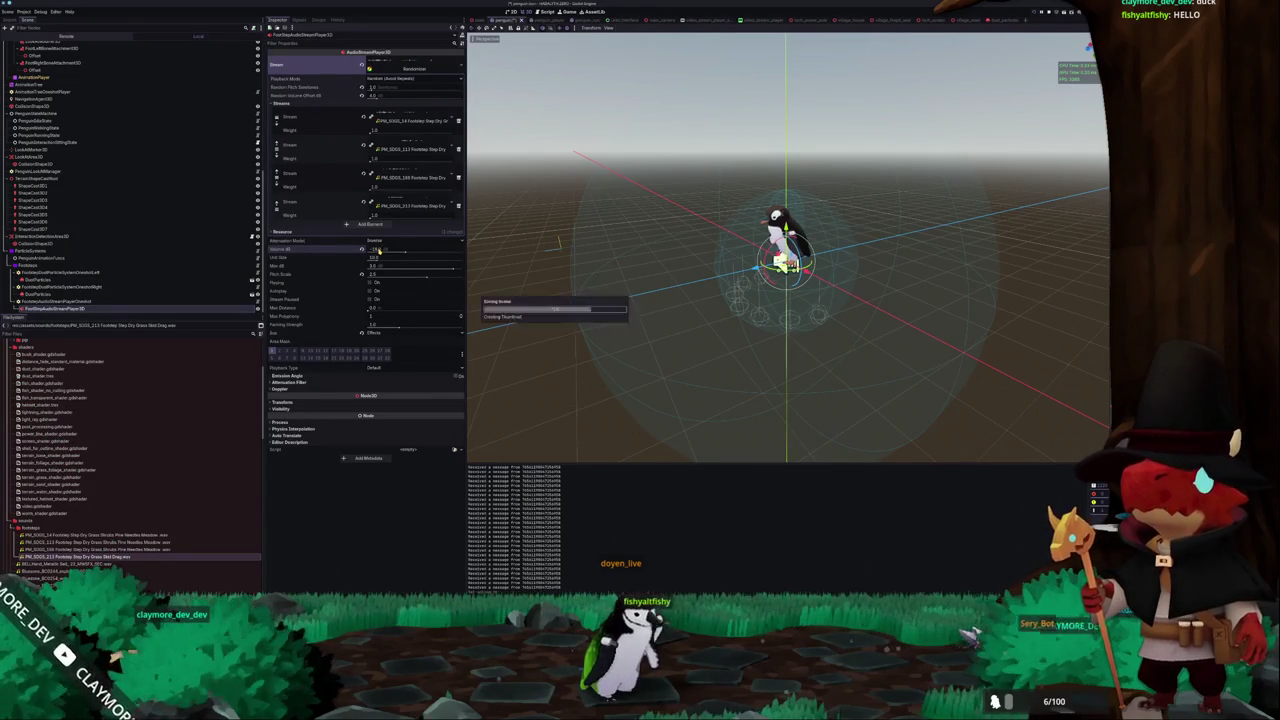
- Expand and listen to each of the four footstep sounds in the Streams array
left_click(410, 120)
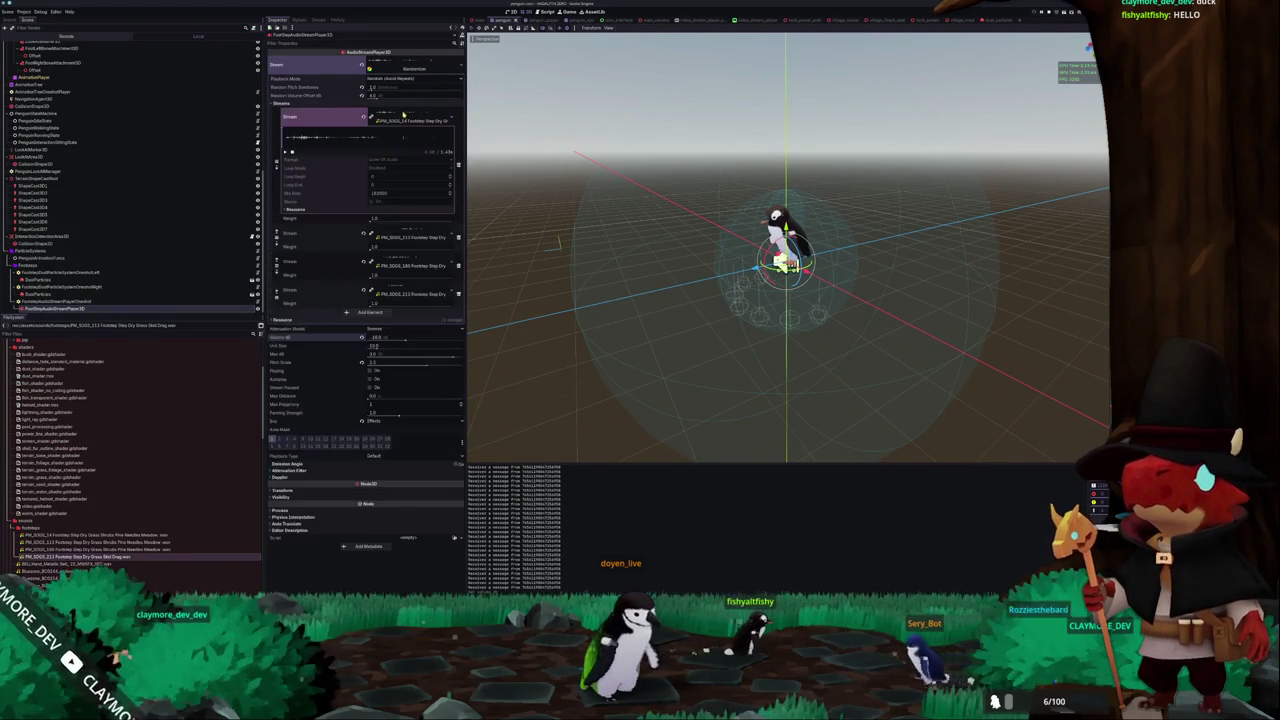
left_click(287, 152)
left_click(400, 237)
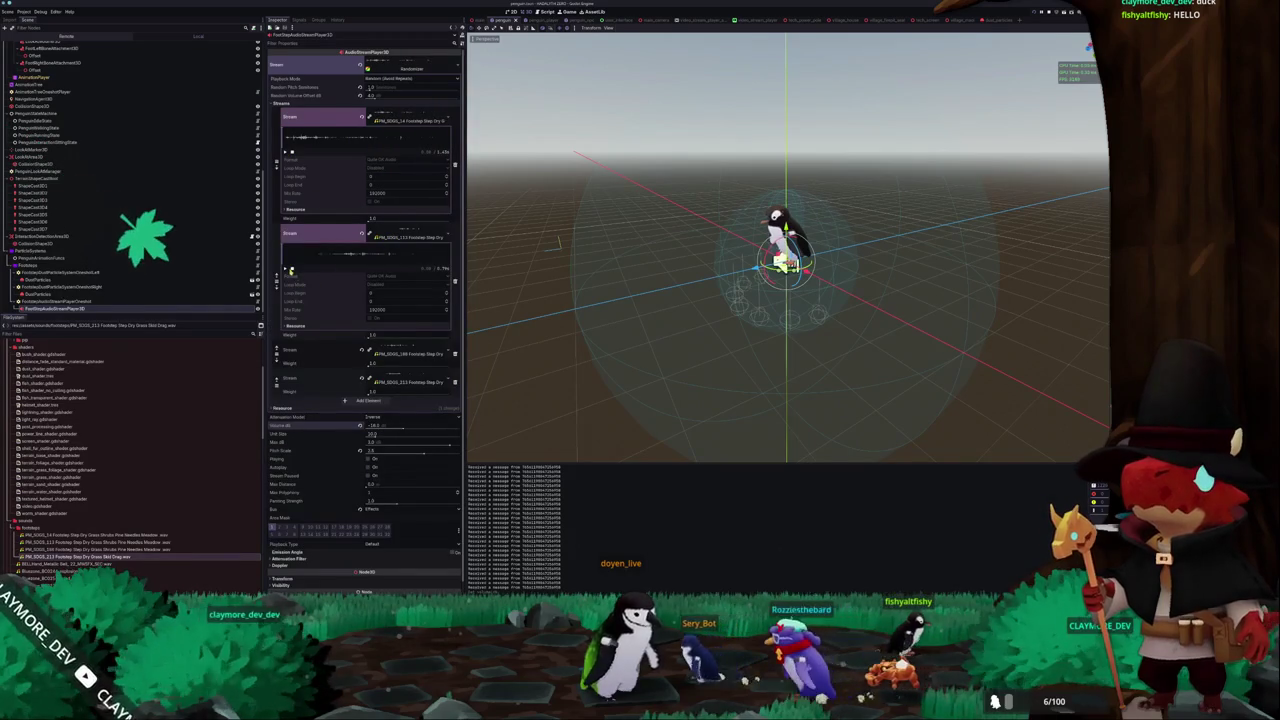
left_click(287, 269)
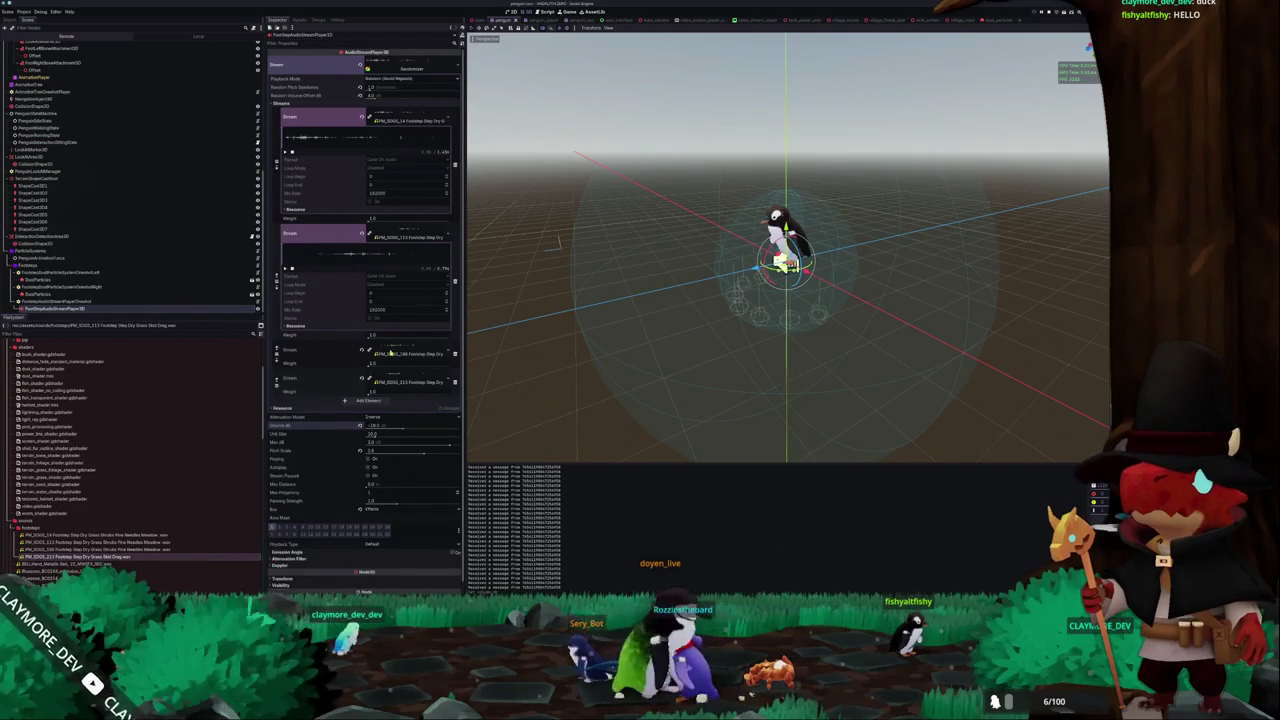
left_click(290, 350)
left_click(290, 466)
left_click(288, 501)
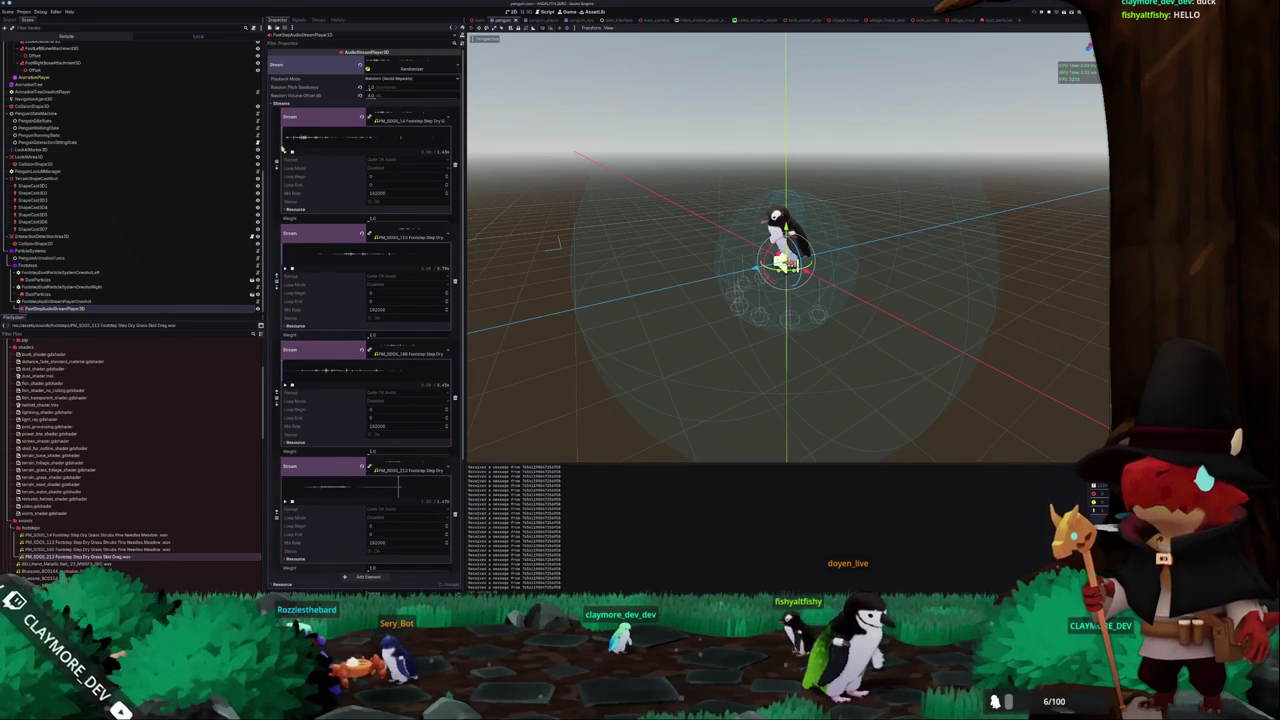
- Remove two footstep sounds from the array, keeping two, and look down on the penguin
left_click(457, 165)
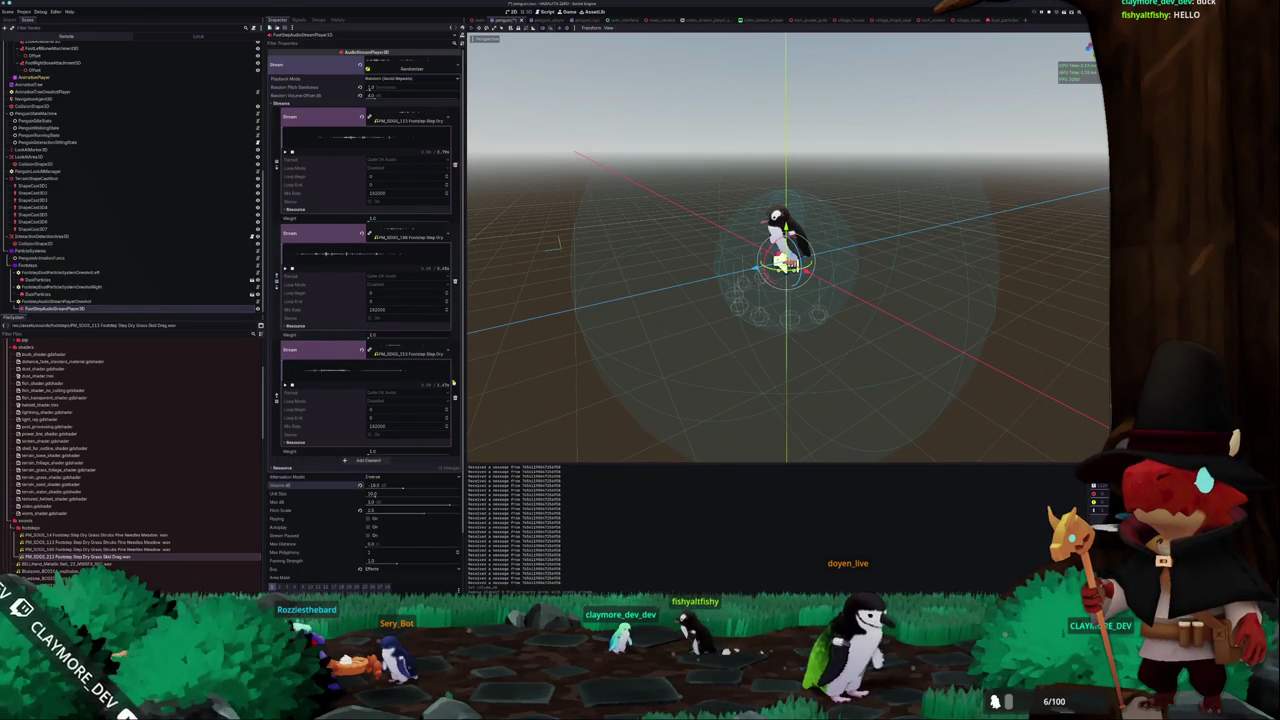
left_click(455, 400)
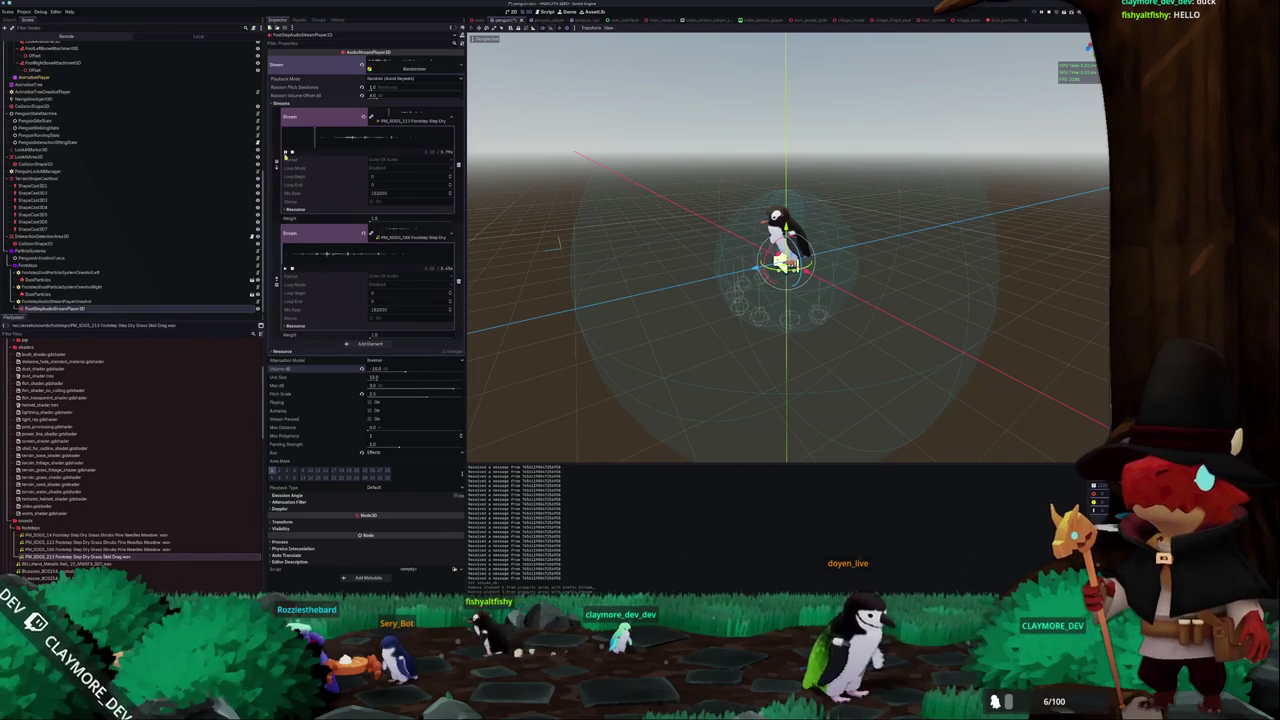
scroll(520, 259, "down", 2)
left_click_drag(520, 259, 526, 270)
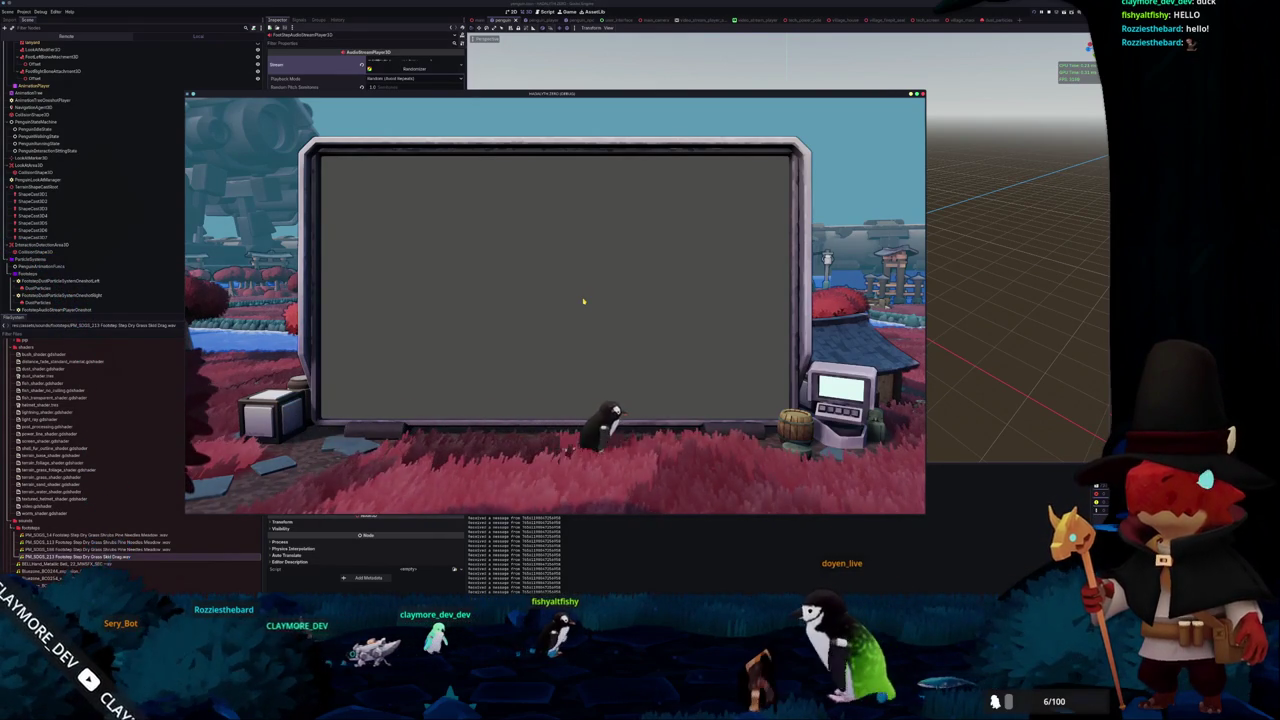
- Set footstep playback mode to Random, rerun, and walk the penguin off the bridge
key("F8")
left_click(405, 78)
left_click(390, 95)
key("F5")
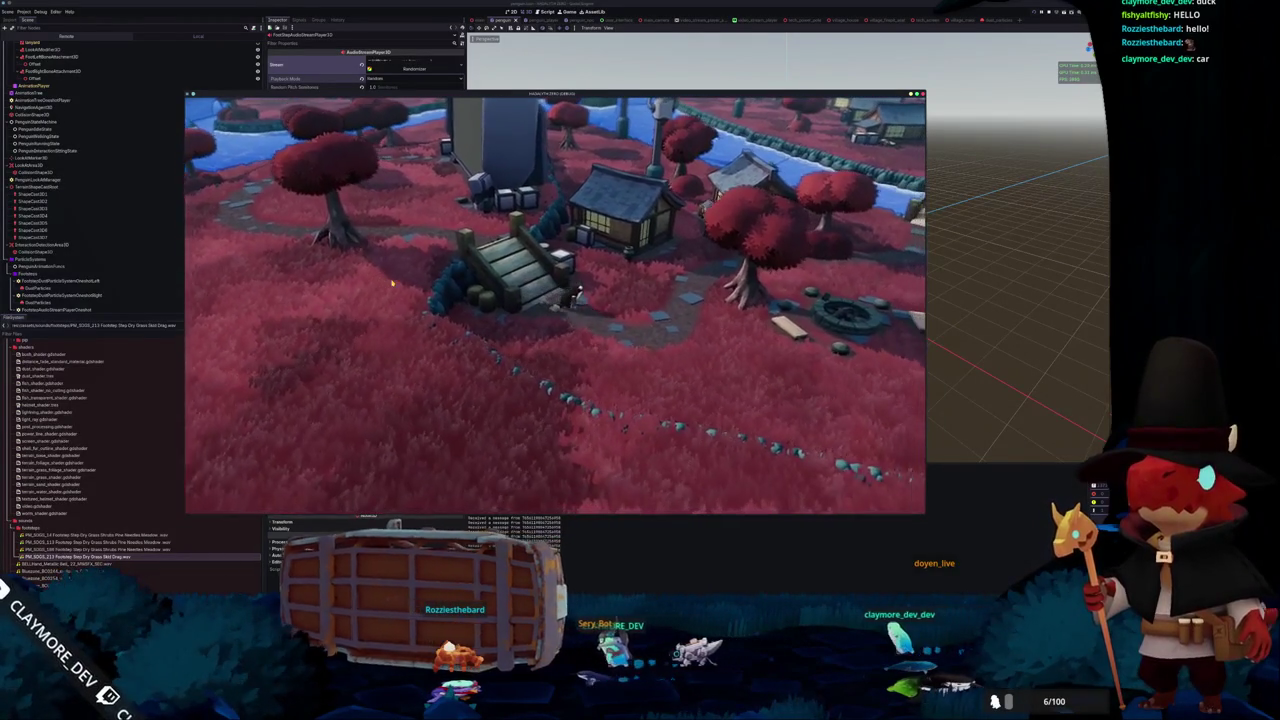
key("s")
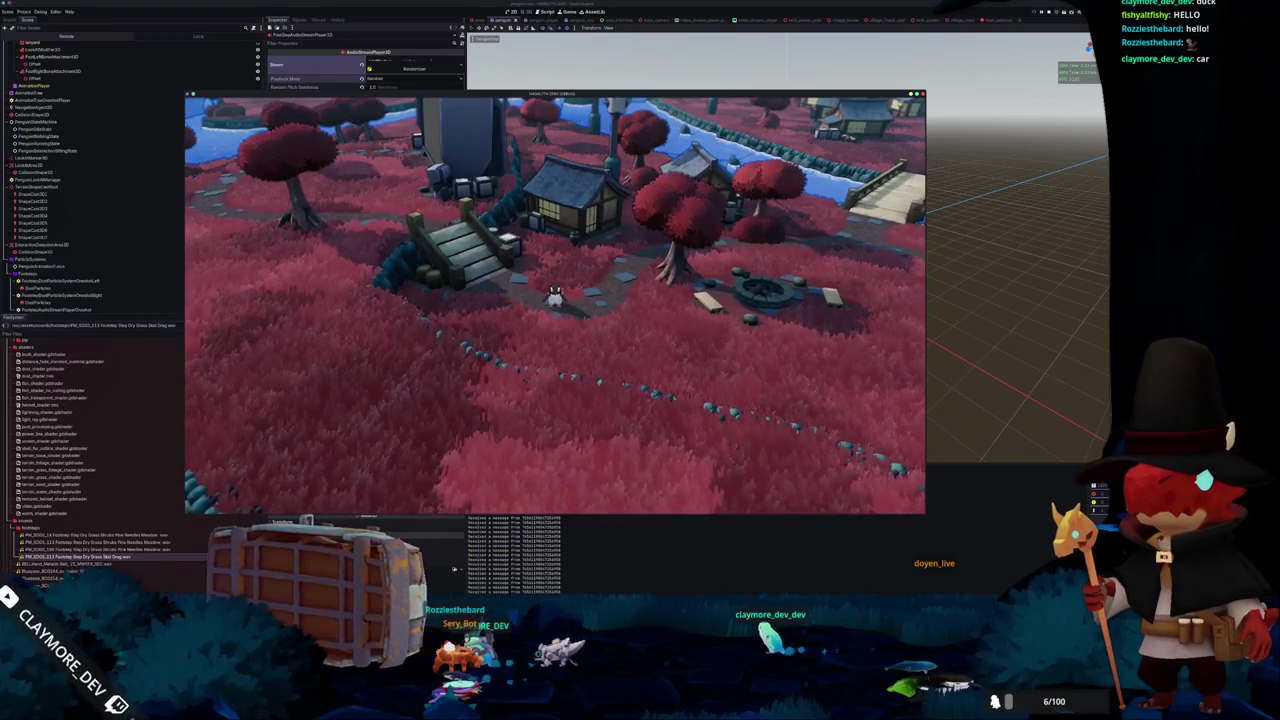
key("alt+Tab")
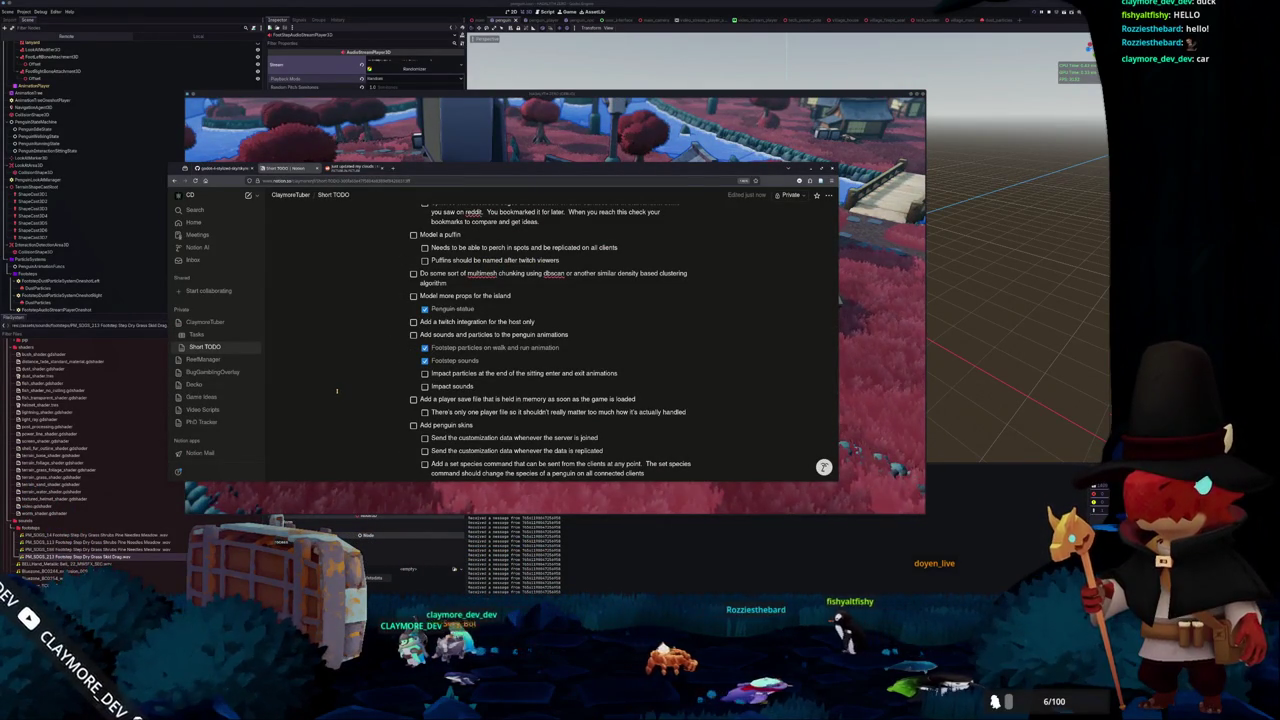
- Bring the running penguin game back in front of the Notion browser
left_click(364, 497)
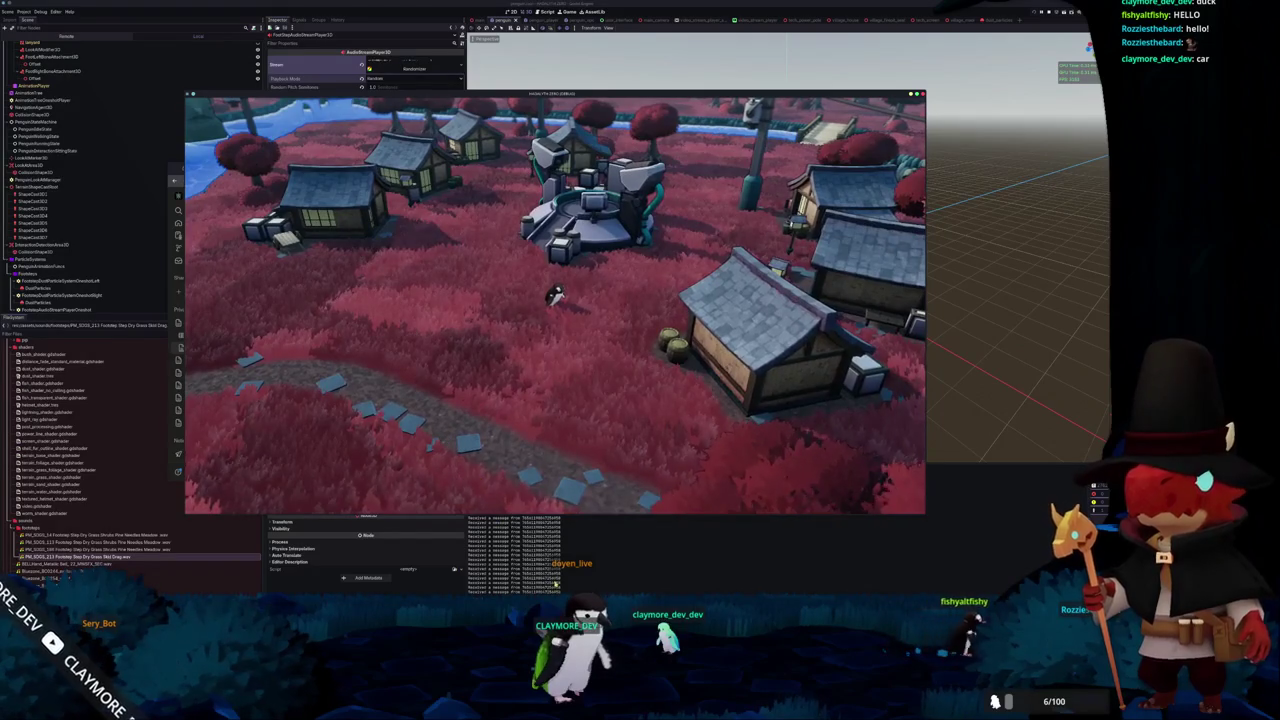
- Stop the game and add a NodeFolder under ParticleSystems, renaming it Impact
key("F8")
right_click(62, 251)
left_click(68, 262)
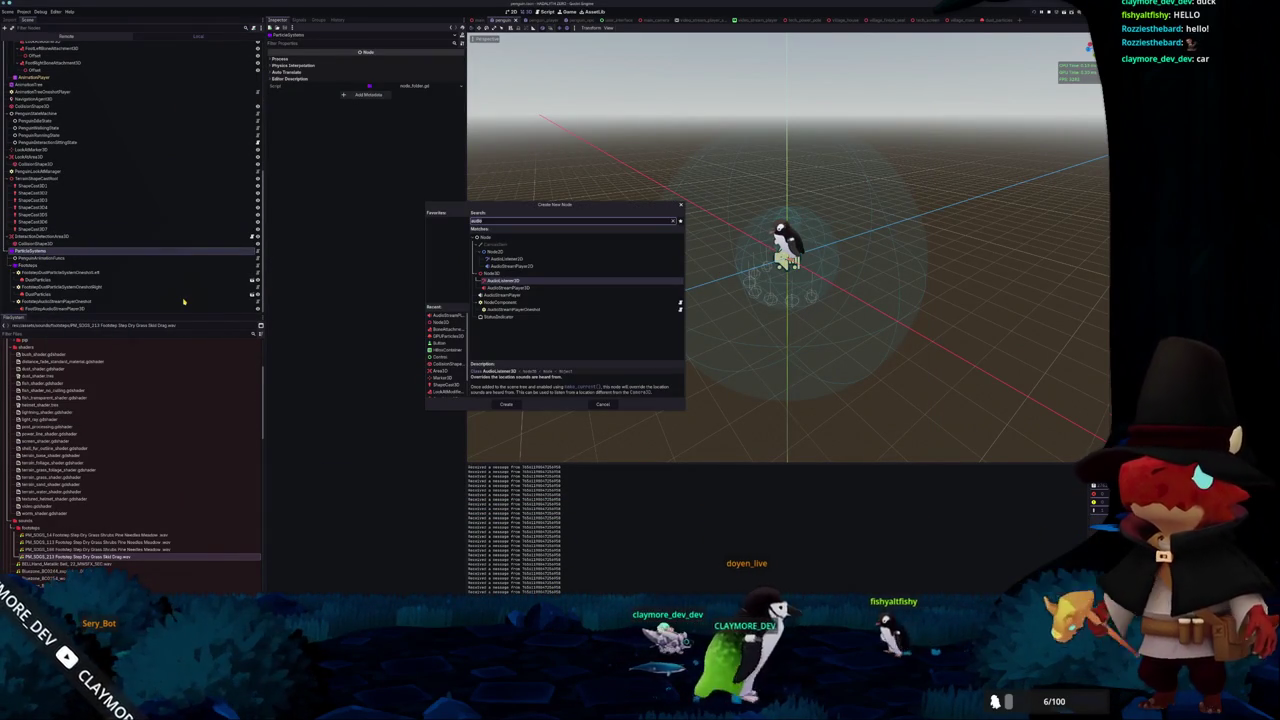
type("folder")
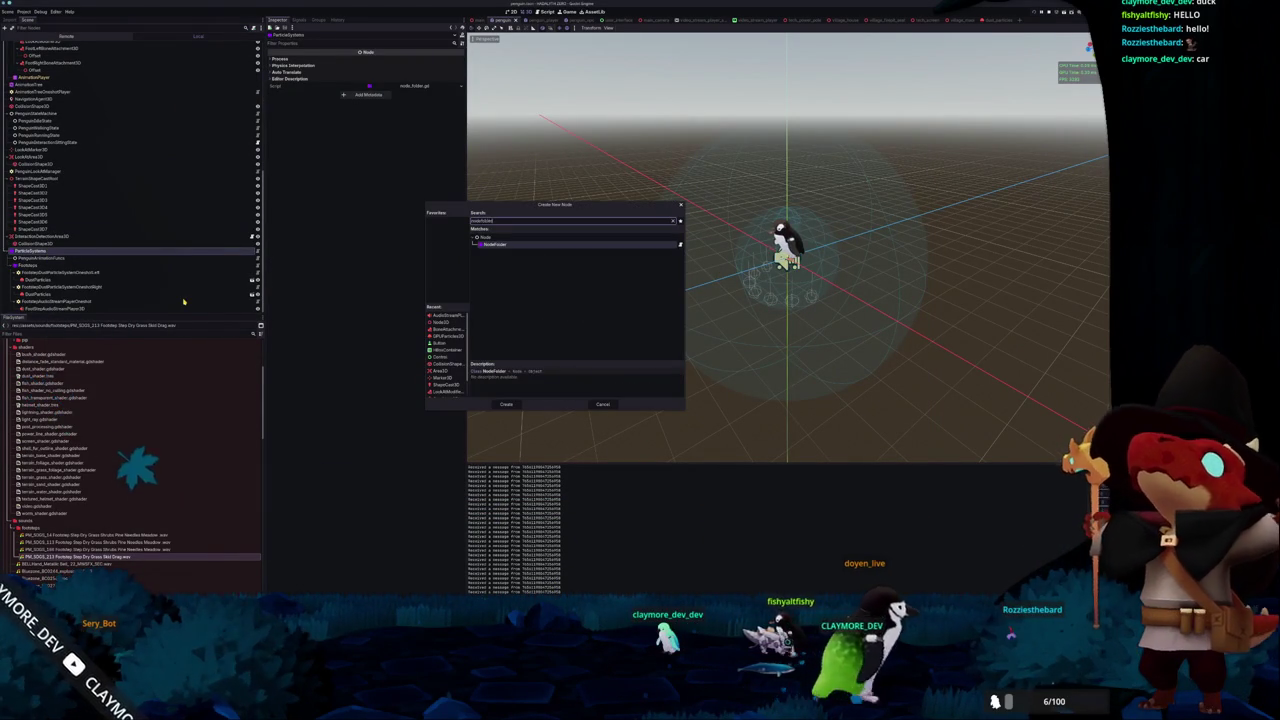
key("Return")
key("F2")
type("Sound")
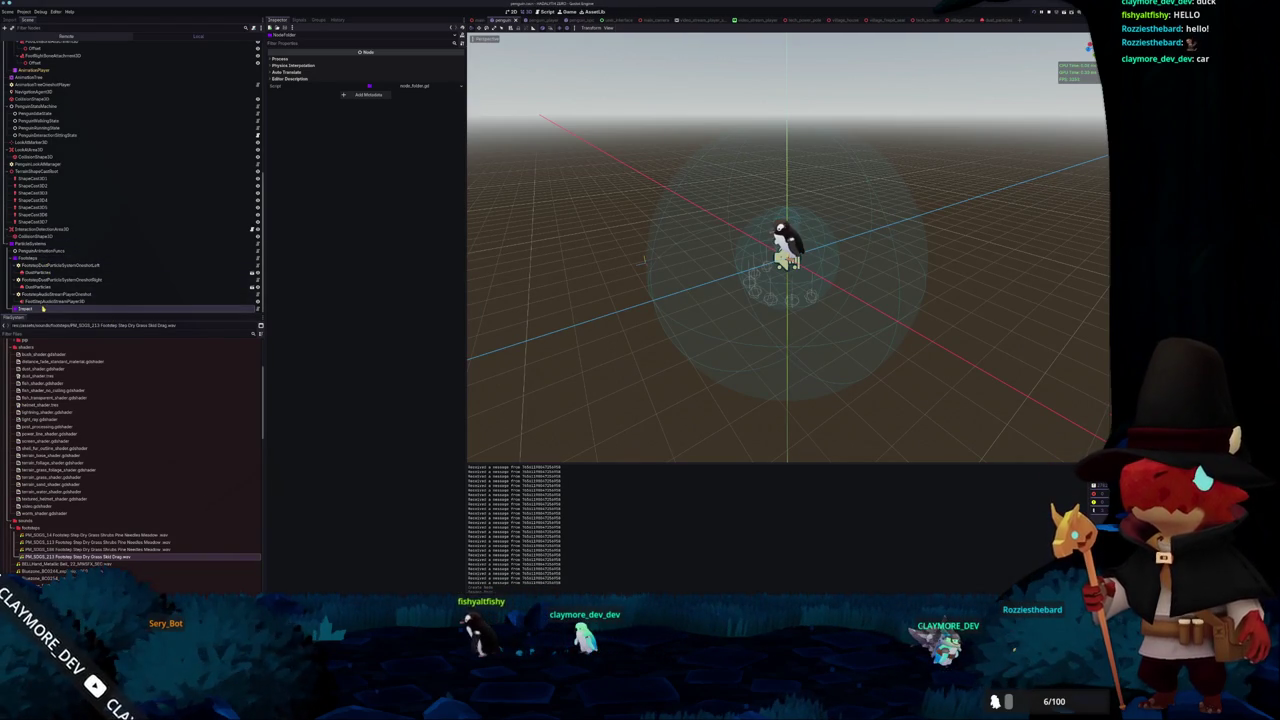
- Add a ParticleSystemOneshot node inside the Impact folder
right_click(42, 308)
left_click(69, 318)
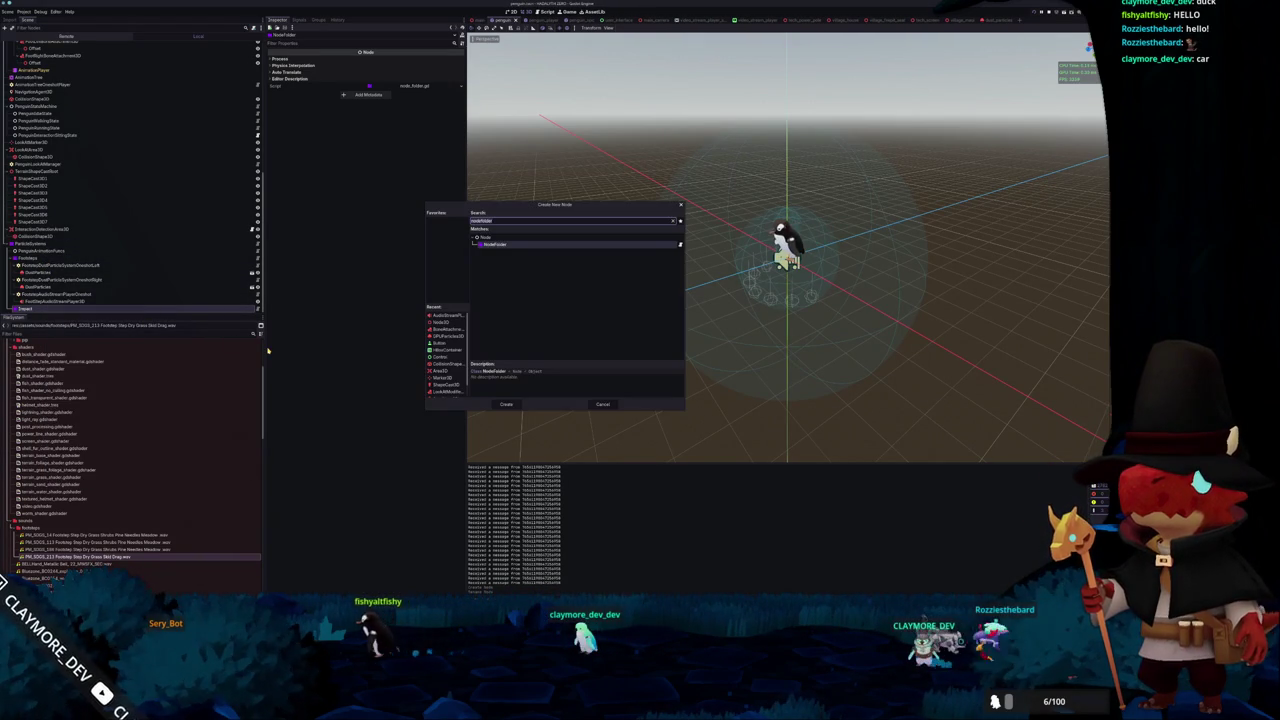
type("ParticleSystem")
key("Return")
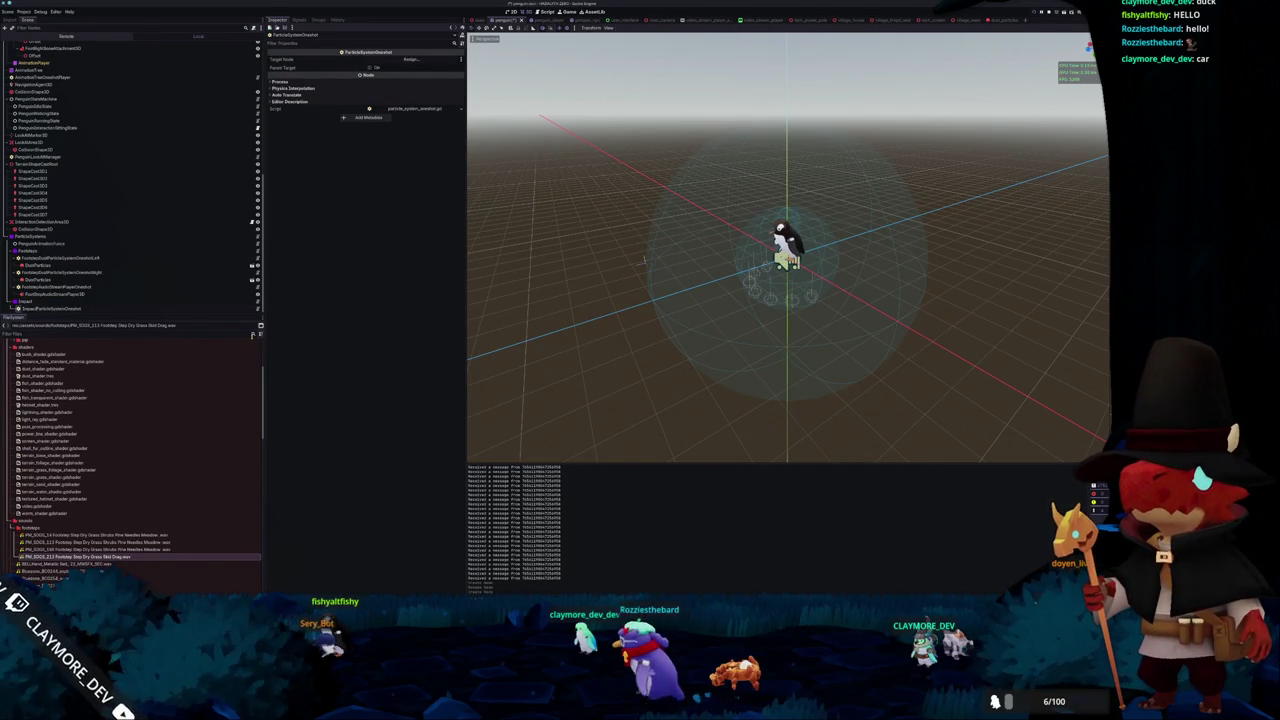
left_click(410, 60)
key("Escape")
- Add a BoneAttachment3D child under the penguin's Skeleton3D
left_click(40, 67)
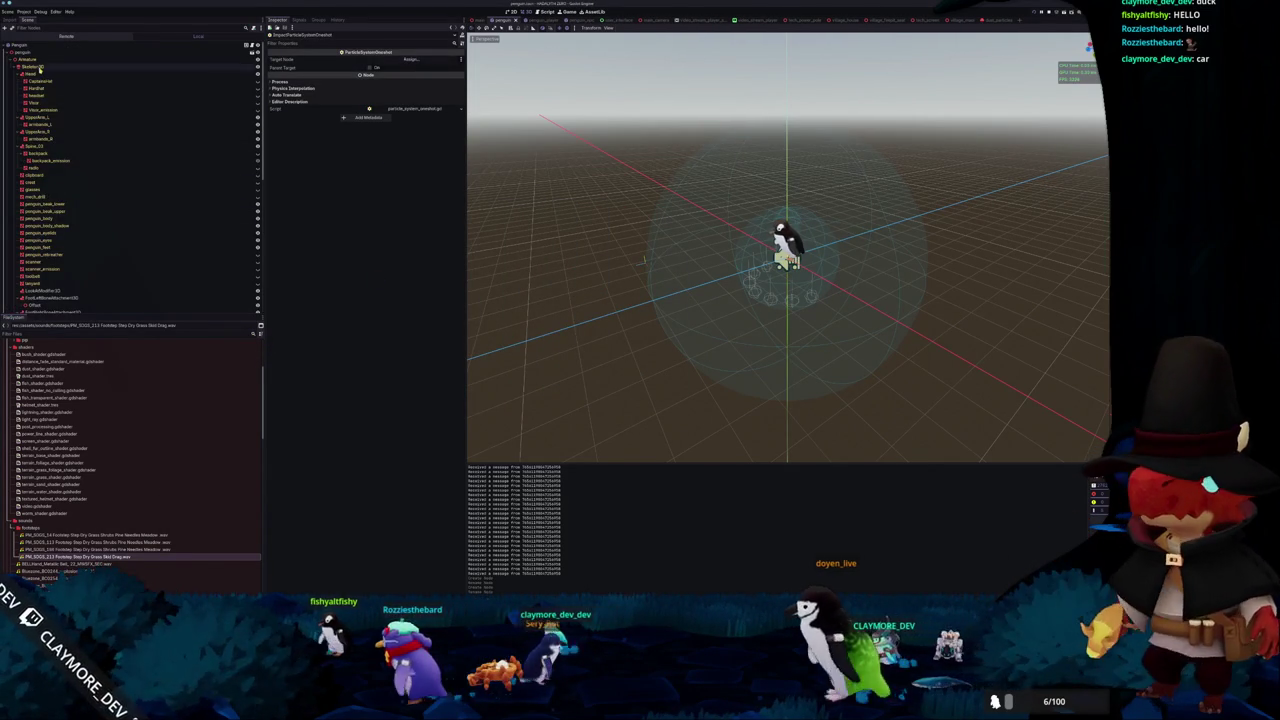
left_click(40, 67)
key("ctrl+a")
type("bone")
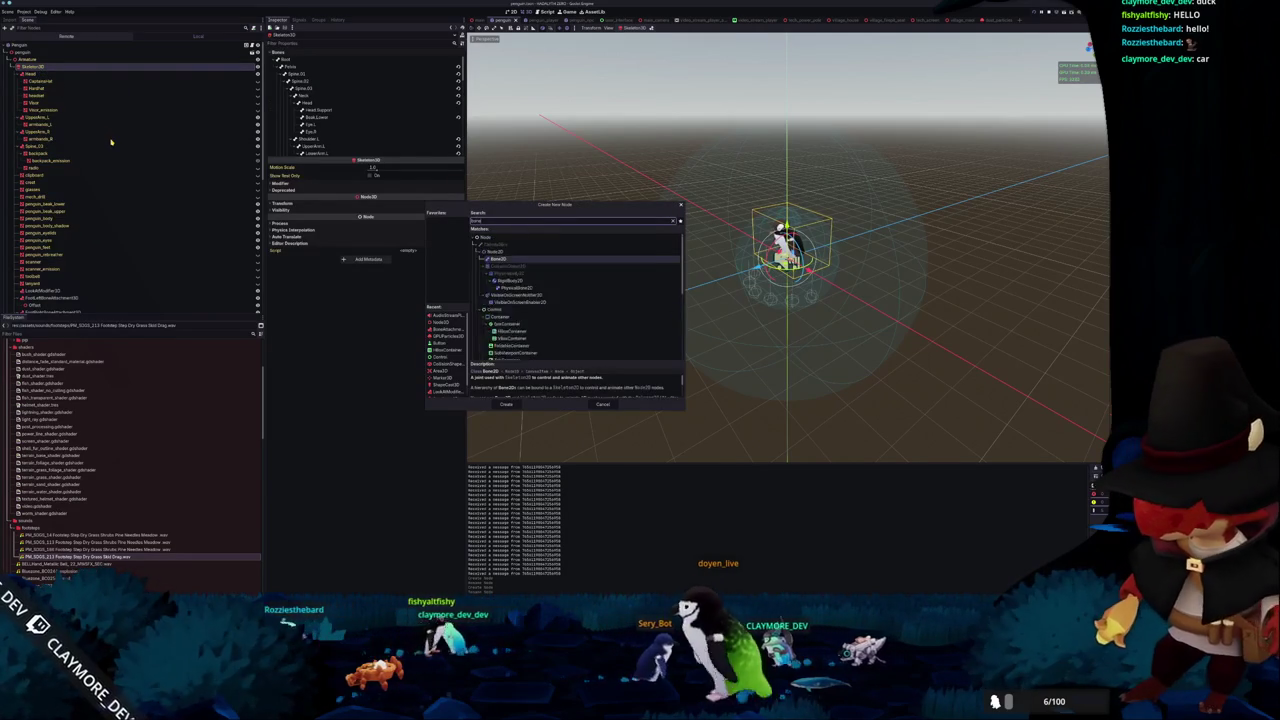
type("att")
key("Return")
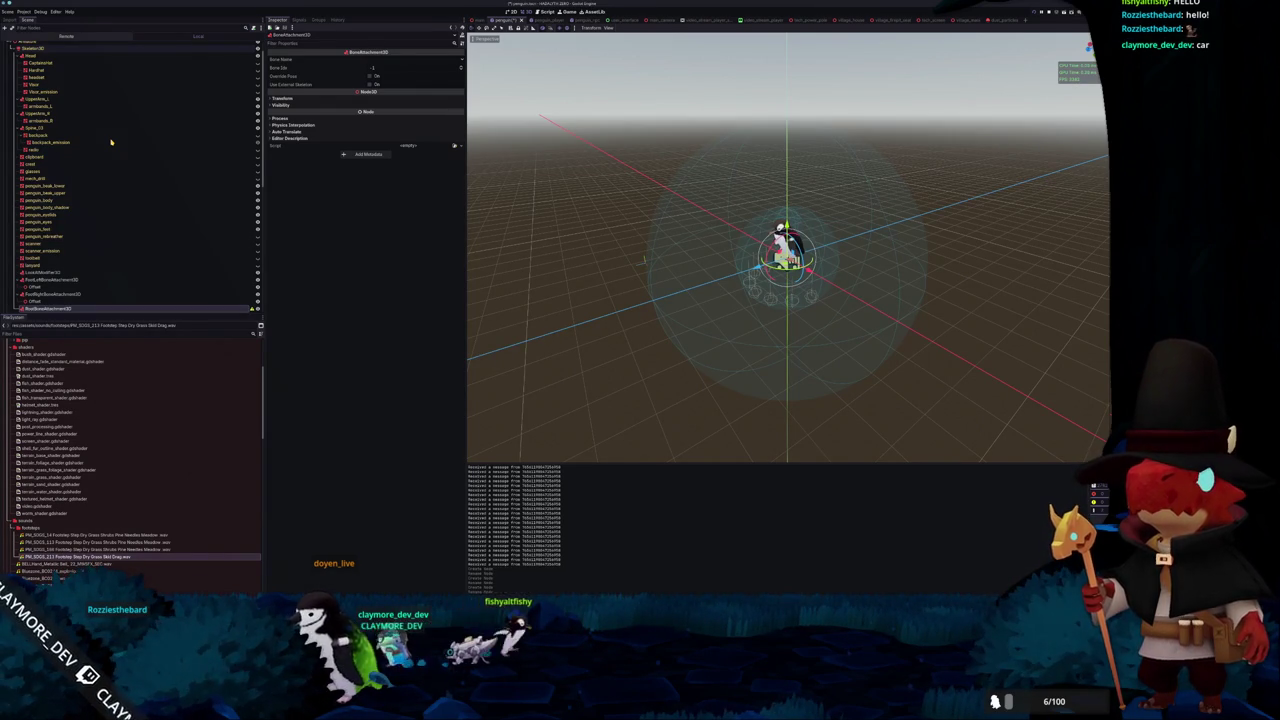
- Delete the RootBoneAttachment3D node and select the impact particle one-shot node
scroll(111, 142, "down", 3)
scroll(100, 200, "down", 3)
left_click(98, 207)
key("Delete")
key("Return")
scroll(80, 240, "down", 5)
left_click(176, 306)
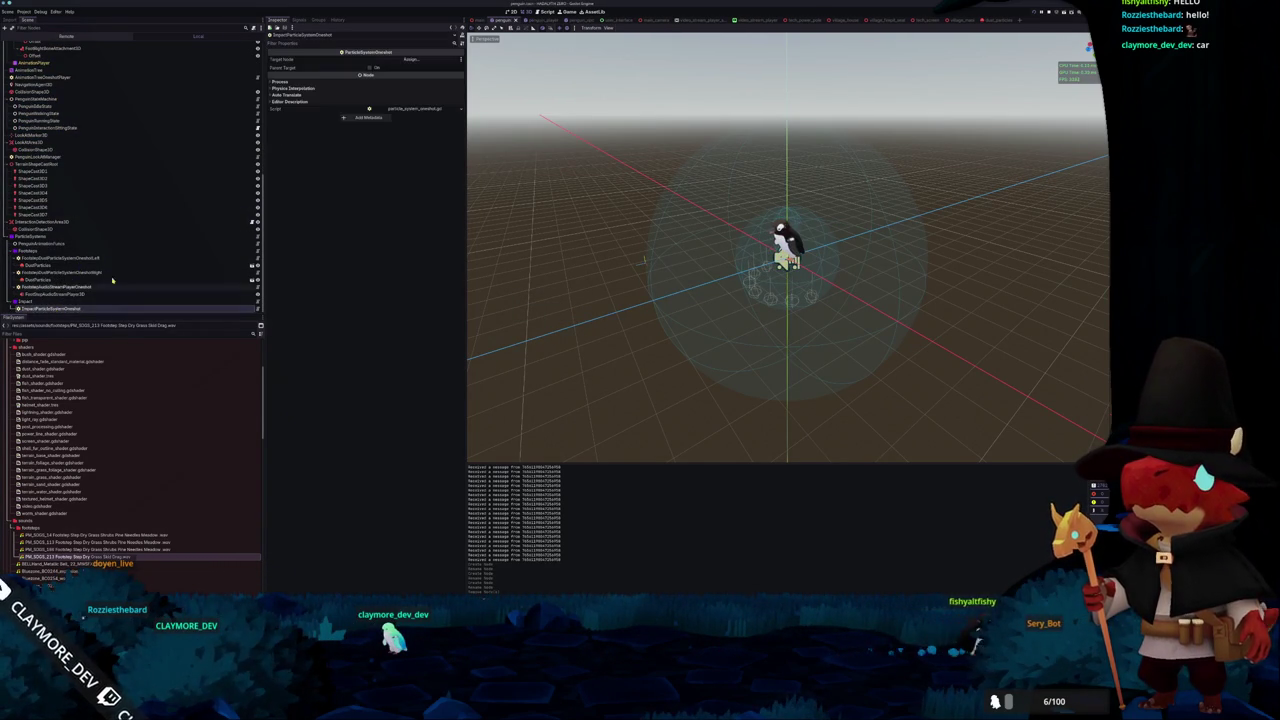
- Assign Skeleton3D as the impact particle system's Target Node
left_click(406, 62)
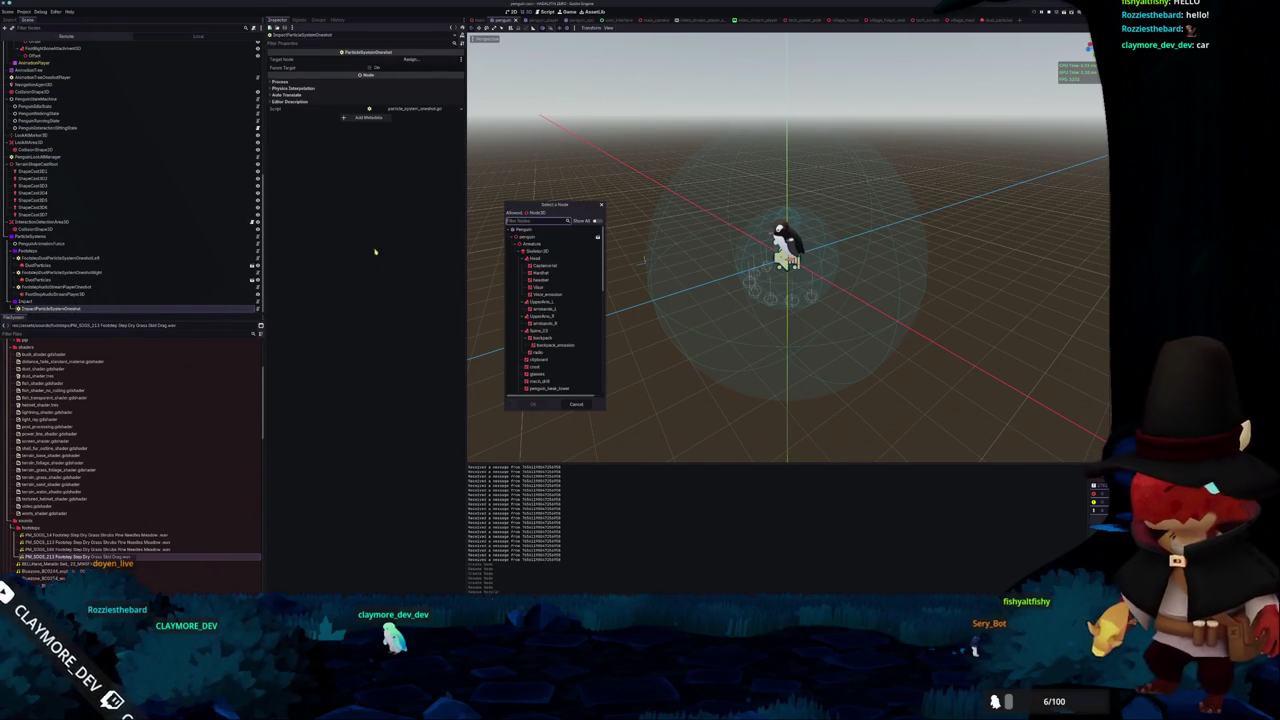
double_click(541, 252)
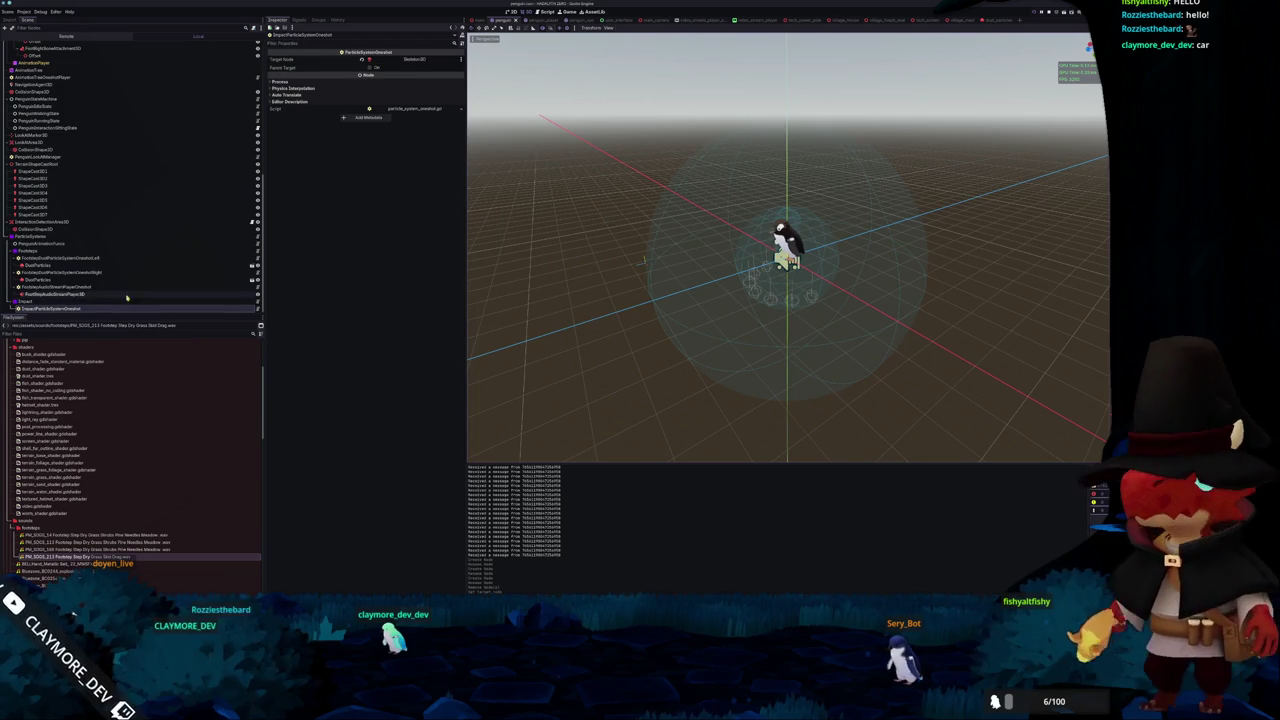
scroll(49, 342, "up", 5)
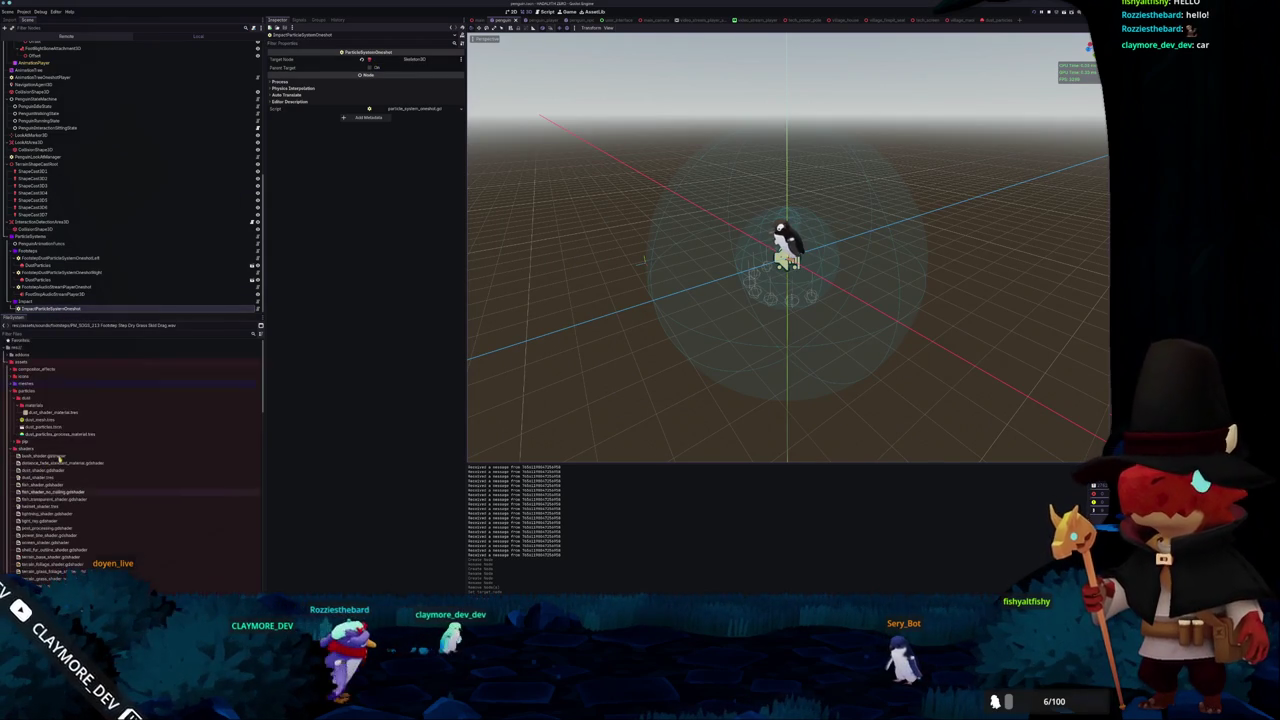
- Copy the DustParticles node and paste it under ImpactParticleSystemOneshot
left_click(38, 279)
left_click(52, 309)
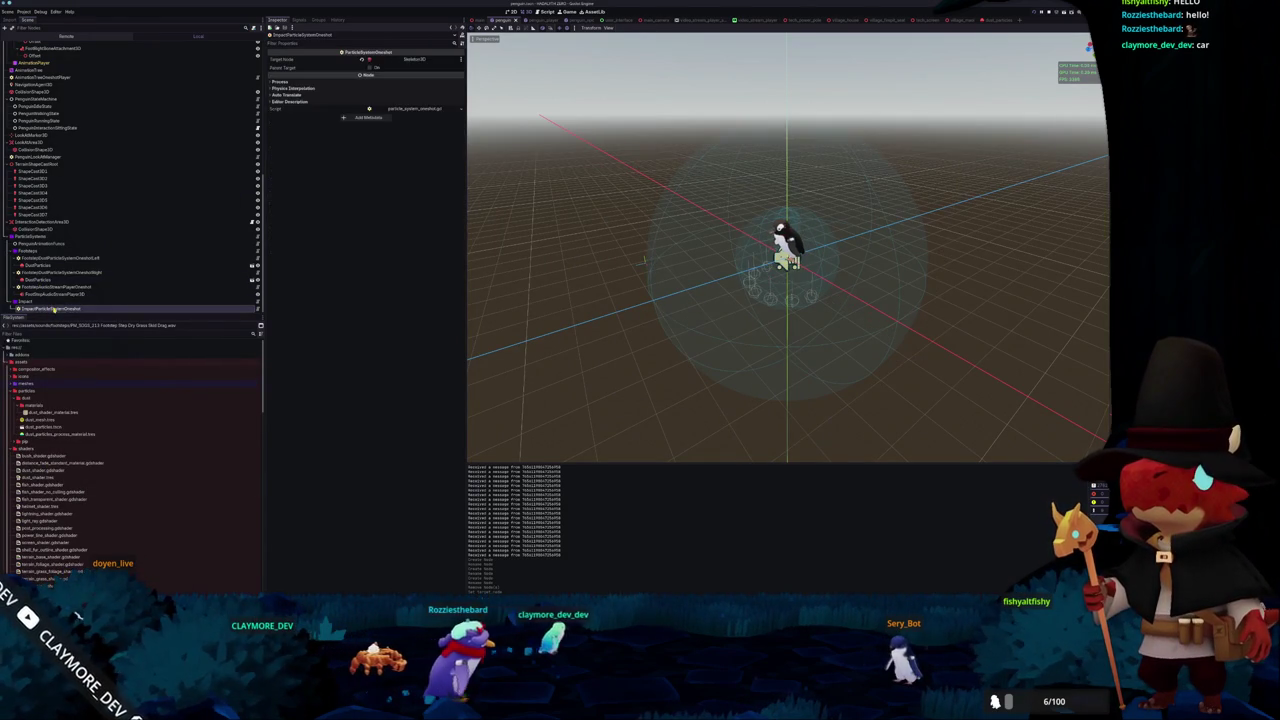
left_click(40, 279)
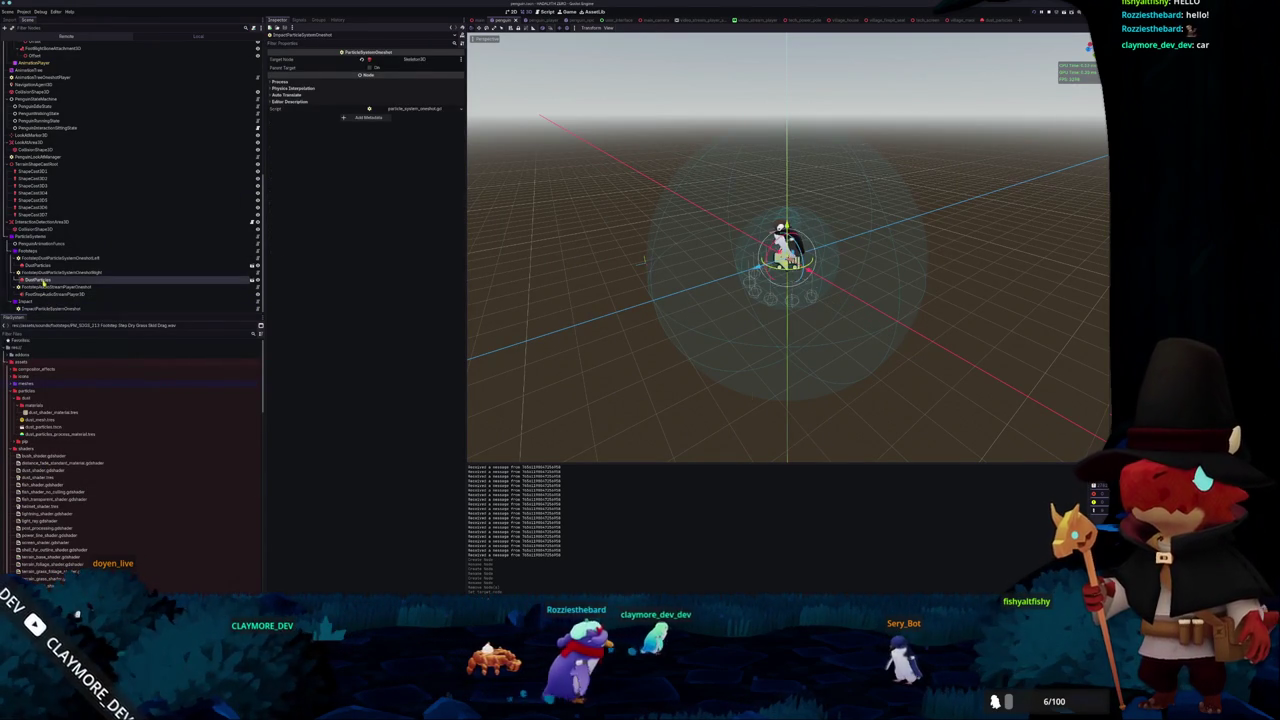
left_click(44, 310)
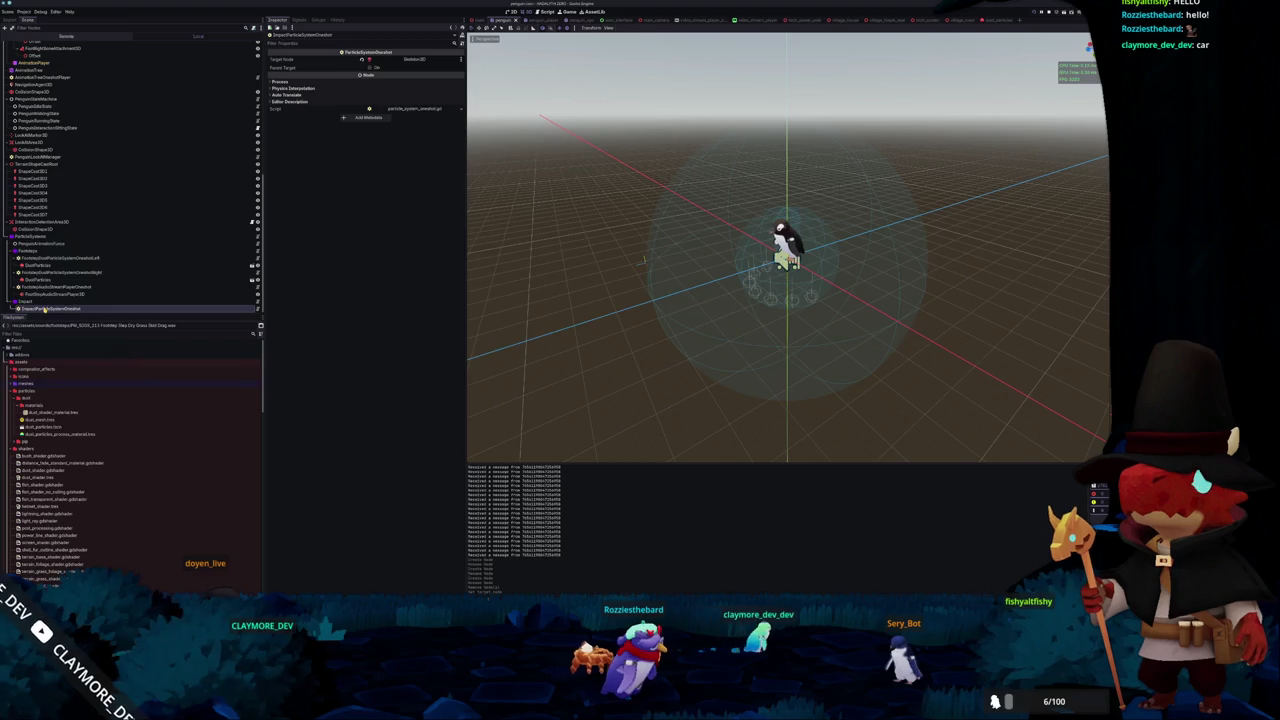
right_click(37, 280)
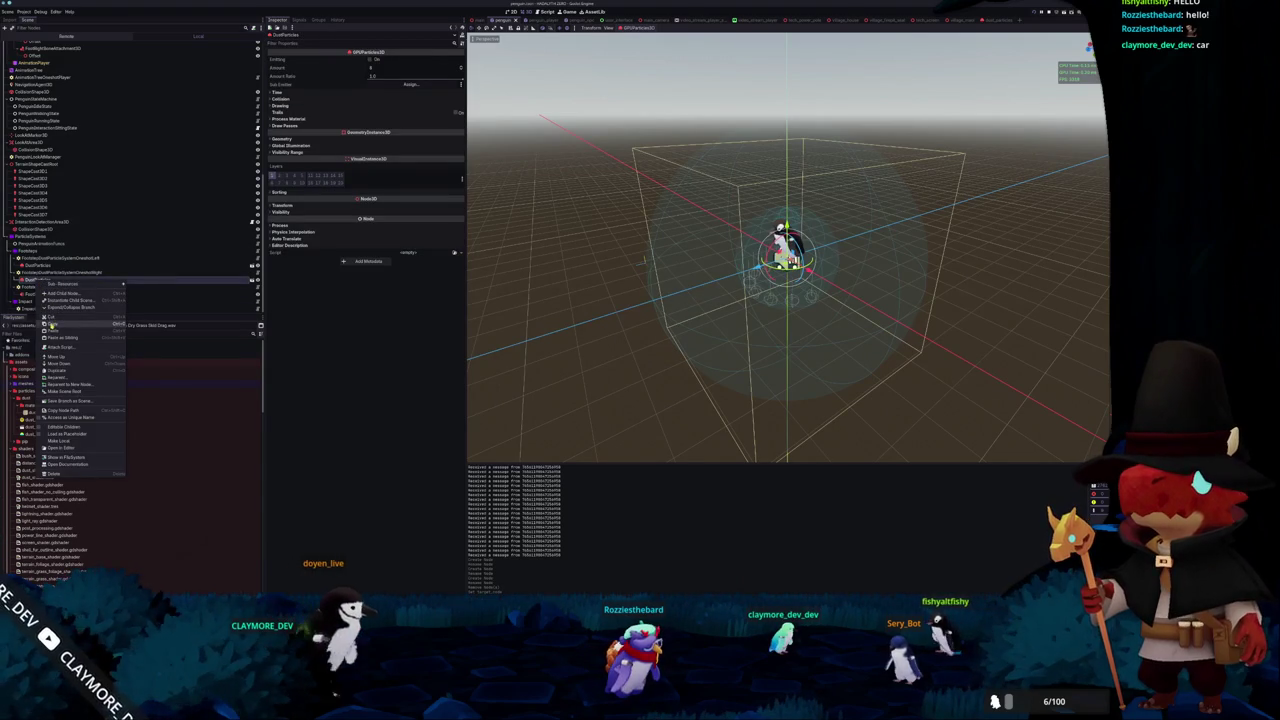
left_click(51, 323)
right_click(45, 301)
left_click(63, 349)
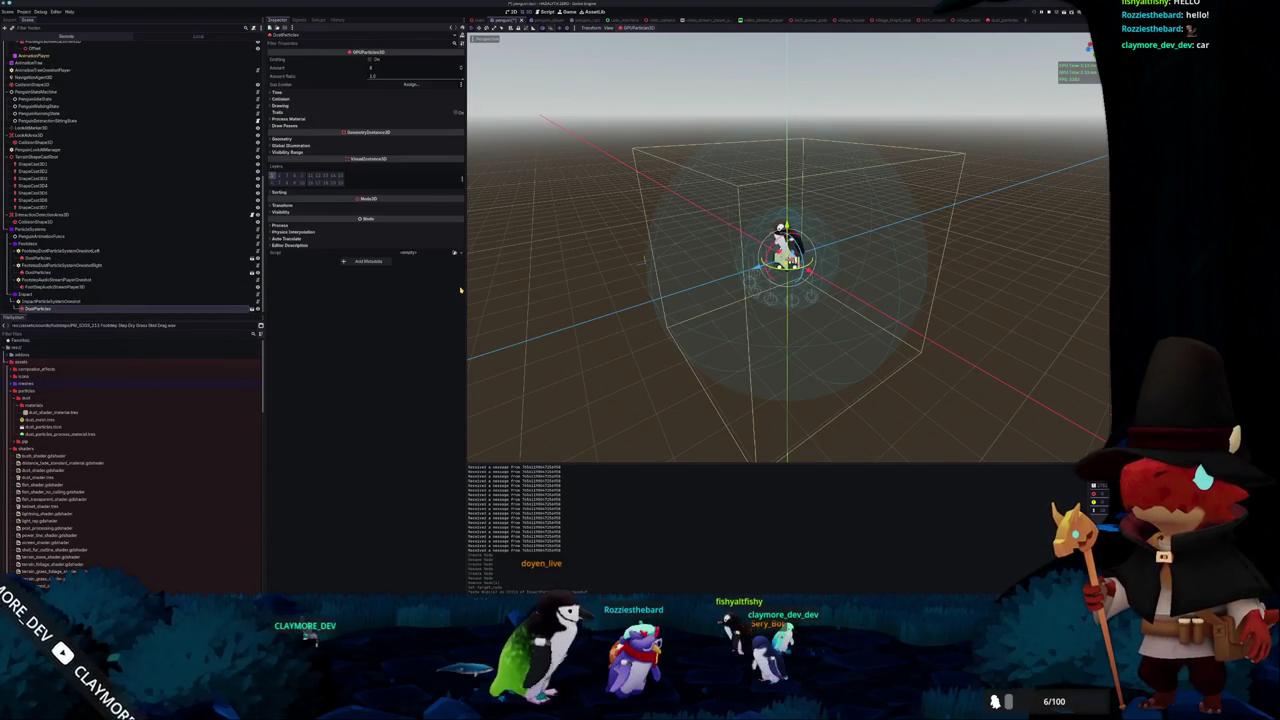
- Scale the pasted DustParticles up to 2 in its Transform
scroll(517, 277, "up", 5)
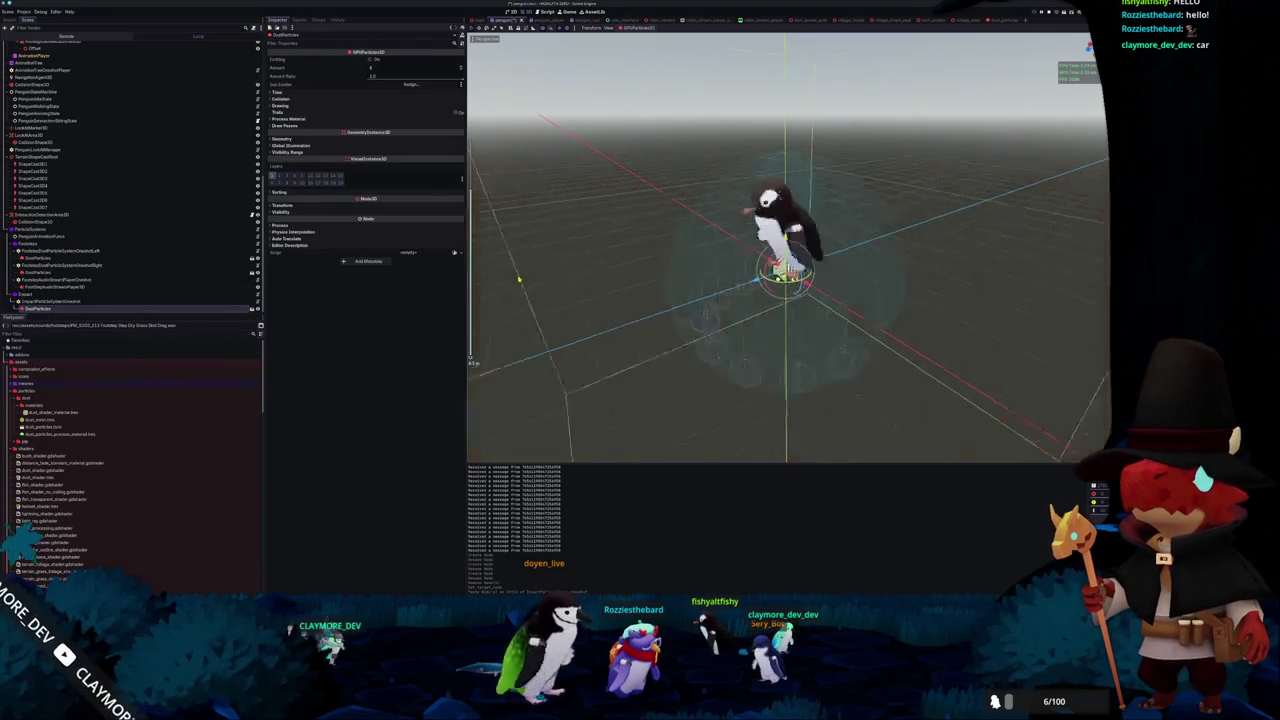
left_click(282, 206)
left_click_drag(293, 252, 302, 255)
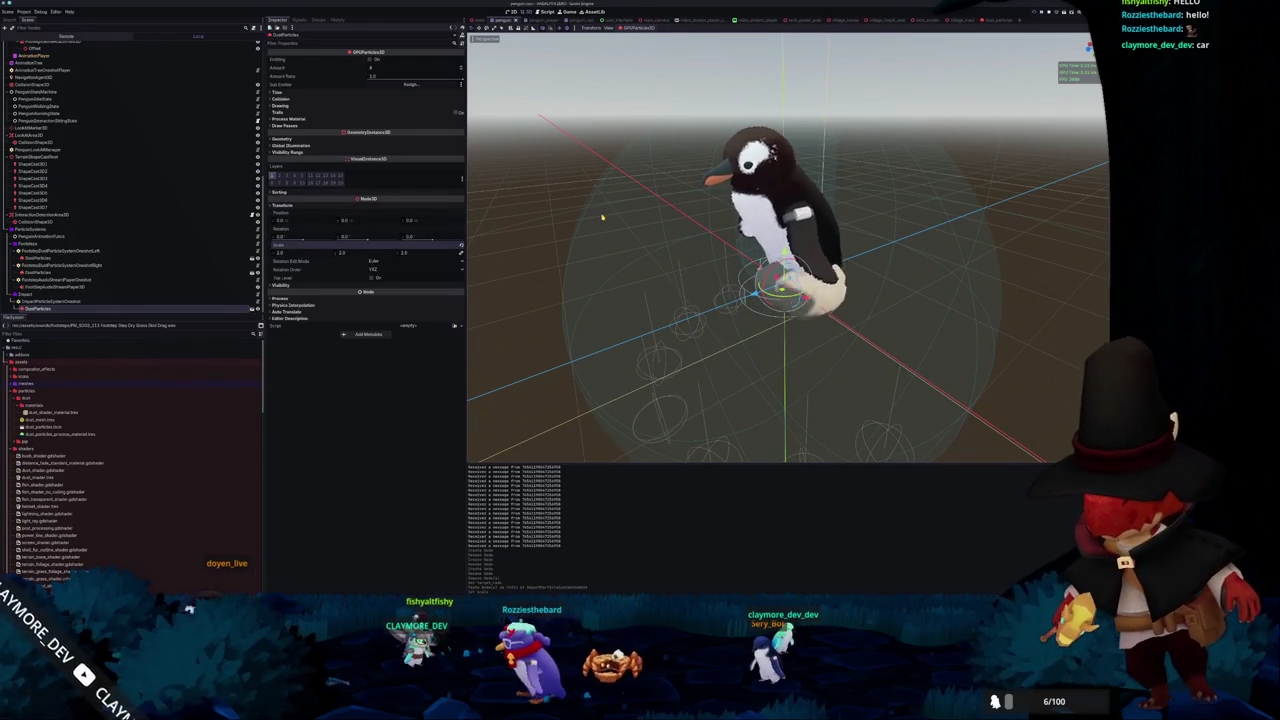
- Copy FootstepAudioStreamPlayerOneshot and paste it under the Impact node
right_click(45, 280)
left_click(35, 301)
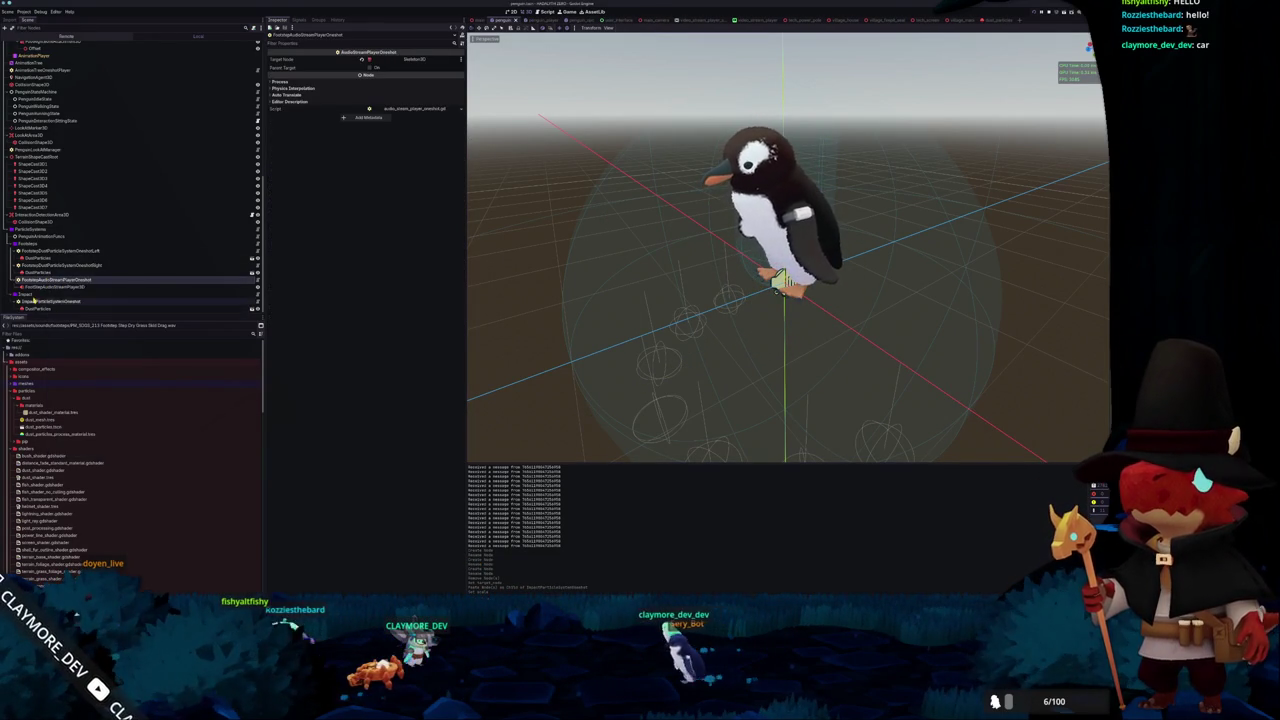
left_click(32, 294)
right_click(32, 293)
left_click(63, 301)
- Add two randomizer stream slots and fill them with a meadow footstep and the Skid Drag clip
scroll(60, 302, "down", 1)
left_click(52, 309)
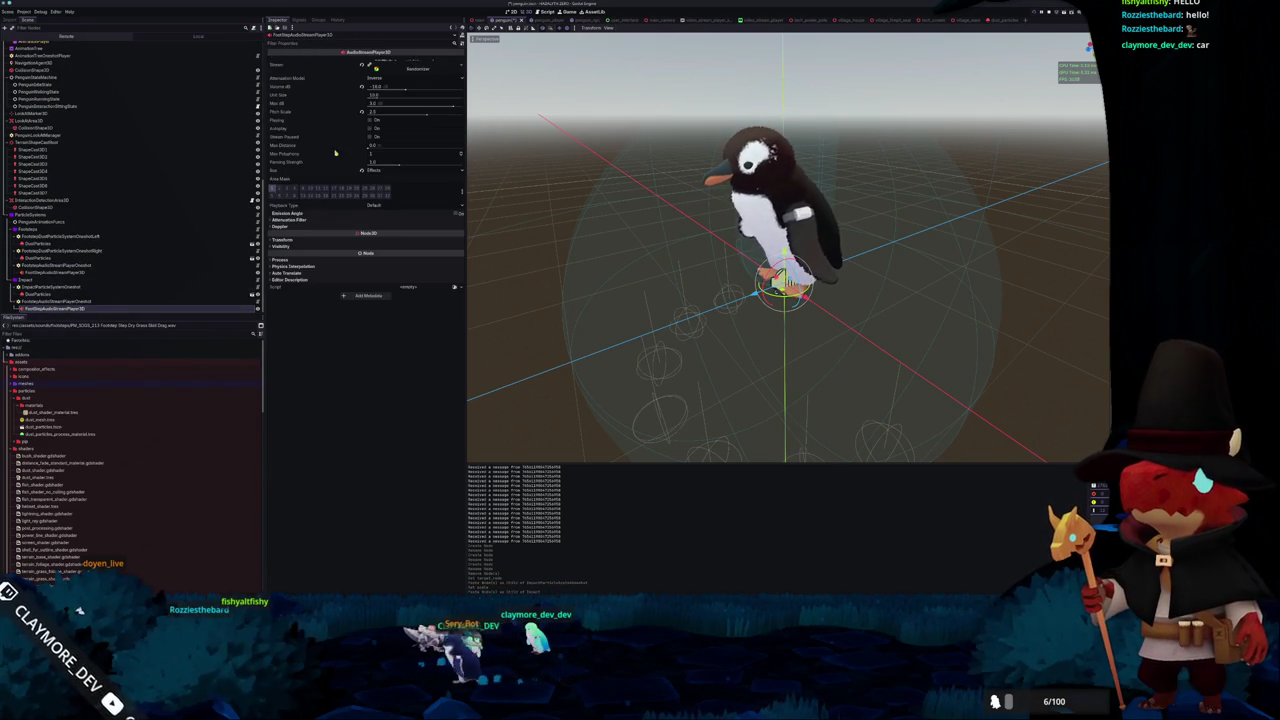
left_click(417, 70)
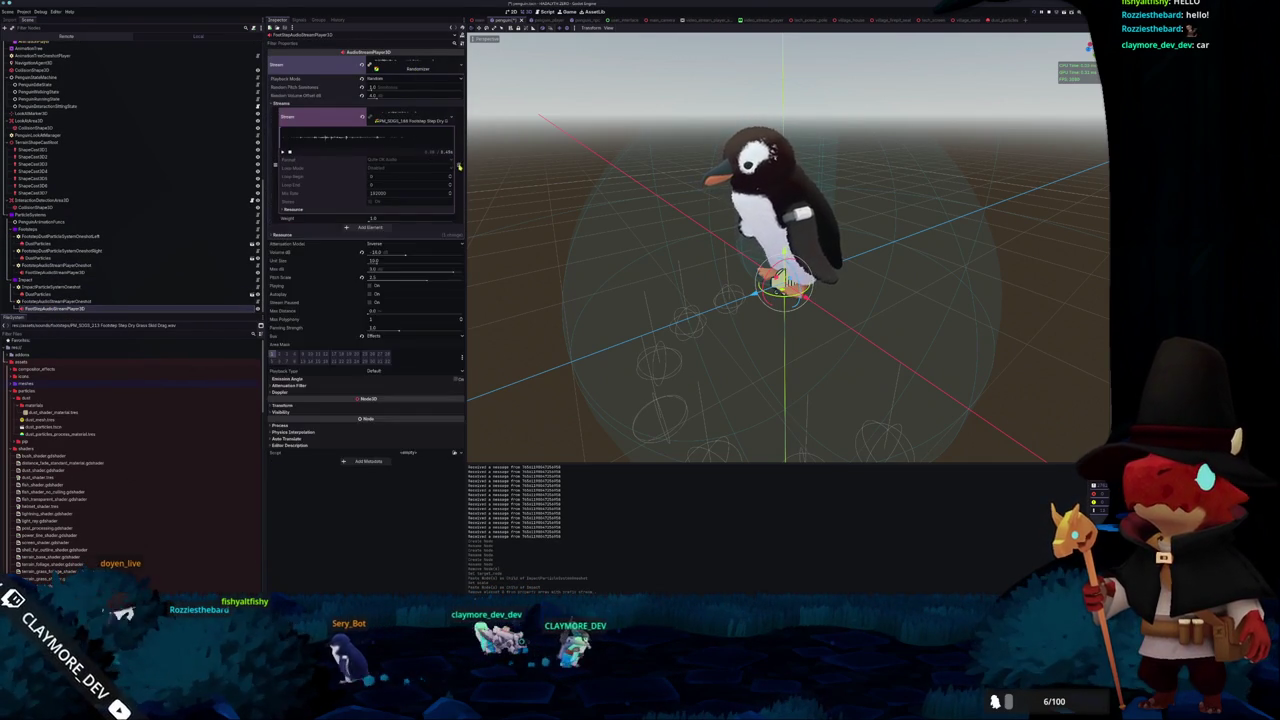
scroll(60, 420, "down", 6)
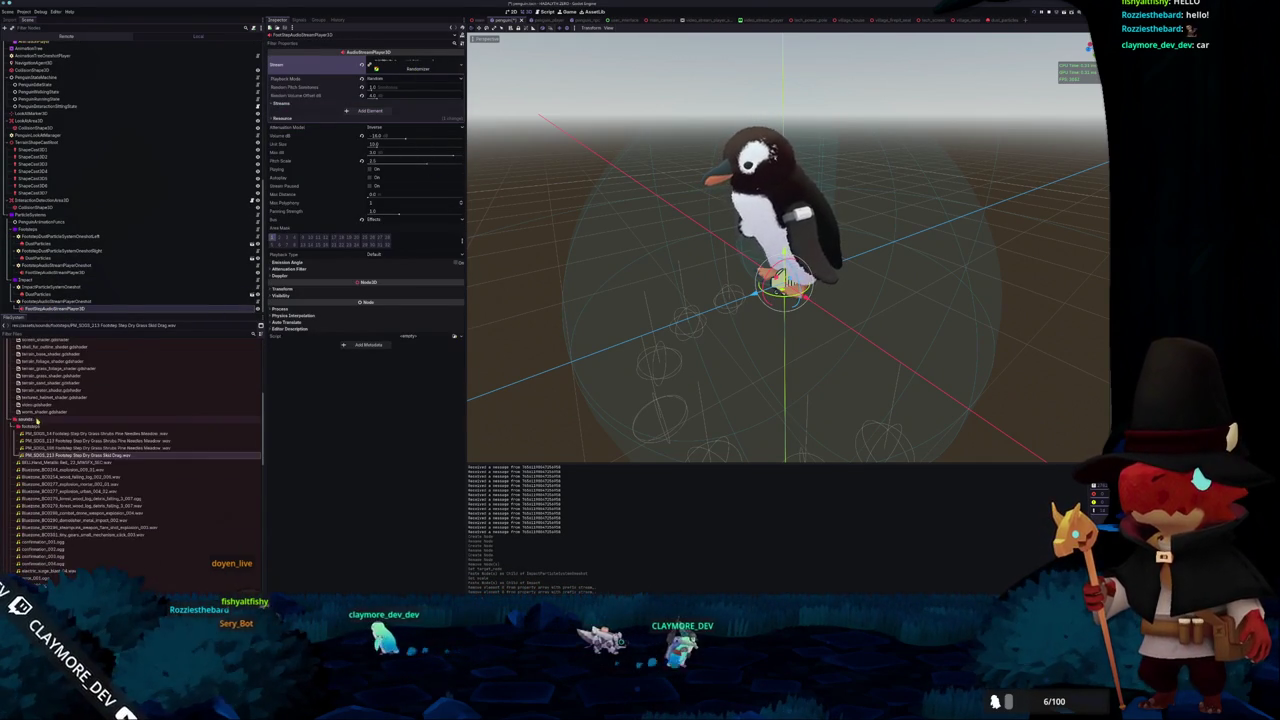
left_click(38, 434)
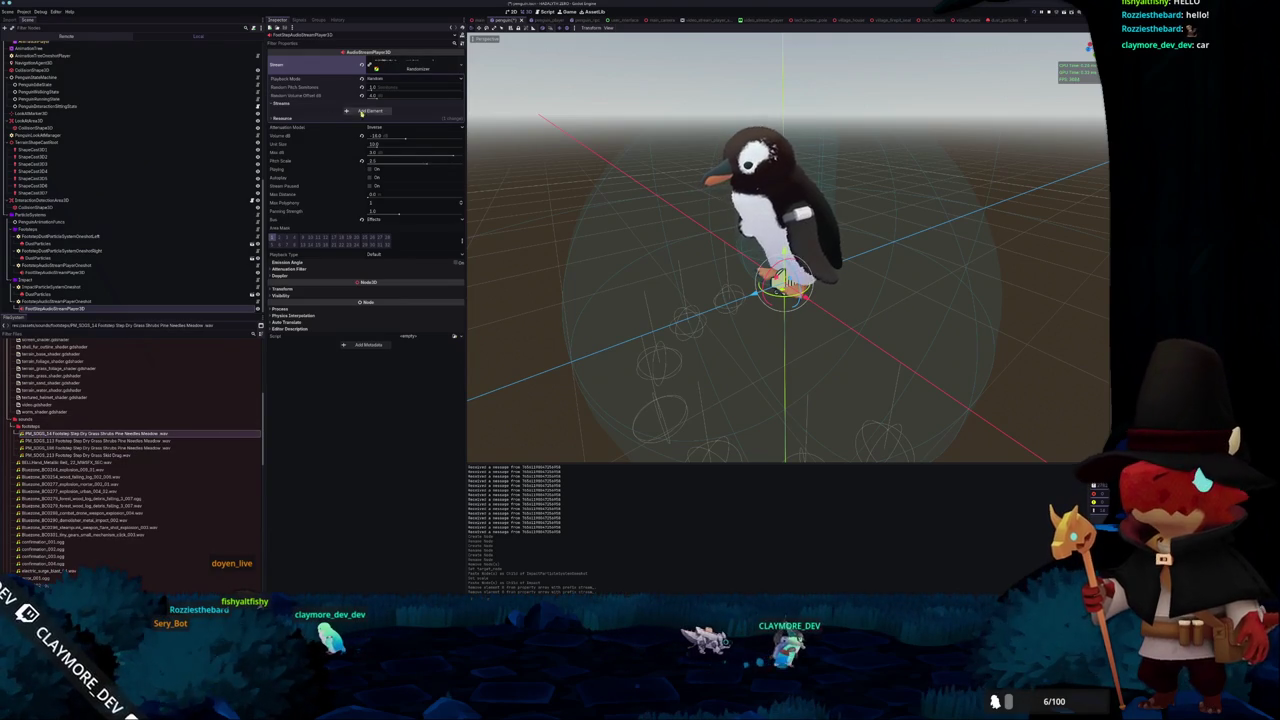
left_click(366, 111)
left_click(368, 129)
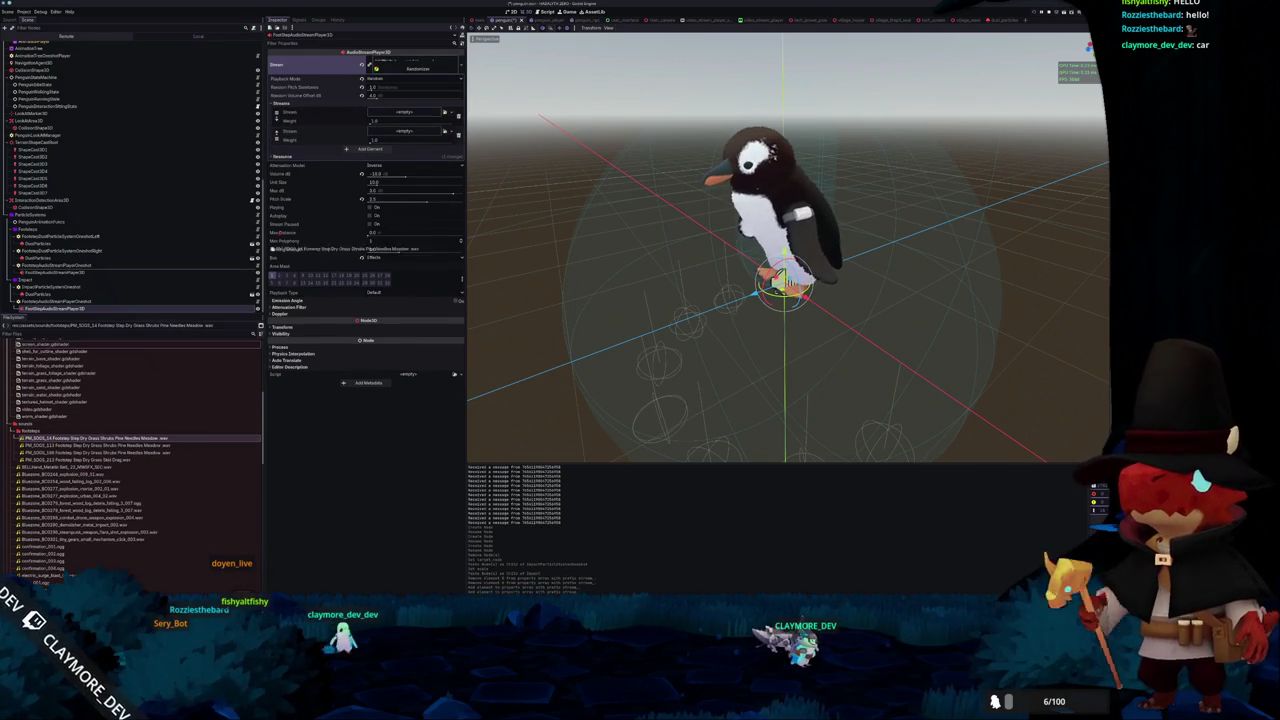
left_click_drag(56, 437, 400, 118)
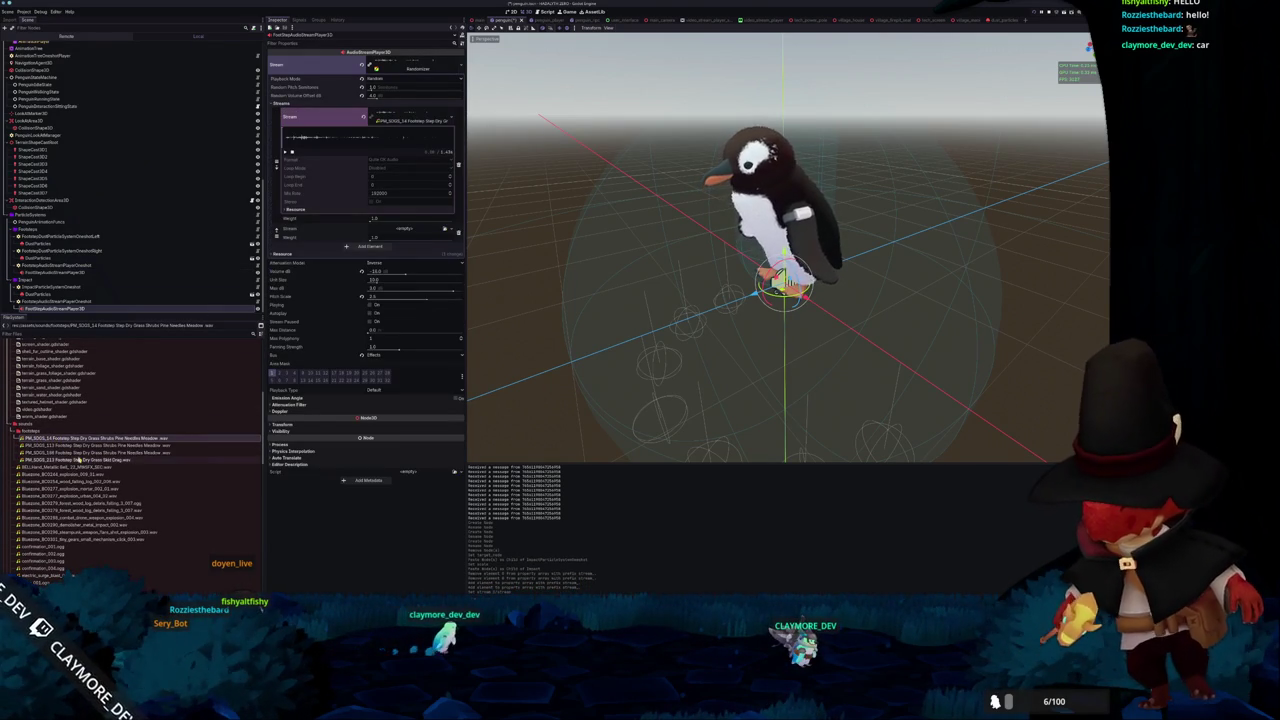
mouse_move(90, 459)
left_mouse_down()
mouse_move(229, 363)
mouse_move(400, 209)
mouse_move(389, 230)
left_mouse_up()
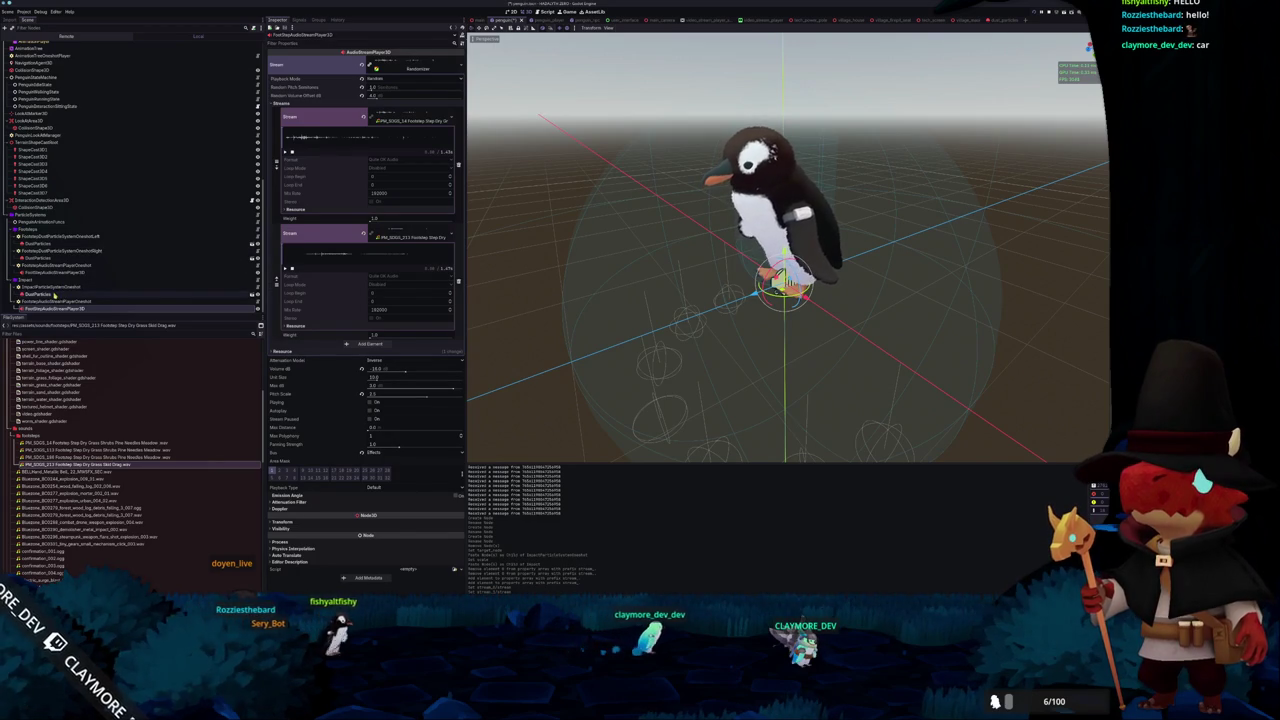
- Refill both stream slots with dry-grass footstep clips, including the skid-drag clip, and preview them
left_click(187, 272)
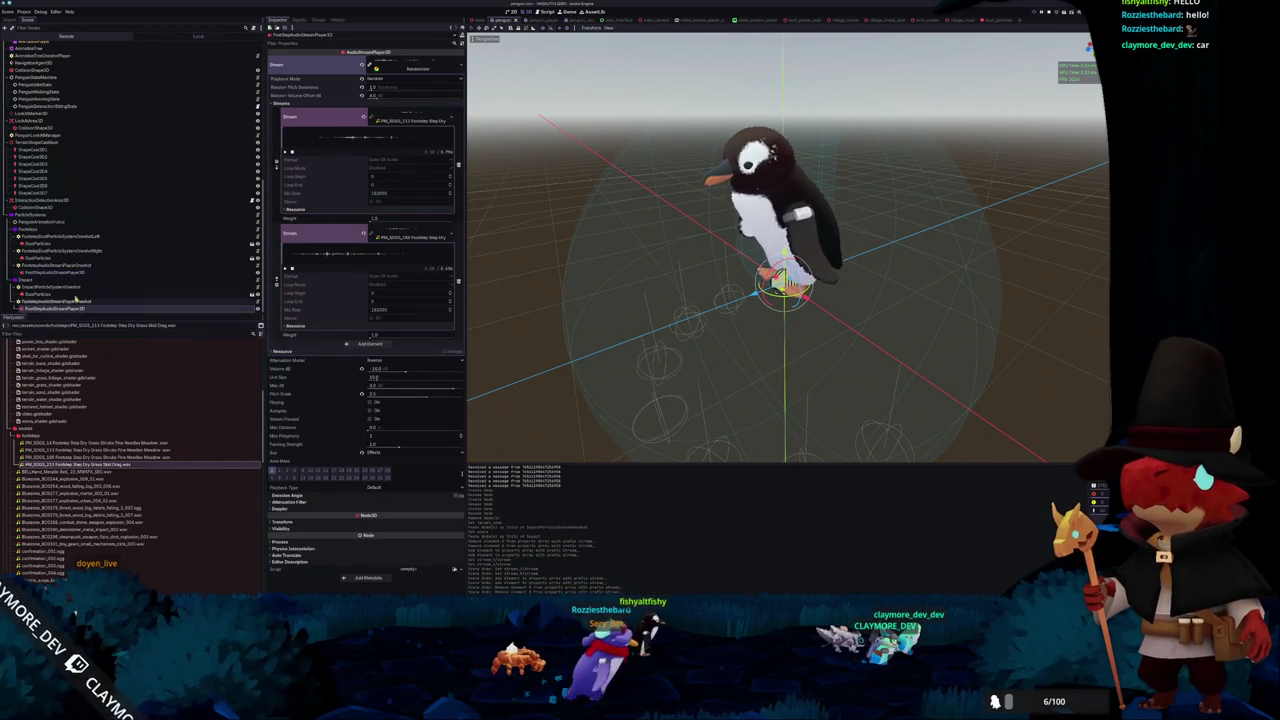
left_click(369, 62)
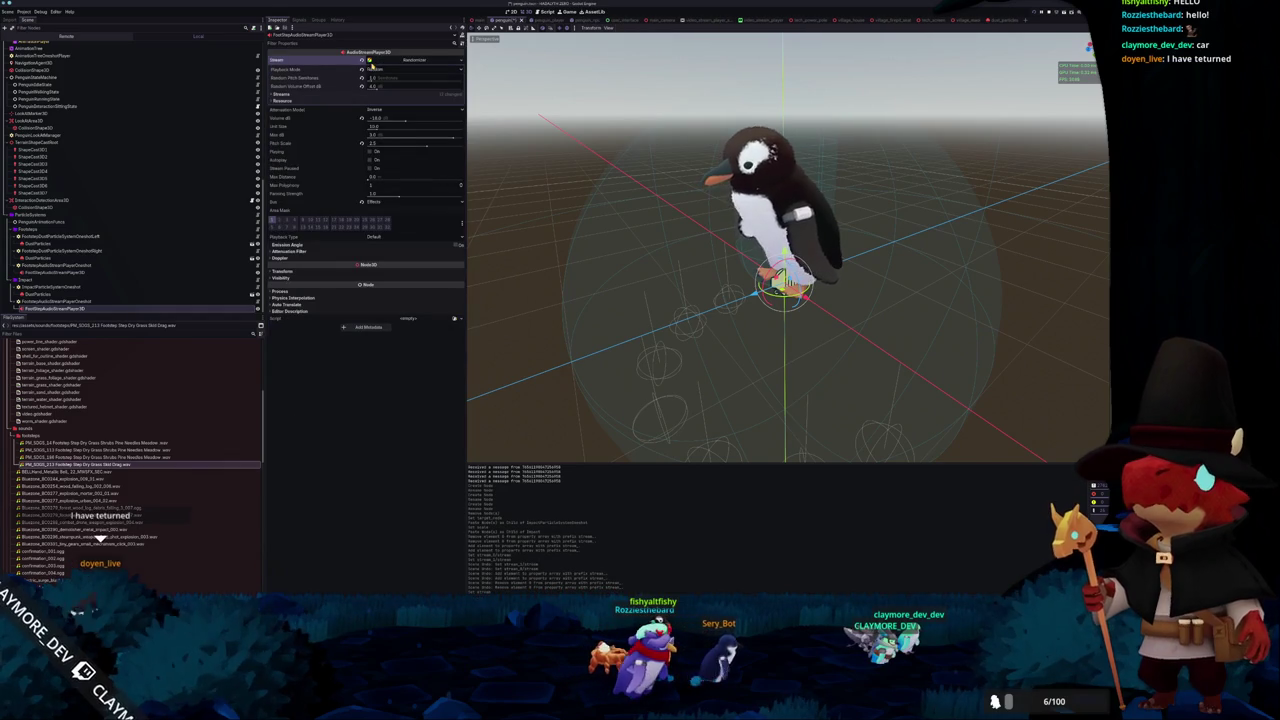
left_click(345, 95)
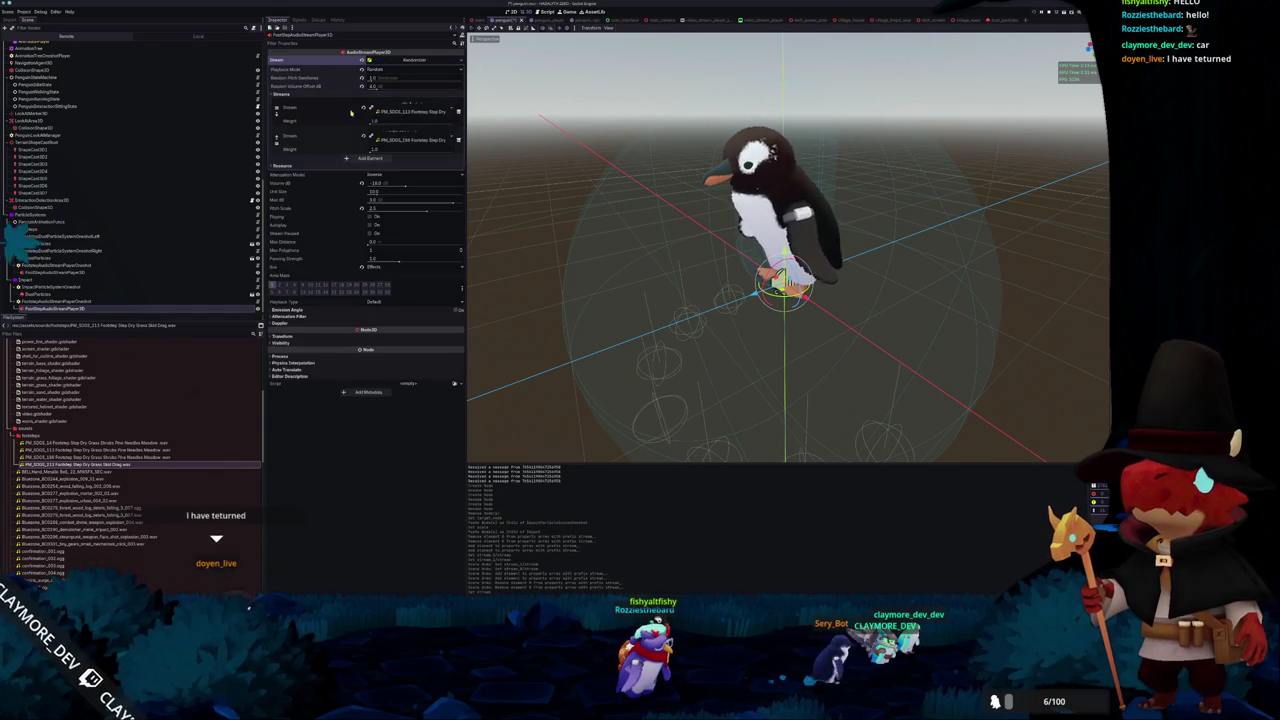
key("ctrl+z")
key("ctrl+z")
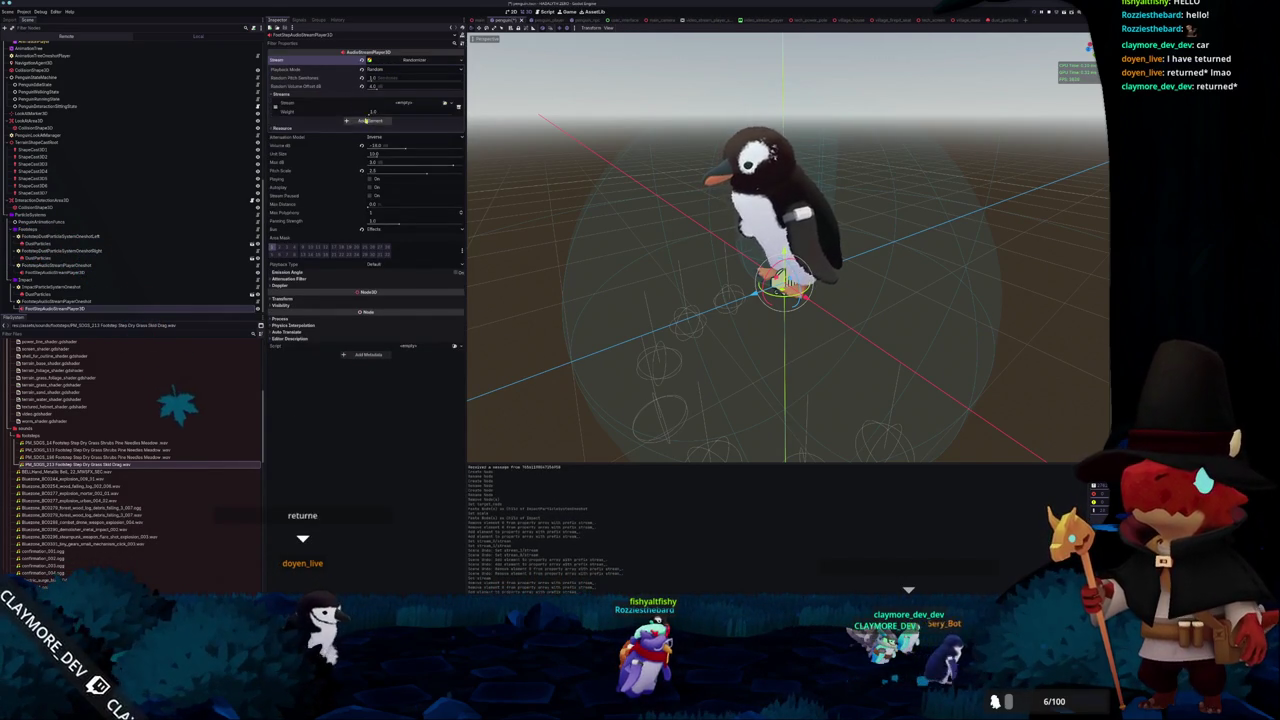
left_click_drag(60, 448, 412, 106)
left_click_drag(80, 469, 335, 268)
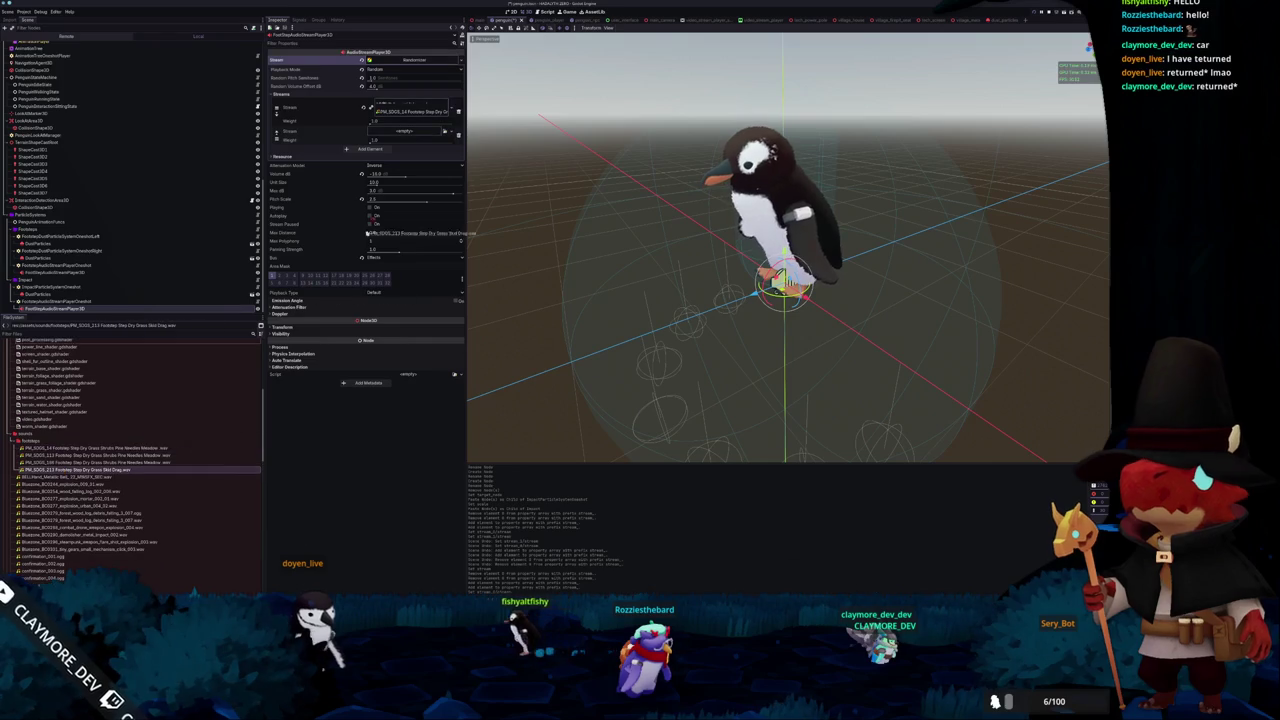
left_click_drag(413, 131, 410, 134)
left_click(370, 217)
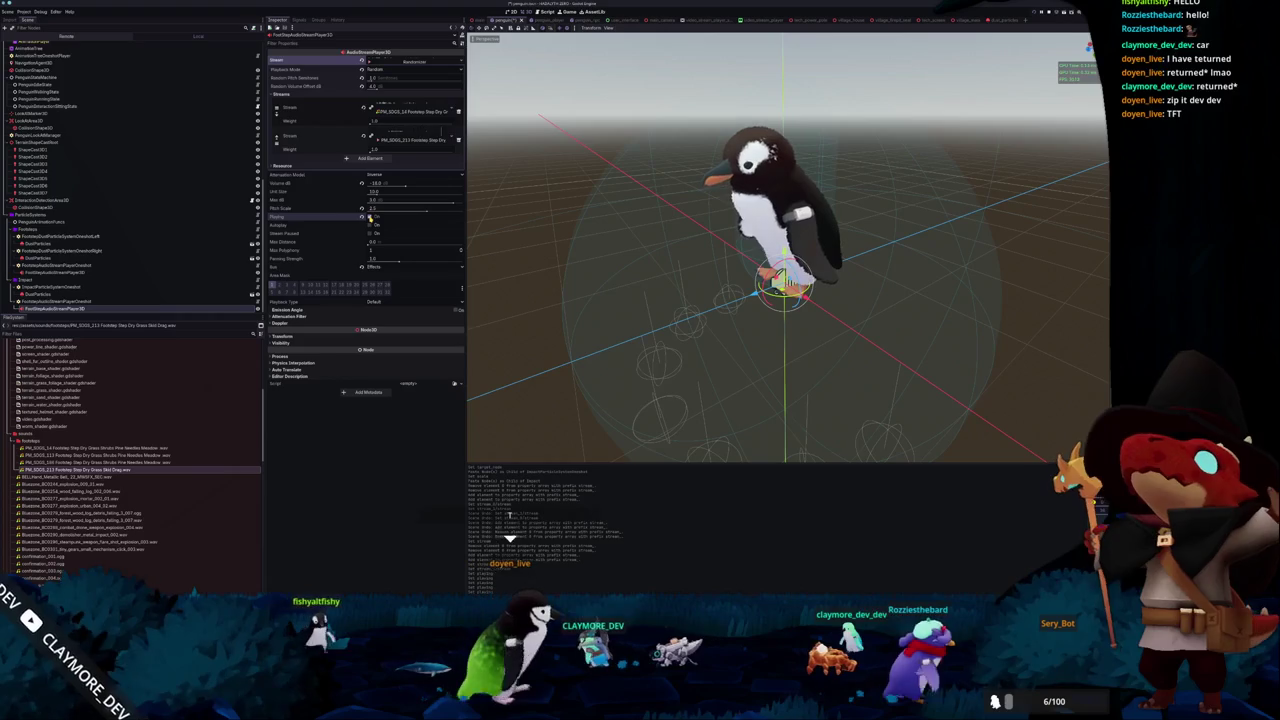
scroll(580, 198, "down", 3)
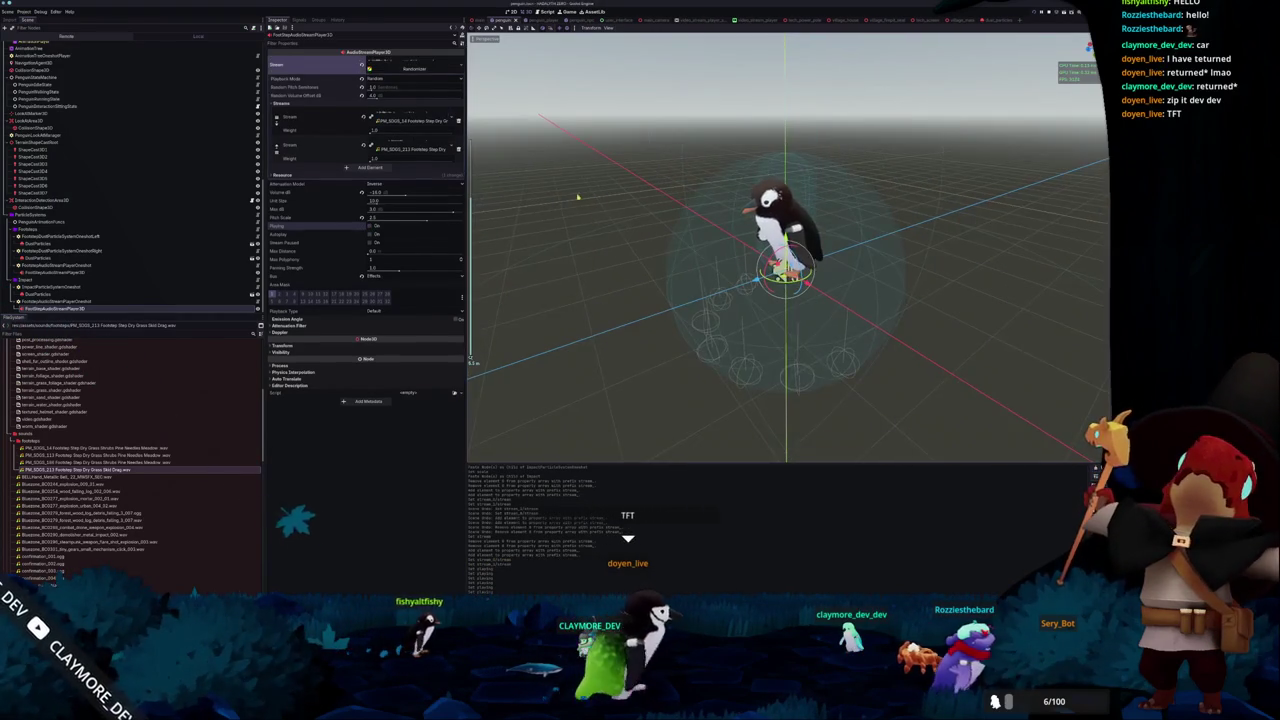
left_click_drag(580, 198, 543, 209)
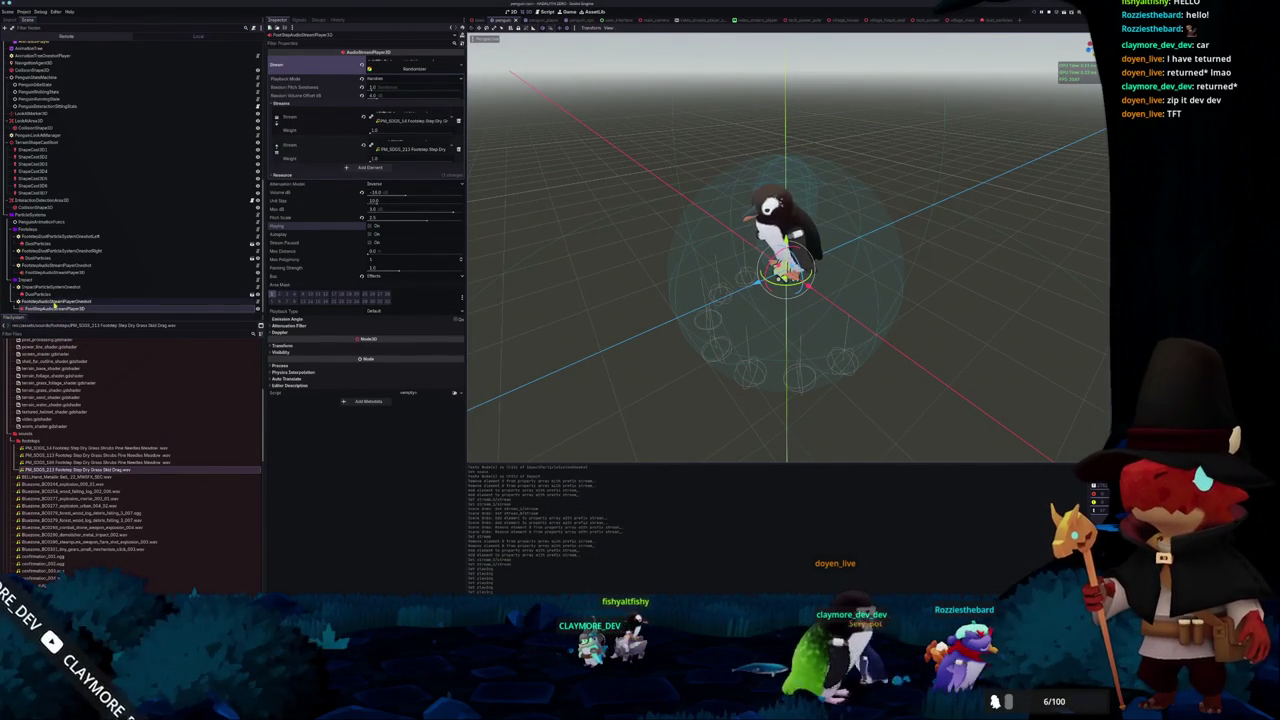
- Rename the footstep player to ImpactAudioStreamPlayerOneshot and run the game with F5
left_click(107, 302)
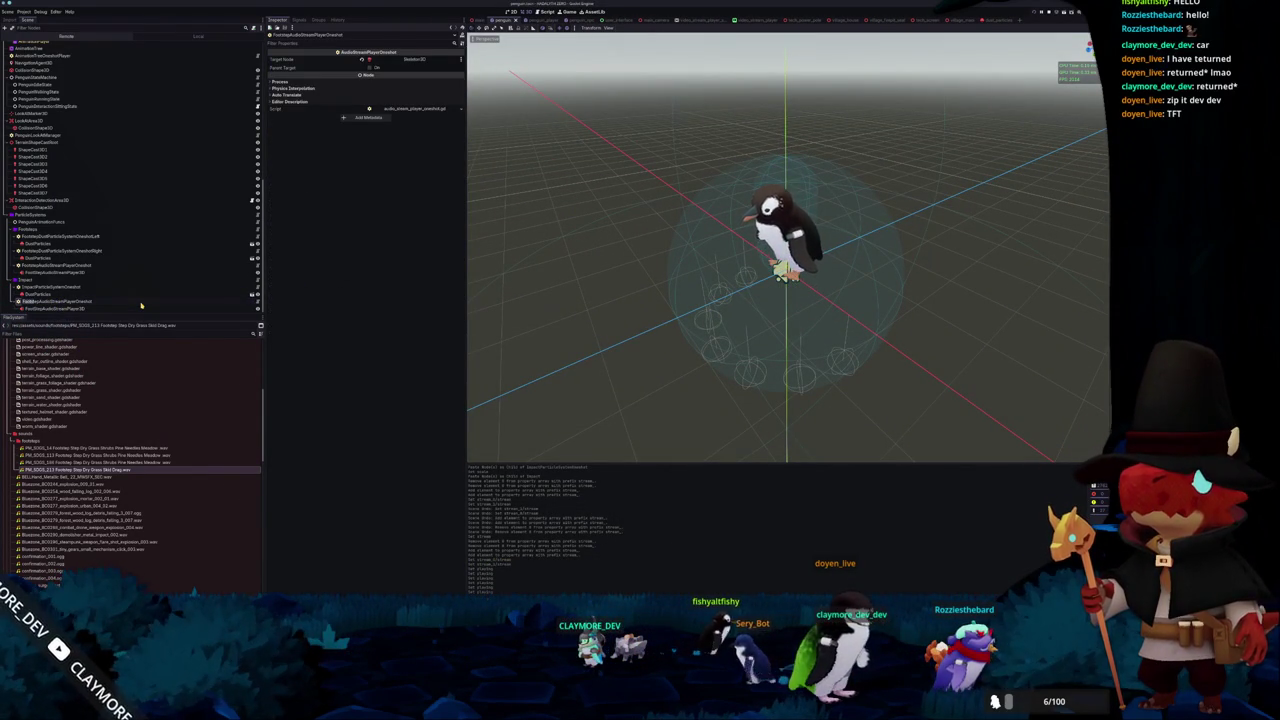
type("Impact")
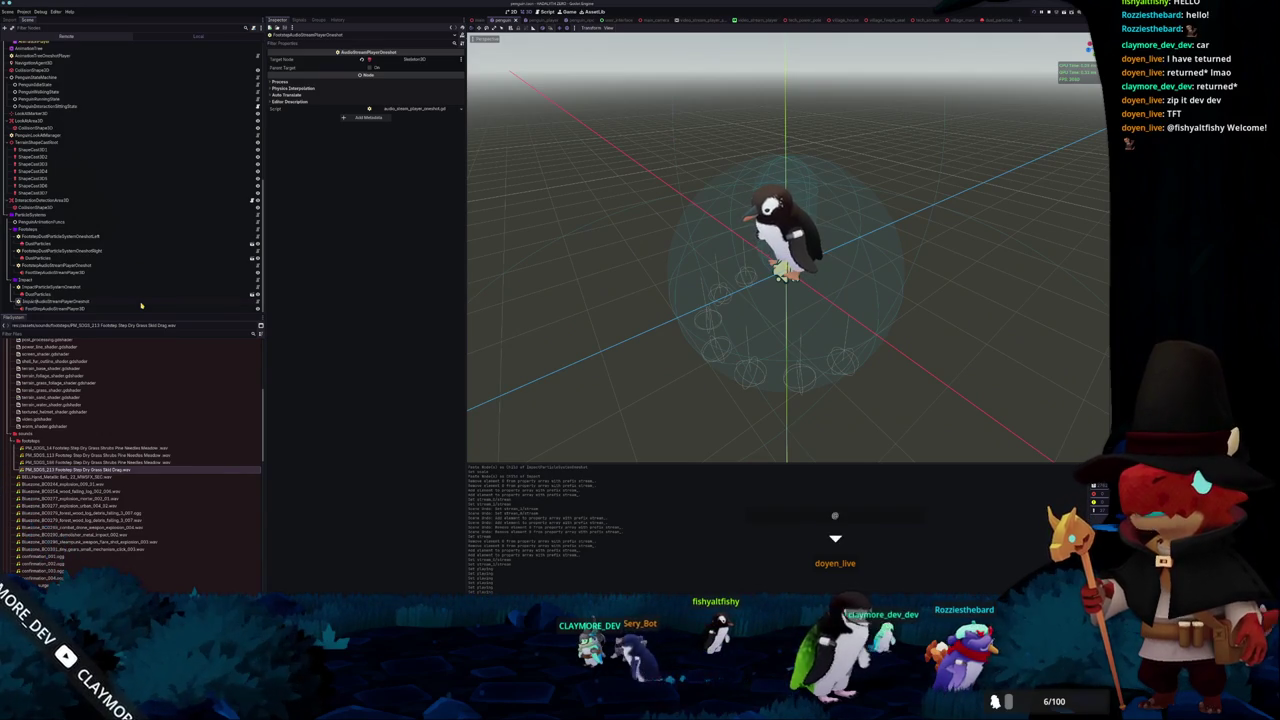
key("Return")
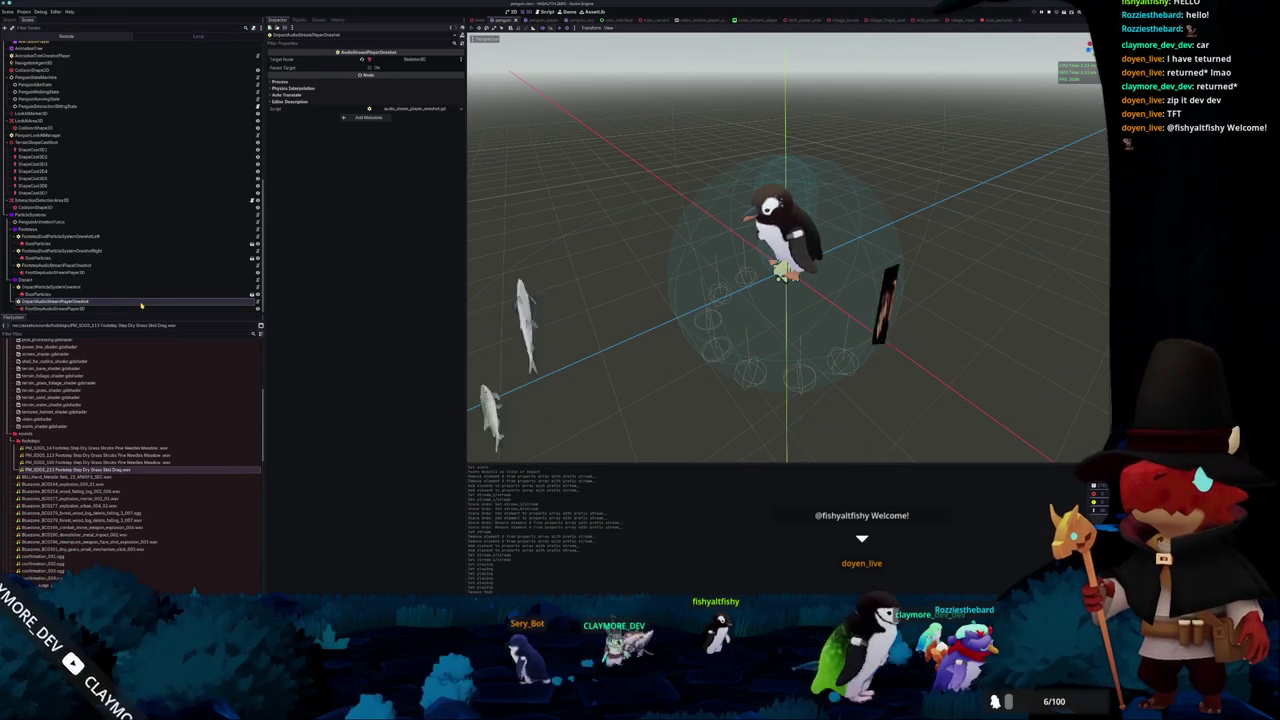
key("F5")
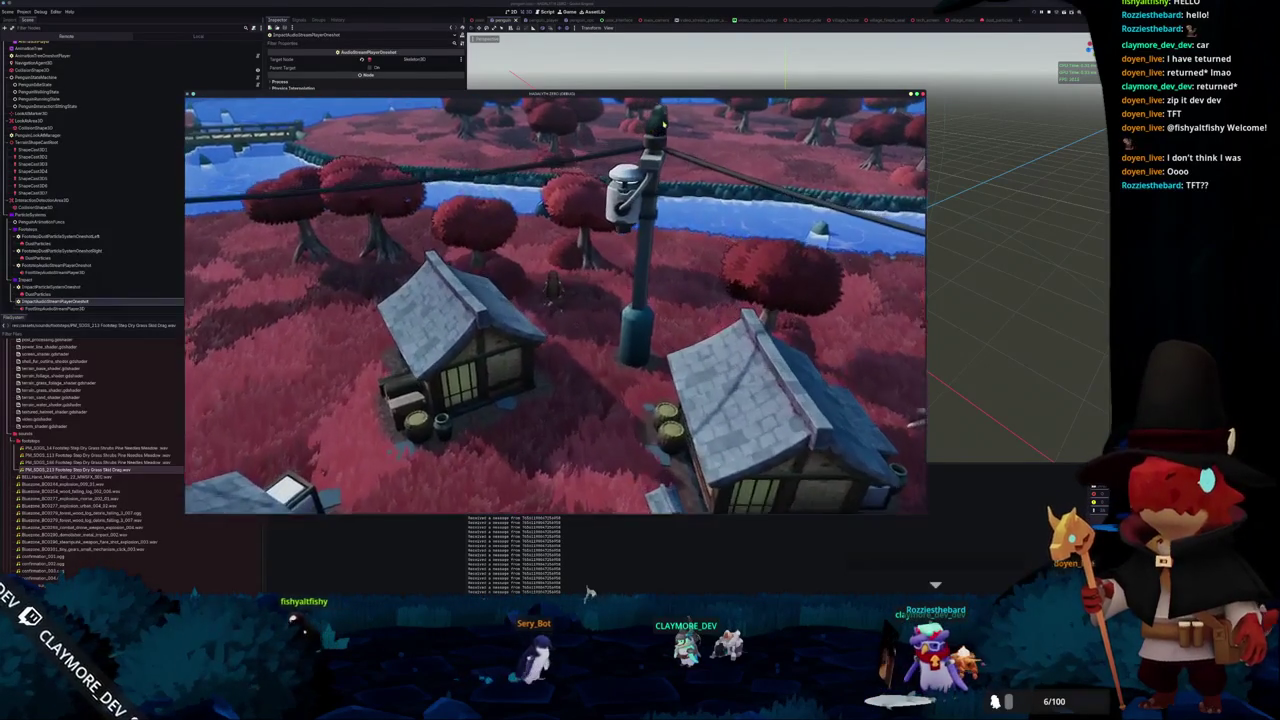
- Stop the game with F8, switch to the main village scene and frame the selected bridge
key("F8")
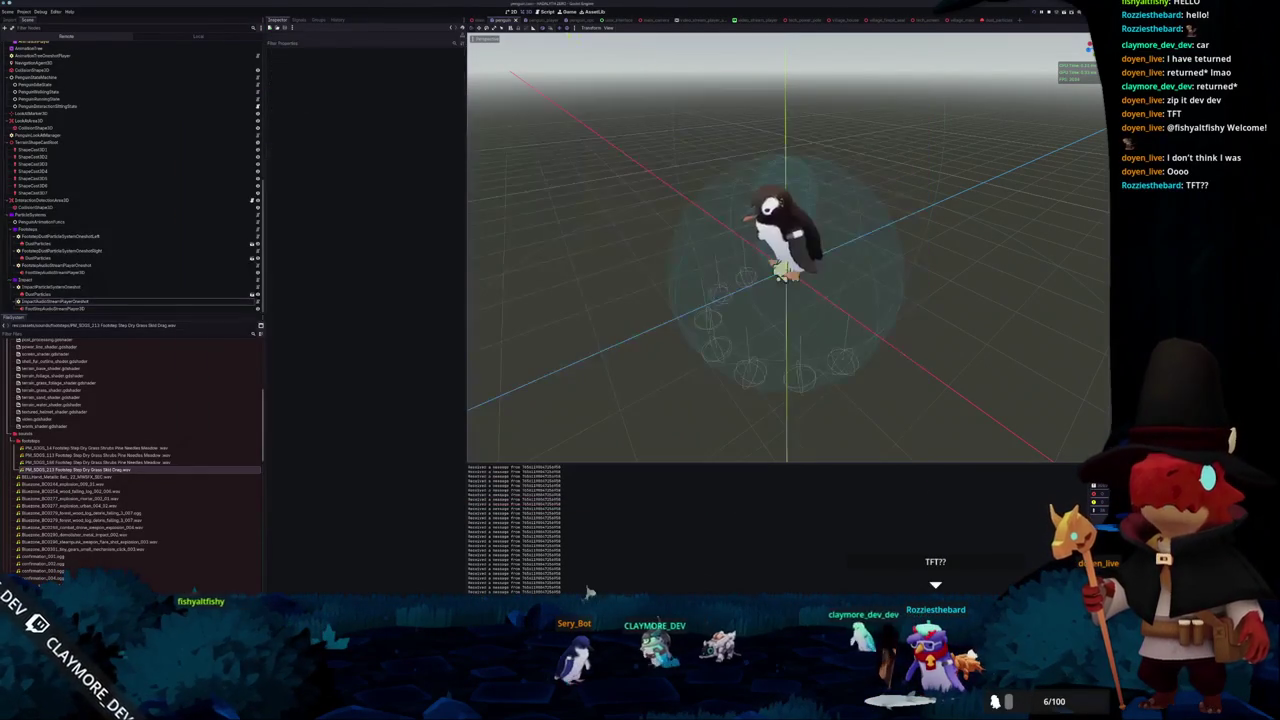
key("ctrl+shift+Tab")
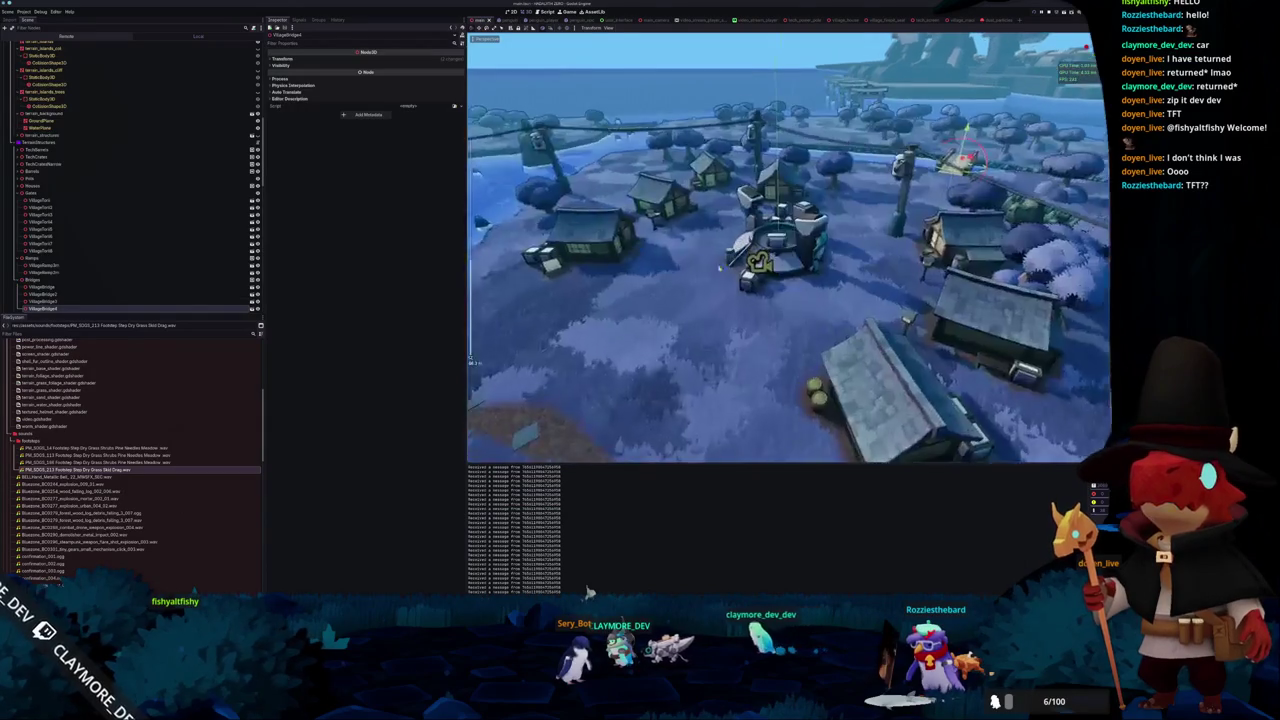
key("f")
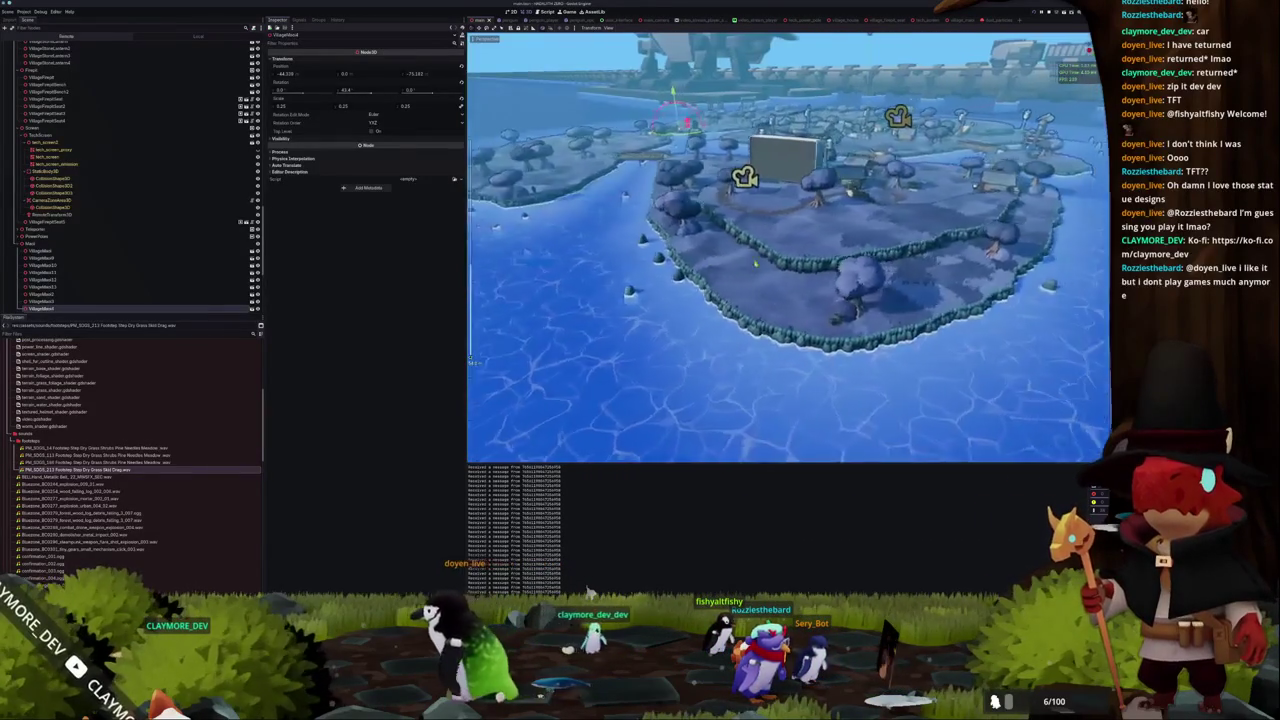
scroll(788, 247, "up", 4)
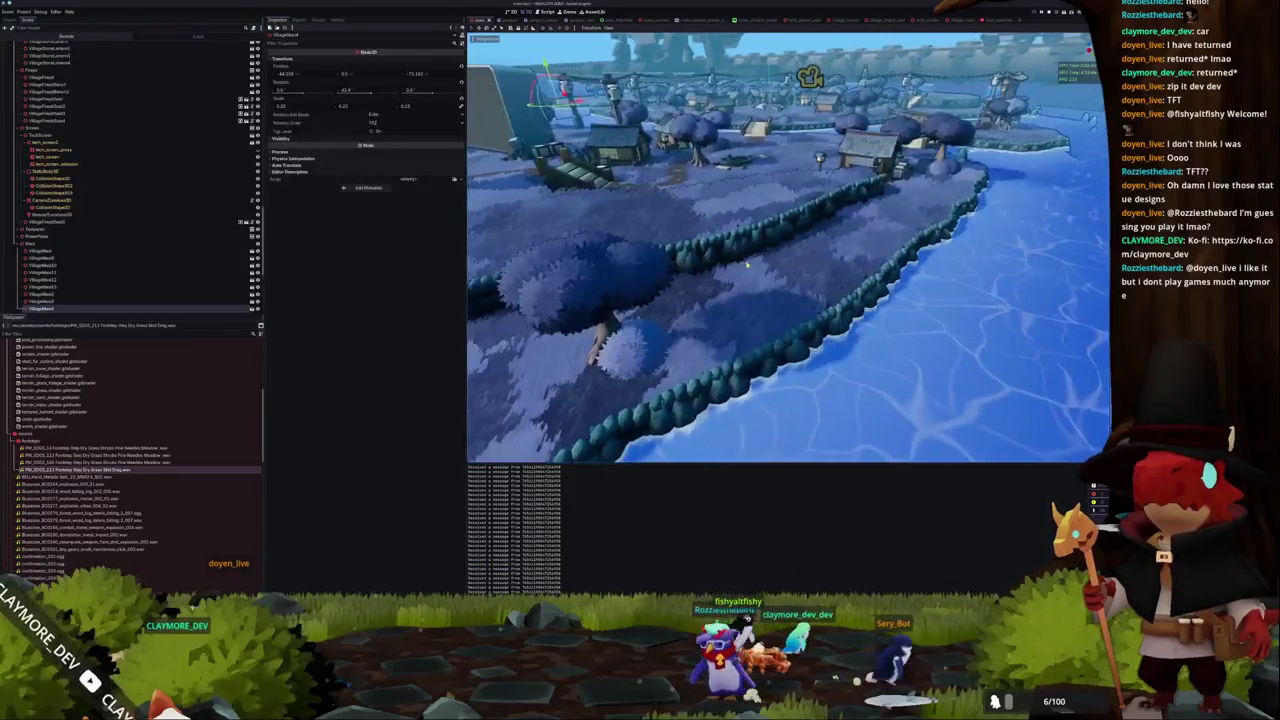
key("f")
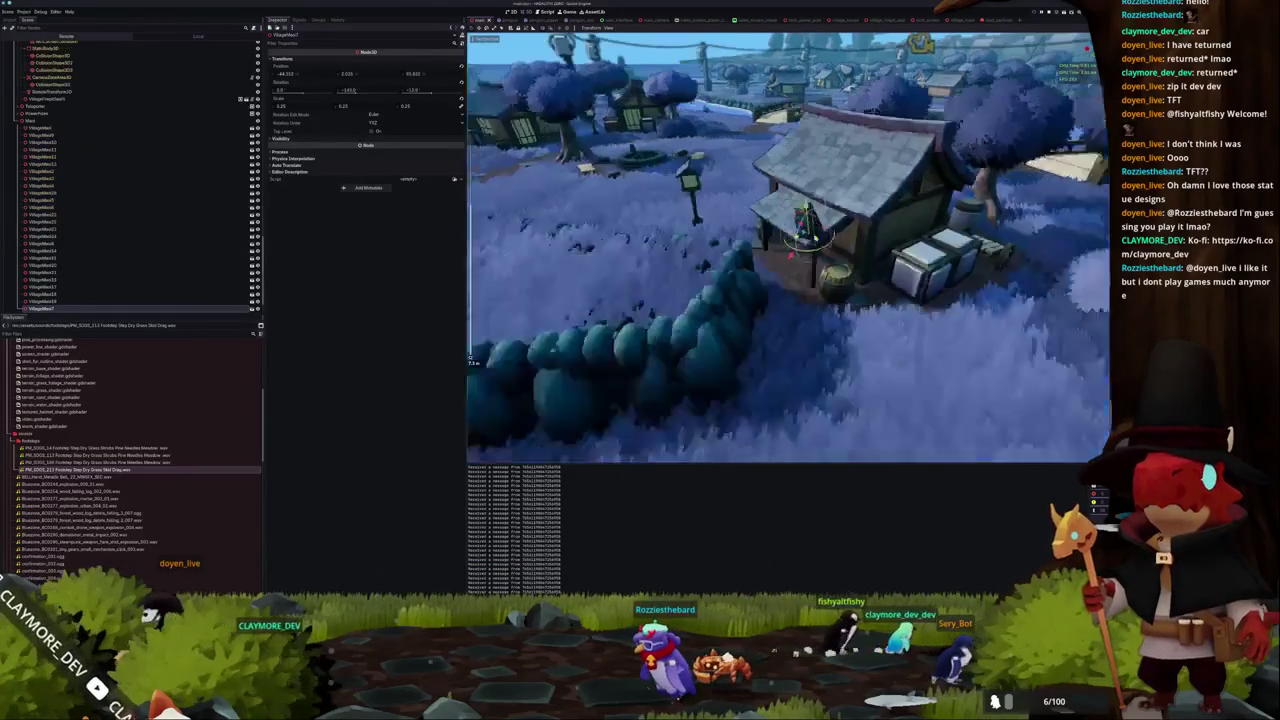
left_click(40, 244)
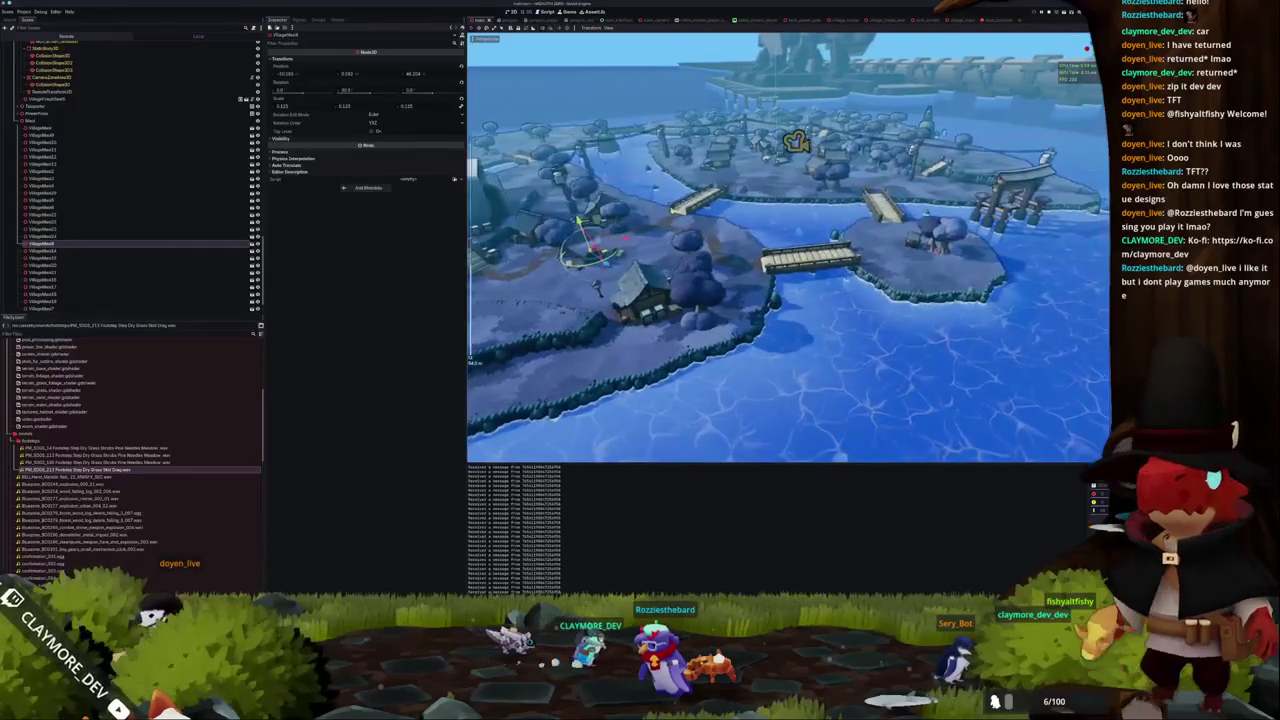
left_click(841, 262)
key("f")
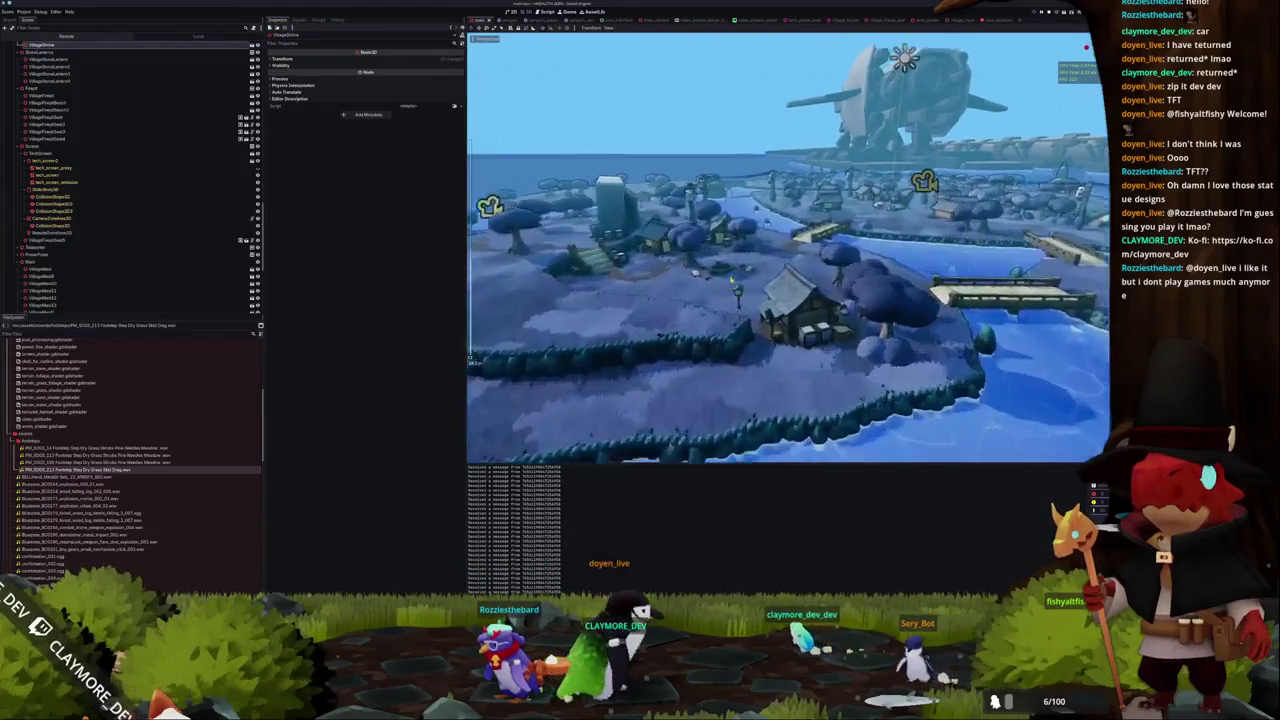
left_click(704, 268)
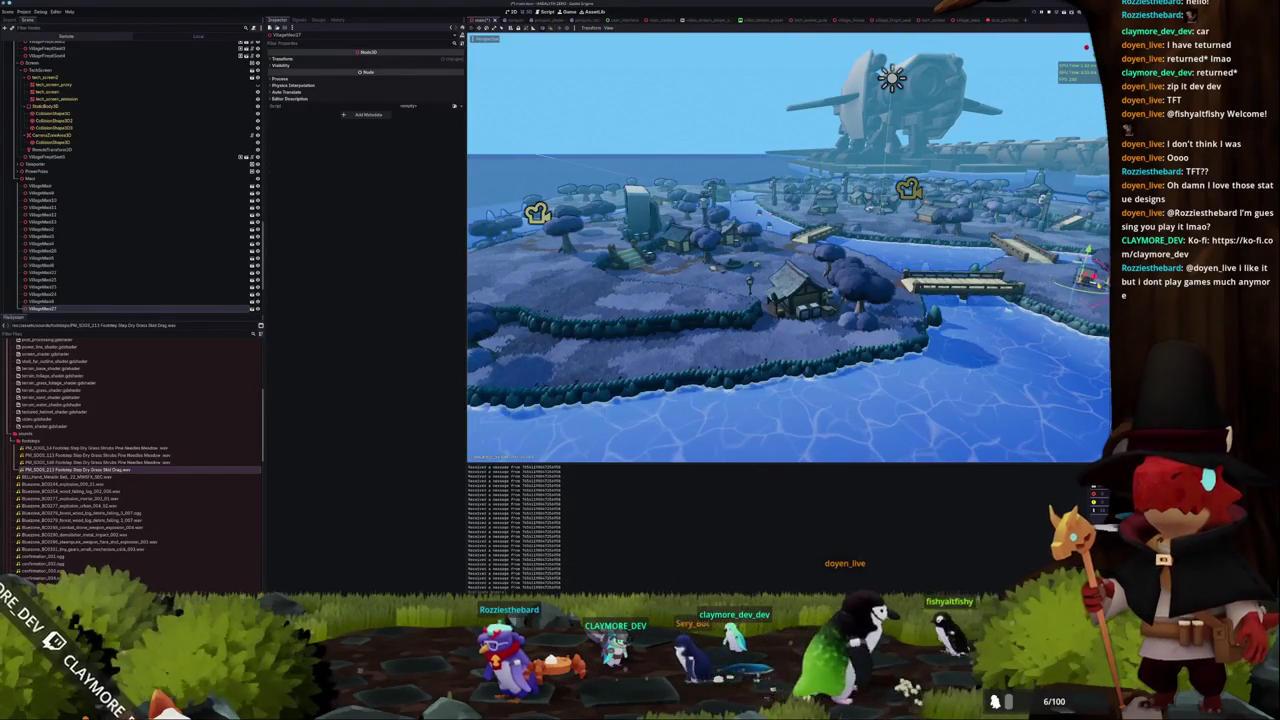
- Lift the statue onto the hut's balcony and place a duplicate to its left
key("f")
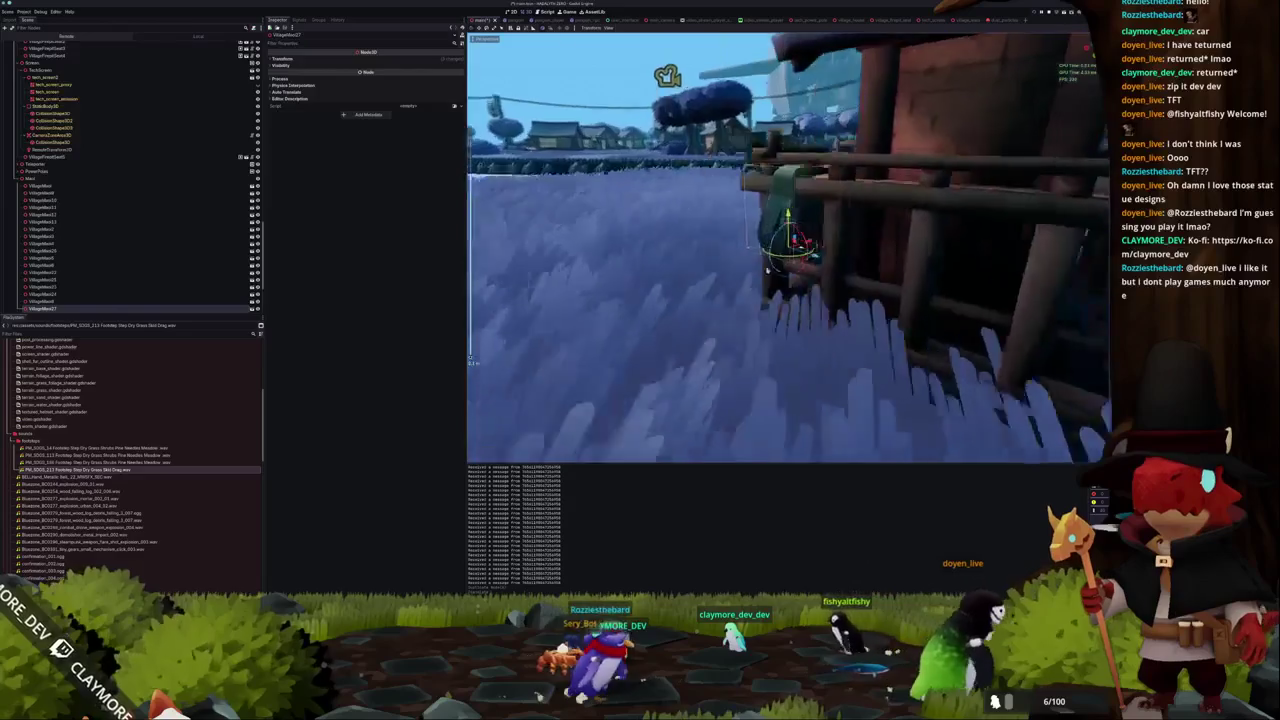
scroll(871, 291, "down", 3)
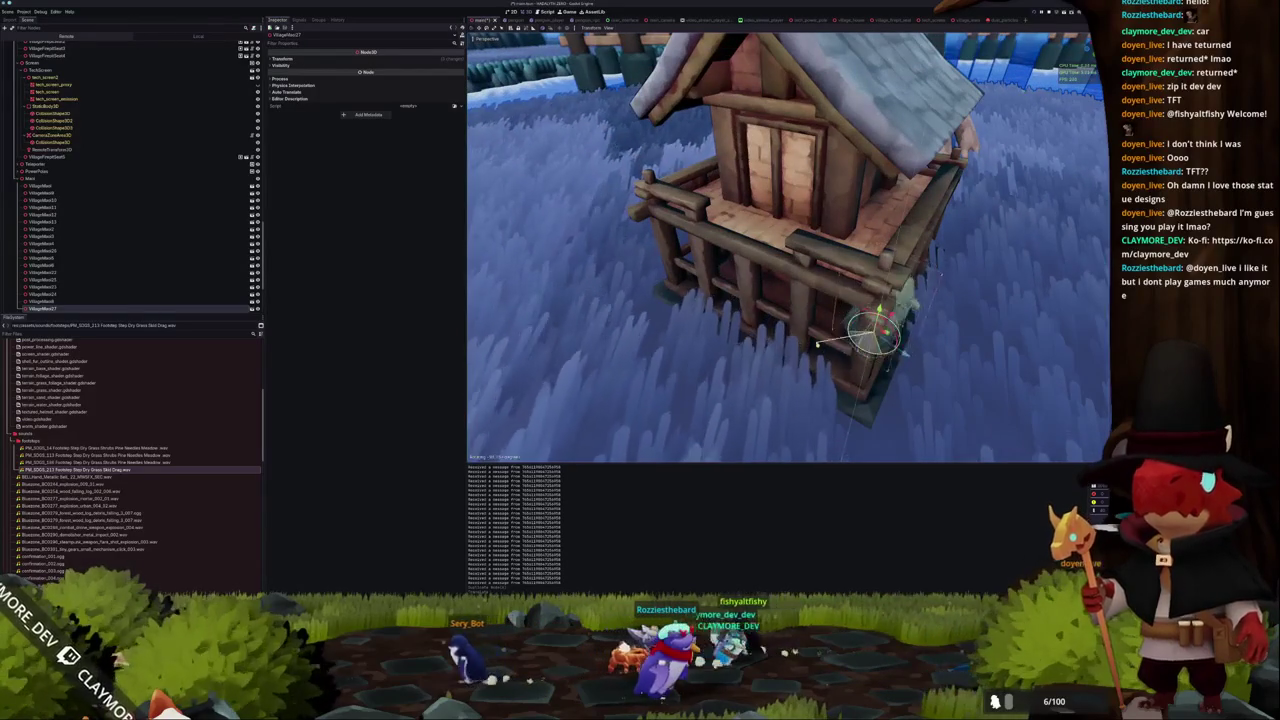
mouse_move(875, 335)
left_mouse_down()
mouse_move(985, 200)
mouse_move(971, 228)
mouse_move(857, 214)
mouse_move(850, 300)
left_mouse_up()
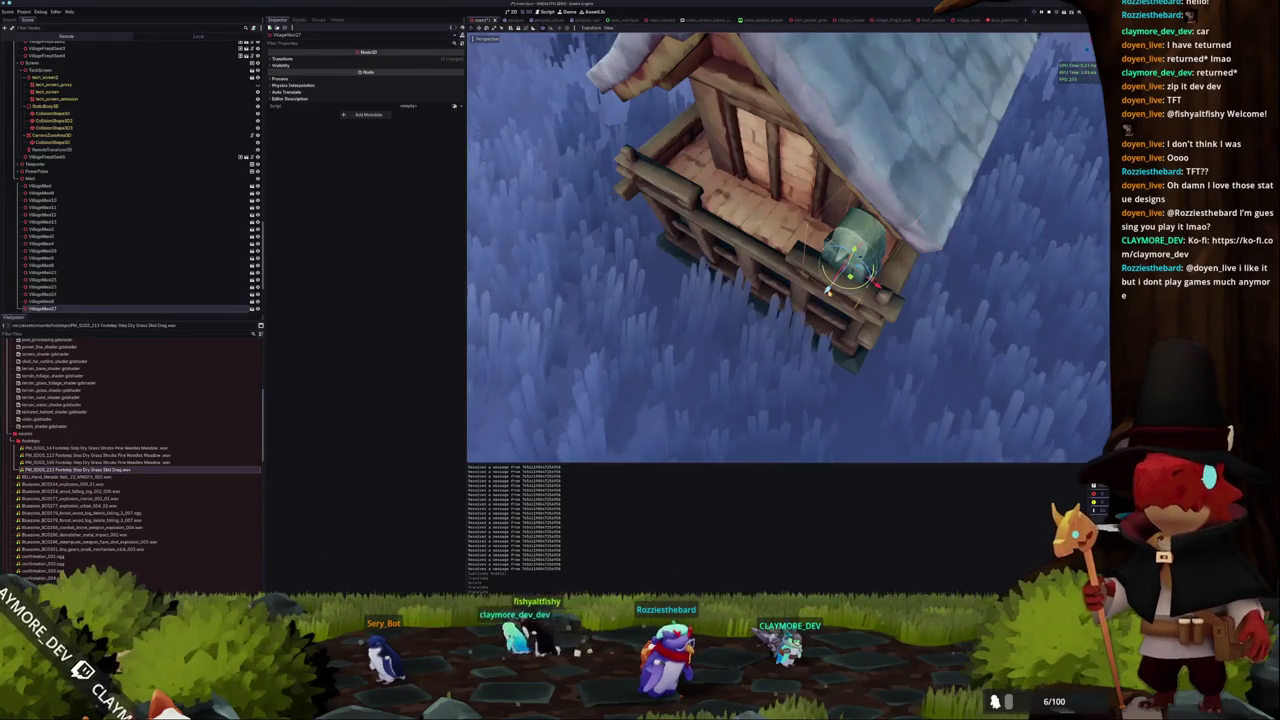
key("ctrl+d")
left_click_drag(810, 228, 811, 229)
scroll(811, 229, "up", 3)
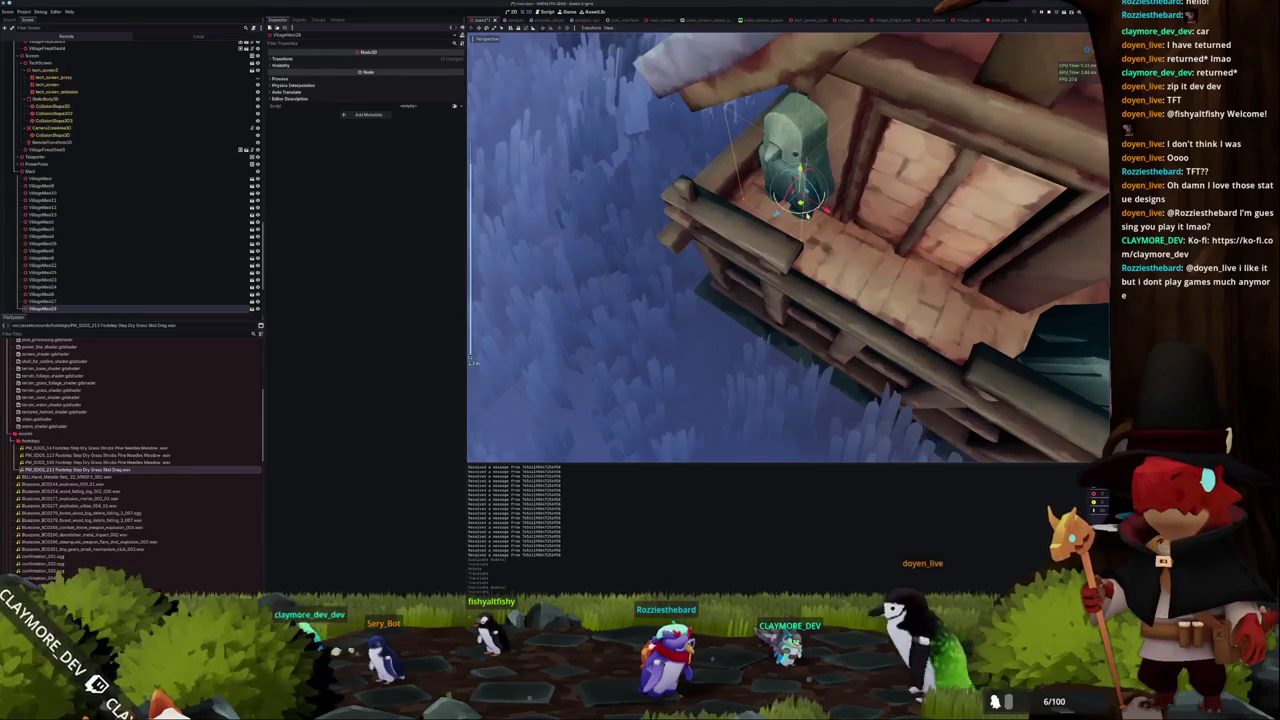
key("g")
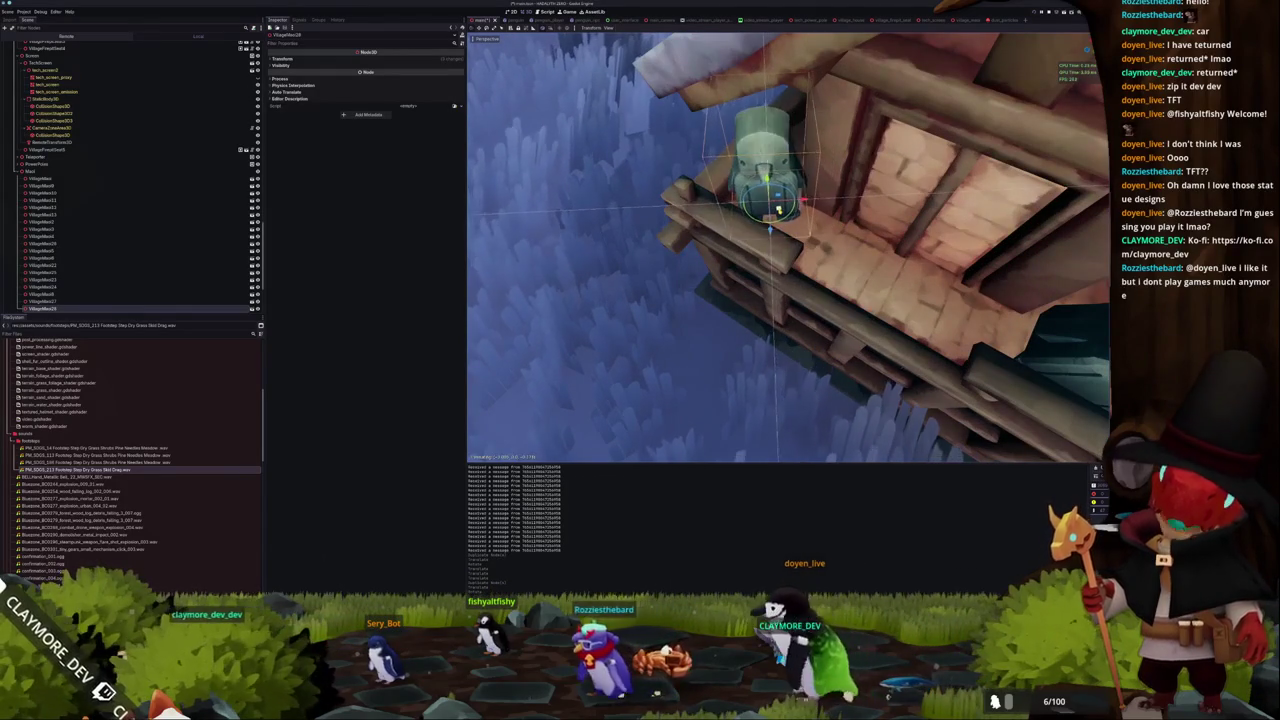
key("Return")
- Add another statue copy on the balcony's right side and enlarge it to scale 0.11
left_click_drag(790, 250, 720, 240)
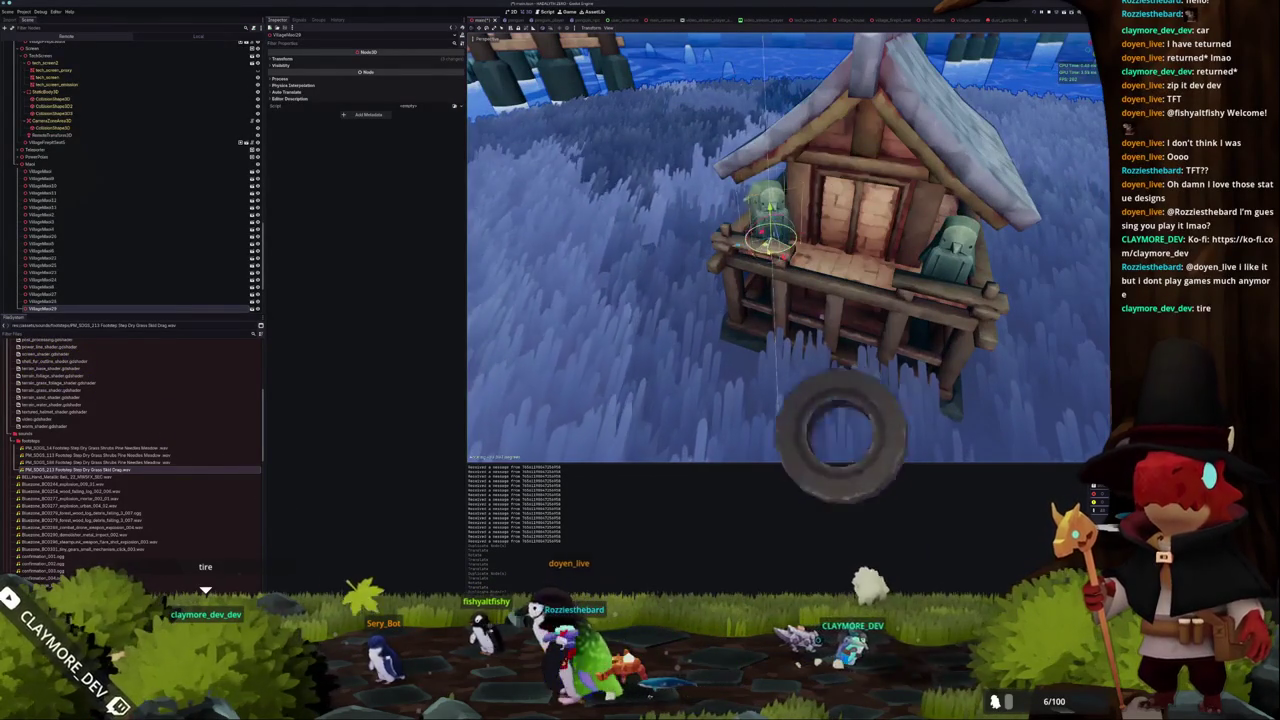
key("ctrl+d")
key("g")
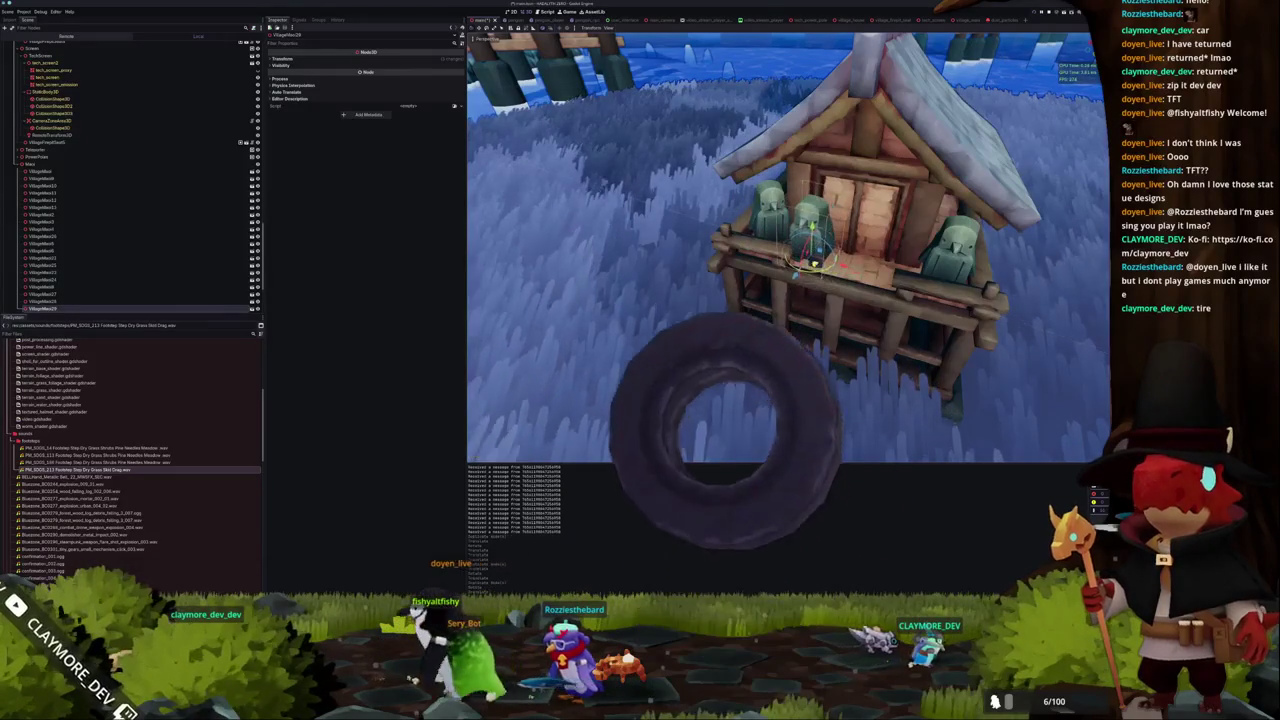
left_click(282, 59)
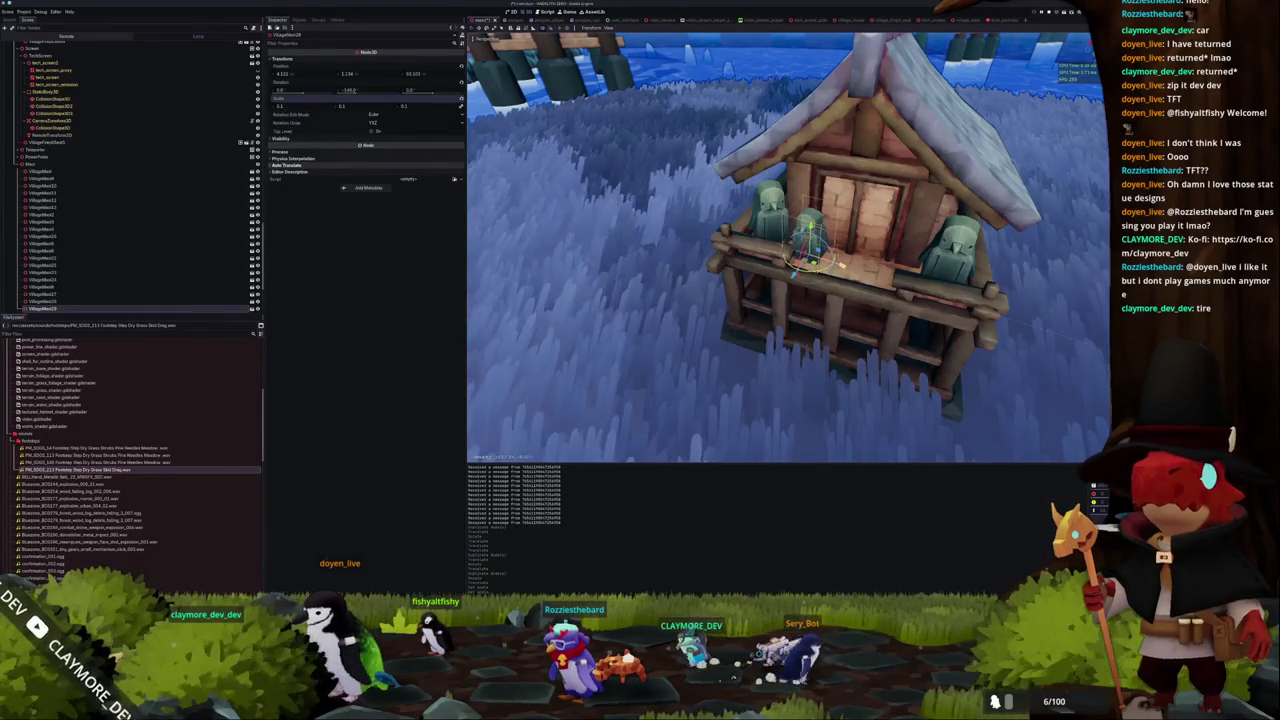
left_click(282, 59)
left_click_drag(805, 248, 897, 262)
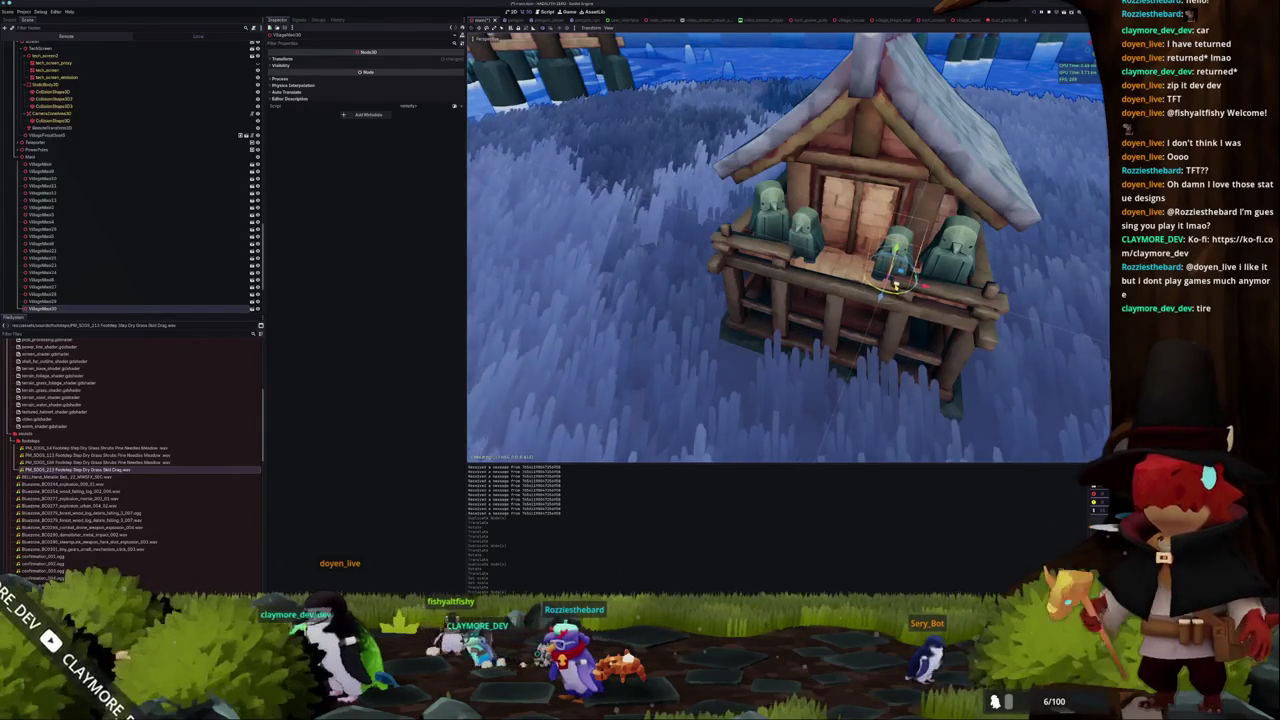
left_click(282, 59)
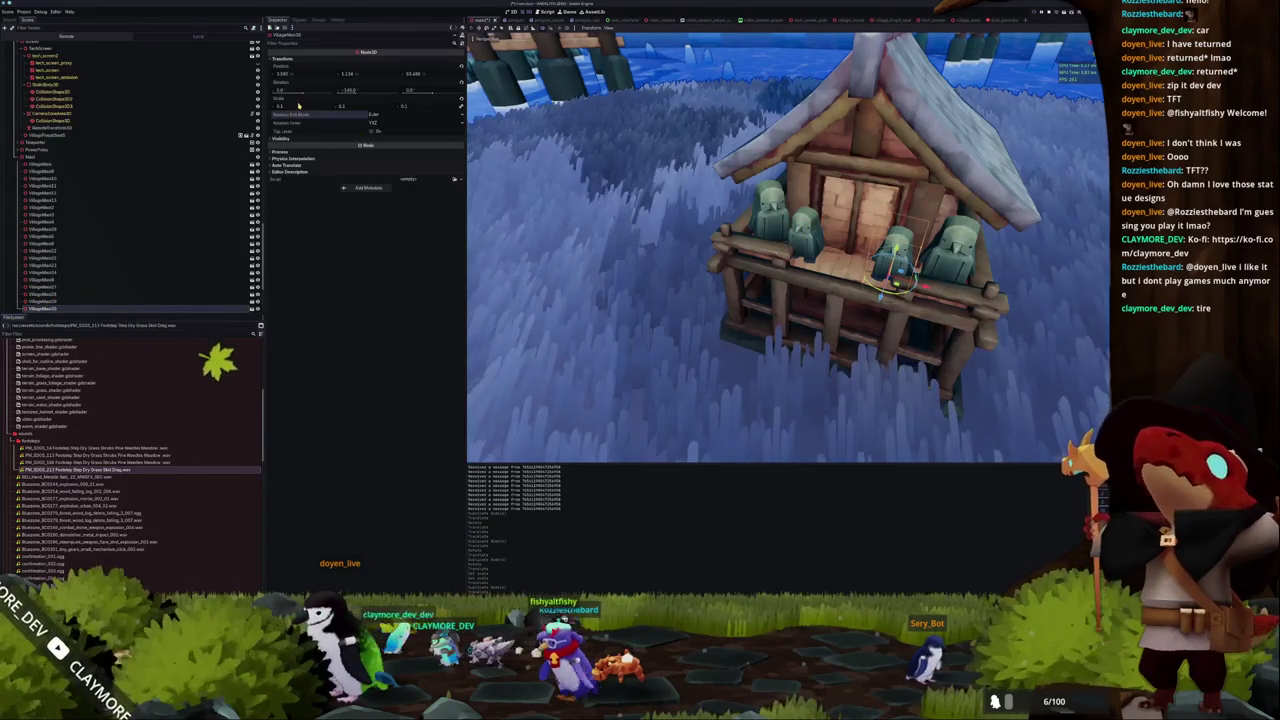
left_click_drag(370, 105, 380, 105)
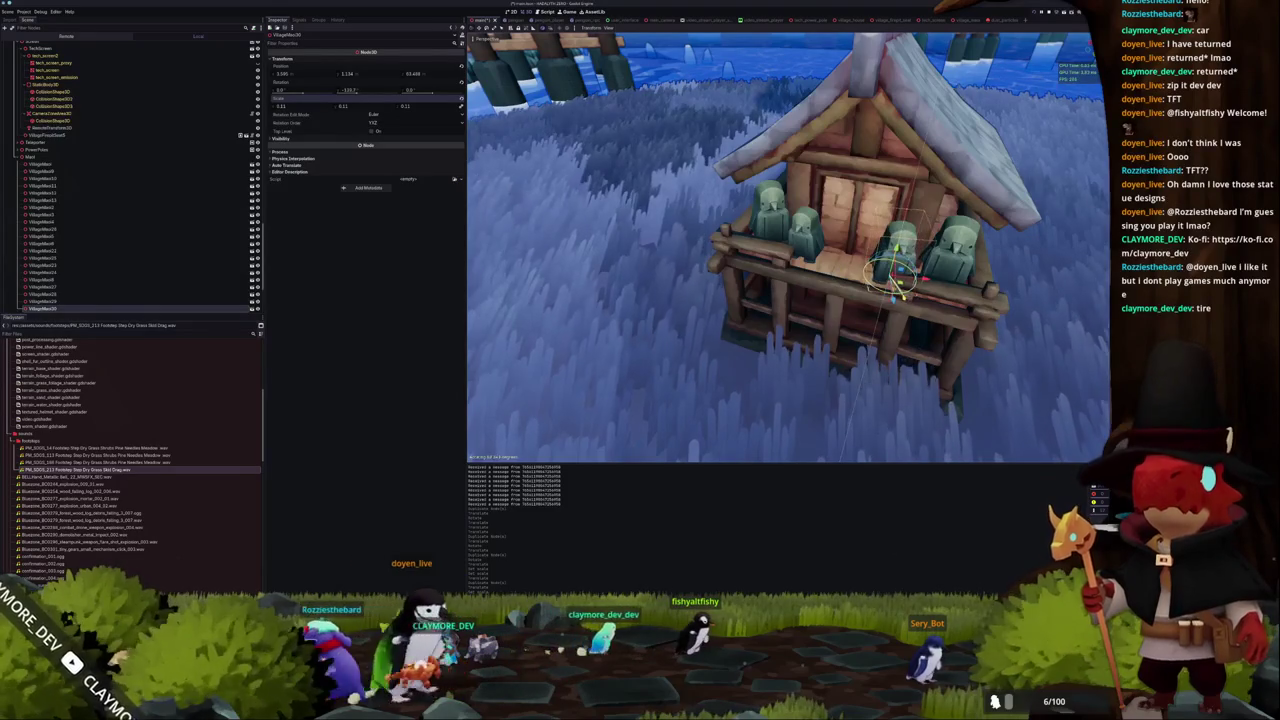
left_click(898, 292)
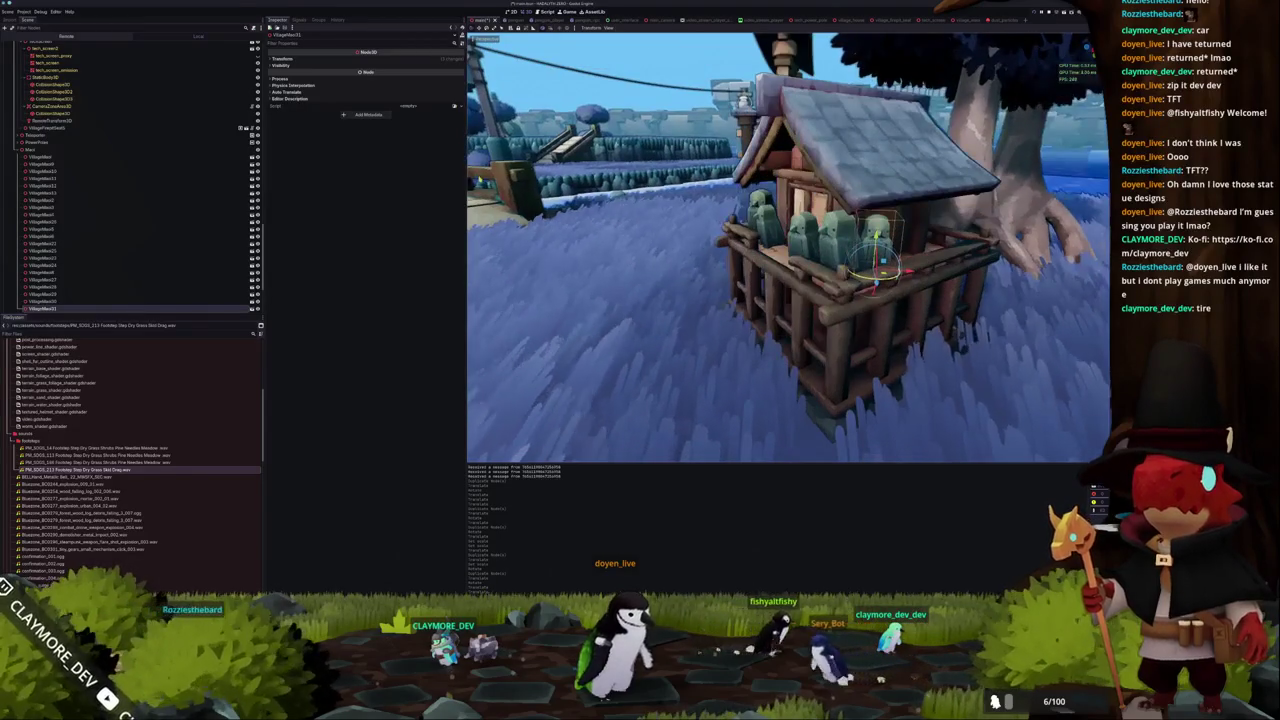
- Shrink the bird statue's scale to about 0.075 and nudge it to the balcony corner
left_click(287, 60)
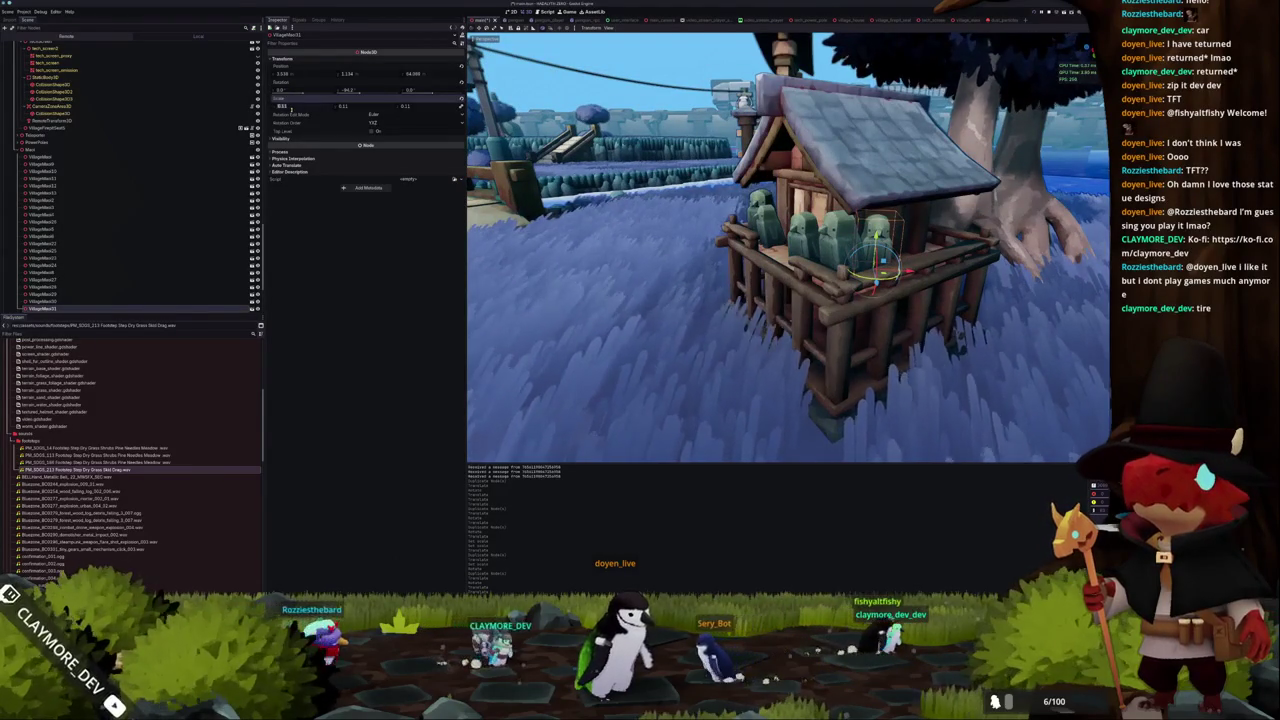
left_click_drag(291, 110, 281, 110)
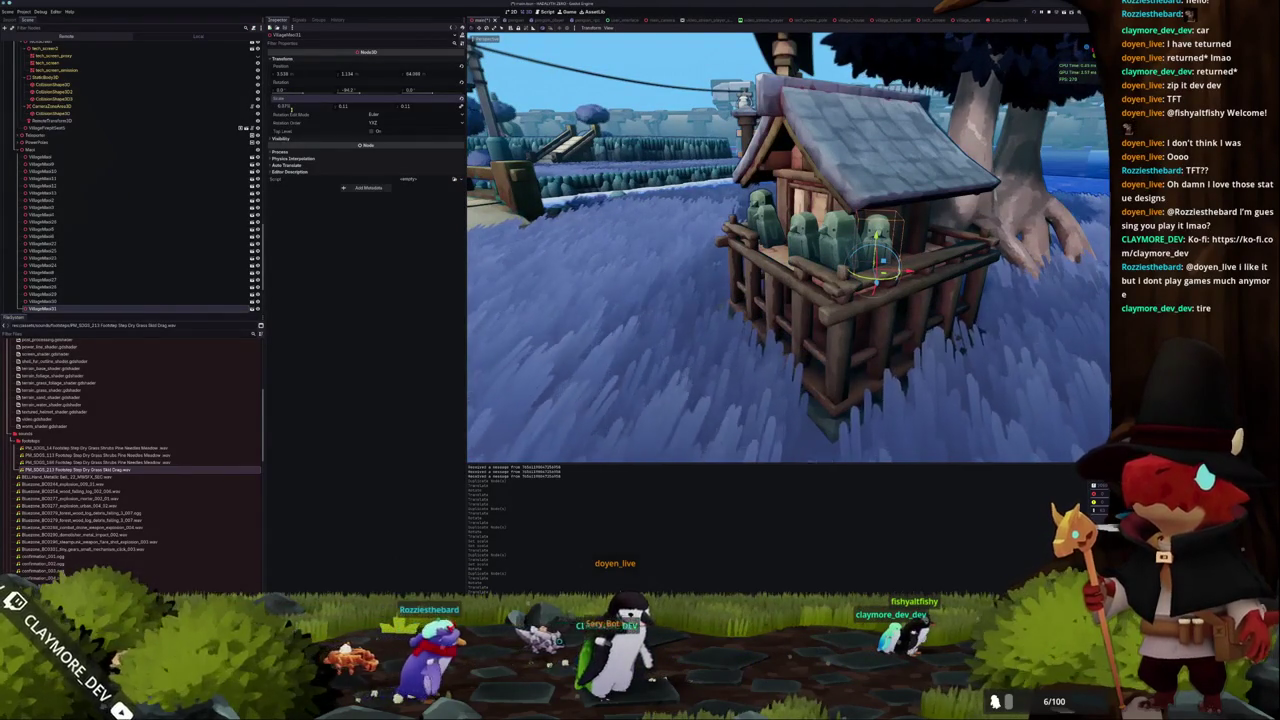
mouse_move(547, 243)
left_mouse_down()
mouse_move(560, 200)
mouse_move(580, 285)
left_mouse_up()
scroll(788, 248, "up", 5)
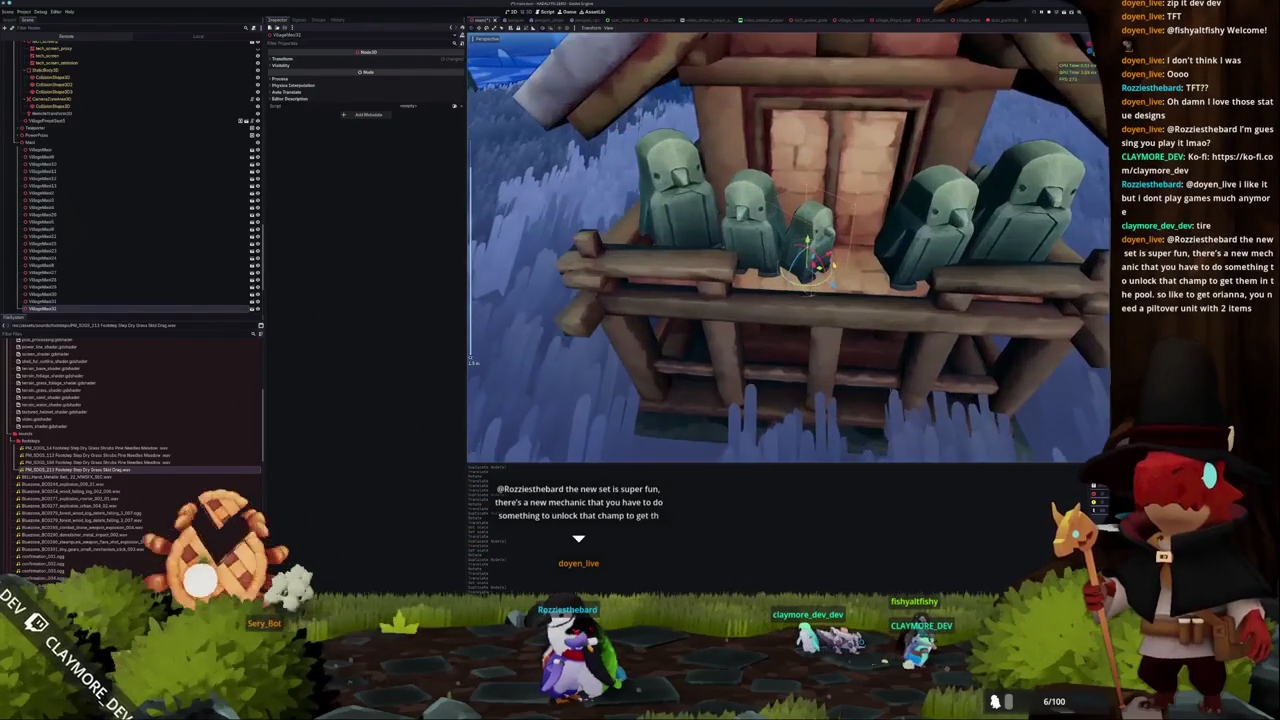
left_click_drag(806, 265, 818, 258)
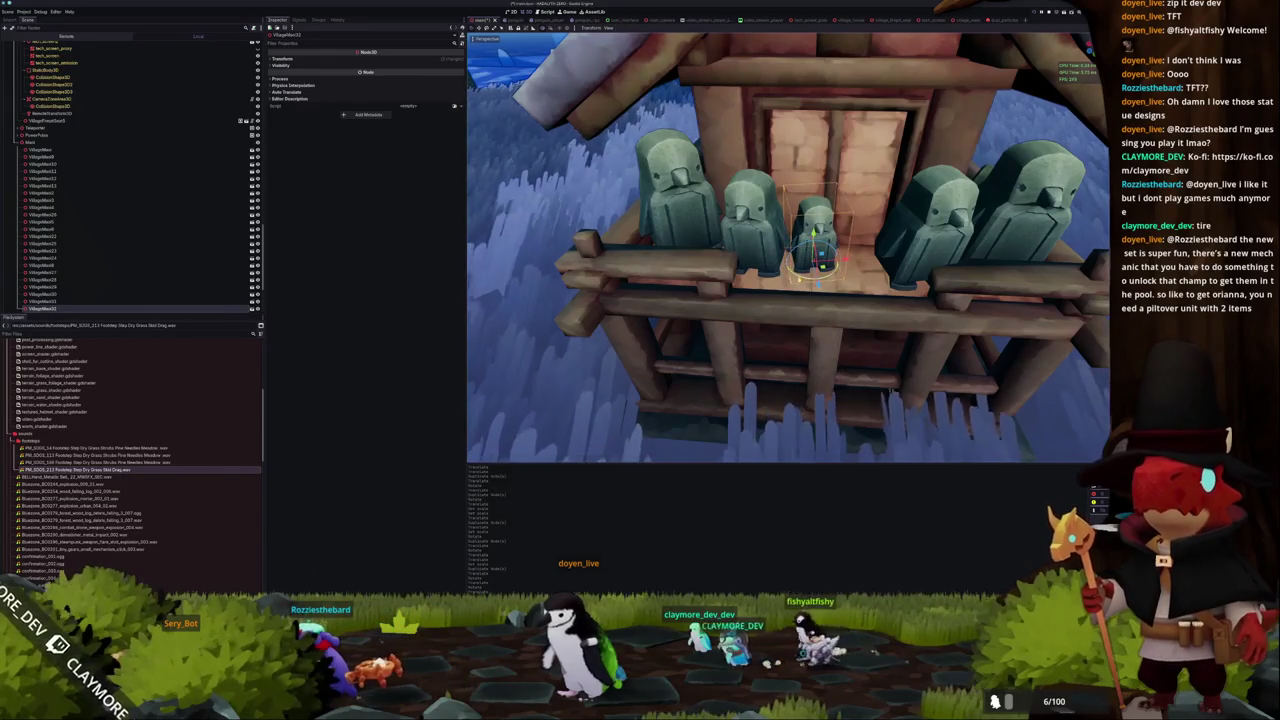
scroll(800, 280, "down", 3)
mouse_move(800, 280)
left_mouse_down()
mouse_move(822, 273)
mouse_move(471, 360)
left_mouse_up()
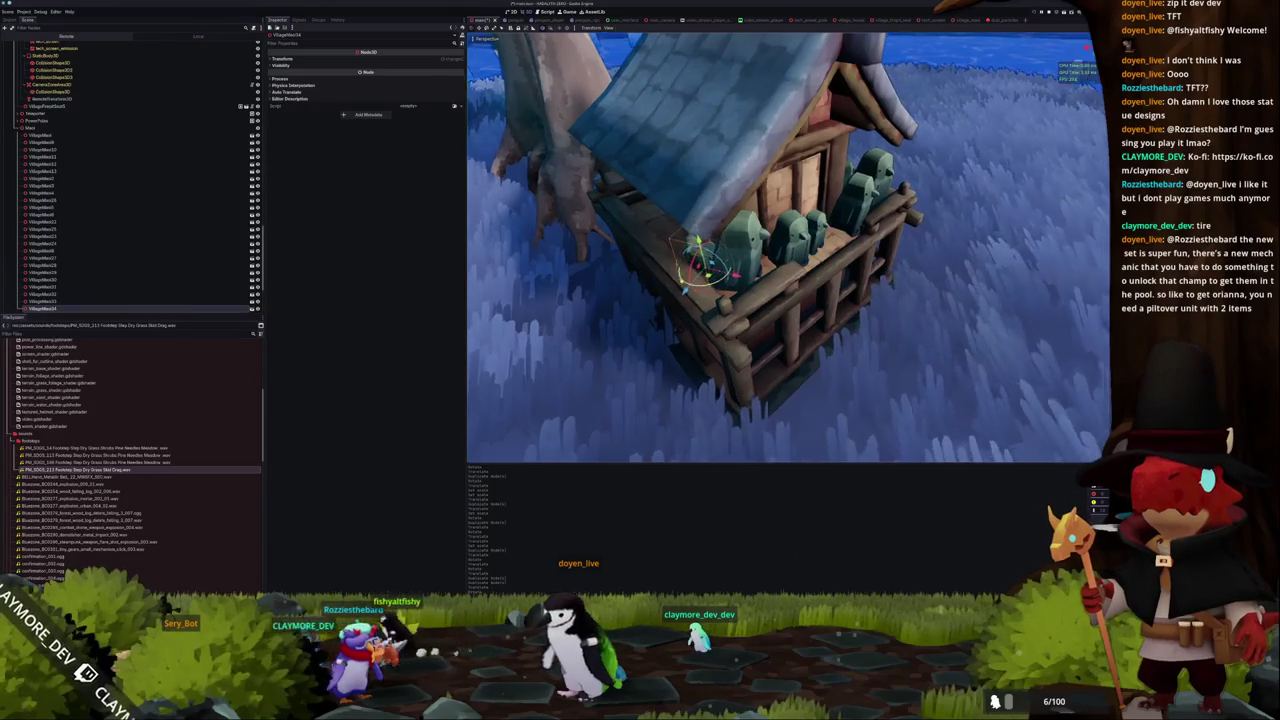
left_click_drag(471, 360, 560, 330)
scroll(720, 285, "down", 8)
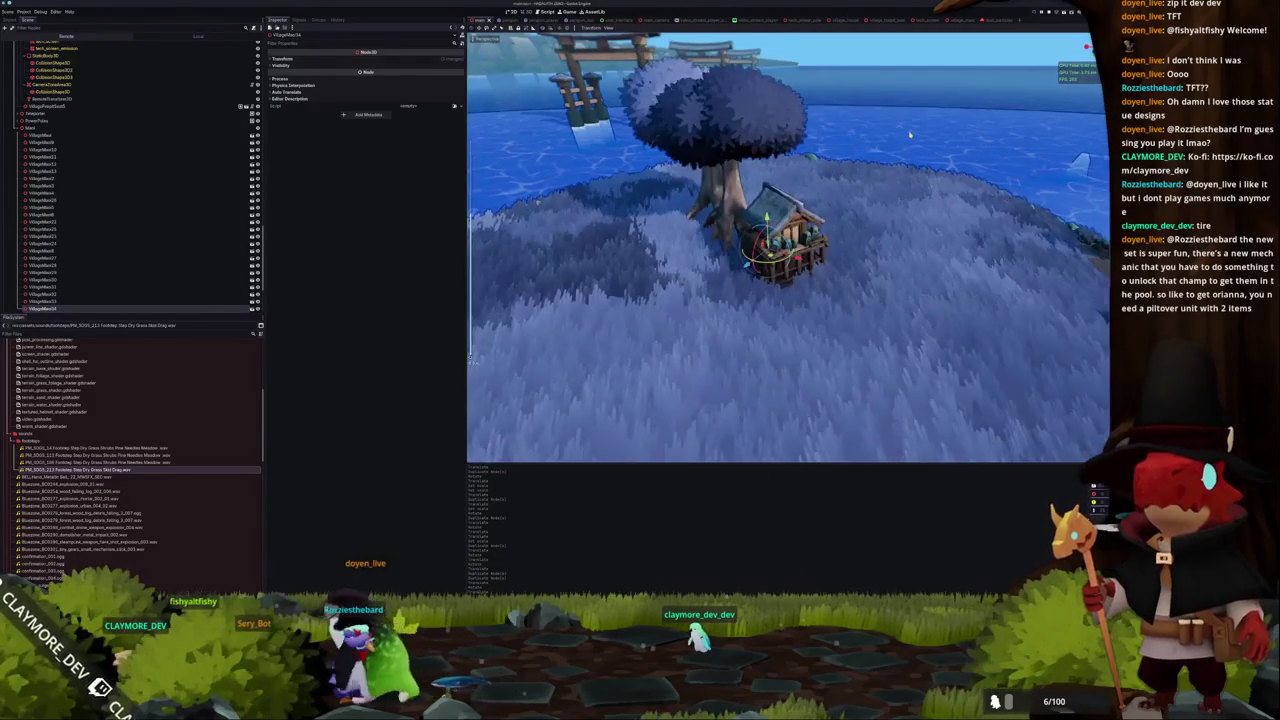
- Select the VillageTorii3 gate in the water and fly the view up close to it
left_click(879, 154)
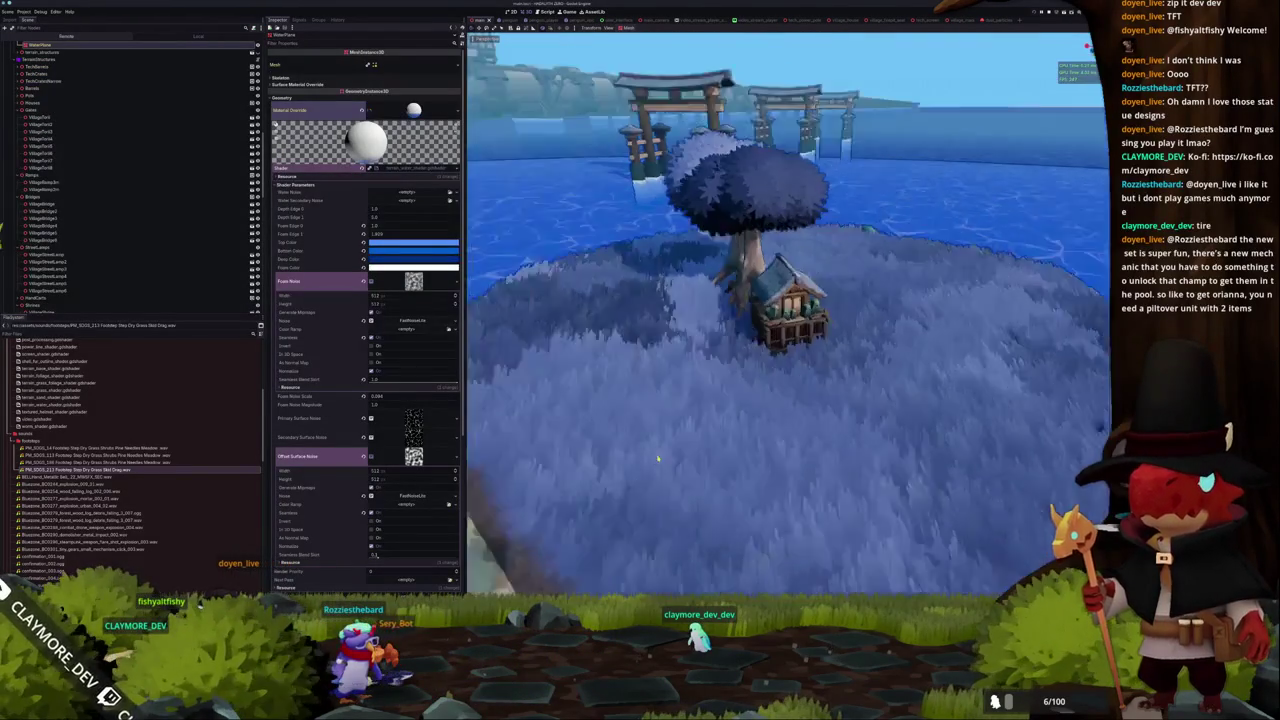
left_click_drag(658, 459, 646, 400)
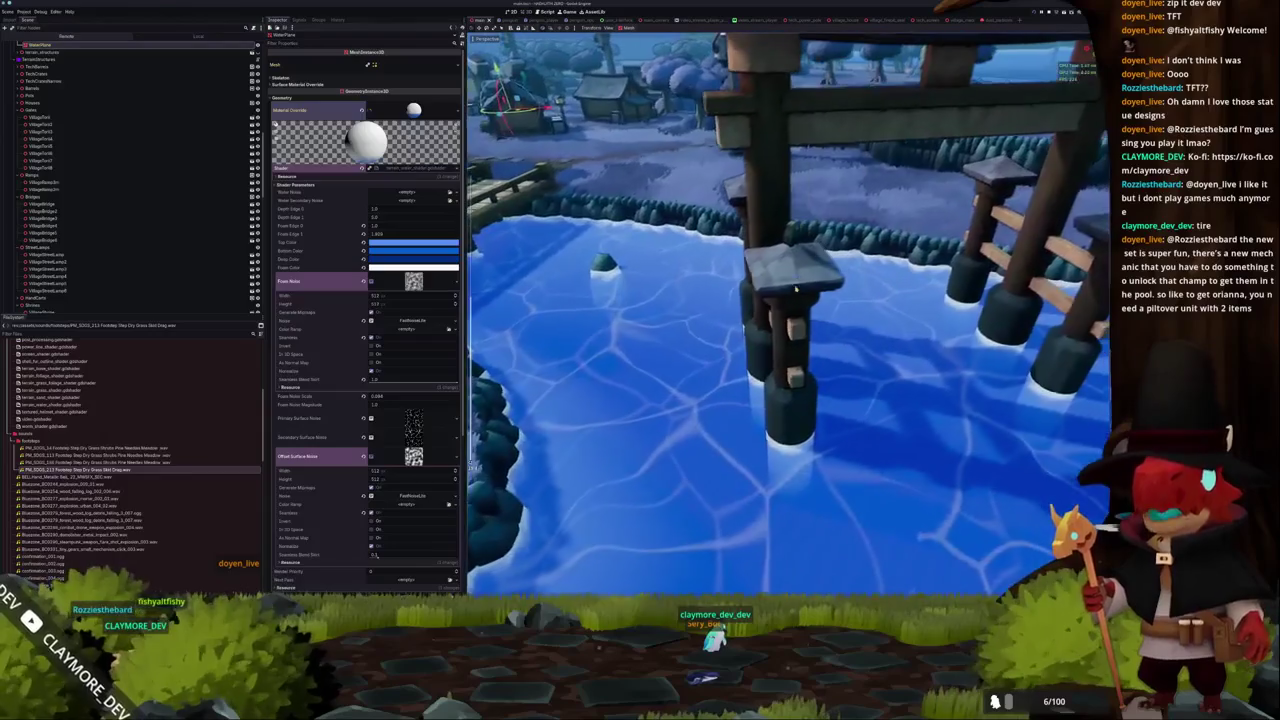
left_click(795, 288)
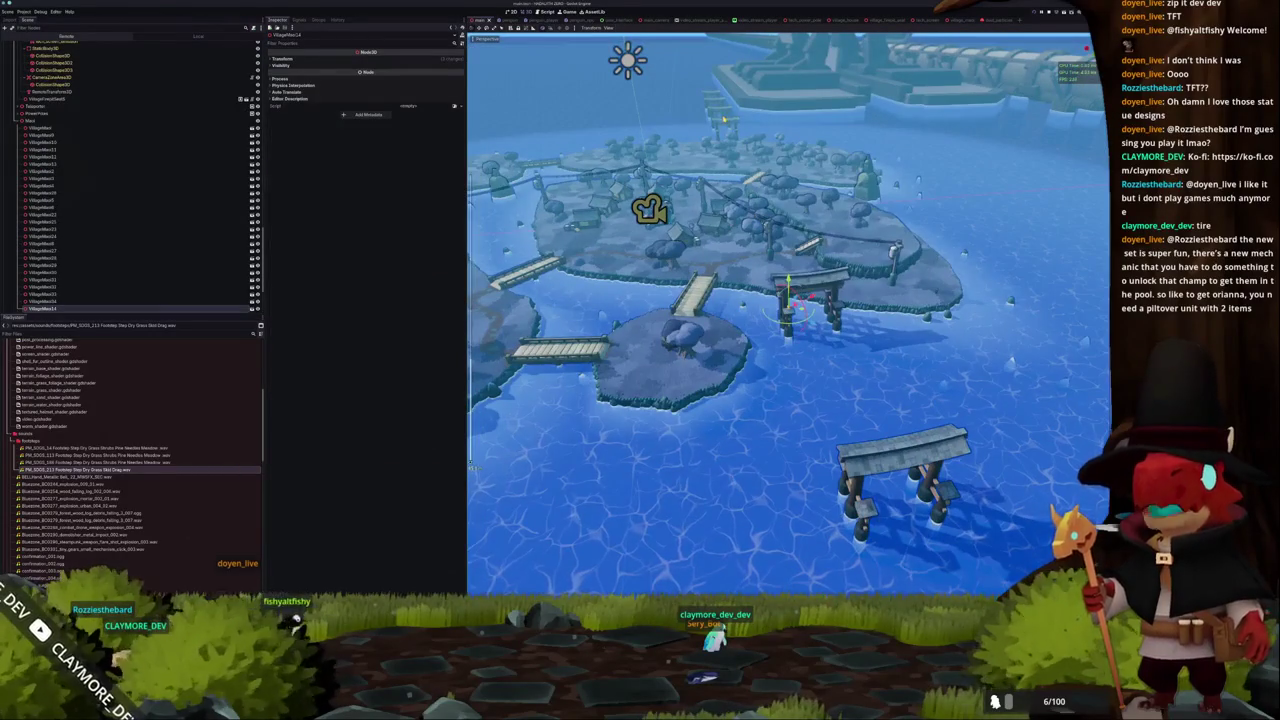
left_click(723, 118)
key("w")
key("w")
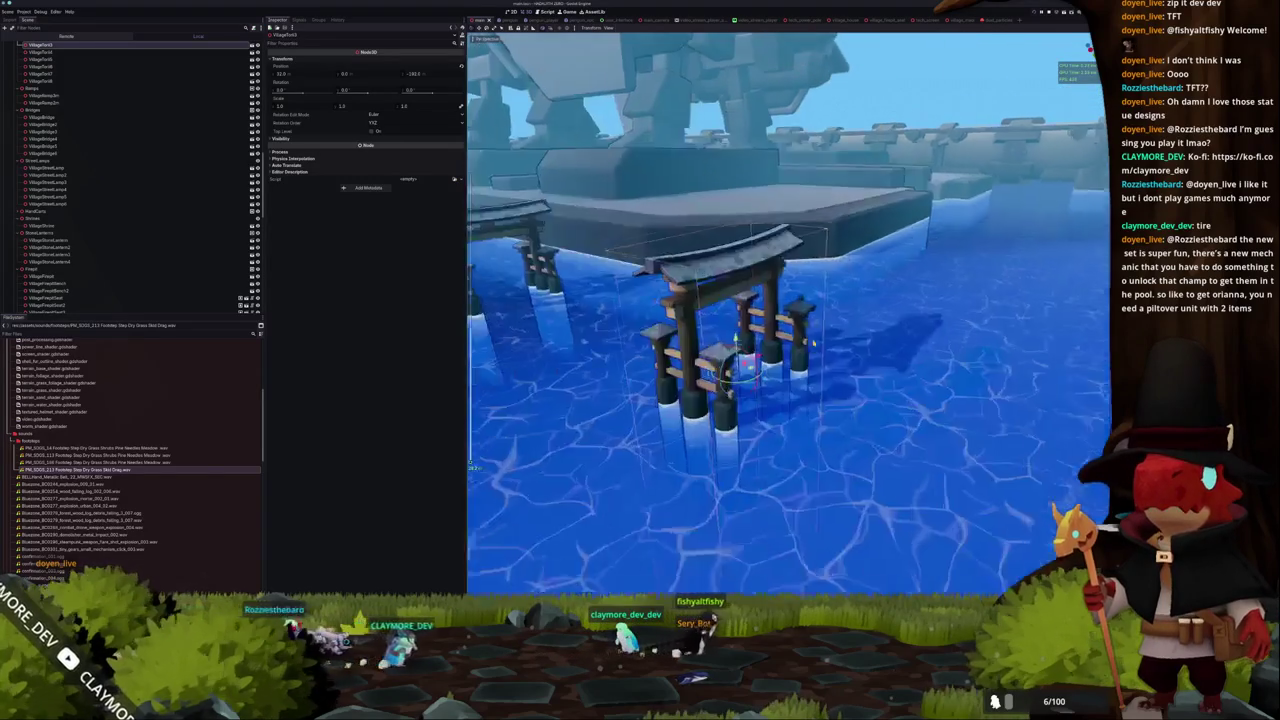
- Fly the view back to overlook the island, then stop the test run with F8
key("s")
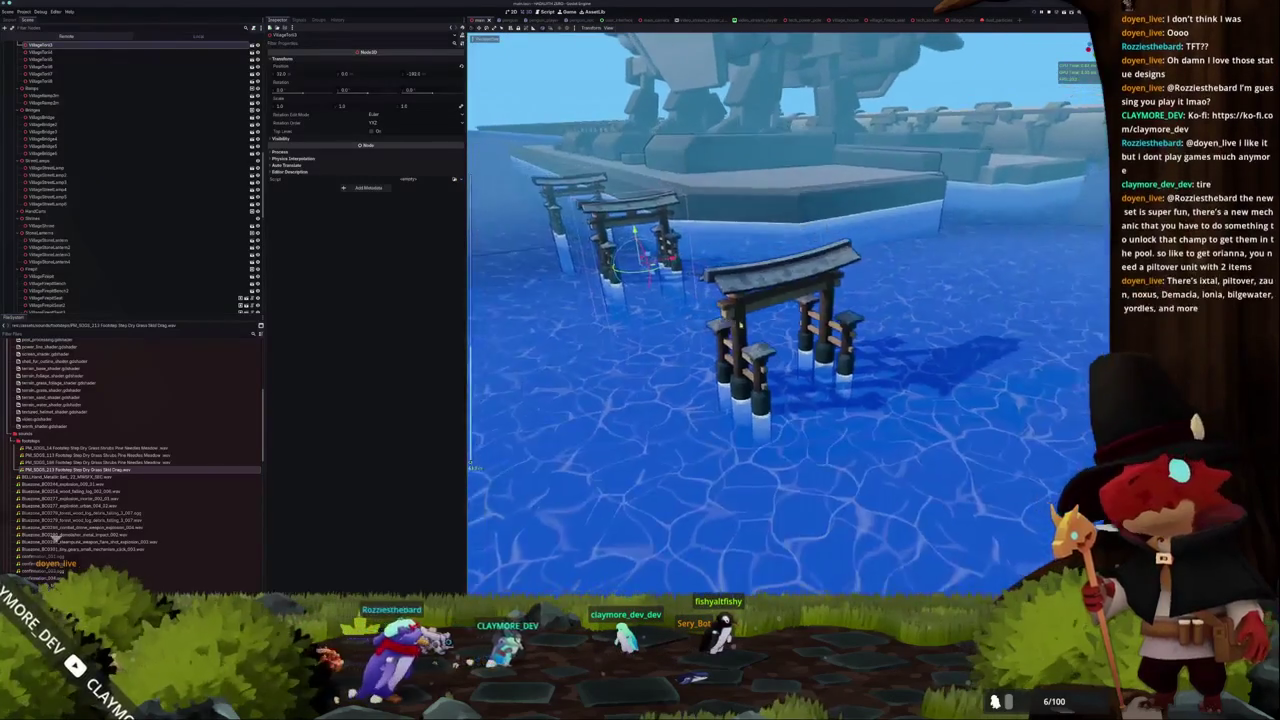
key("s")
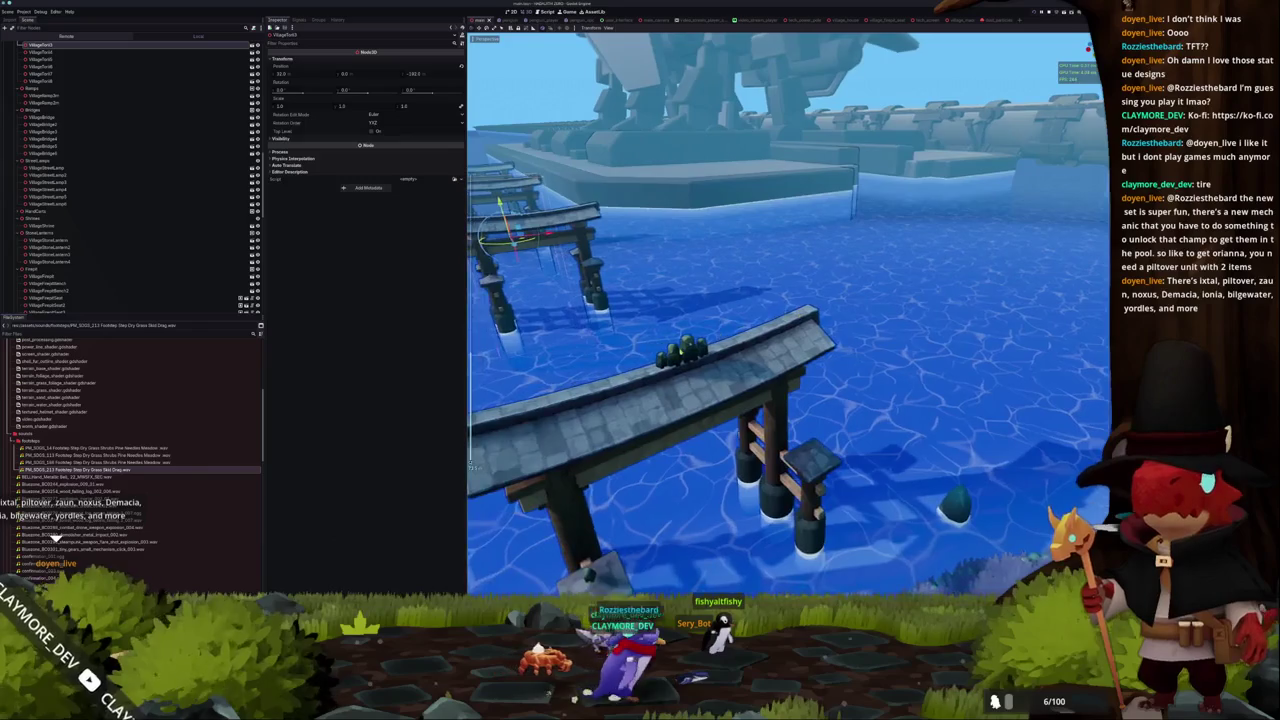
key("s")
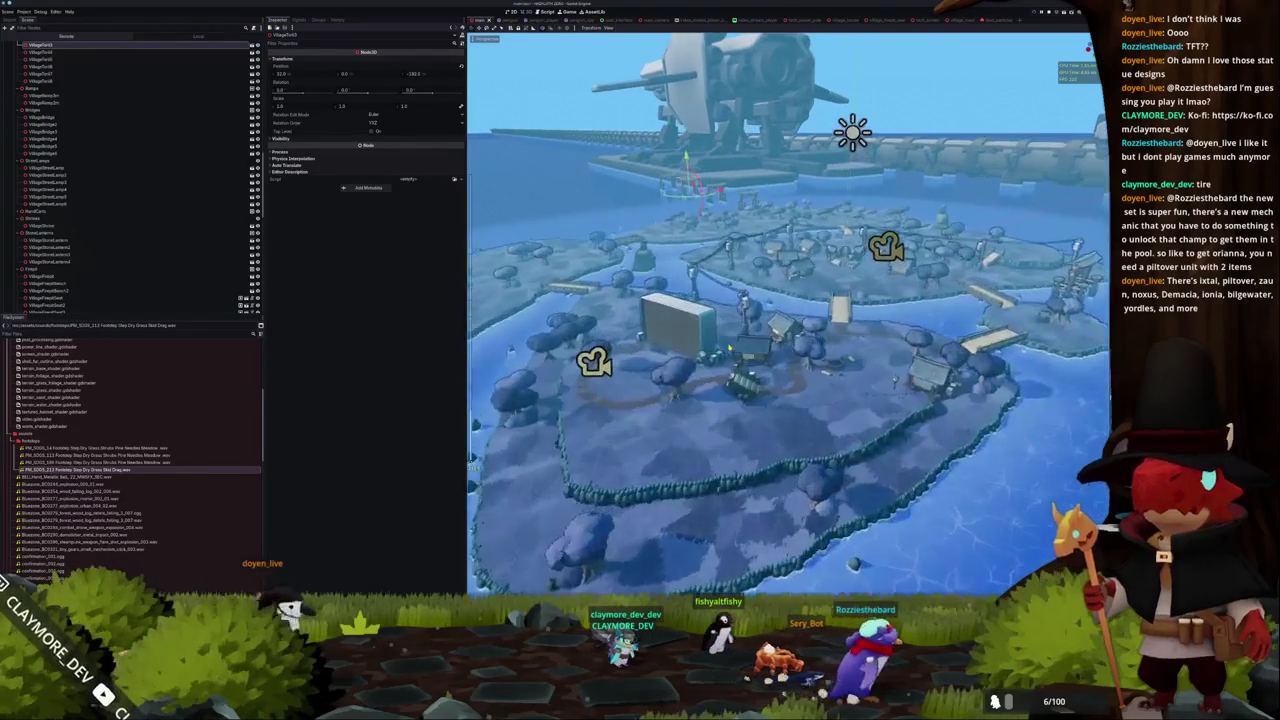
key("w")
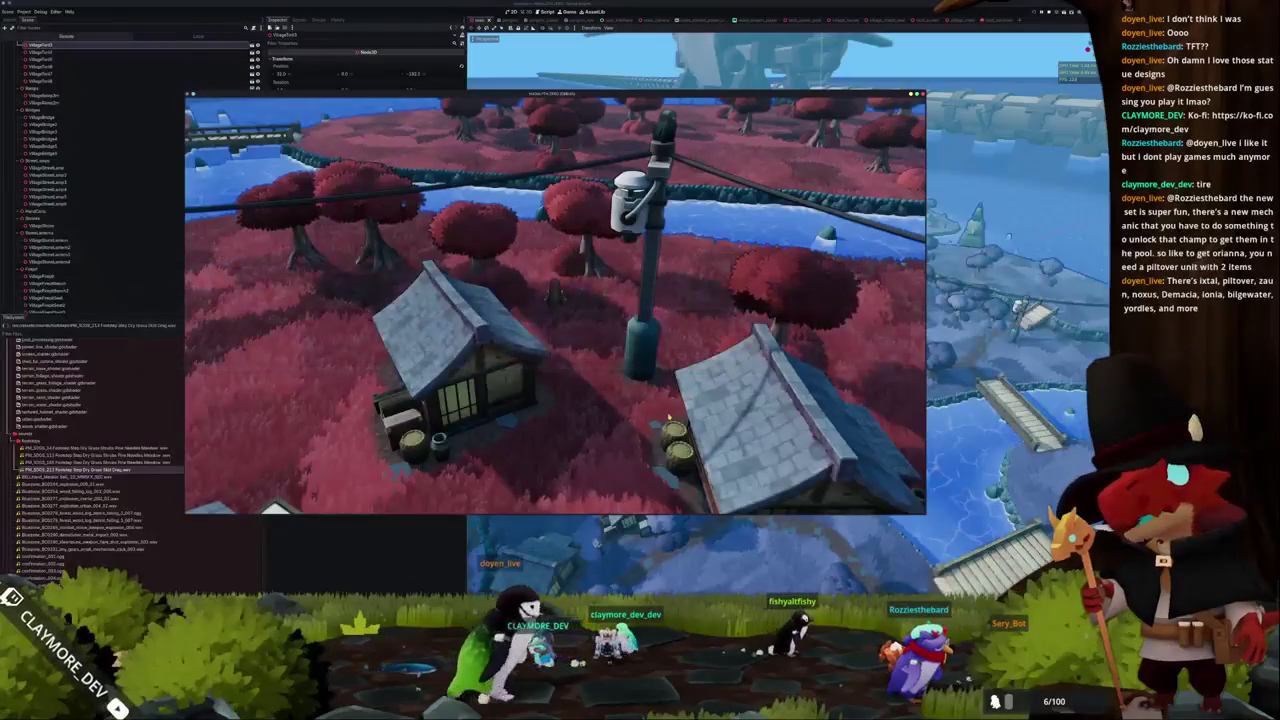
key("F8")
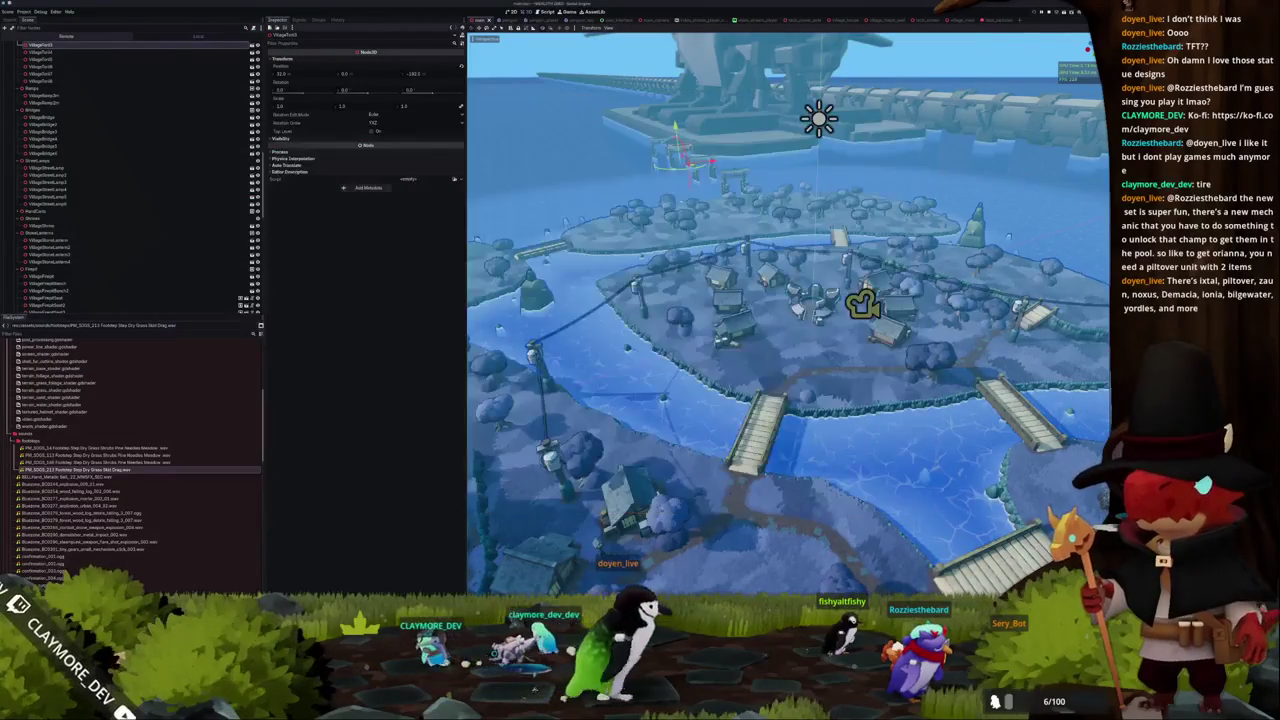
- Switch to the penguin scene and open the PenguinAnimationFuncs script in VS Code
key("ctrl+Tab")
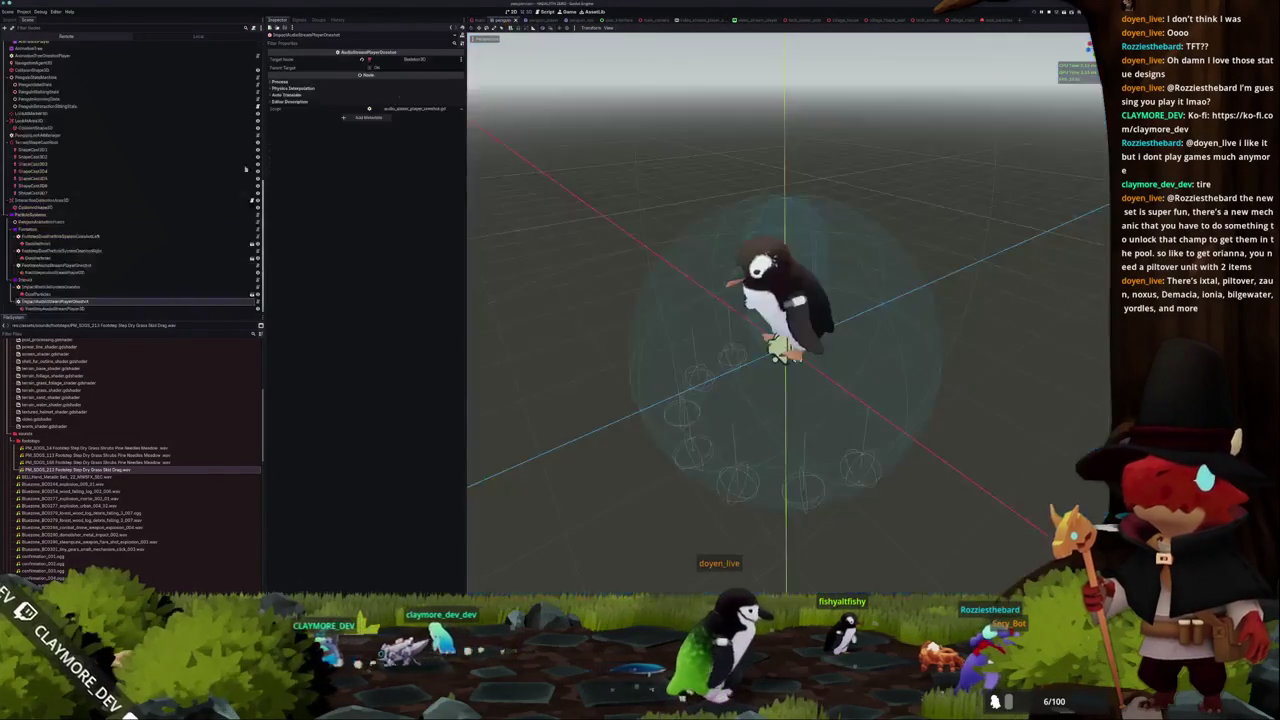
left_click(80, 280)
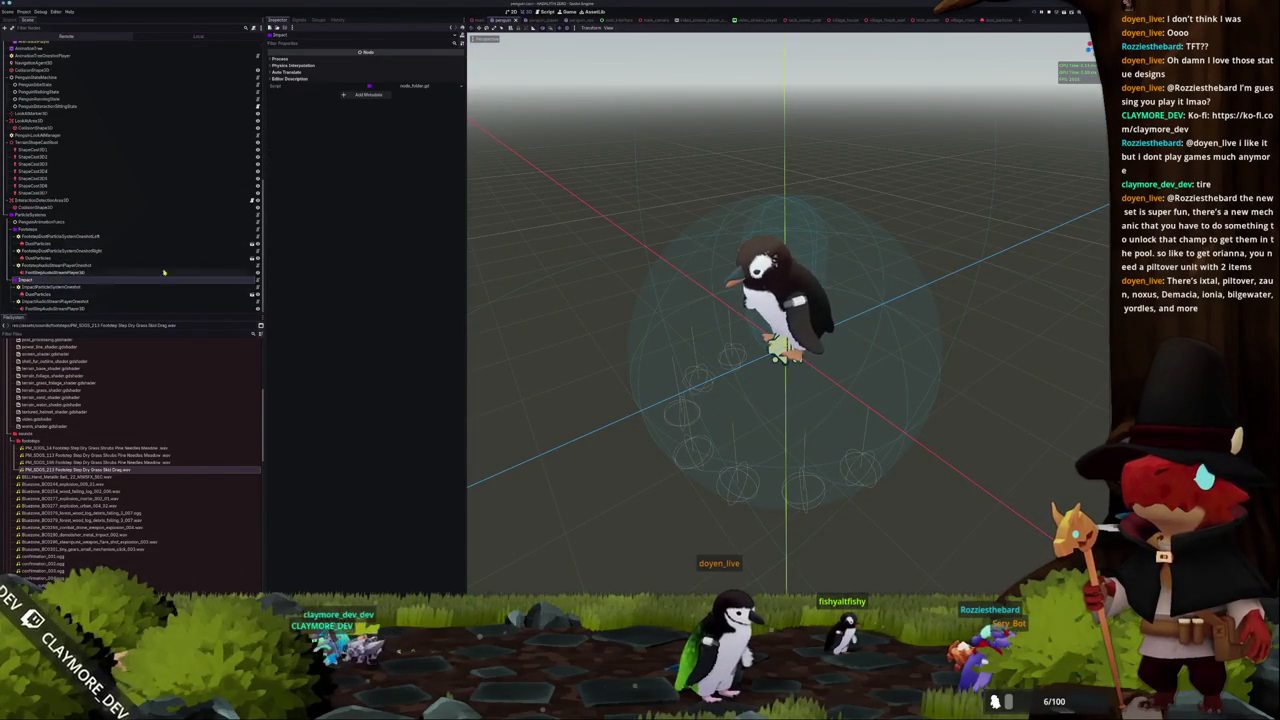
left_click(230, 222)
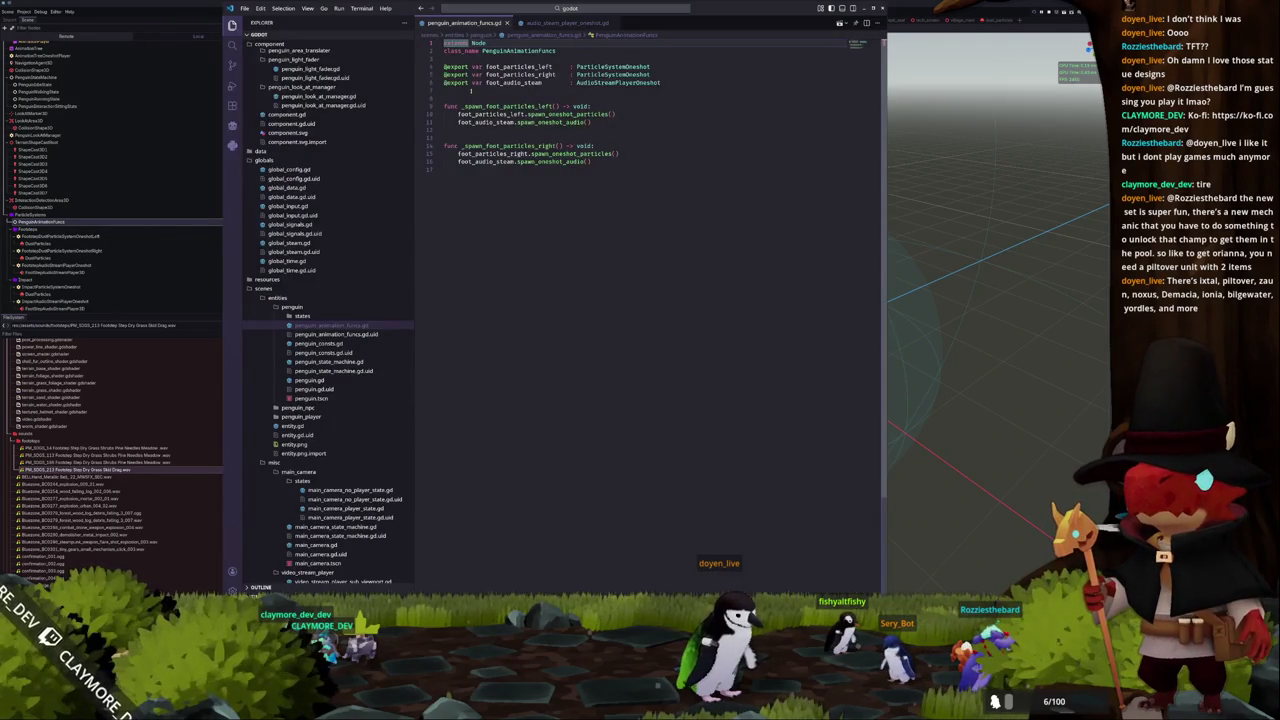
left_click(470, 91)
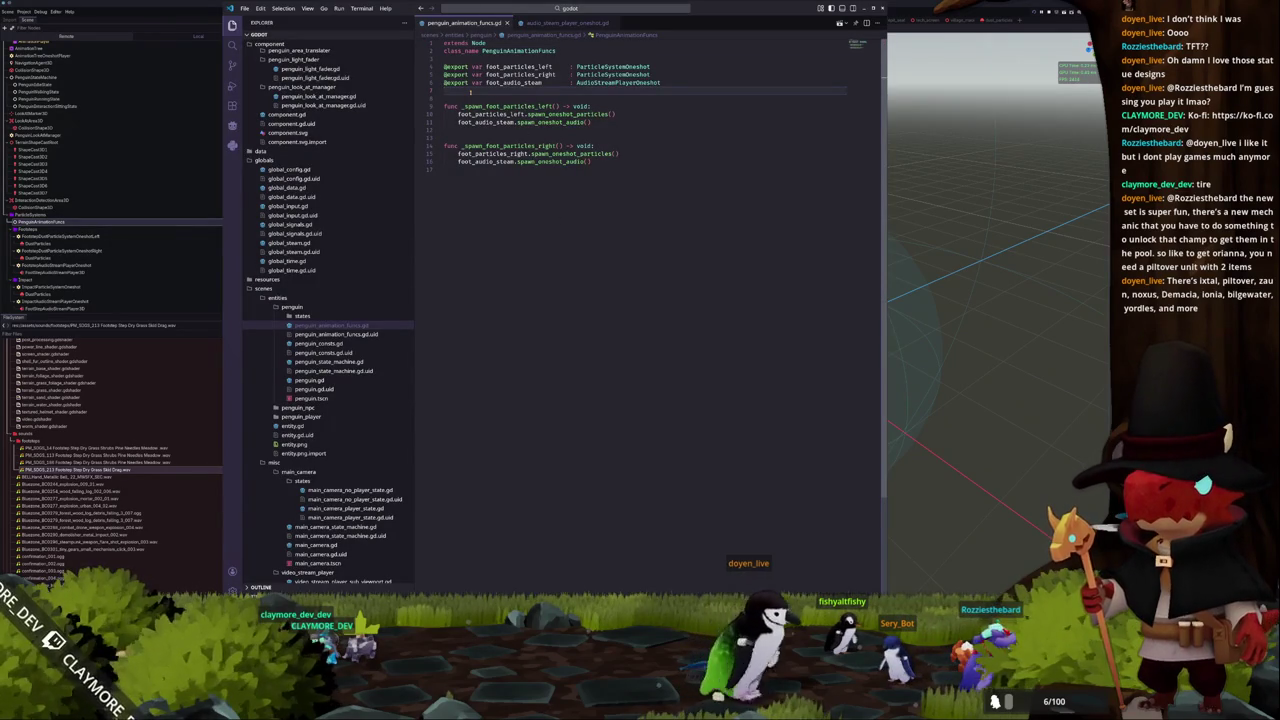
- Add an "Impact Animation" export category with impact_particles and impact_audio exports
key("Up")
key("Up")
key("Up")
key("Return")
type("xport_category(\"Foot Animatio")
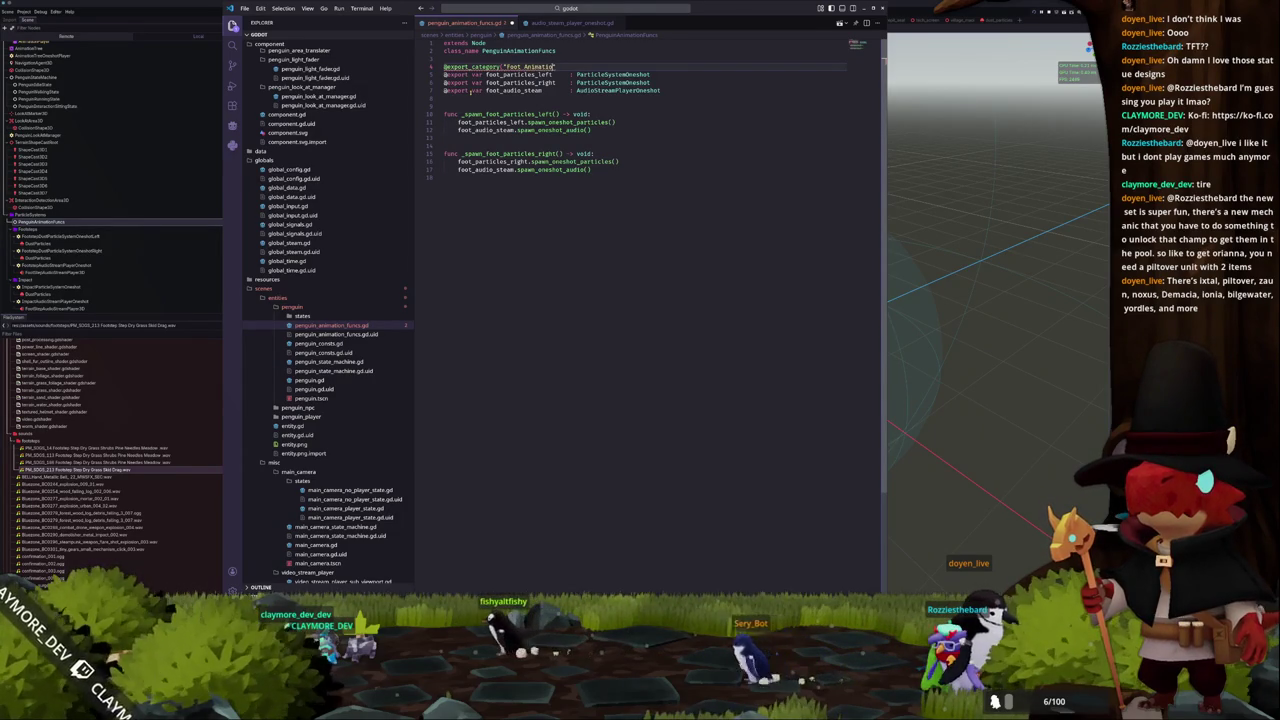
key("Down")
key("Down")
key("Down")
key("Return")
type("@export_category(")
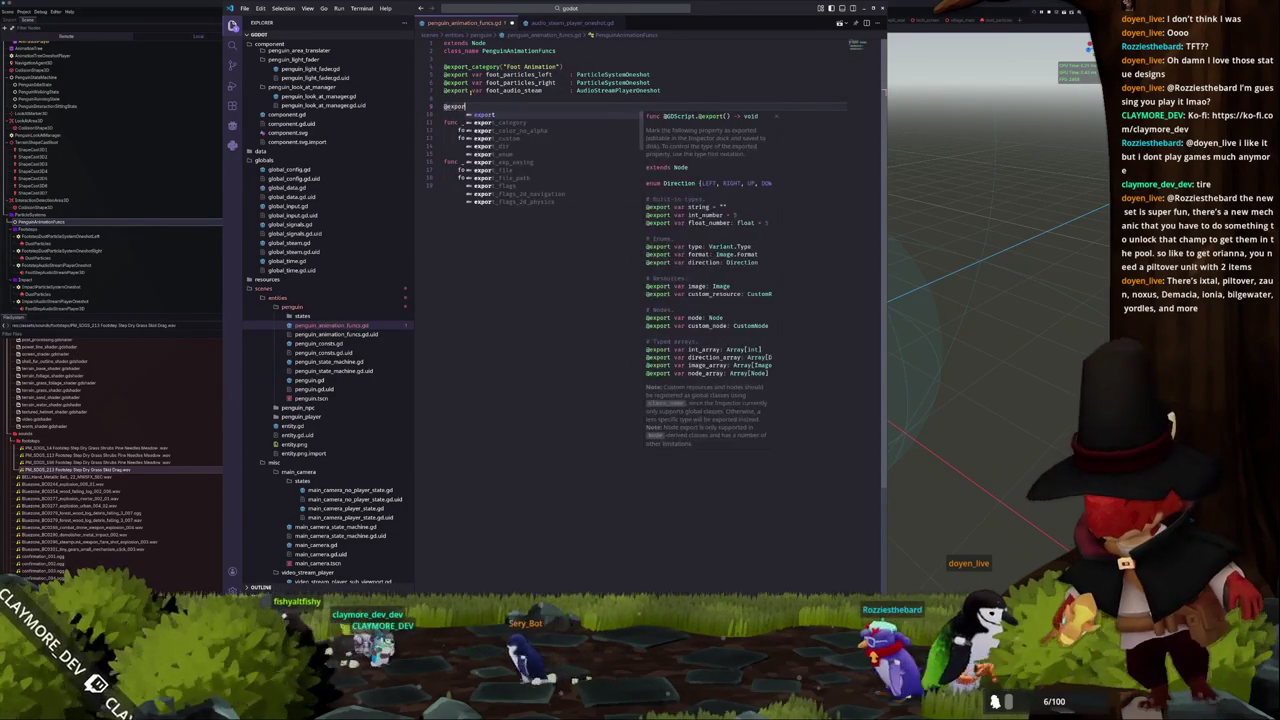
type("\"In")
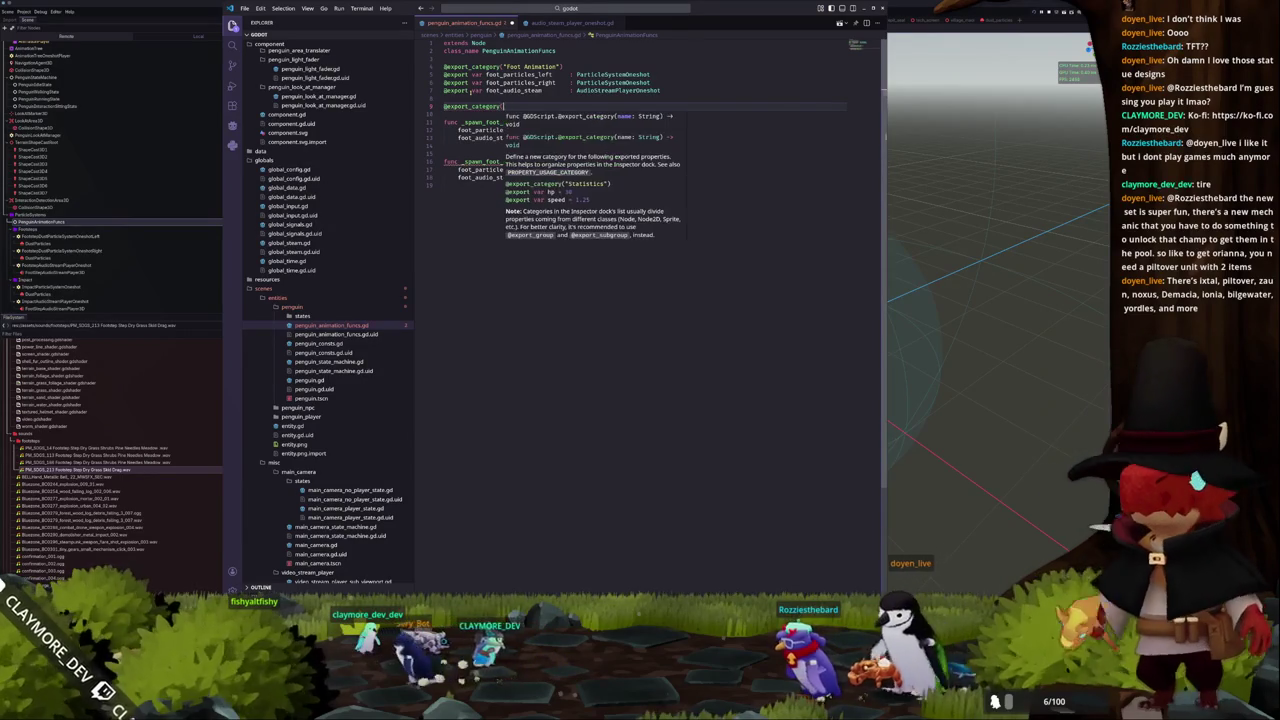
type("pact Animation")
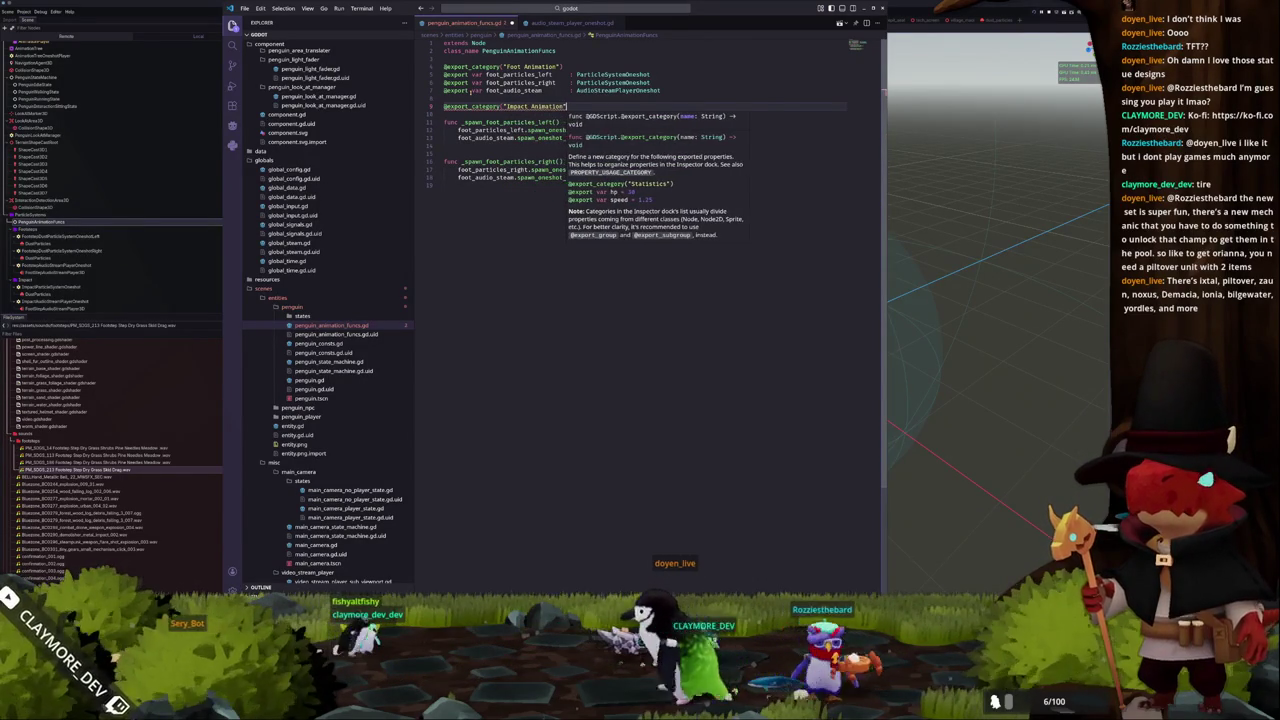
type("\")")
key("Return")
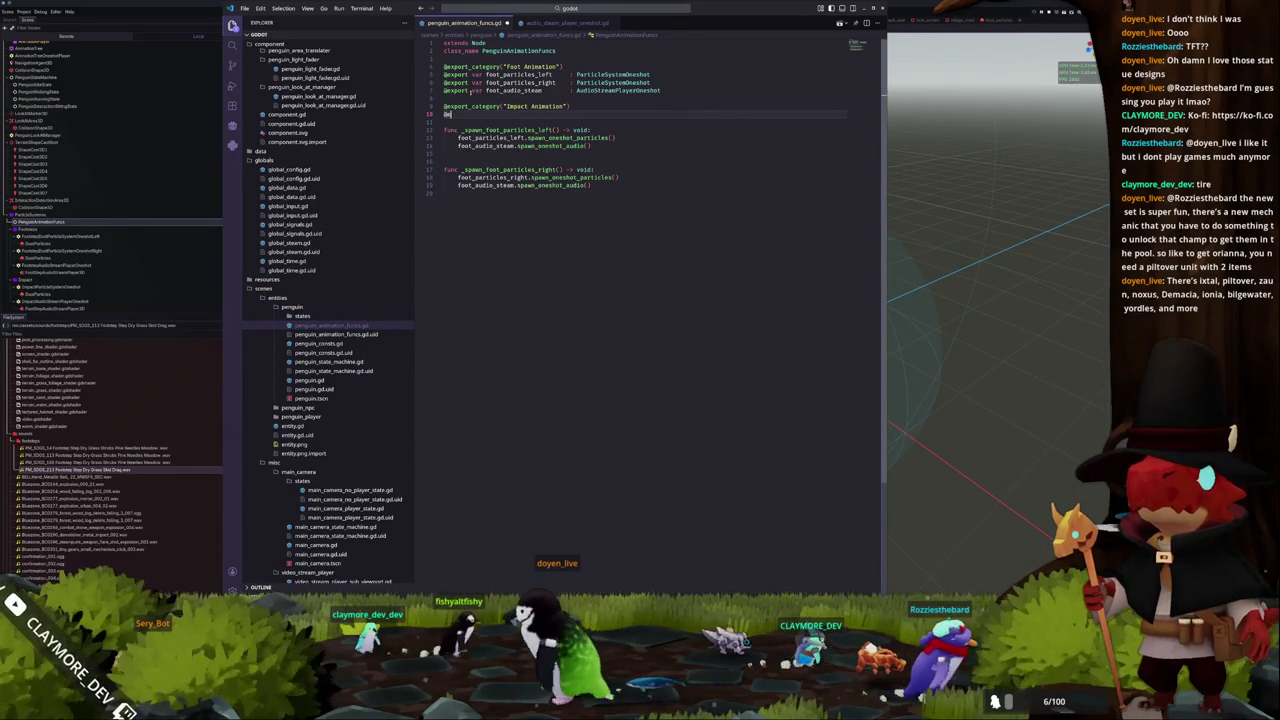
type("xport var im")
key("Tab")
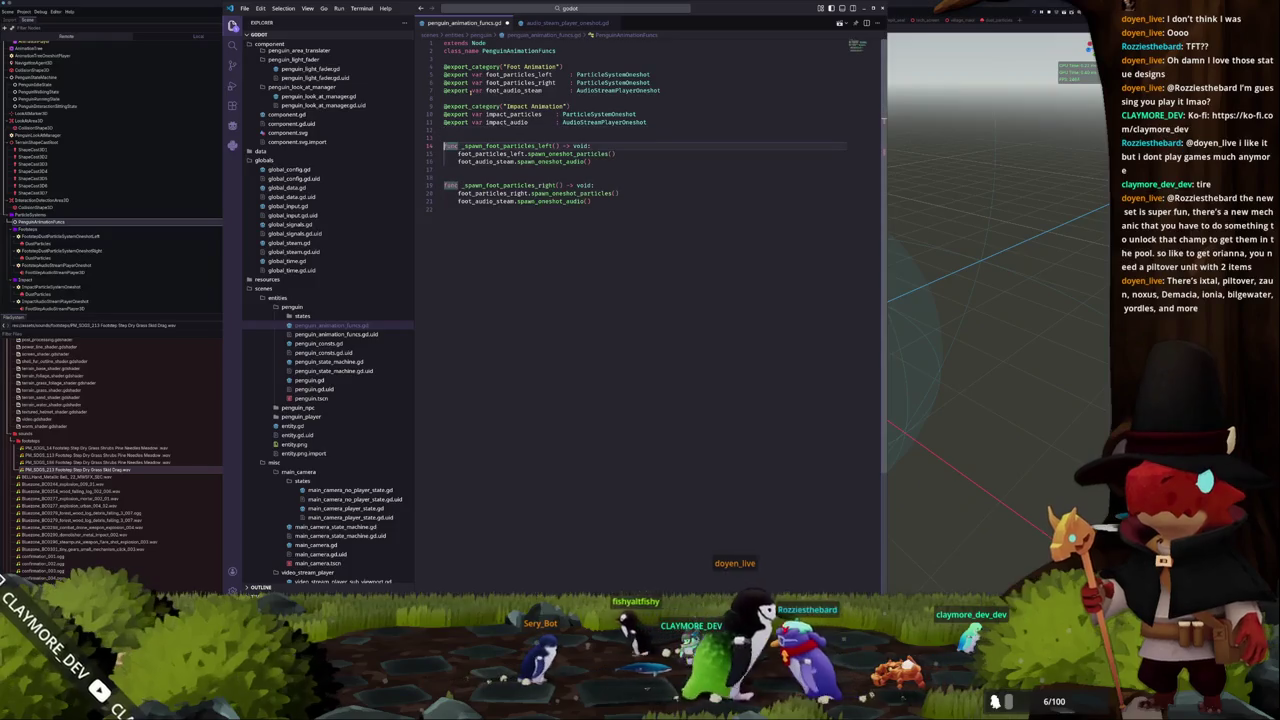
- Write _spawn_impact_particles() calling spawn_oneshot_particles() and spawn_oneshot_audio() at the script's end
key("ctrl+End")
key("Return")
key("Return")
type("func ")
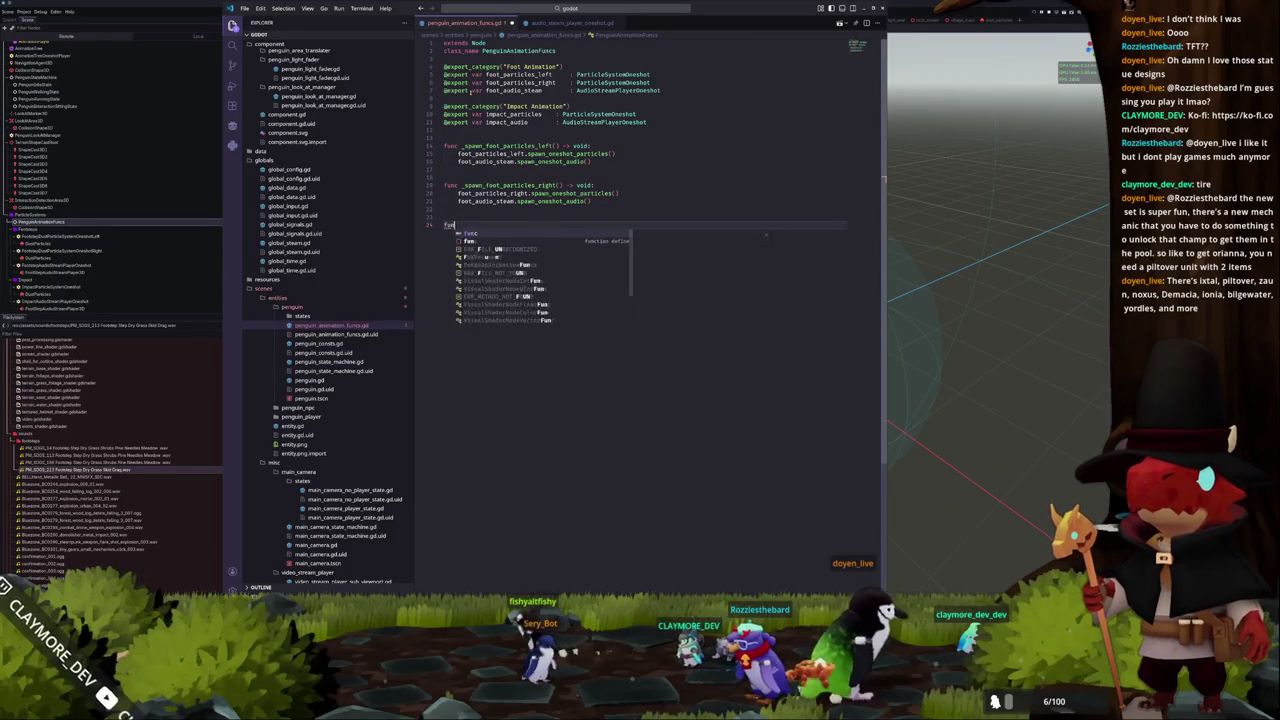
type("_spawn_impact_particle")
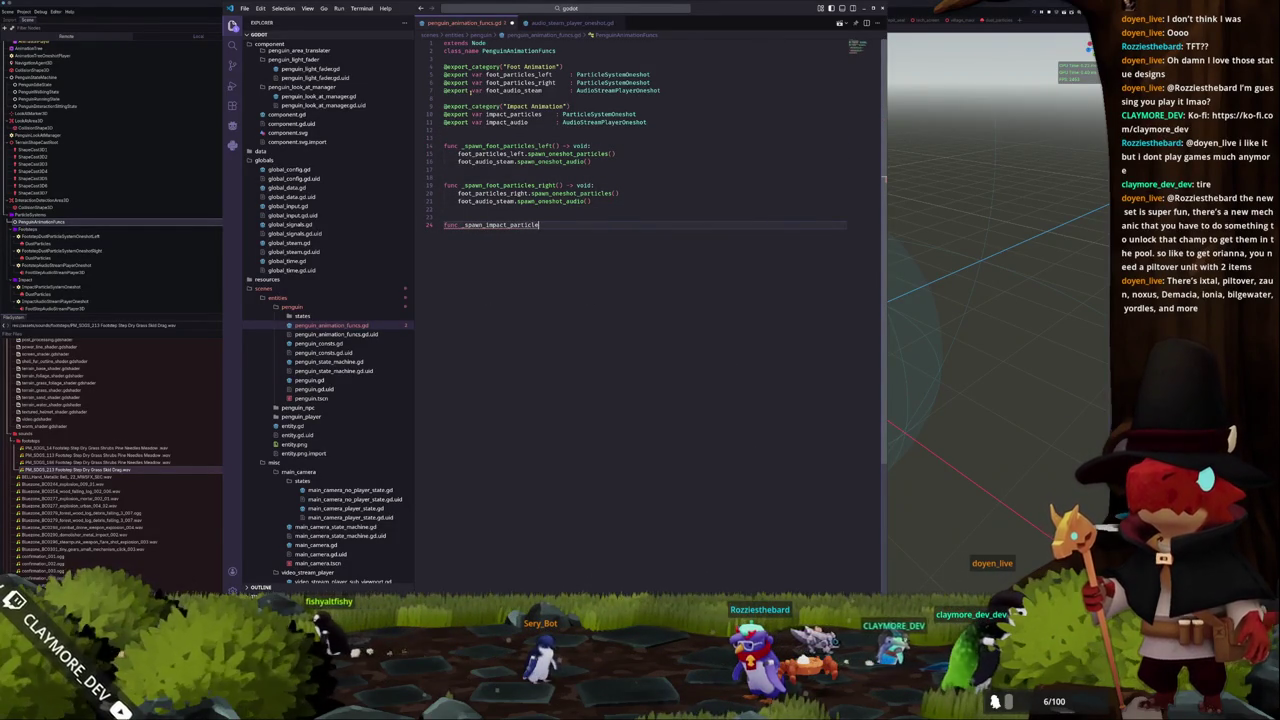
type("void:")
key("Return")
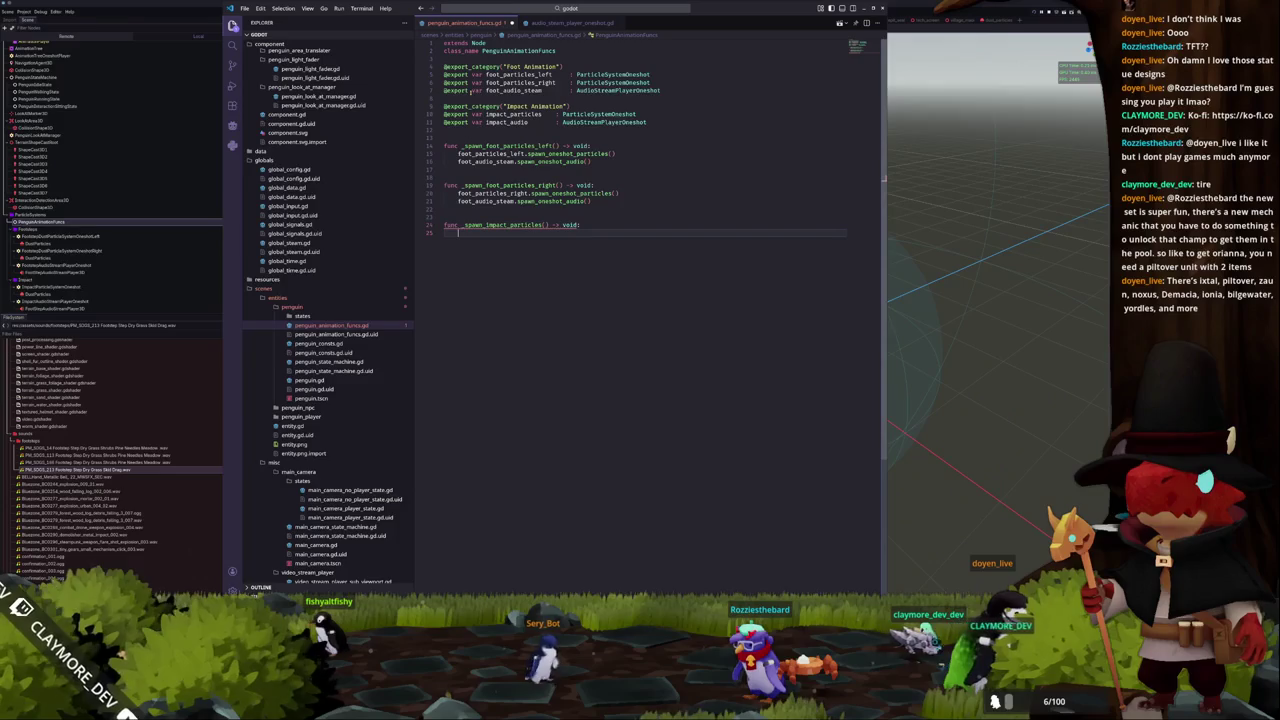
type("impact_particles")
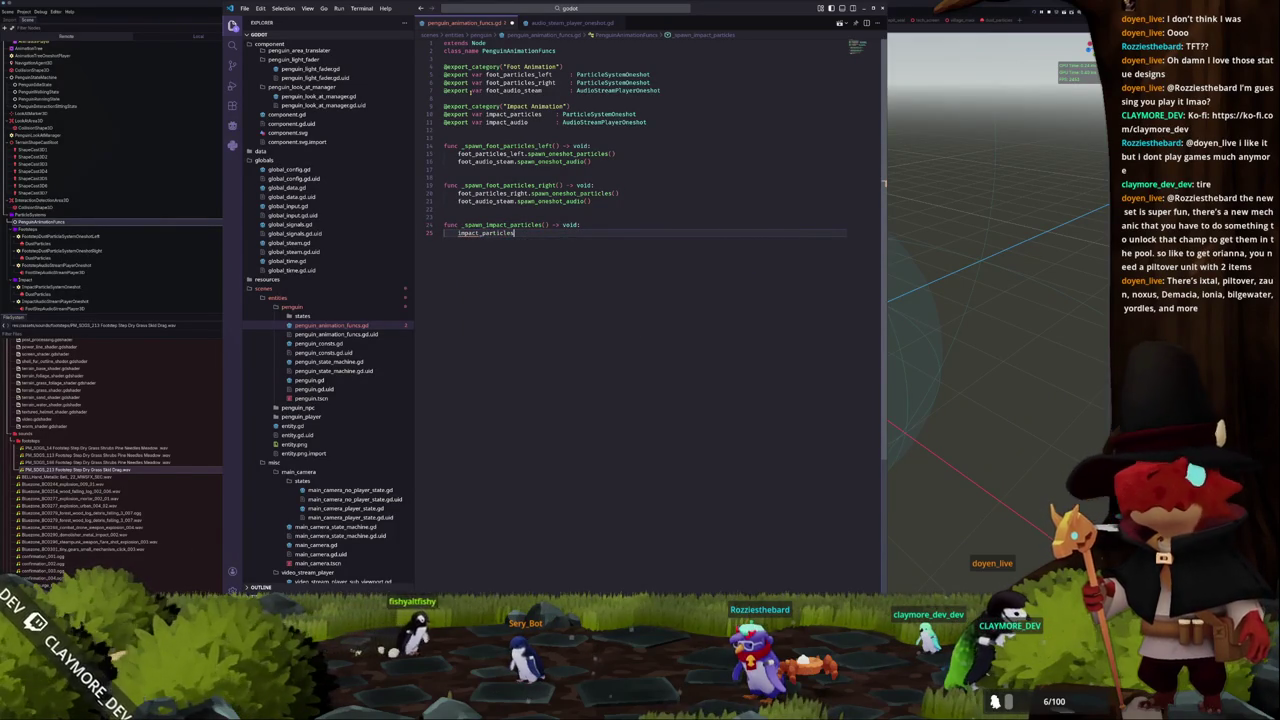
type(".spawn_oneshot_particles()")
key("Return")
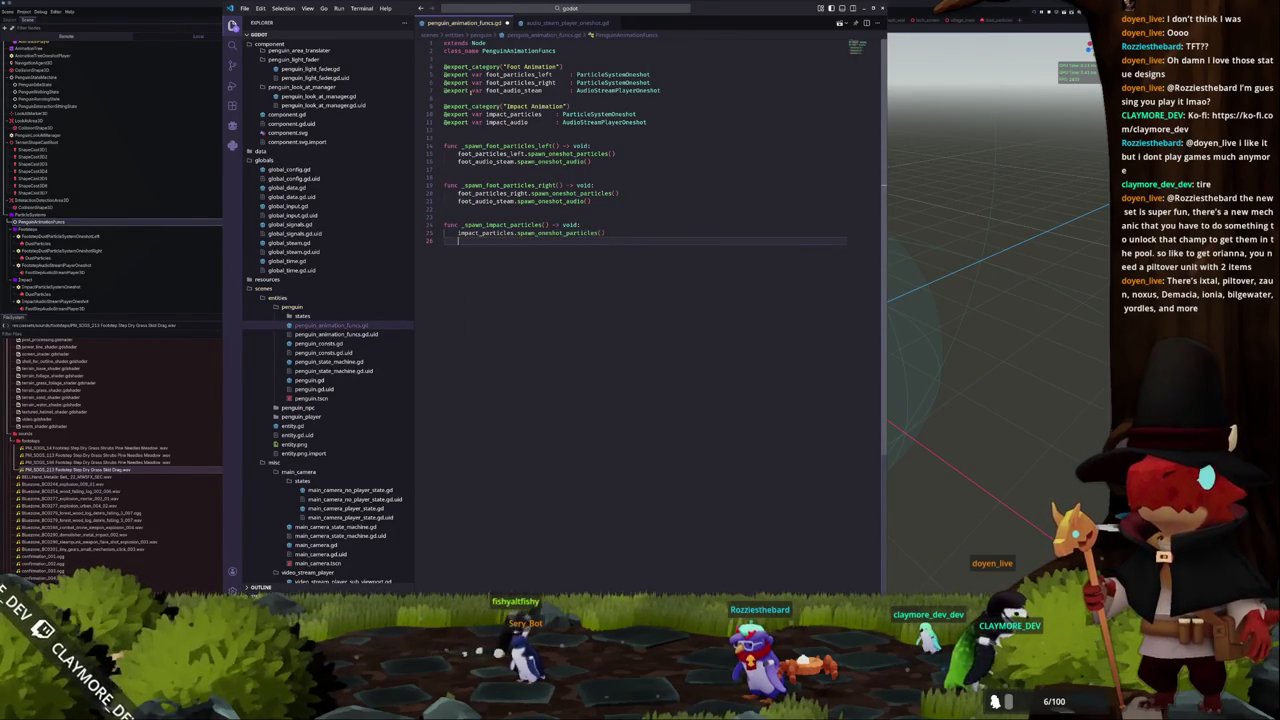
type("imp")
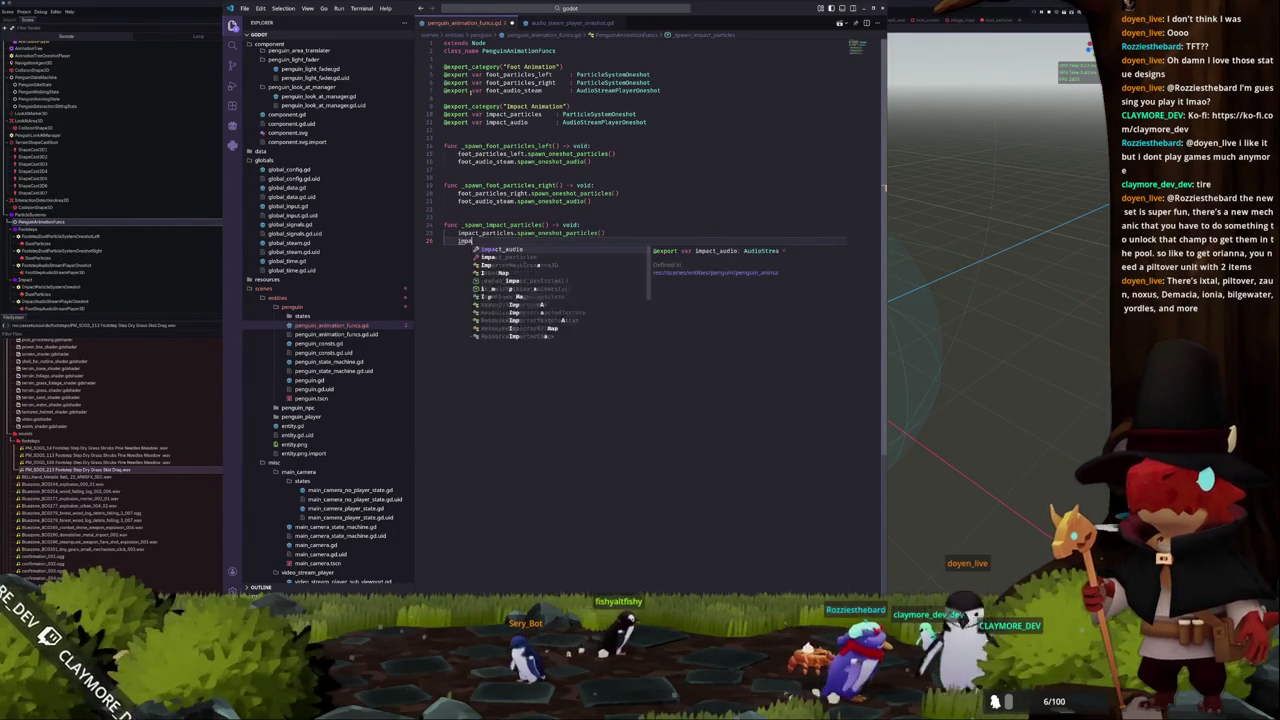
type("act_audio.spawn_oneshot_audio()")
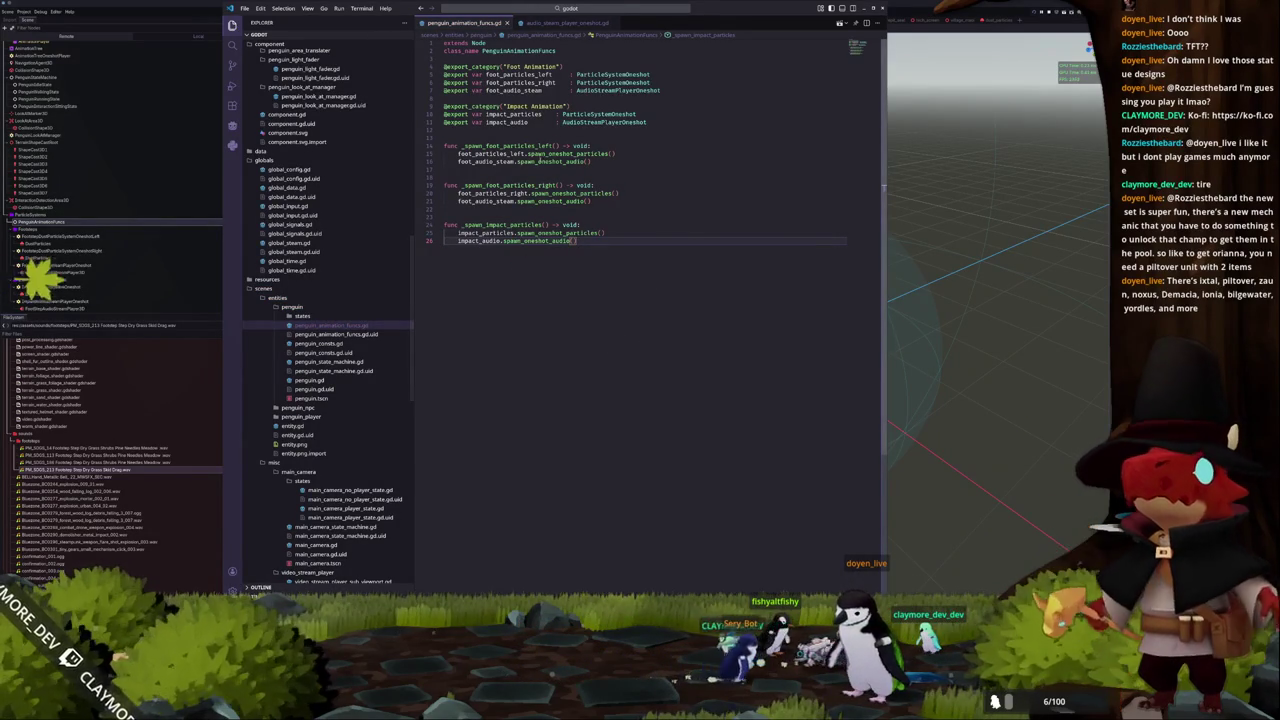
- Assign the impact particle system and impact audio player nodes to the Impact Particles and Impact Audio slots
left_click(55, 224)
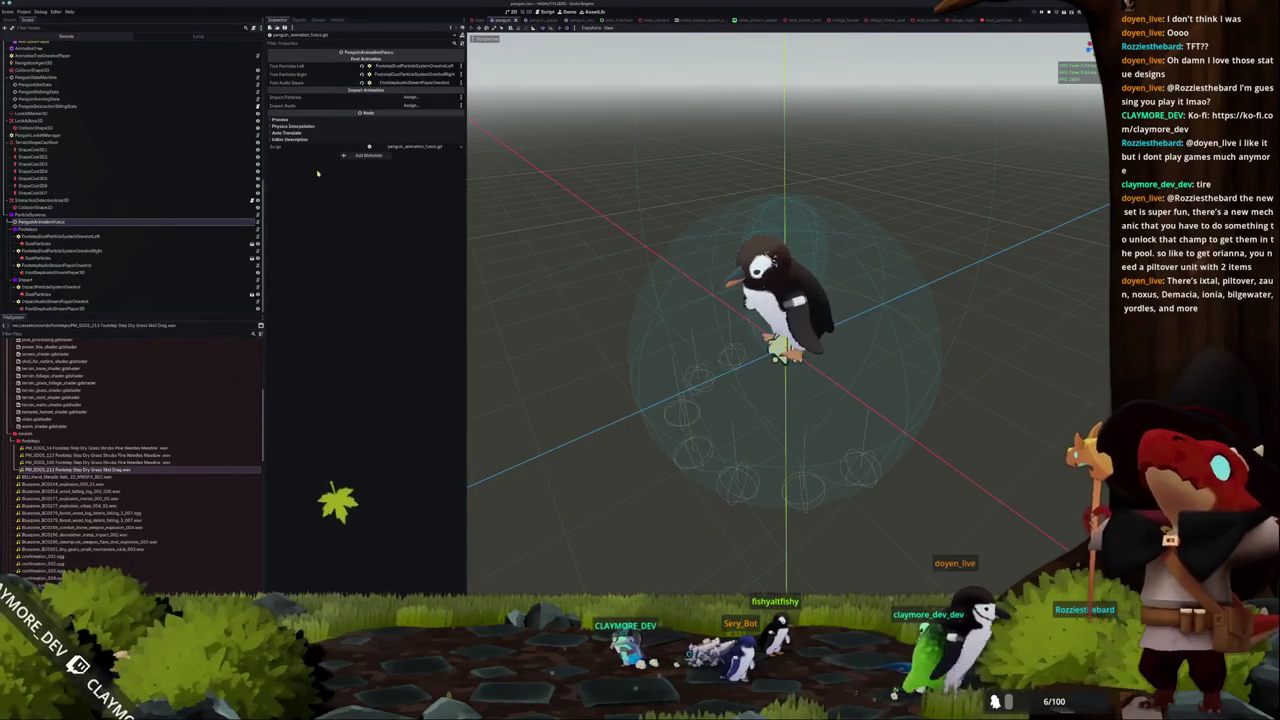
left_click(410, 97)
double_click(541, 273)
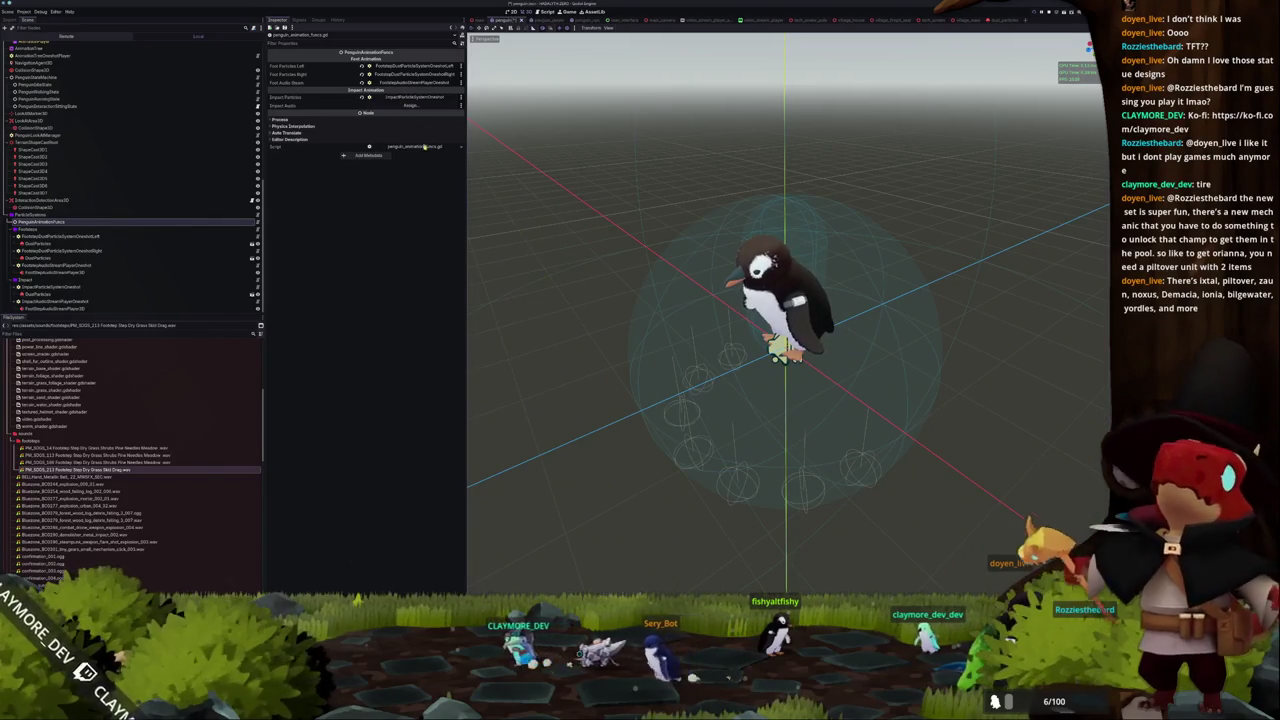
left_click(410, 105)
double_click(553, 269)
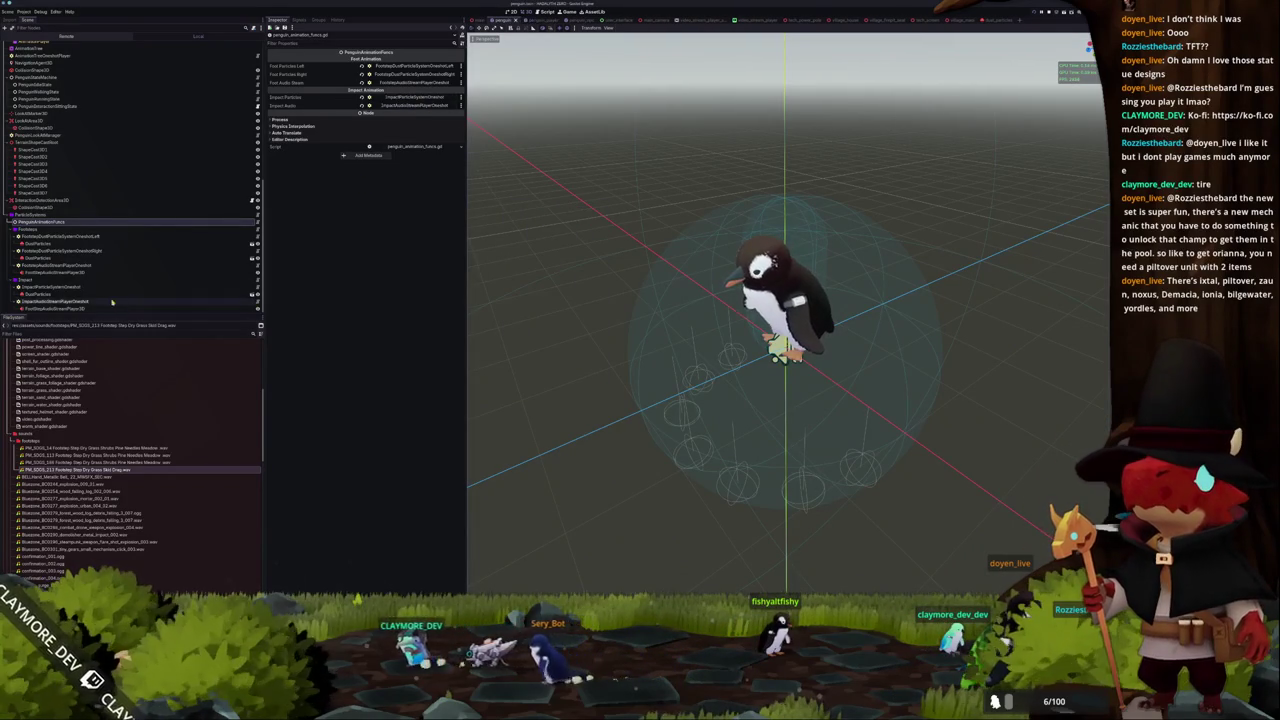
- Inspect the impact and dust particle nodes, then review the footstep audio player's volume and clip previews
left_click(55, 301)
left_click(48, 287)
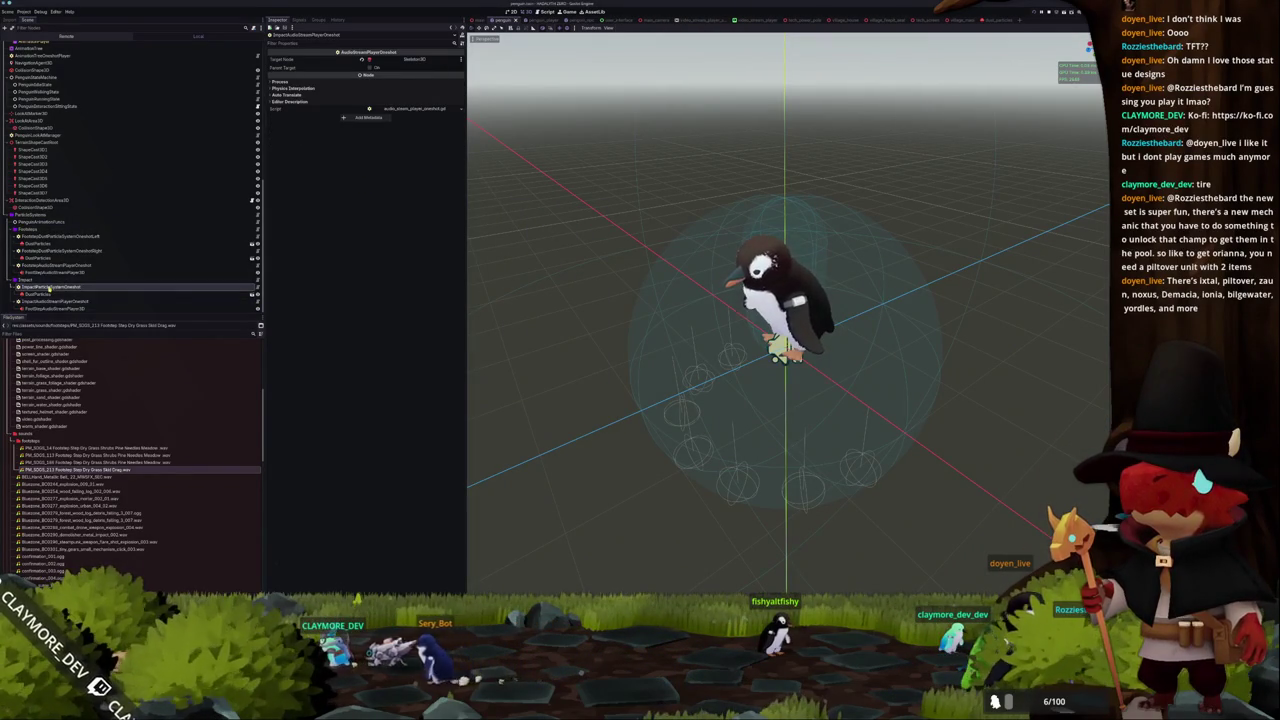
left_click(52, 295)
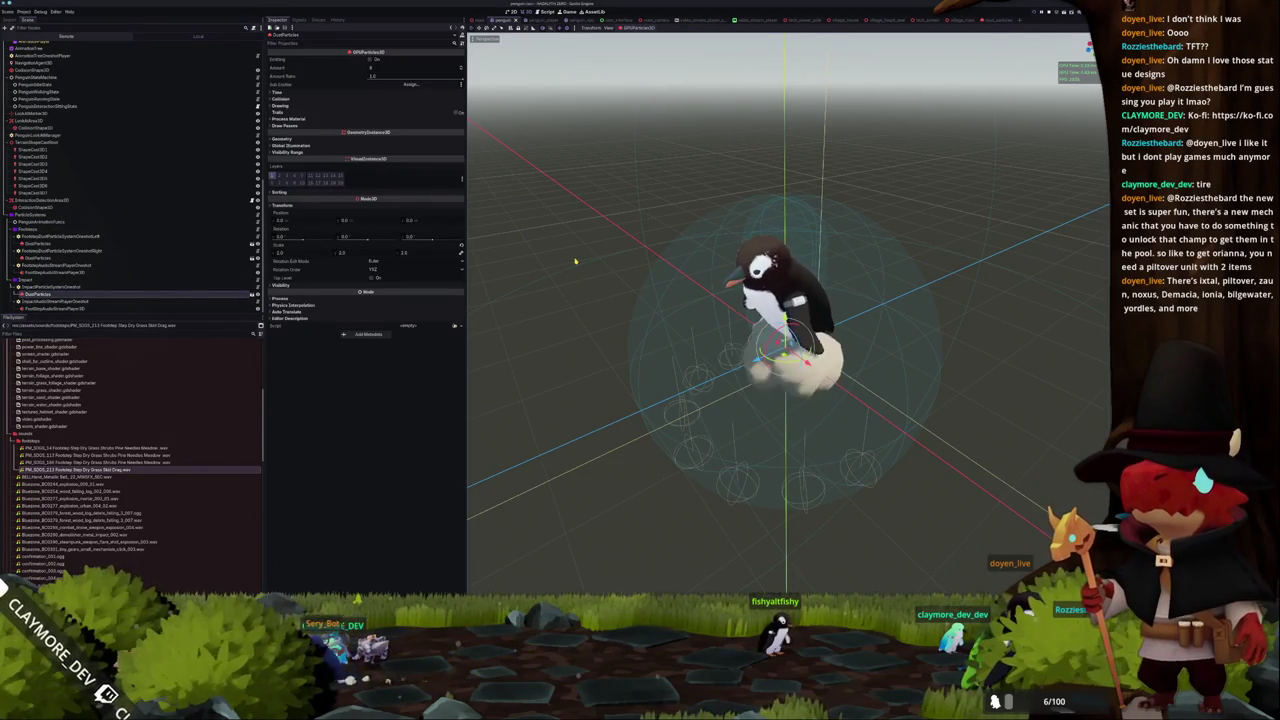
left_click(200, 309)
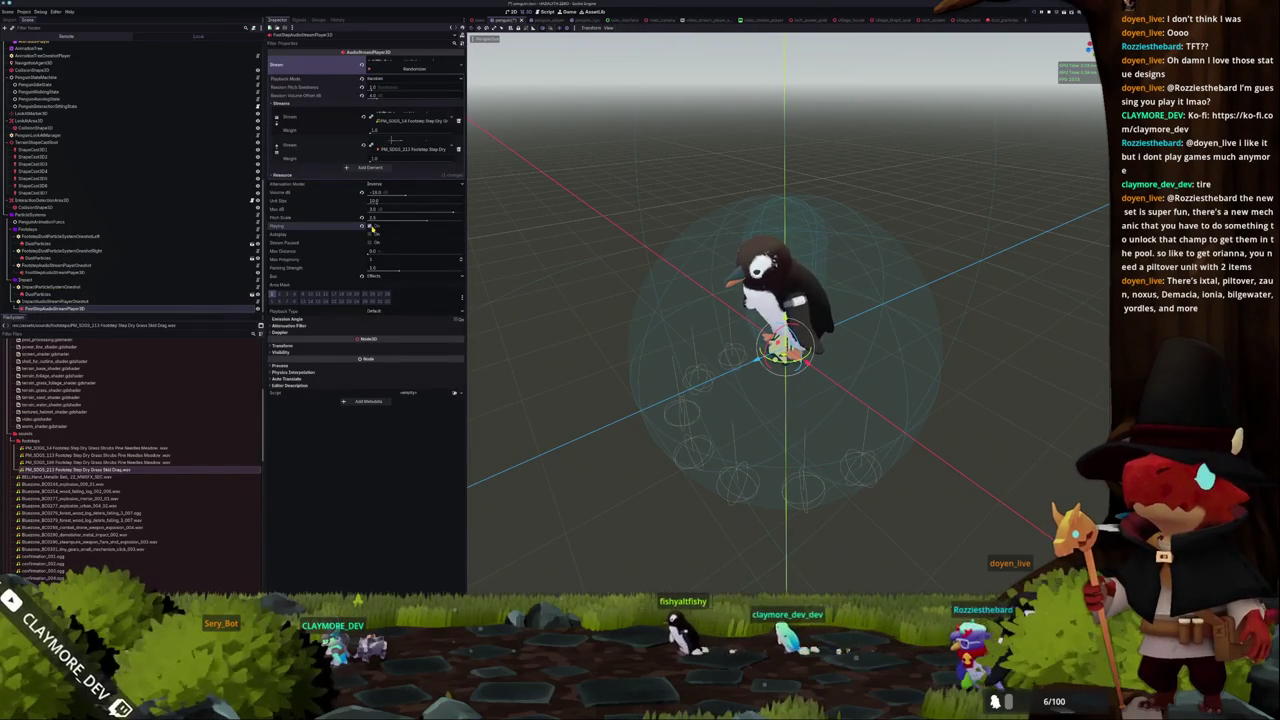
left_click(376, 192)
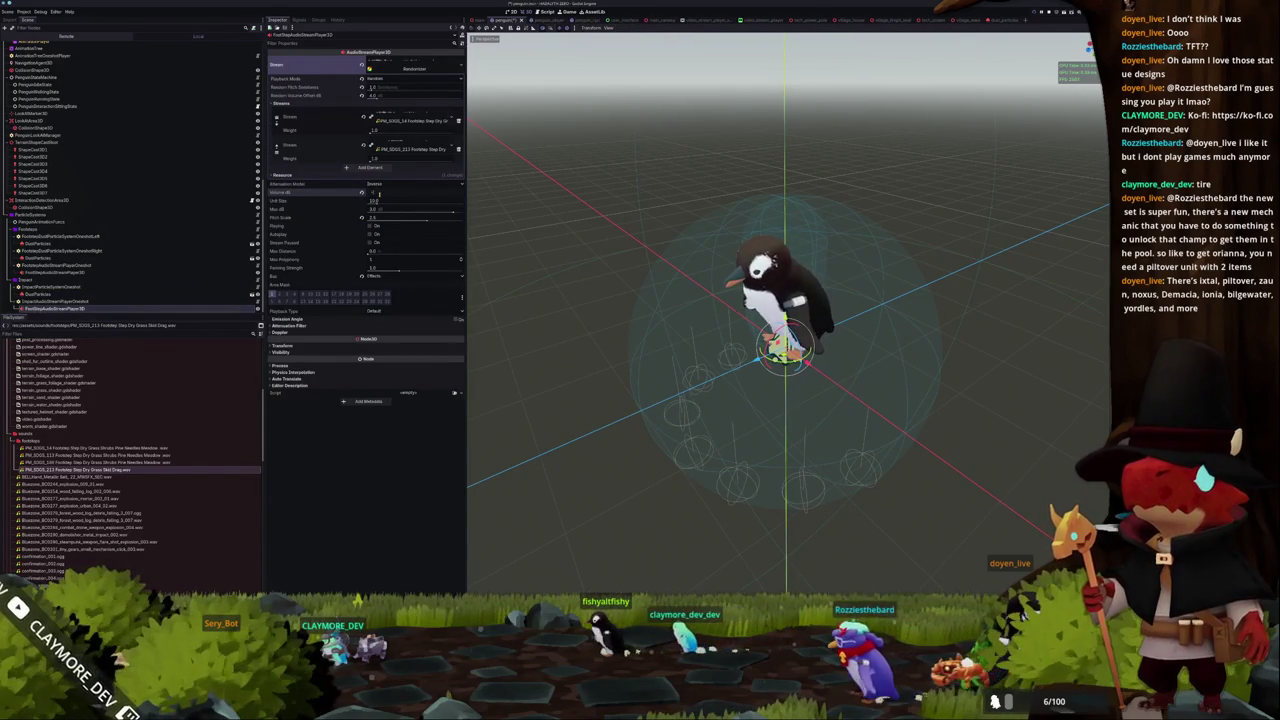
left_click(371, 226)
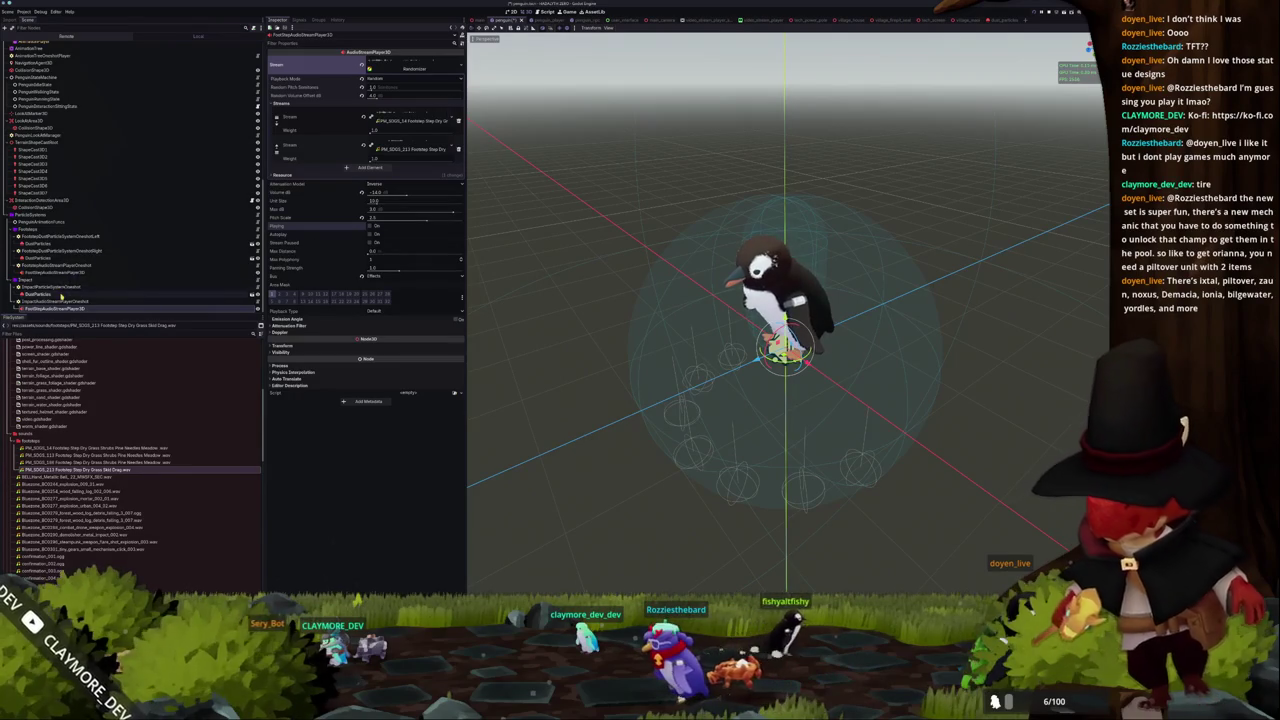
left_click(50, 294)
left_click(63, 273)
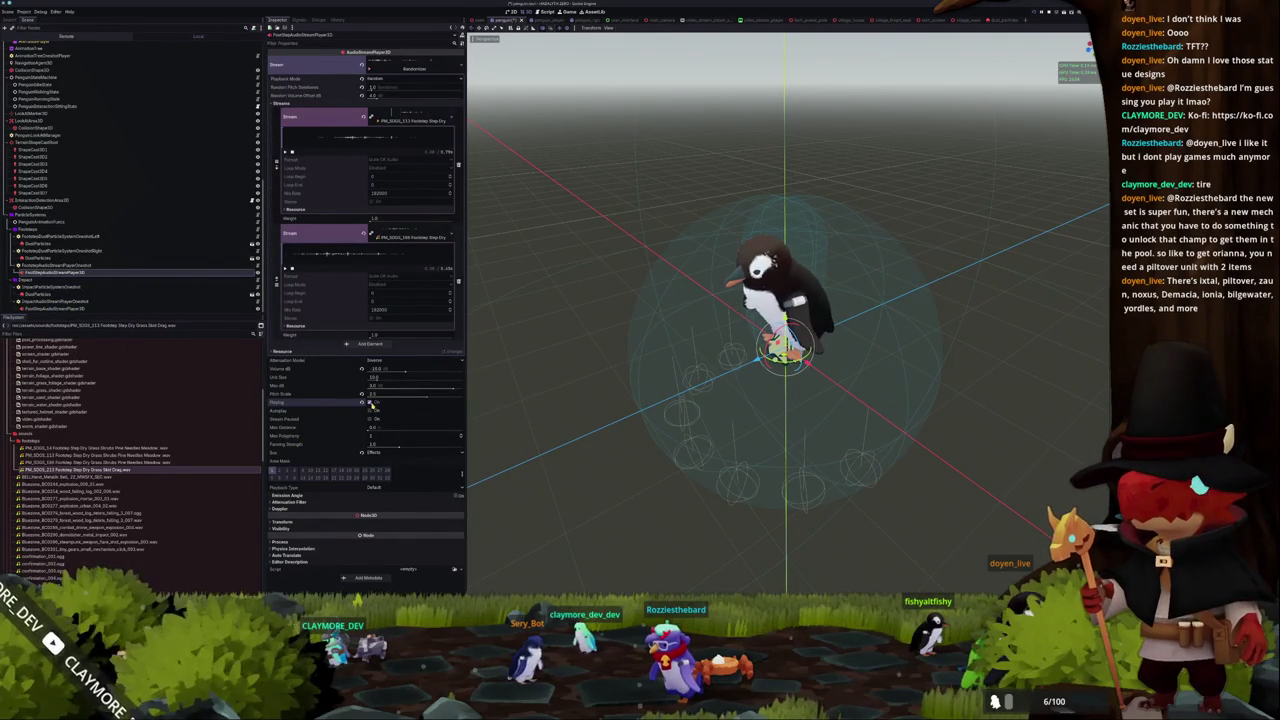
left_click(55, 302)
left_click(55, 309)
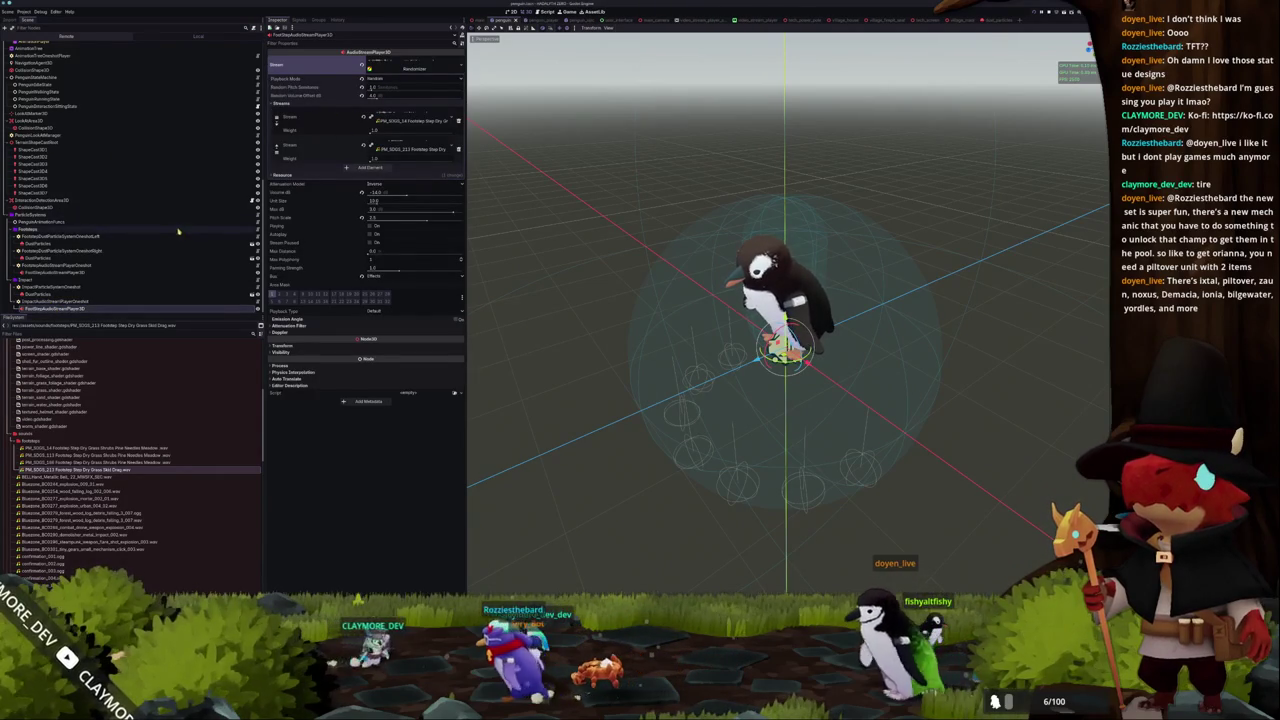
scroll(85, 243, "up", 2)
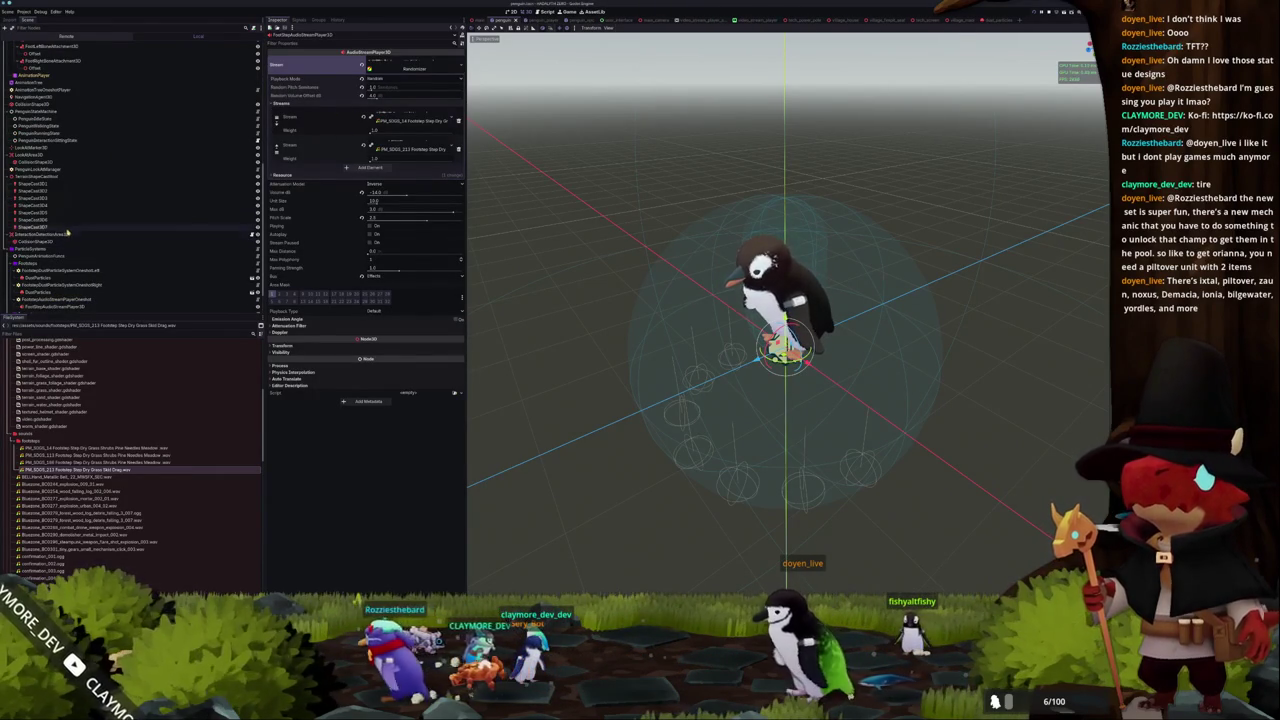
left_click(35, 75)
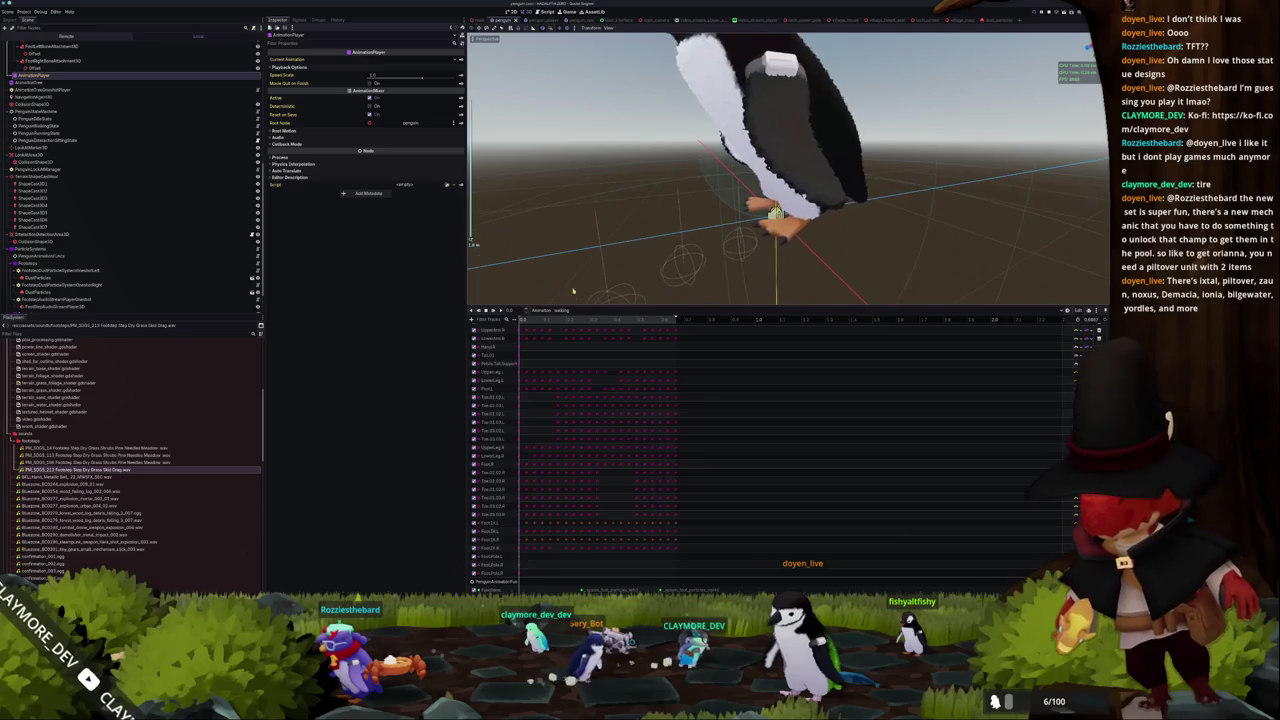
- In sit_enter, add a PenguinAnimationFocus method-call track with a _spawn_impact_particles key at the impact moment
left_click(45, 147)
left_click(38, 76)
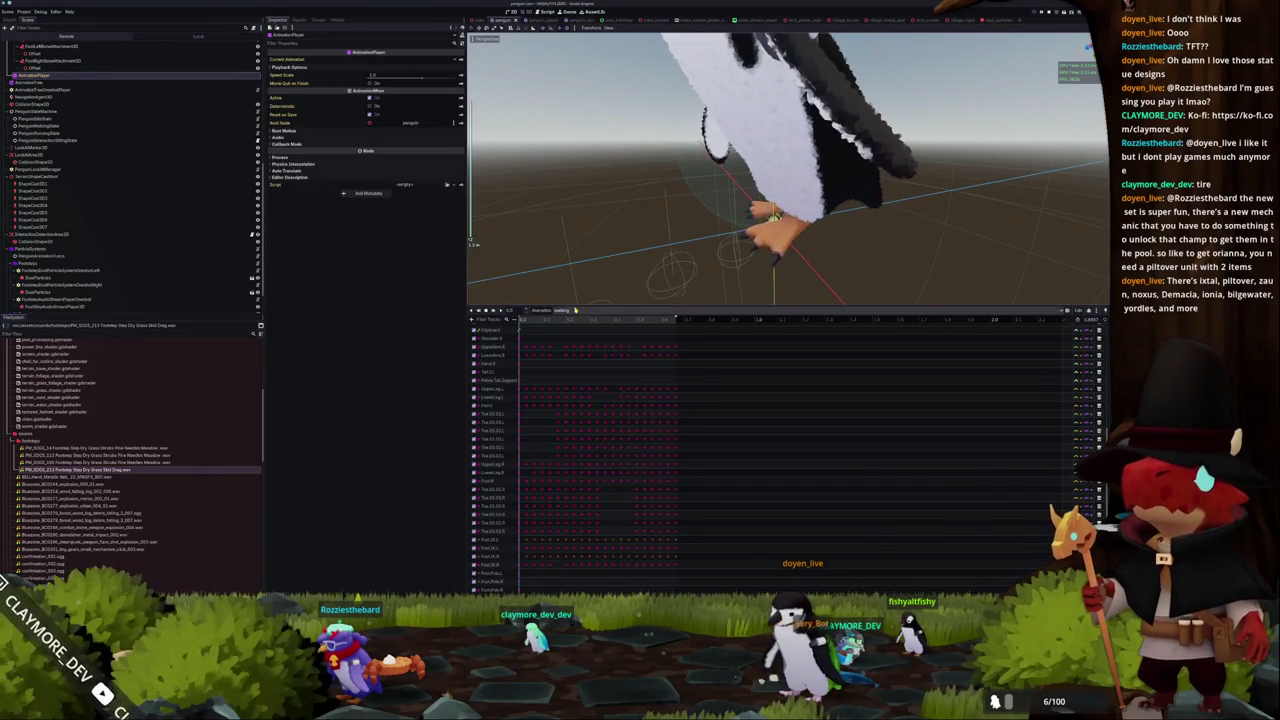
left_click(556, 310)
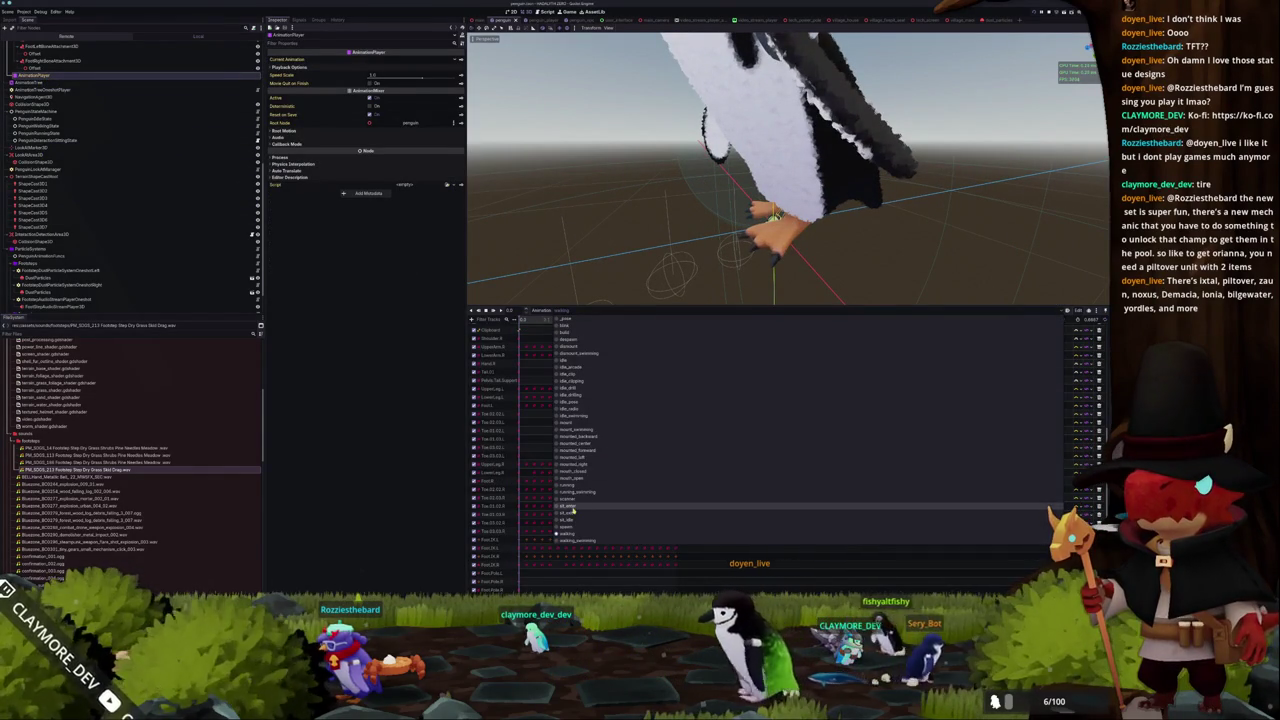
left_click(600, 508)
mouse_move(609, 321)
left_mouse_down()
mouse_move(755, 326)
mouse_move(579, 333)
mouse_move(676, 340)
left_mouse_up()
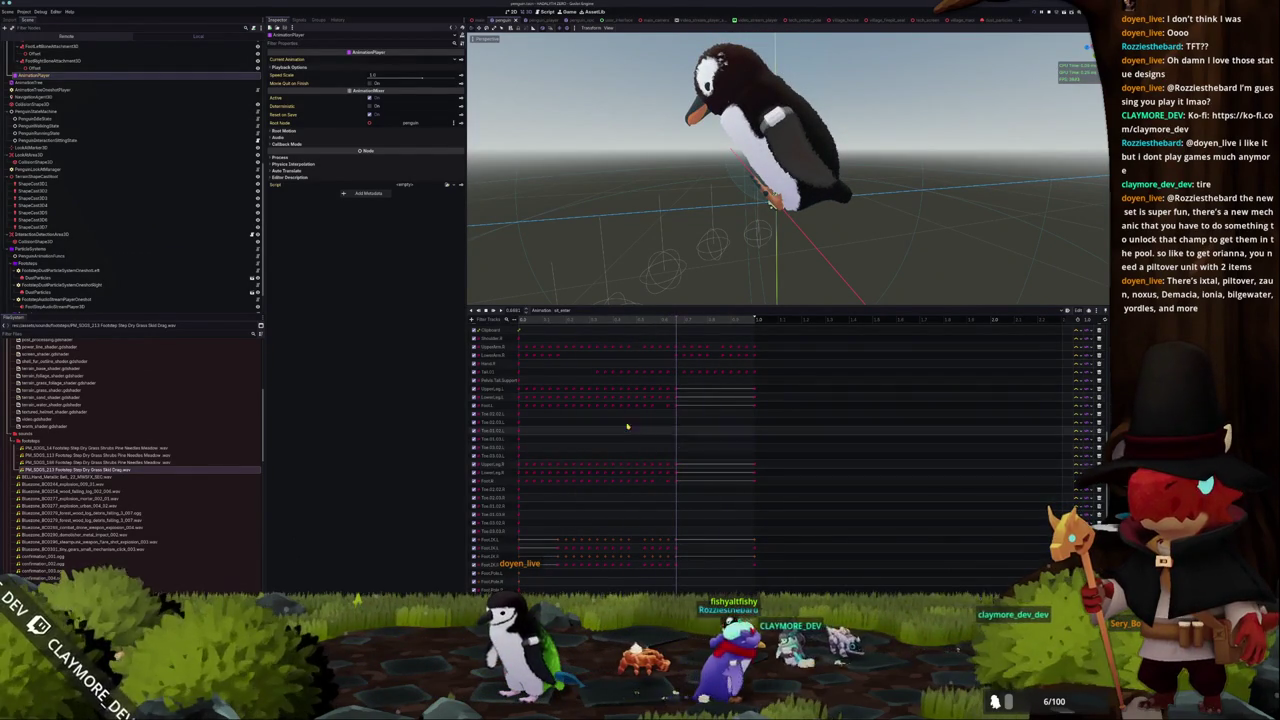
left_click(471, 320)
left_click(490, 361)
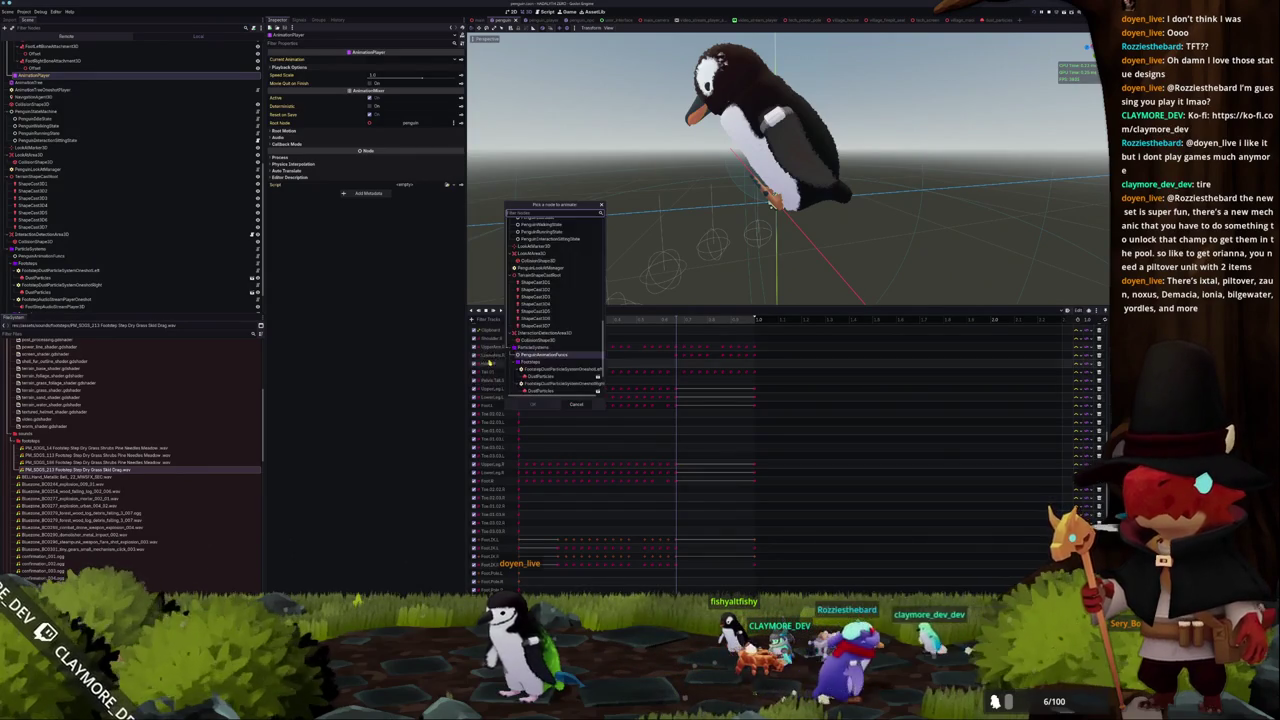
left_click(537, 302)
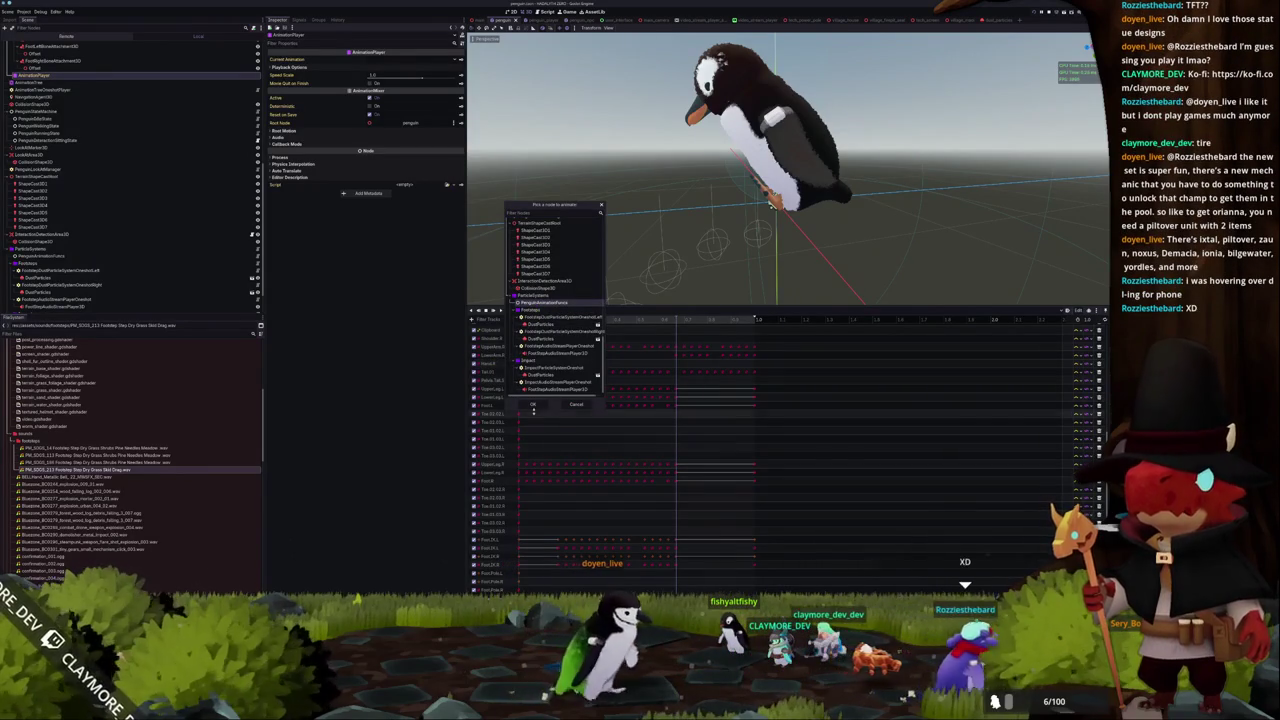
left_click(534, 405)
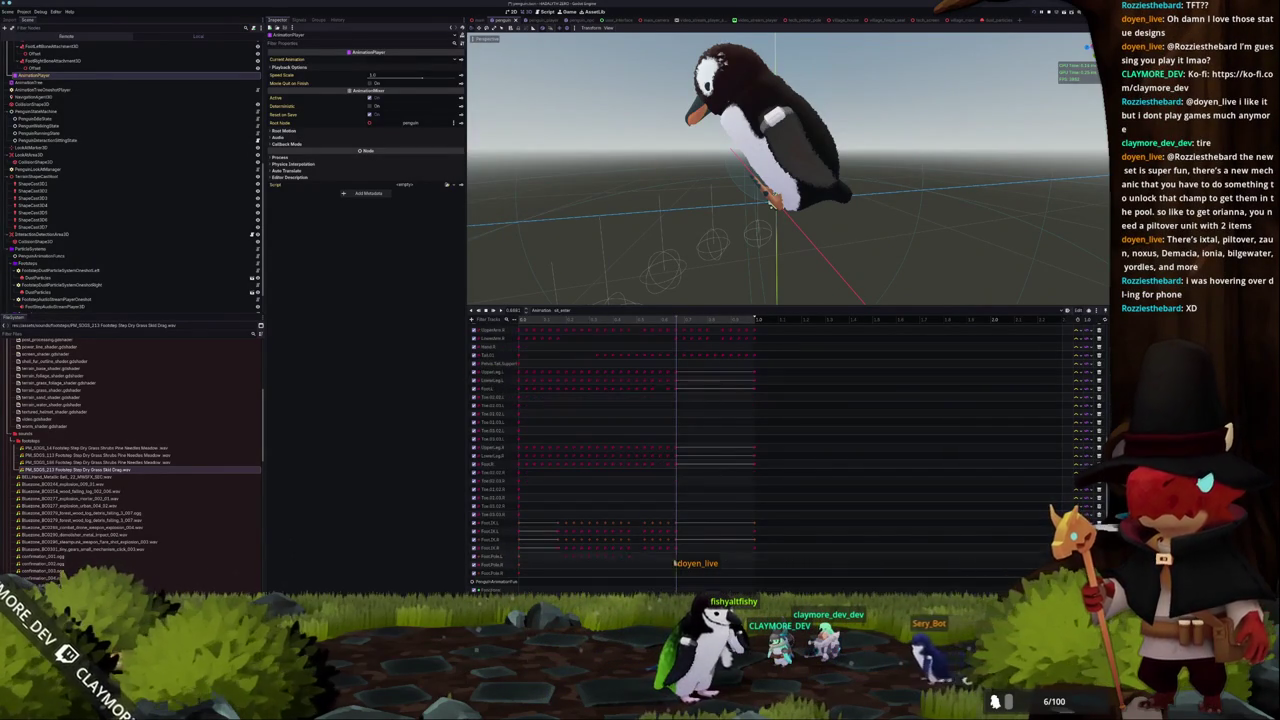
right_click(600, 581)
left_click(612, 590)
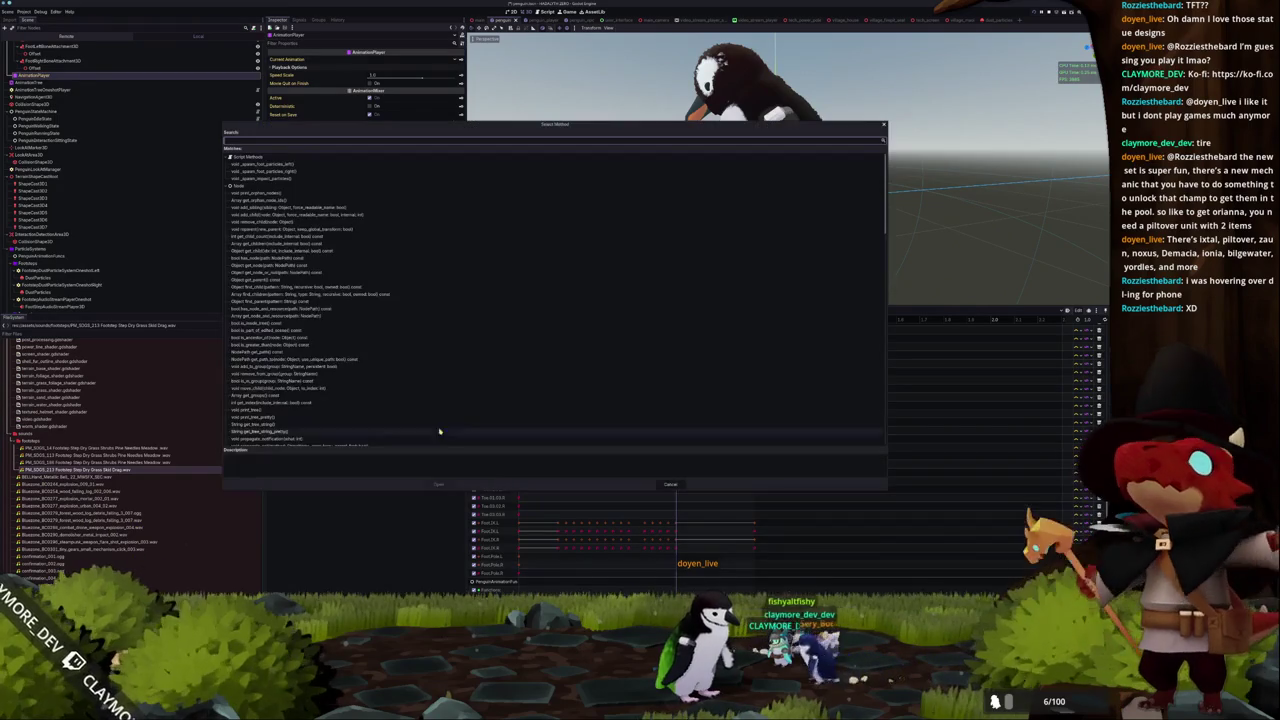
left_click(438, 484)
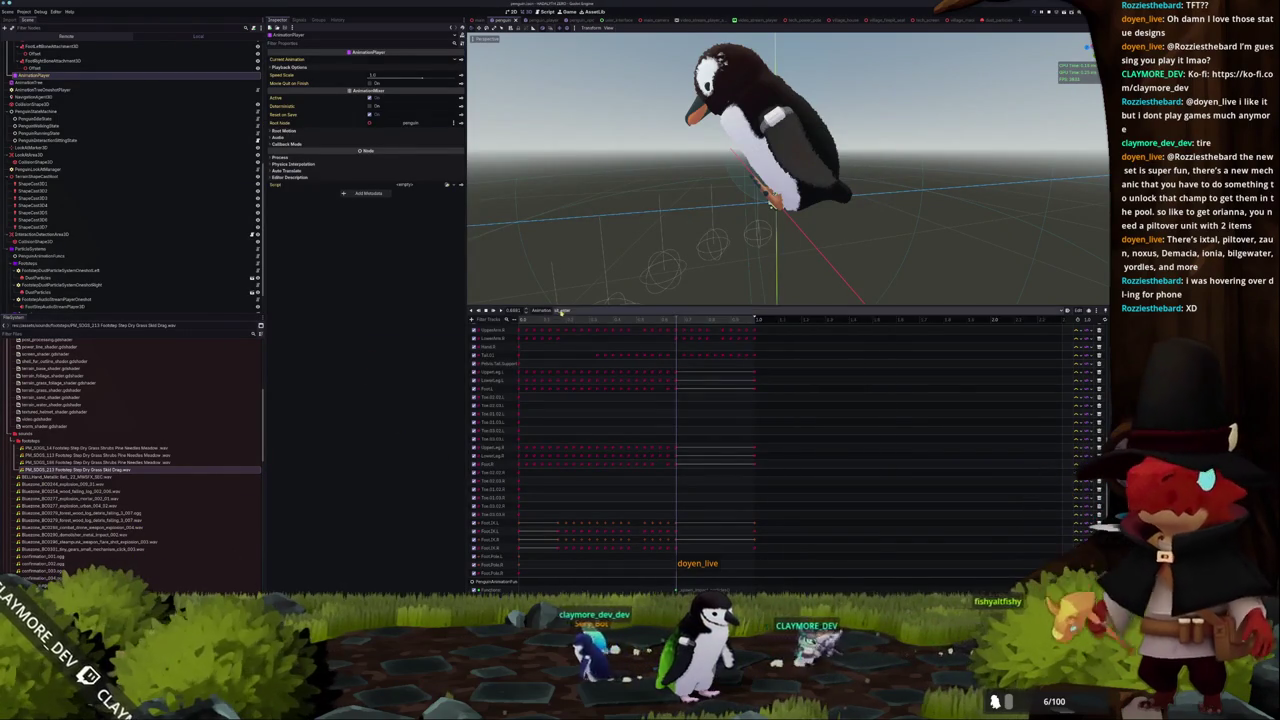
- Add the same _spawn_impact_particles method-call track and key to sit_exit, then launch a test run
left_click(555, 548)
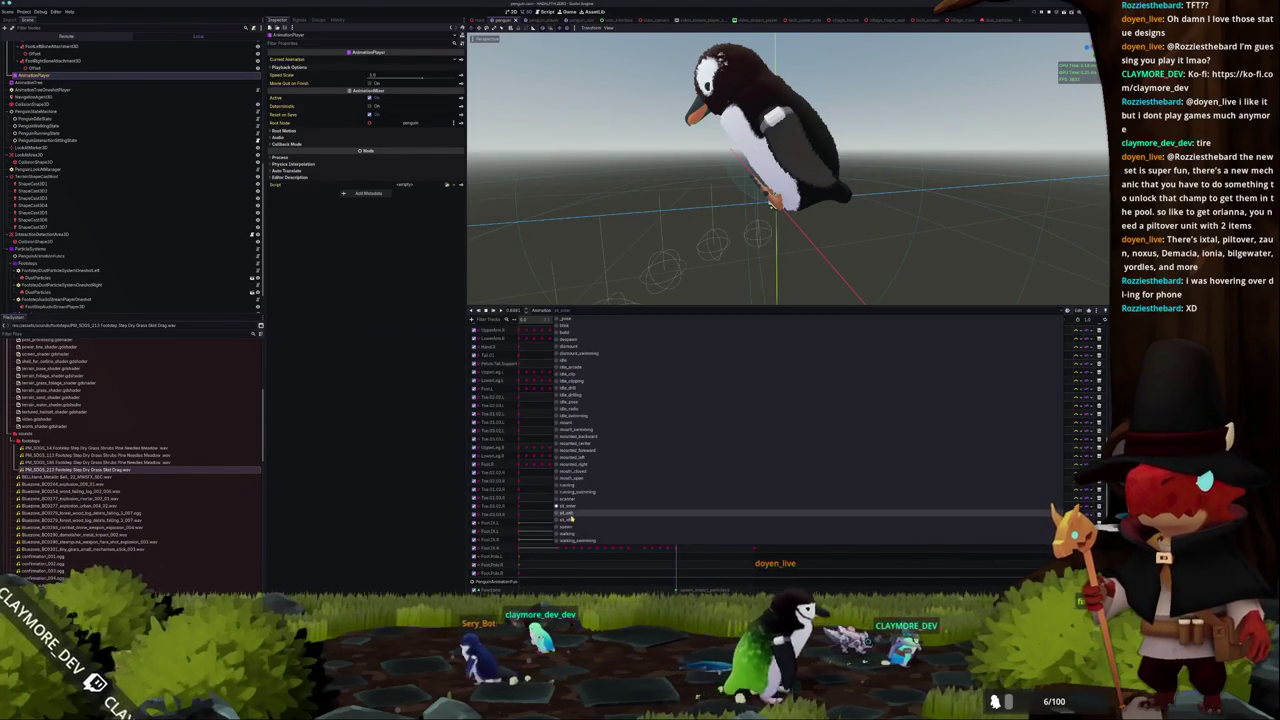
left_click(571, 514)
left_click_drag(544, 321, 678, 322)
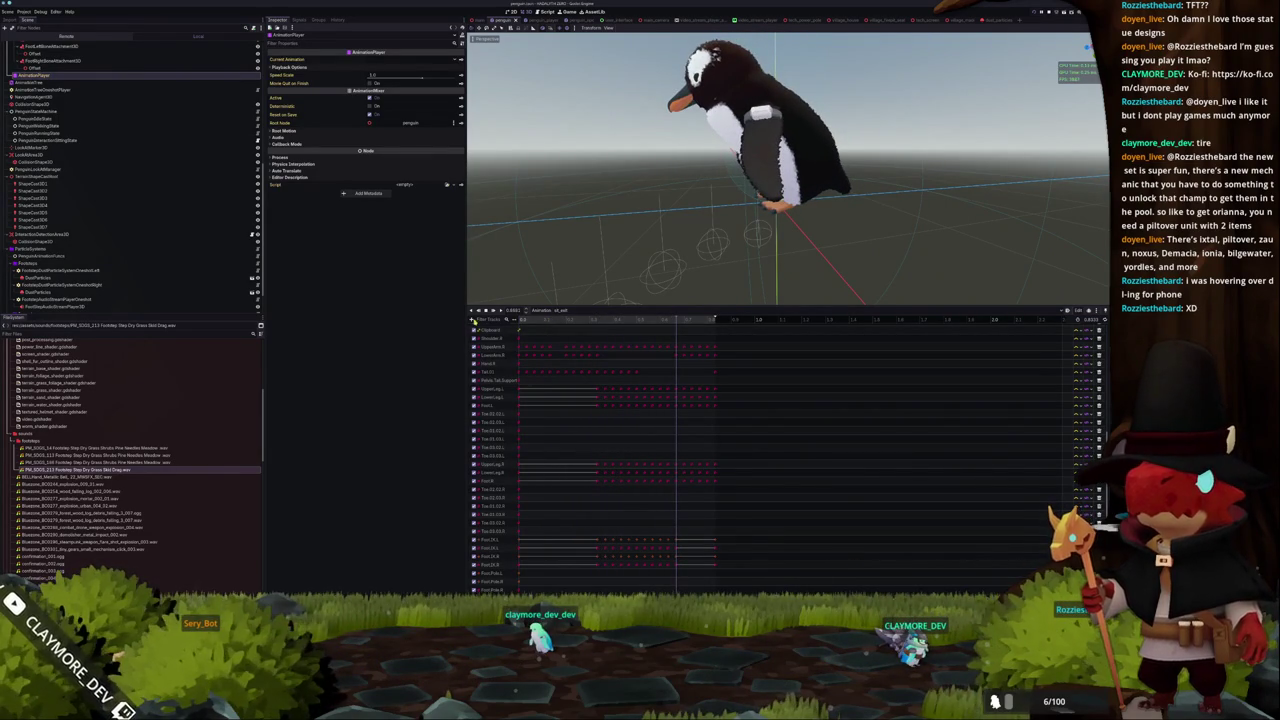
left_click(472, 319)
left_click(479, 363)
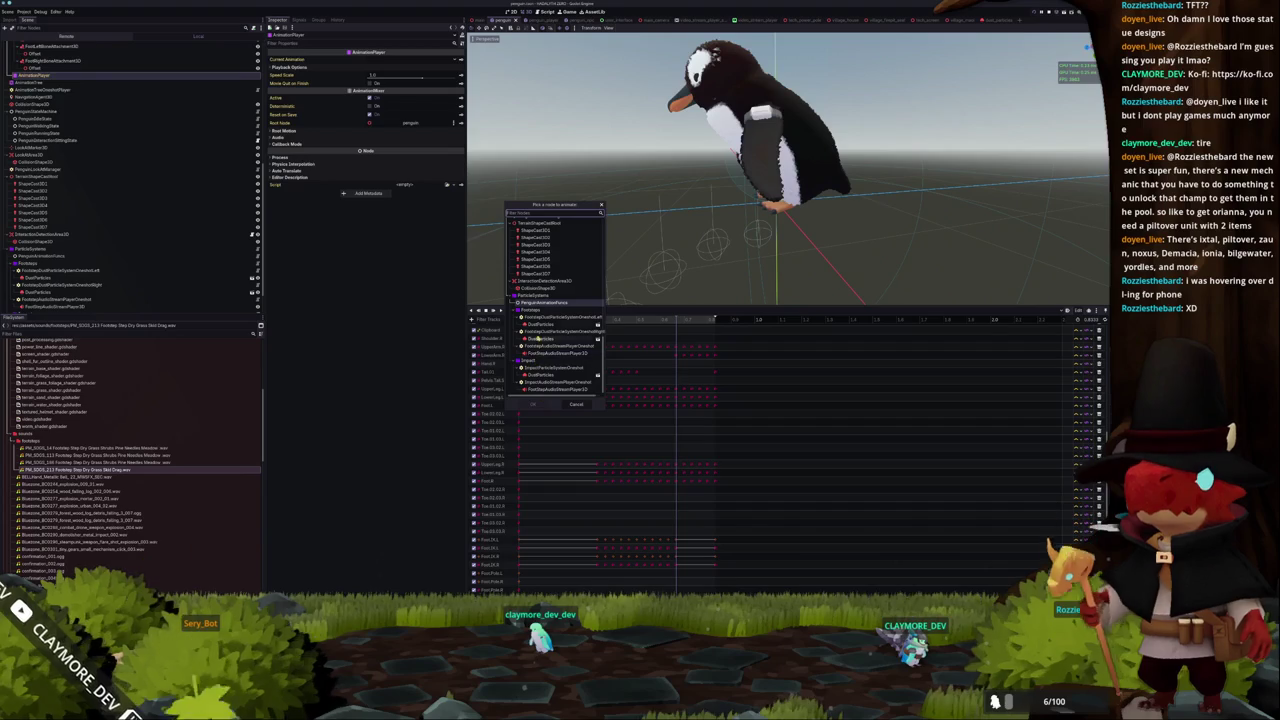
left_click(535, 403)
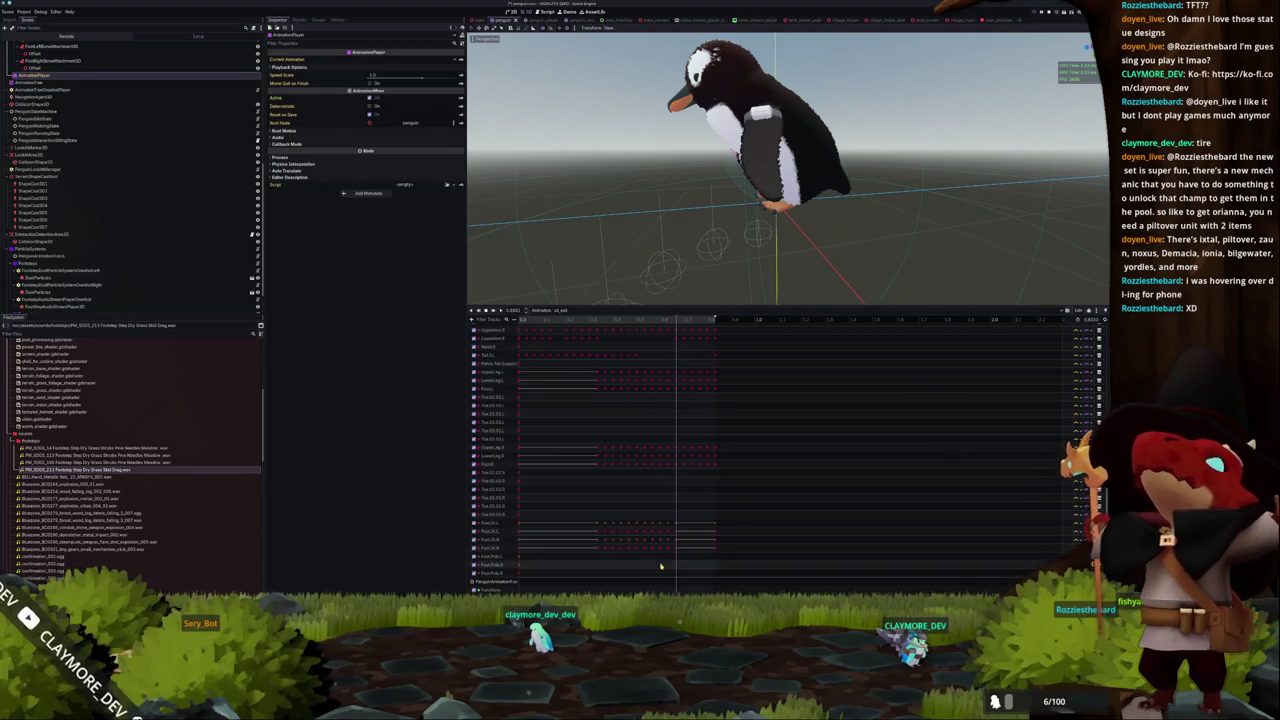
right_click(676, 590)
left_click(700, 600)
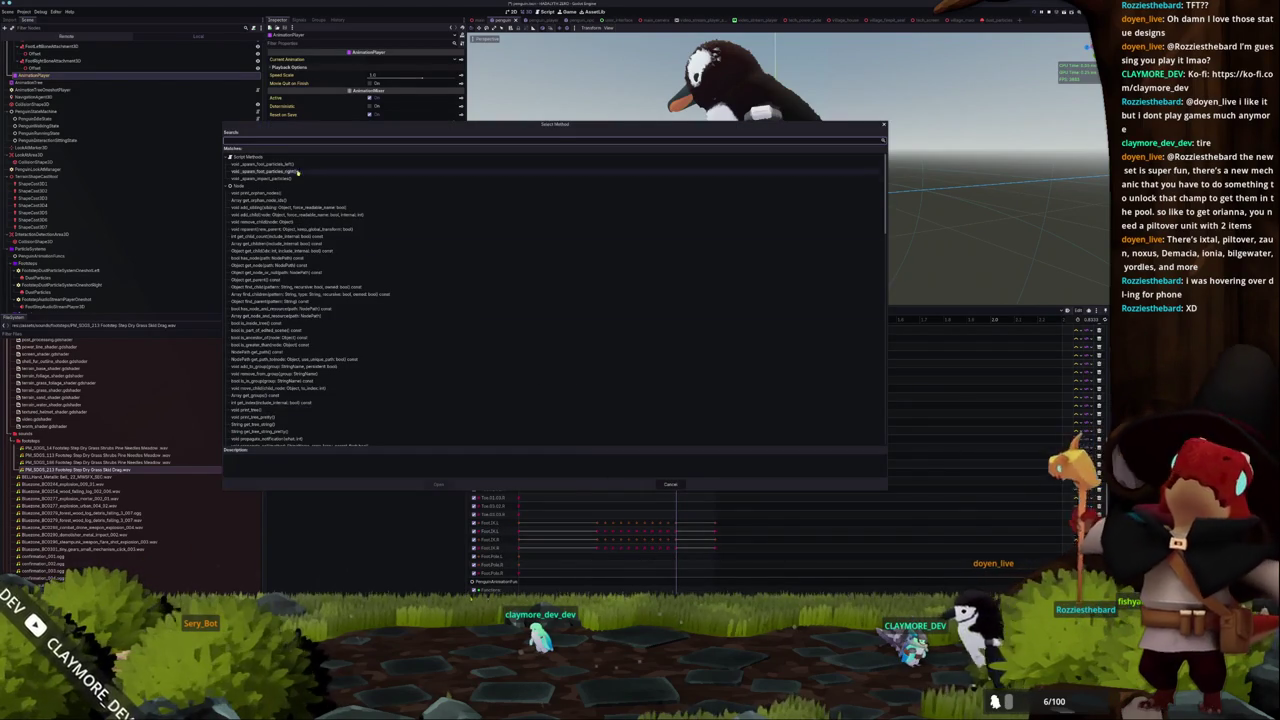
left_click(273, 180)
left_click(439, 485)
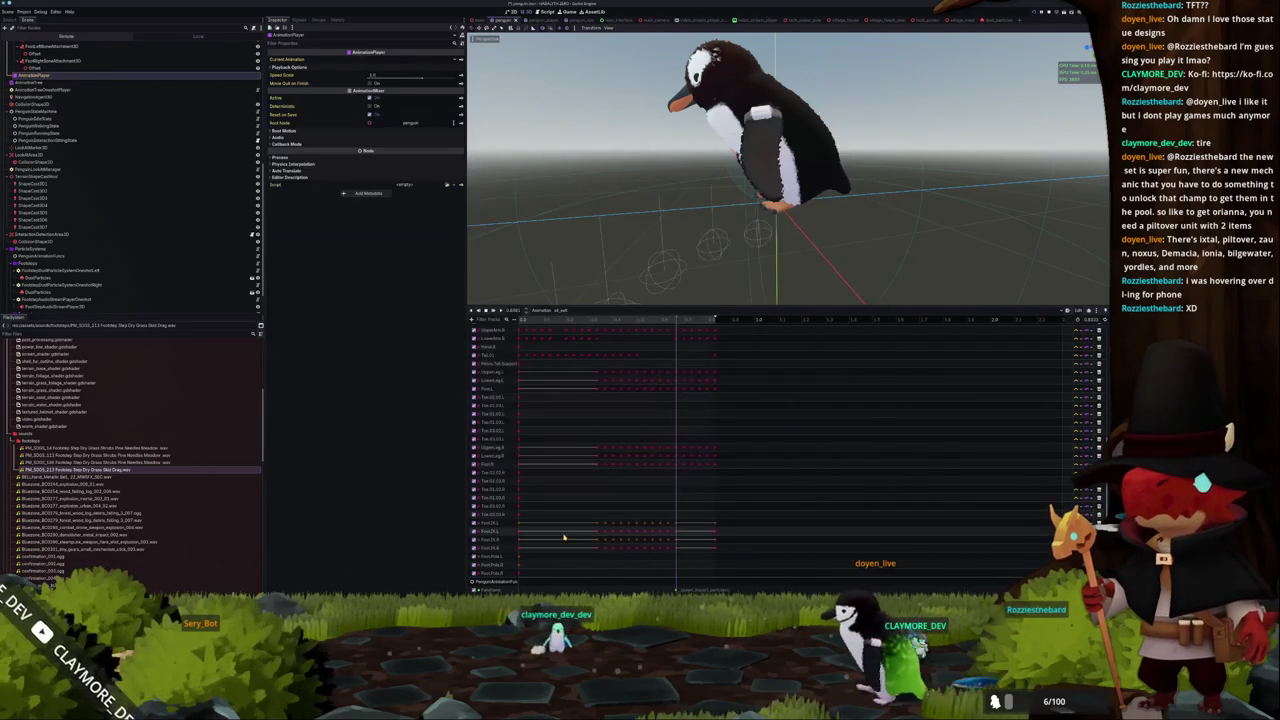
key("ctrl+j")
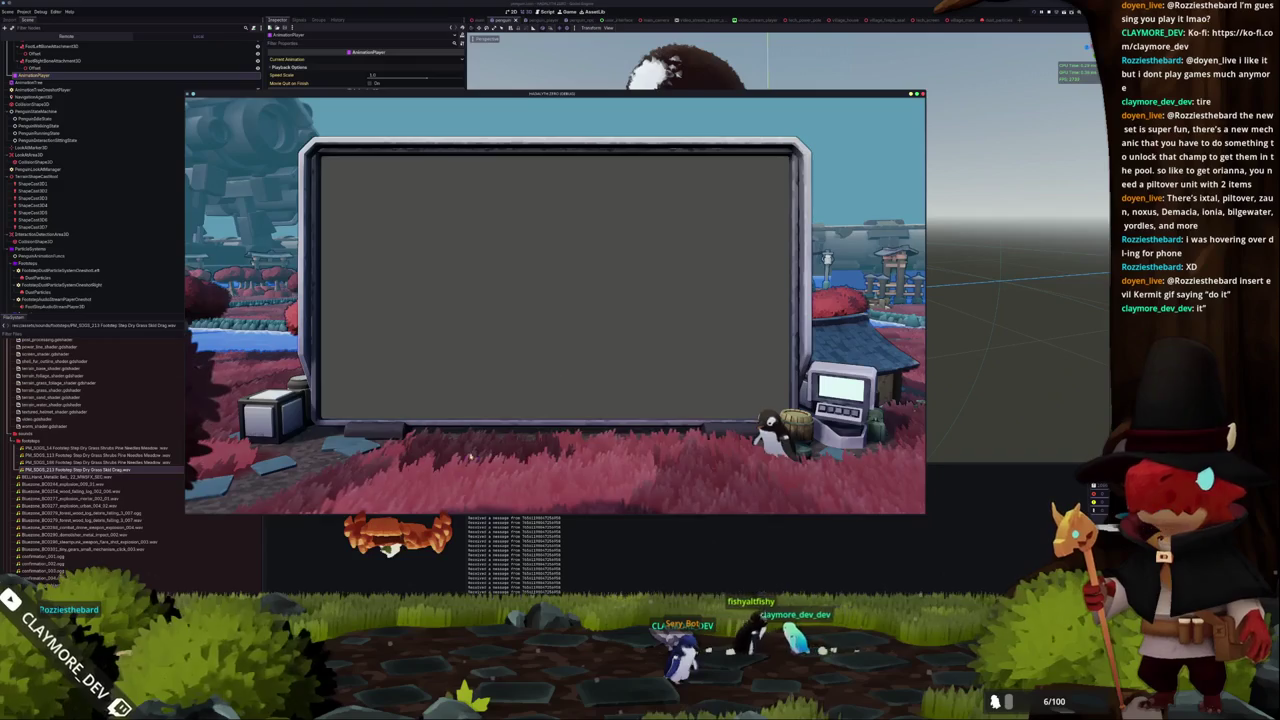
- Stop the running game and select the footstep audio player in the Scene tree
key("F8")
scroll(84, 252, "down", 2)
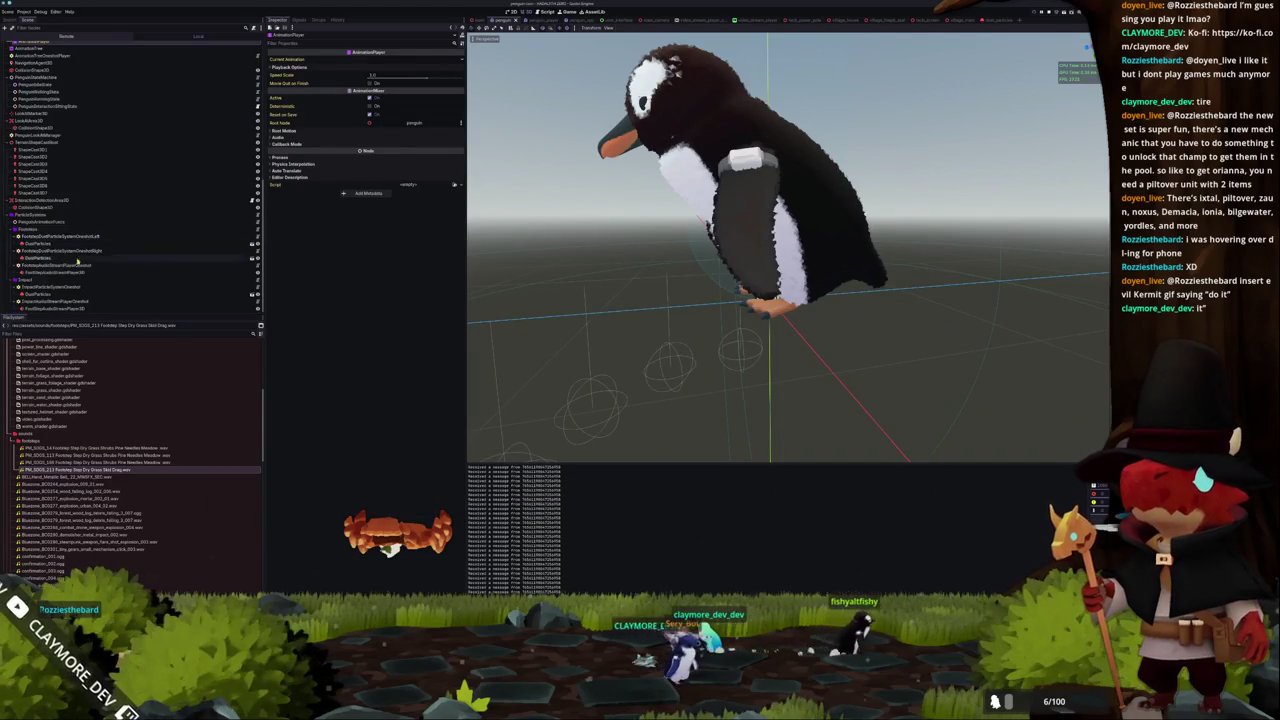
left_click(55, 308)
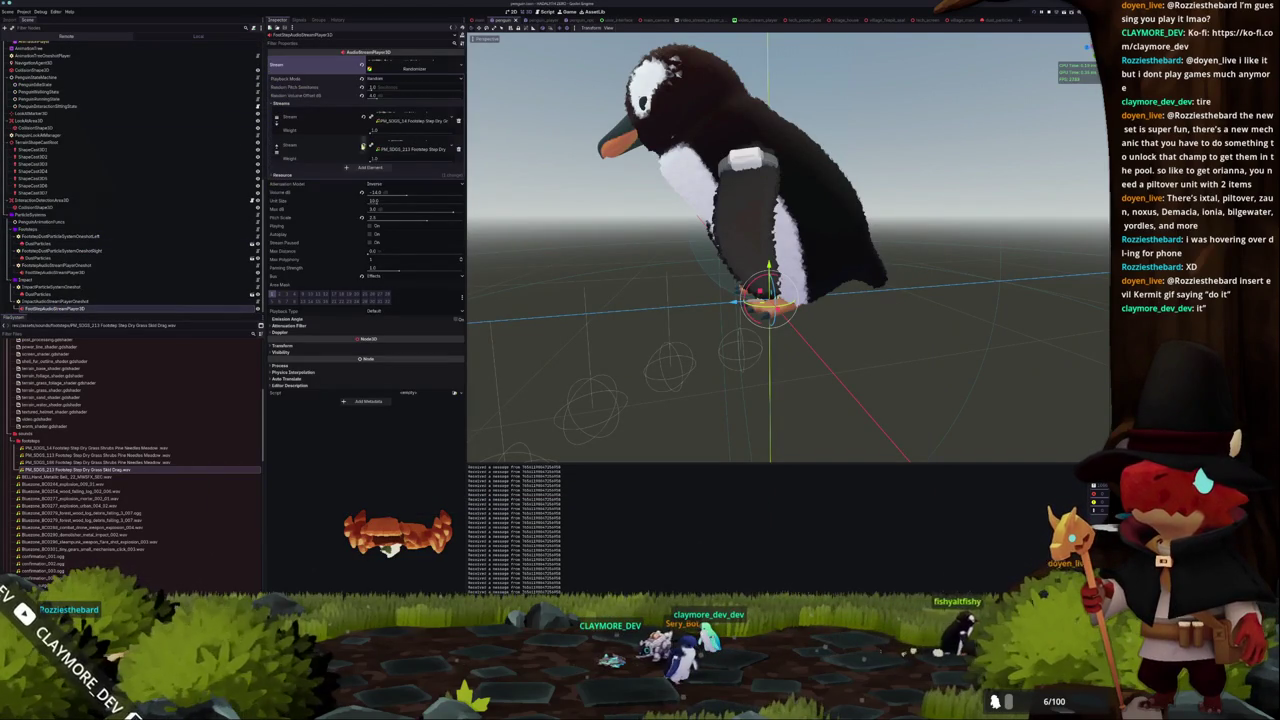
- Preview and remove the second footstep clip, then run the game with F5 and switch to the to-do list
left_click(395, 148)
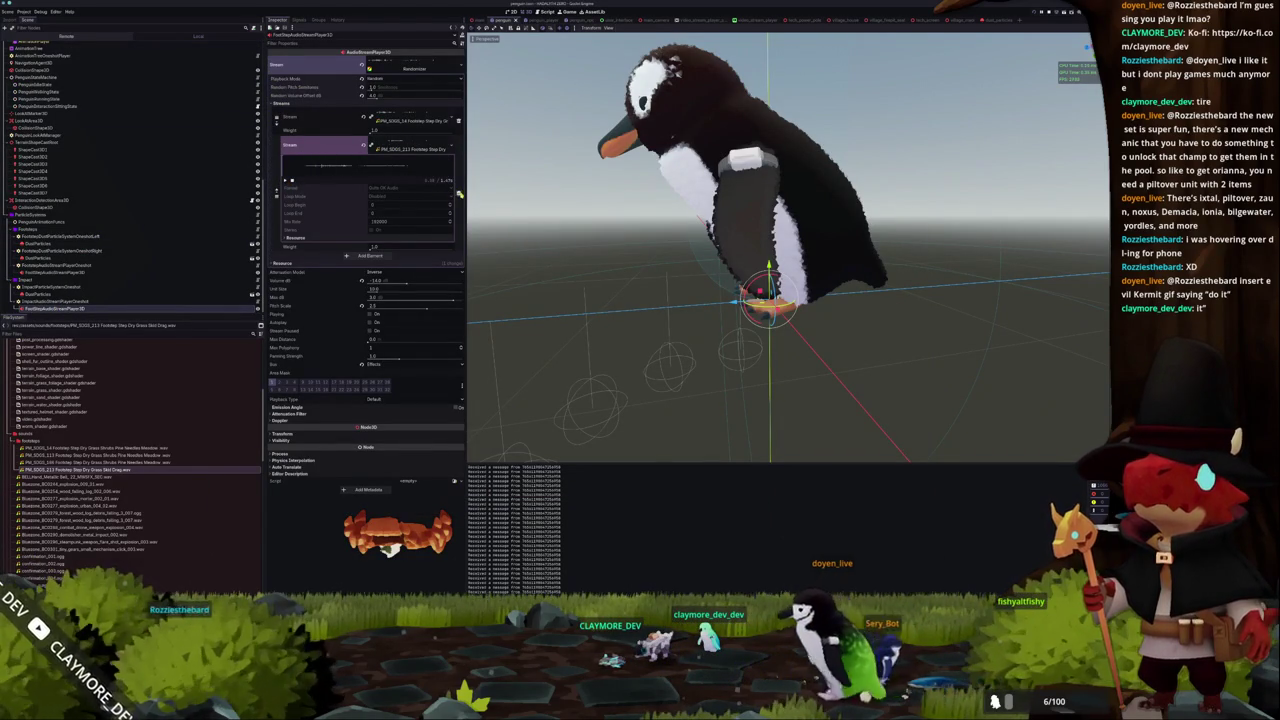
key("ctrl+z")
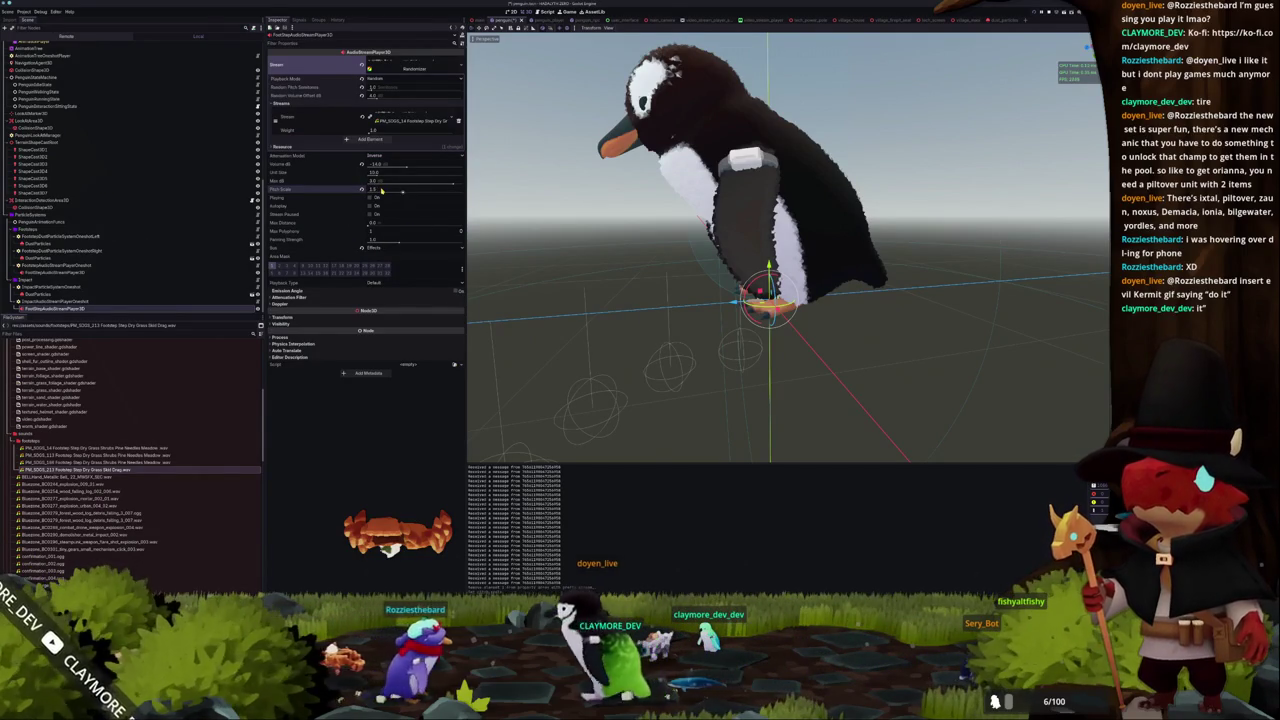
key("F5")
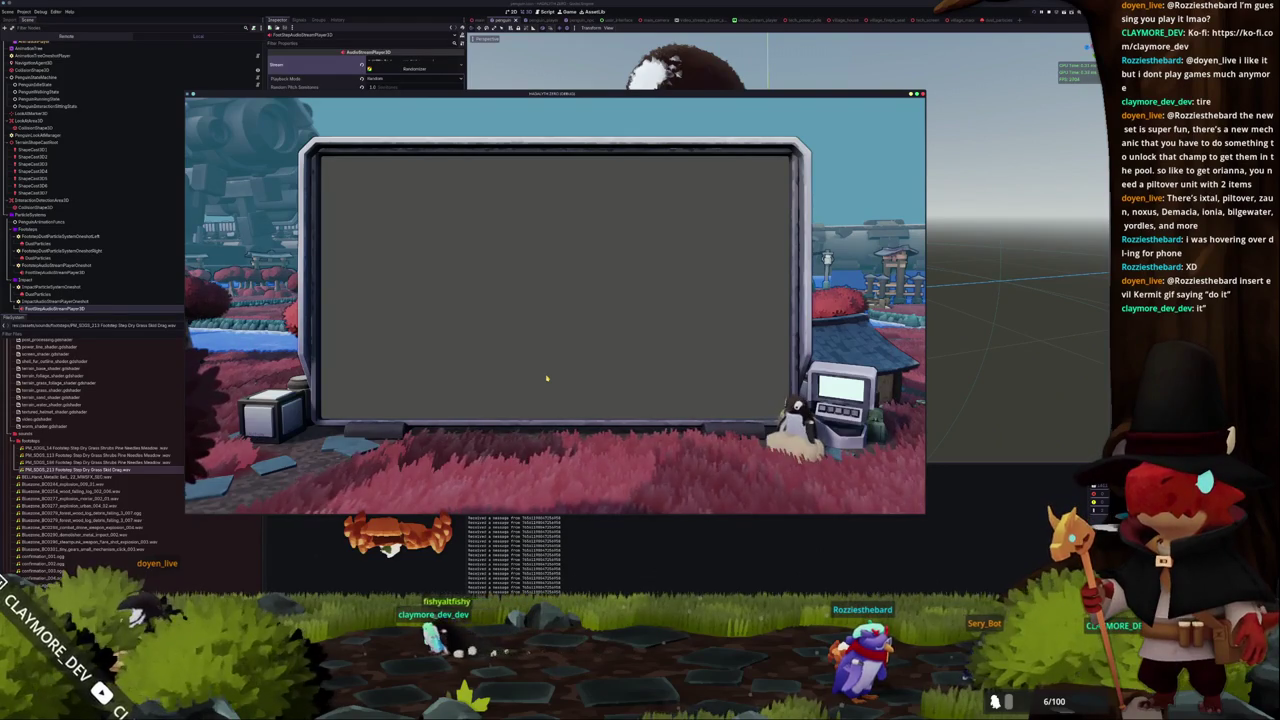
key("alt+Tab")
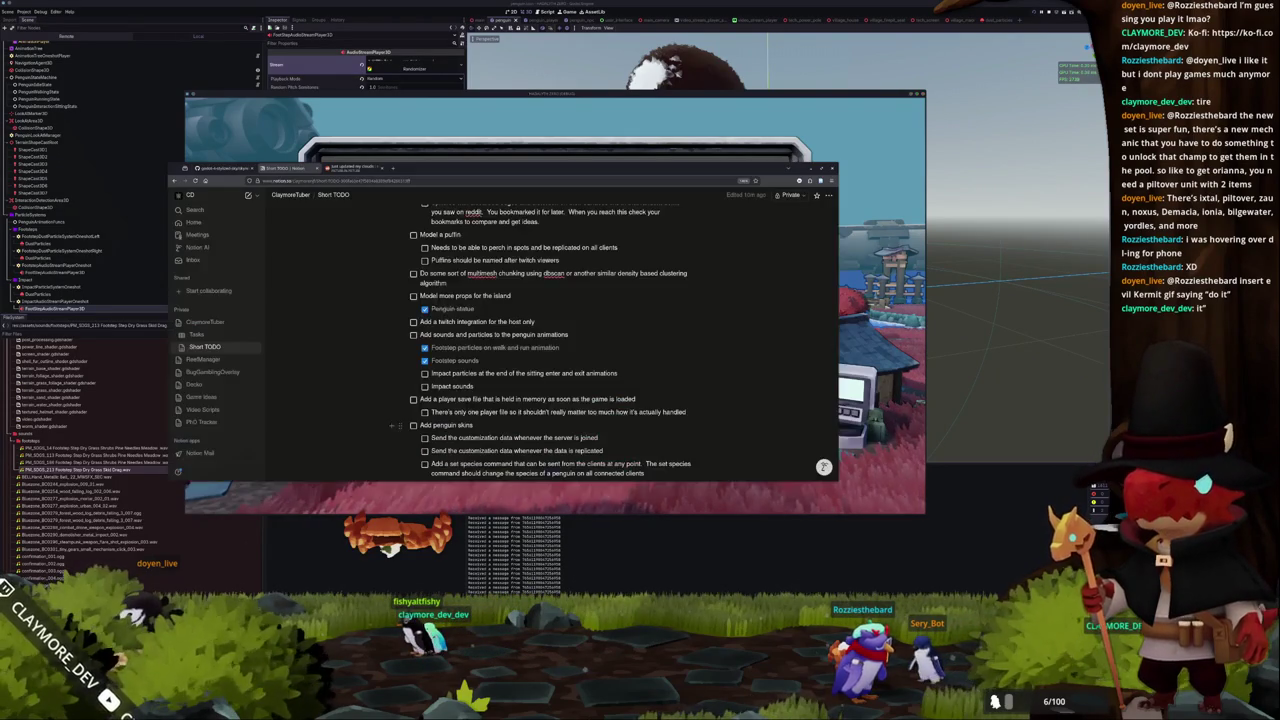
- Check off the sounds and particles task plus its Impact particles and Impact sounds items, then return to the game
left_click(413, 335)
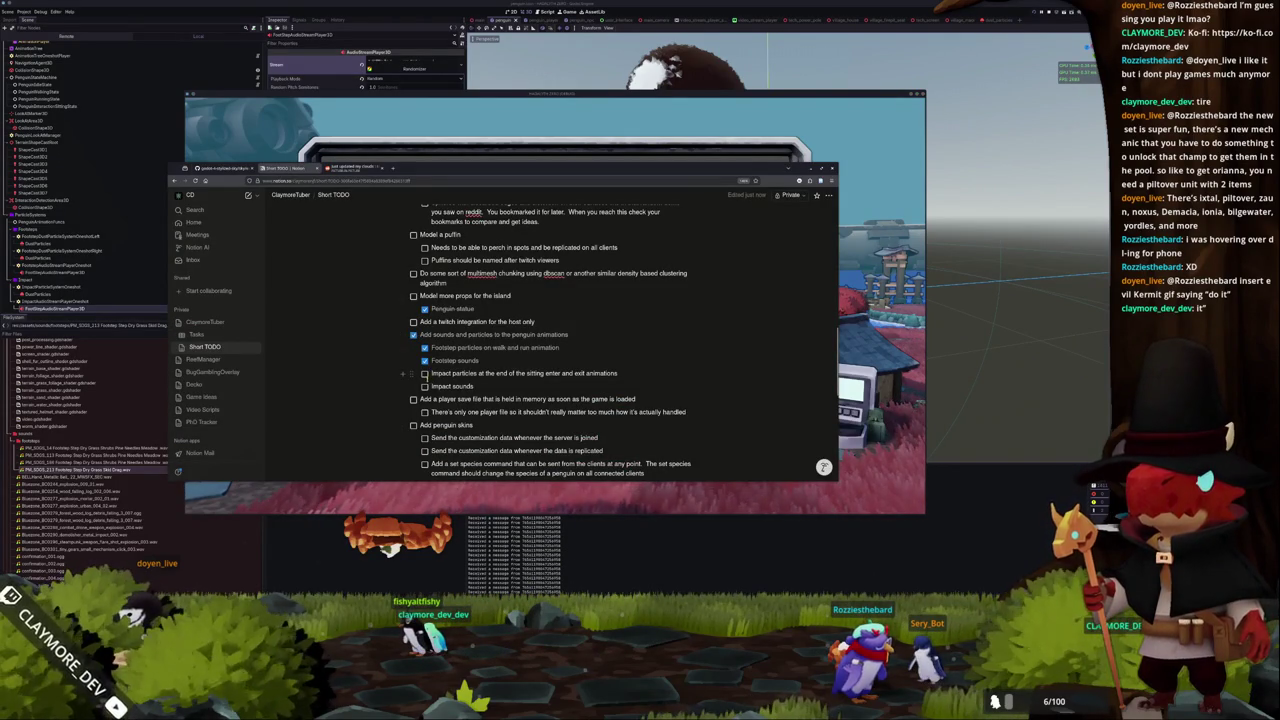
left_click(424, 373)
left_click(424, 386)
scroll(363, 380, "down", 1)
scroll(363, 380, "down", 2)
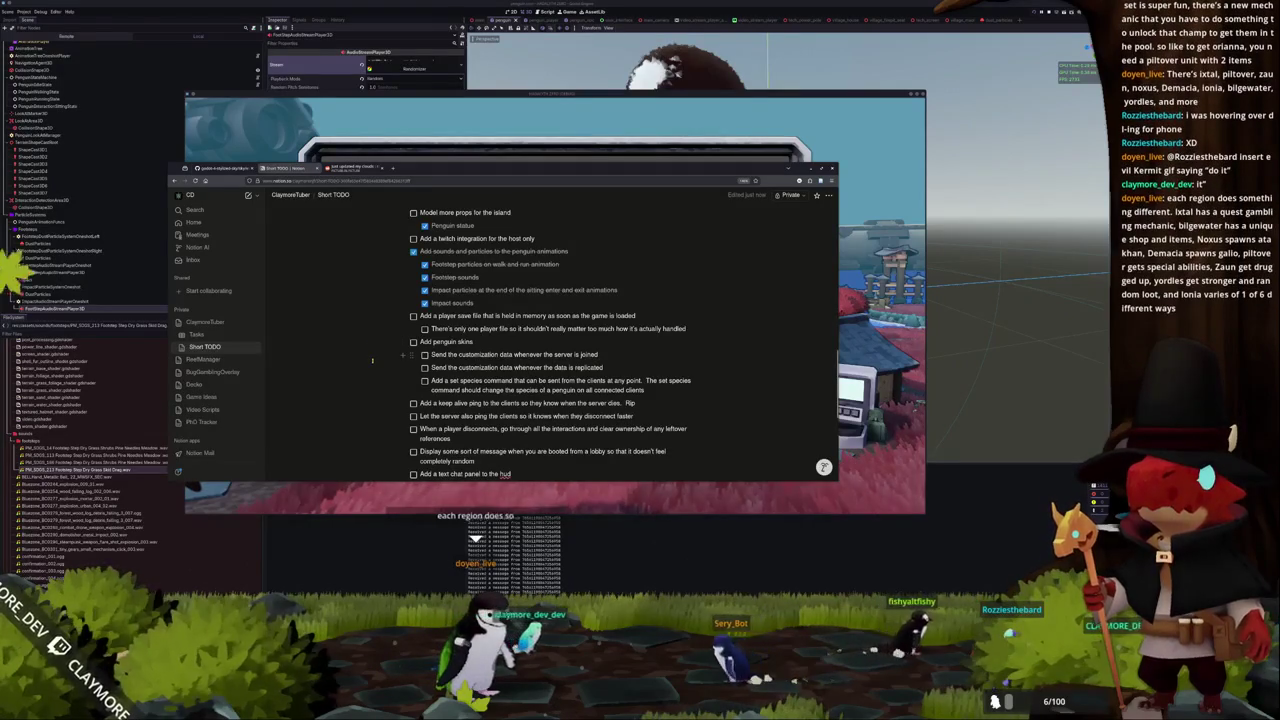
scroll(372, 360, "down", 2)
scroll(372, 360, "down", 2)
scroll(372, 360, "up", 2)
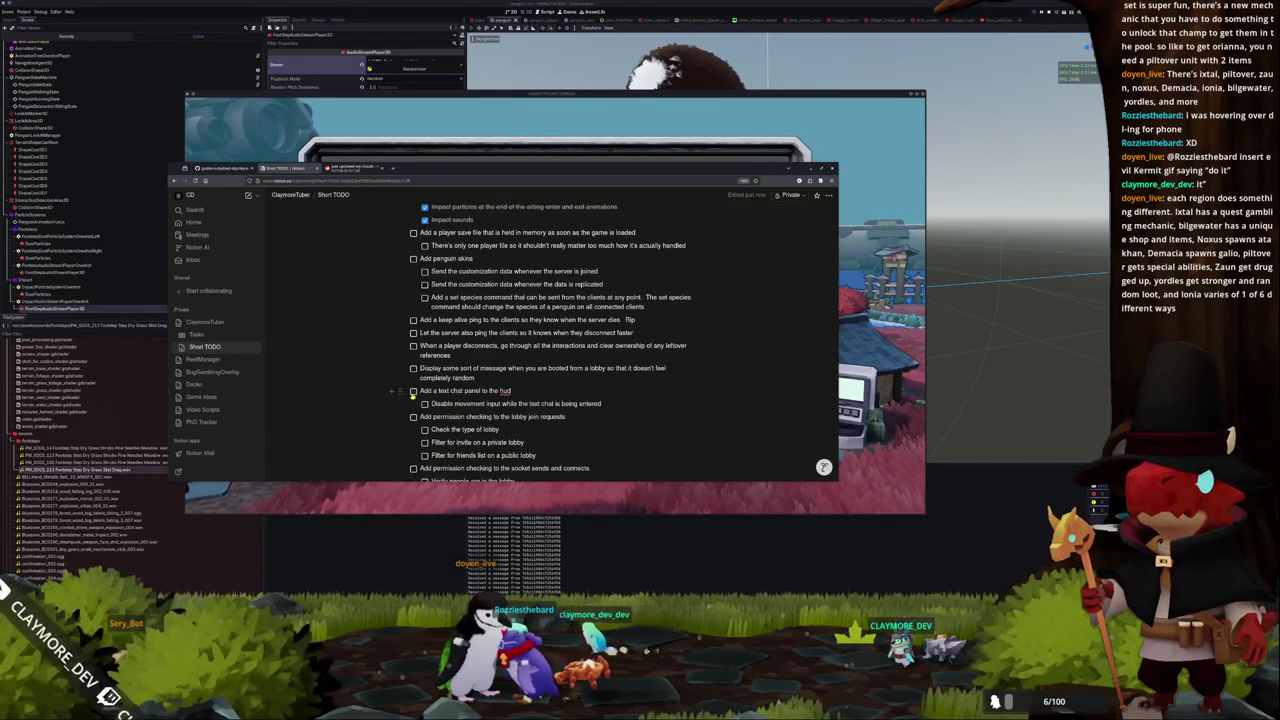
left_click(432, 500)
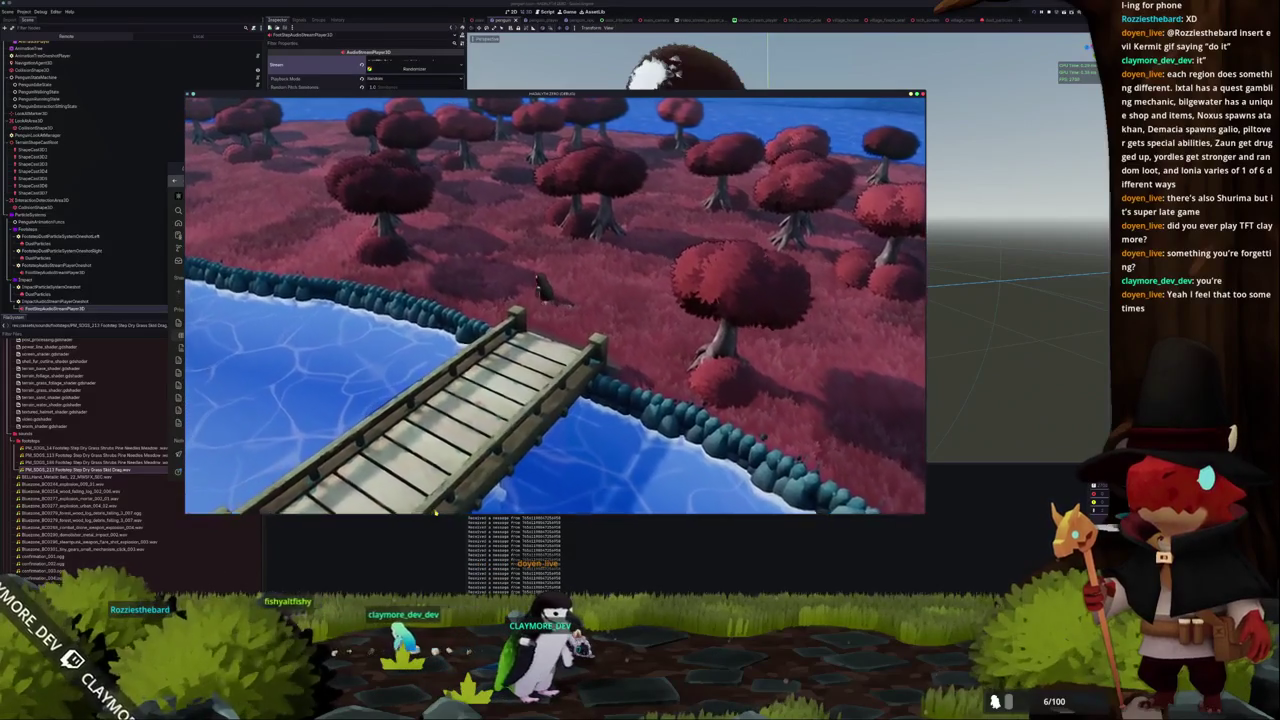
- Walk the penguin forward and slightly left along the island shoreline with W and A
key("w")
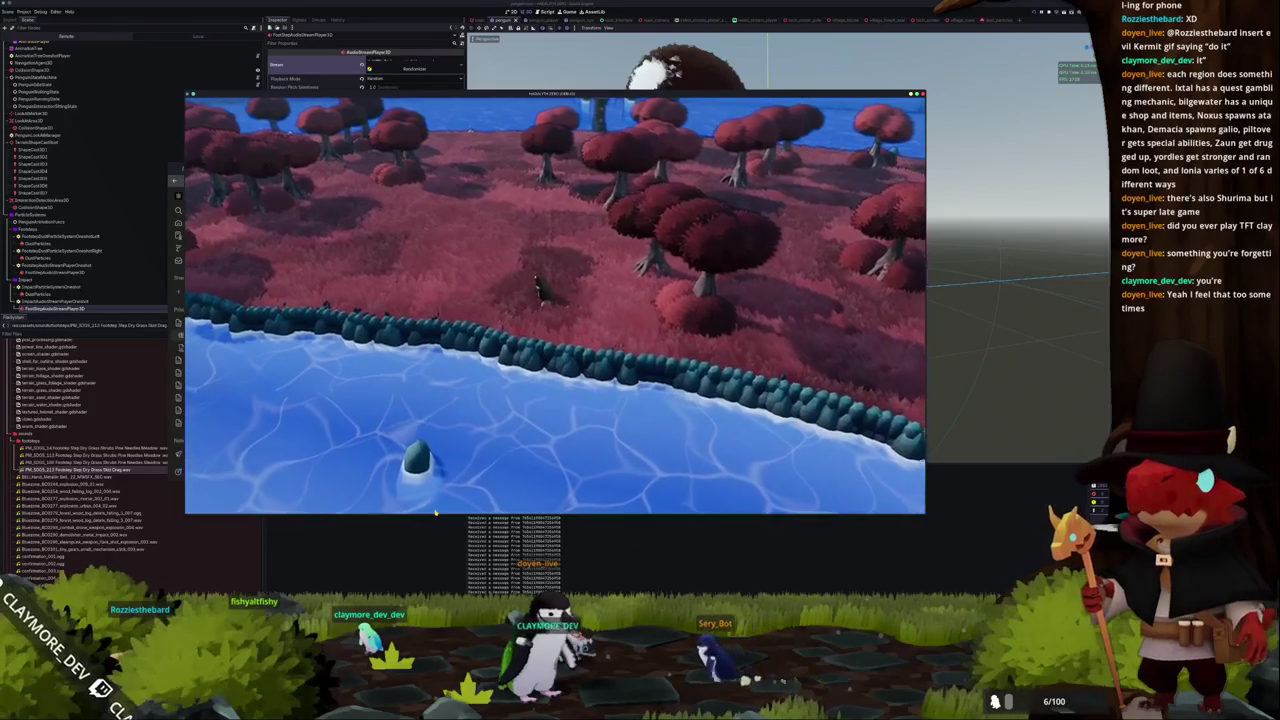
key("w")
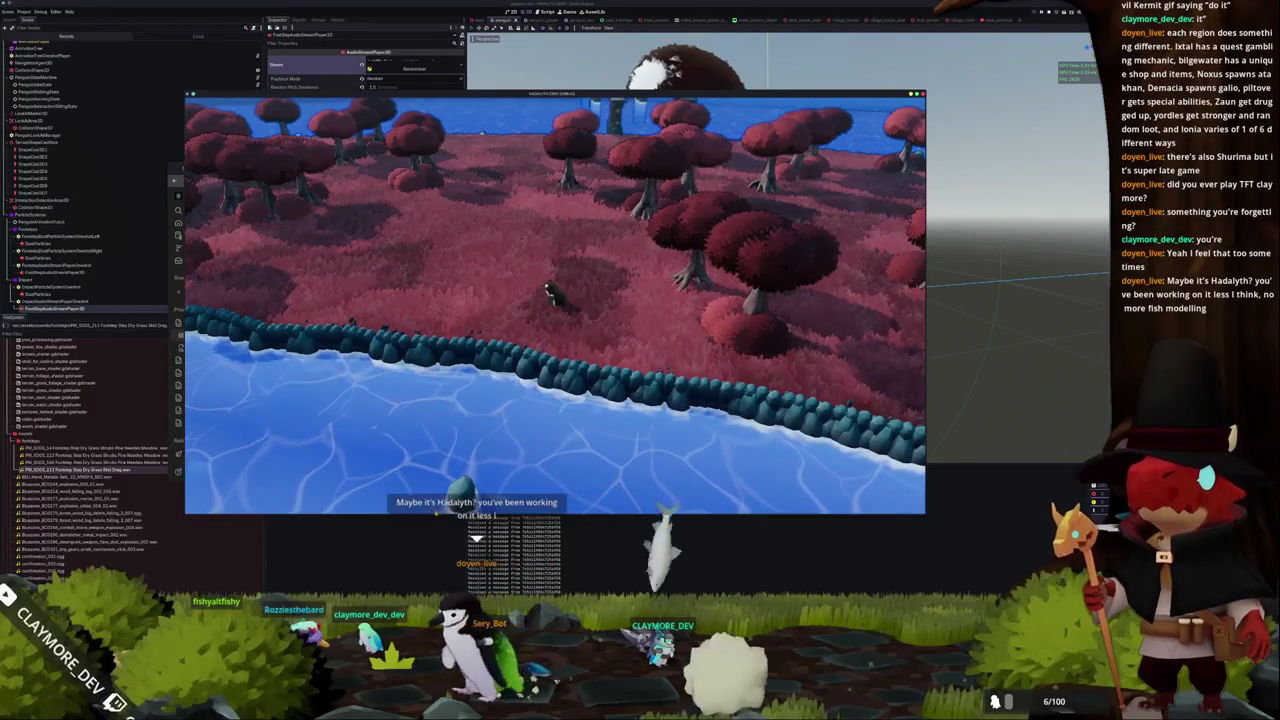
key("w")
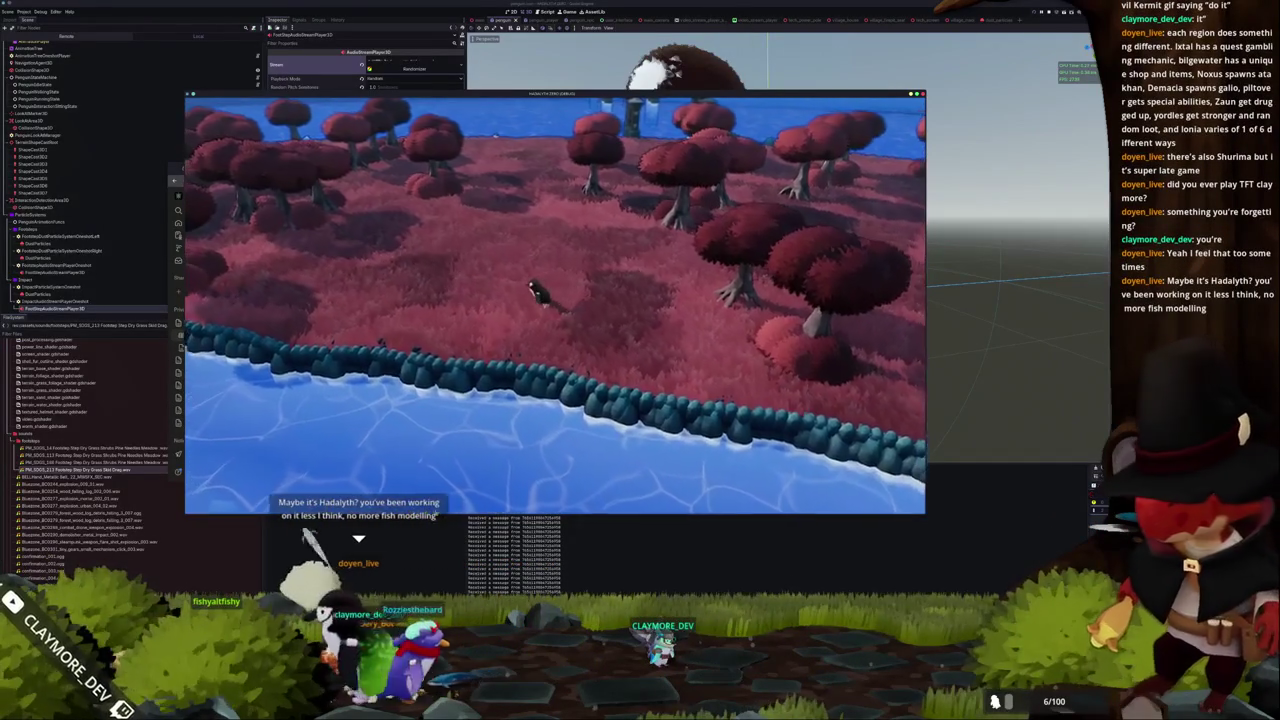
key("a")
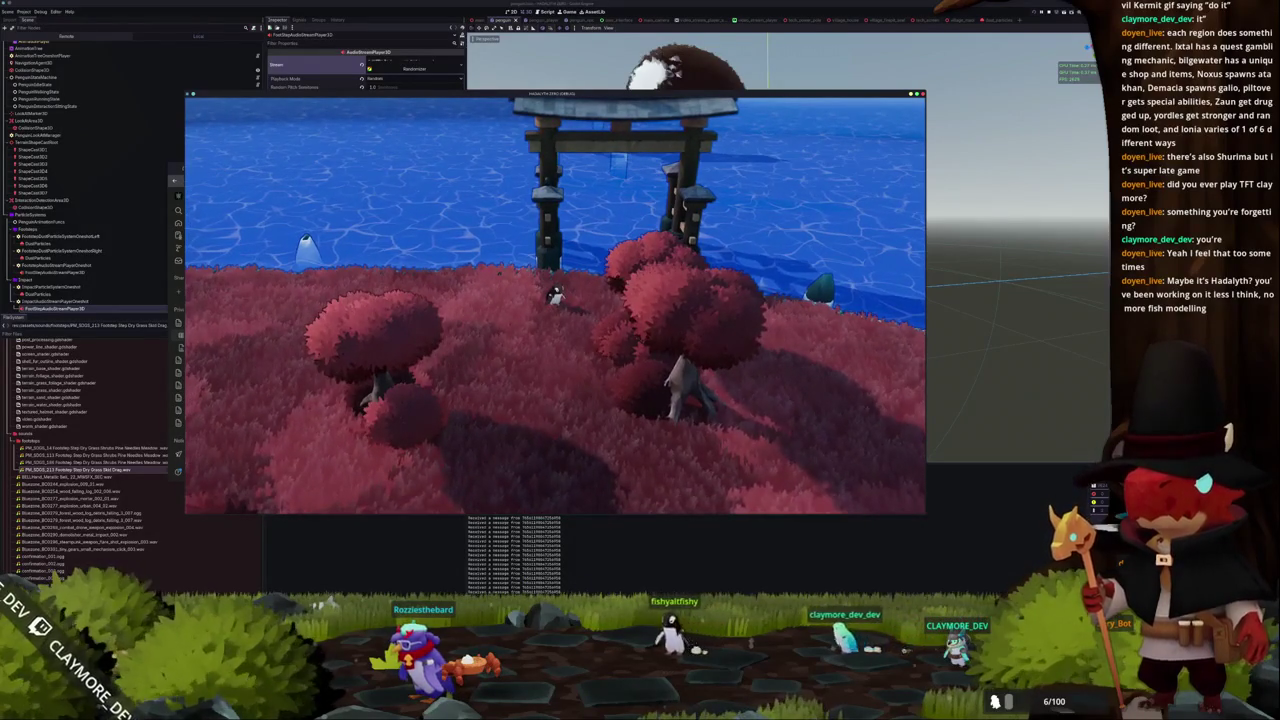
- Switch to the browser and load the random fish species generator page
key("alt+Tab")
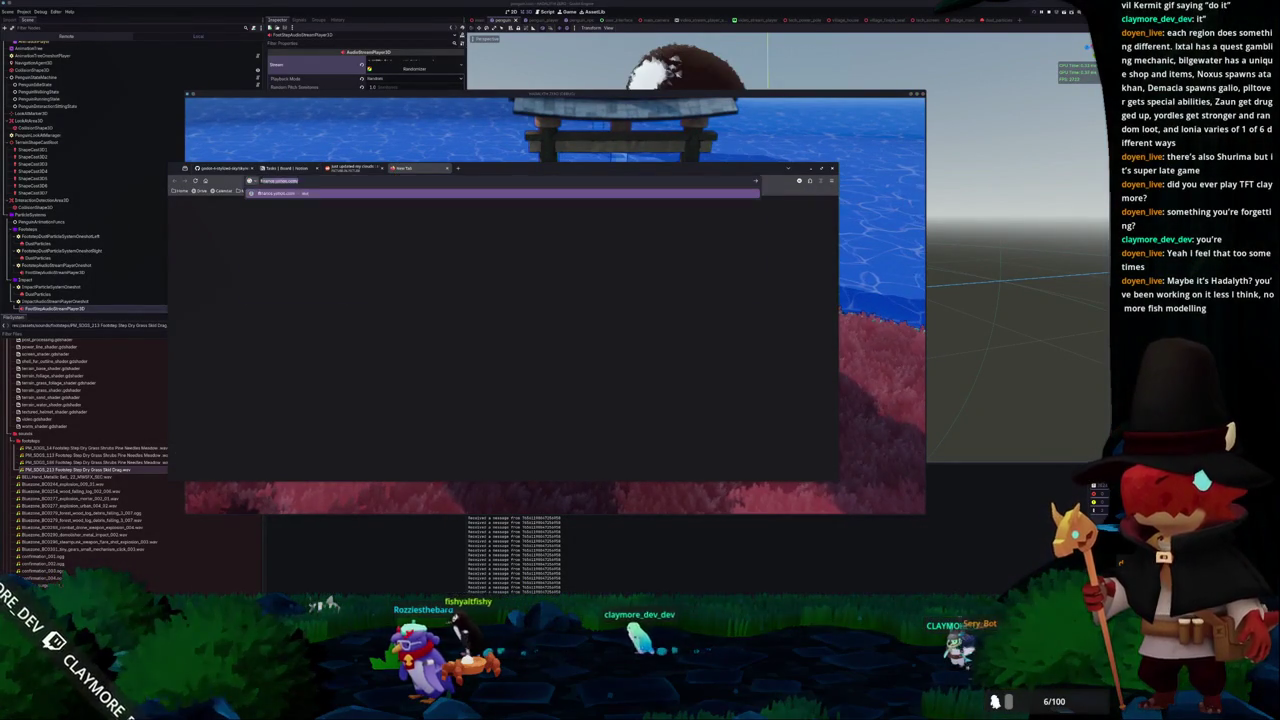
key("Down")
key("Return")
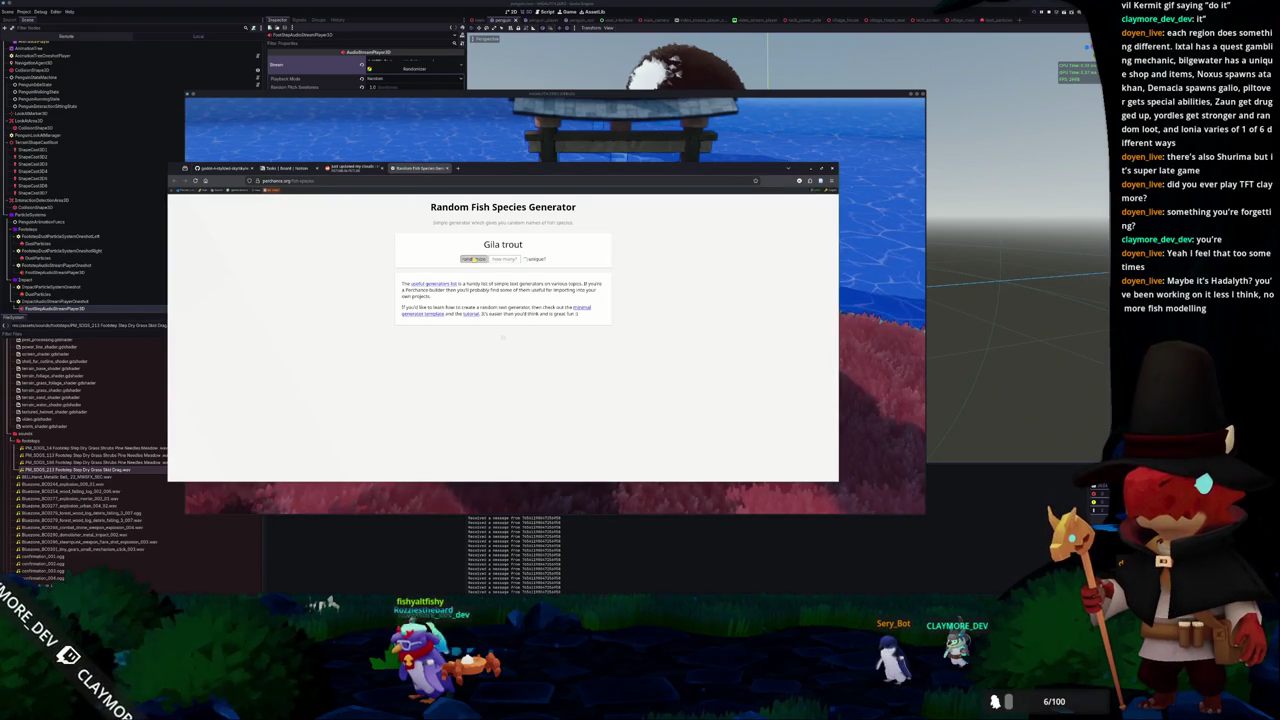
- Search Google for Gila trout and scroll through its image results
triple_click(503, 244)
right_click(508, 247)
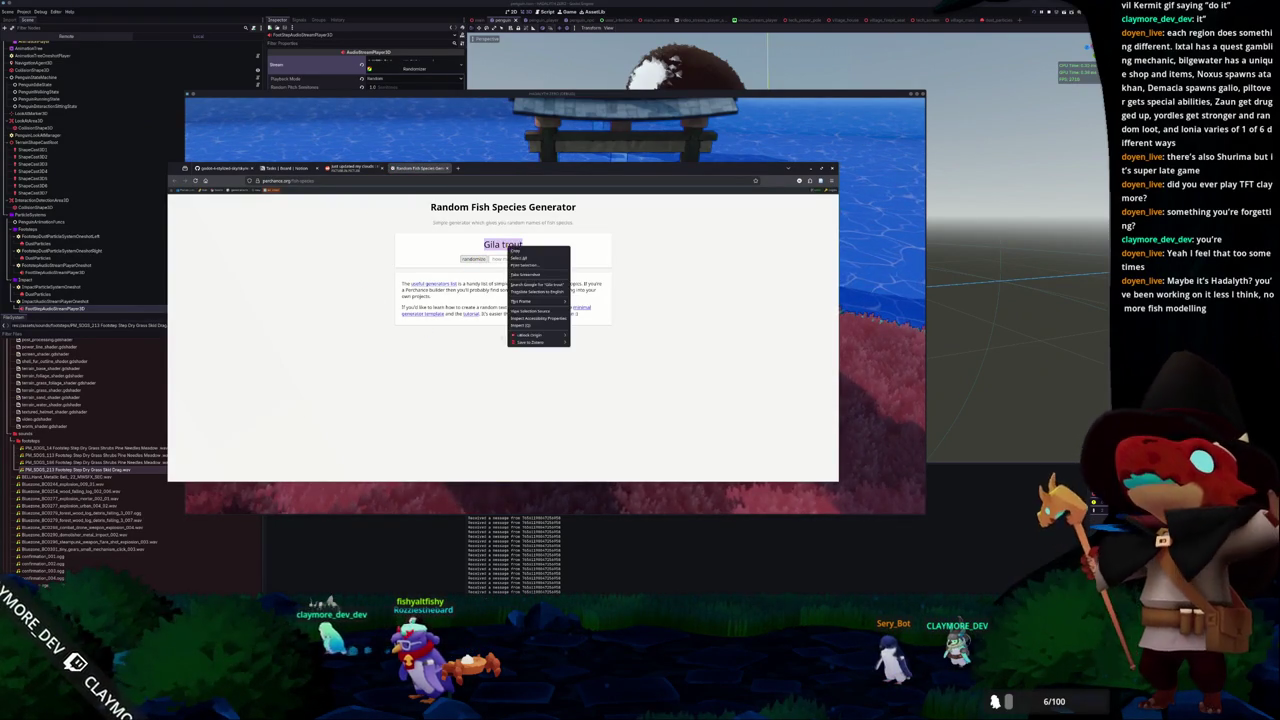
left_click(535, 284)
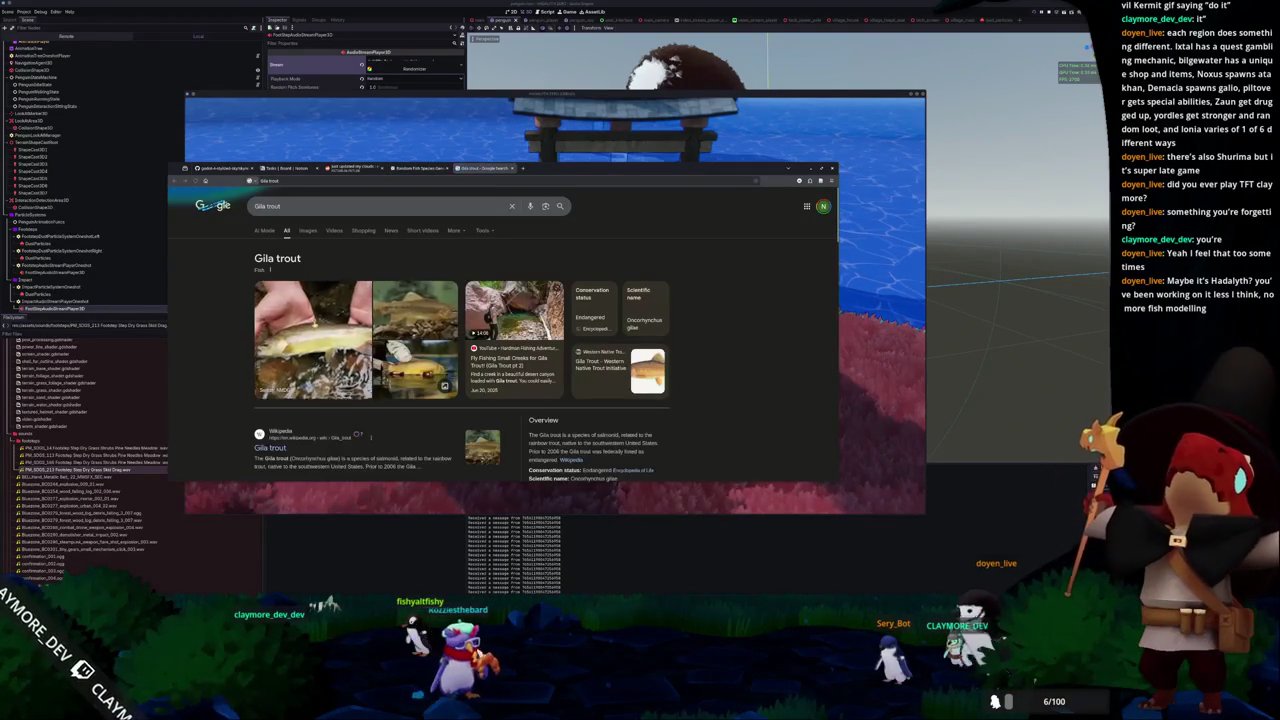
left_click(307, 230)
scroll(413, 352, "down", 5)
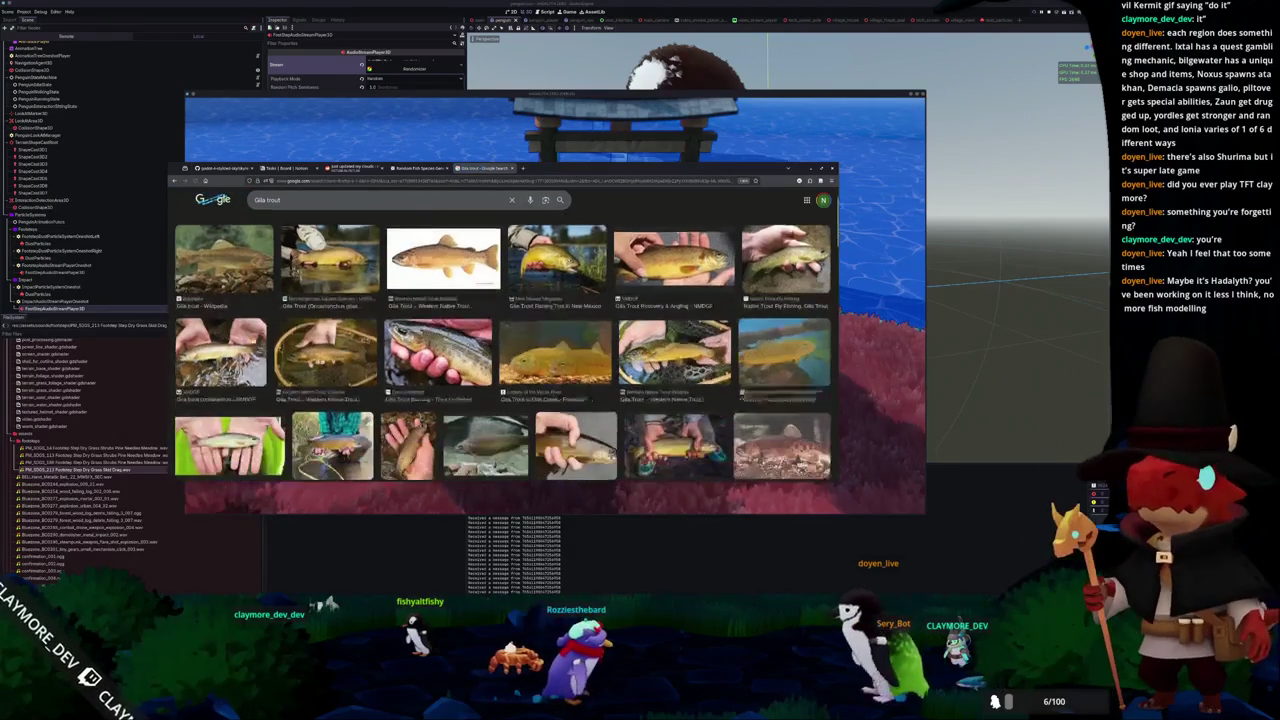
scroll(412, 352, "down", 2)
scroll(412, 352, "down", 3)
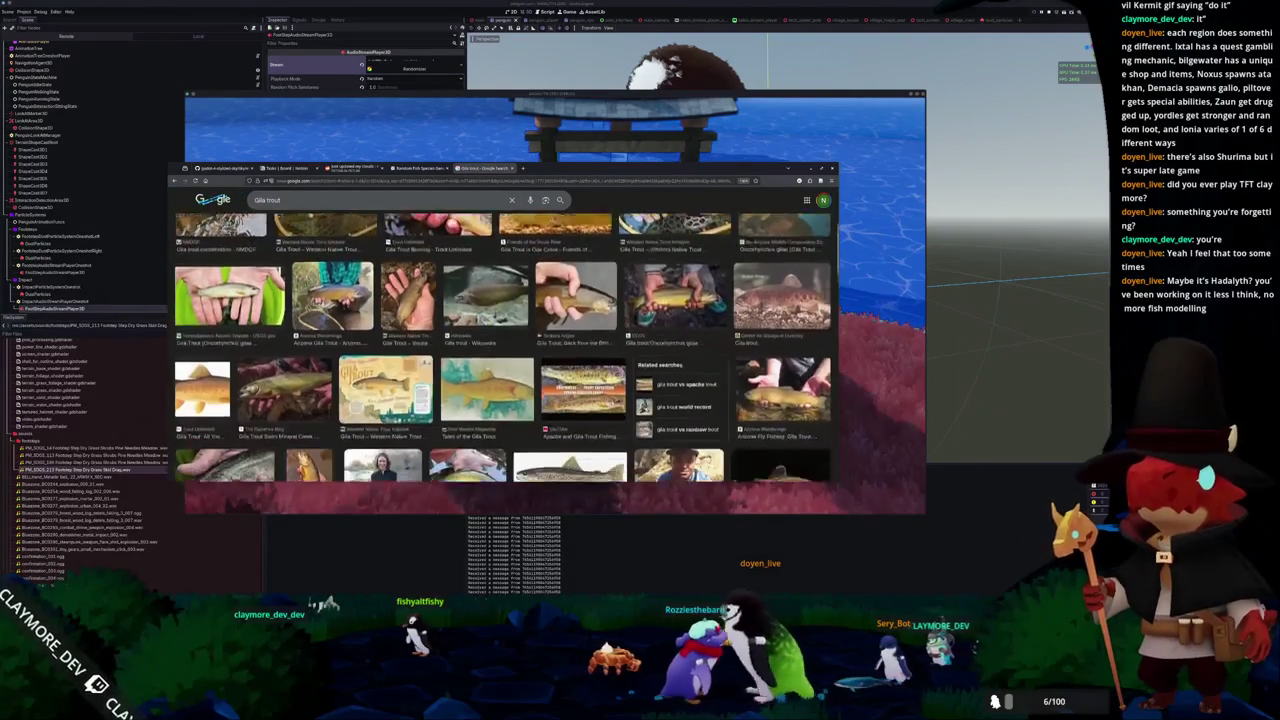
scroll(503, 350, "down", 3)
scroll(503, 350, "down", 5)
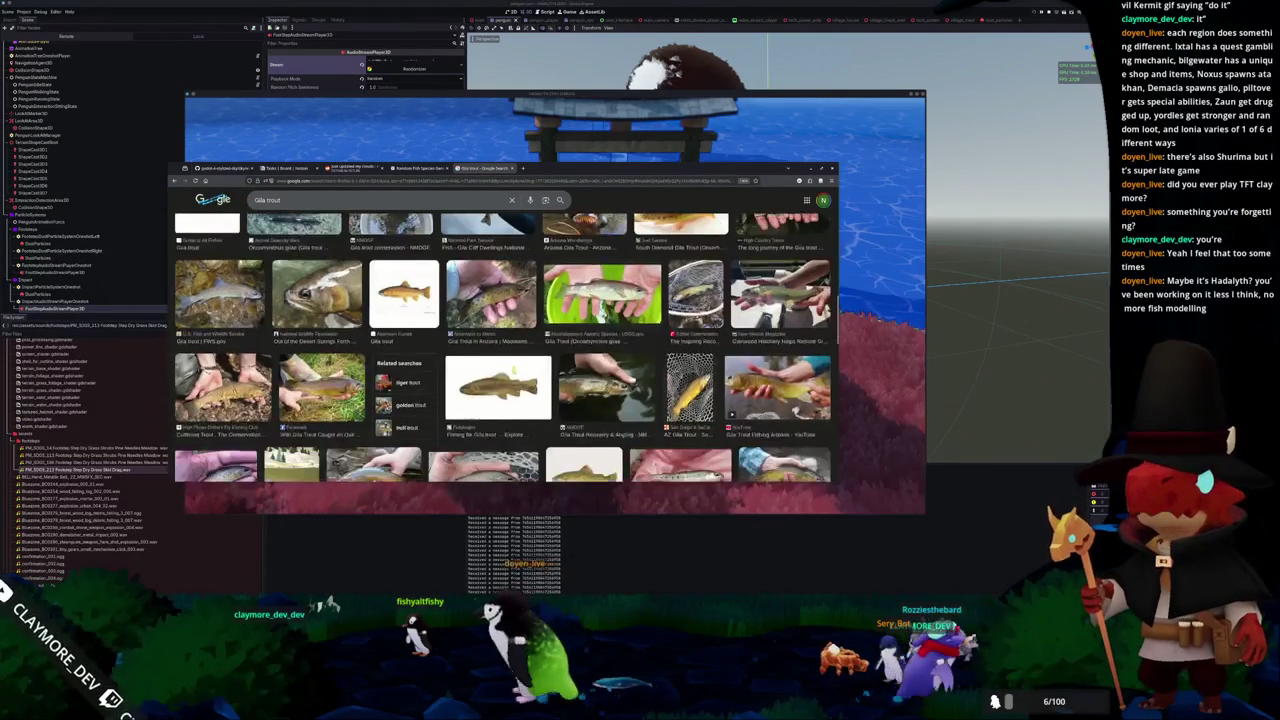
scroll(513, 371, "down", 8)
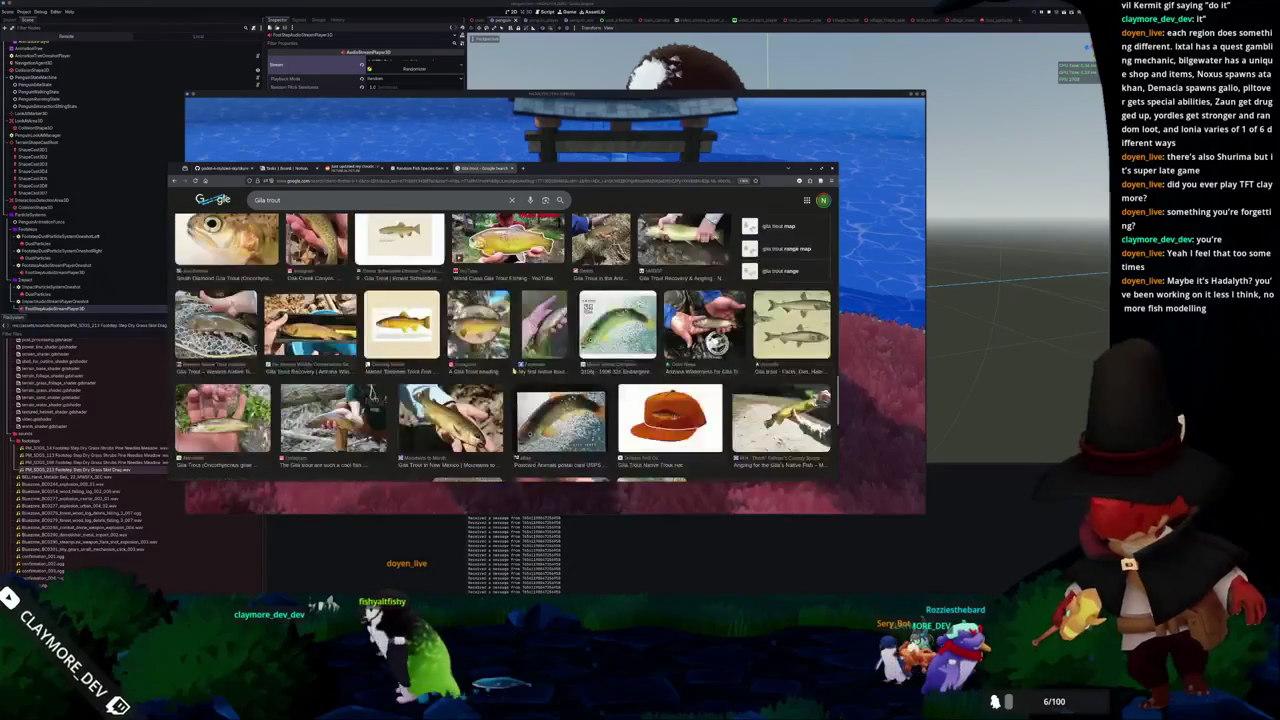
scroll(513, 371, "down", 10)
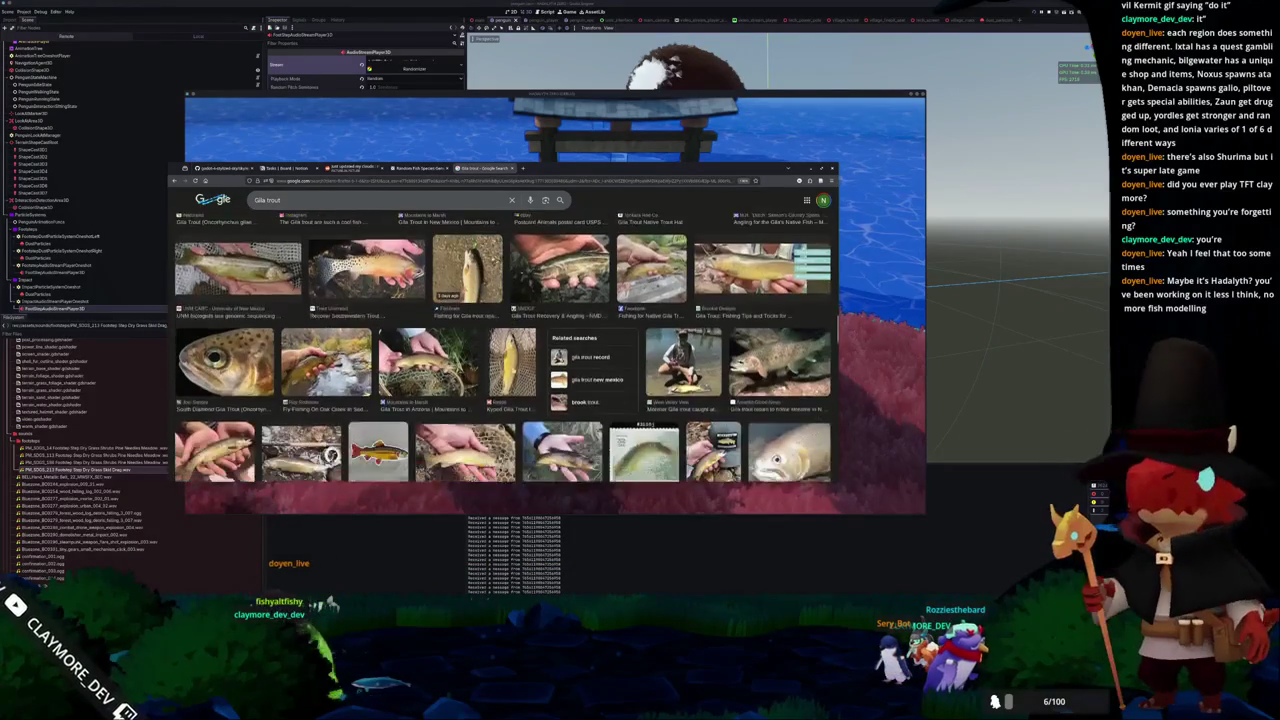
scroll(503, 350, "down", 10)
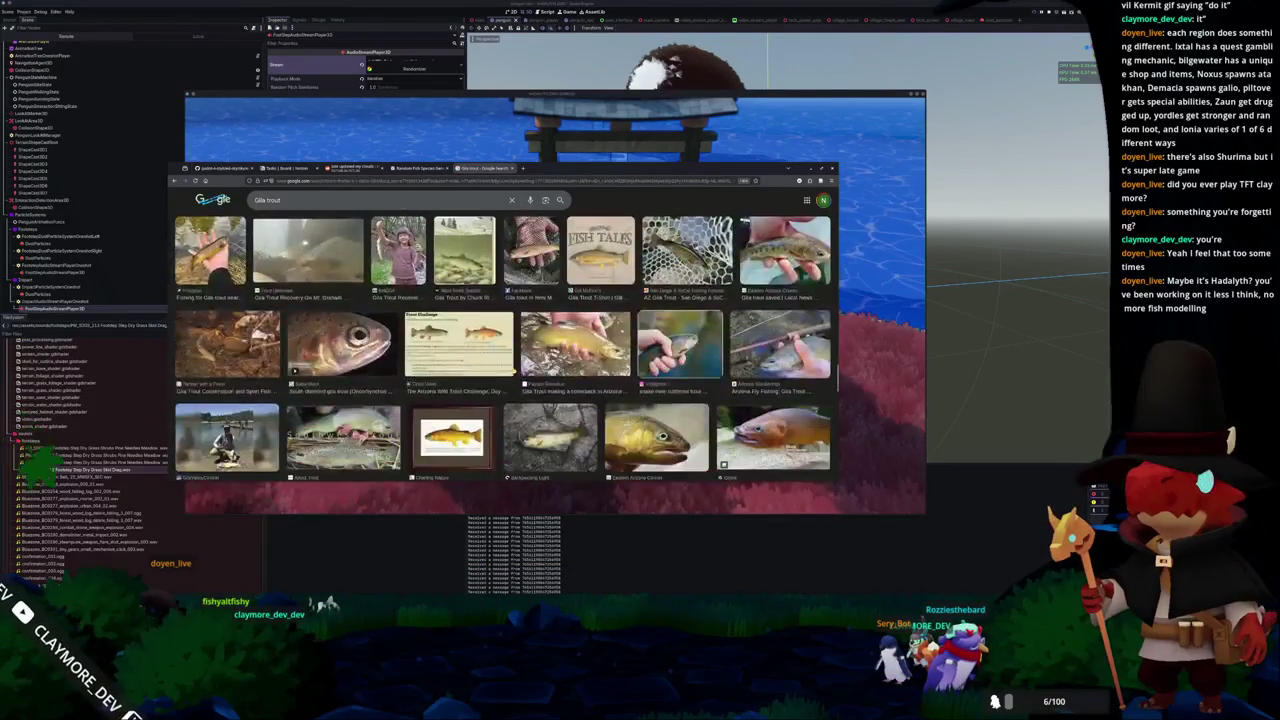
left_click(420, 167)
- Generate new fish names until Barbeled dragonfish appears and view its Google image results
left_click(470, 259)
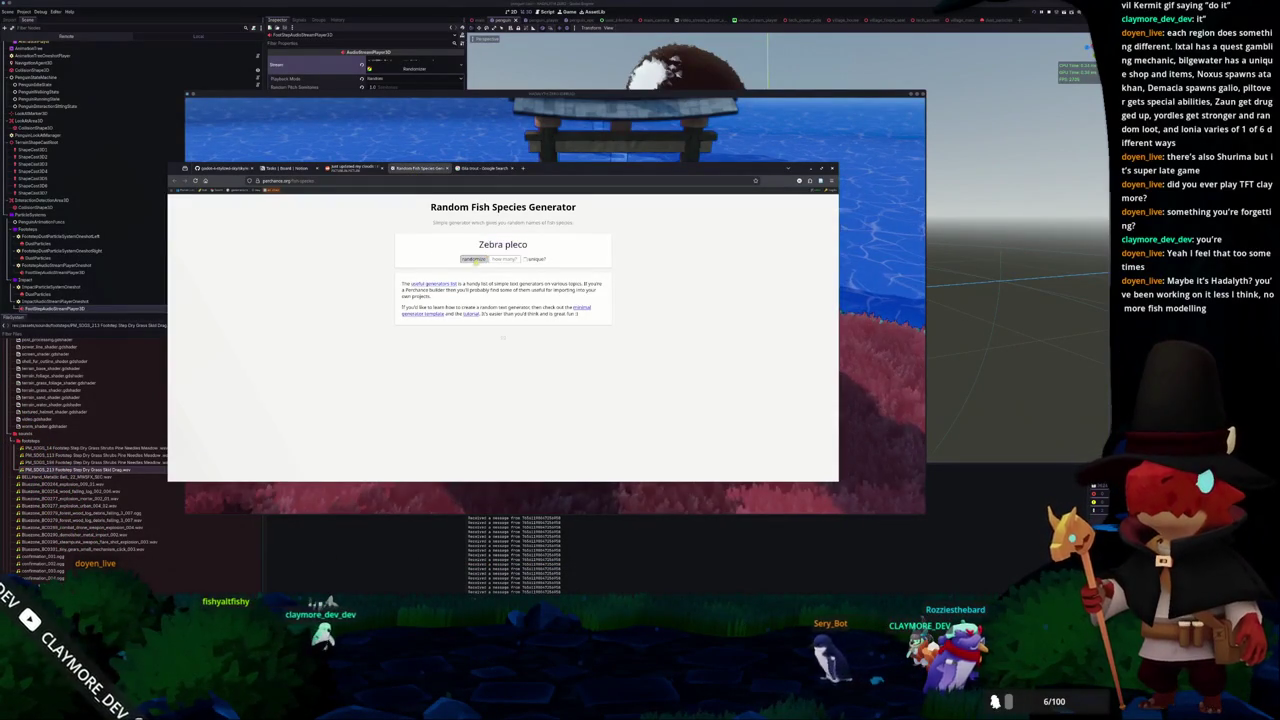
left_click(470, 259)
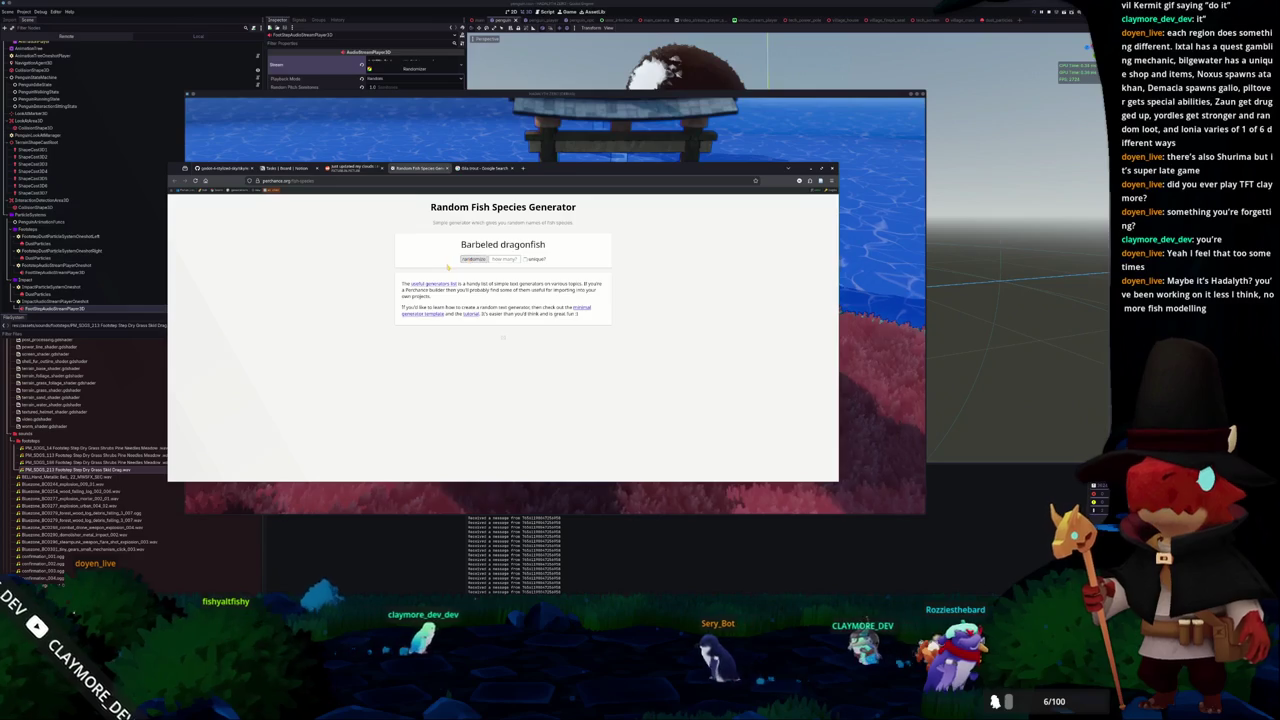
left_click_drag(461, 244, 545, 244)
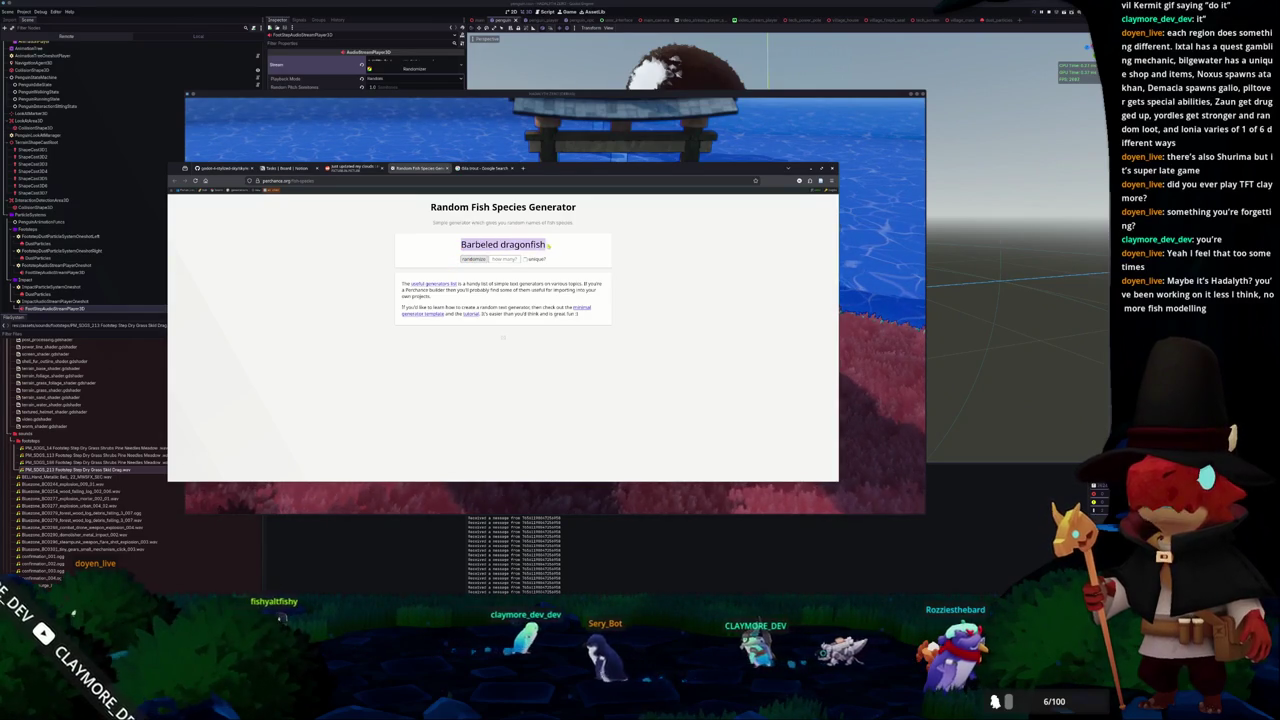
right_click(529, 247)
left_click(558, 285)
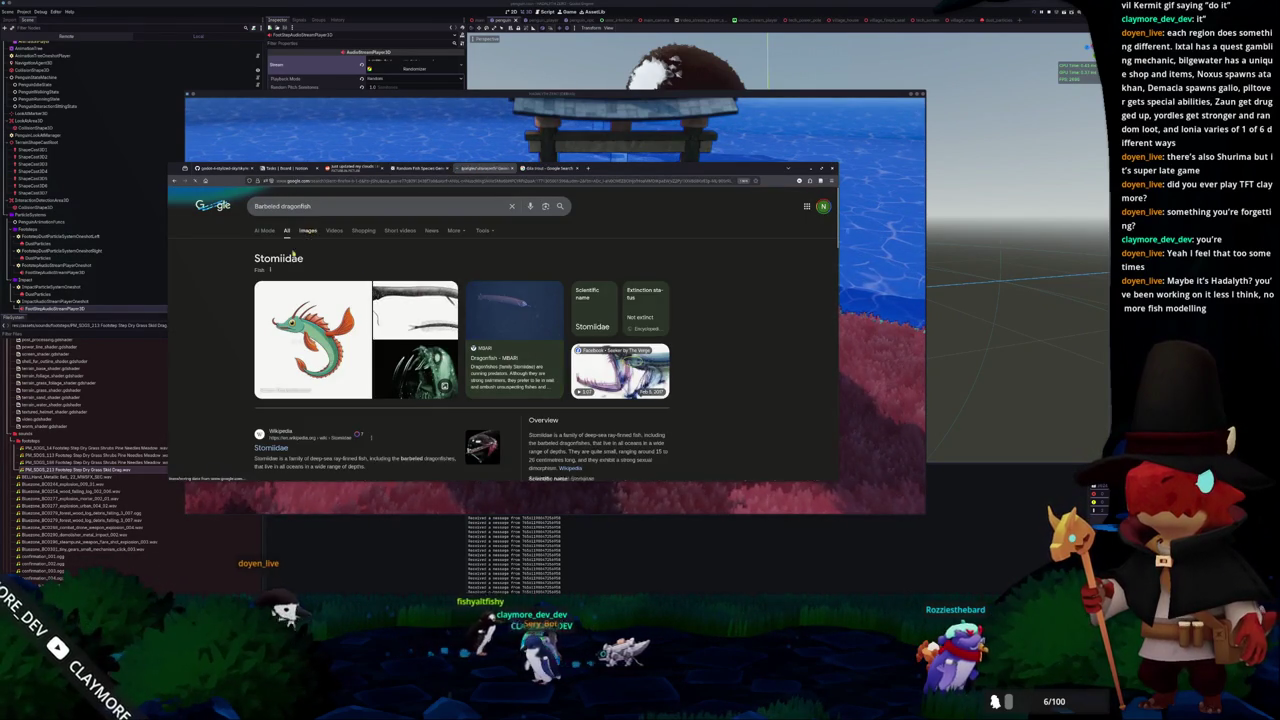
left_click(308, 230)
left_click(418, 168)
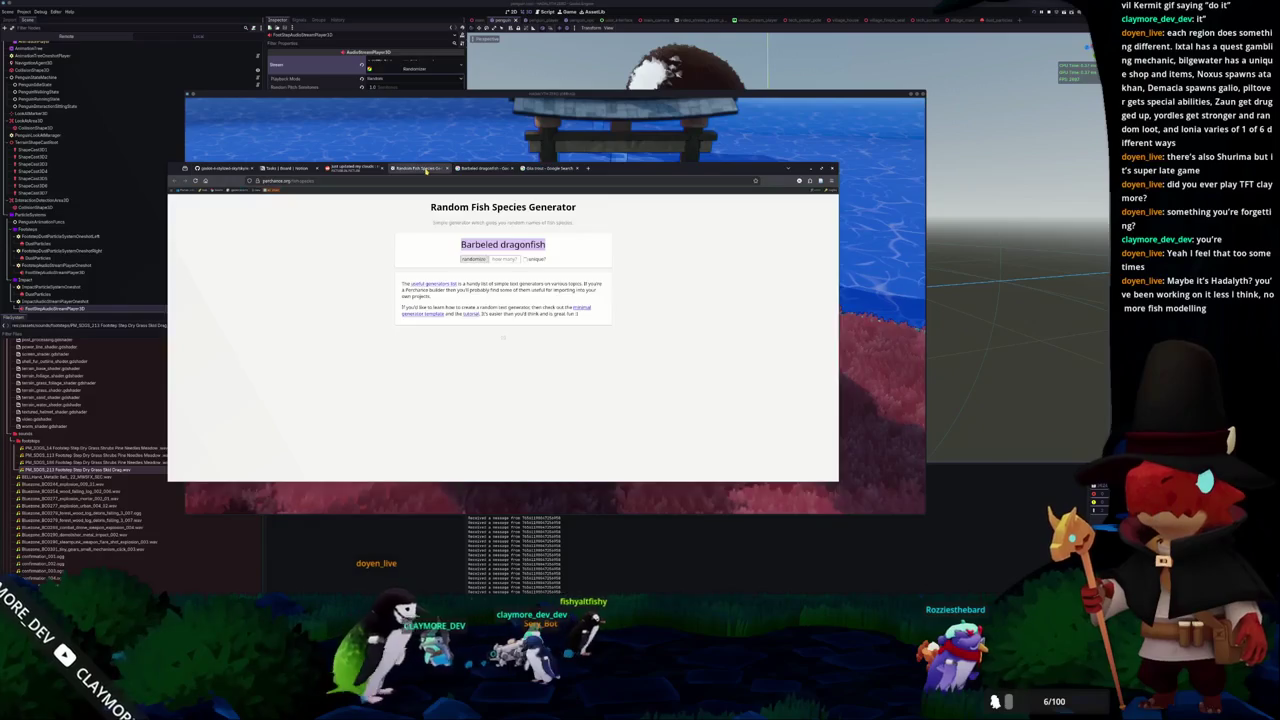
- Generate Trumpetfish and view its Google image results
left_click(531, 246)
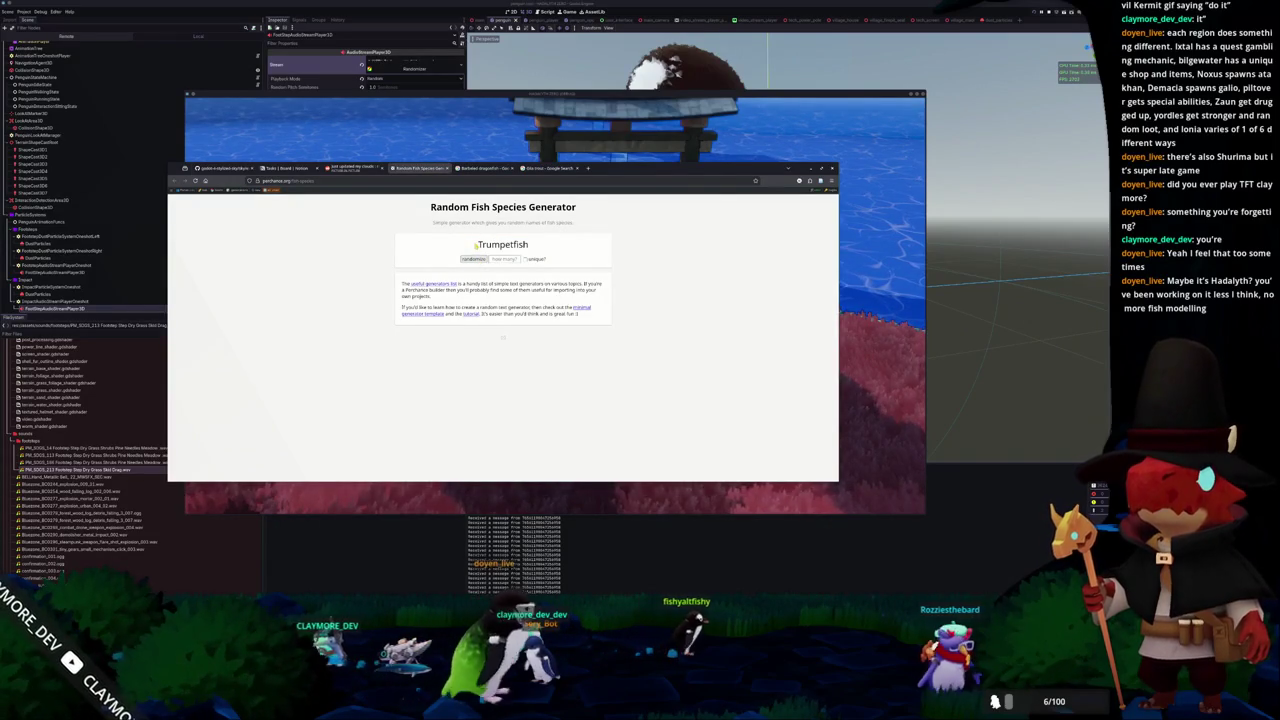
right_click(531, 246)
left_click(545, 280)
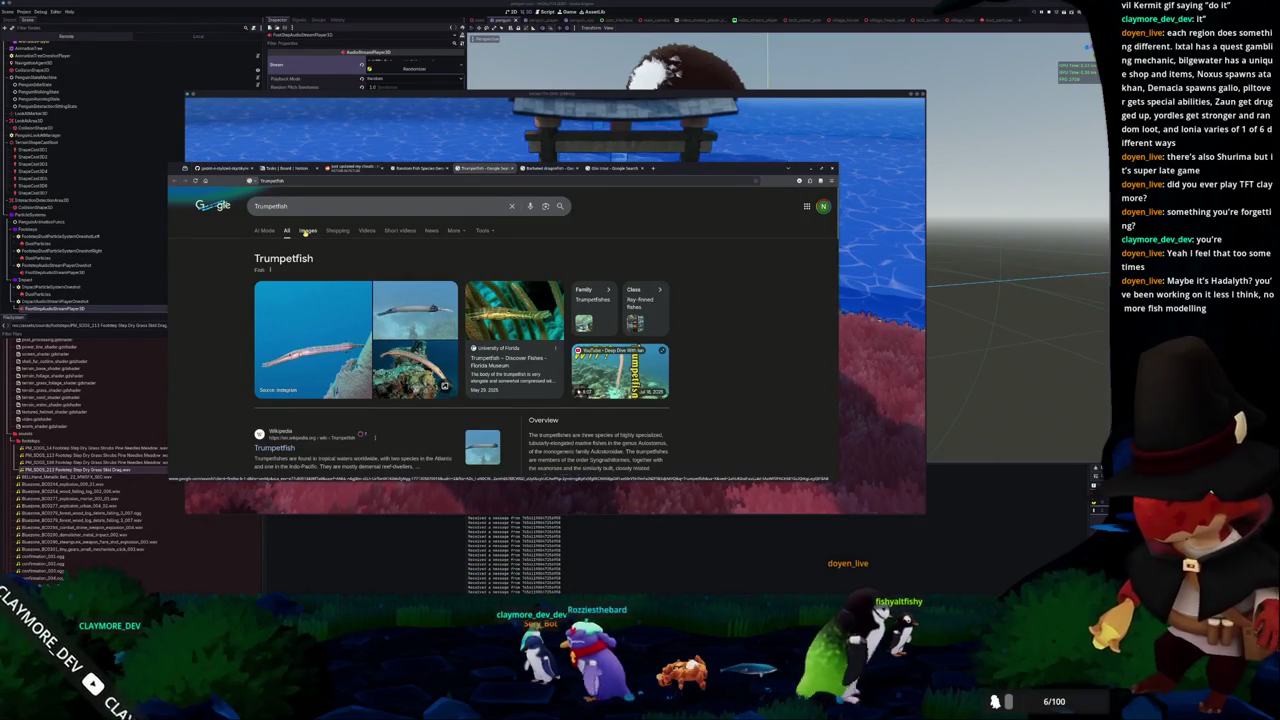
left_click(305, 231)
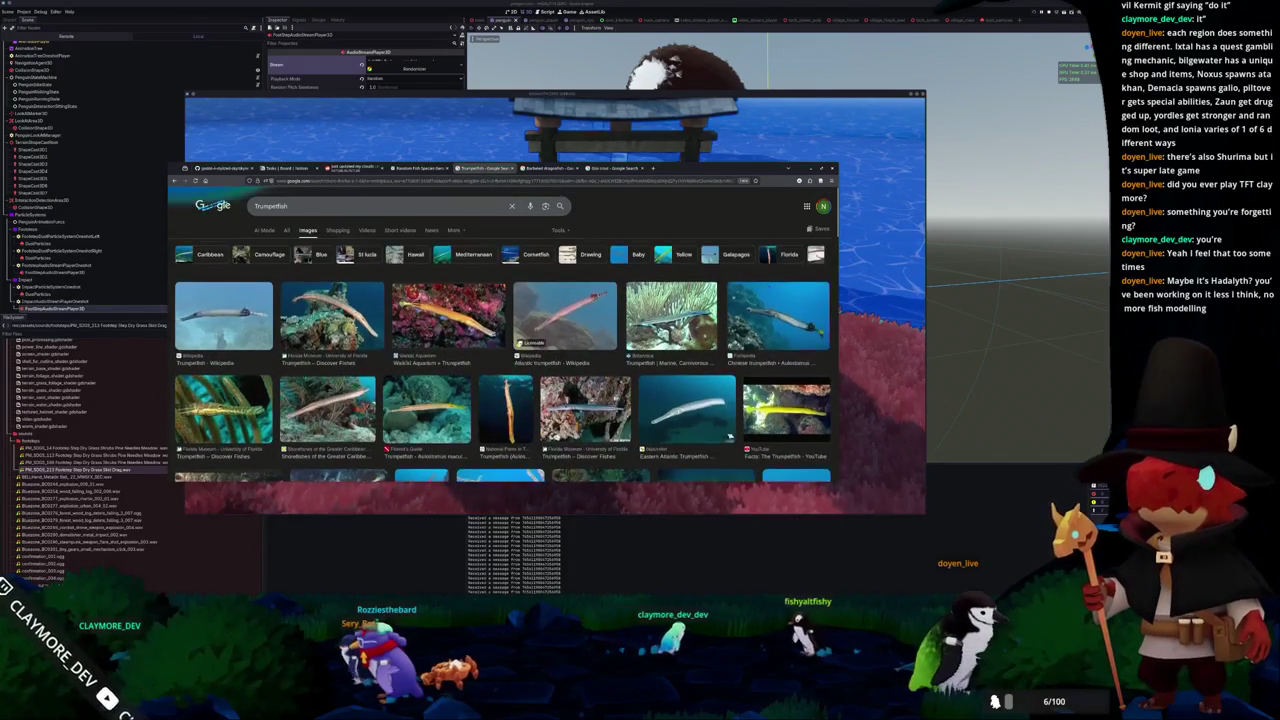
left_click(425, 169)
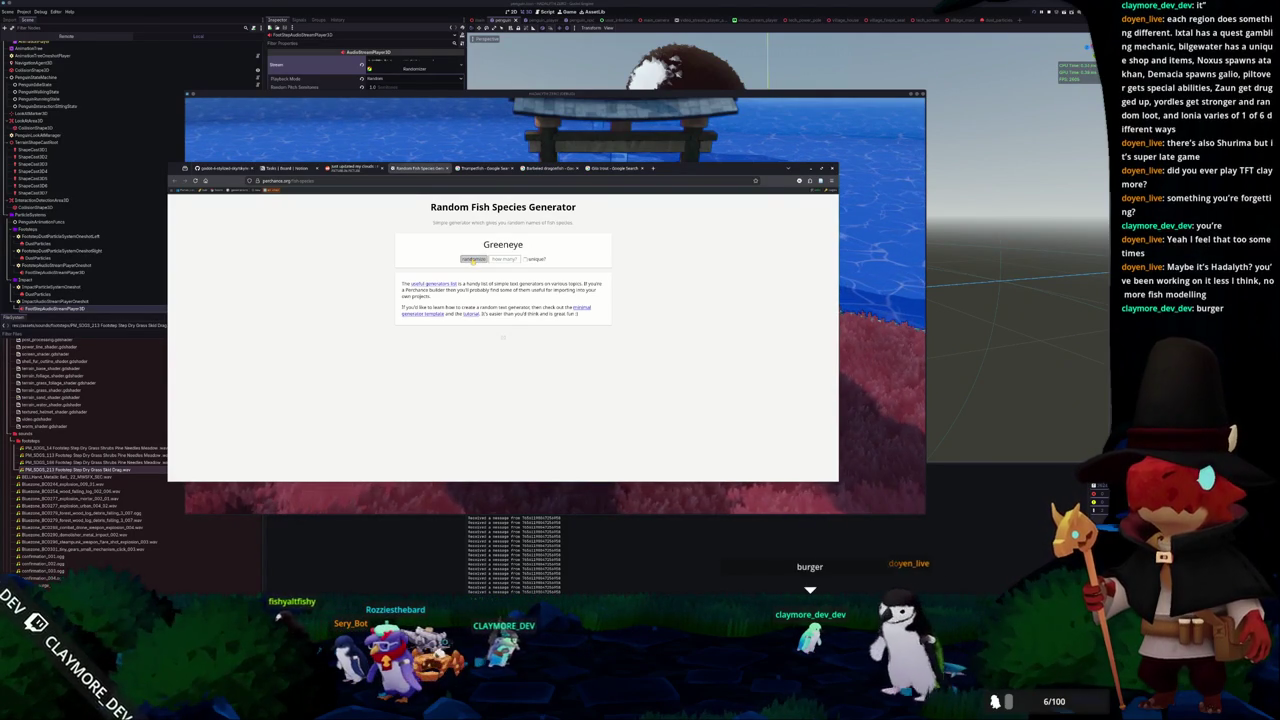
- Search Google for Greeneye and browse its image results
double_click(503, 244)
right_click(495, 244)
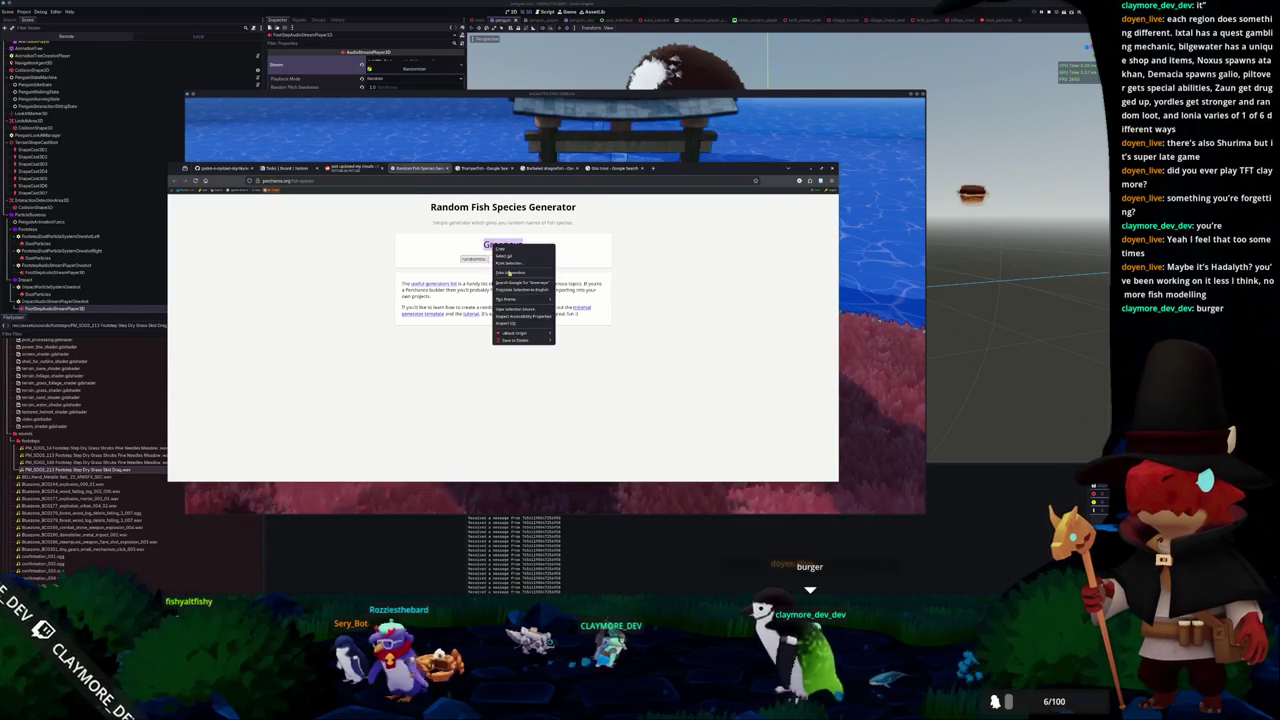
left_click(514, 284)
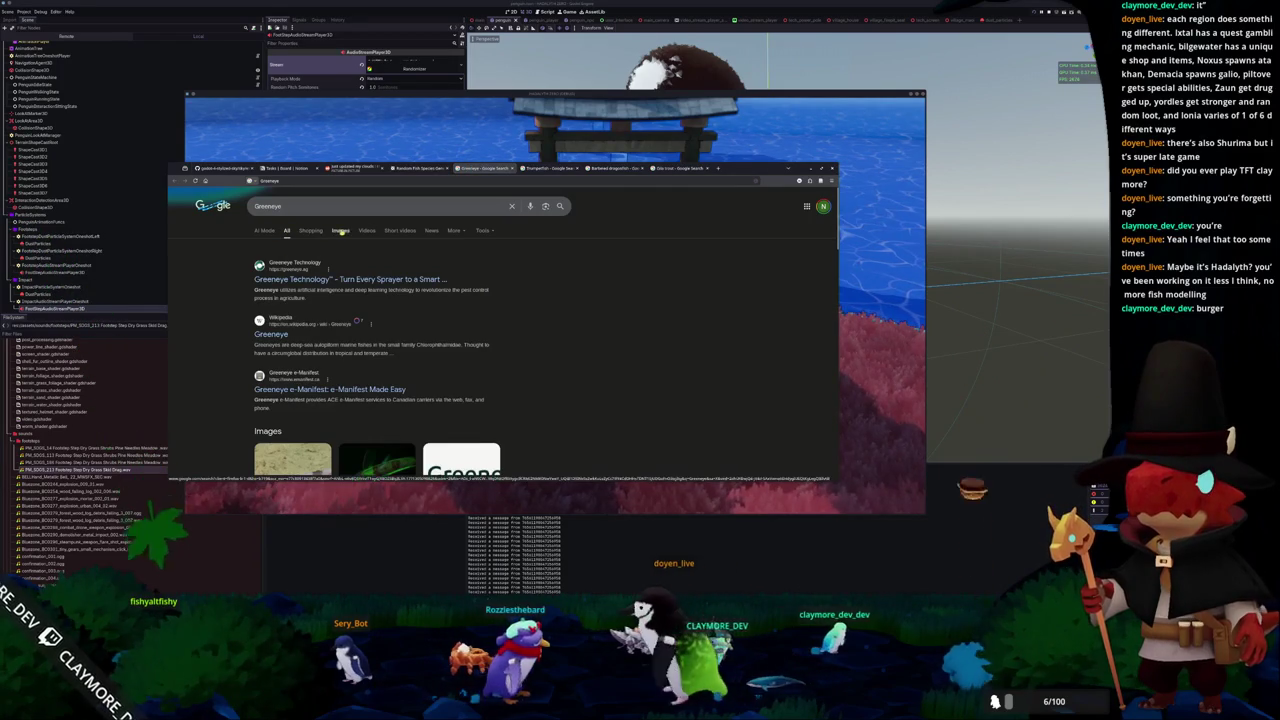
left_click(393, 284)
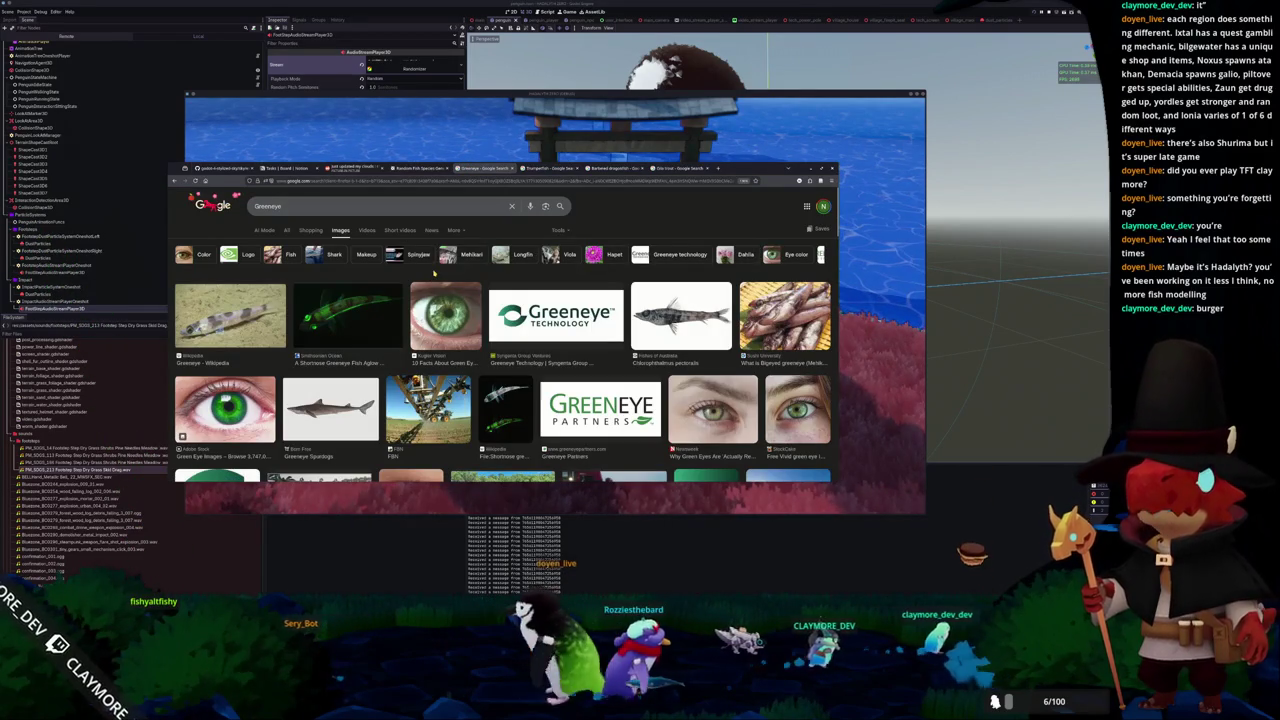
scroll(436, 273, "down", 3)
scroll(436, 273, "down", 5)
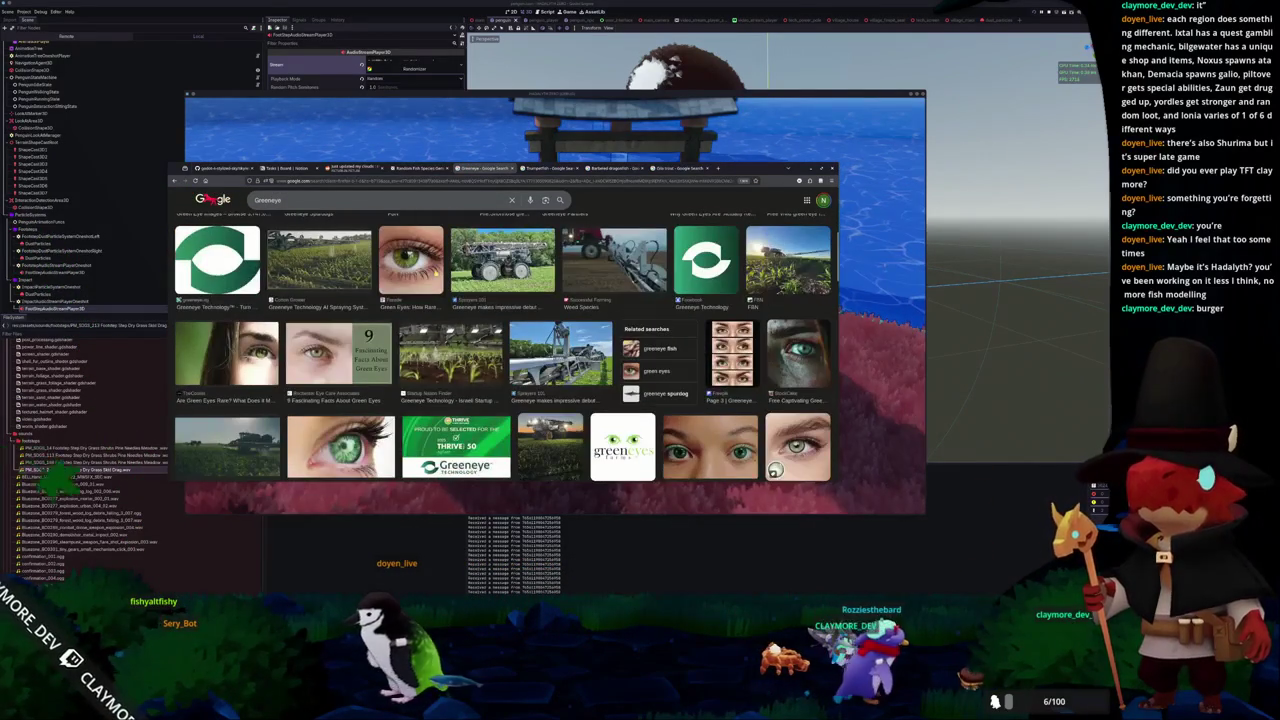
scroll(436, 273, "down", 2)
scroll(436, 273, "up", 2)
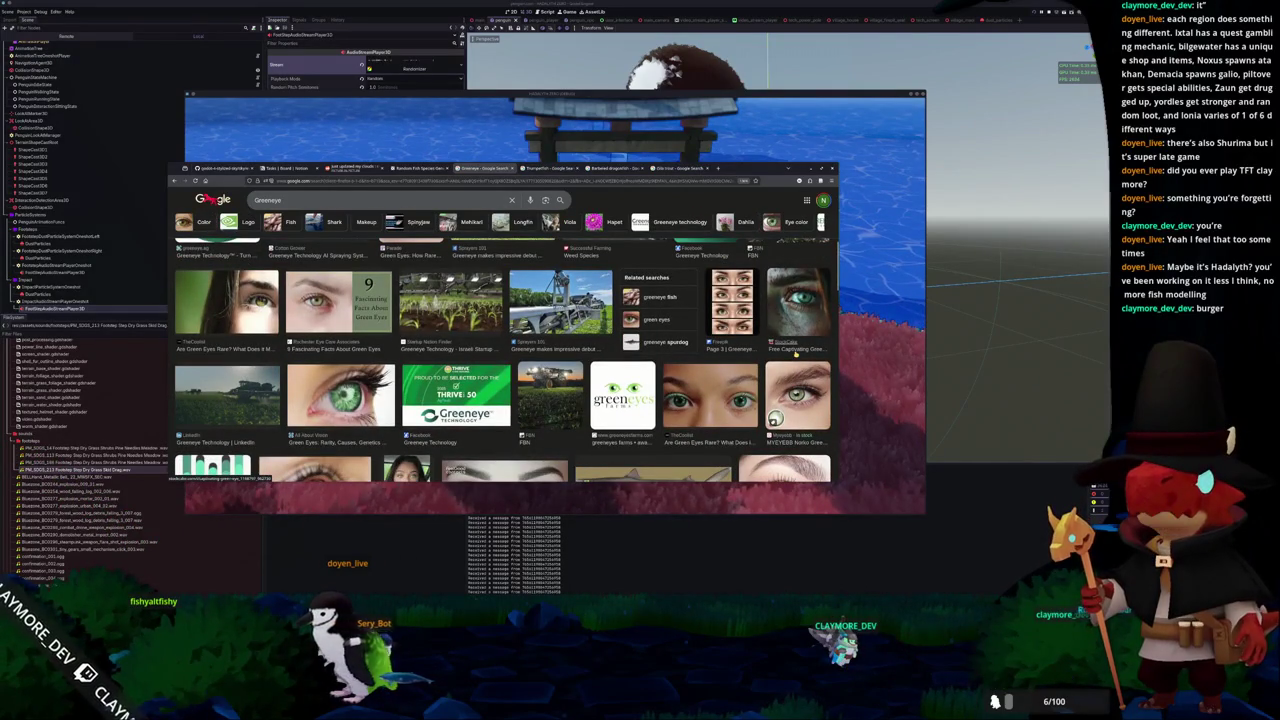
scroll(563, 347, "down", 4)
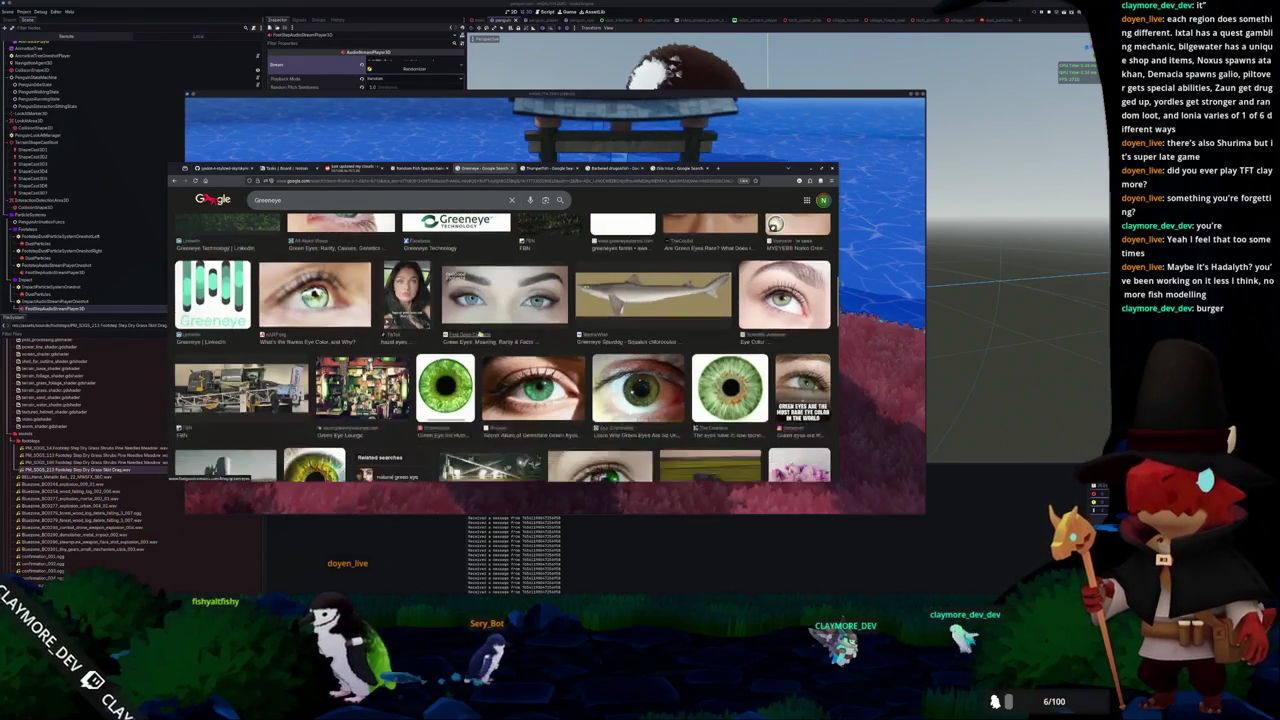
left_click(408, 169)
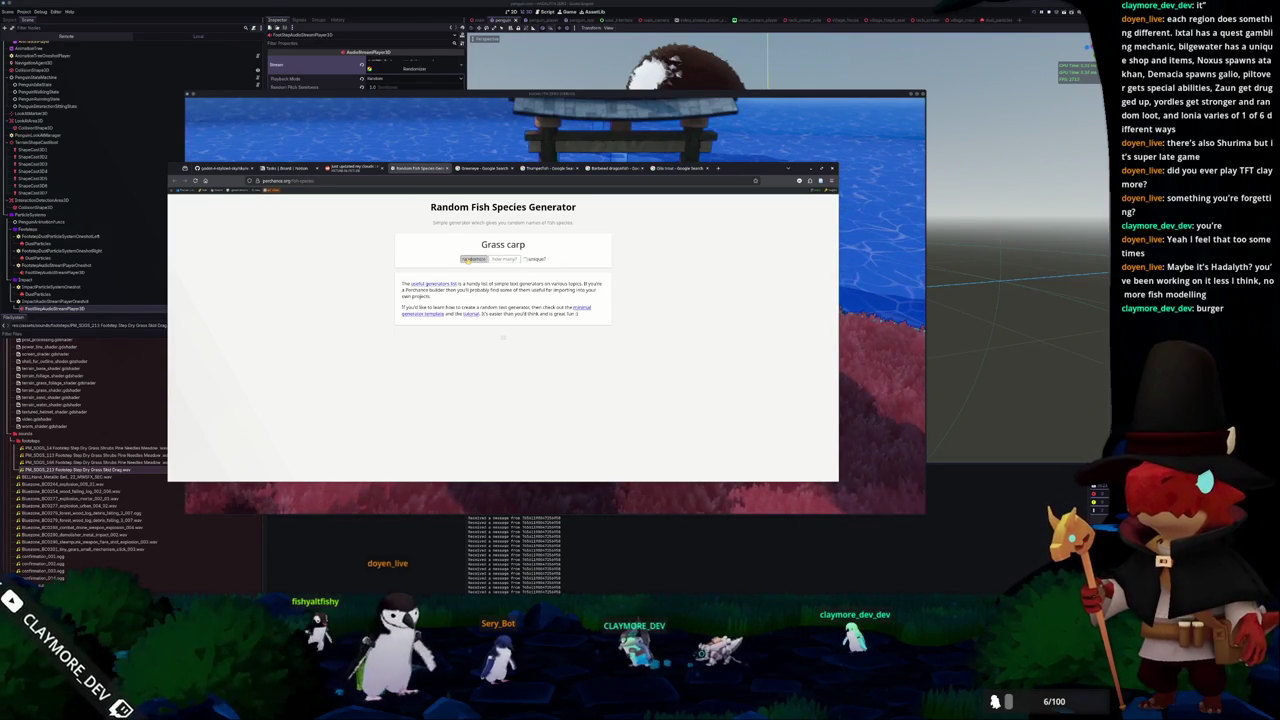
- Search Google for Grass carp, open its image results and enlarge the CT.gov photo
right_click(509, 247)
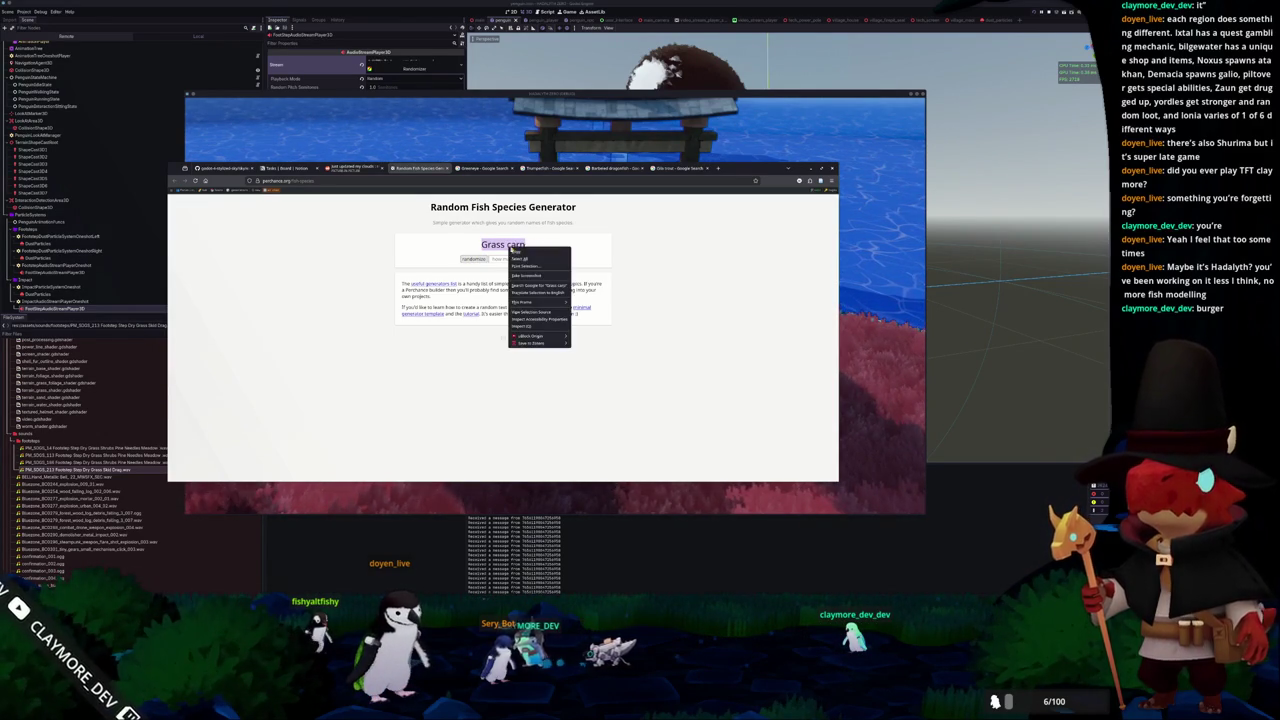
left_click(535, 287)
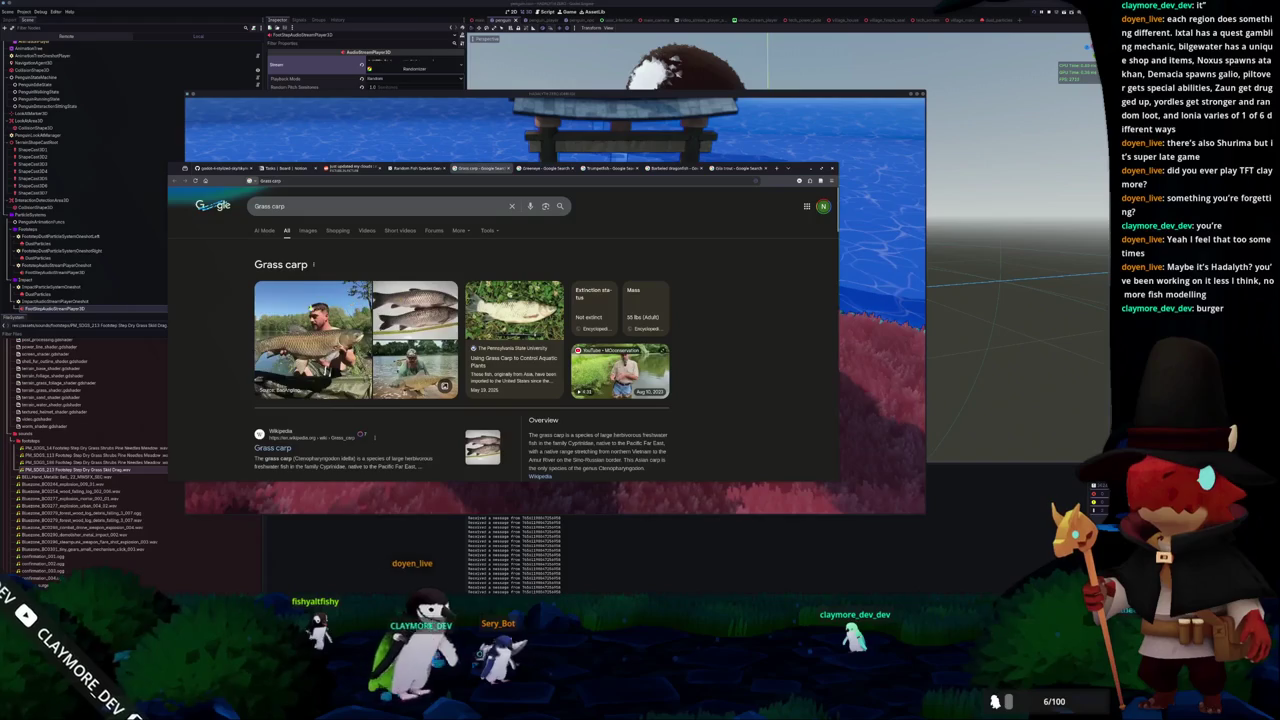
left_click(307, 230)
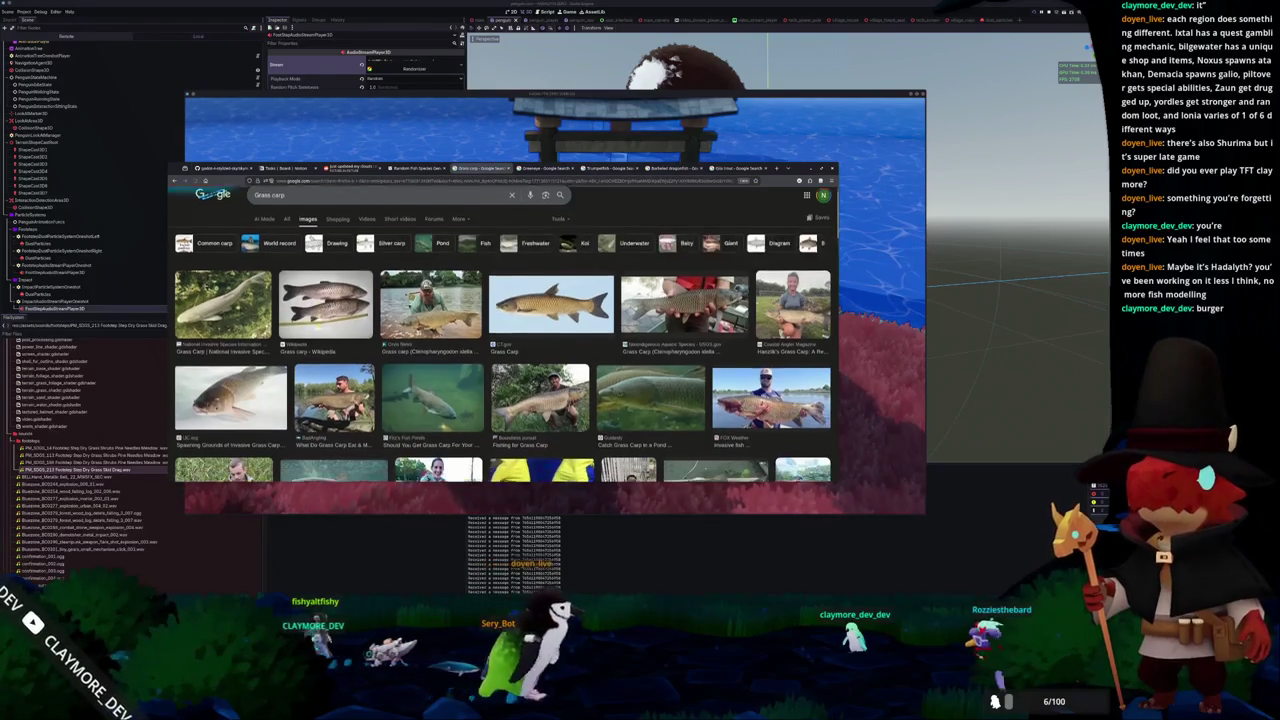
scroll(500, 380, "down", 1)
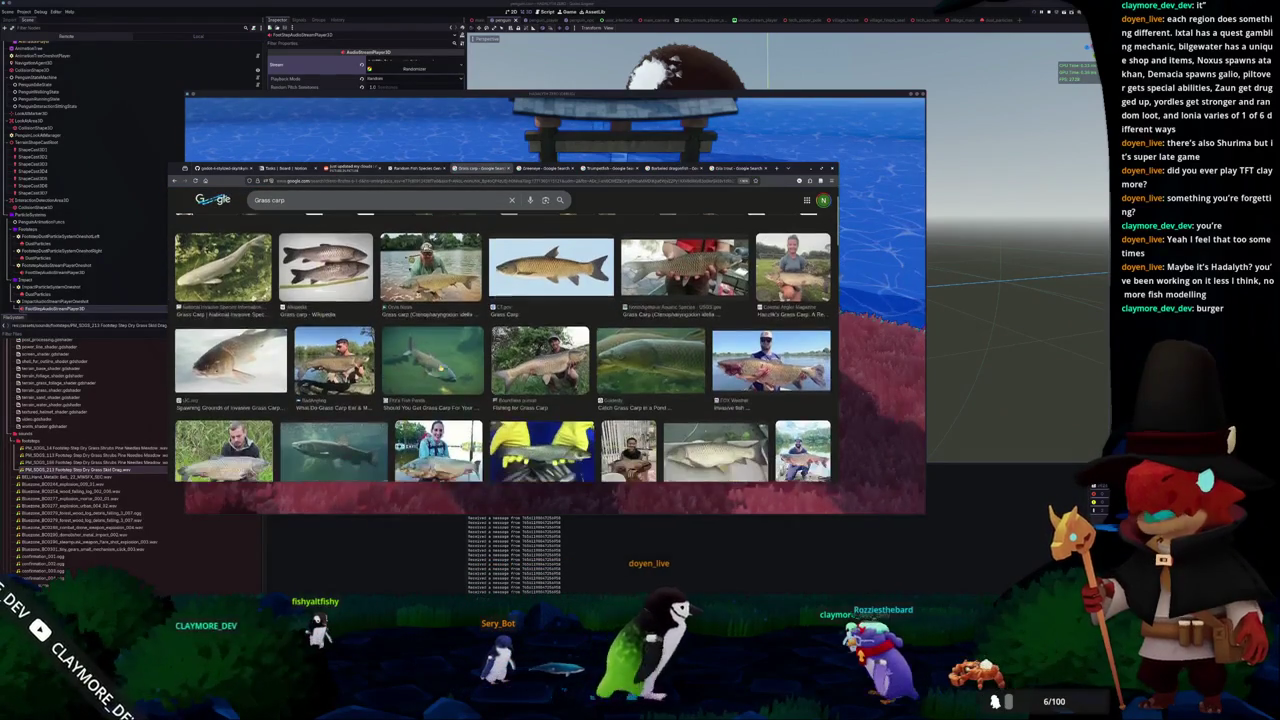
left_click(551, 266)
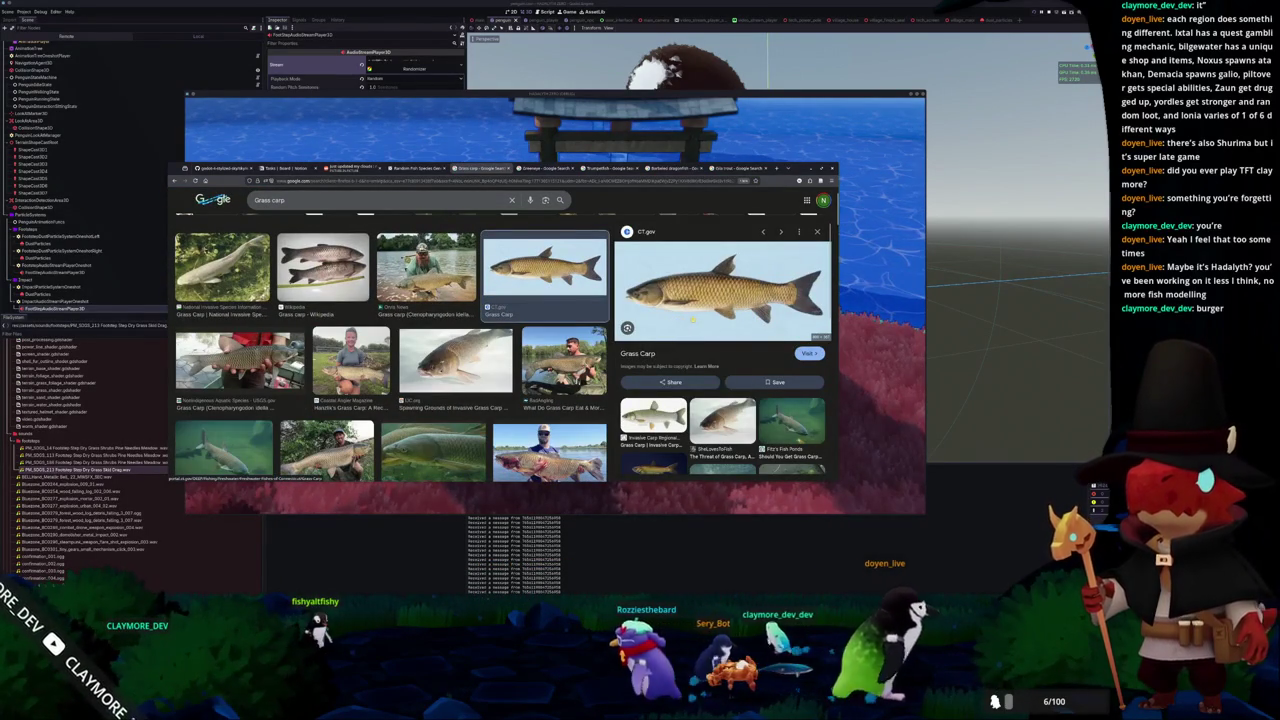
scroll(434, 380, "down", 4)
scroll(434, 380, "down", 5)
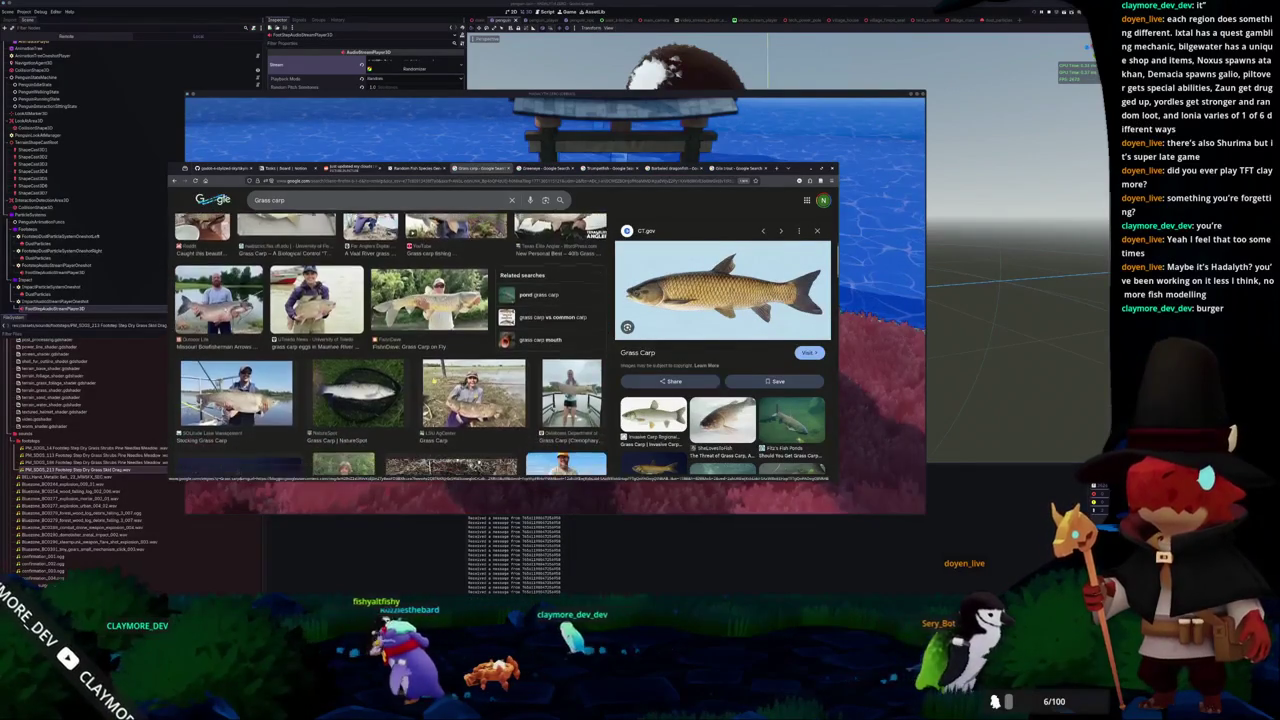
scroll(434, 380, "down", 1)
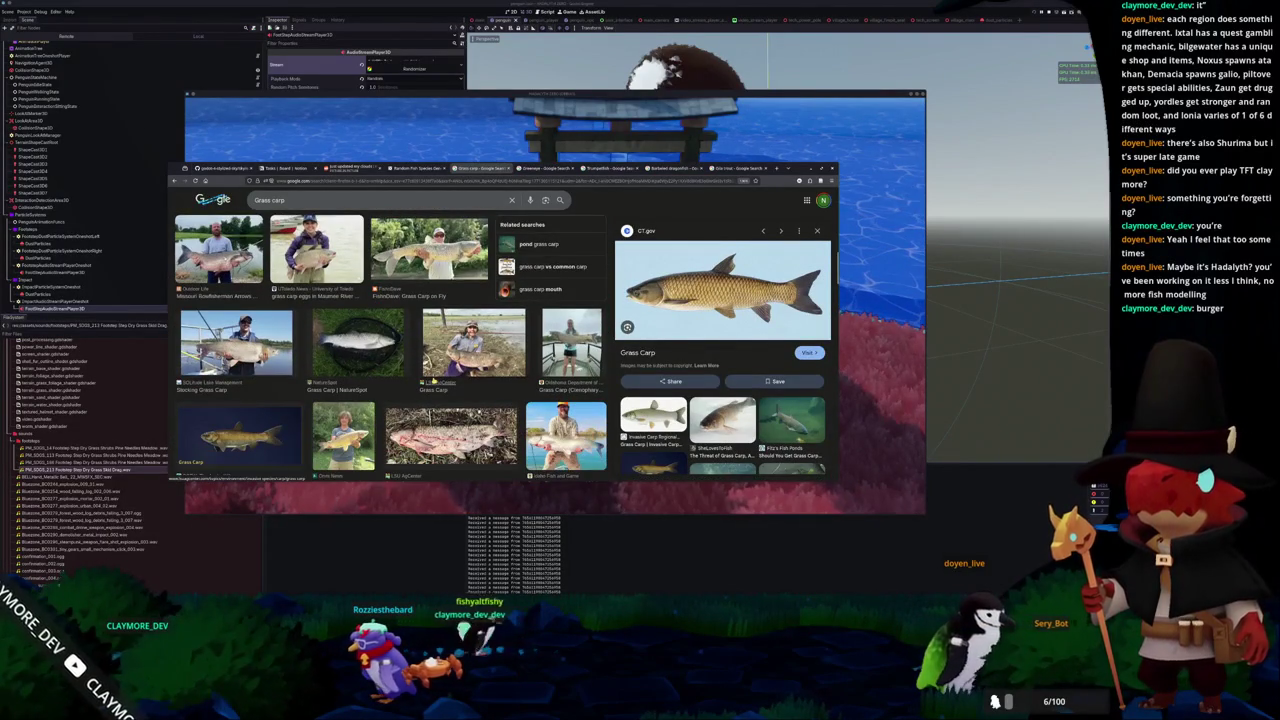
scroll(434, 380, "down", 2)
scroll(434, 380, "down", 5)
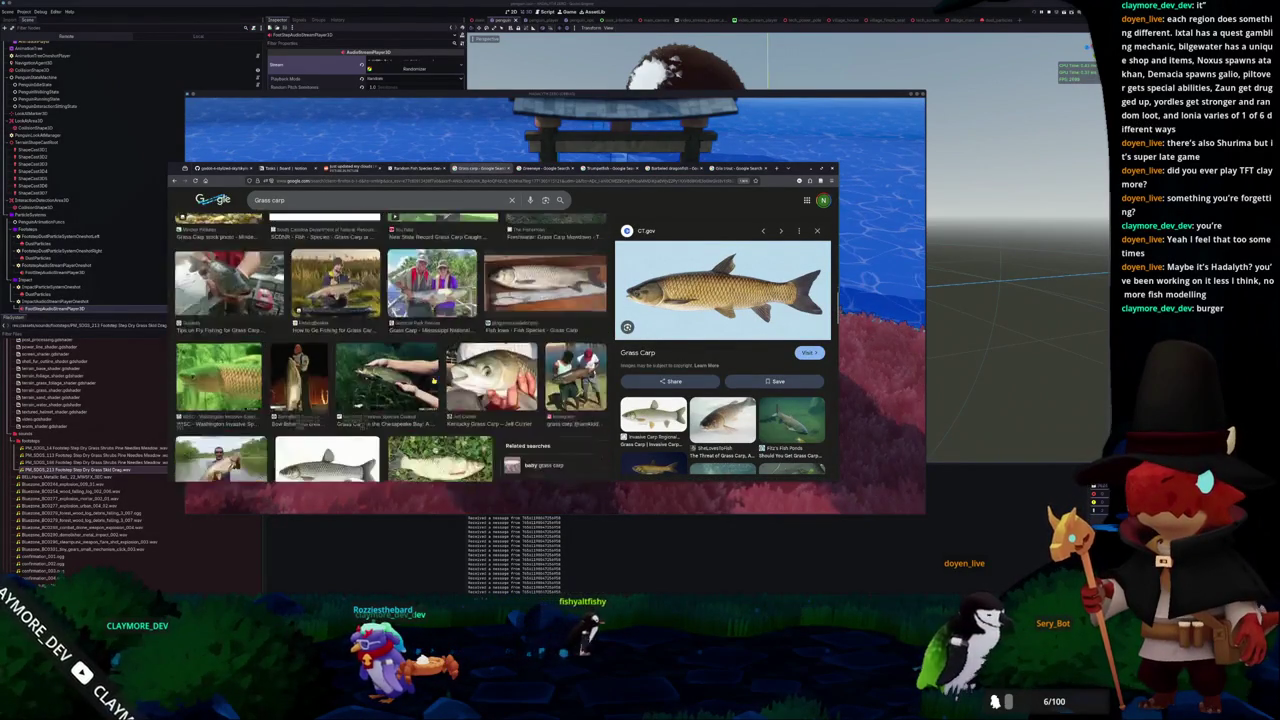
scroll(433, 380, "up", 1)
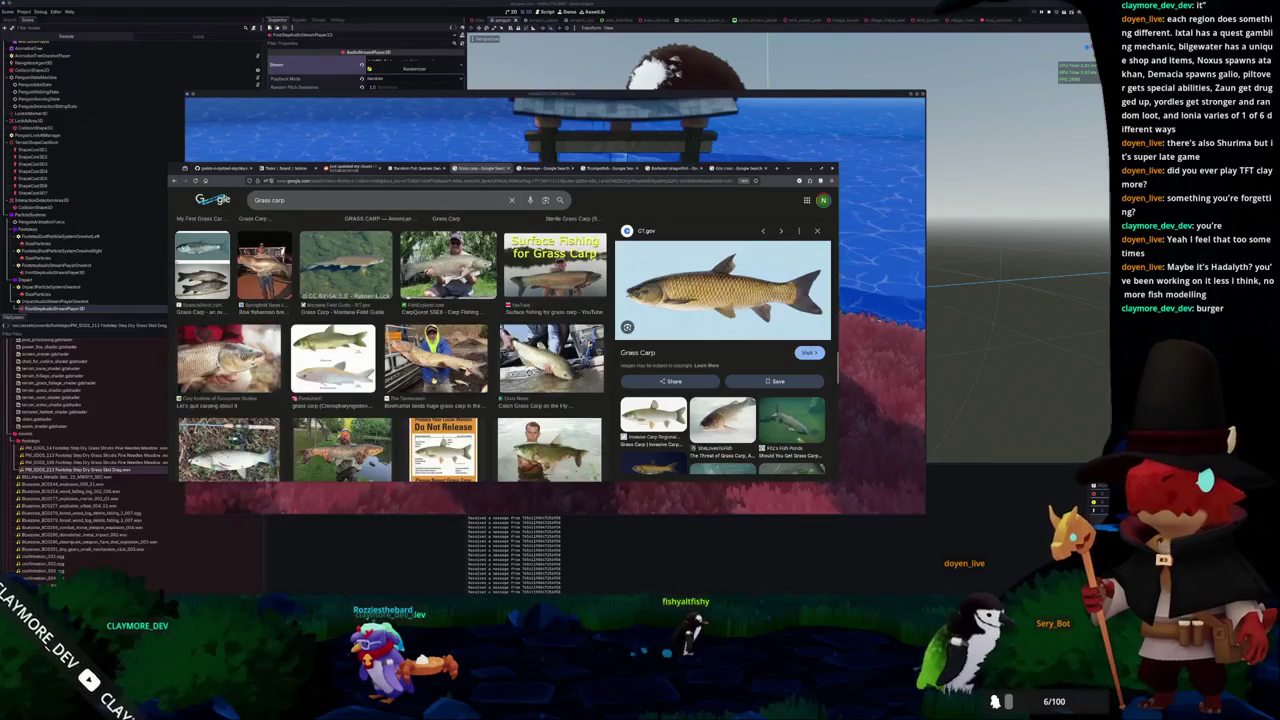
scroll(433, 380, "up", 5)
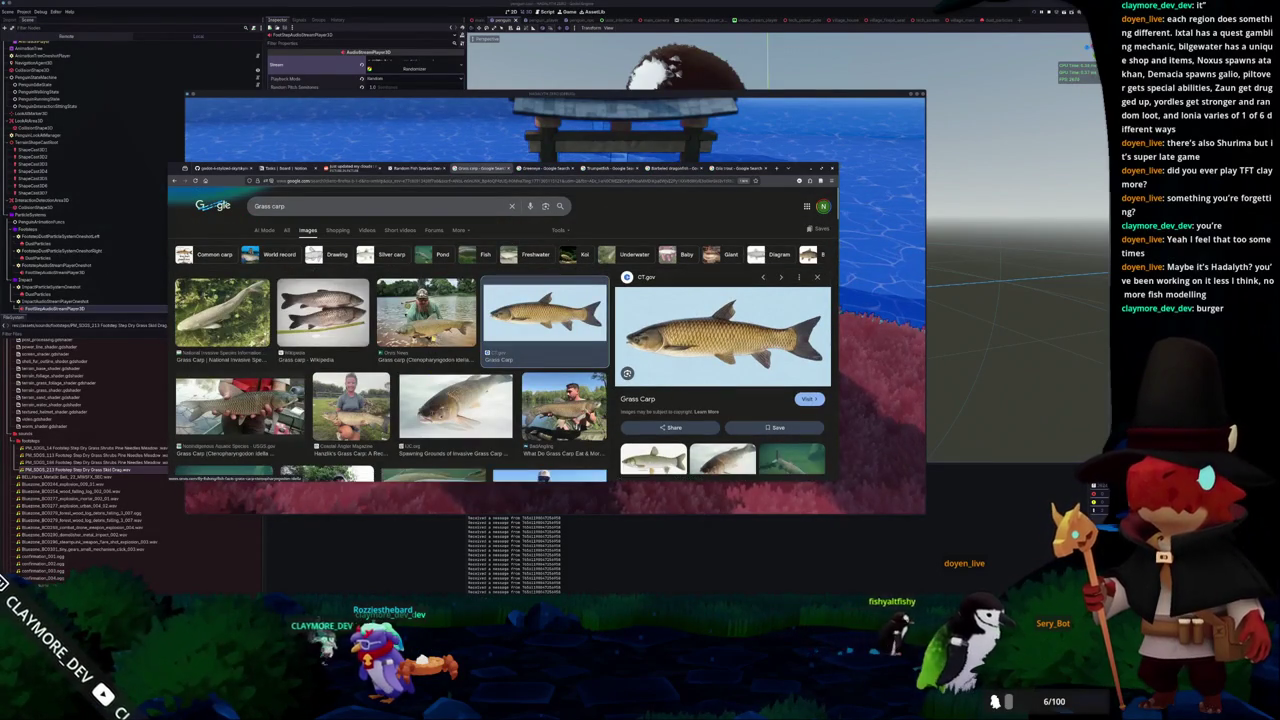
- Preview the Orvis News, Wikipedia, Hanzlik's and USGS grass carp photos, then return to the generator
left_click(426, 315)
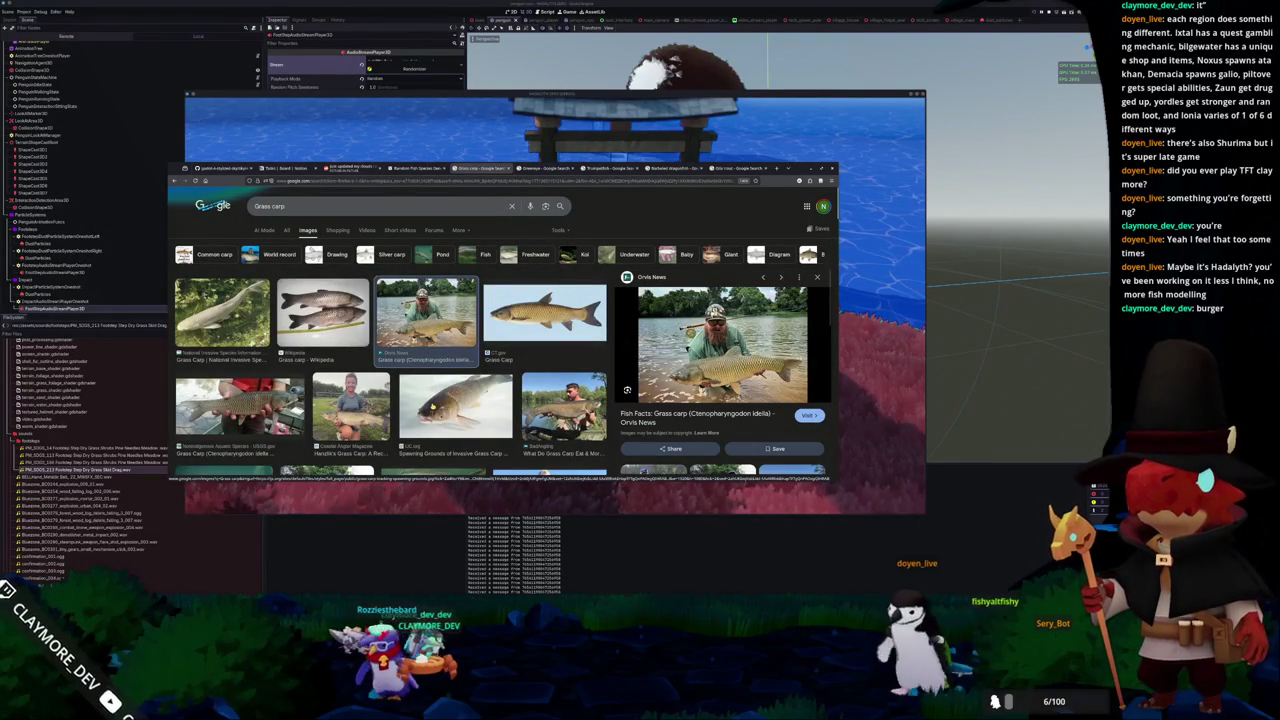
left_click(322, 312)
left_click(351, 405)
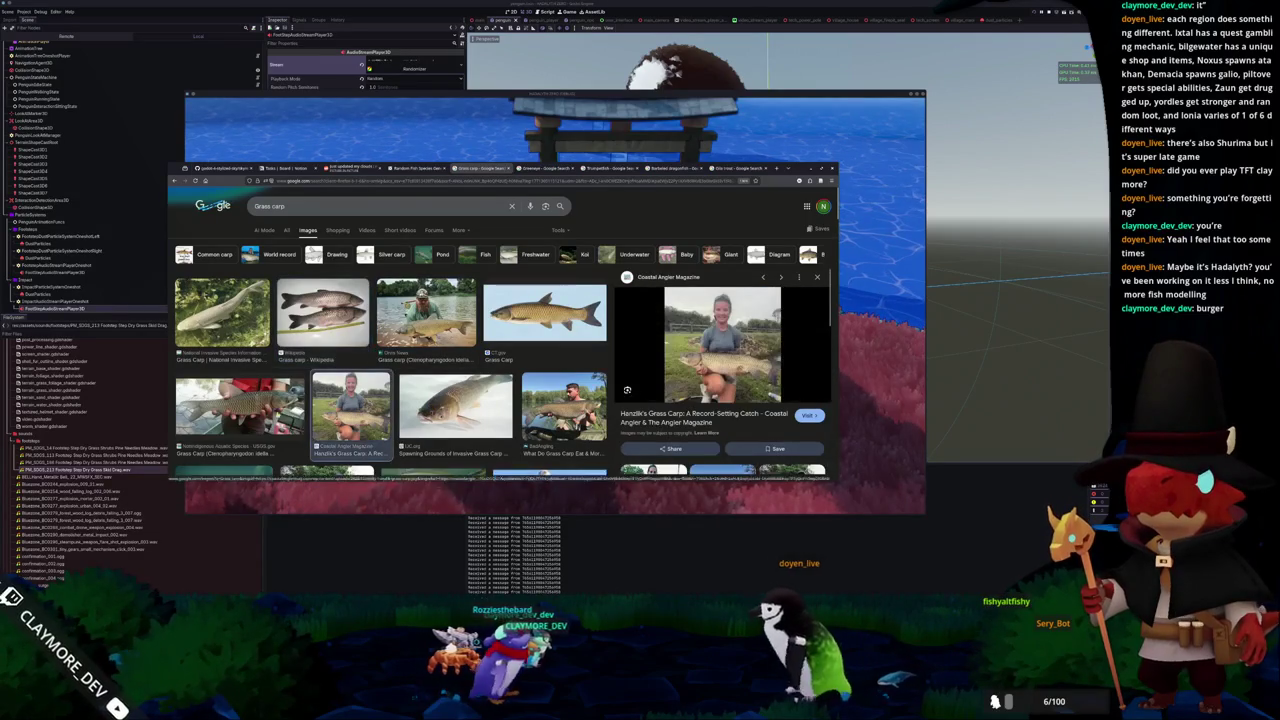
left_click(240, 405)
left_click(455, 405)
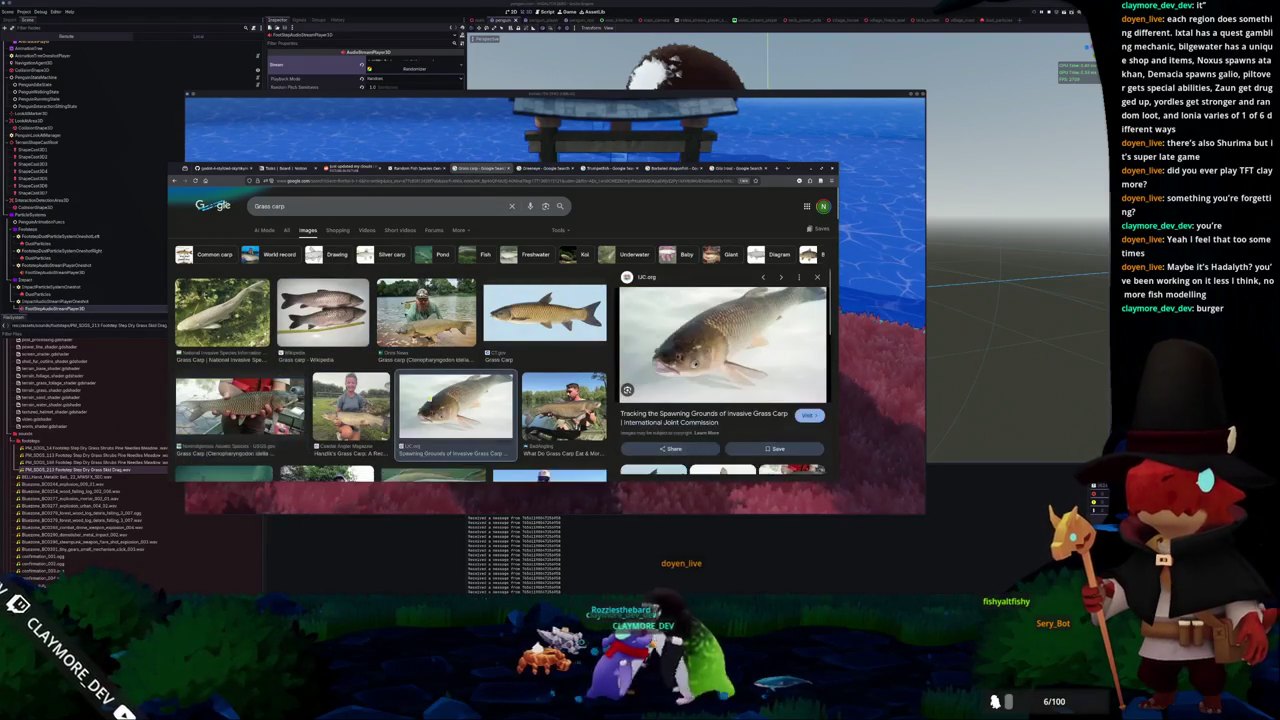
left_click(415, 168)
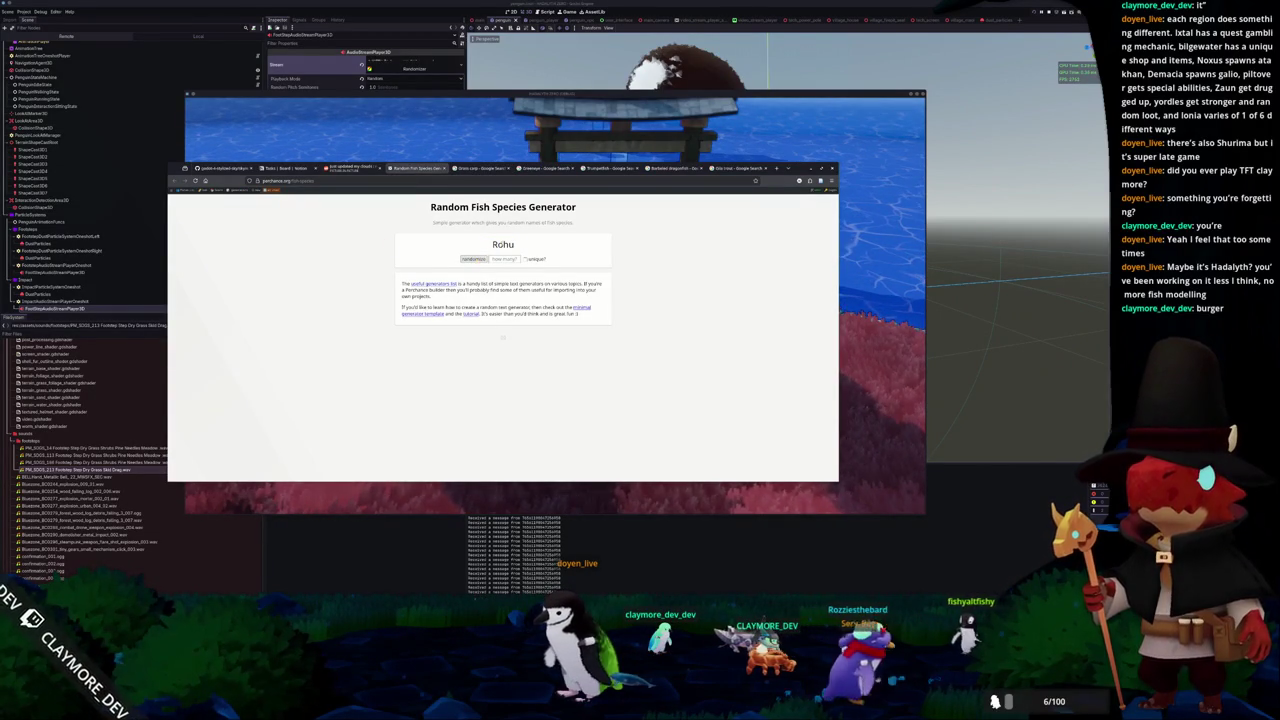
- Search Google for Rohu and return to the generator
right_click(503, 245)
left_click(512, 284)
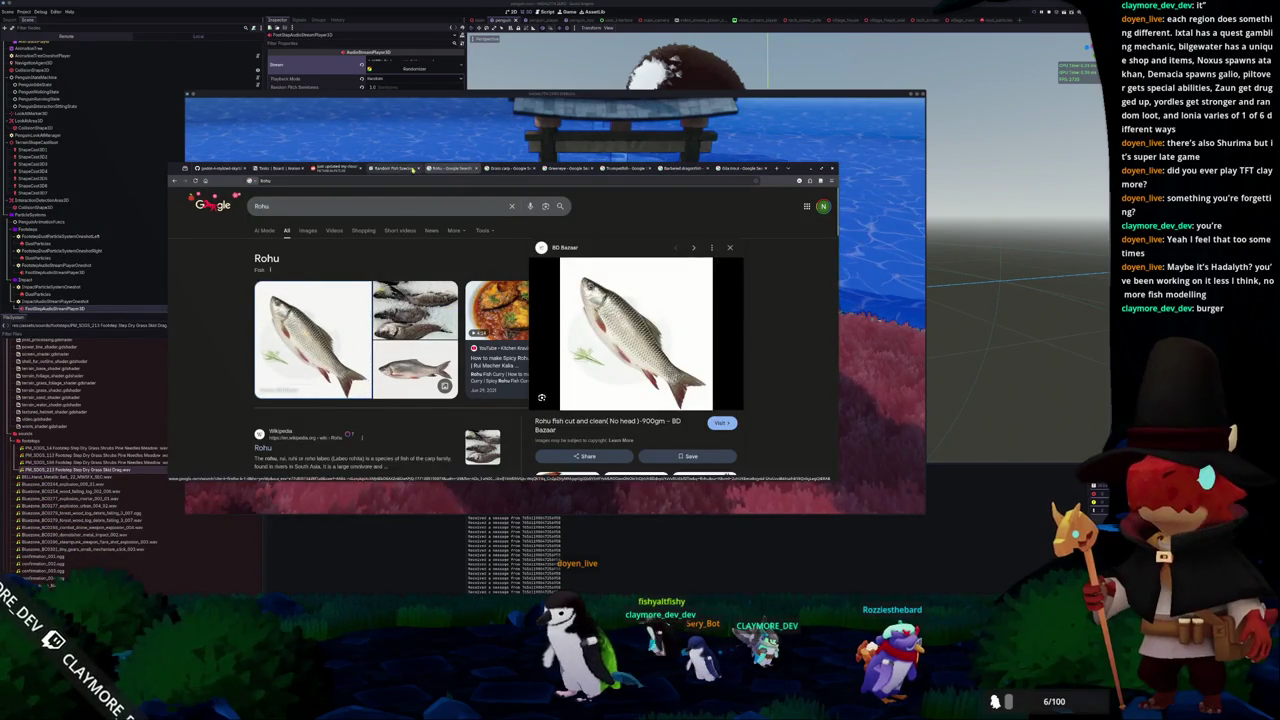
left_click(395, 169)
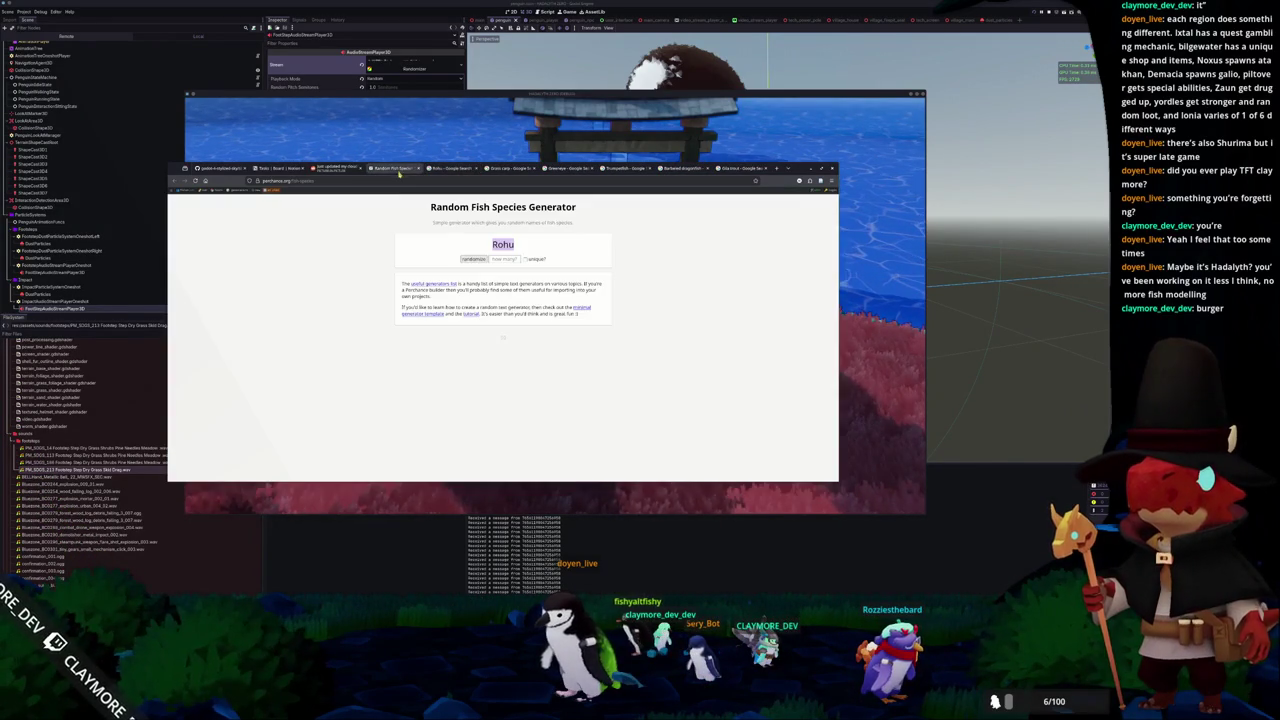
- Search Google images for Hawkfish and enlarge the Longnose Hawkfish photo
double_click(503, 244)
right_click(503, 244)
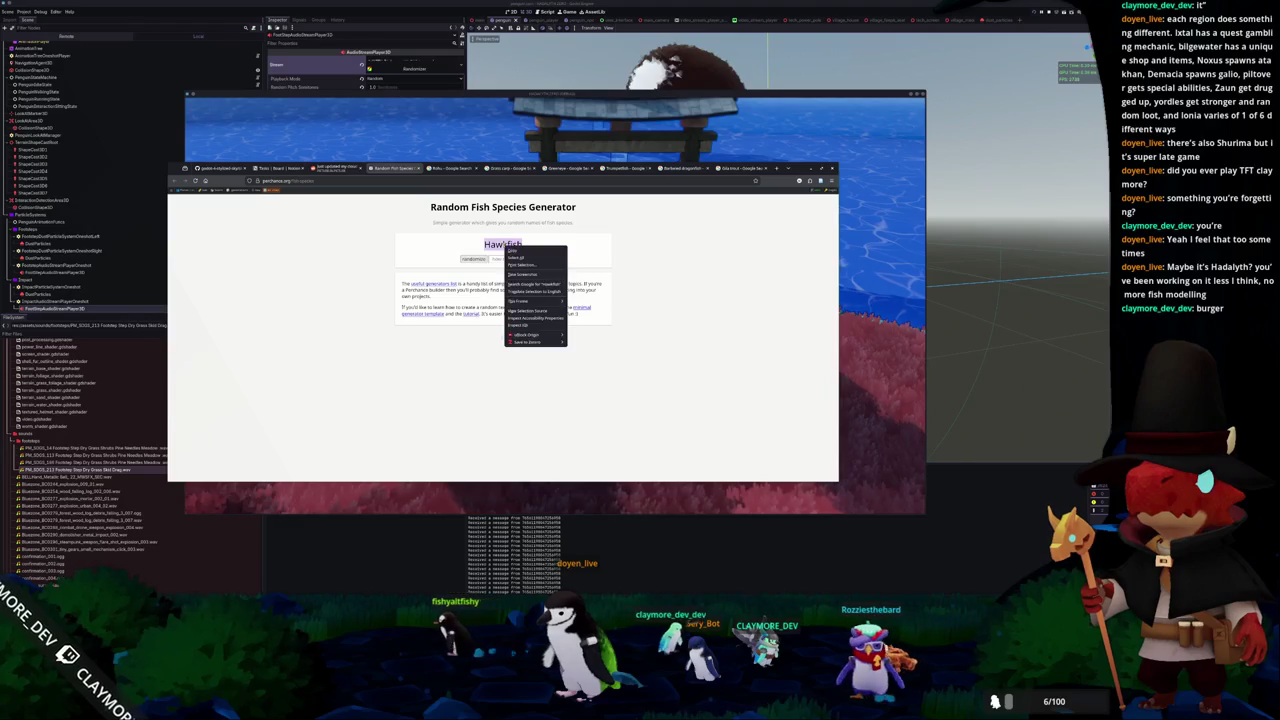
left_click(512, 284)
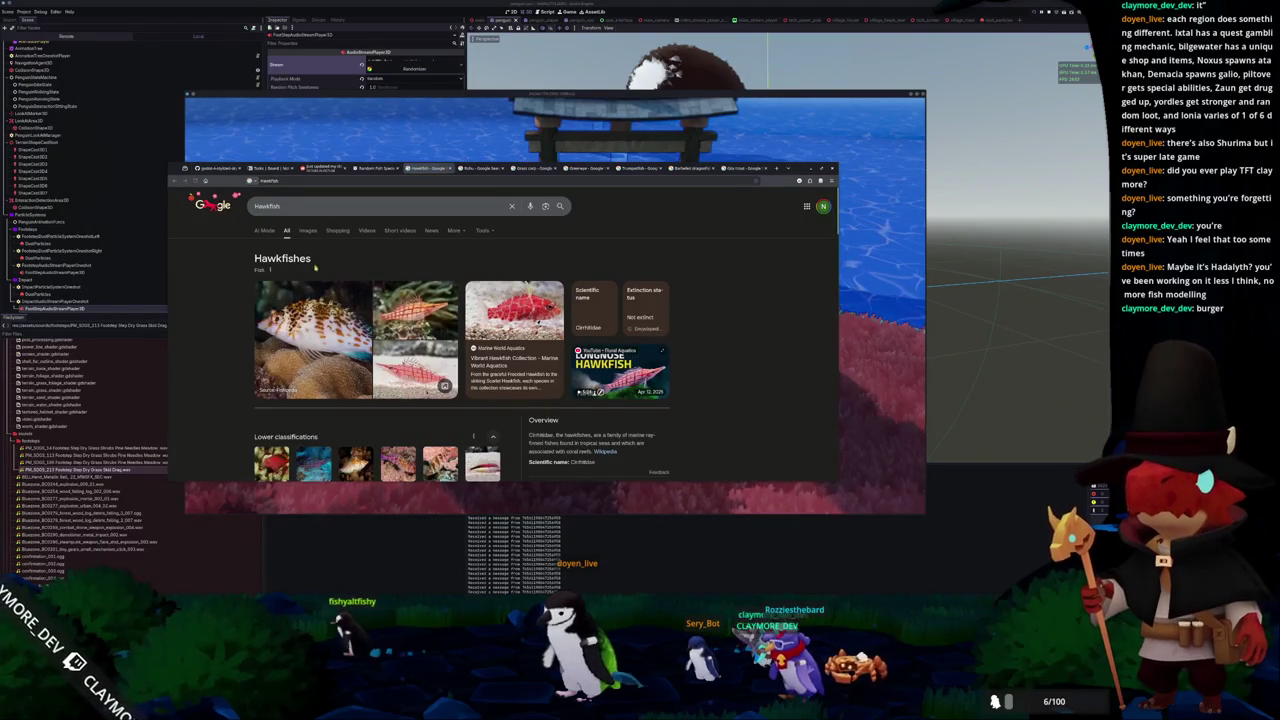
left_click(305, 230)
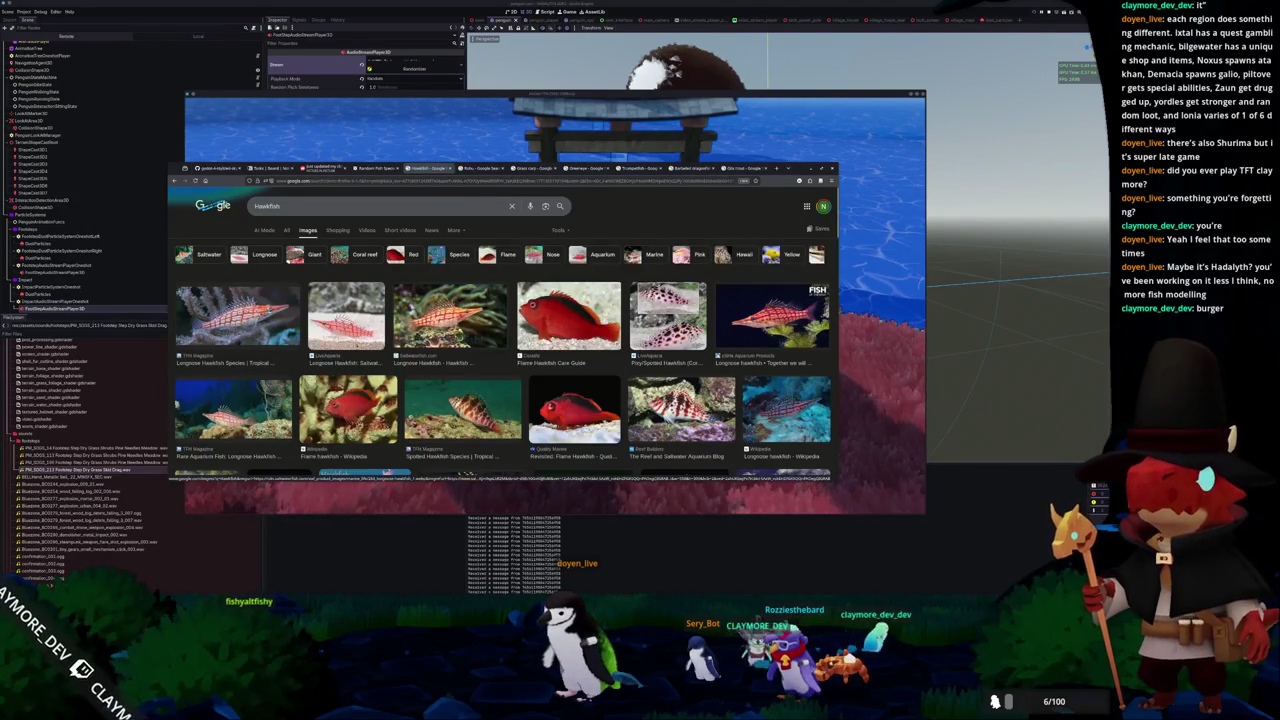
left_click(450, 316)
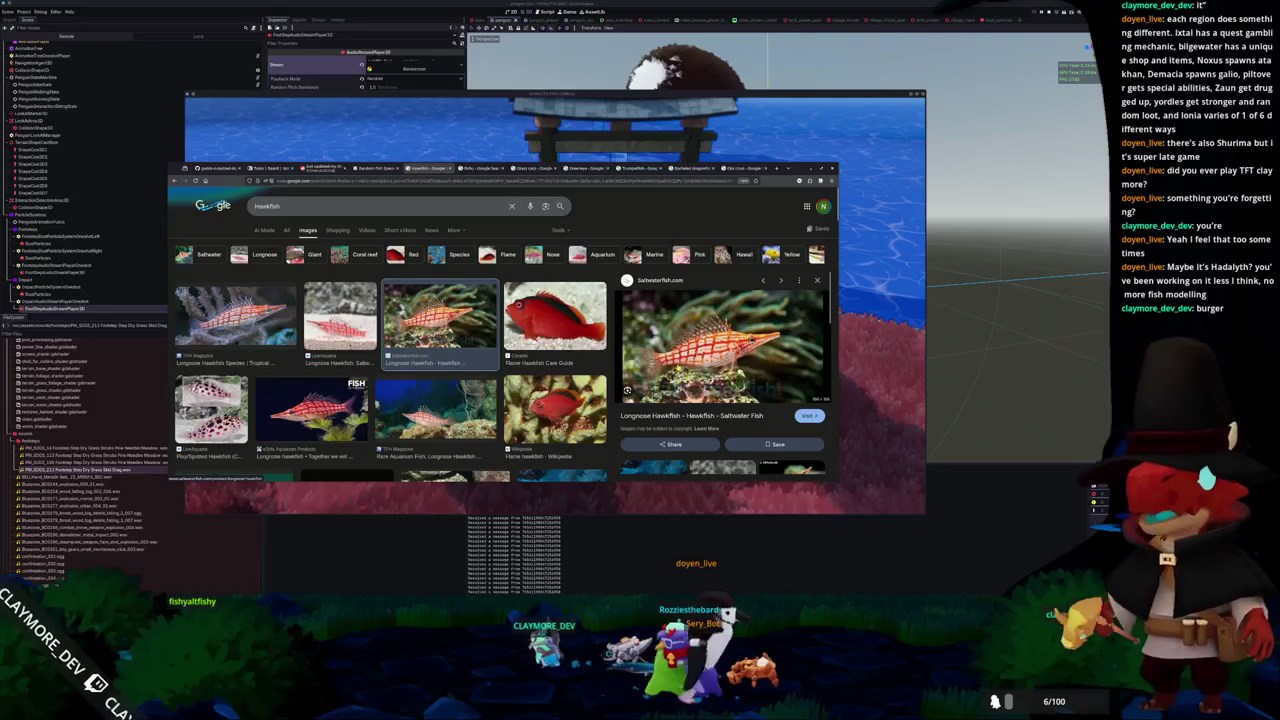
scroll(469, 364, "down", 3)
scroll(460, 340, "up", 3)
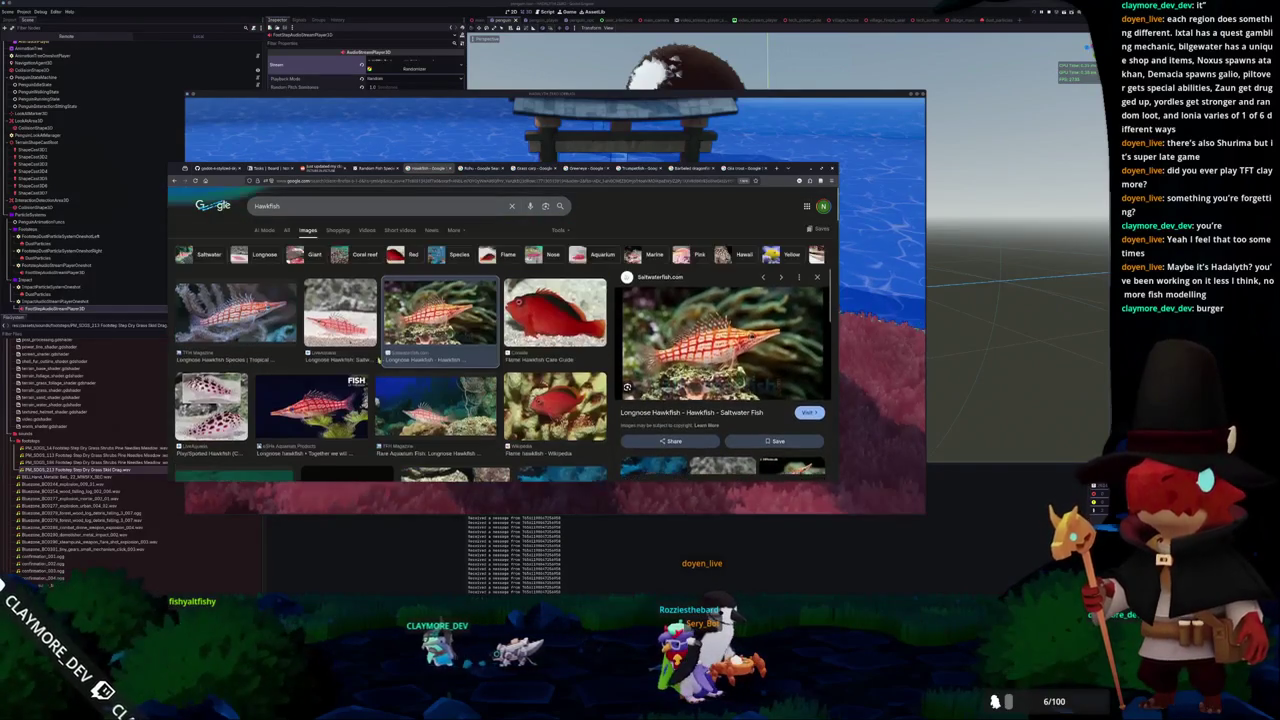
left_click(383, 169)
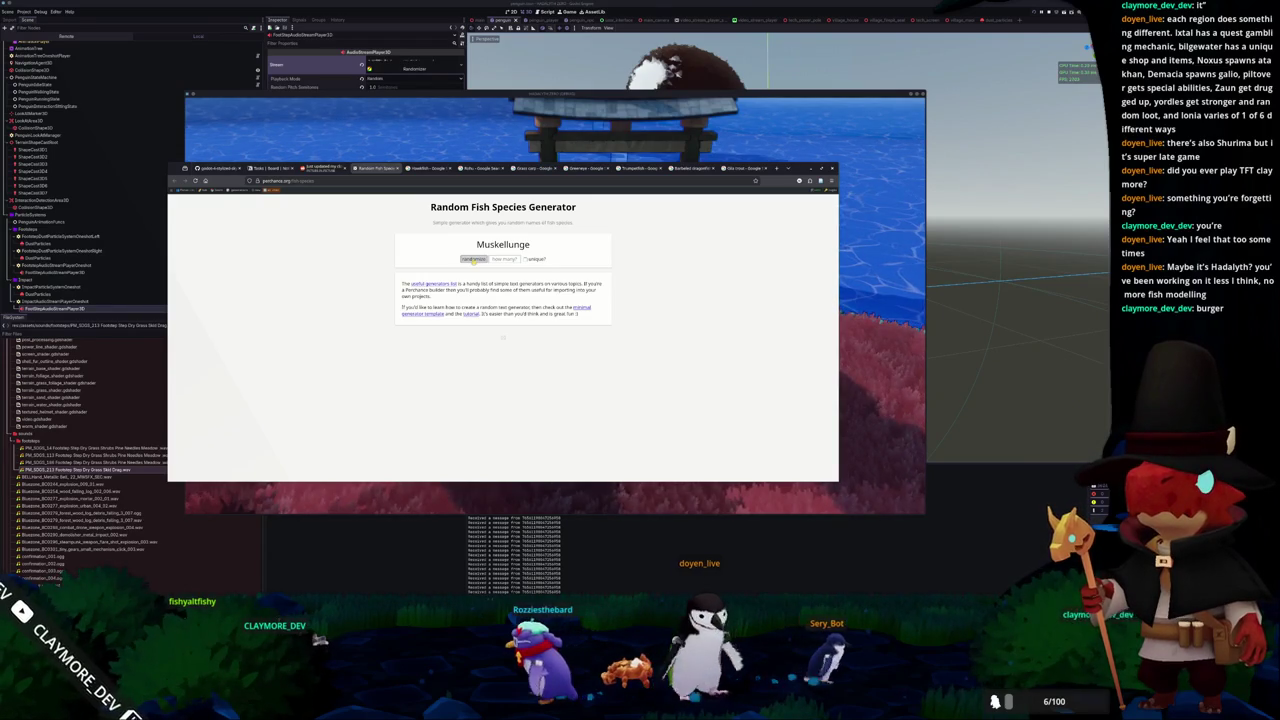
- Generate new fish names until Sauger appears, search Google for it, then revisit earlier image results
left_click(473, 260)
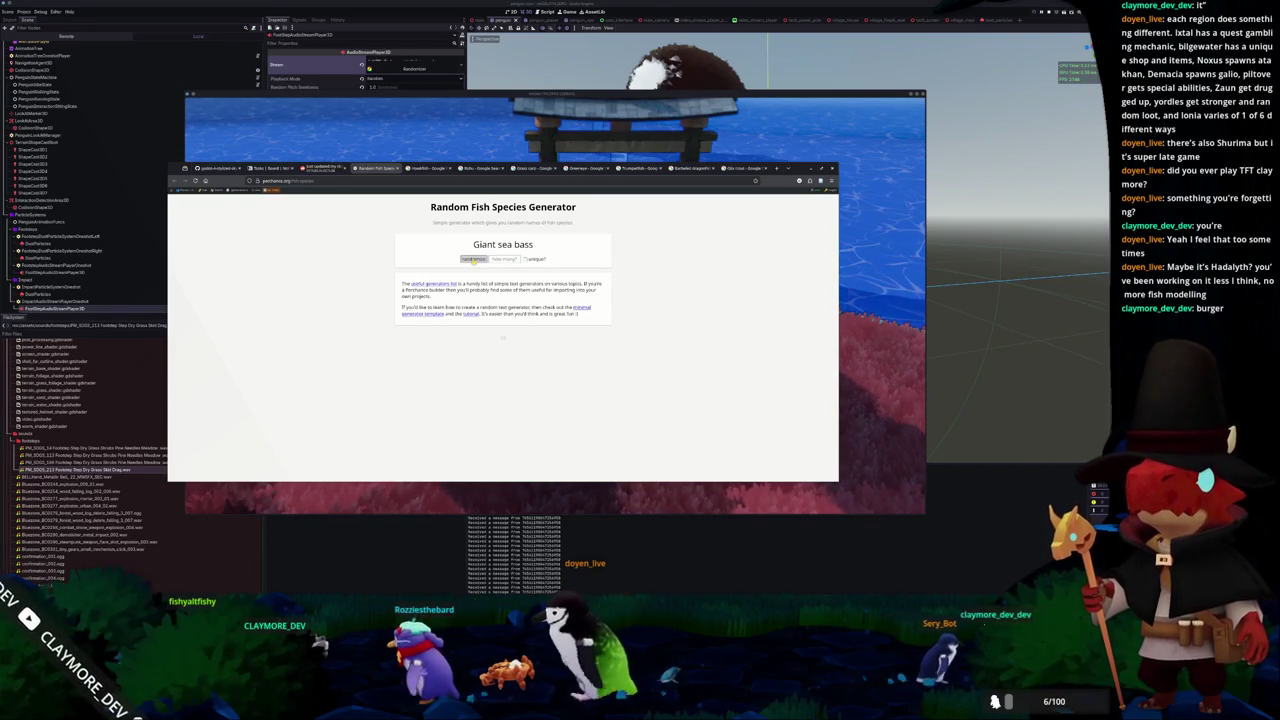
left_click(473, 260)
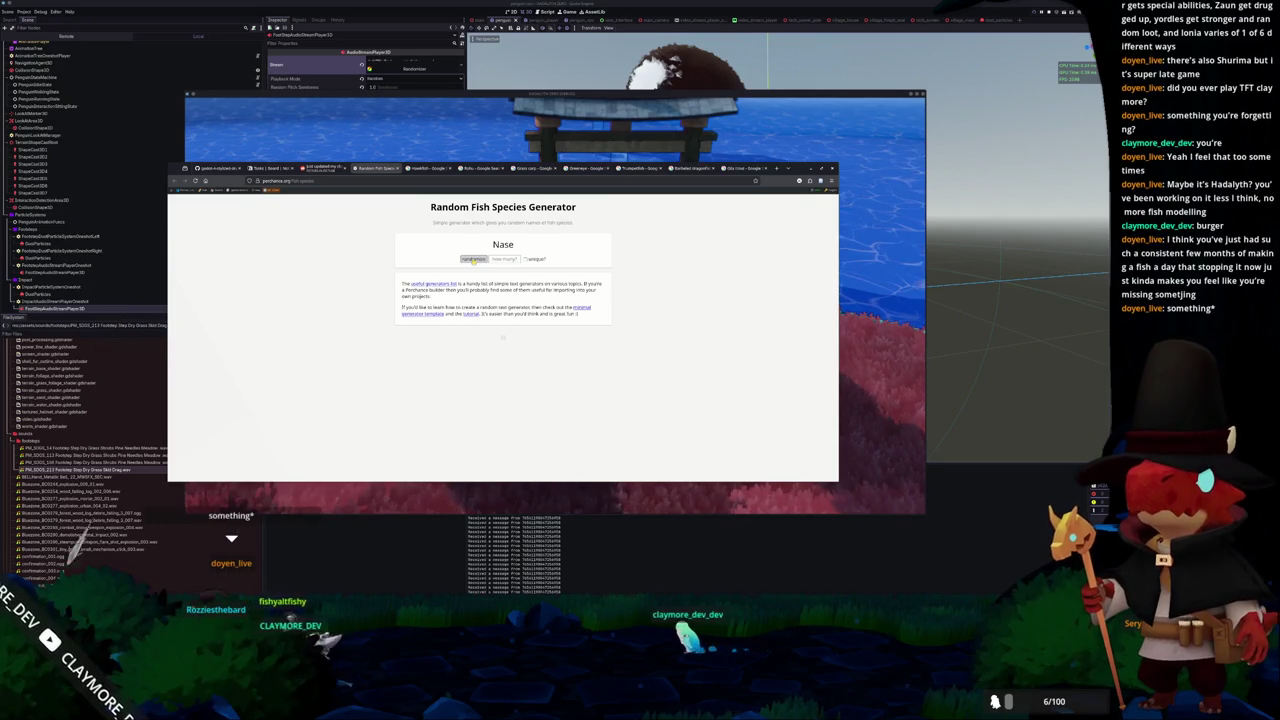
left_click(474, 260)
left_click(474, 260)
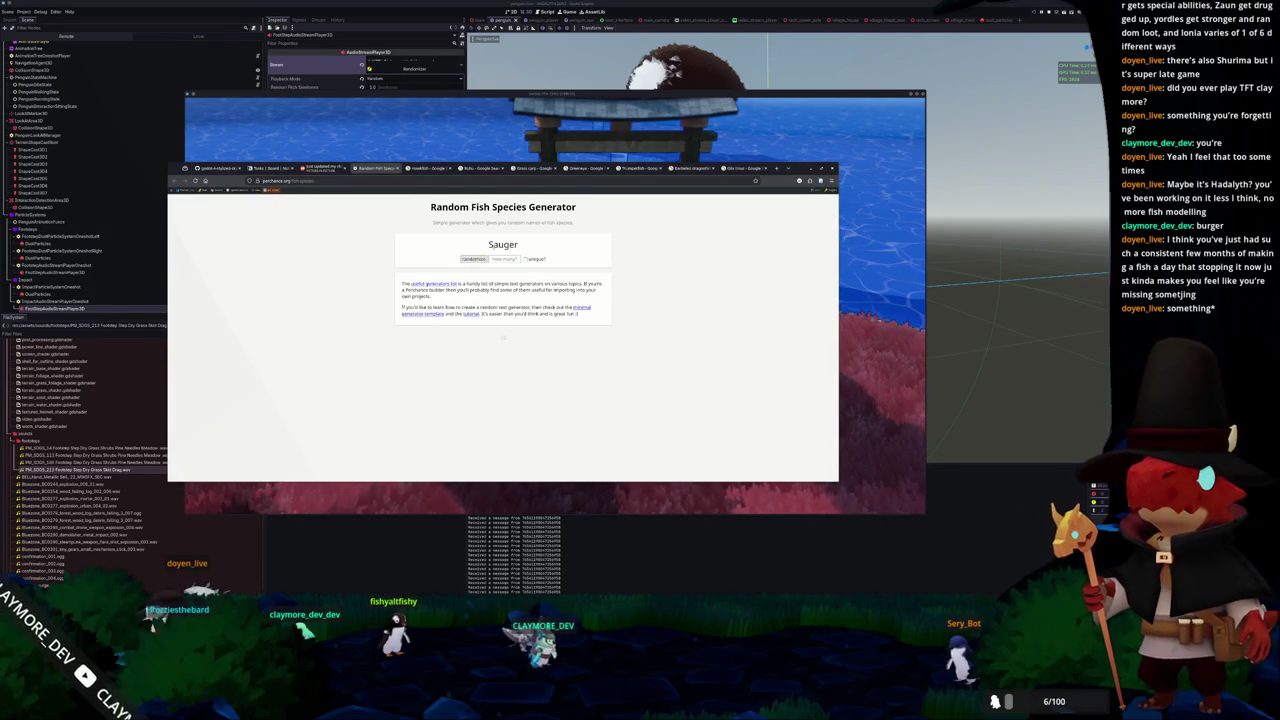
double_click(498, 246)
right_click(496, 248)
left_click(515, 287)
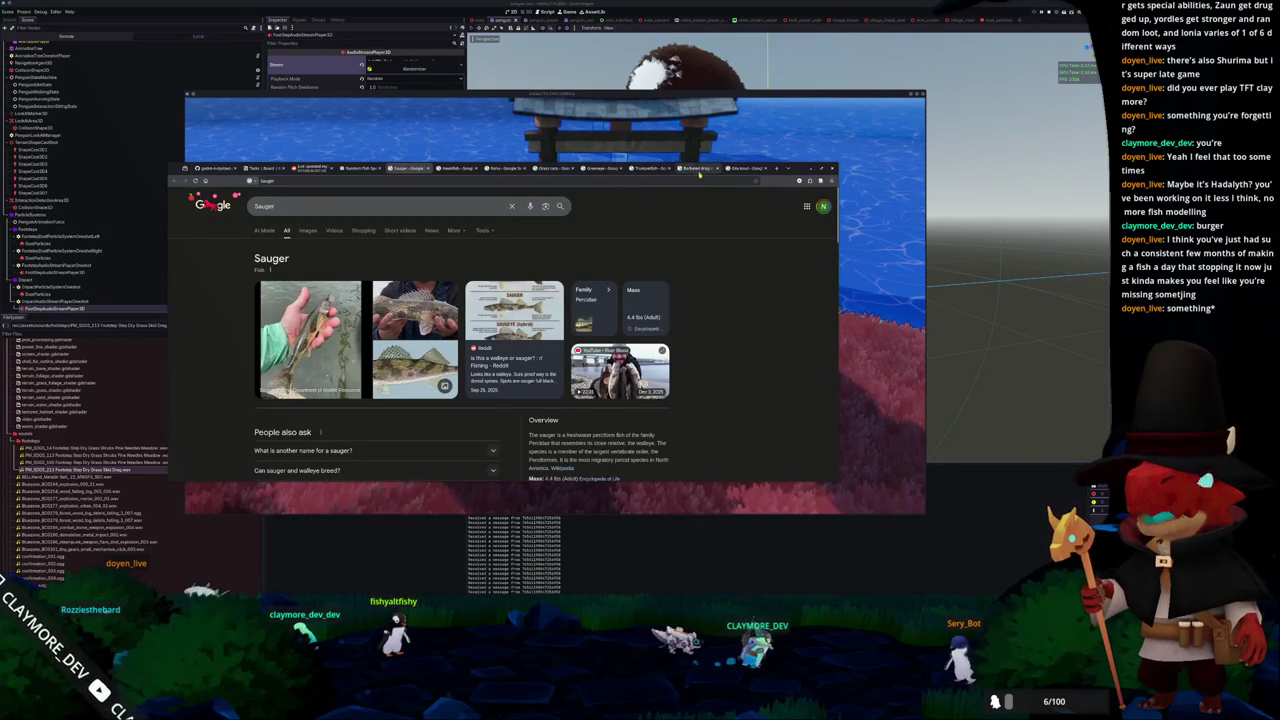
left_click(741, 168)
- Switch to the Grass carp image results and preview the fisherman's giant grass carp photo
left_click(697, 169)
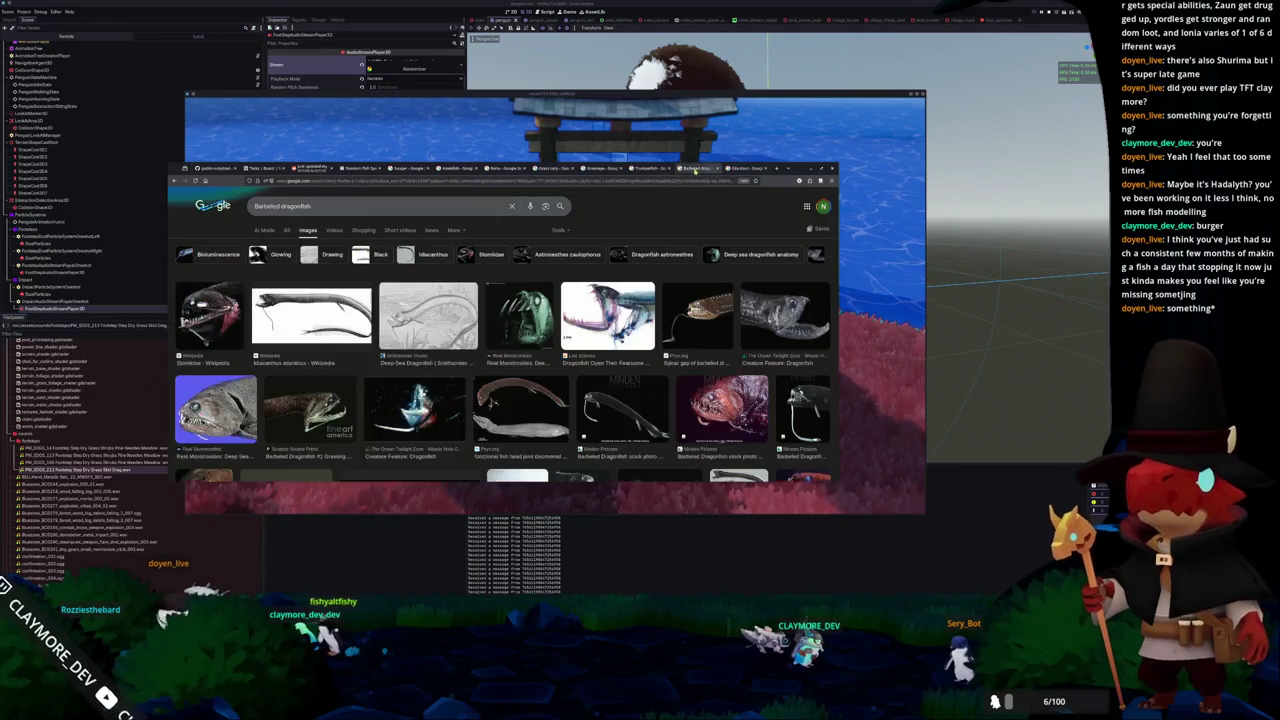
left_click(645, 169)
left_click(592, 169)
left_click(537, 169)
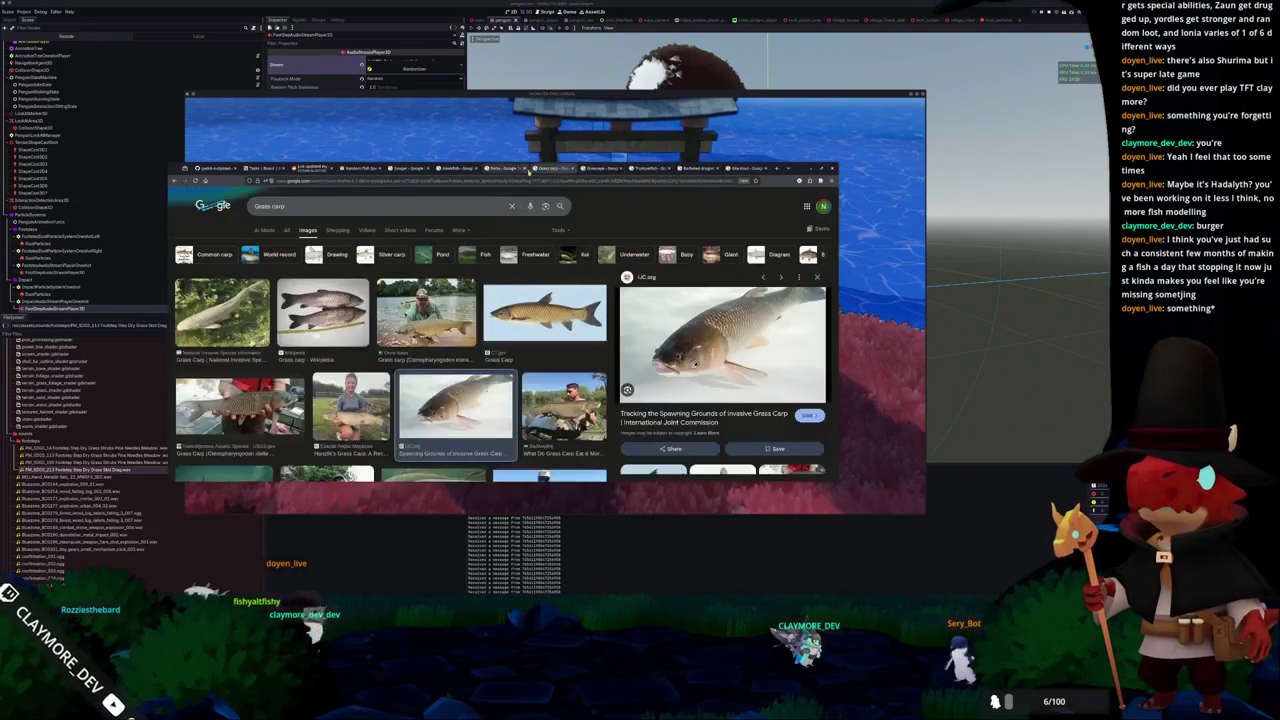
scroll(440, 330, "down", 4)
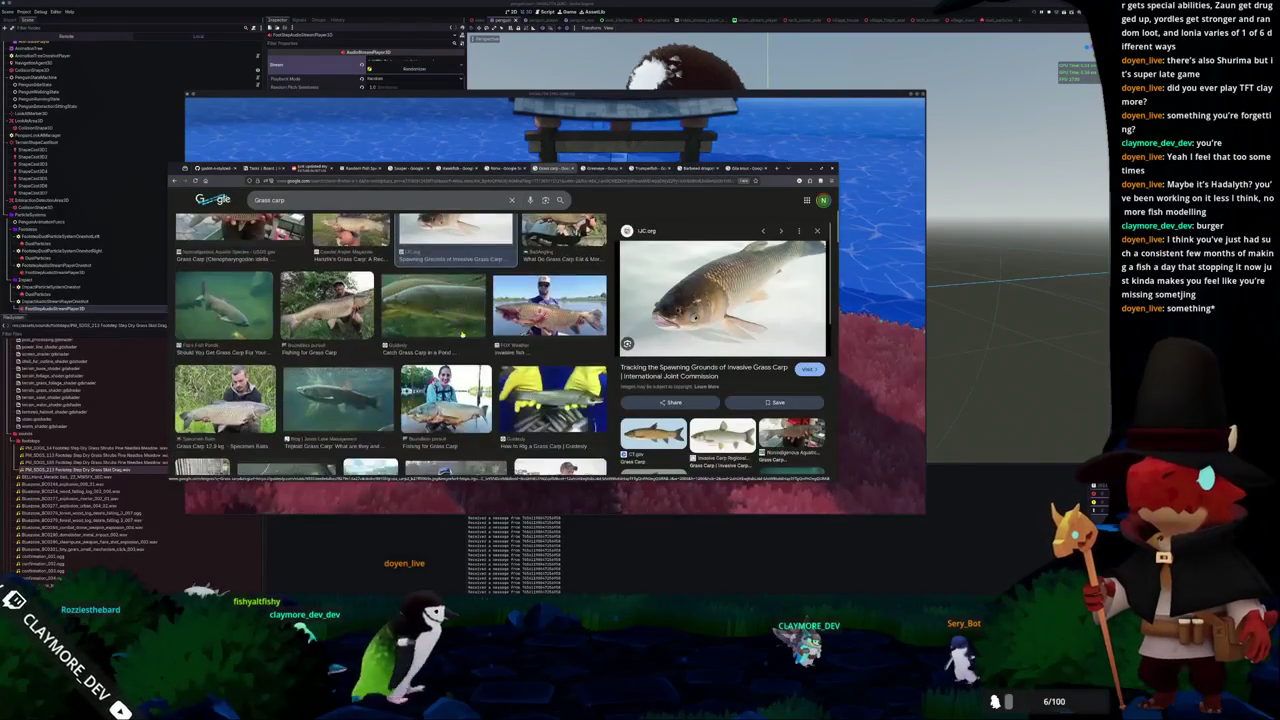
left_click(549, 305)
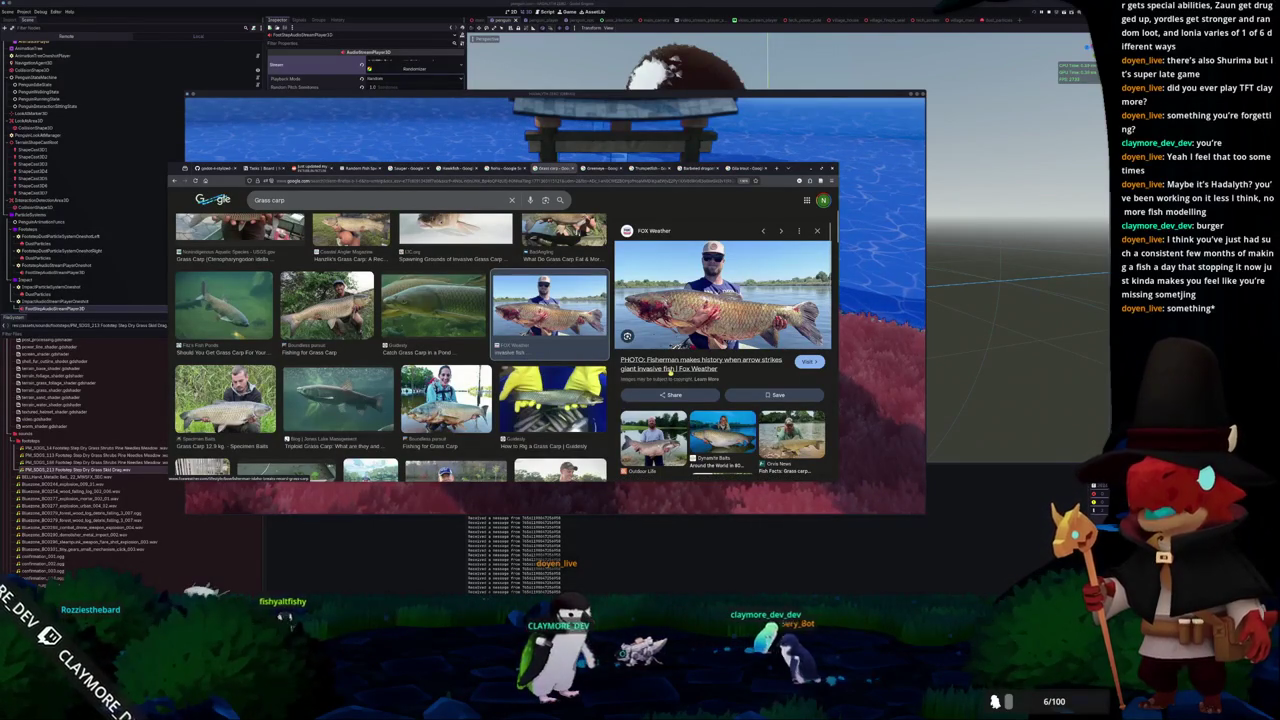
- Preview the Orvis News photo, then open the CT.gov Grass Carp image in a new tab
scroll(390, 360, "up", 3)
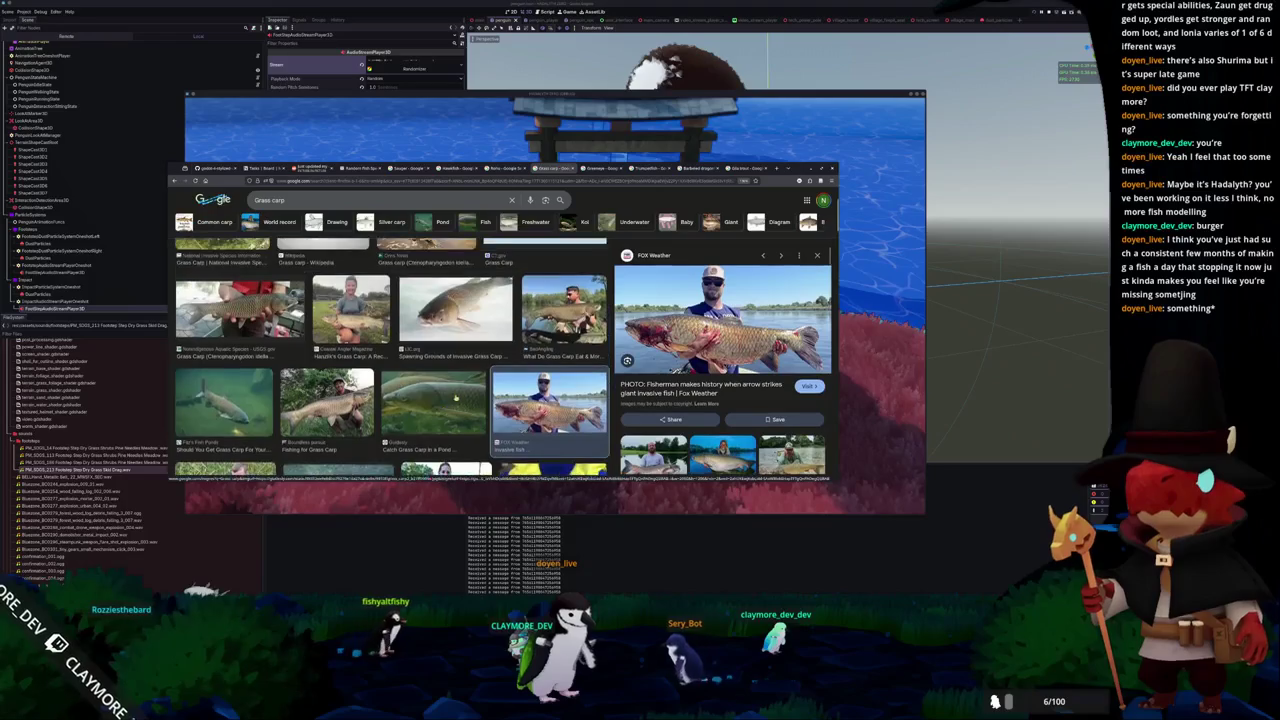
left_click(426, 315)
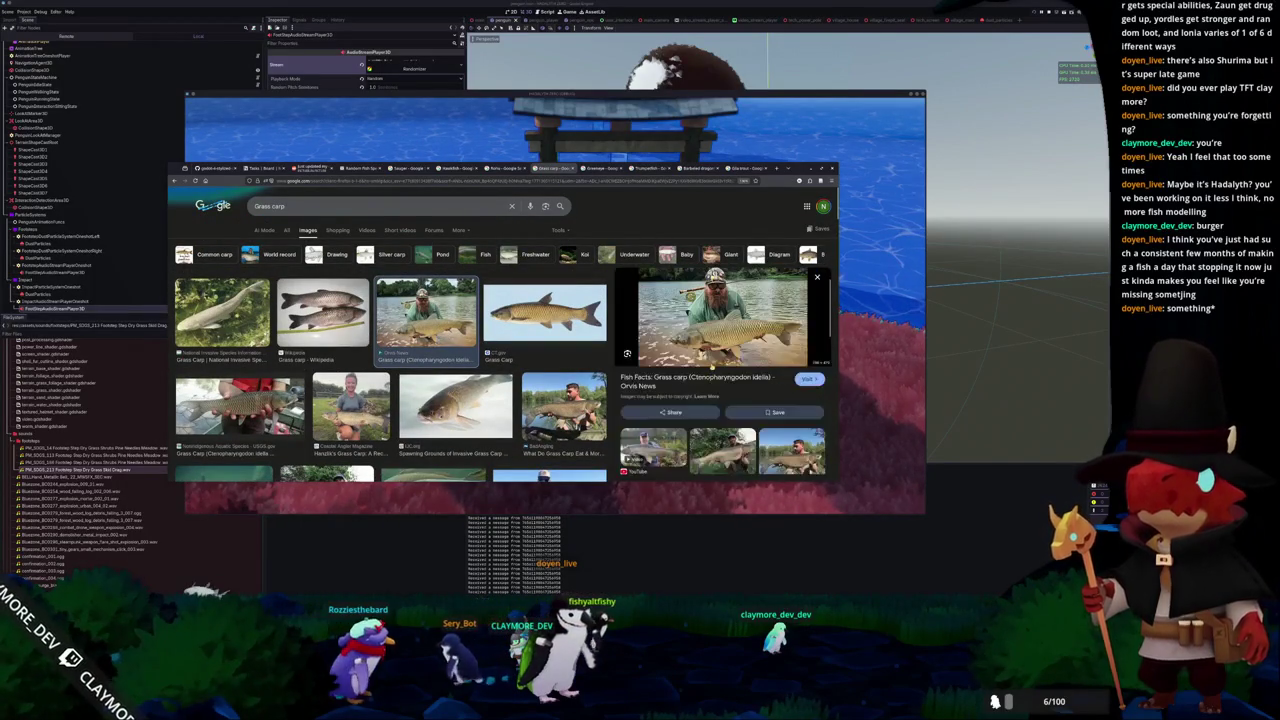
right_click(706, 360)
left_click(740, 440)
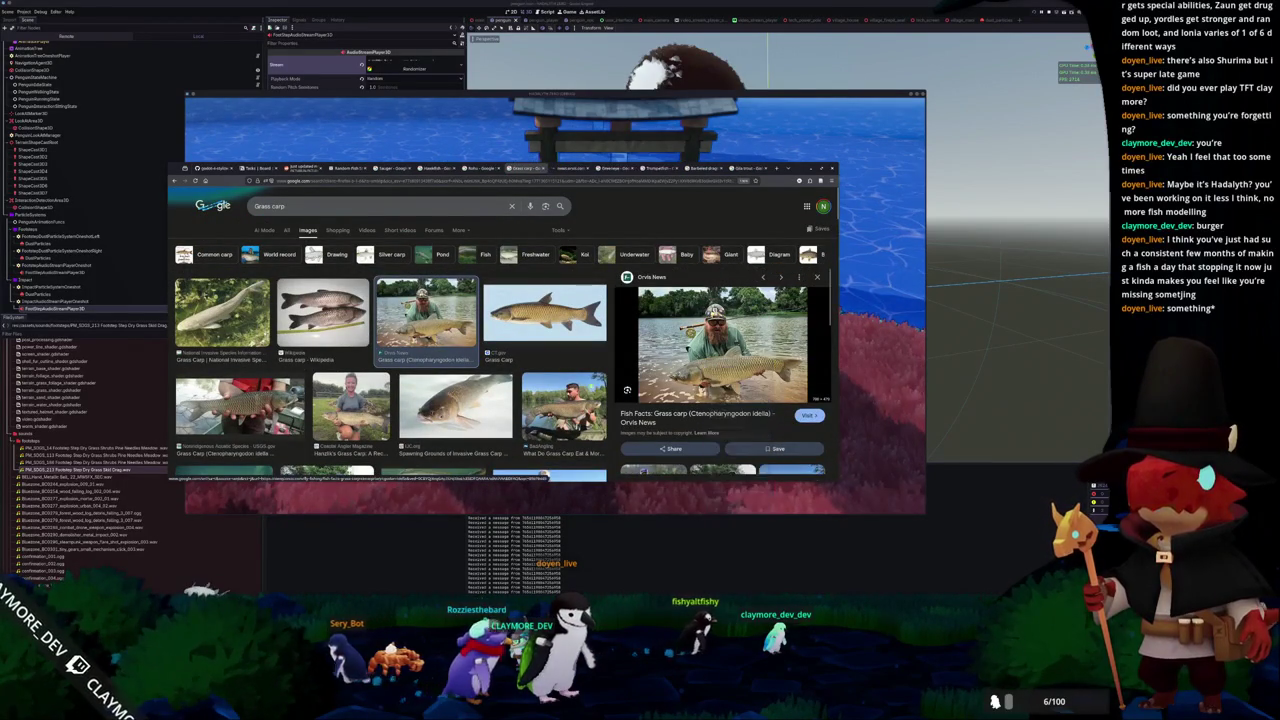
left_click(544, 312)
right_click(726, 351)
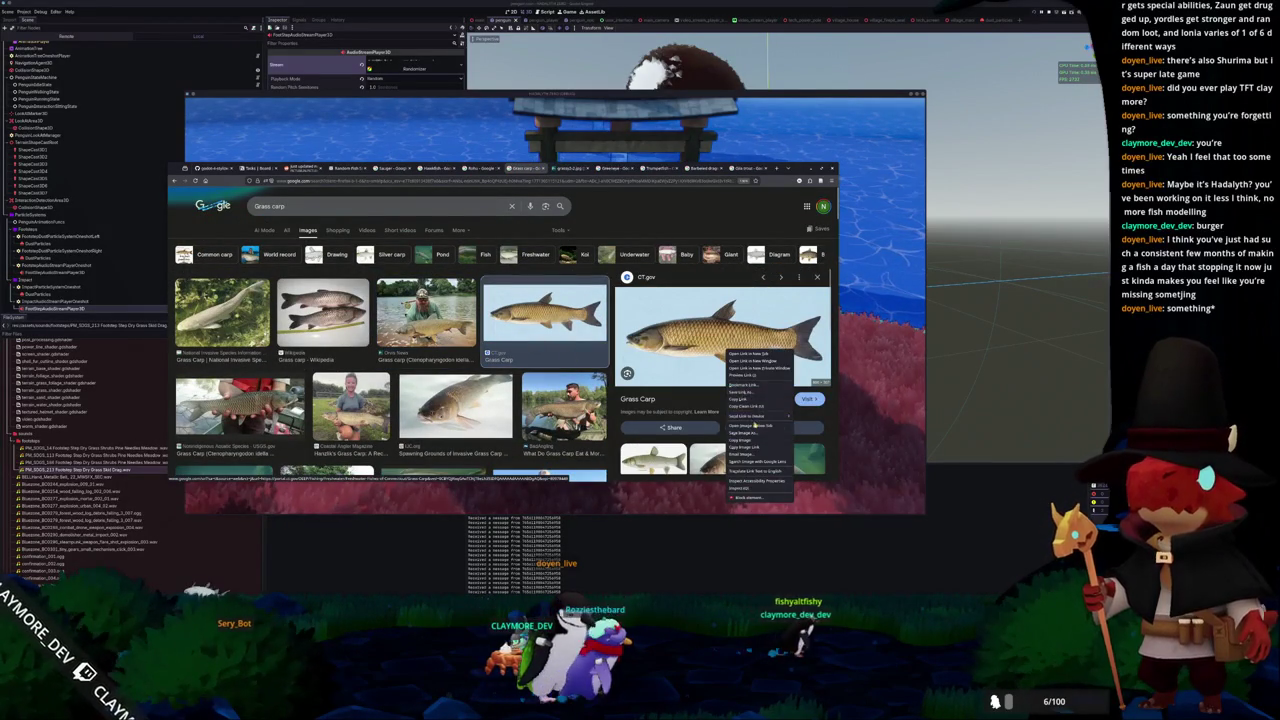
left_click(755, 425)
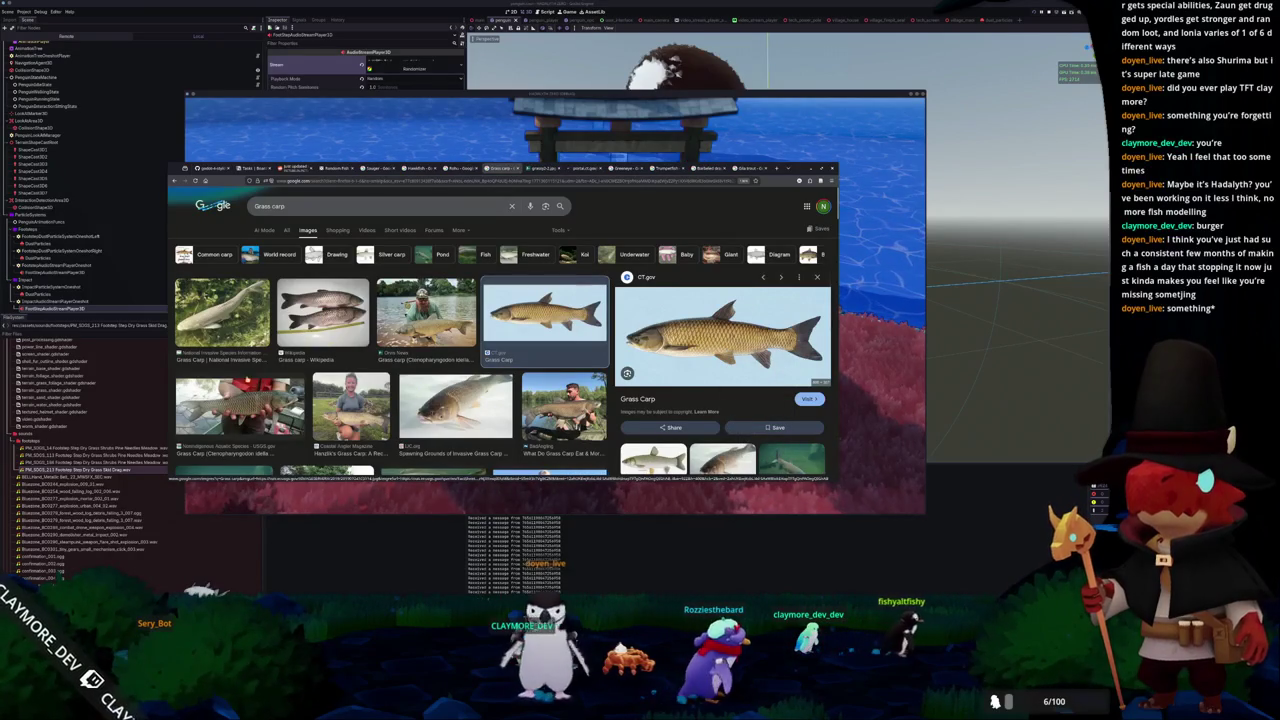
- Page through more grass carp photos, from Fitz's Fish Ponds to the eggs photo, then return to the game
scroll(390, 350, "down", 3)
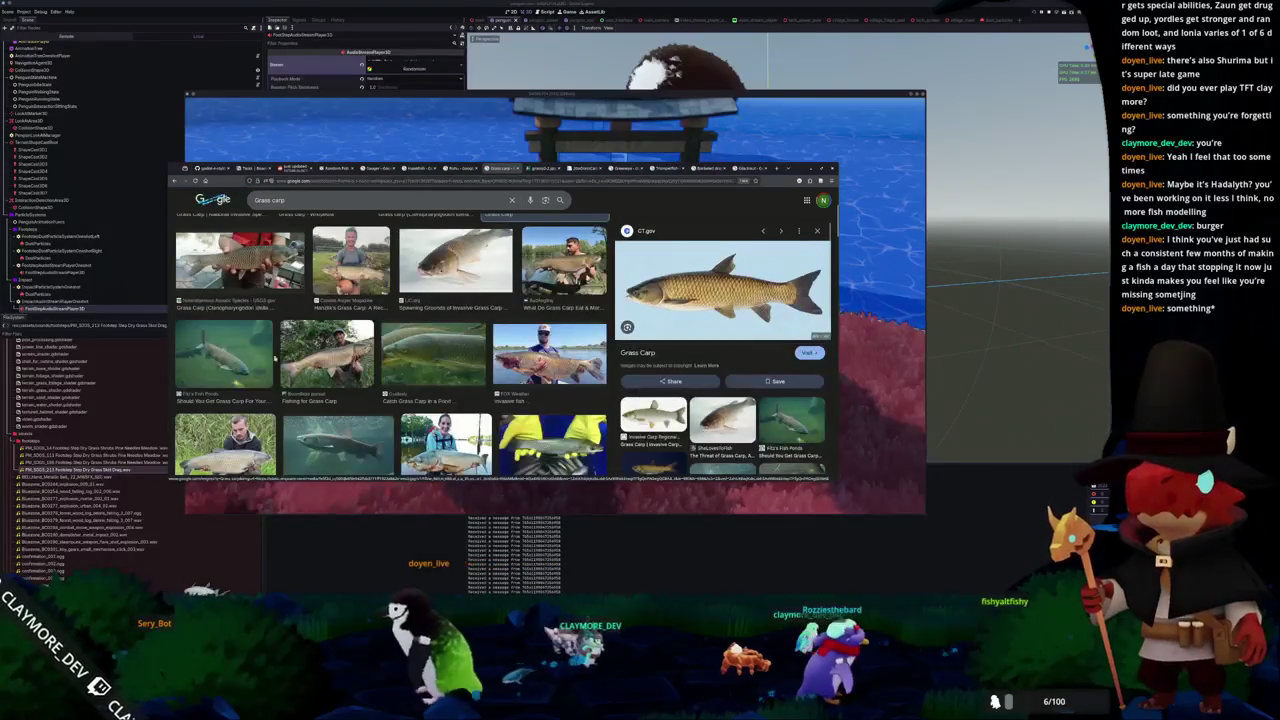
left_click(224, 355)
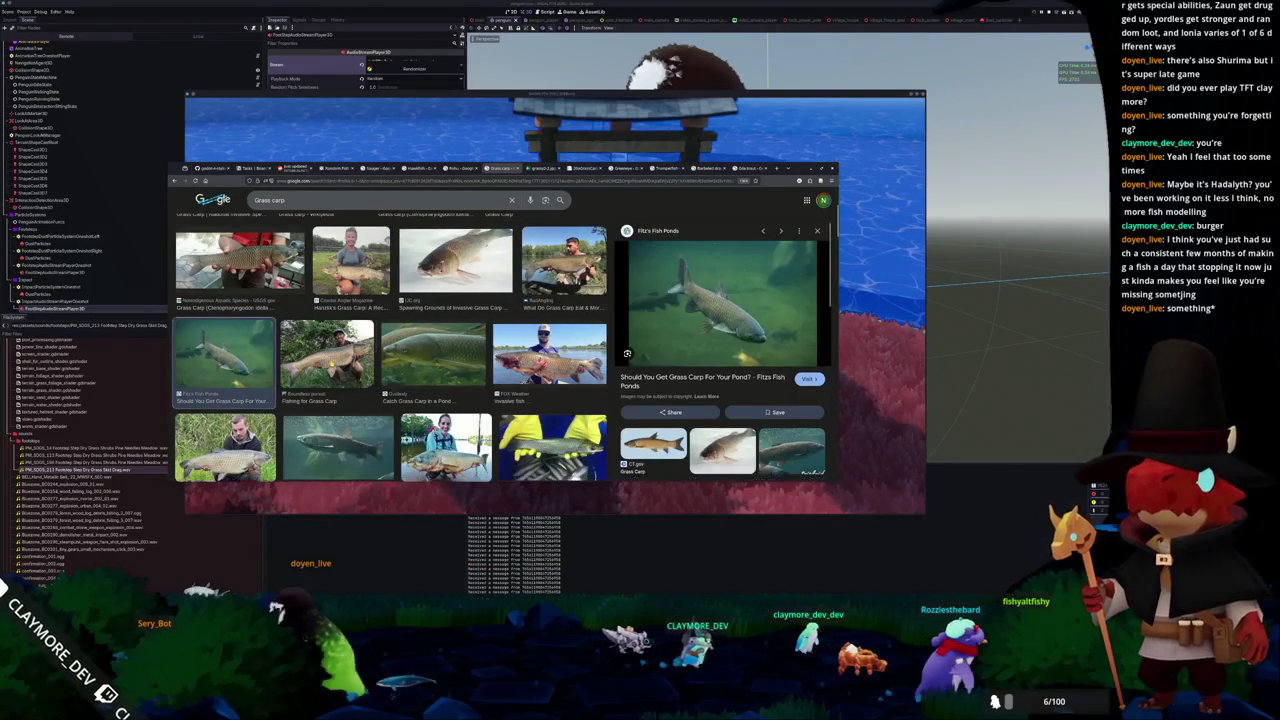
key("Right")
key("Right")
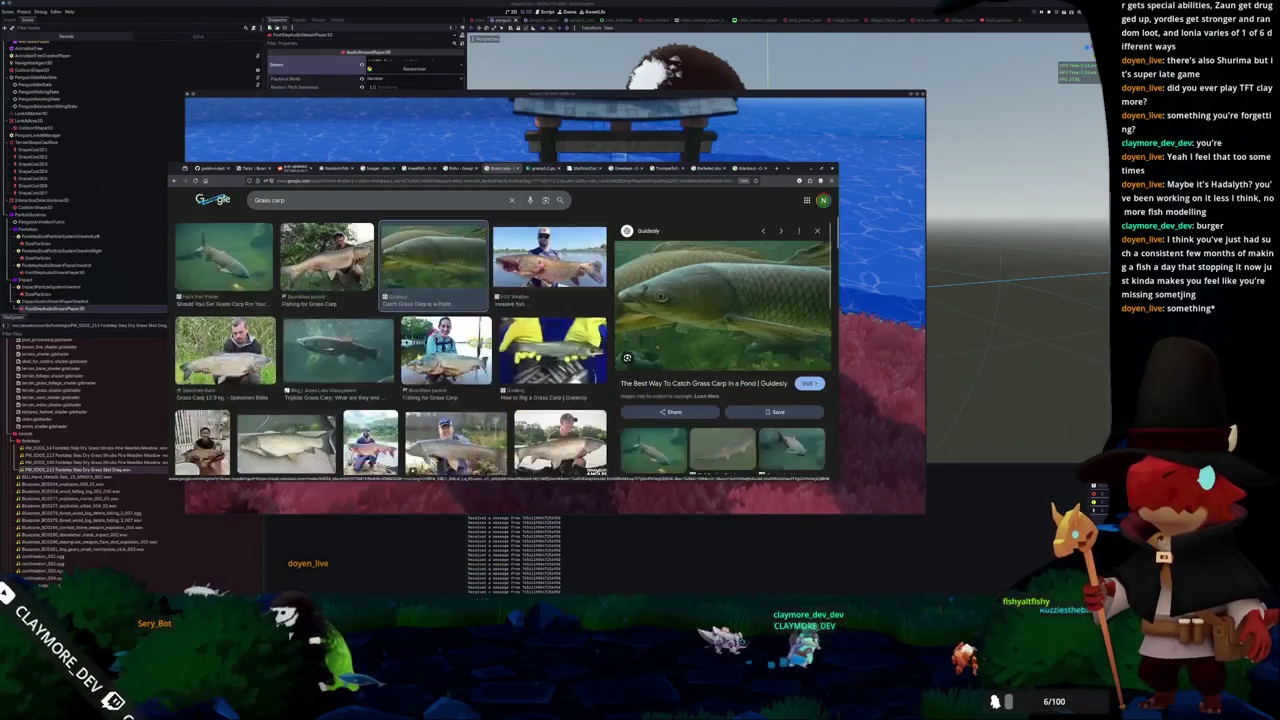
key("Right")
key("Right")
key("Right")
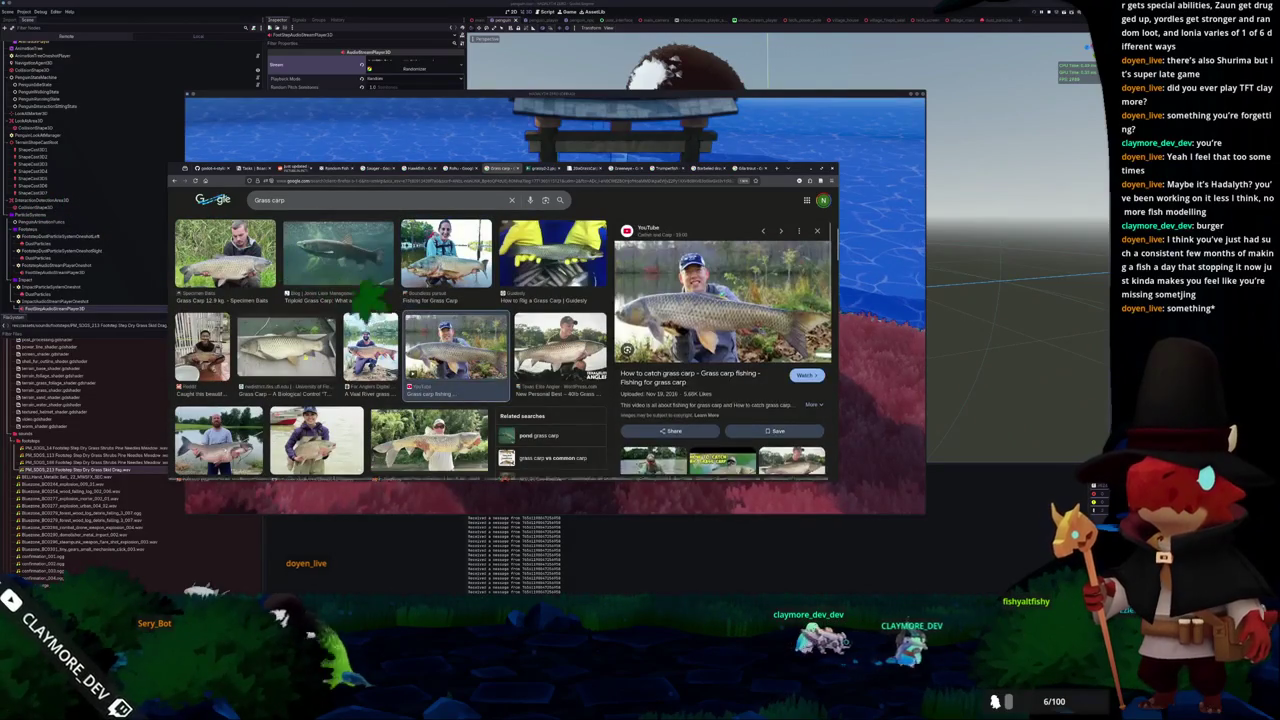
key("Right")
key("Right")
key("Right")
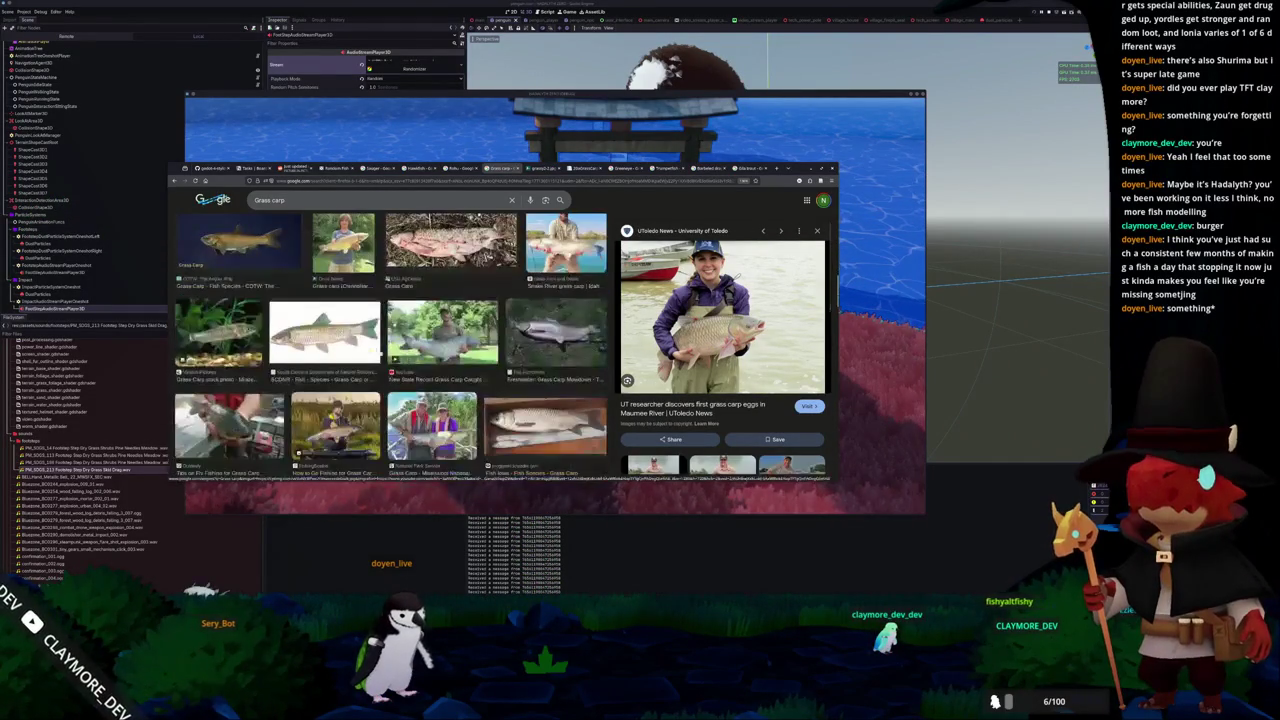
scroll(390, 340, "down", 5)
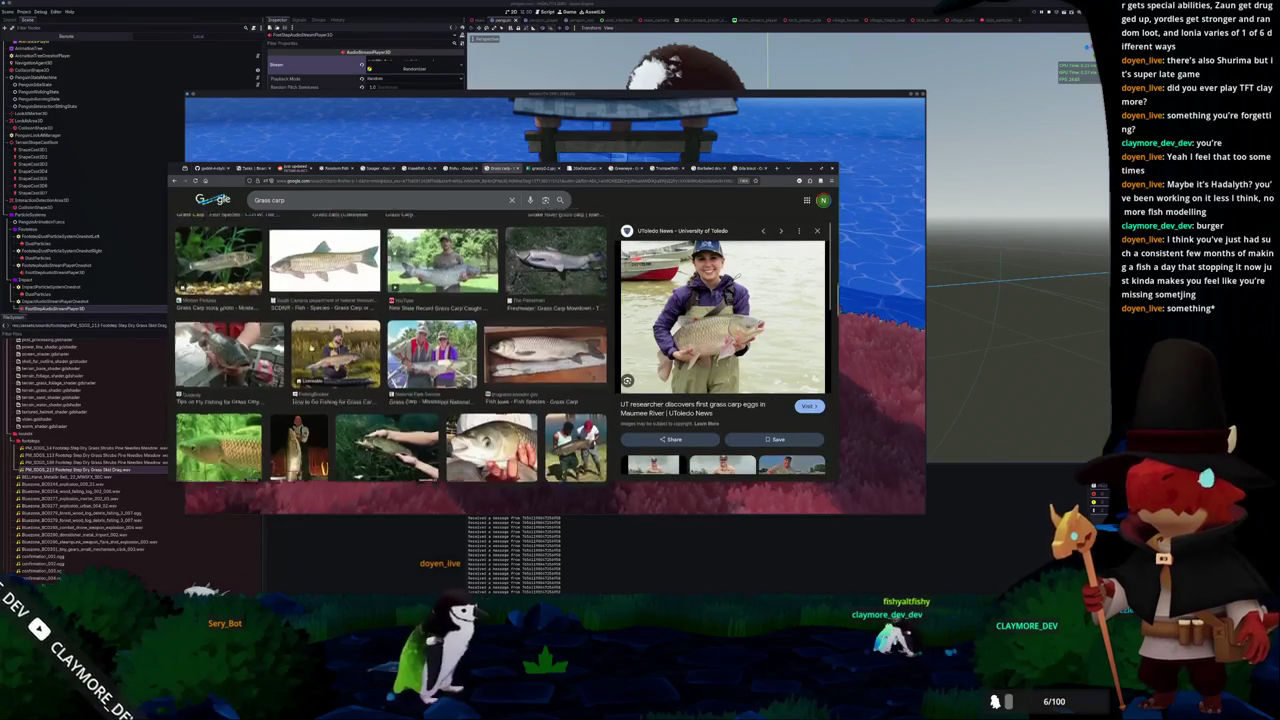
scroll(318, 360, "down", 4)
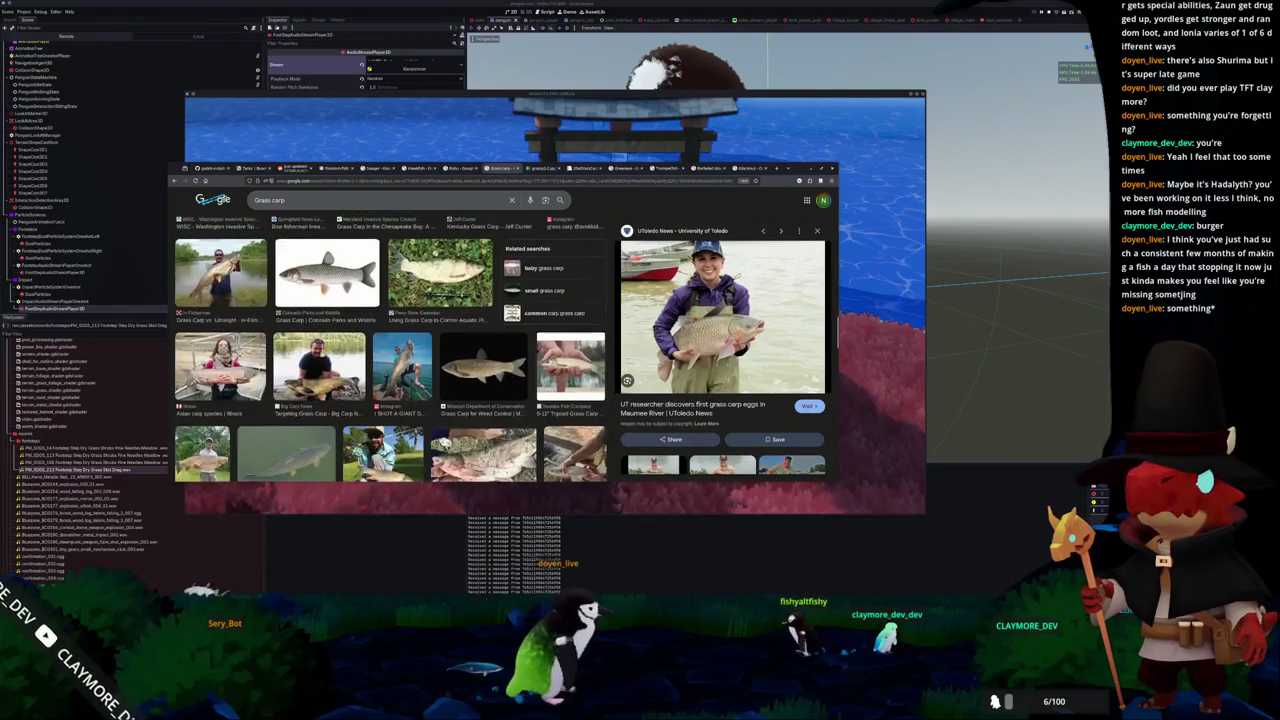
scroll(318, 361, "down", 3)
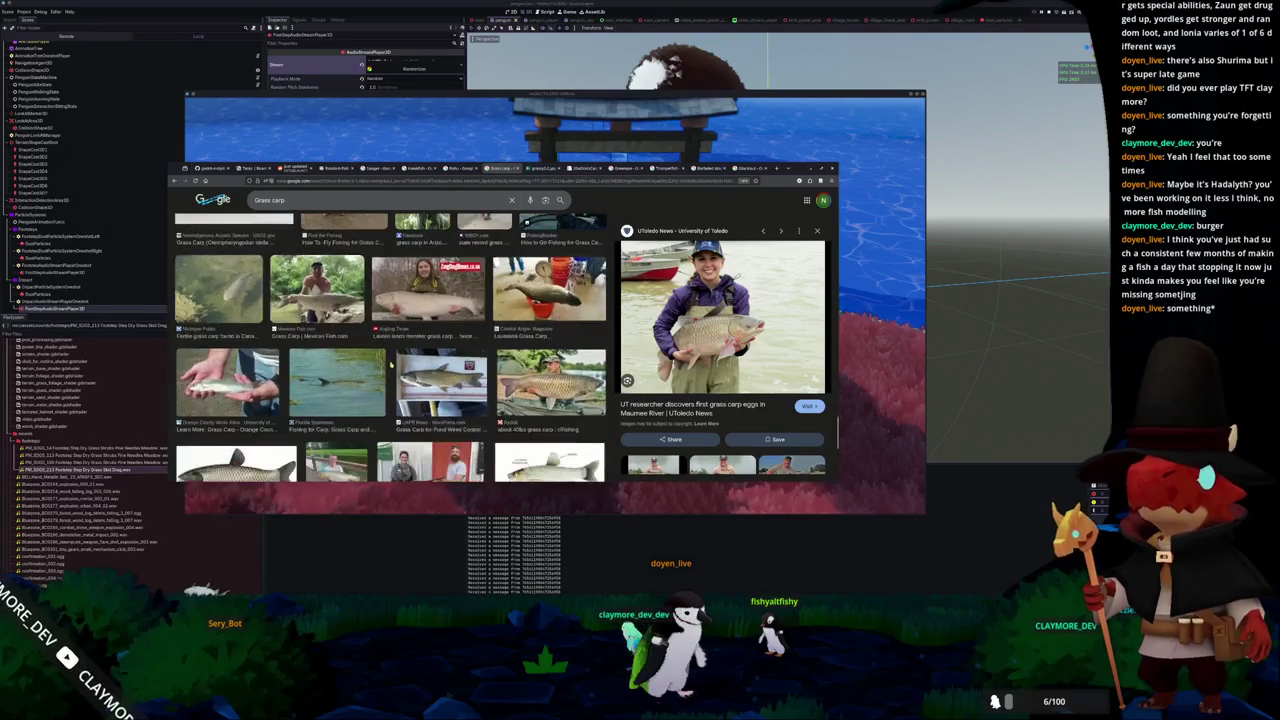
scroll(390, 350, "down", 5)
scroll(390, 350, "down", 2)
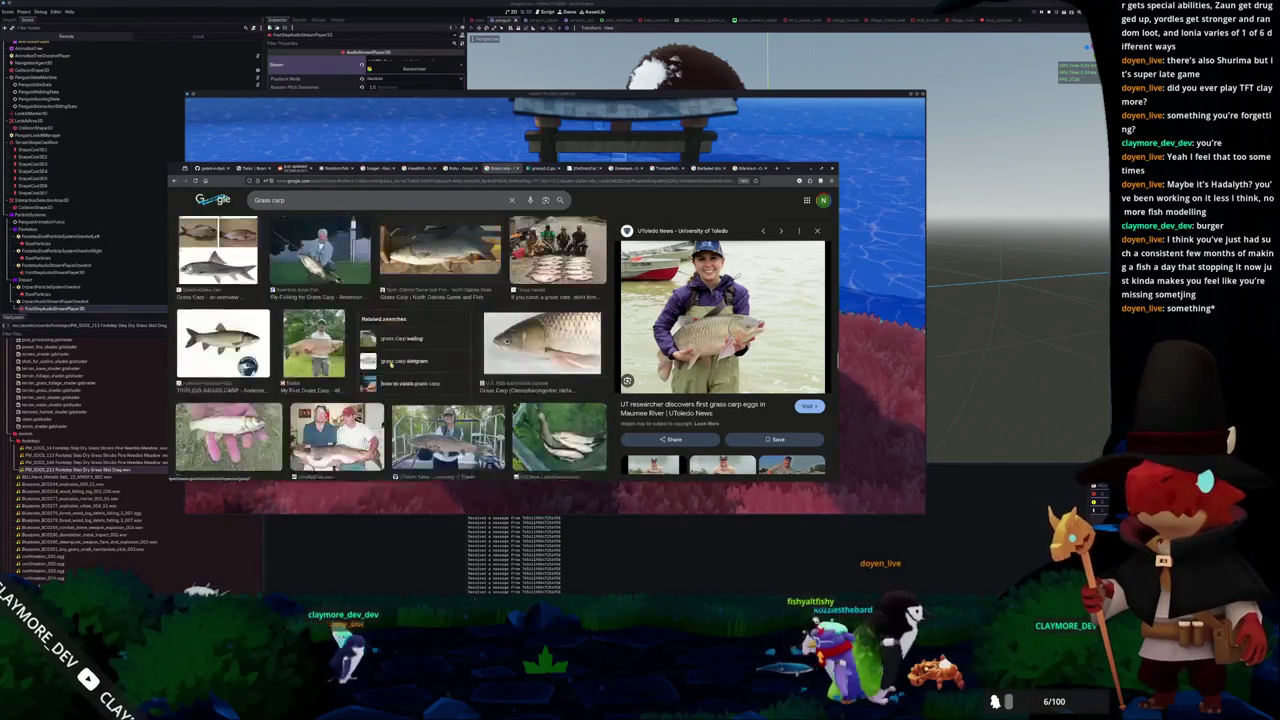
scroll(390, 350, "up", 5)
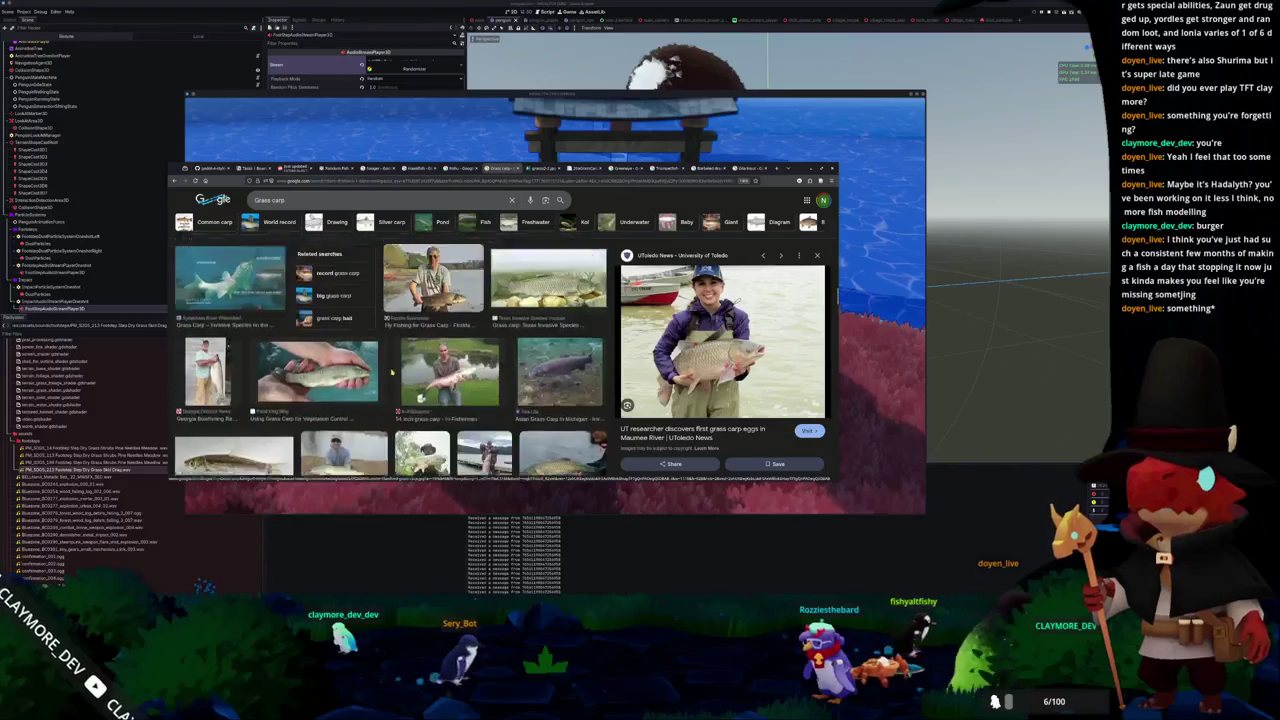
scroll(390, 358, "down", 3)
left_click(568, 139)
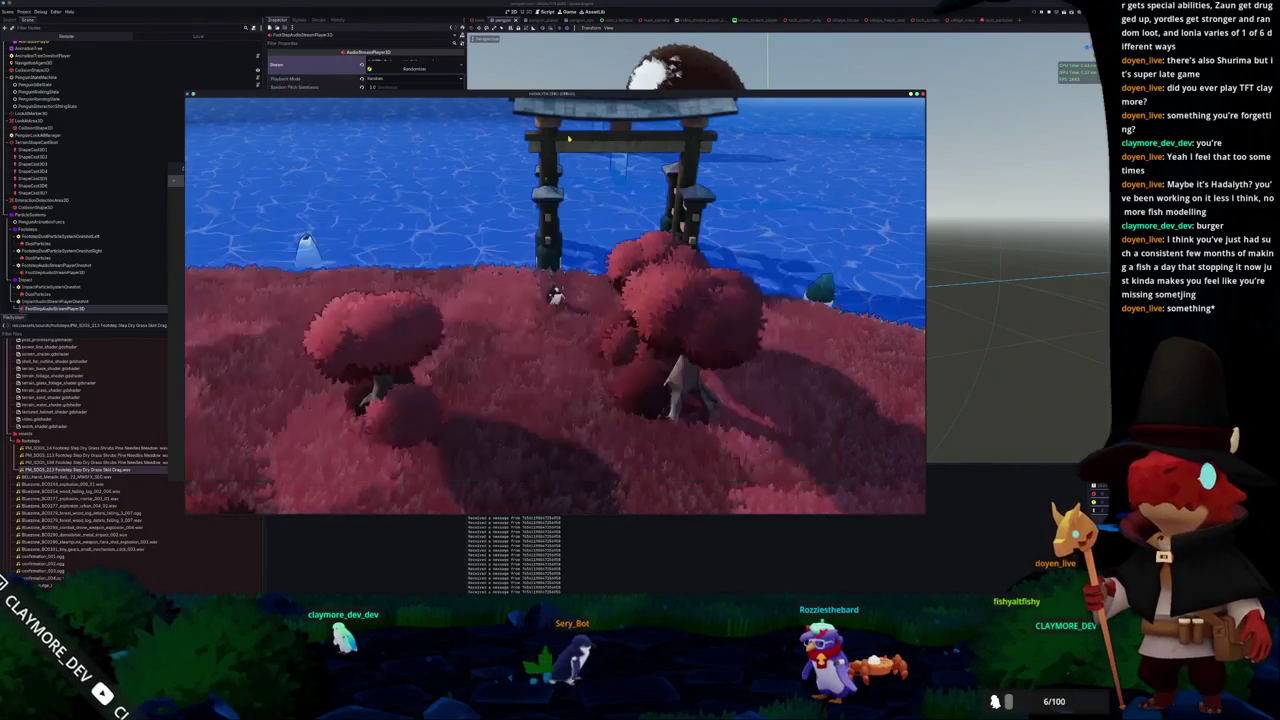
- Walk the penguin with S away from the torii gate into the grove of red-leaved trees
key("s")
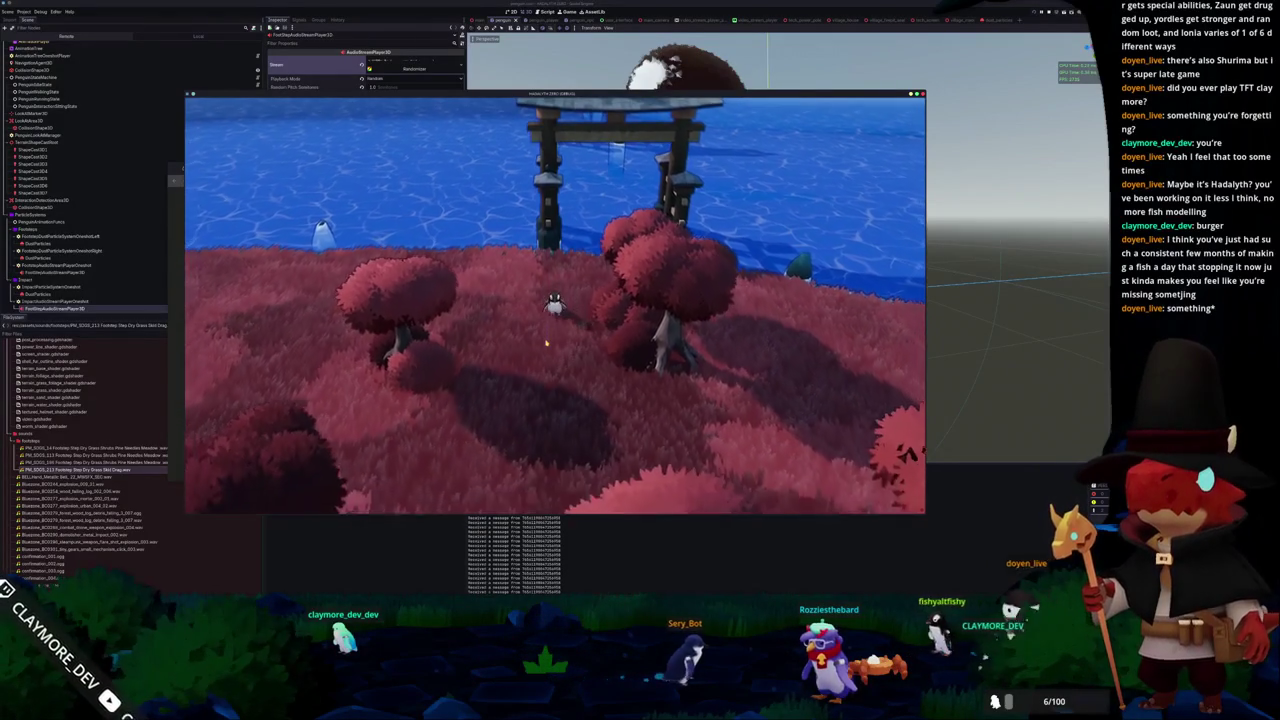
key("s")
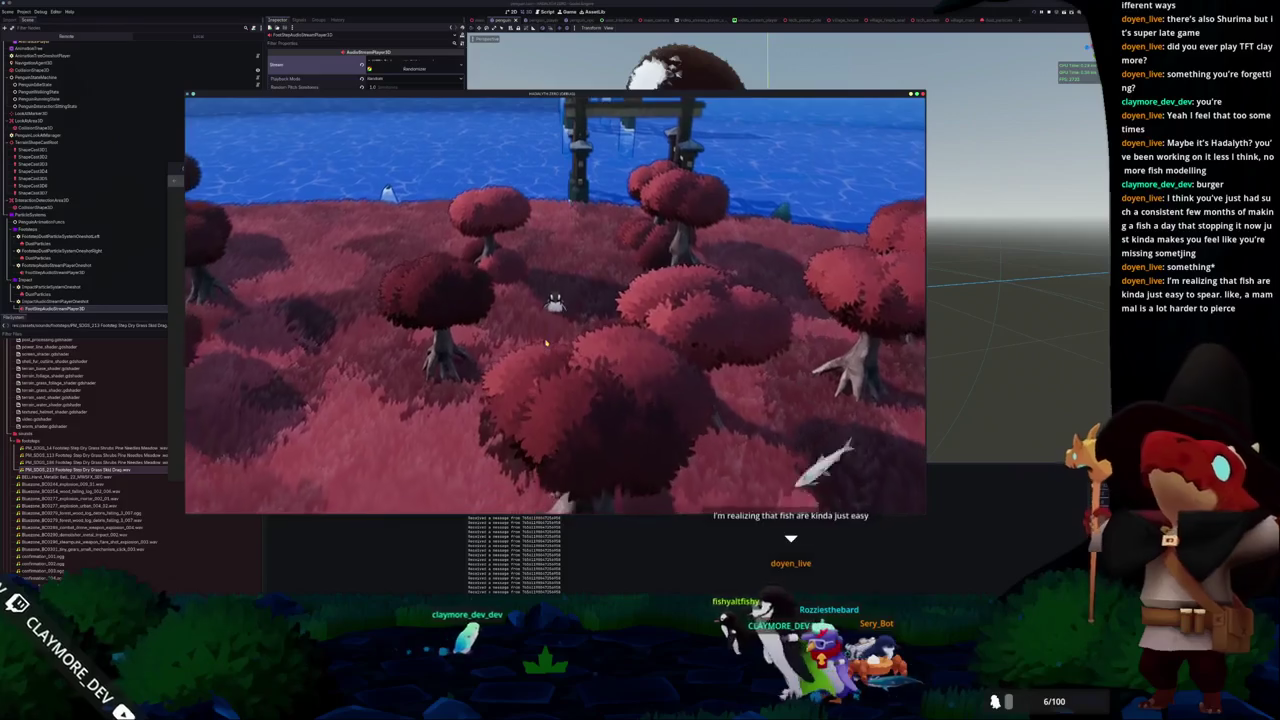
key("s")
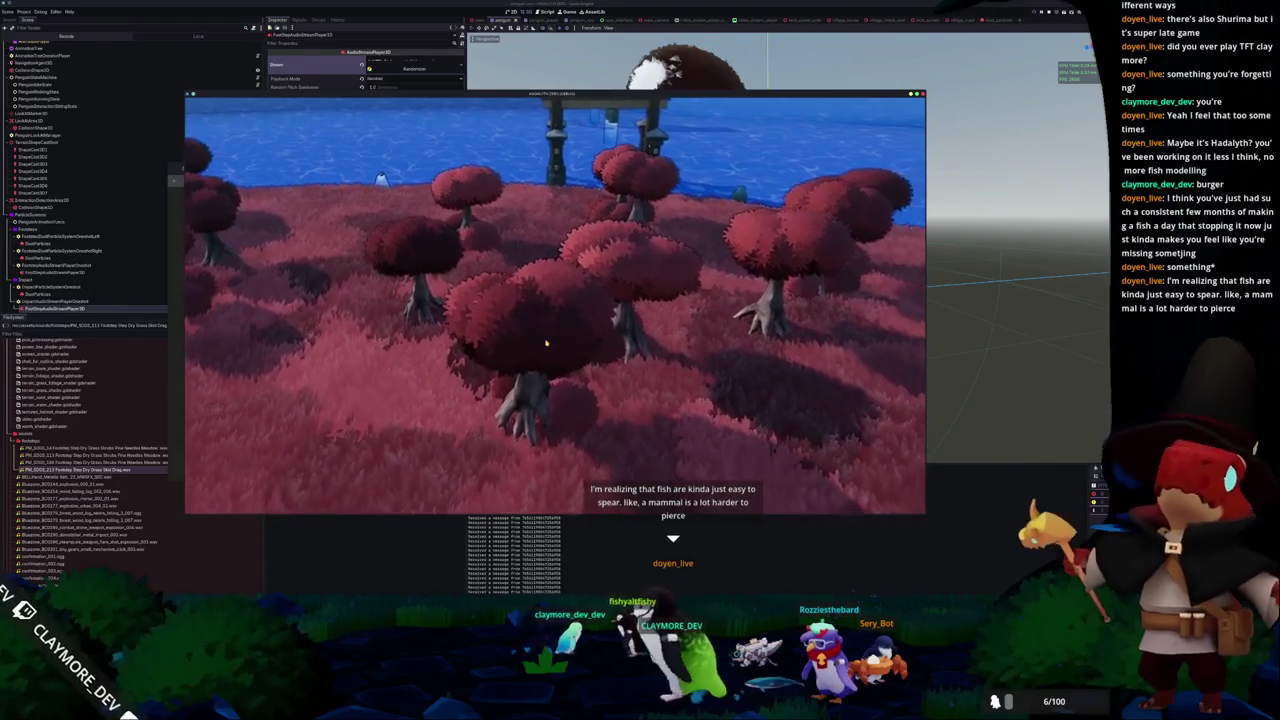
key("s")
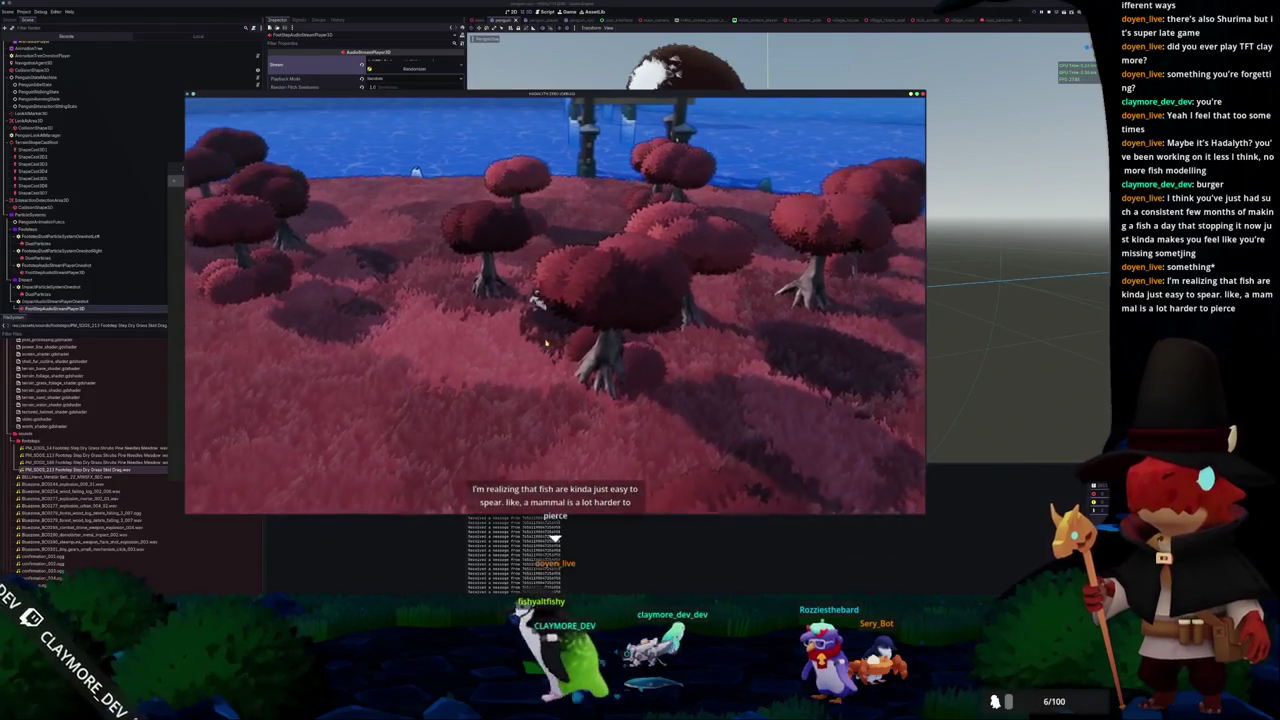
key("s")
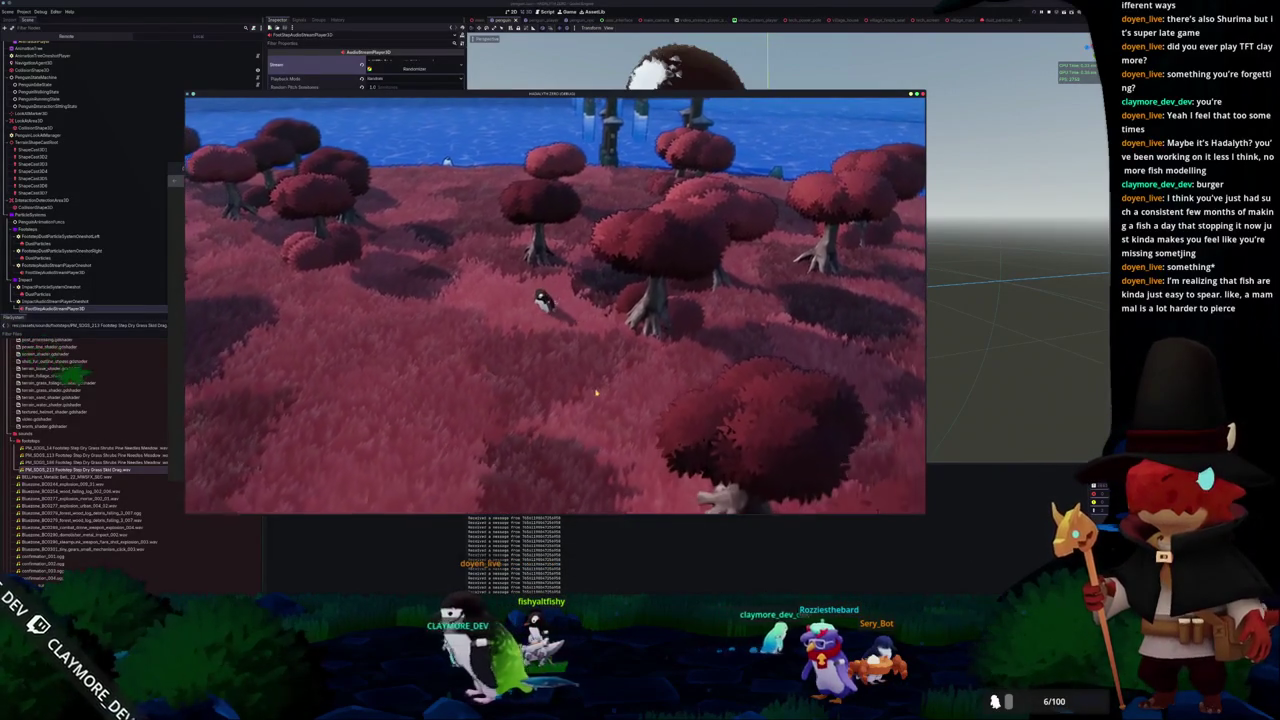
key("s")
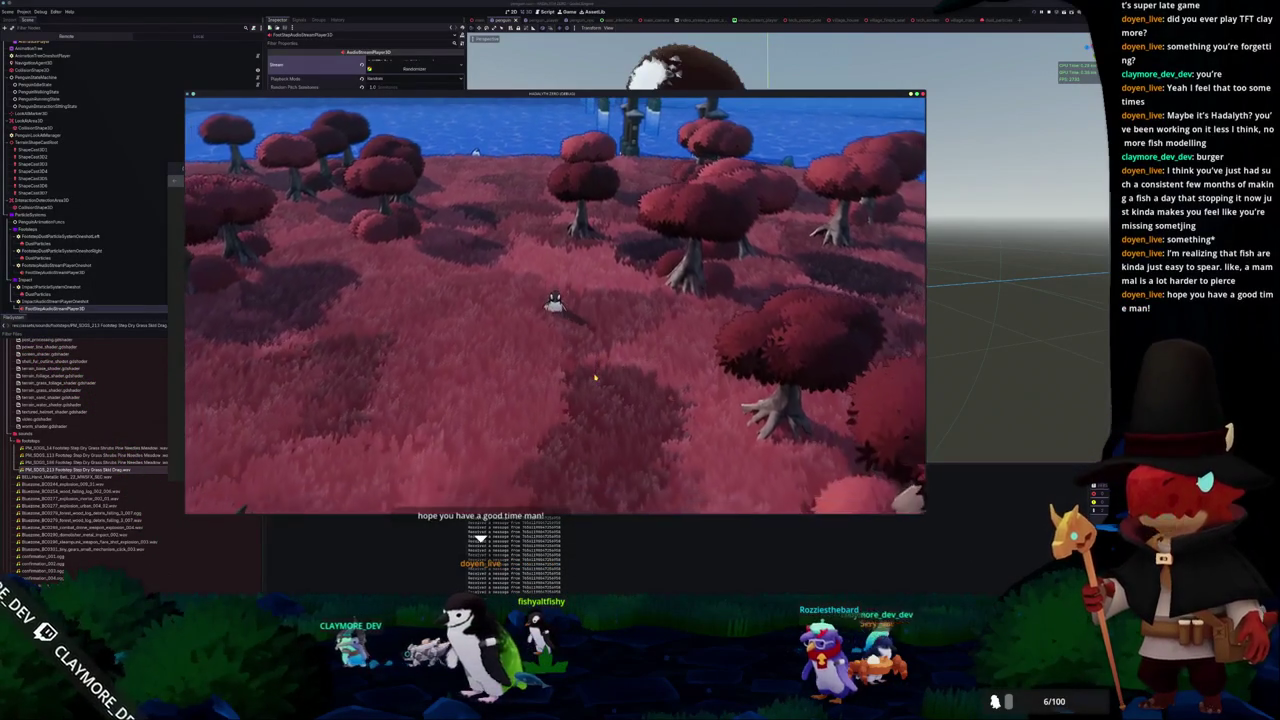
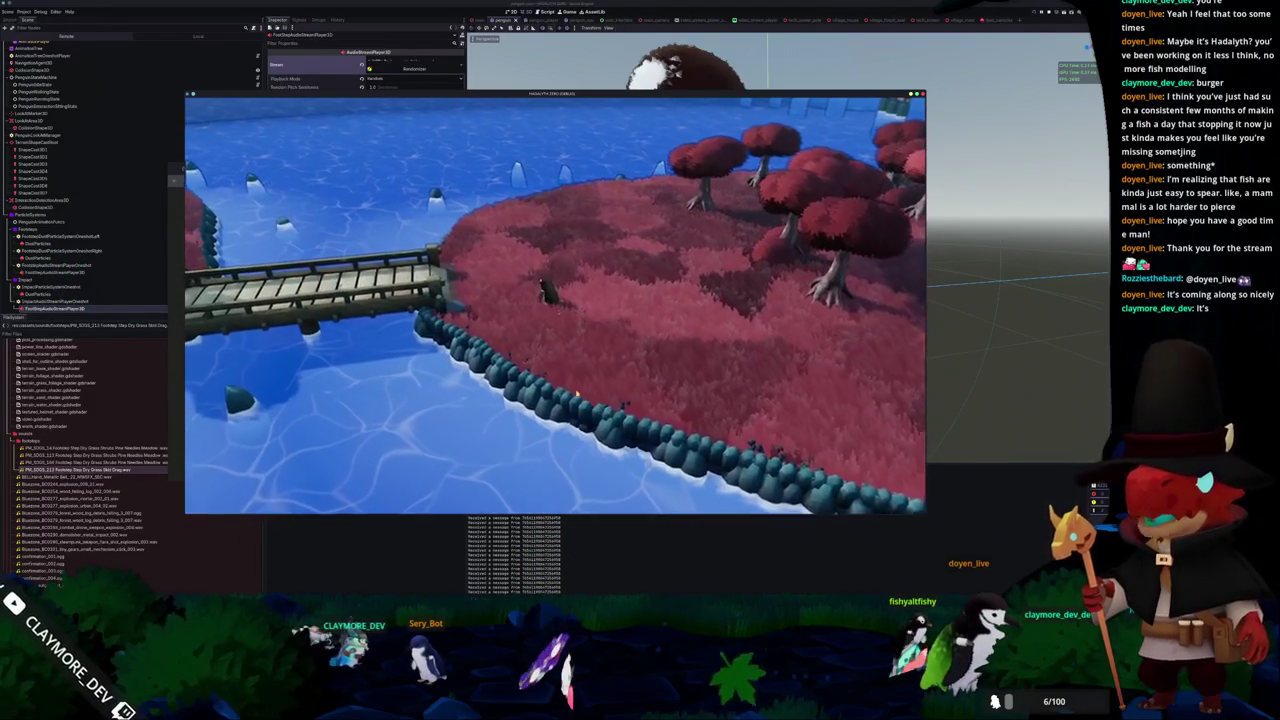
- Exit the running game to the main menu and start a Singleplayer session
key("Escape")
left_click(548, 222)
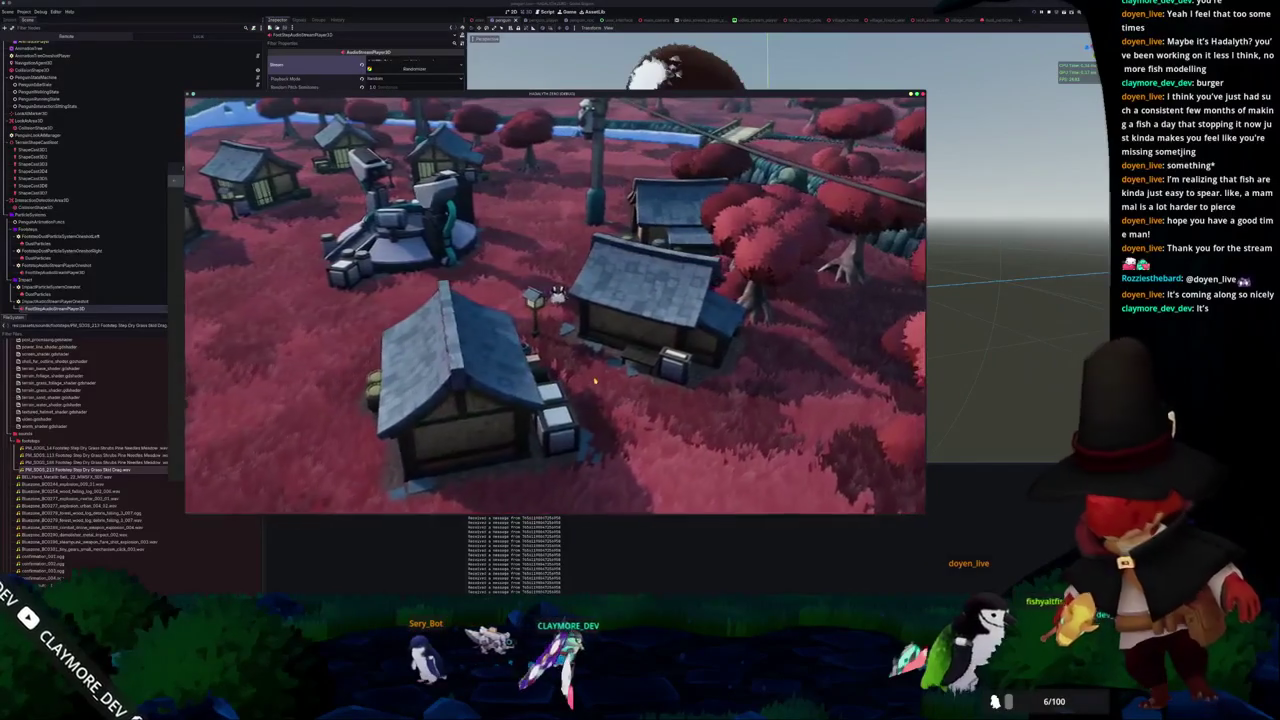
key("Escape")
left_click(555, 310)
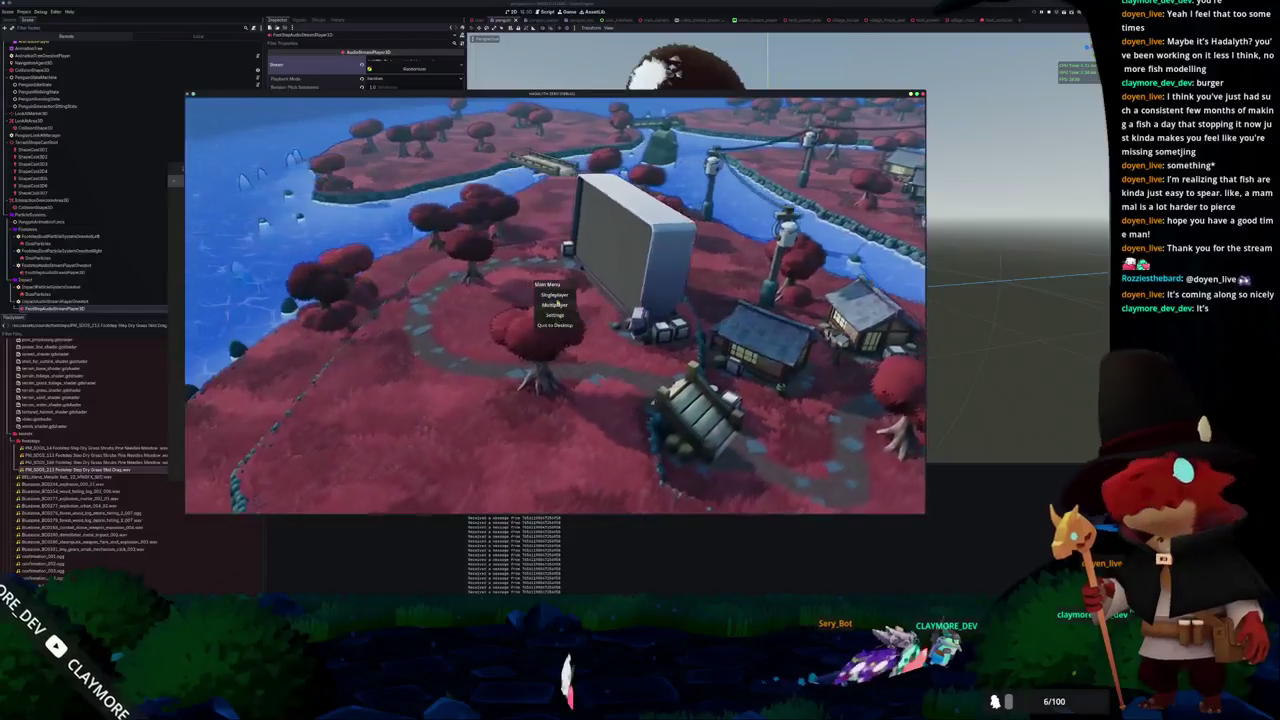
left_click(556, 296)
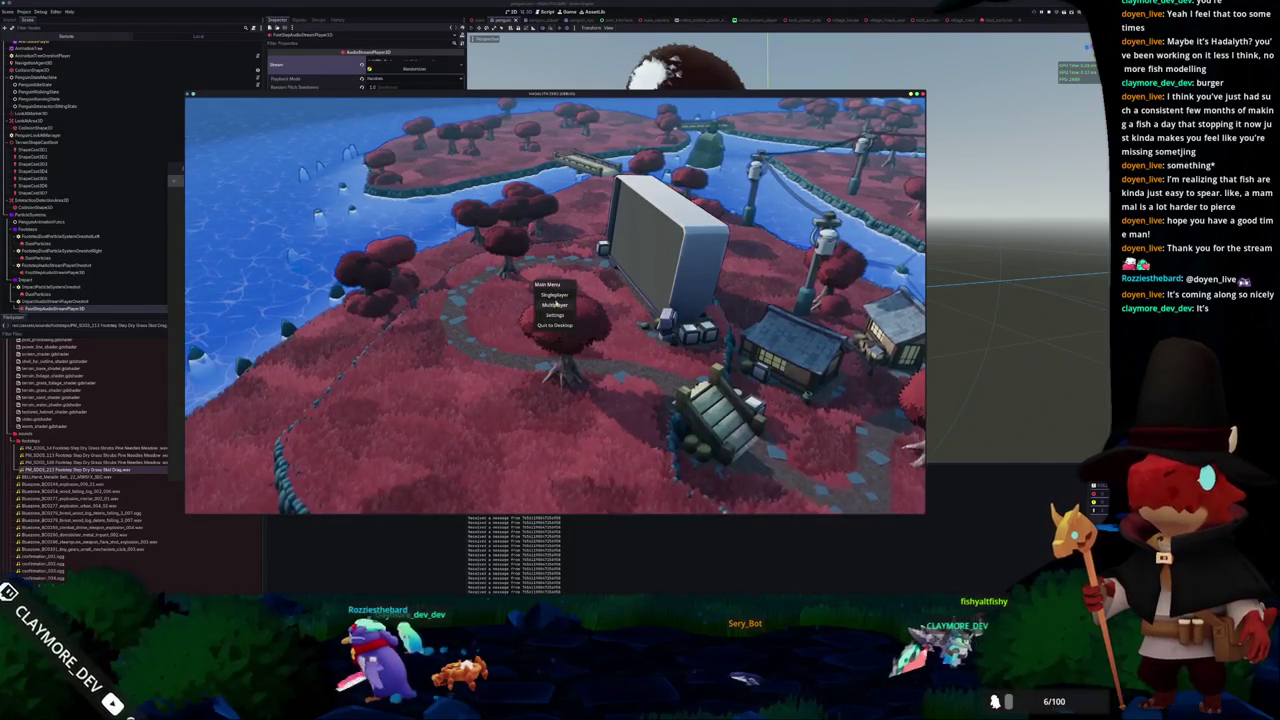
left_click(557, 294)
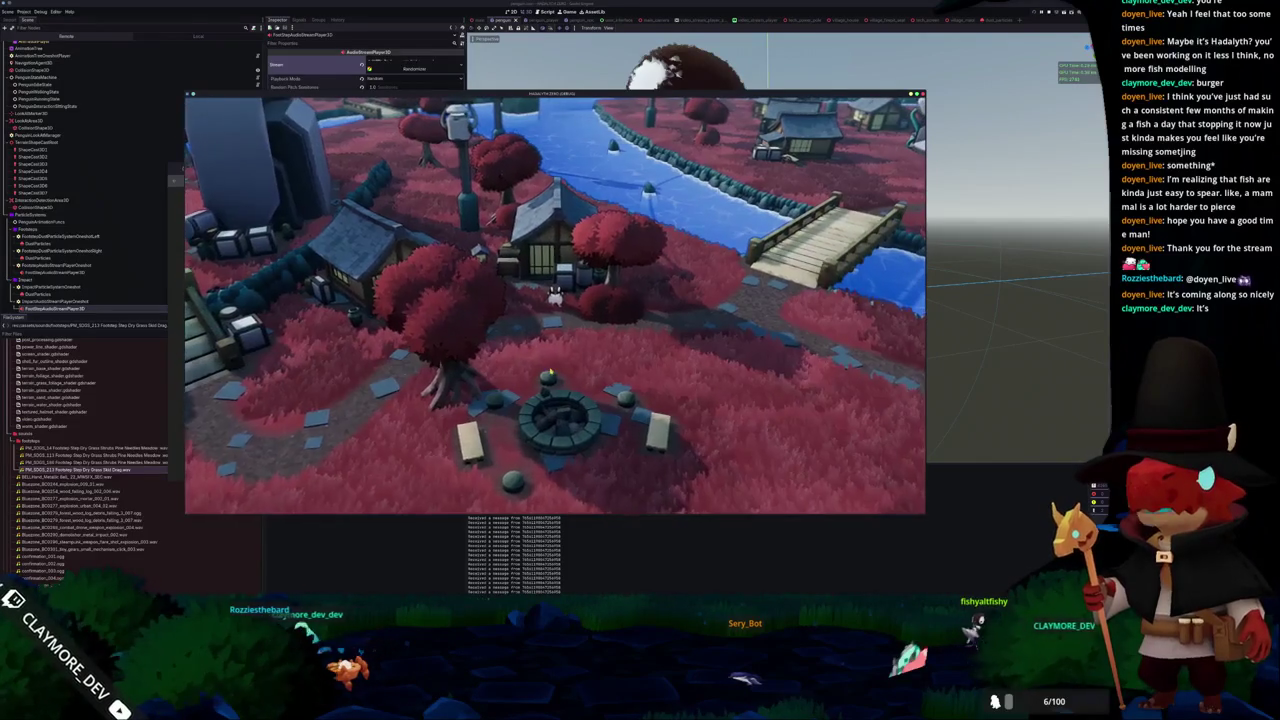
- Walk the penguin past the fire pit toward the bridge, then quit the game
key("s")
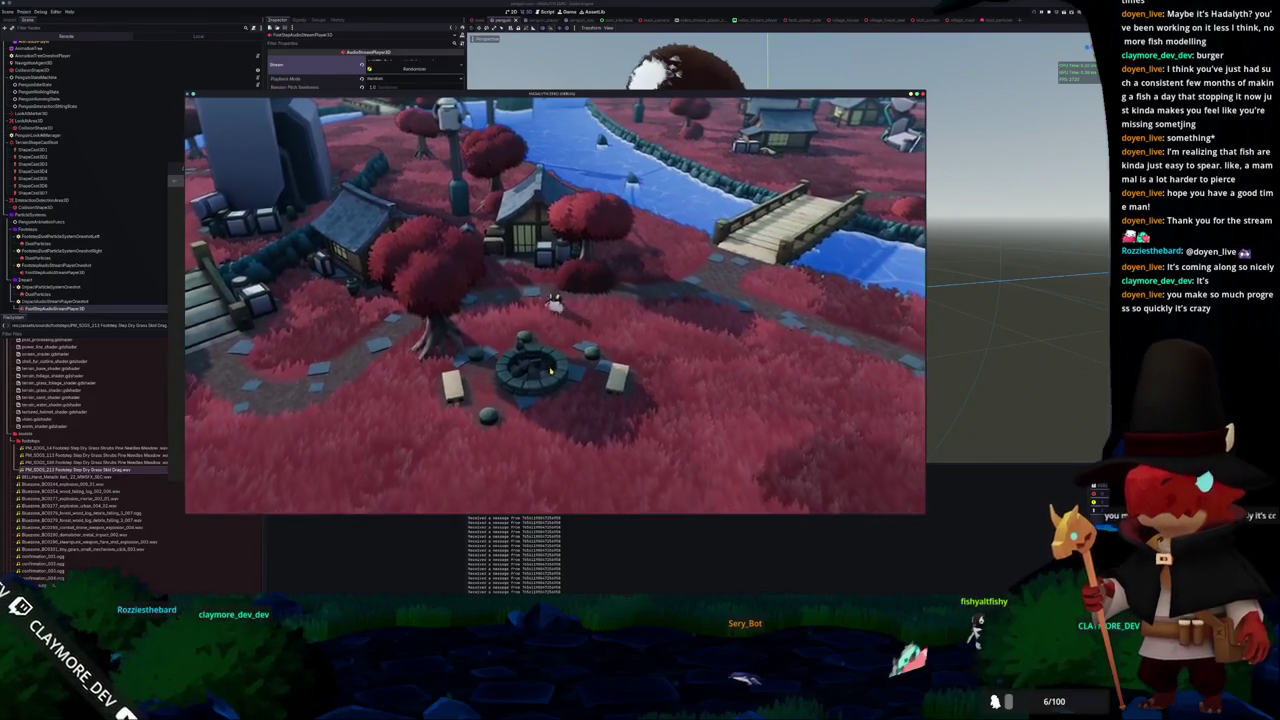
key("s")
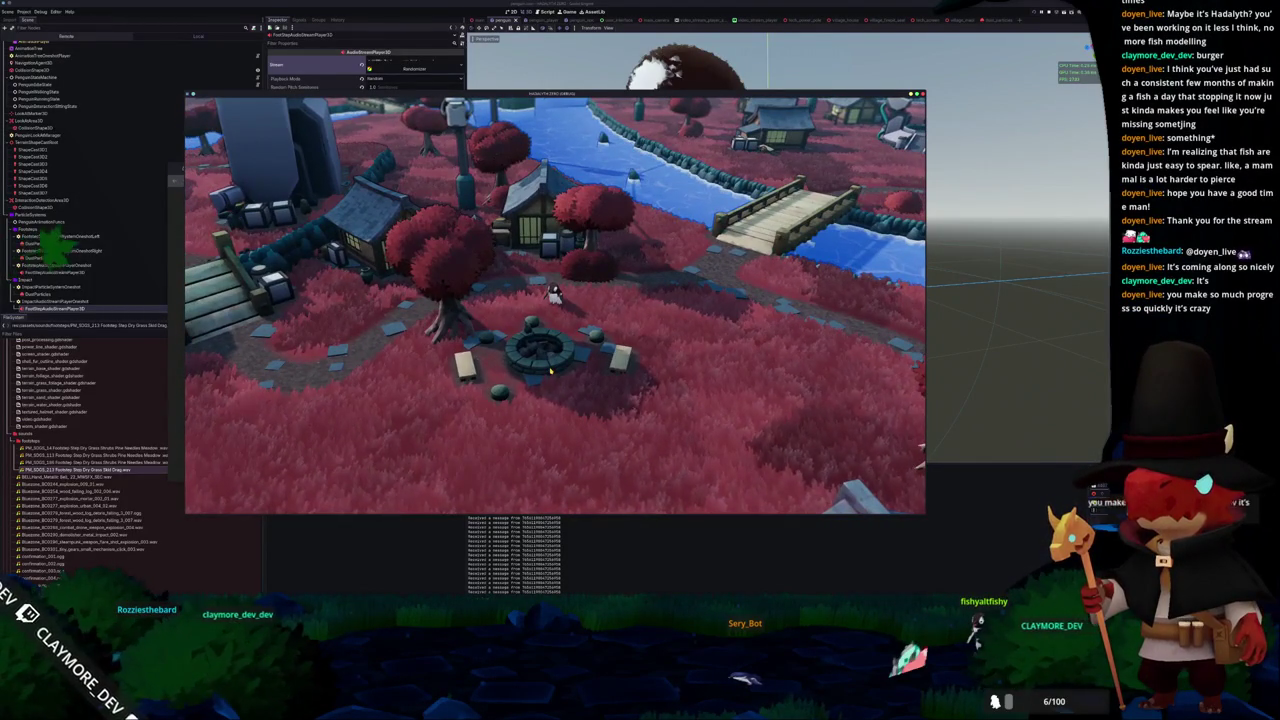
key("d")
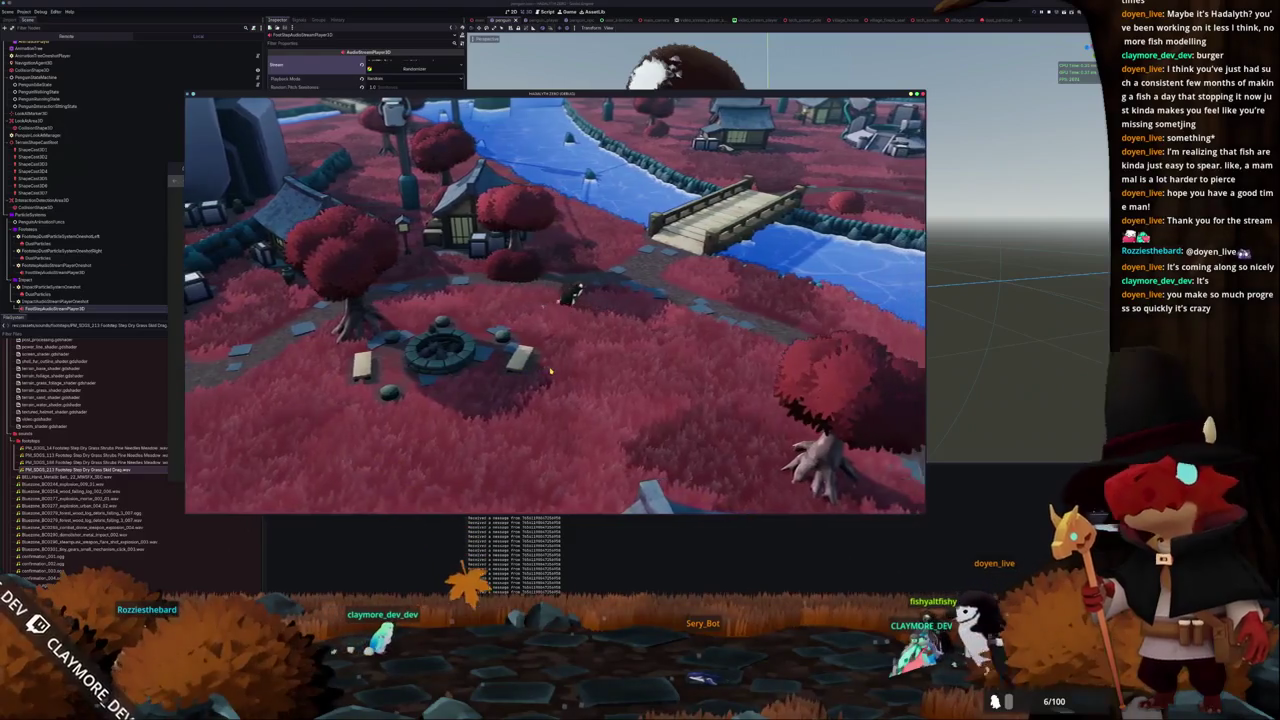
key("d")
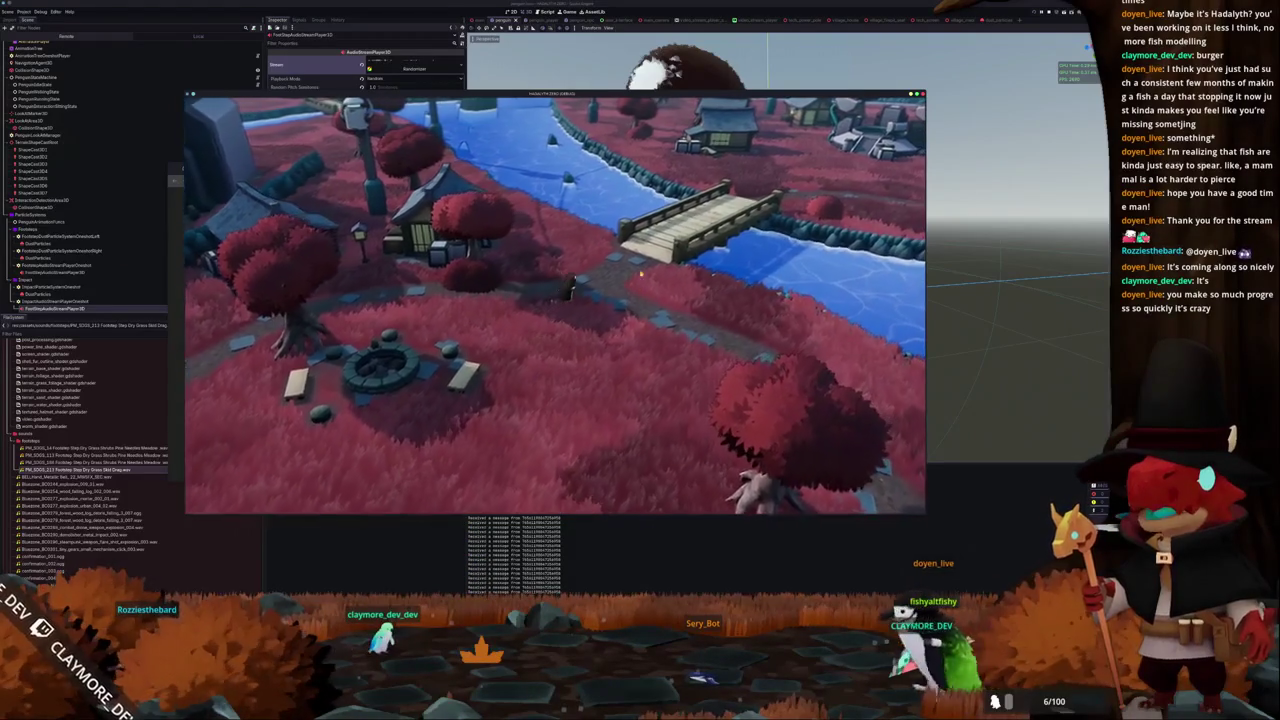
key("alt+F4")
scroll(606, 277, "down", 3)
- In the main island scene, frame the well and view it from directly above
left_click(478, 20)
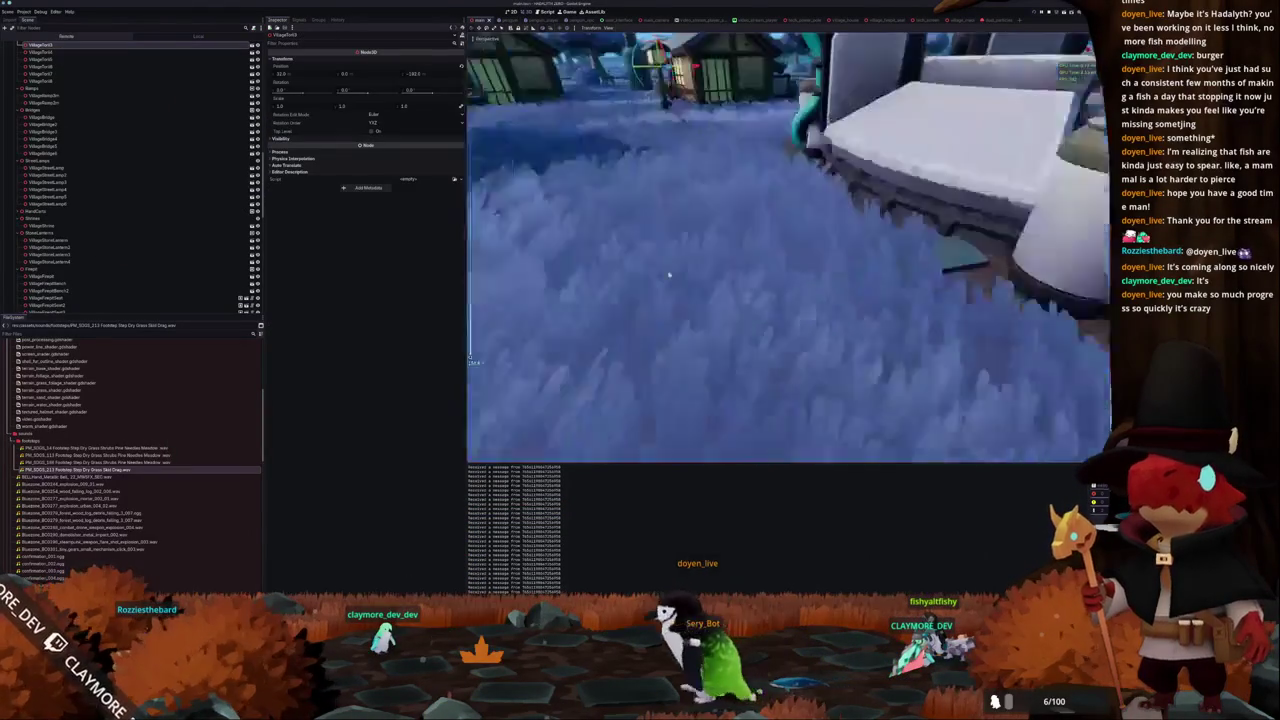
scroll(788, 248, "up", 3)
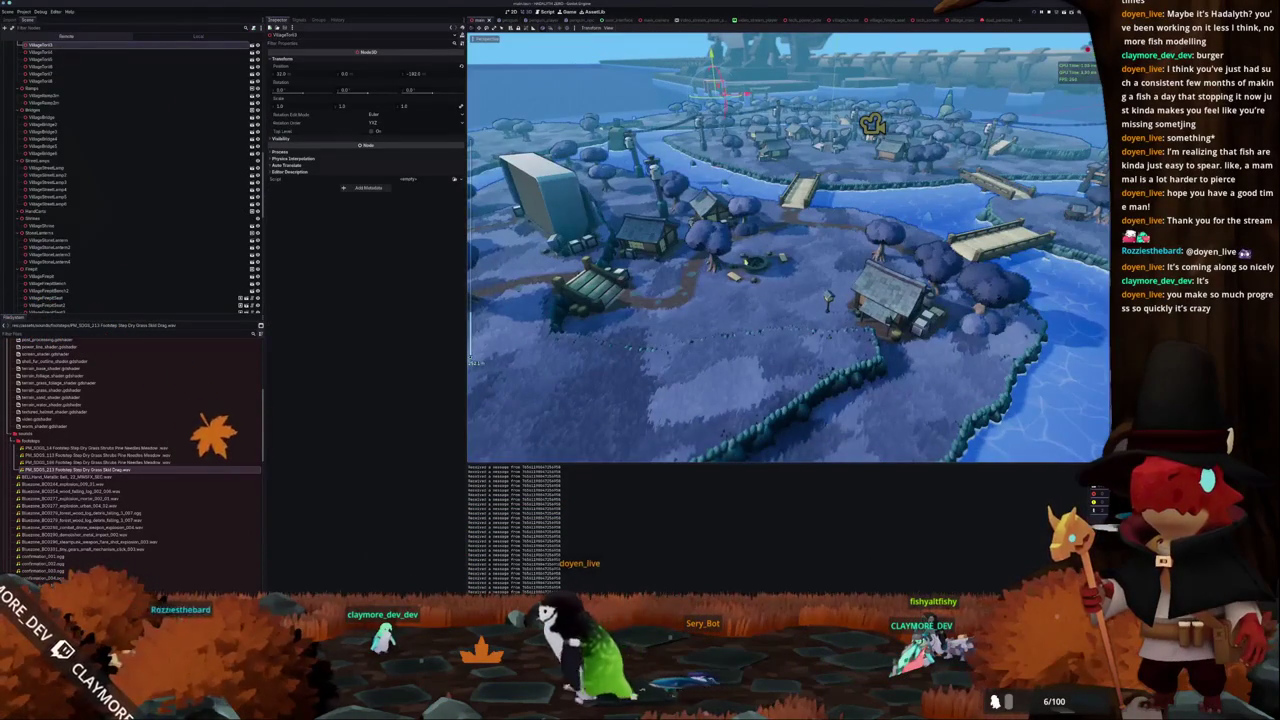
left_click(755, 262)
key("f")
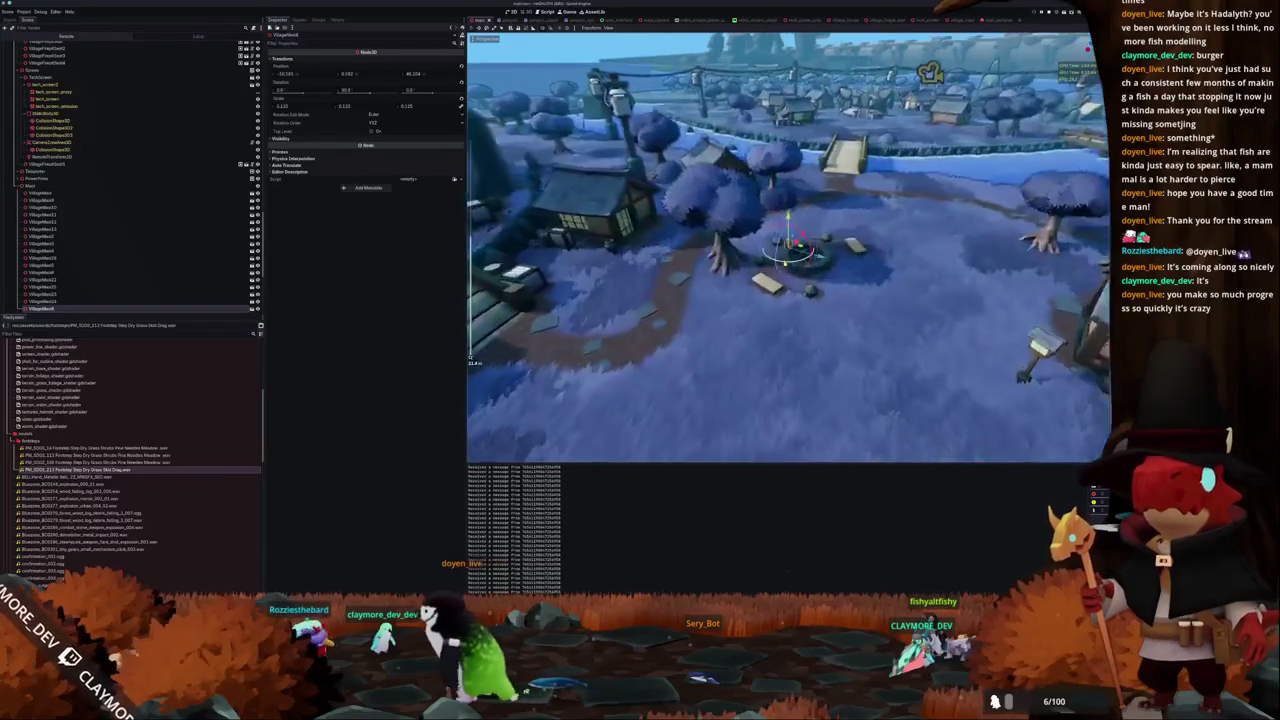
key("KP_7")
scroll(788, 248, "up", 3)
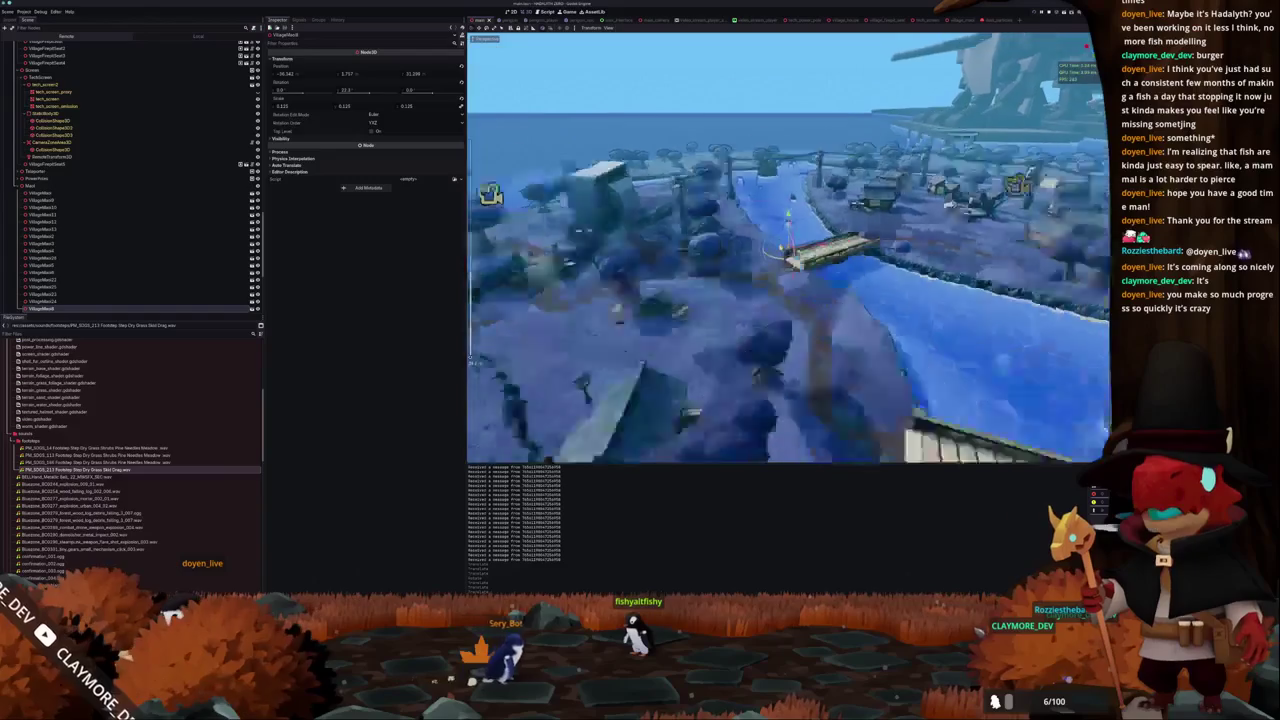
- Select the island terrain, run the project briefly, then stop it and glance at VS Code
left_click(38, 44)
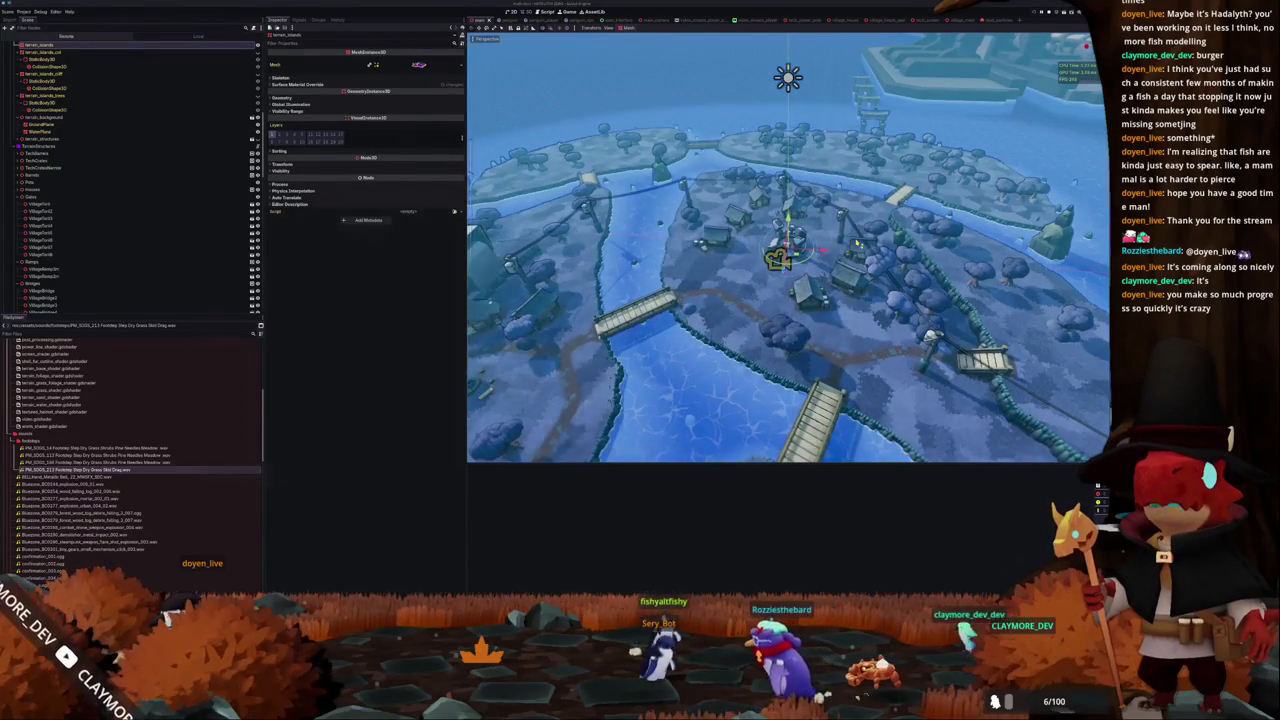
key("F5")
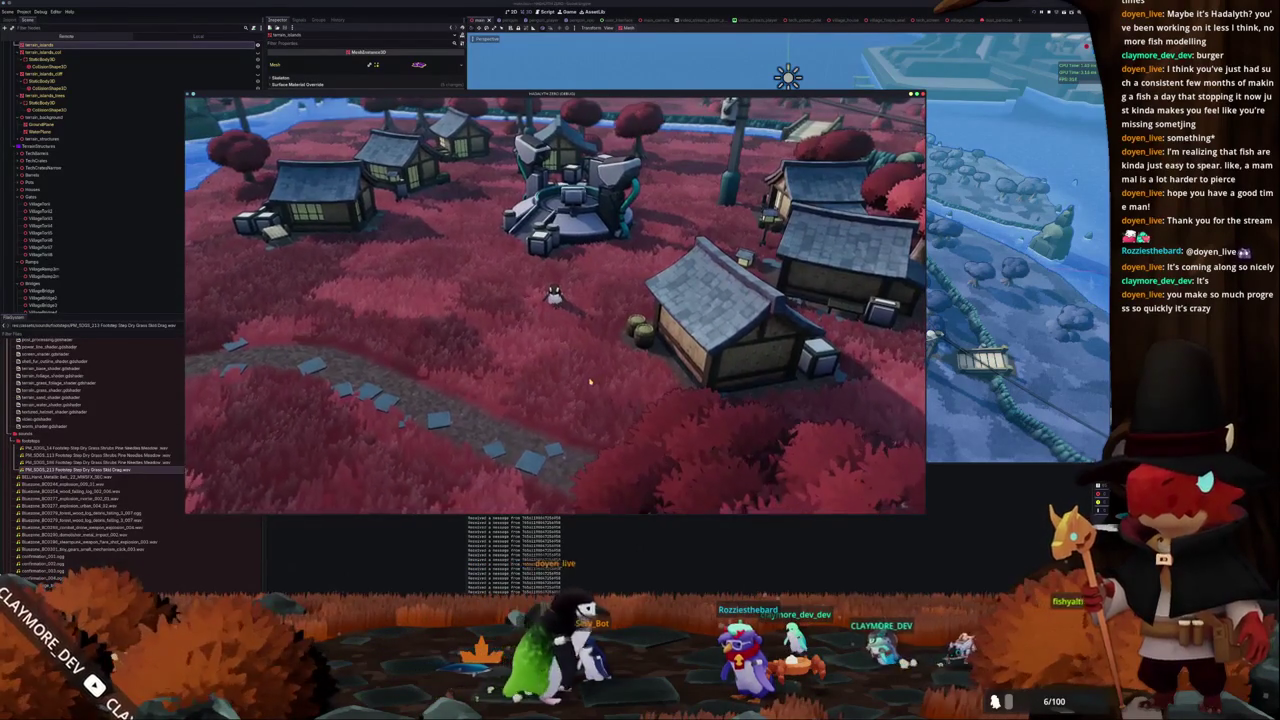
key("F8")
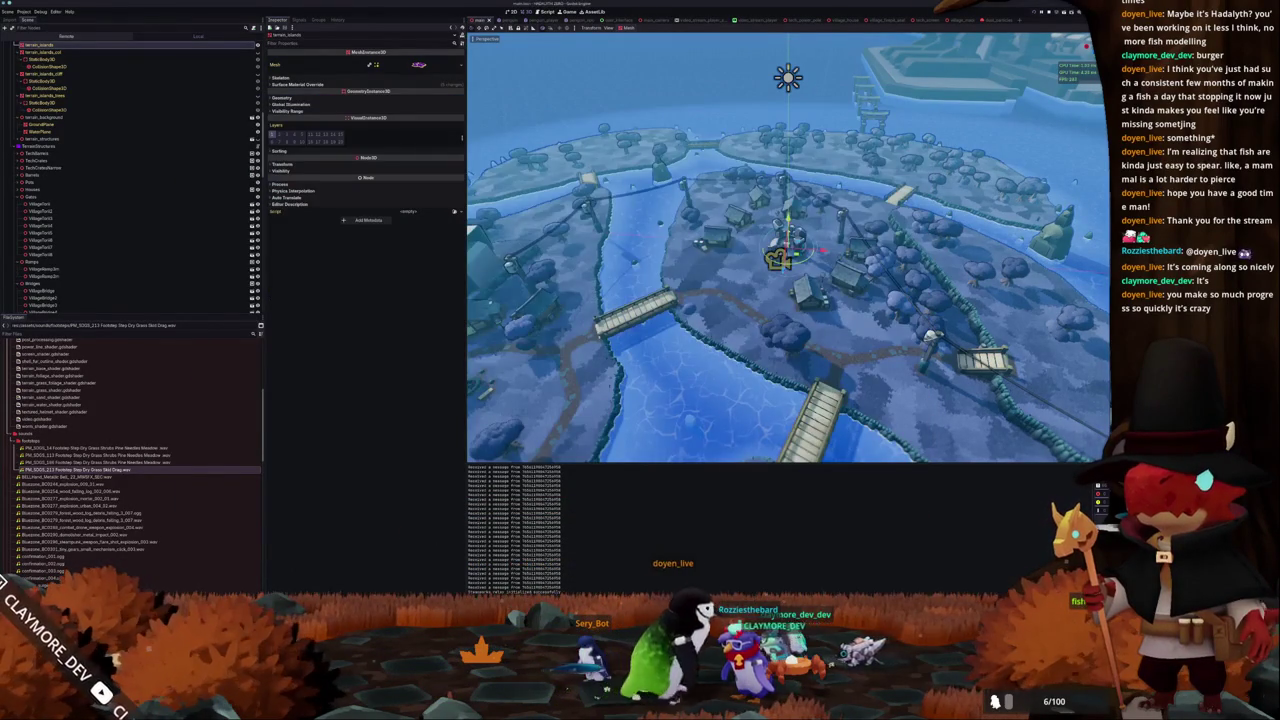
key("alt+Tab")
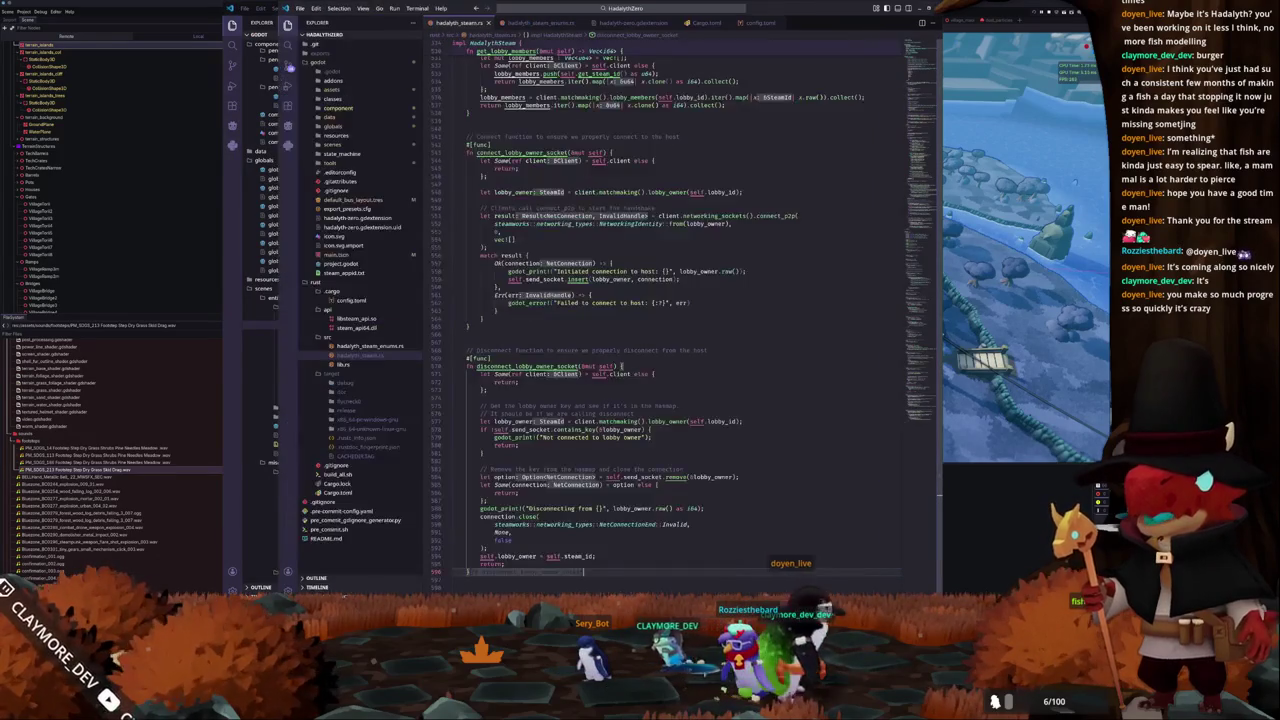
key("alt+Tab")
- Fly the viewport through the village, along the fence and toward the bridge and river
left_click_drag(788, 300, 788, 200)
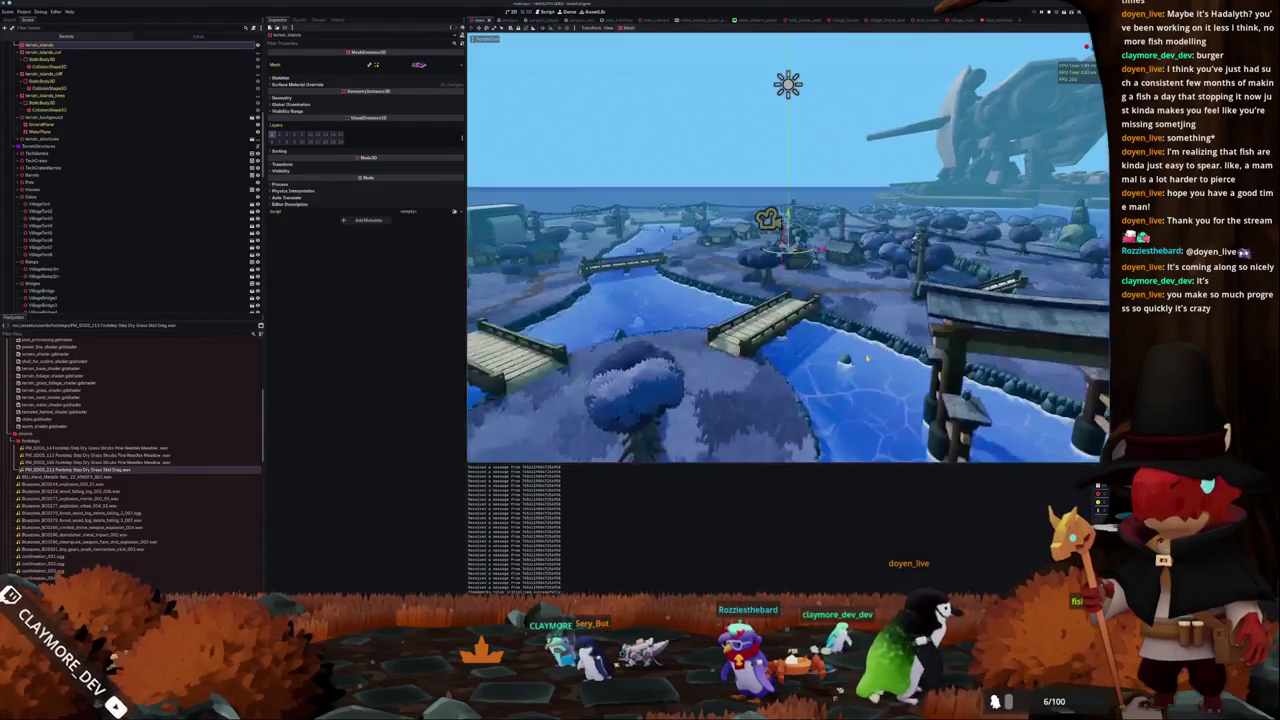
key("w")
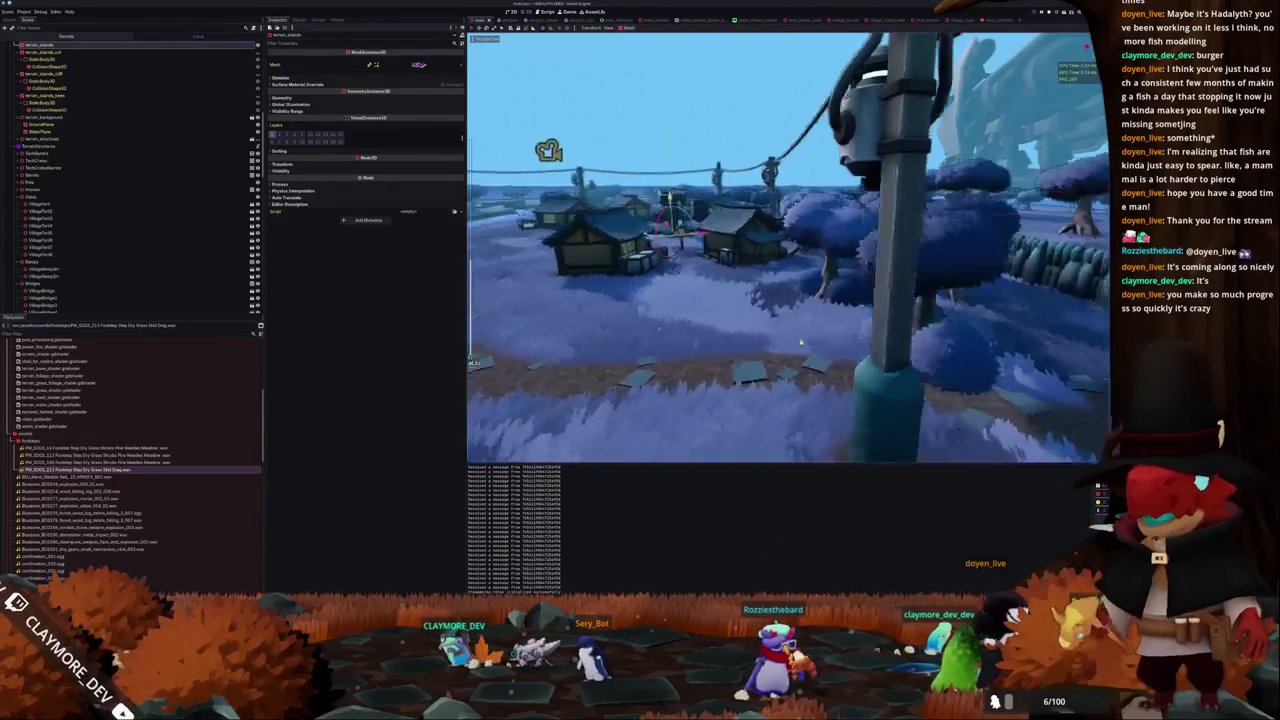
left_click_drag(772, 343, 750, 347)
key("w")
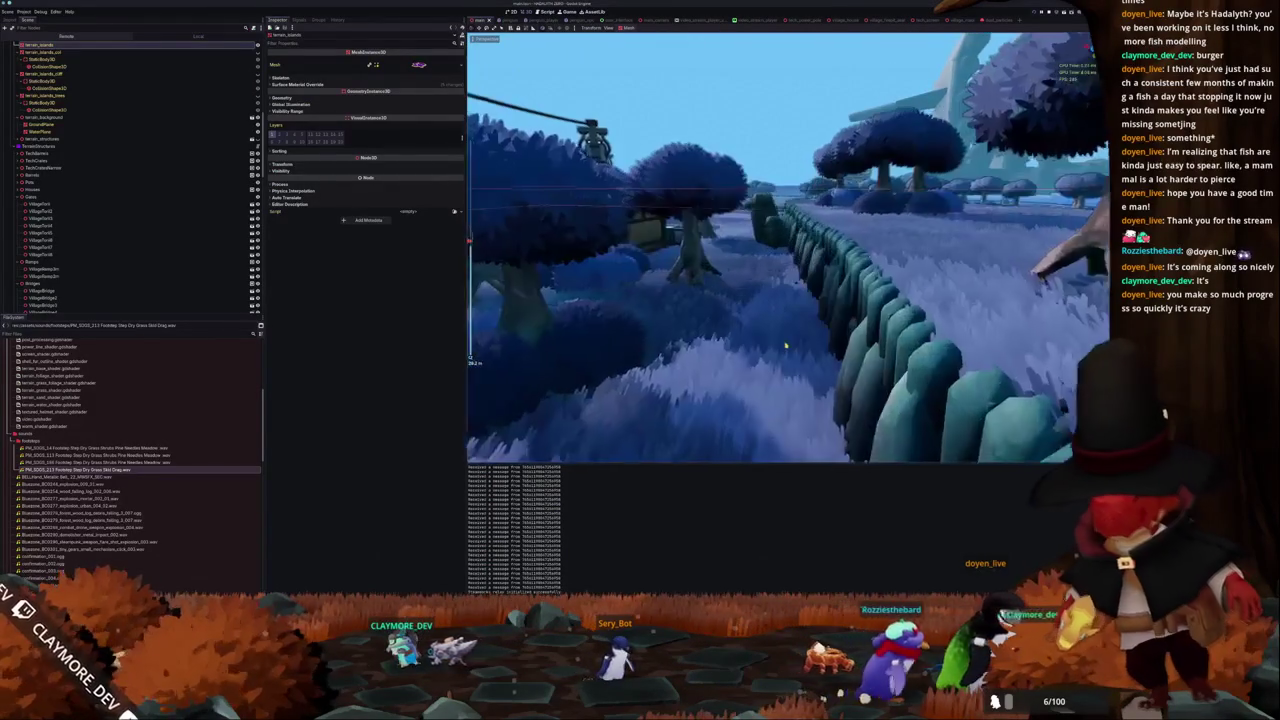
key("s")
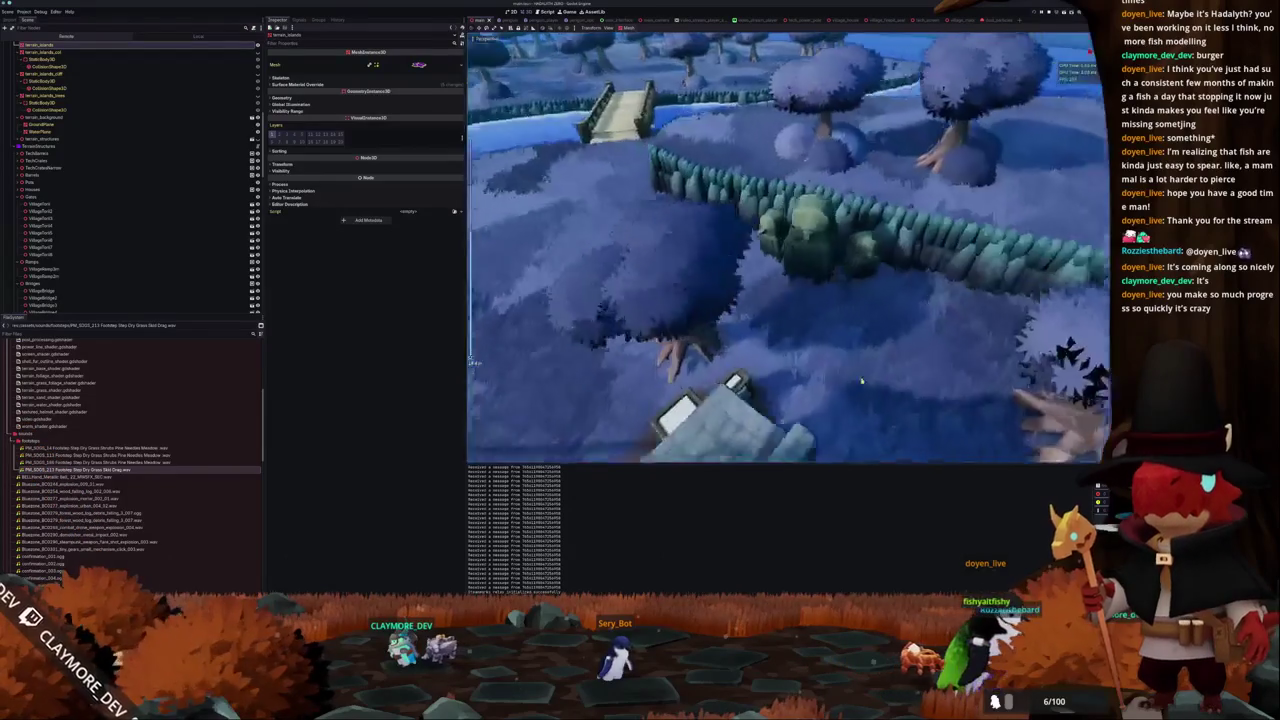
key("w")
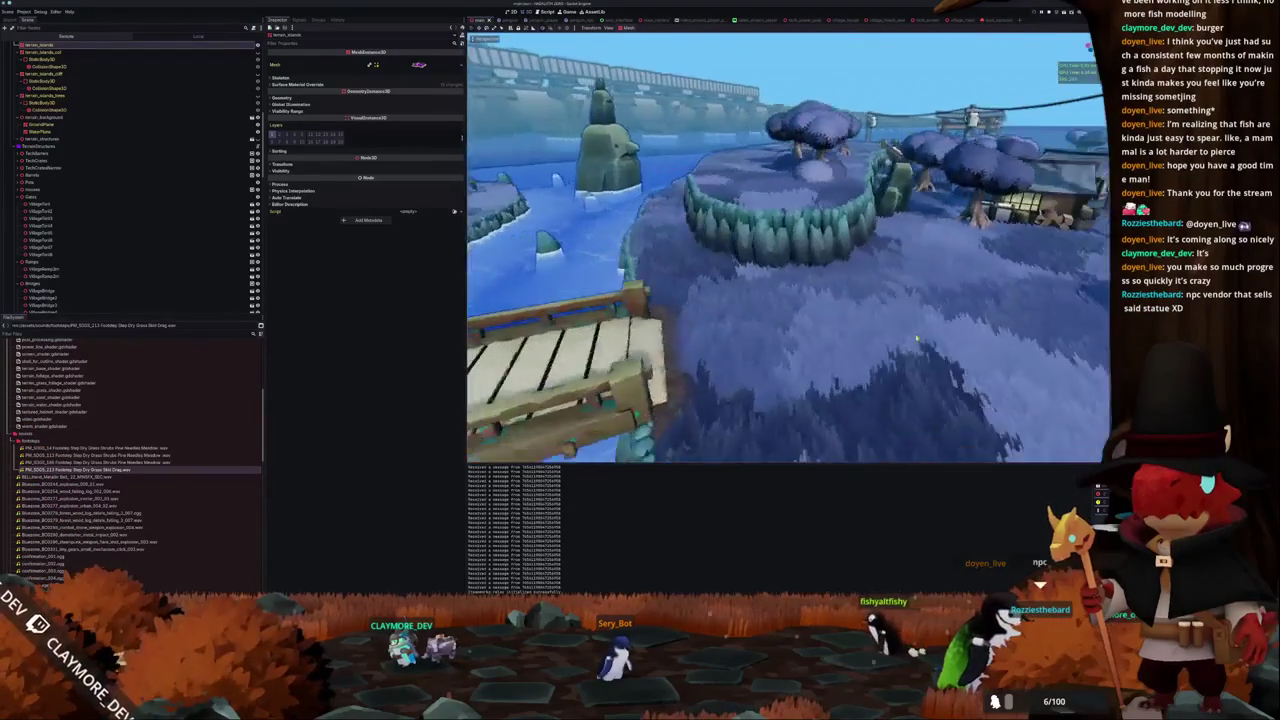
key("s")
key("s")
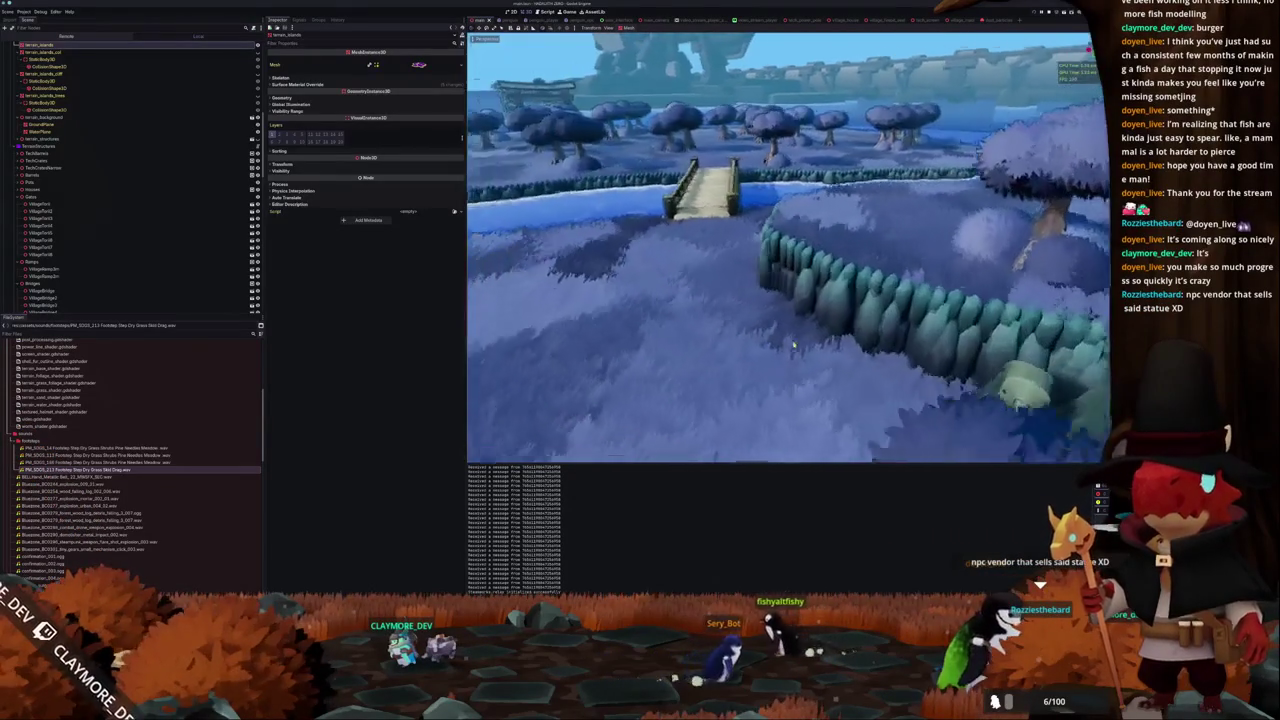
key("s")
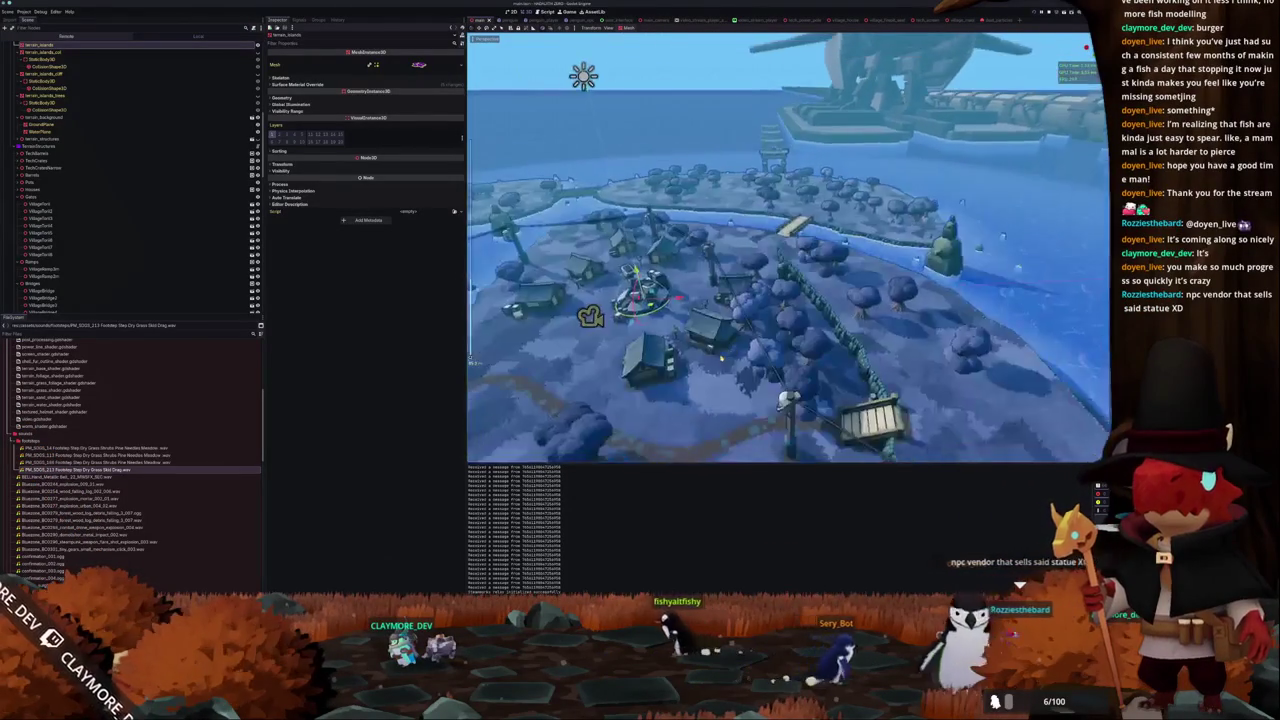
key("f")
scroll(772, 355, "down", 3)
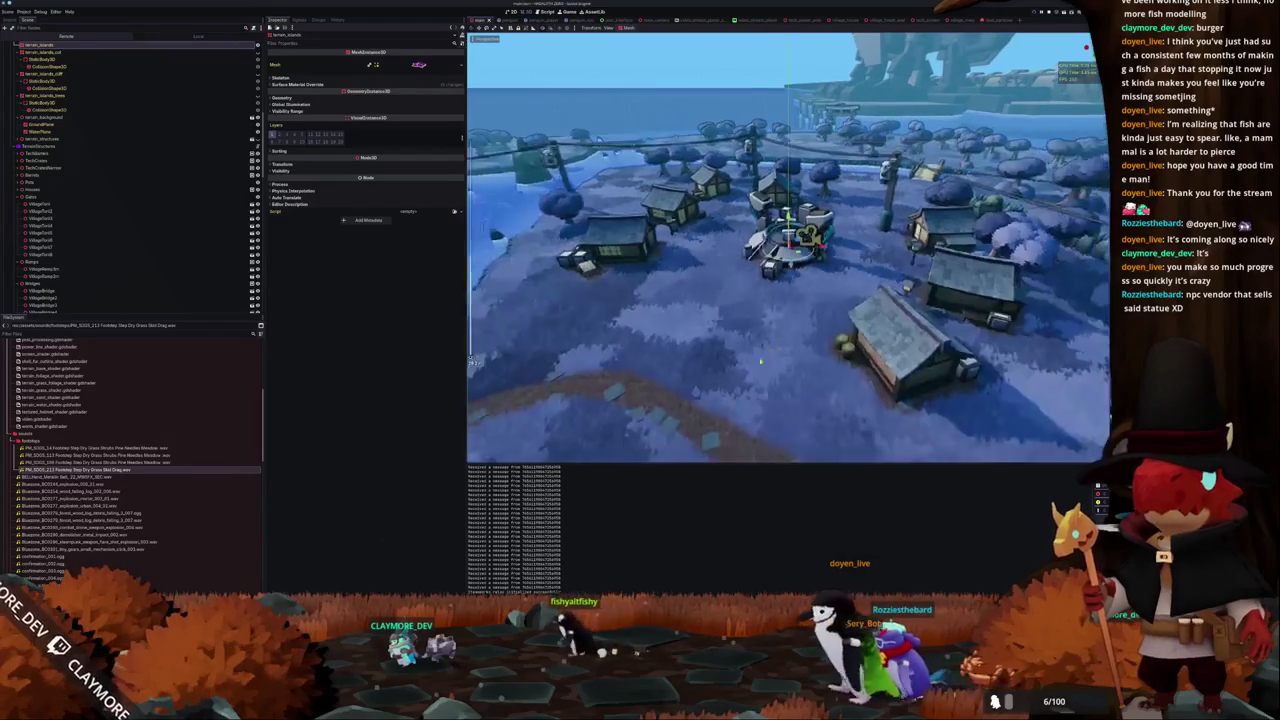
key("alt+Tab")
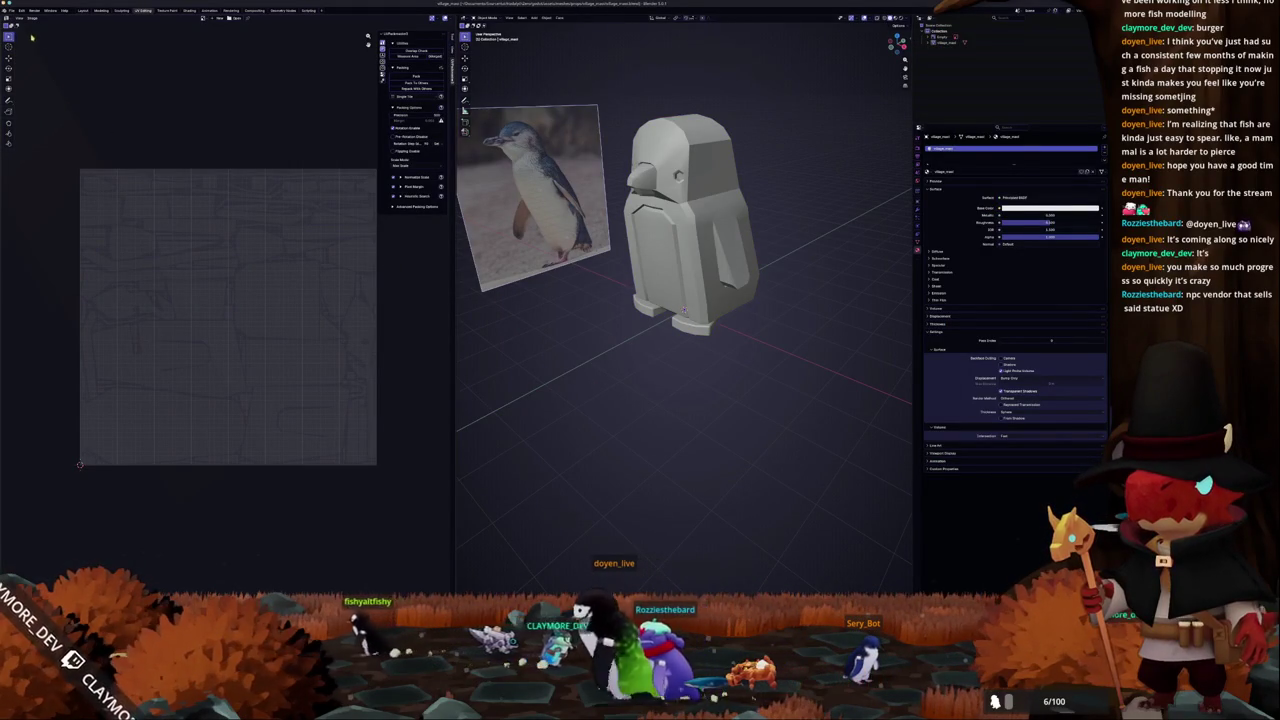
- Select the penguin statue and orbit around it from a few angles
left_click(690, 220)
mouse_move(615, 347)
left_mouse_down()
mouse_move(600, 337)
mouse_move(629, 363)
mouse_move(646, 354)
mouse_move(531, 346)
mouse_move(620, 357)
mouse_move(601, 338)
left_mouse_up()
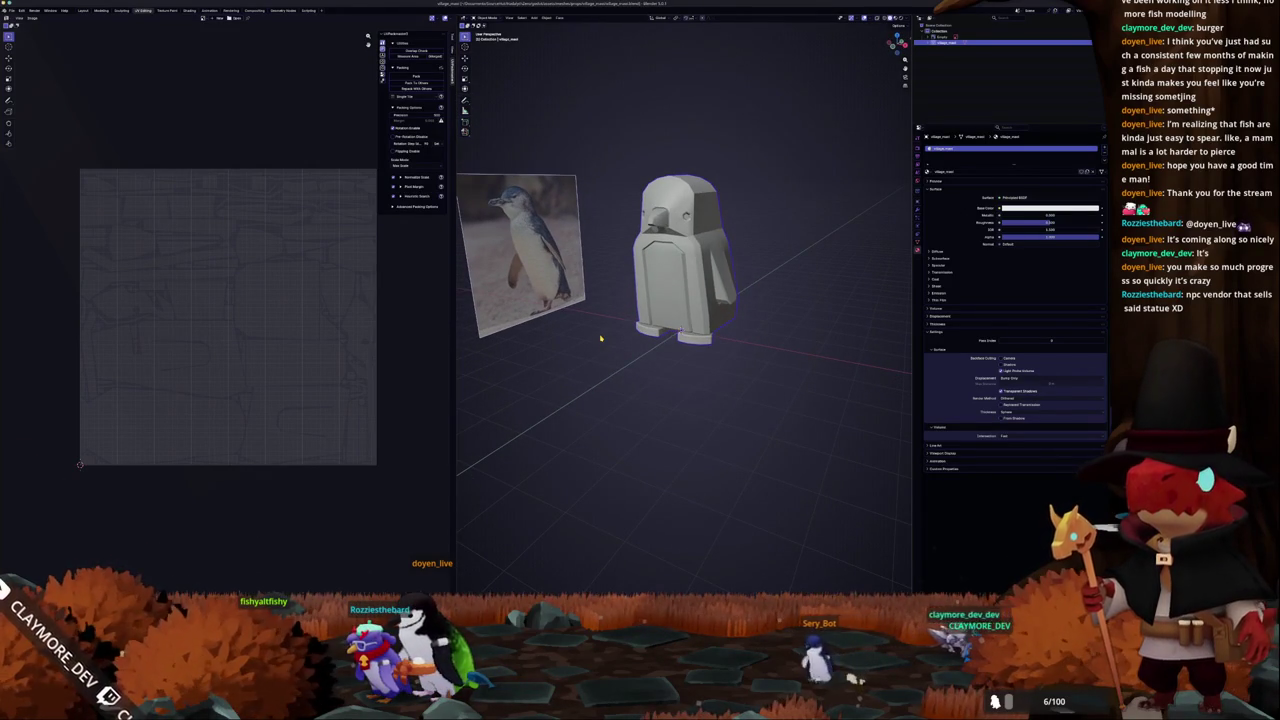
left_click_drag(545, 162, 588, 172)
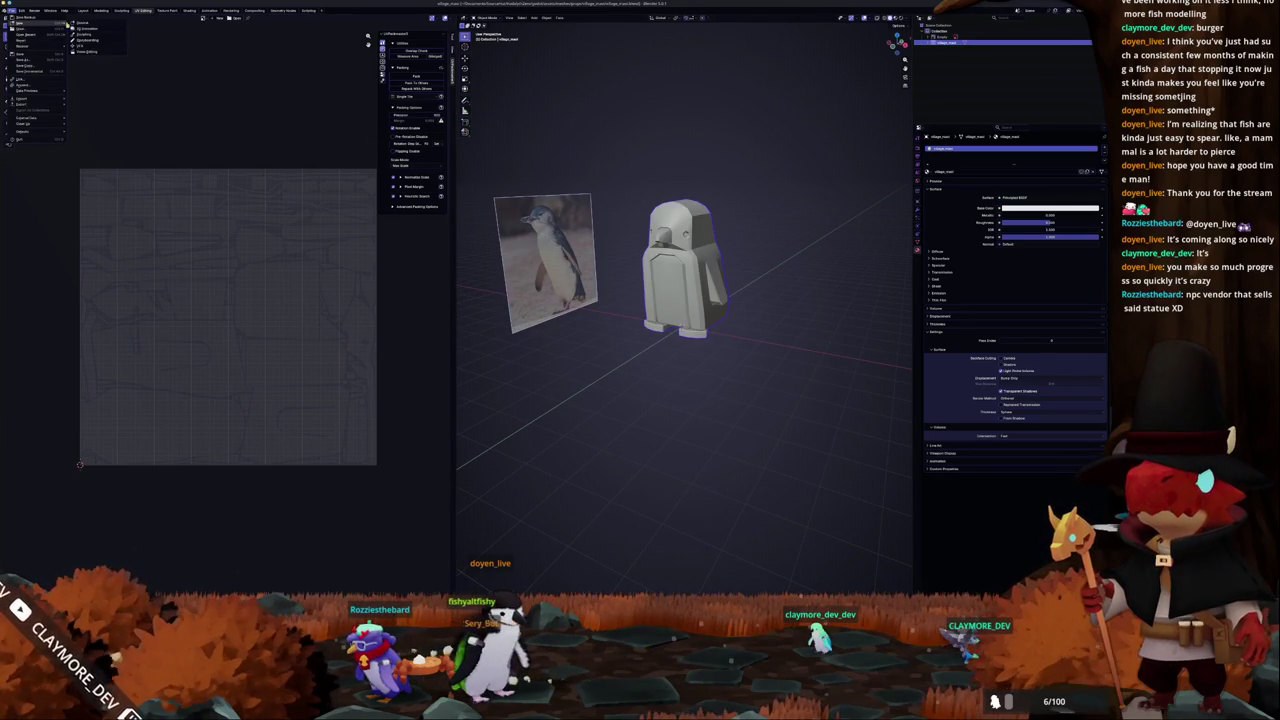
- Start a new General file, delete its default objects, and browse to the parent save folder
left_click(85, 23)
left_click(522, 242)
key("ctrl+s")
left_click(372, 148)
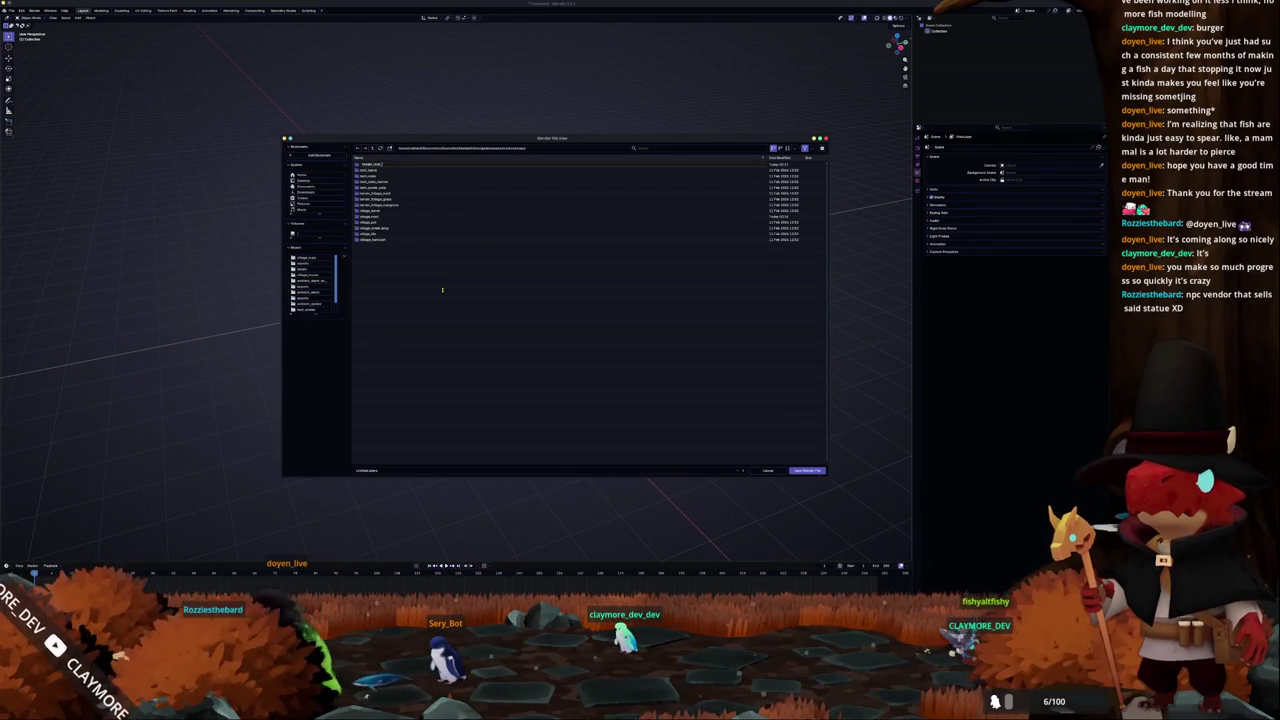
- Save the empty scene as a new large terrain rock file in the project's model folder
key("Down")
key("Down")
key("Down")
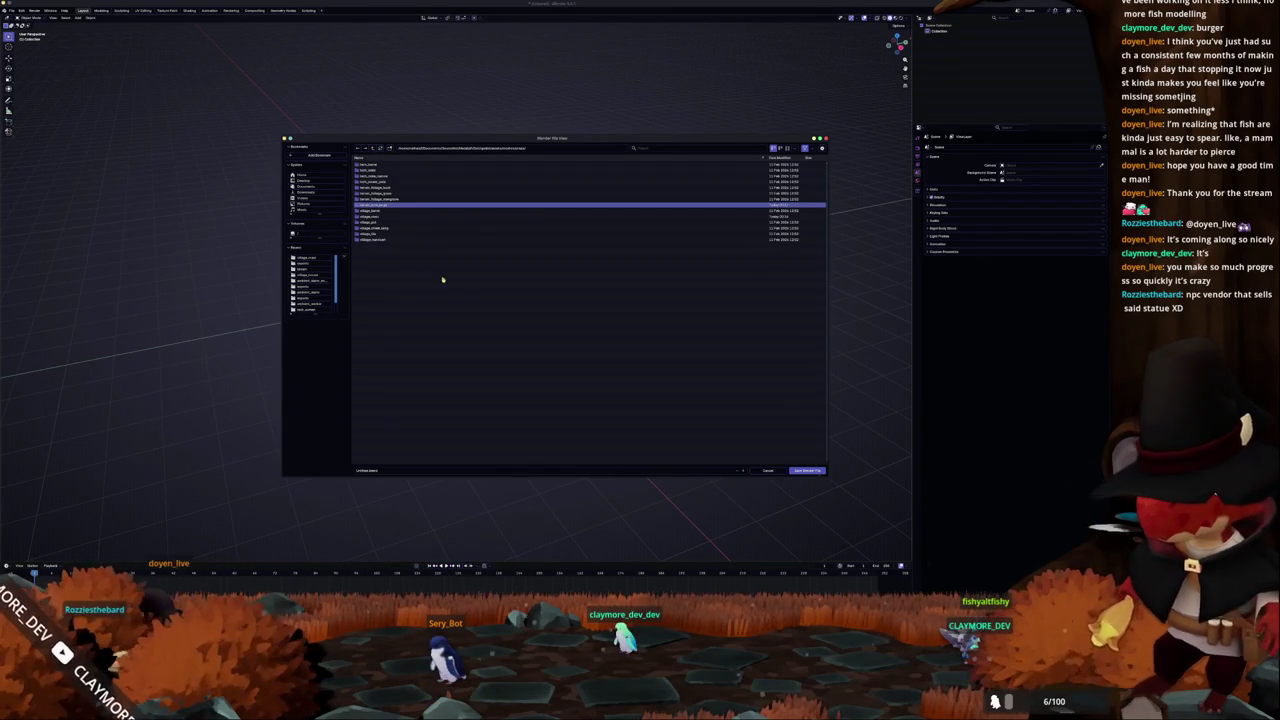
double_click(370, 206)
left_click(400, 467)
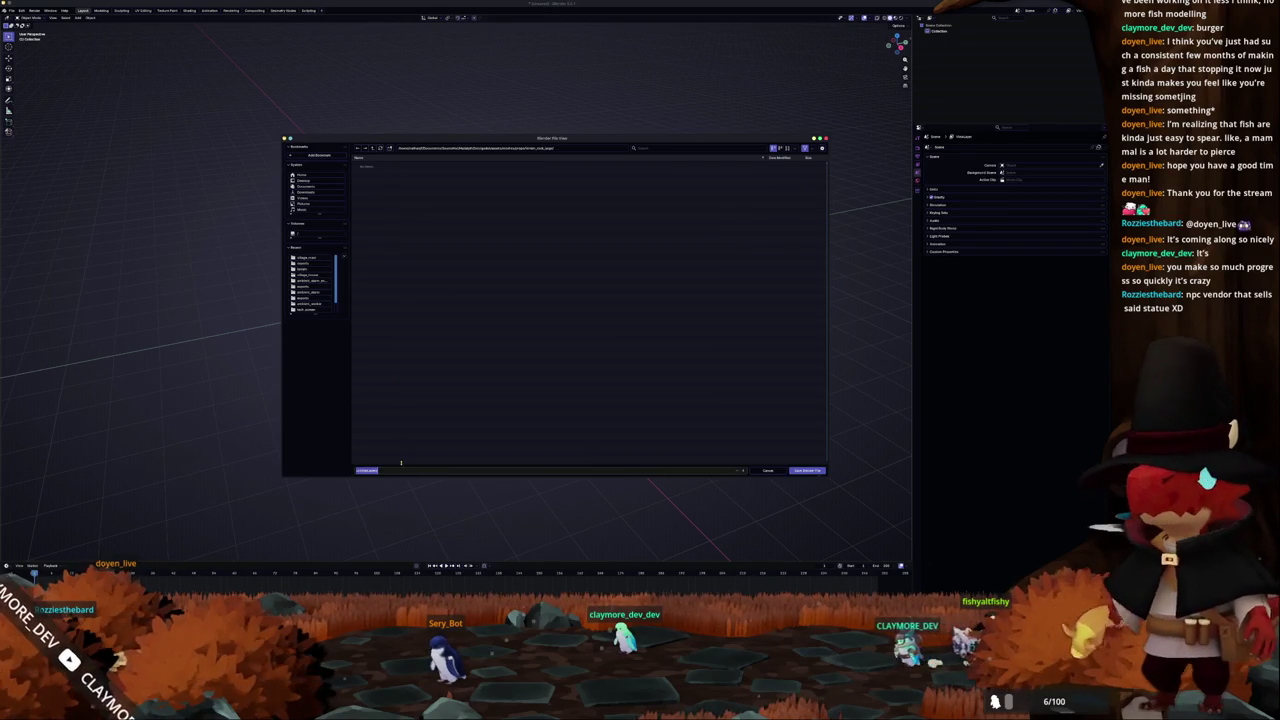
key("Return")
key("shift+a")
- Add a cube mesh and lift it vertically above the grid in front view
mouse_move(407, 314)
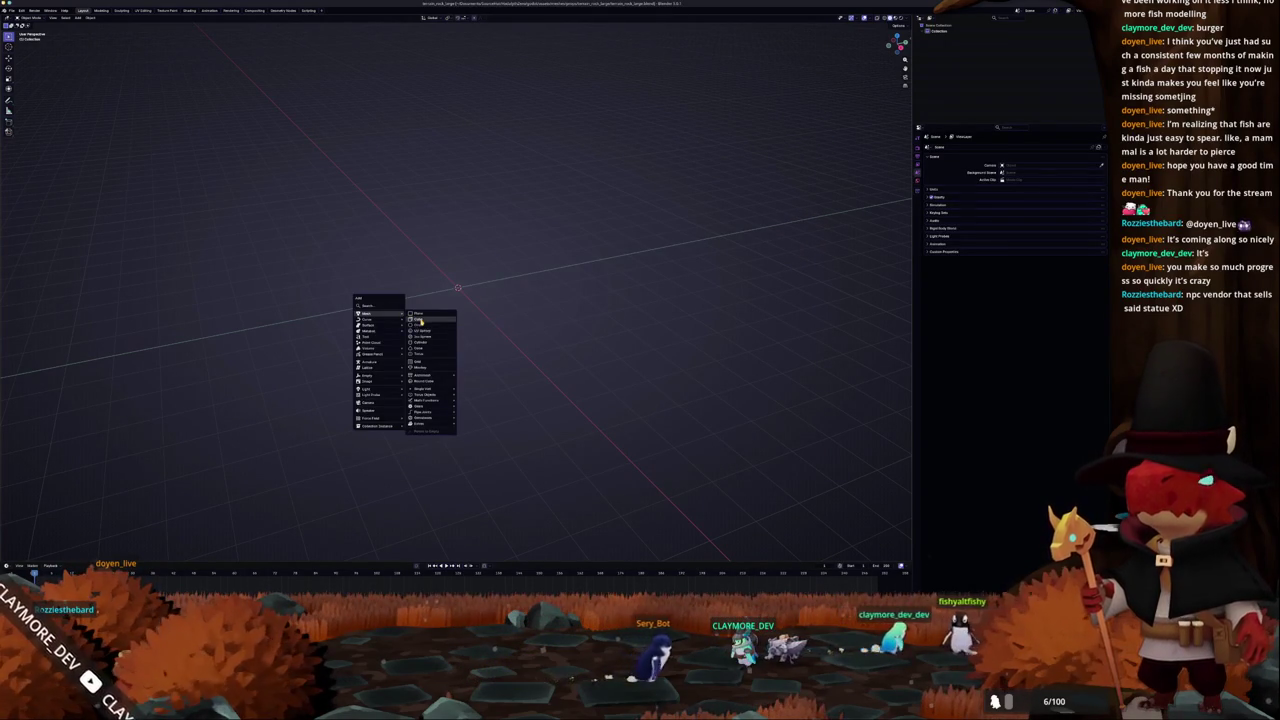
left_click(418, 321)
key("KP_5")
key("g")
key("z")
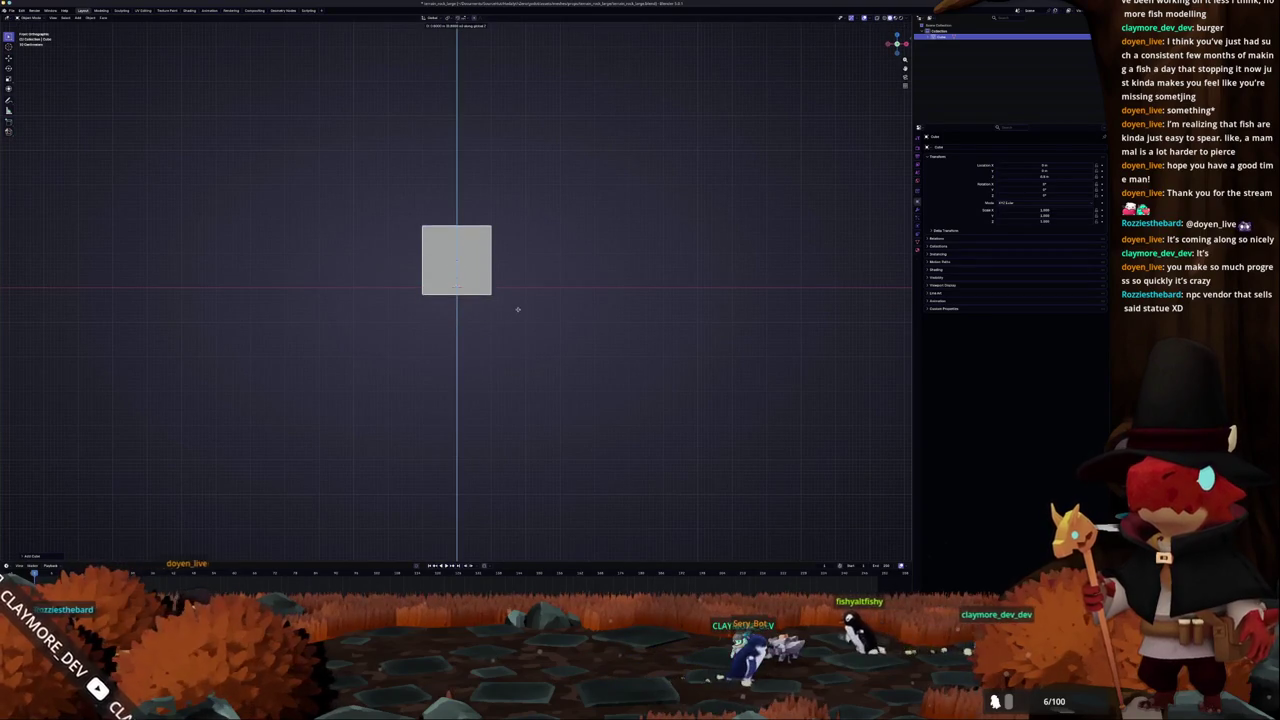
left_click(520, 305)
scroll(511, 319, "down", 5)
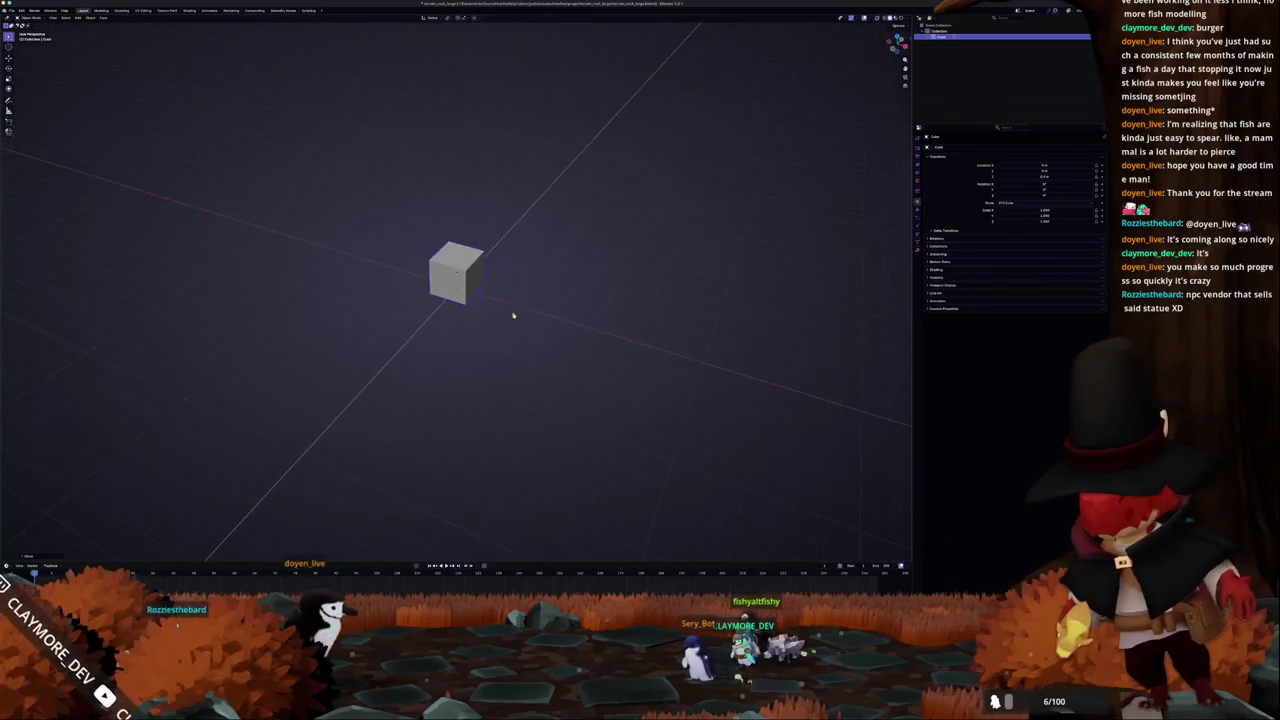
- Scale the cube up, apply its transform, and enlarge the mesh further in Edit Mode
key("s")
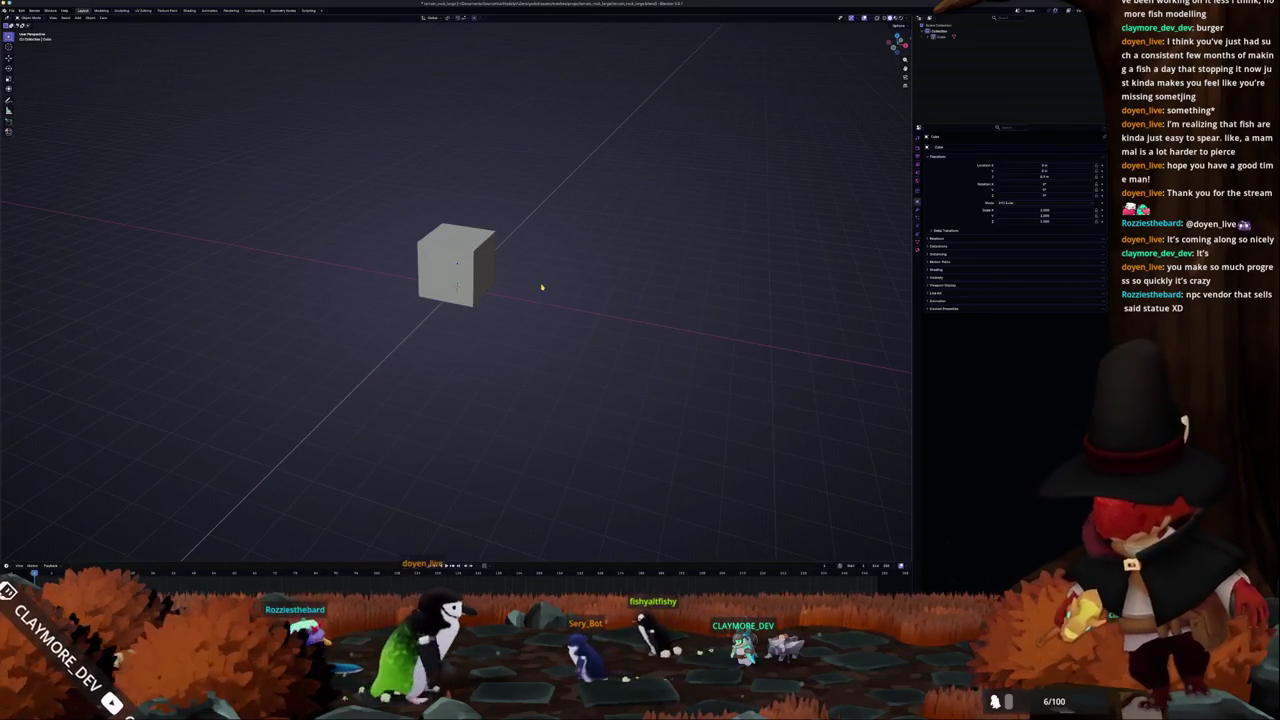
key("n")
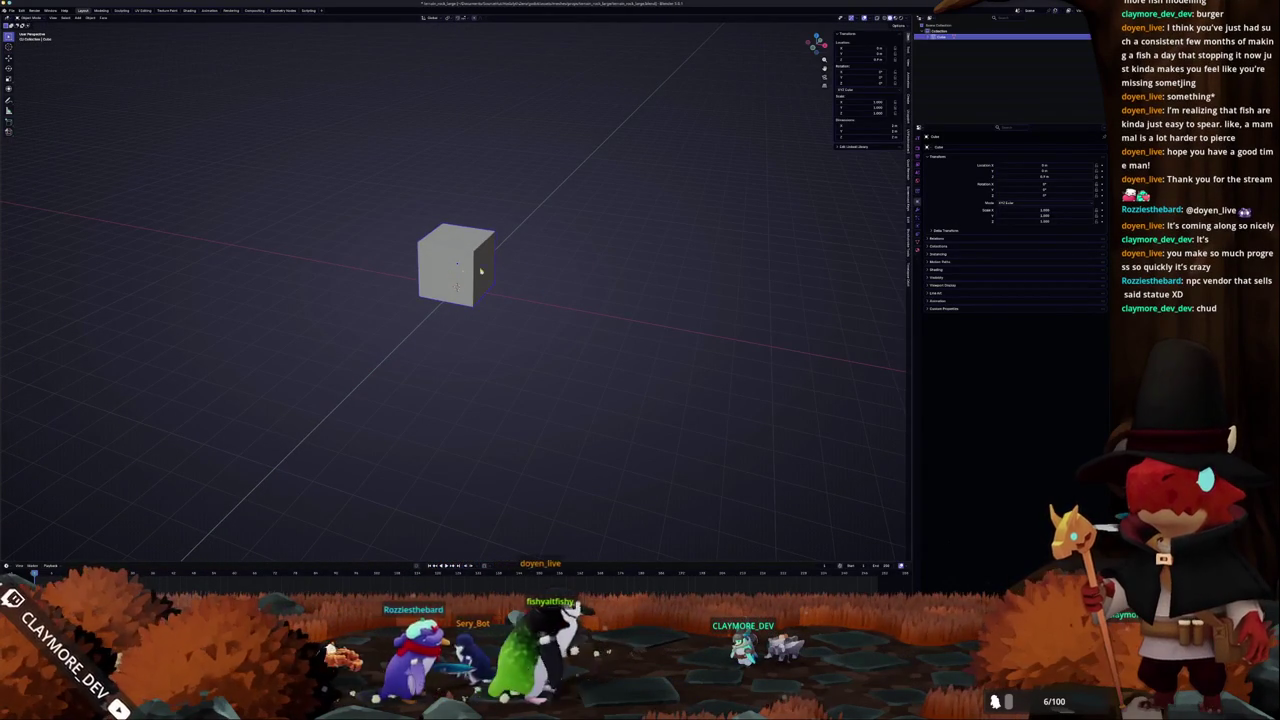
key("s")
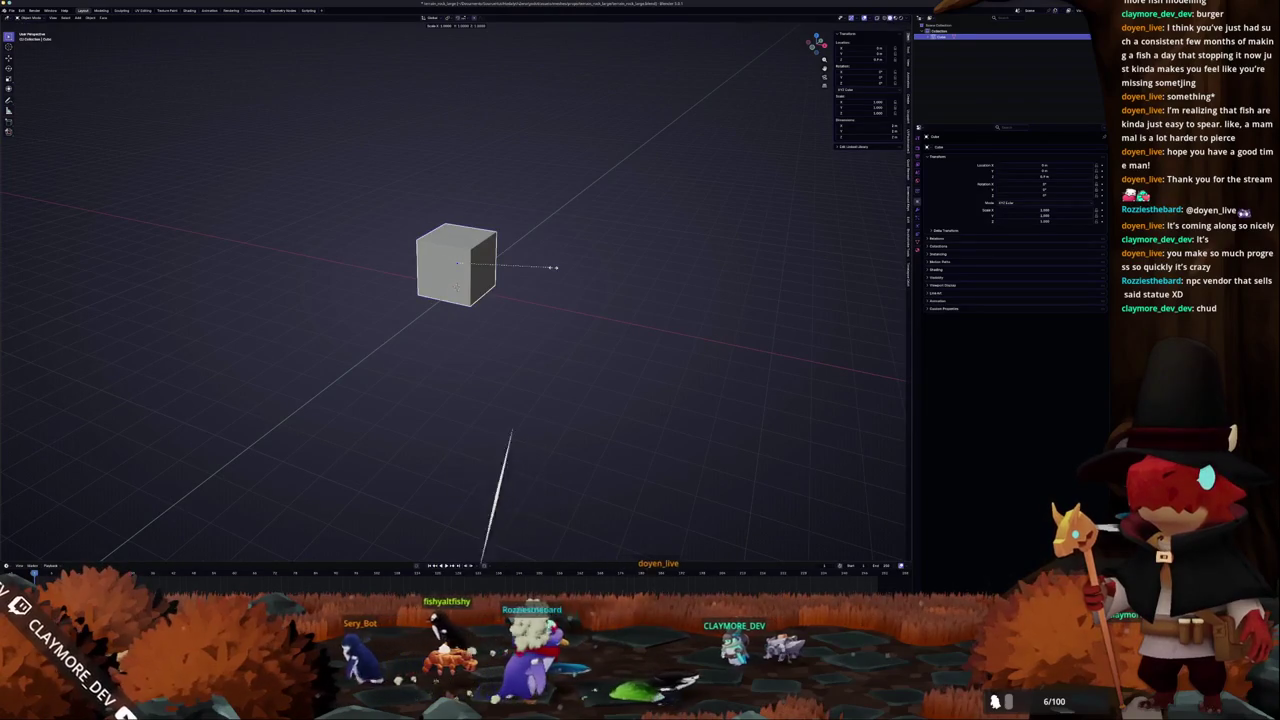
left_click(589, 265)
key("Tab")
key("Tab")
key("ctrl+a")
left_click(589, 265)
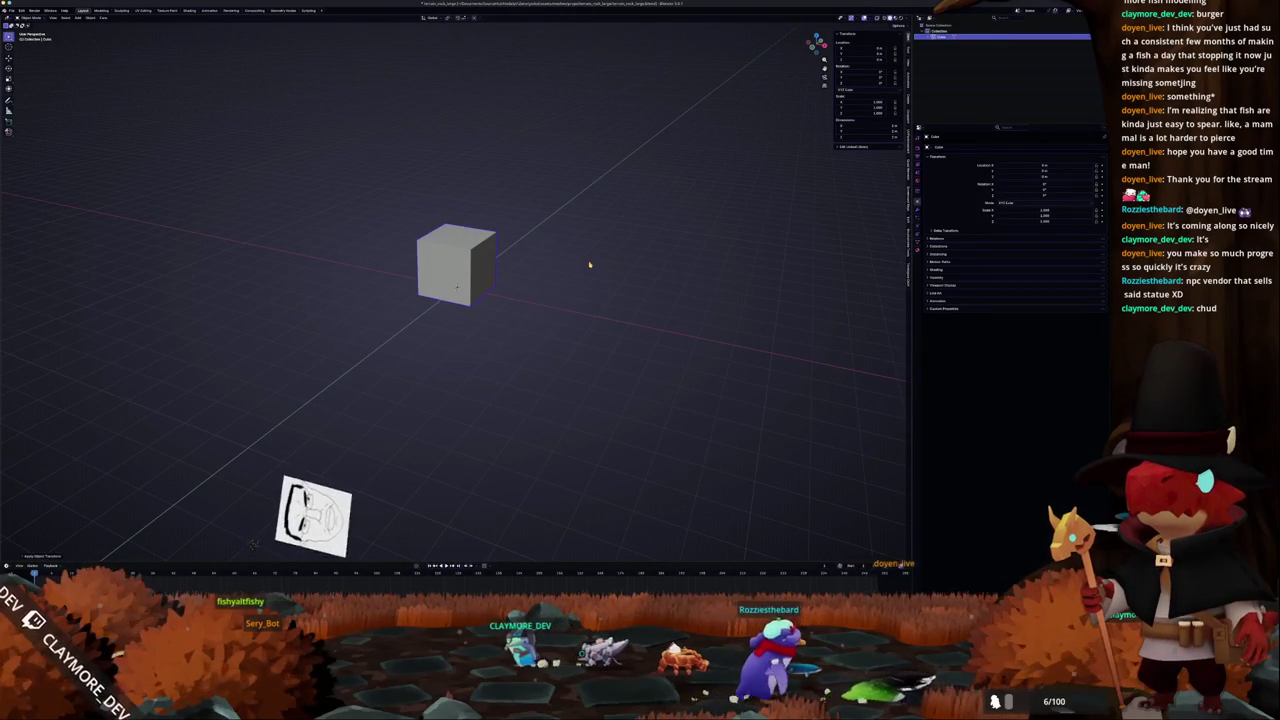
key("Tab")
key("s")
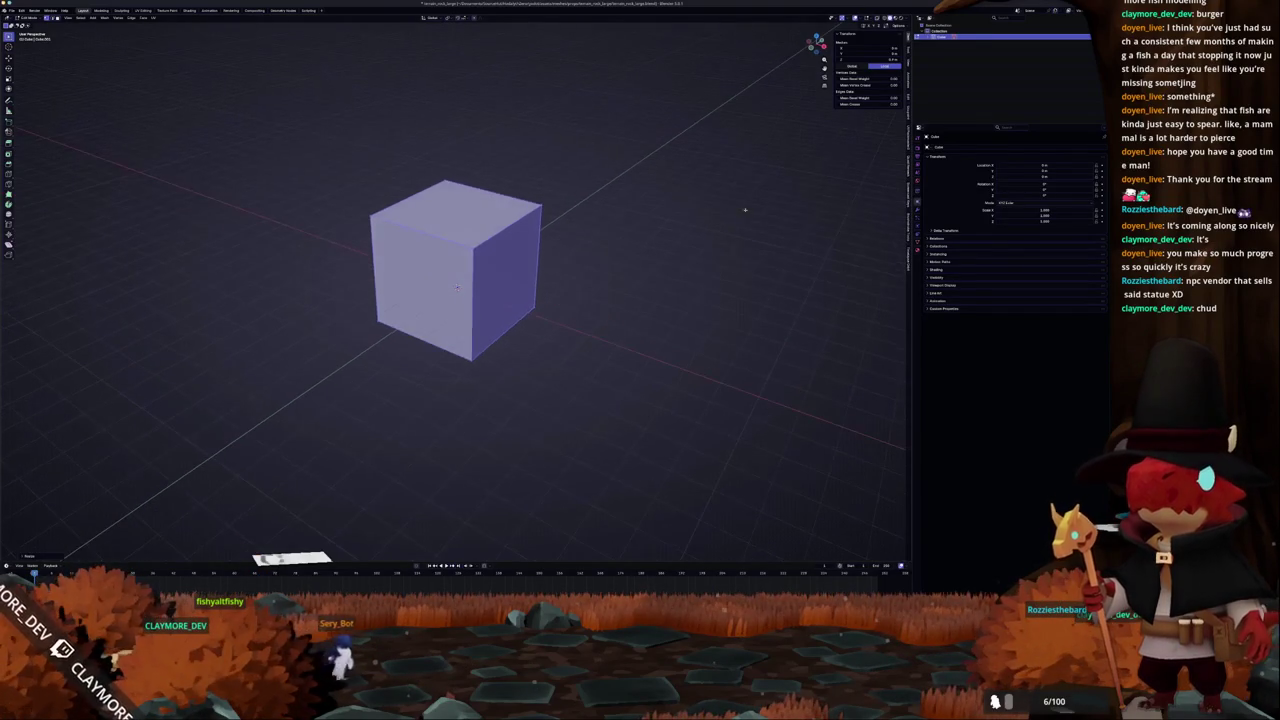
- Apply All Transforms to the block, enter Edit Mode and run Bisect
key("Tab")
scroll(527, 228, "down", 2)
key("ctrl+a")
left_click(527, 228)
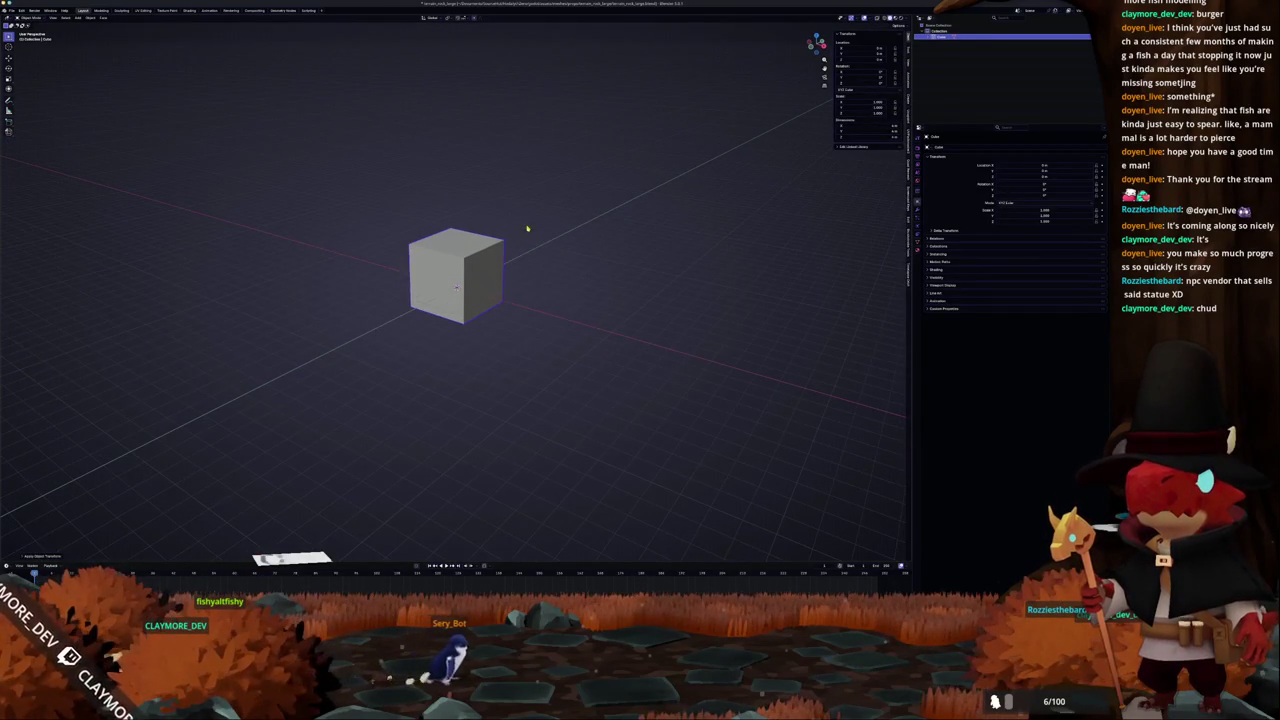
scroll(527, 228, "up", 2)
key("Tab")
key("F3")
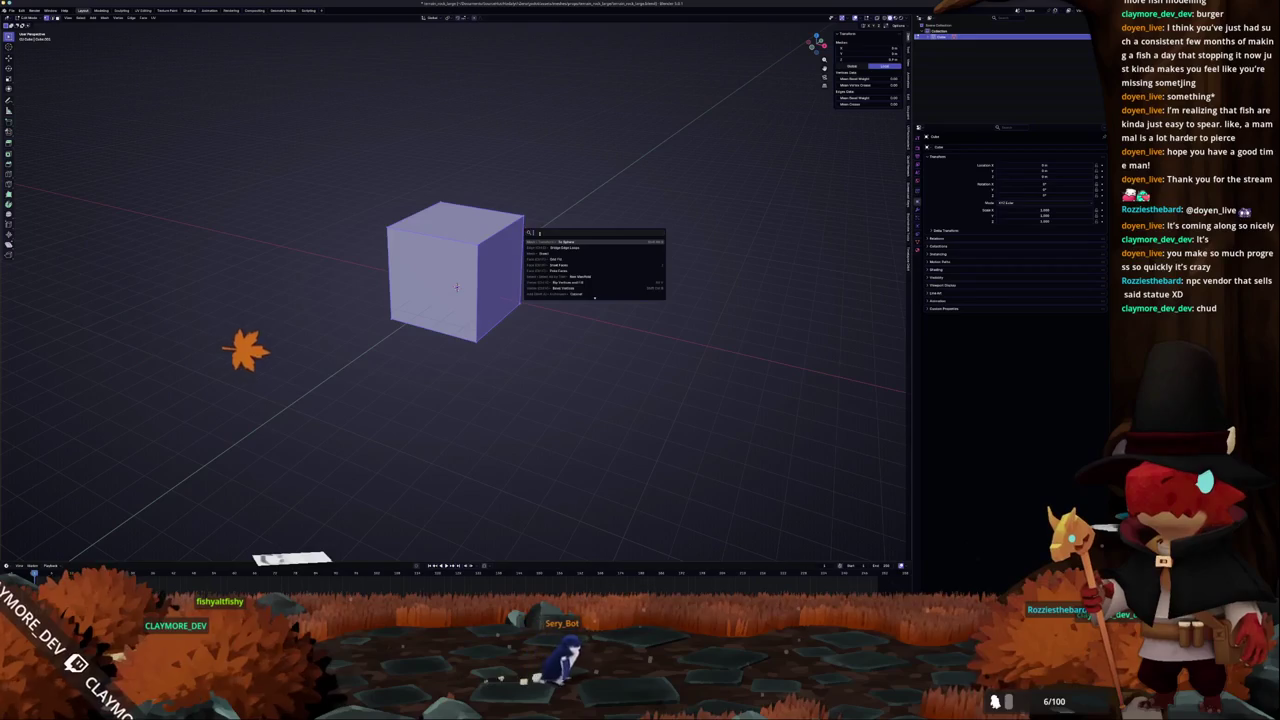
left_click(560, 252)
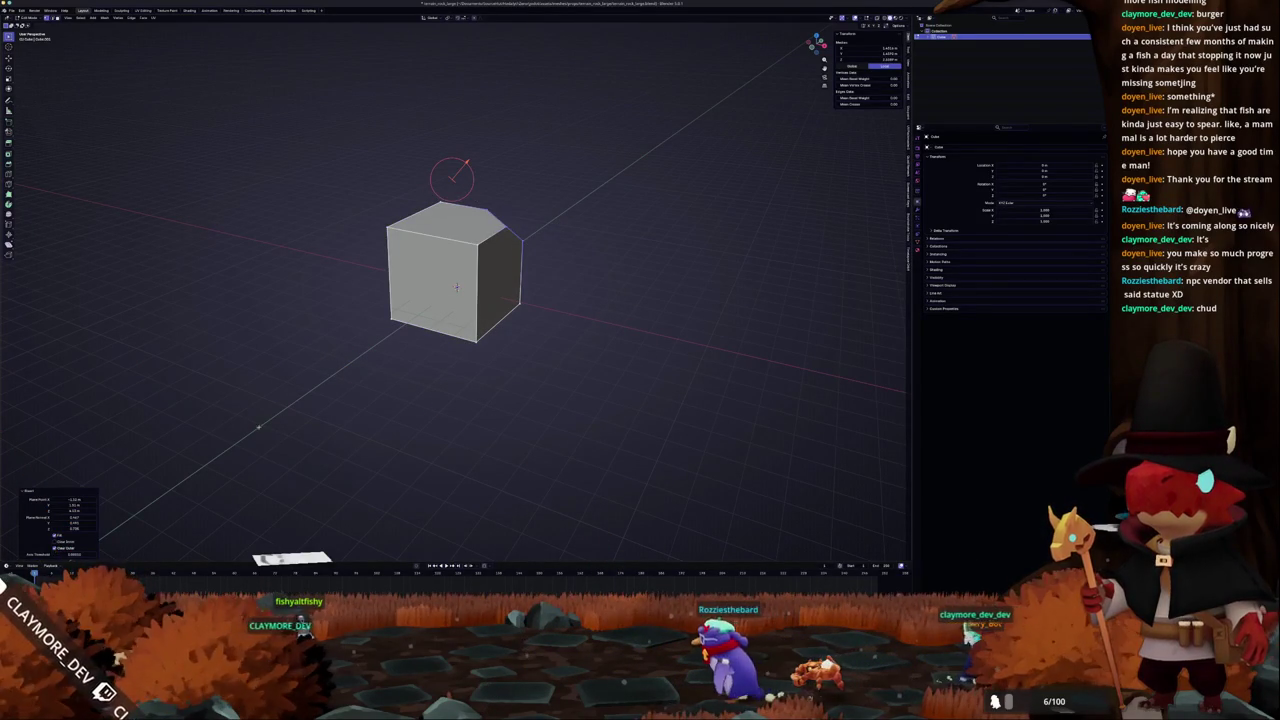
- From top view, bisect off the block's first vertical corners one by one
key("a")
key("KP_7")
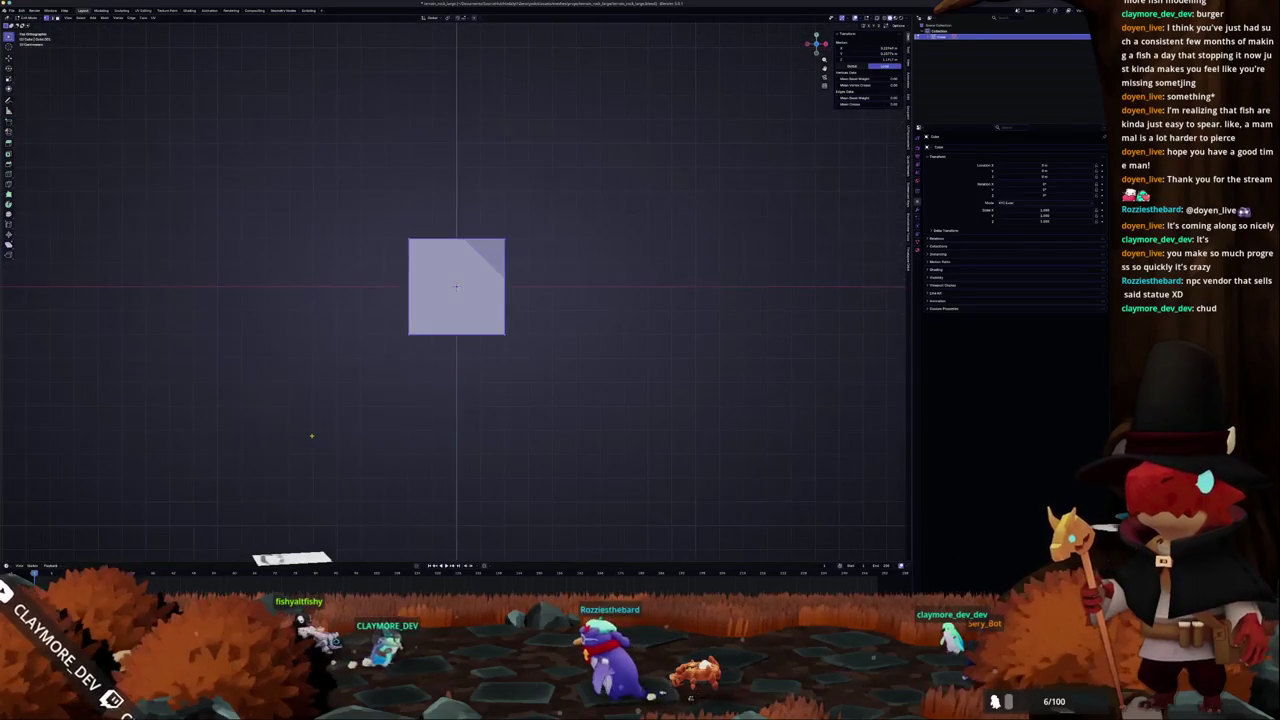
scroll(311, 436, "up", 1)
key("F3")
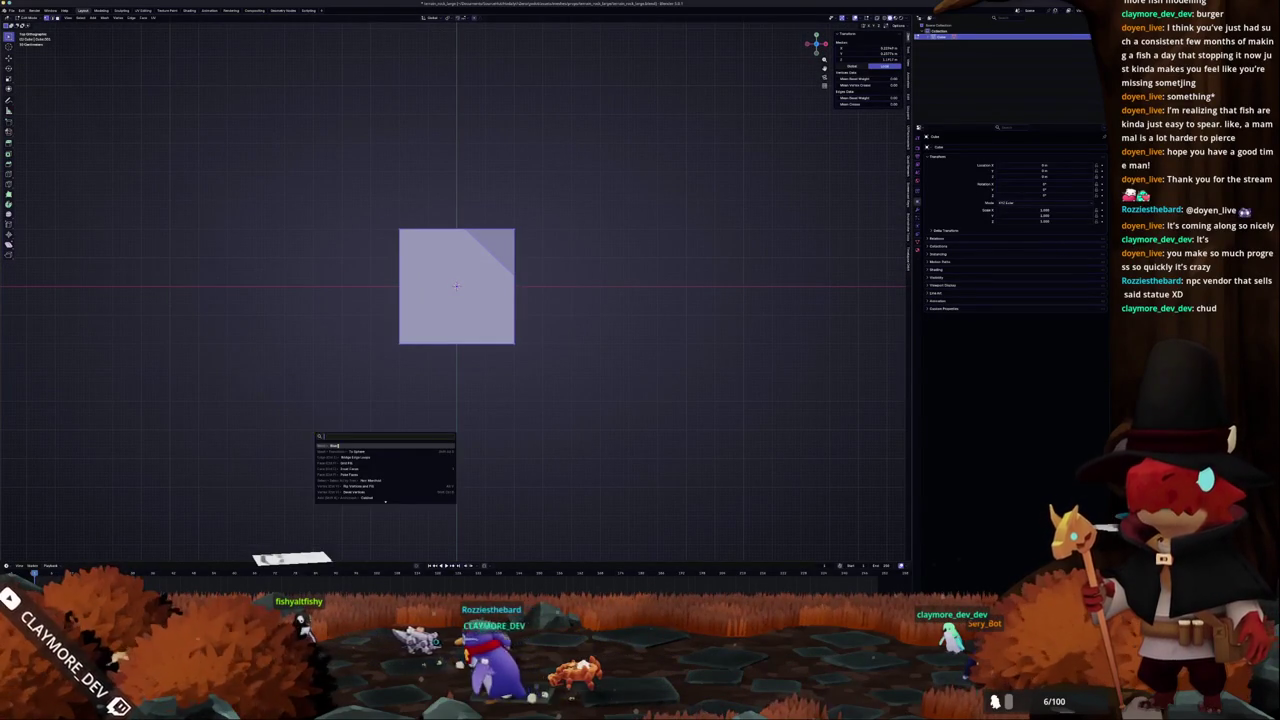
key("Return")
left_click(431, 227)
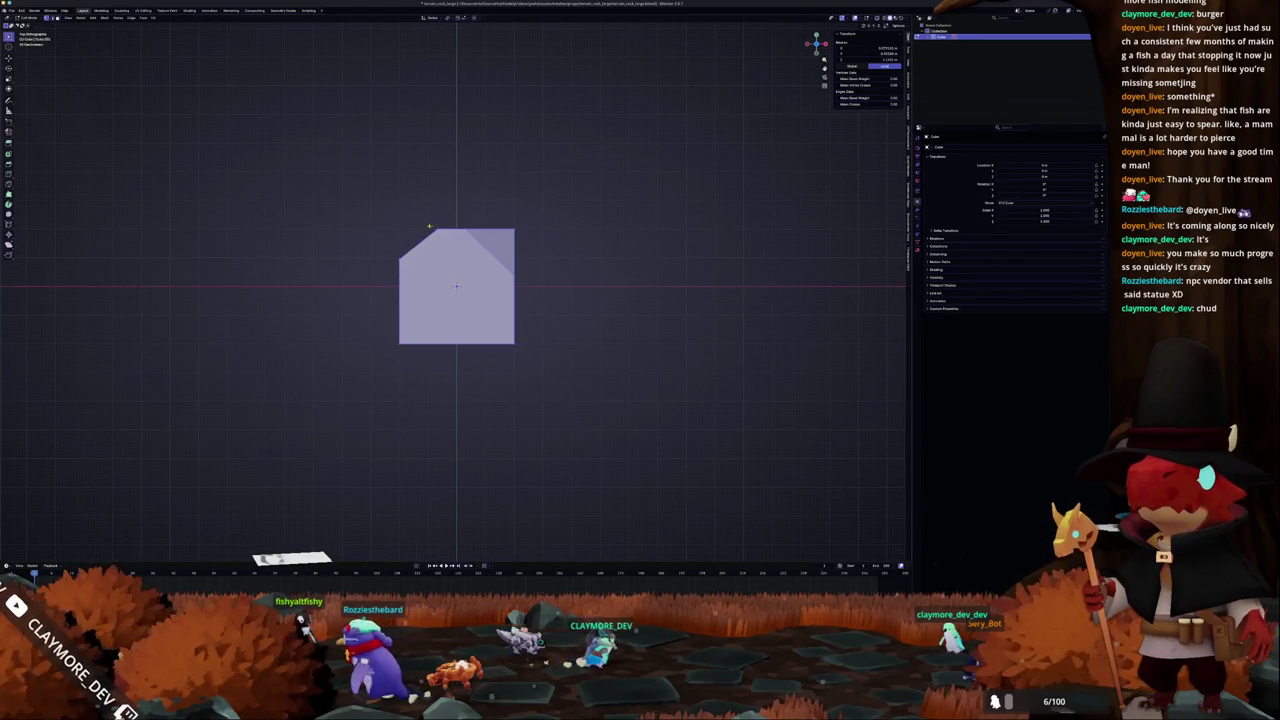
key("F3")
key("Return")
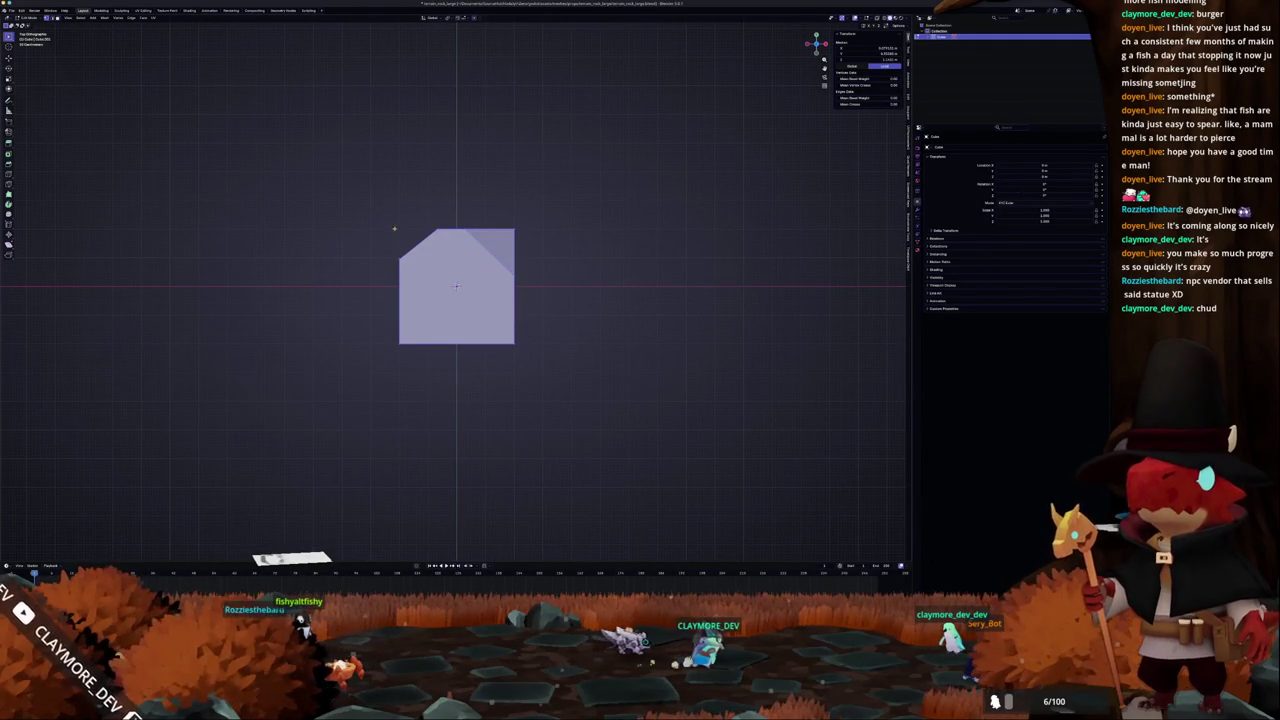
left_click(390, 233)
left_click_drag(614, 237, 614, 237)
key("a")
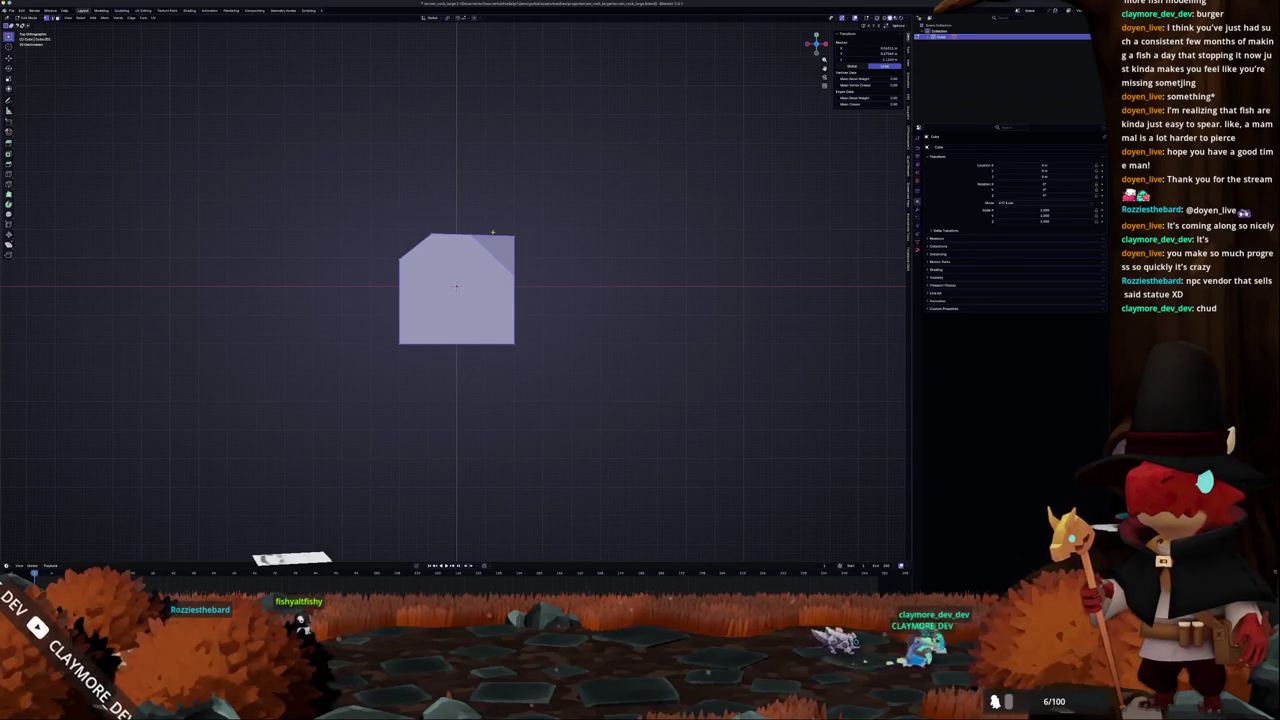
key("F3")
key("Return")
left_click_drag(481, 222, 523, 274)
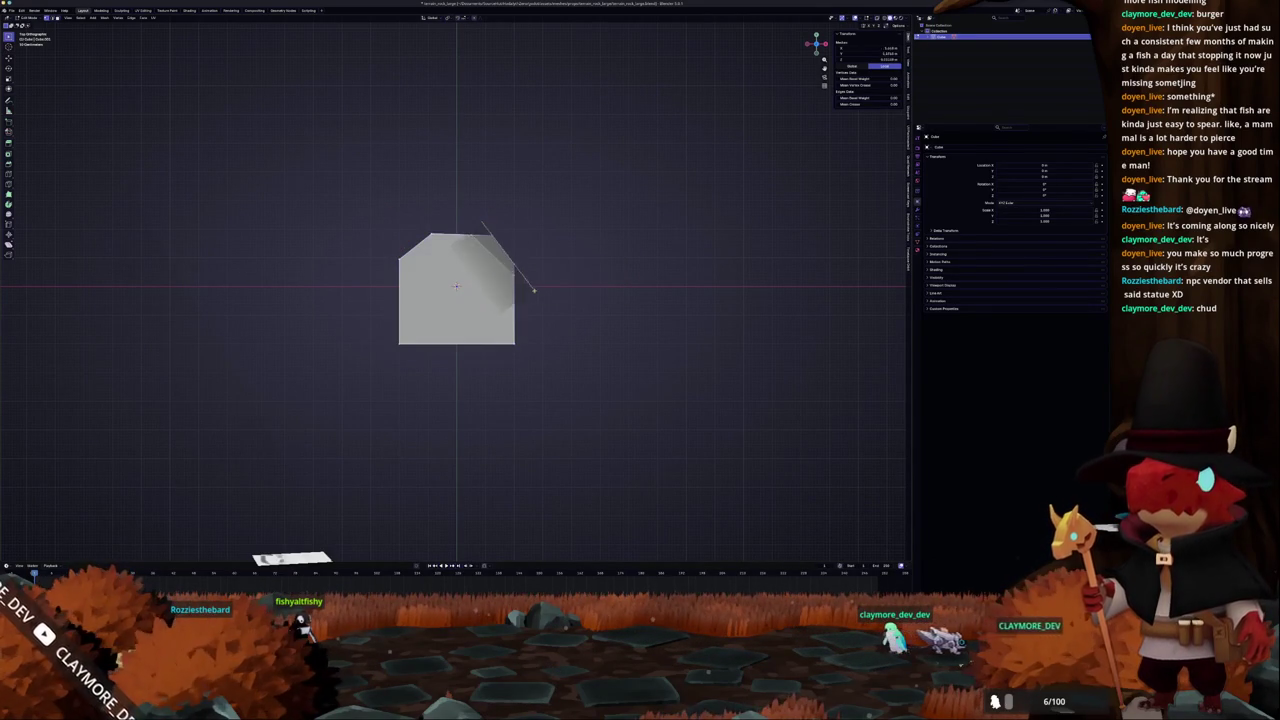
left_click_drag(547, 329, 514, 338)
key("a")
key("F3")
key("Return")
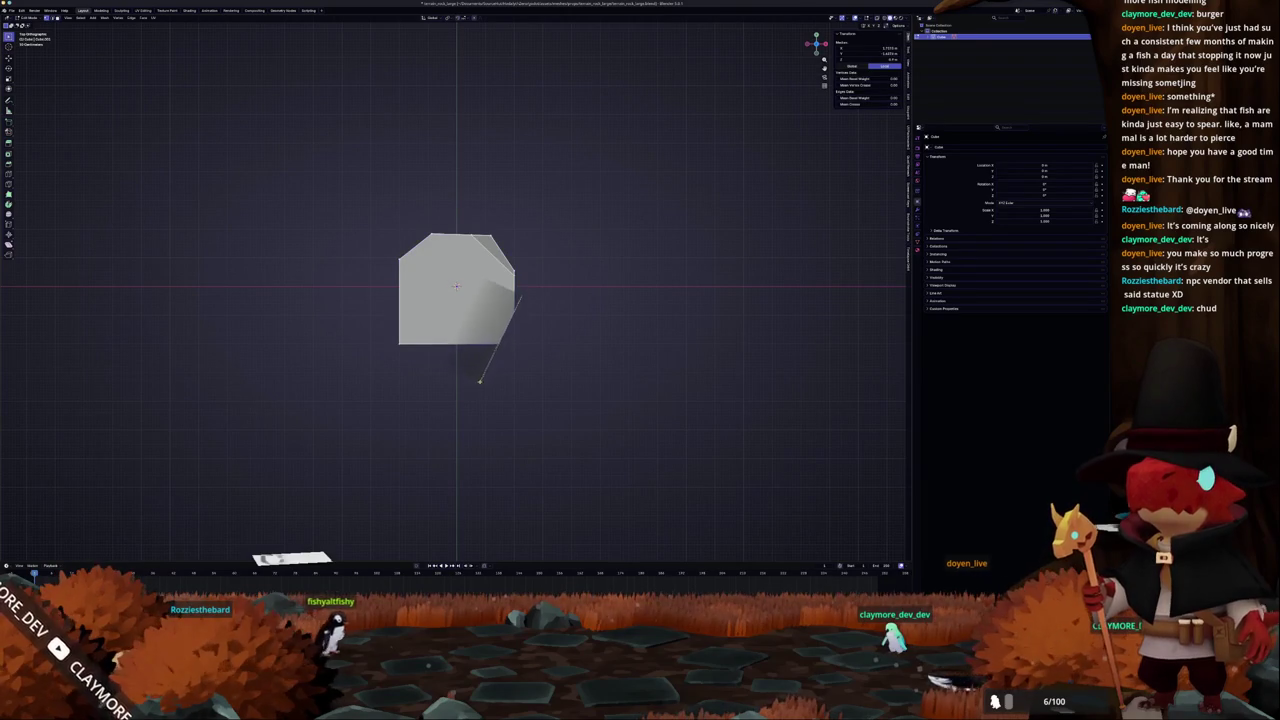
left_click_drag(468, 398, 470, 397)
- Bisect the remaining corners until the block becomes an eight-sided column
key("a")
key("F3")
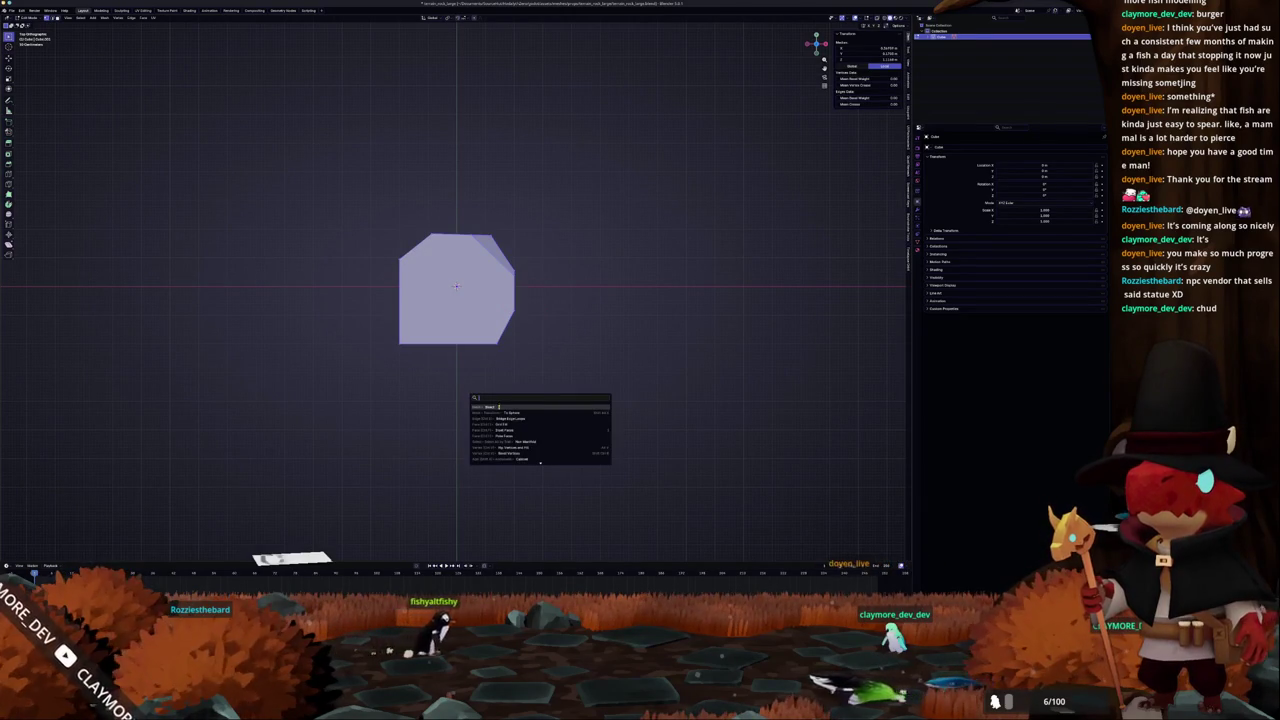
key("Return")
left_click_drag(324, 280, 440, 366)
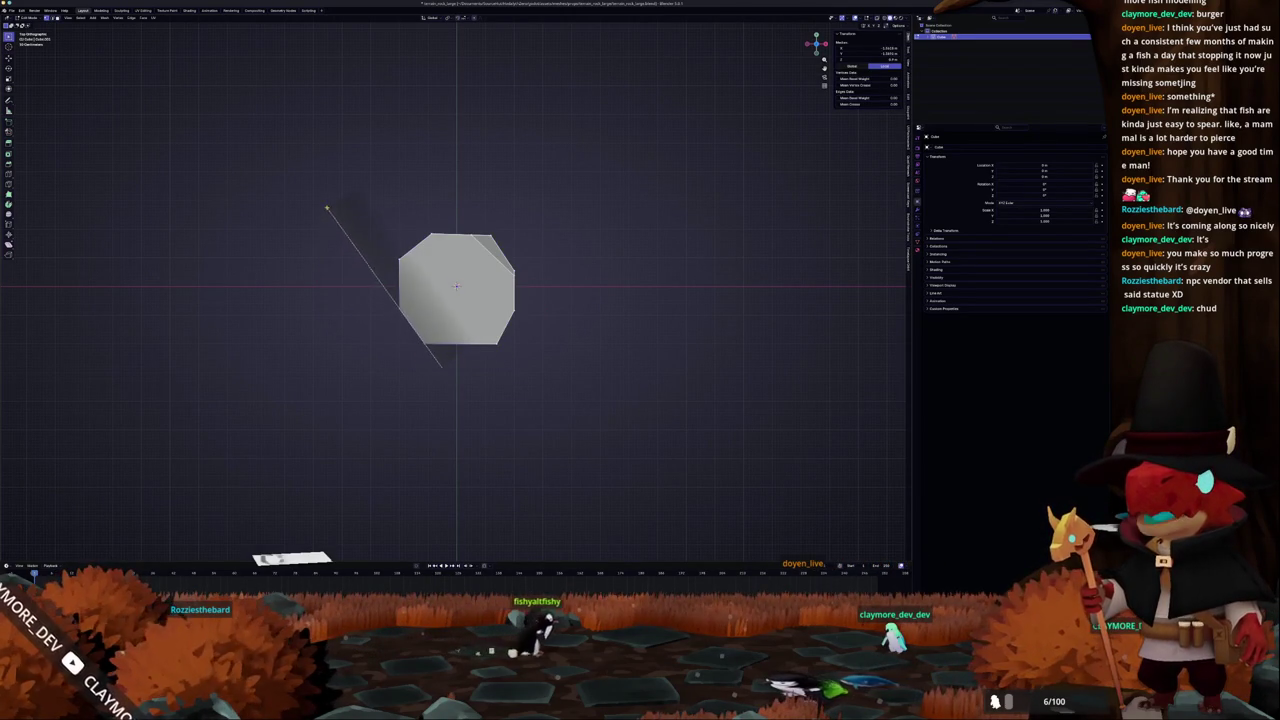
left_click_drag(327, 208, 335, 246)
key("a")
key("F3")
key("Escape")
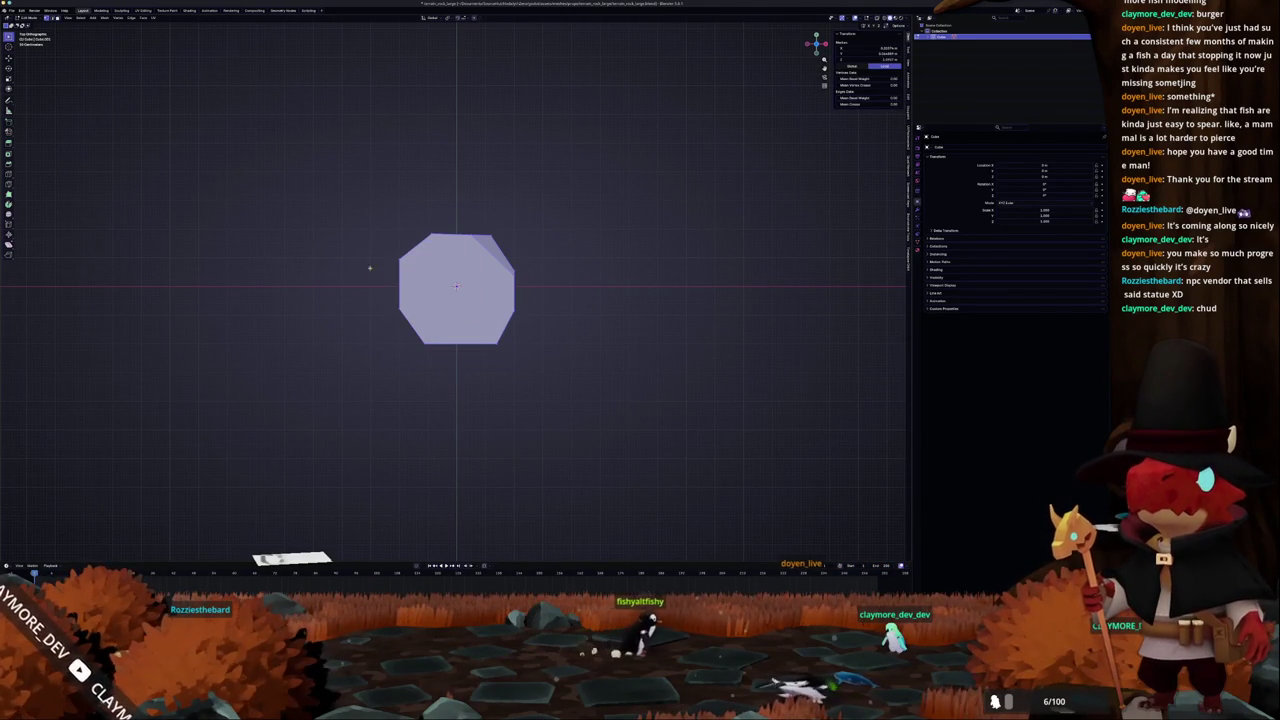
key("F3")
key("Return")
left_click_drag(384, 297, 445, 194)
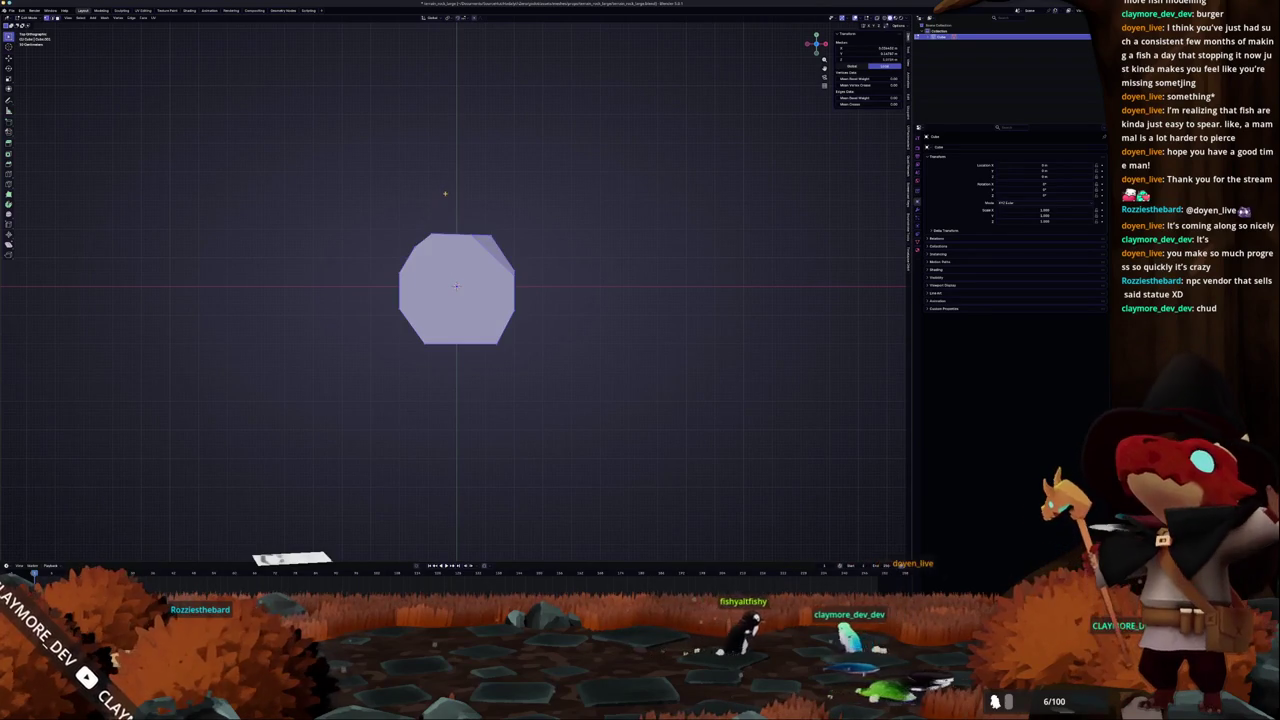
key("F3")
key("Return")
mouse_move(516, 292)
left_mouse_down()
mouse_move(422, 382)
mouse_move(503, 374)
mouse_move(563, 297)
mouse_move(373, 372)
left_mouse_up()
key("F3")
key("Return")
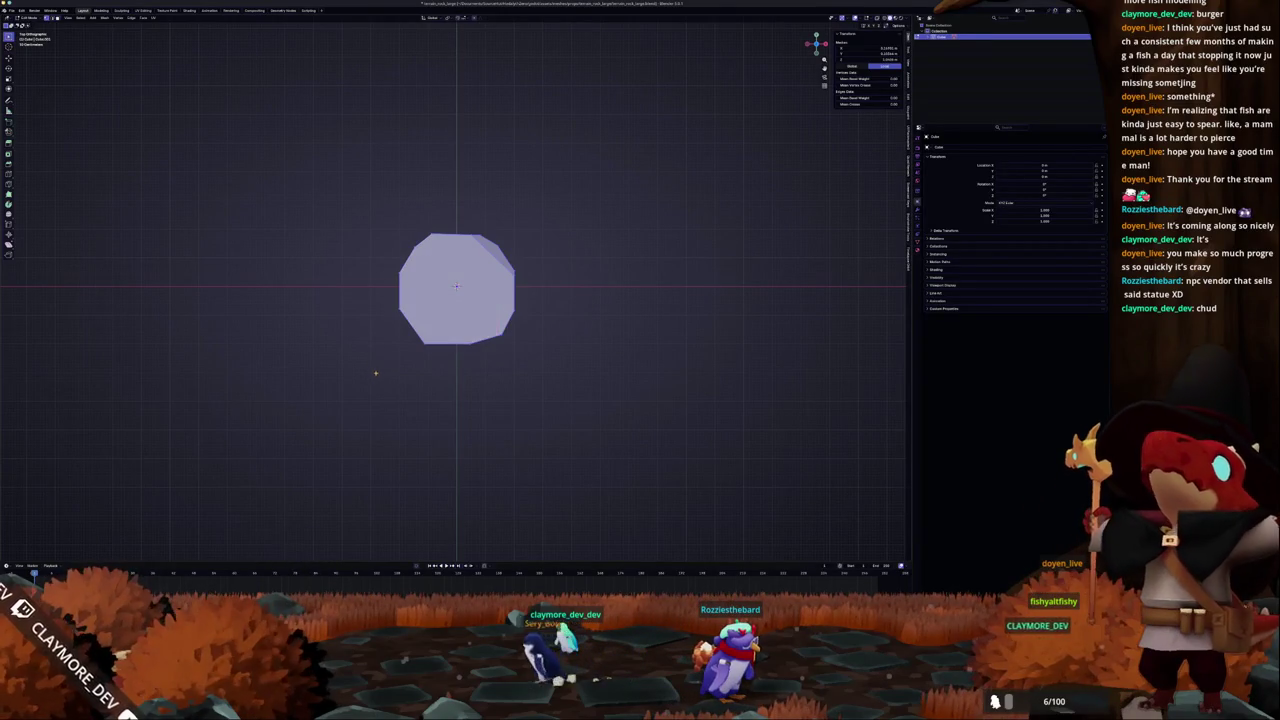
key("F3")
key("Return")
mouse_move(351, 286)
left_mouse_down()
mouse_move(428, 314)
mouse_move(451, 363)
mouse_move(373, 330)
left_mouse_up()
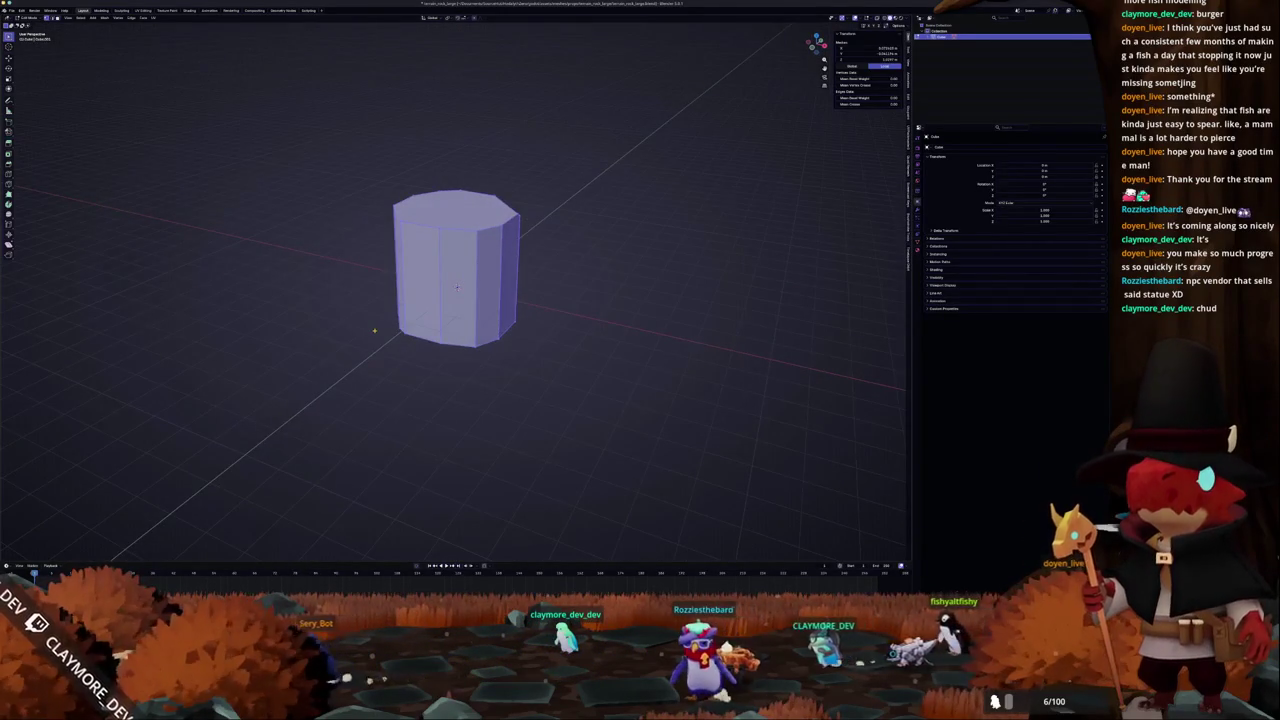
- In front view, raise the eight-sided block along Z and box-select its vertices
key("KP_1")
key("g")
key("z")
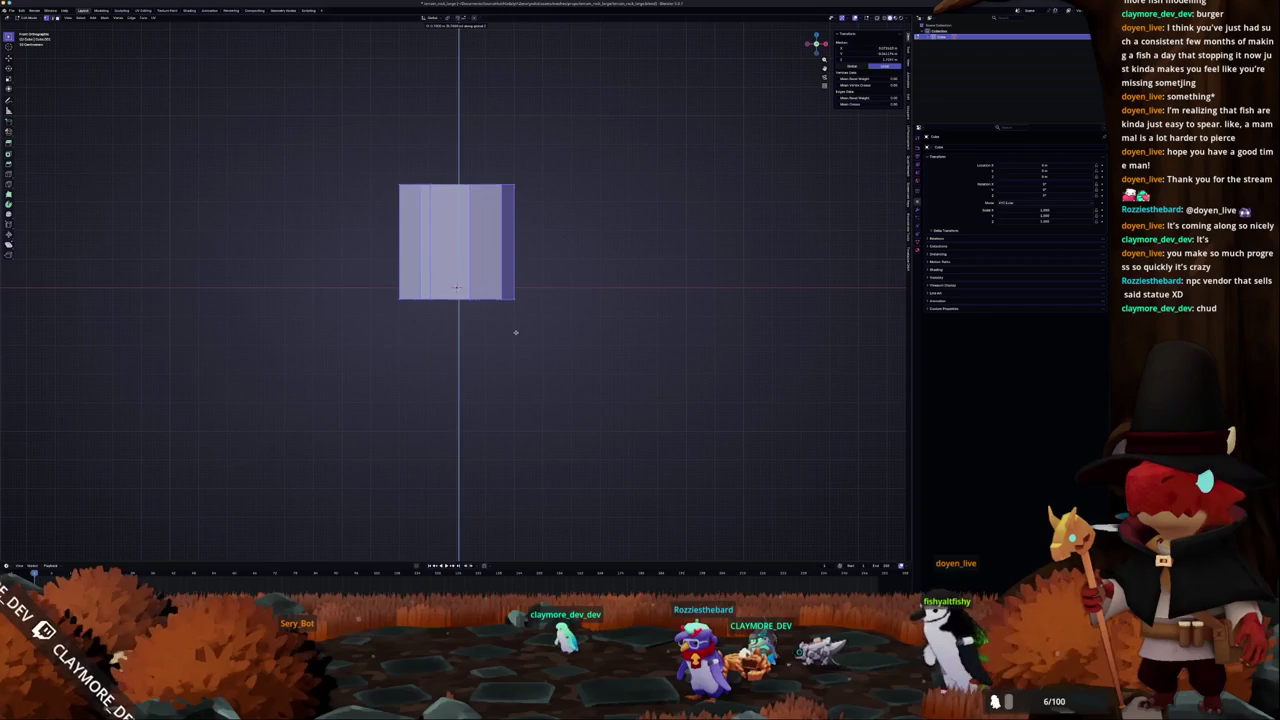
left_click(516, 333)
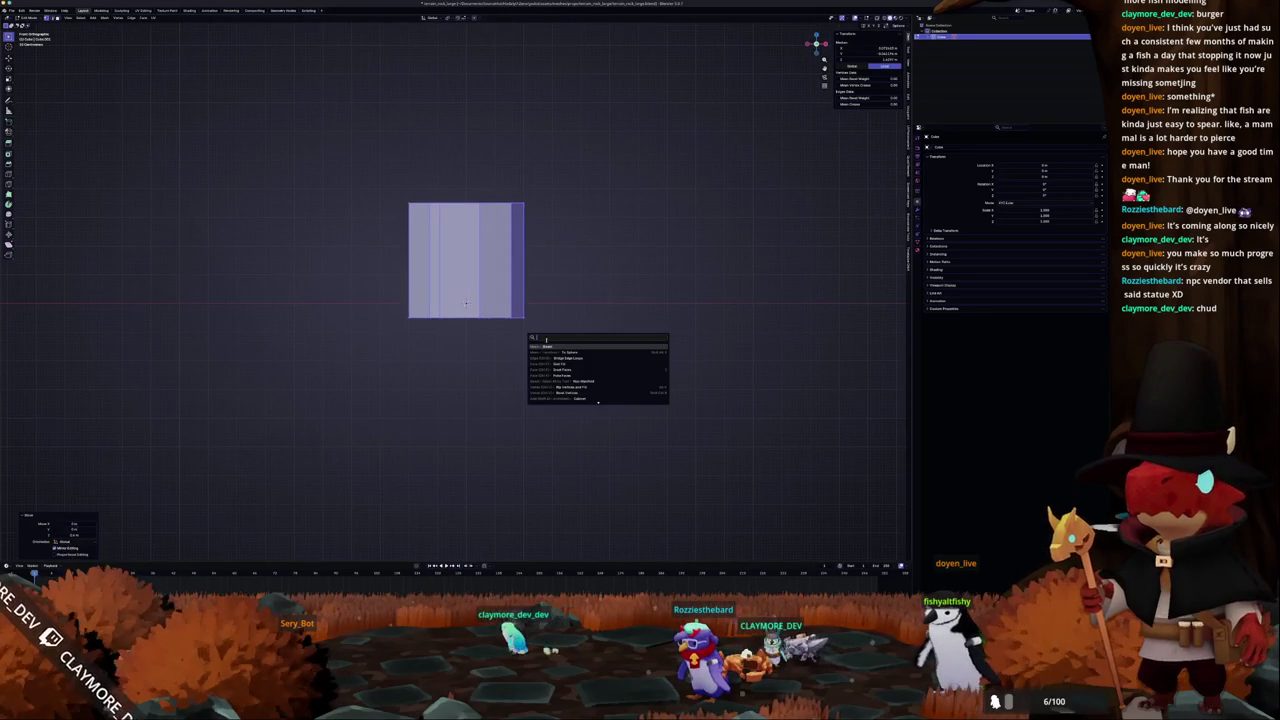
mouse_move(458, 148)
left_mouse_down()
mouse_move(573, 287)
mouse_move(496, 311)
left_mouse_up()
- Bisect angled cuts across the block's top-left, top-right and other top edges
key("F3")
key("Return")
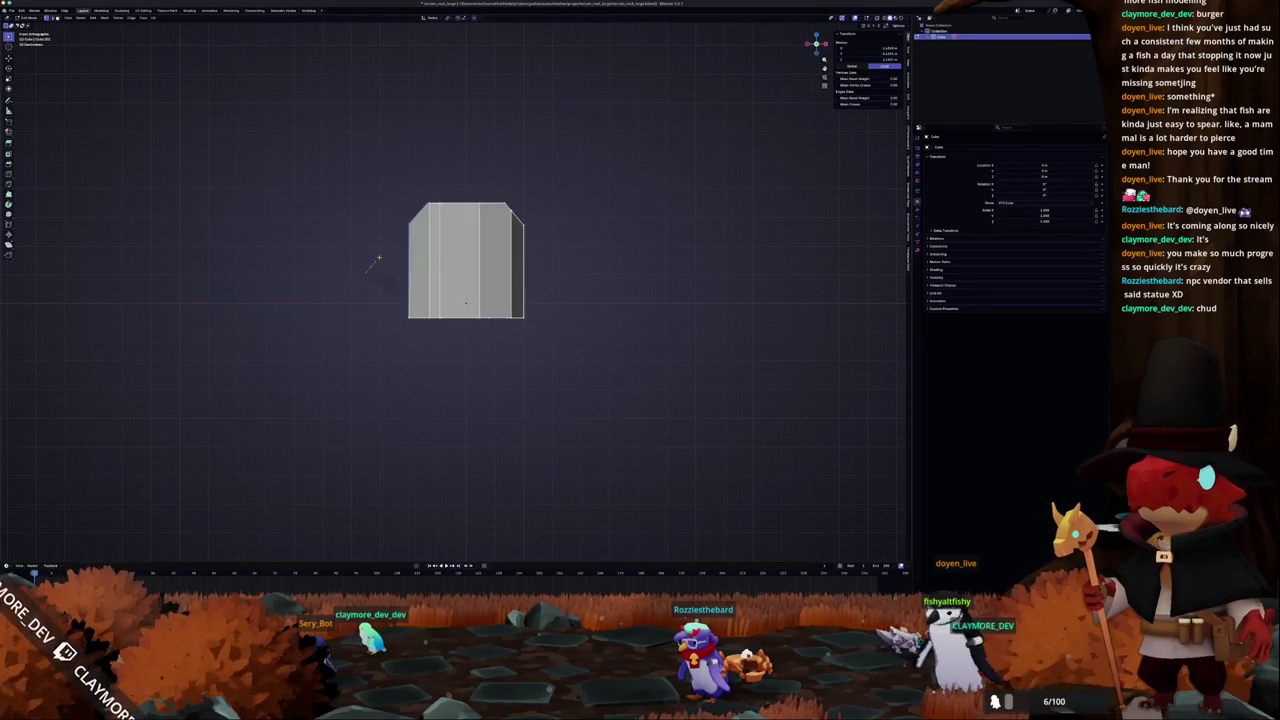
left_click(363, 268)
key("F3")
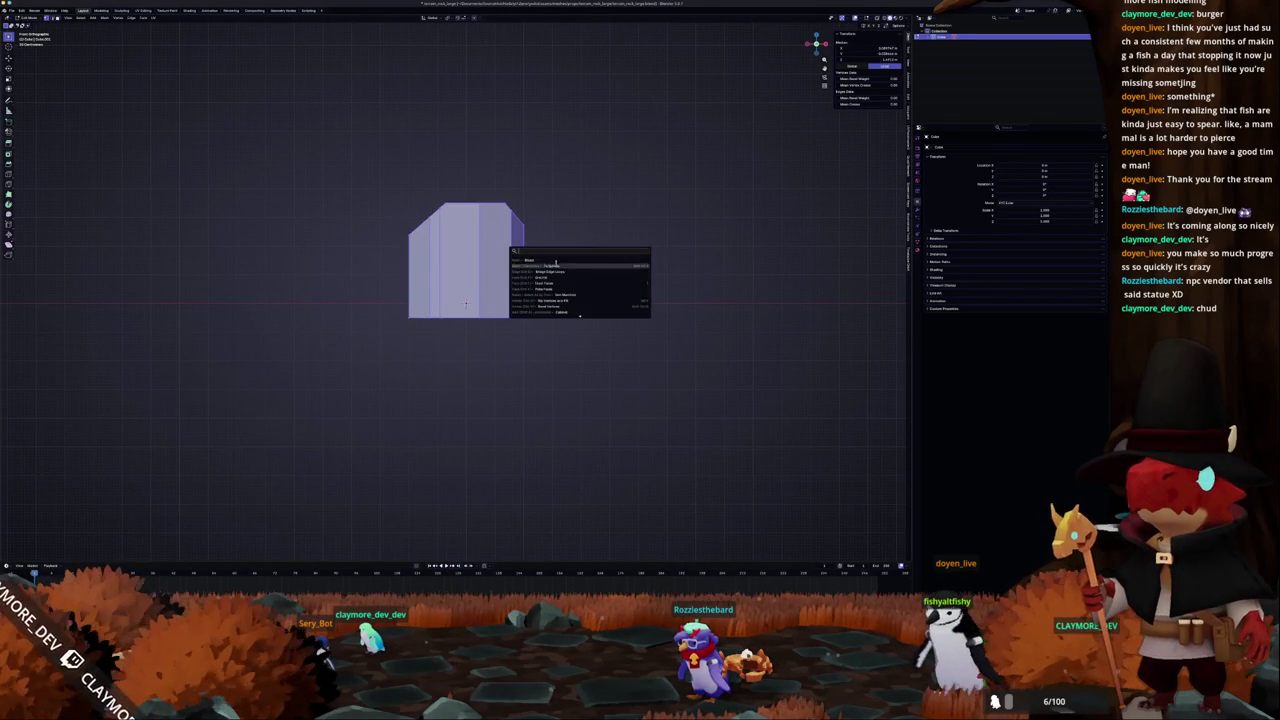
key("Return")
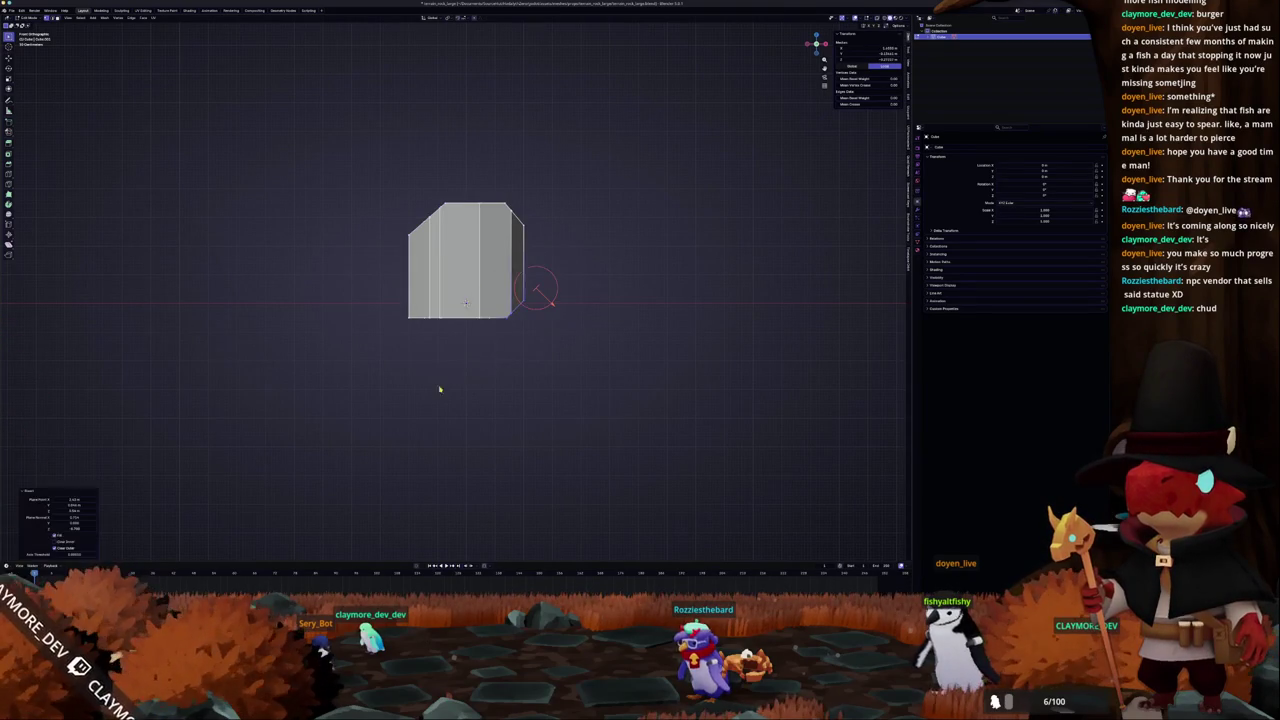
left_click(480, 365)
key("F3")
key("Return")
left_click(562, 273)
key("ctrl+z")
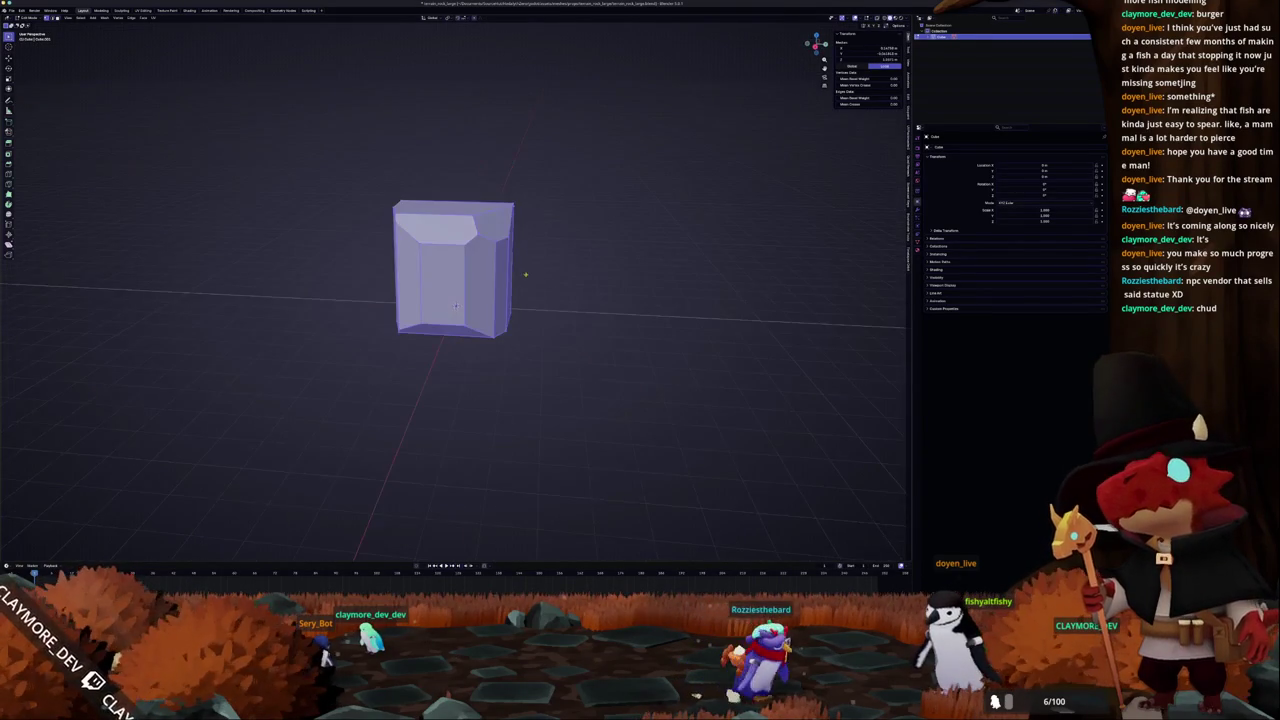
- Select the whole block and start the Bisect operation from the F3 search, cancelling false starts
key("F3")
key("Return")
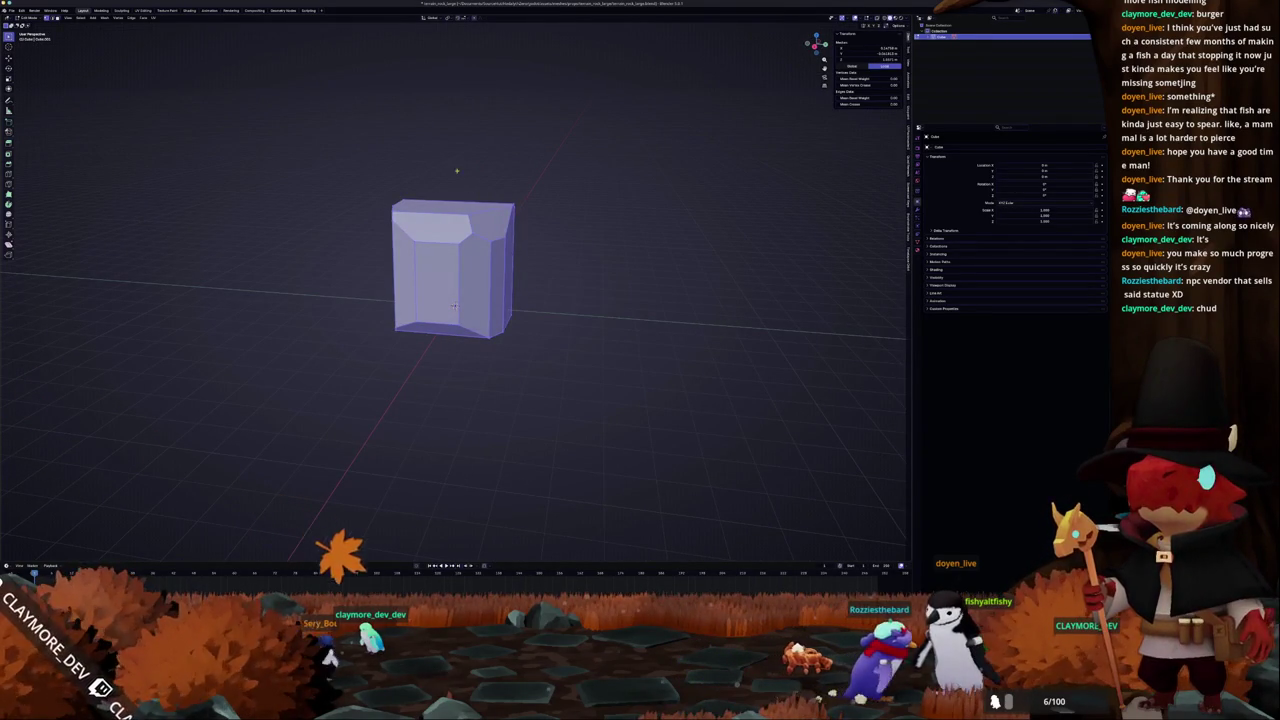
left_click(528, 293)
key("F3")
key("Return")
key("a")
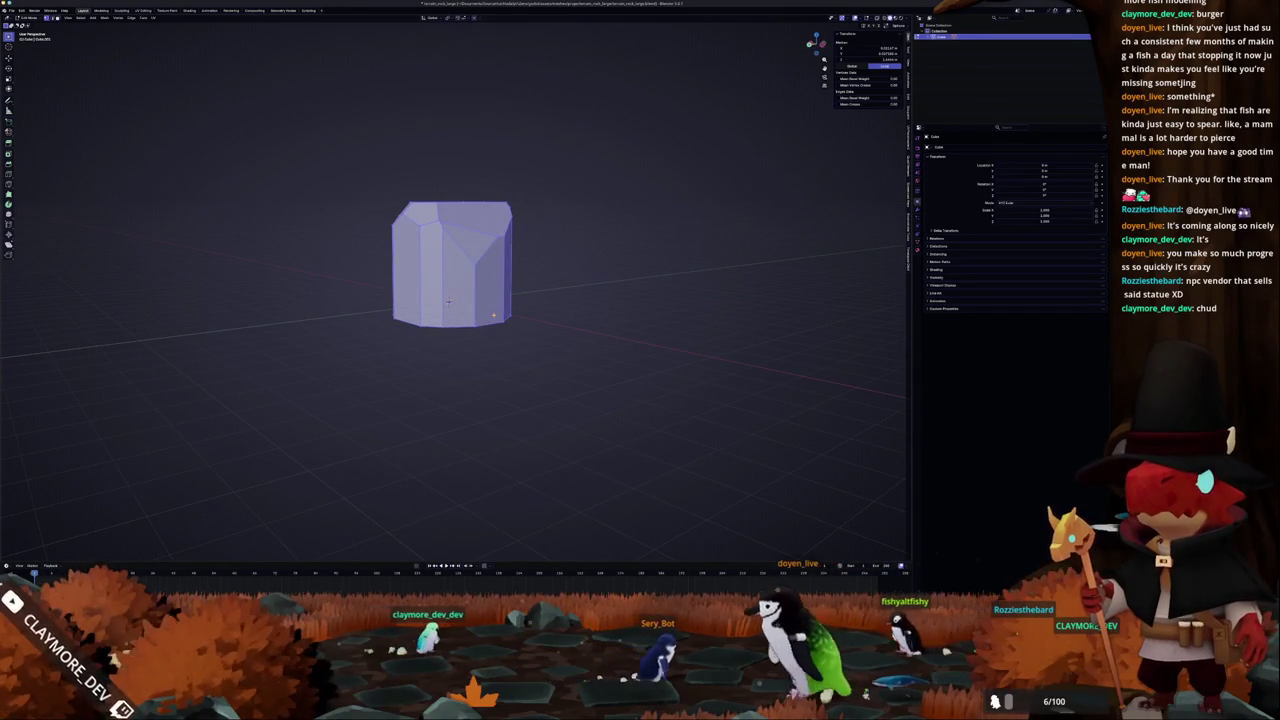
key("F3")
key("Return")
left_click(501, 296)
right_click(501, 296)
key("Escape")
- Bisect a first cut across a top corner of the block
left_click_drag(443, 167, 560, 266)
left_click_drag(605, 320, 600, 316)
key("a")
key("F3")
key("Return")
left_click_drag(466, 182, 559, 281)
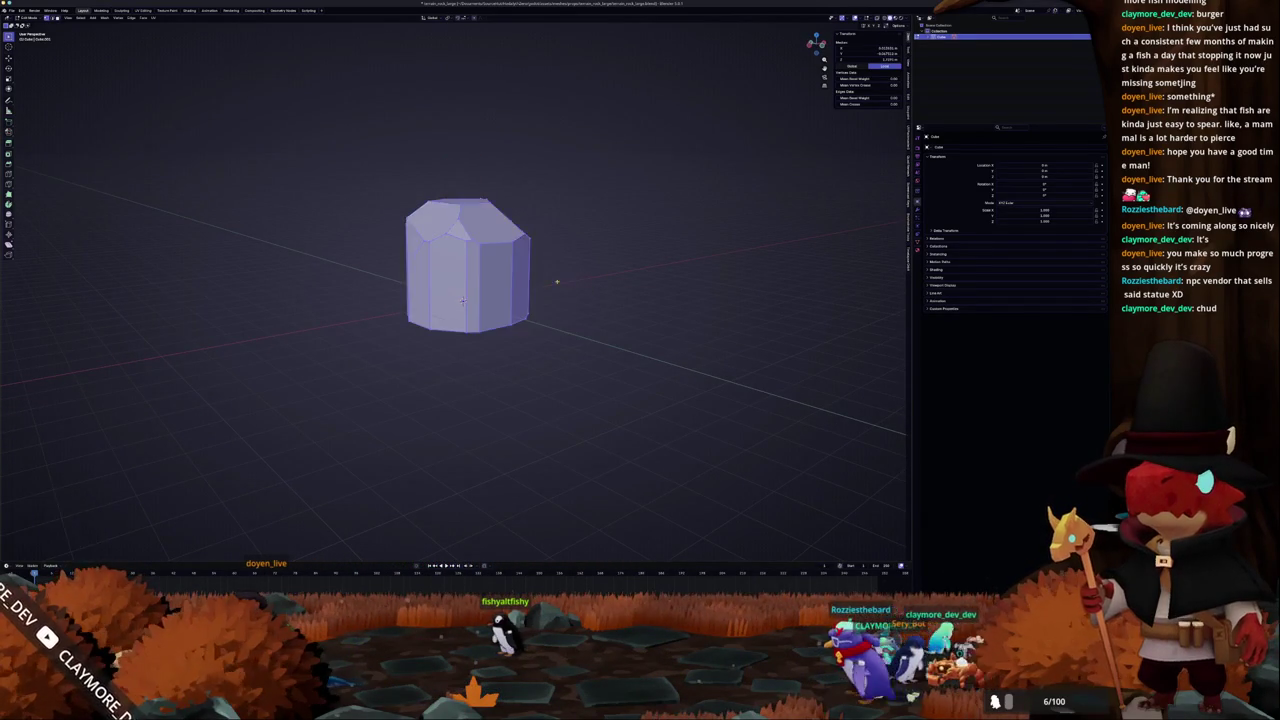
right_click(520, 295)
key("Escape")
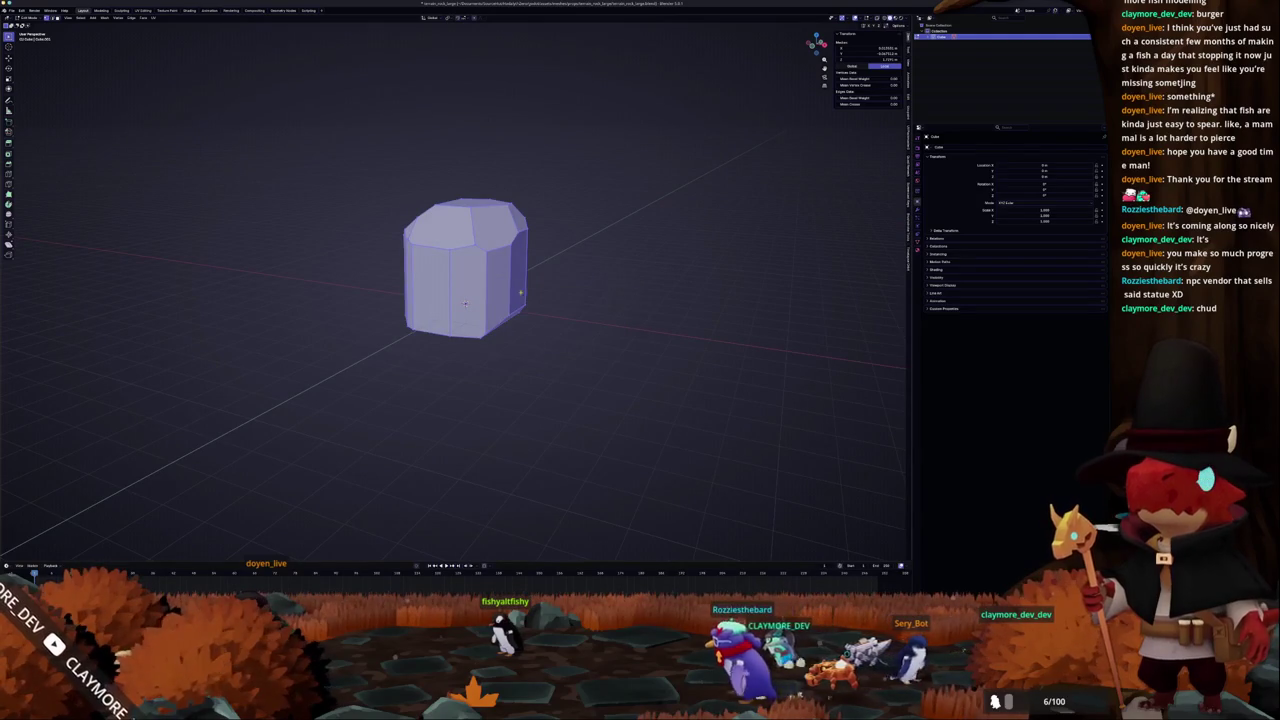
- Redraw the misplaced cut lines and slice off the block's upper right corner
left_click_drag(464, 178, 586, 279)
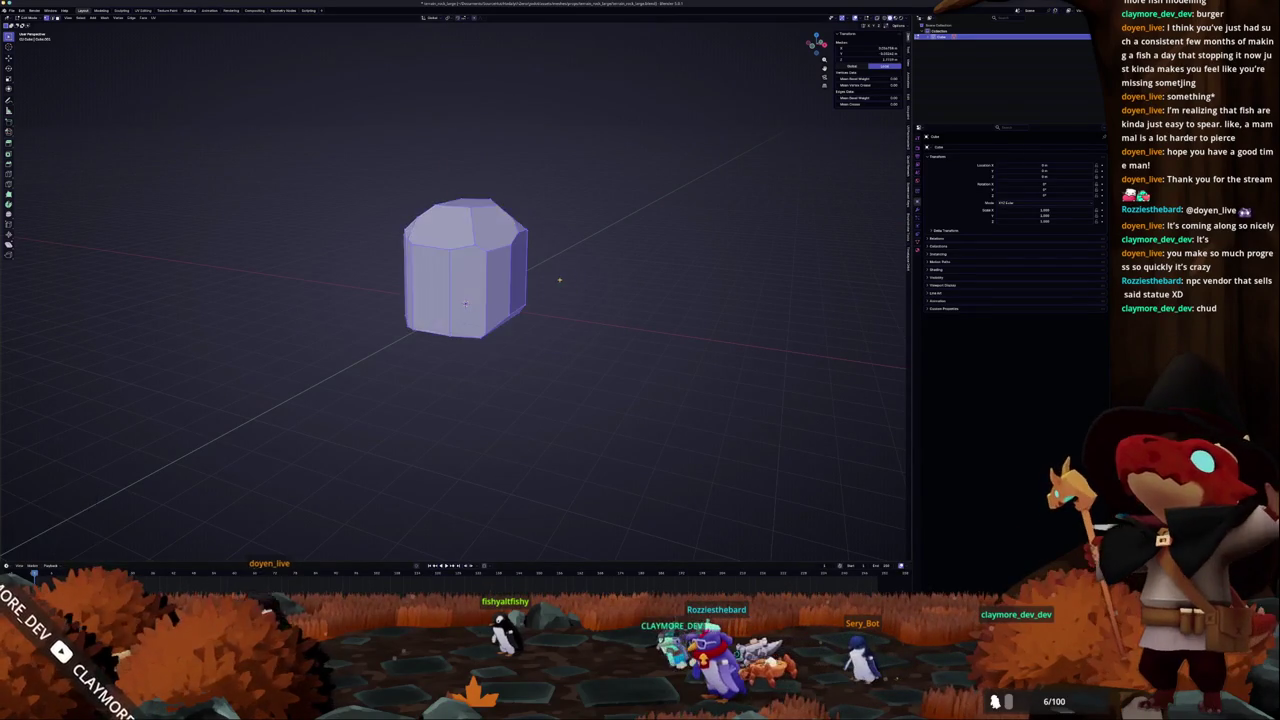
right_click(505, 277)
key("Escape")
left_click_drag(447, 177, 565, 268)
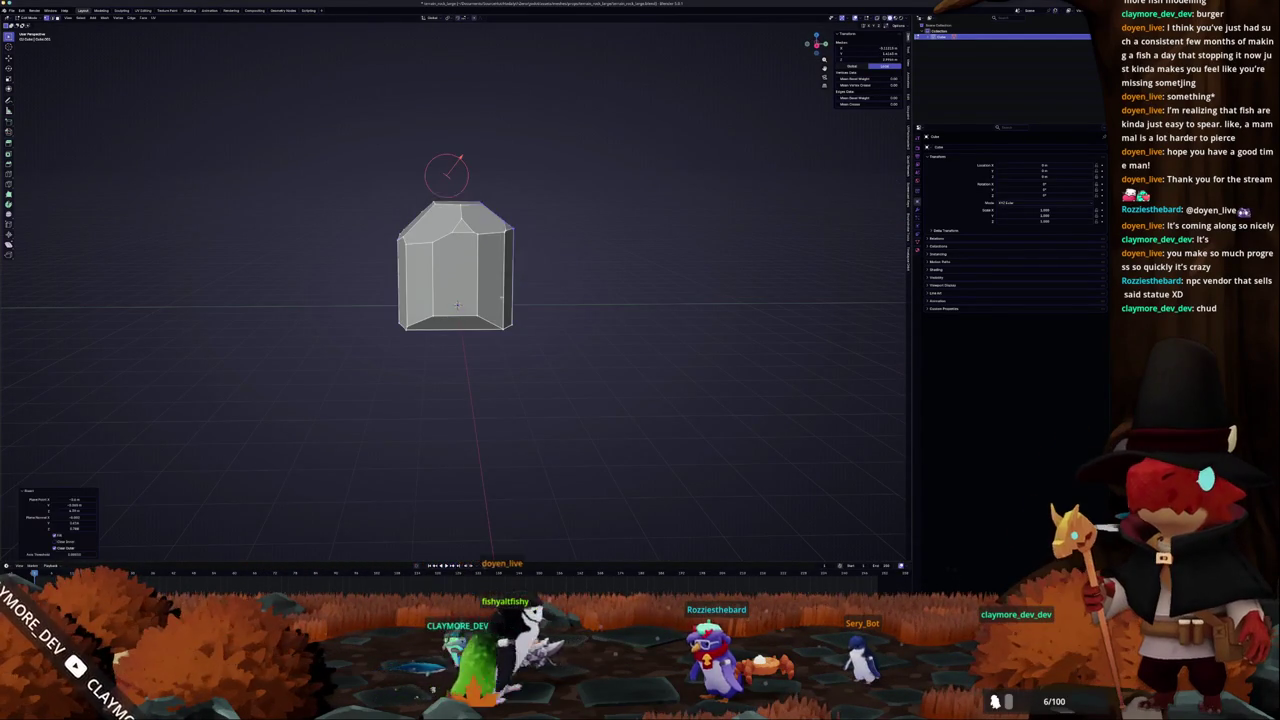
right_click(543, 297)
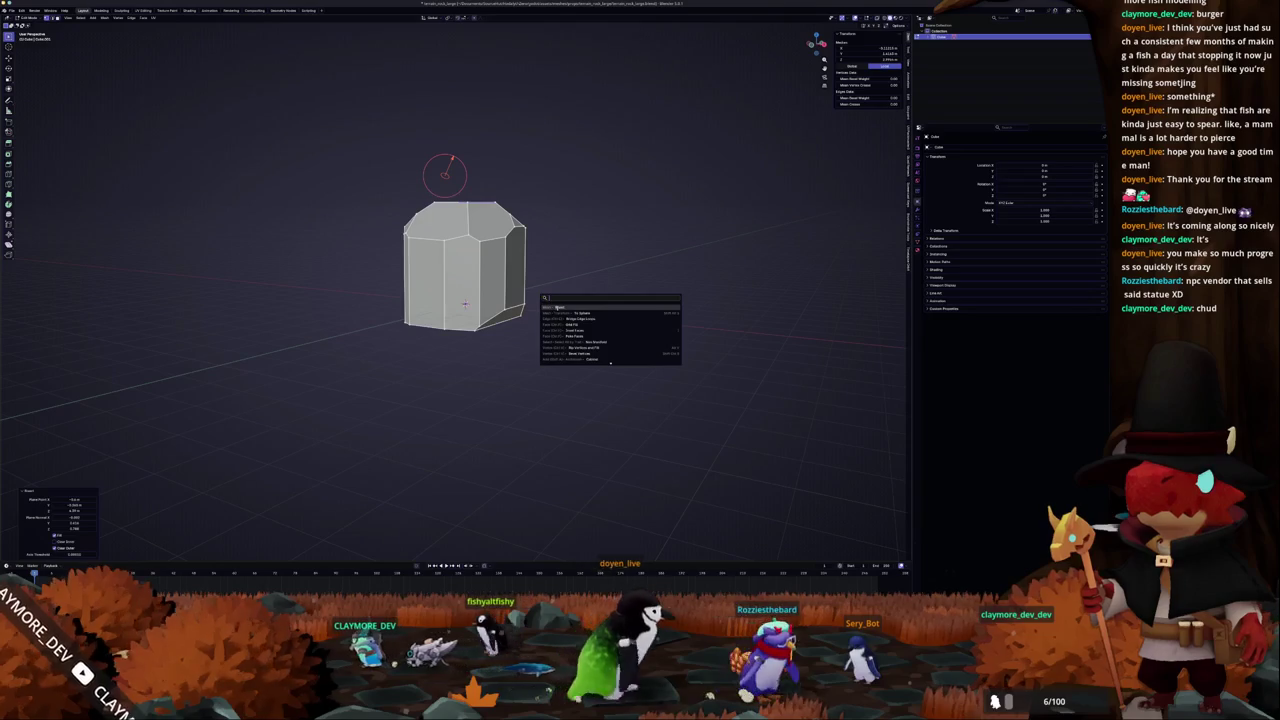
left_click(557, 307)
left_click_drag(535, 235, 501, 341)
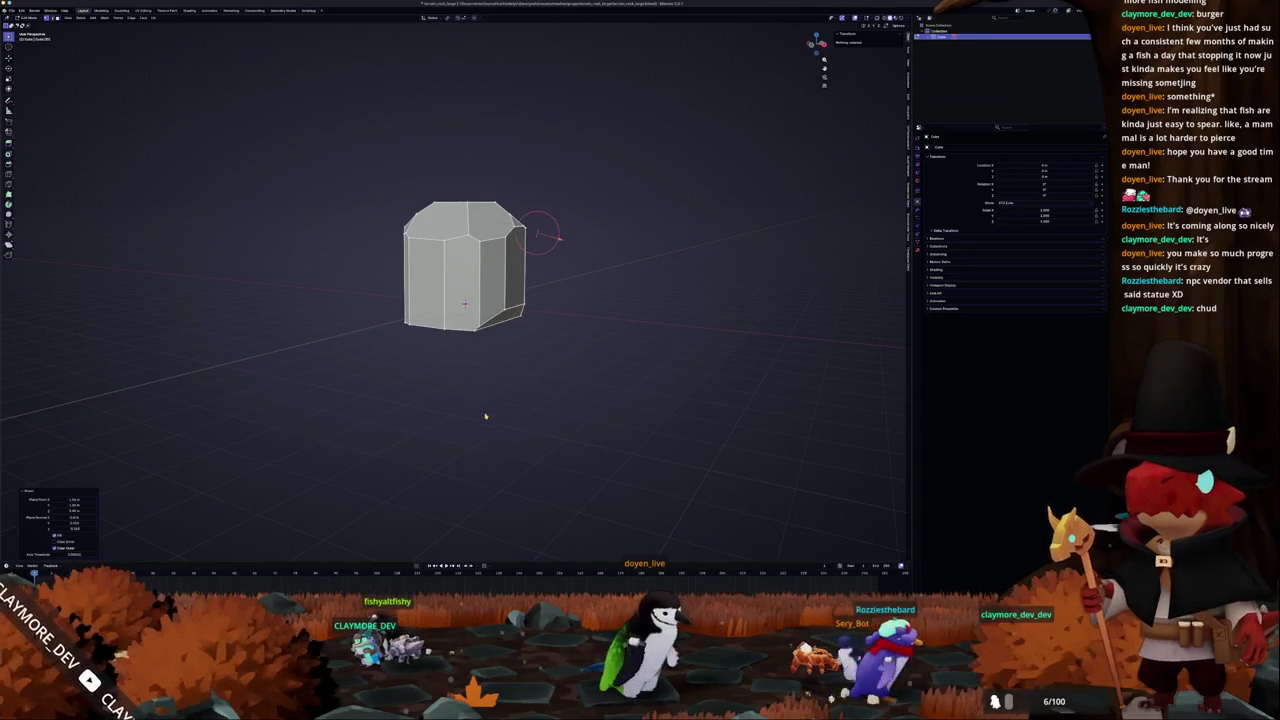
- Undo an accidental flattening of the mesh and bevel the lower-right edges
key("a")
right_click(534, 356)
left_click(560, 372)
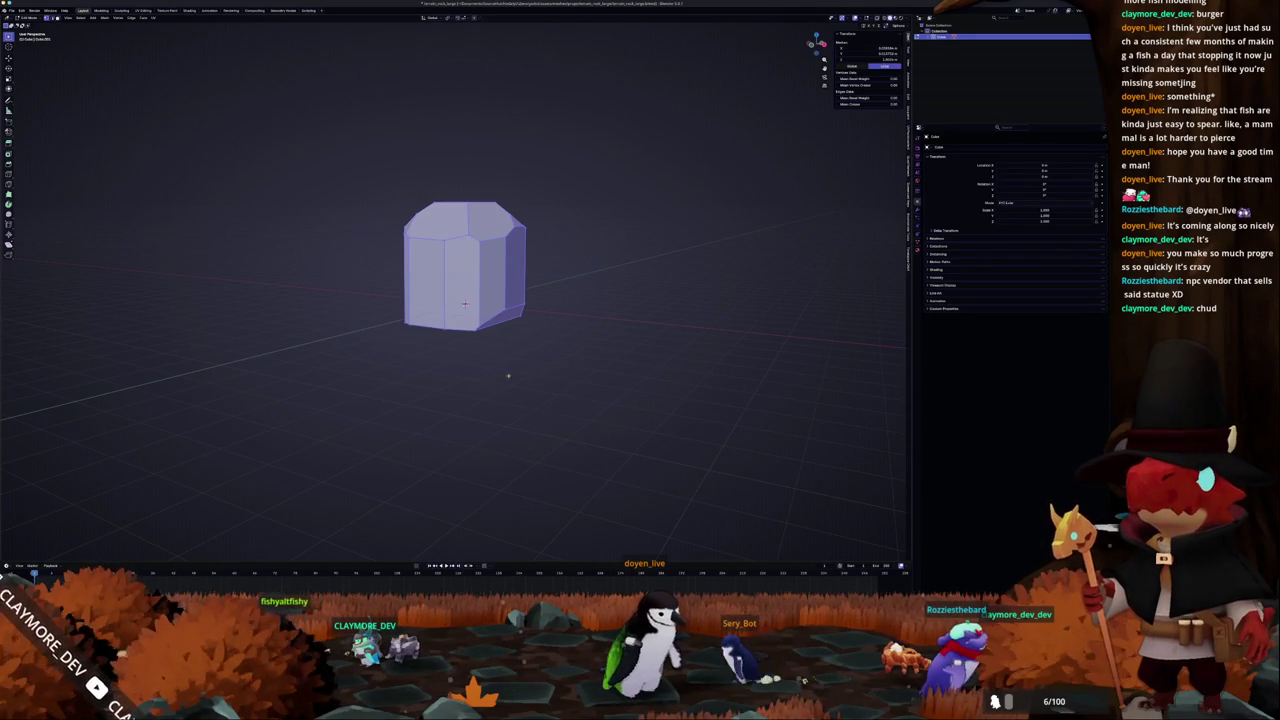
key("ctrl+z")
right_click(552, 273)
left_click(540, 232)
left_click(476, 381)
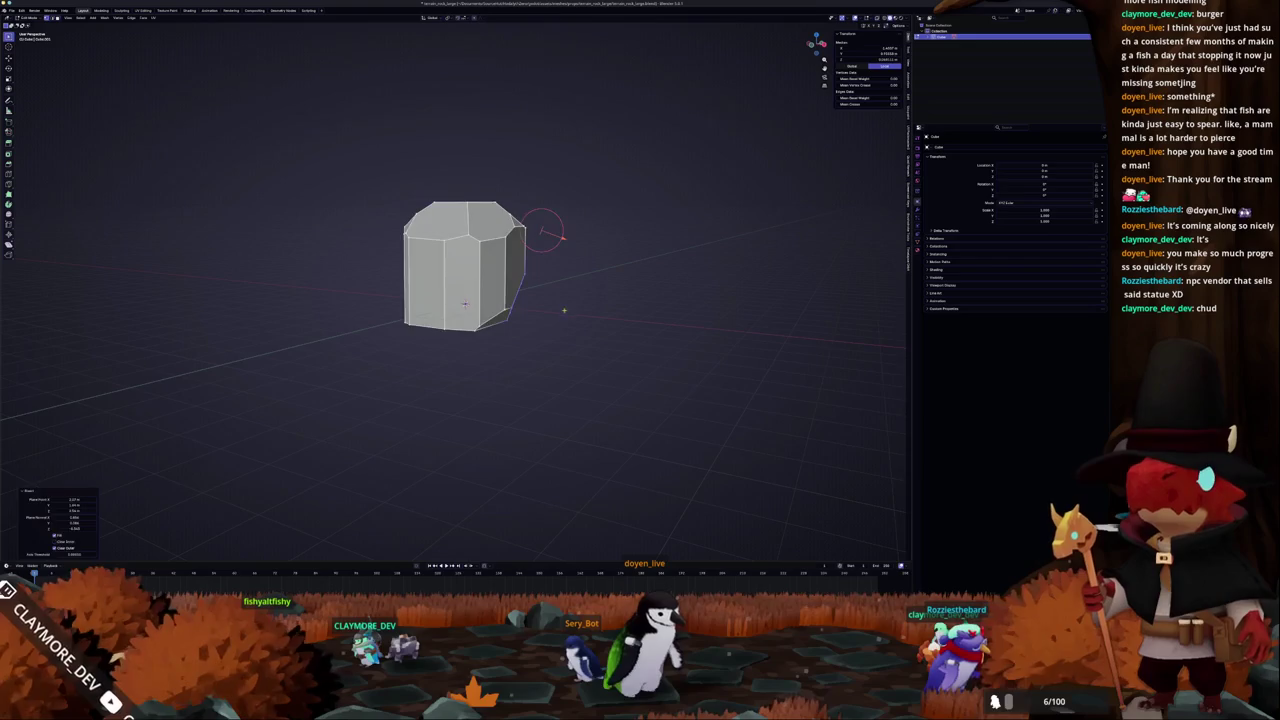
key("a")
right_click(500, 316)
key("Escape")
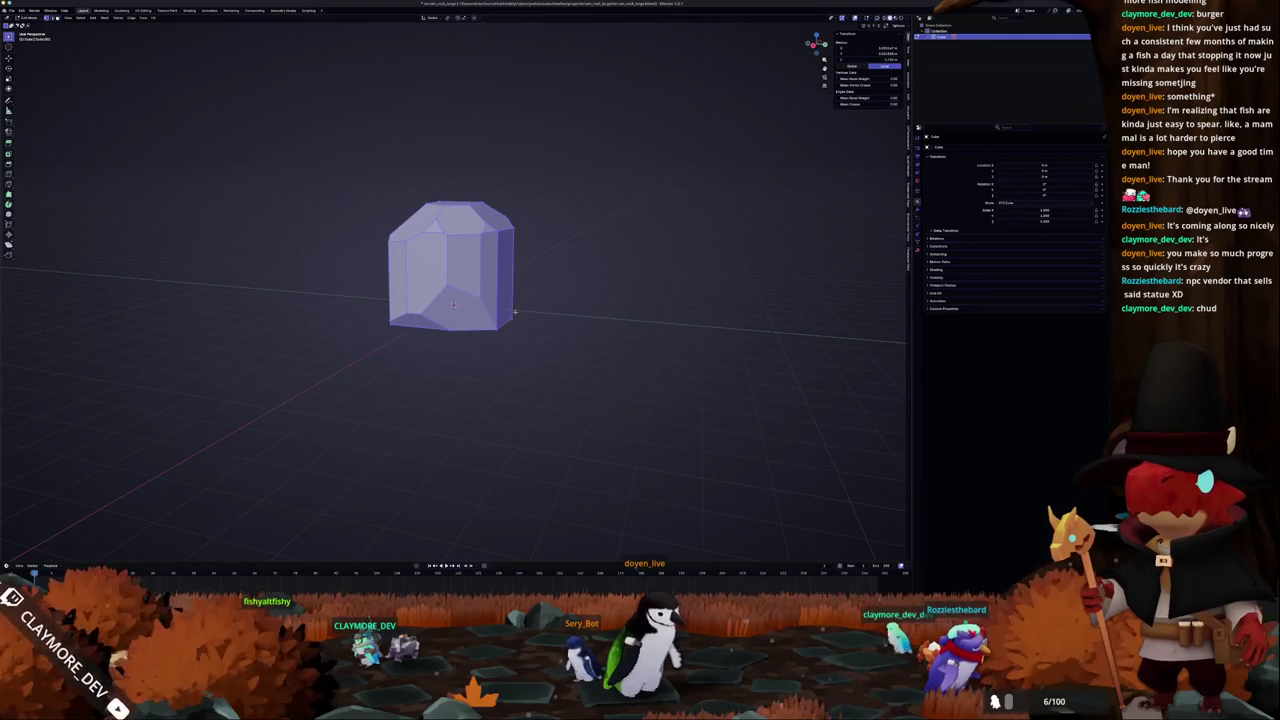
- Reselect the whole mesh and Bisect off a lower corner of the rock
key("alt+a")
key("a")
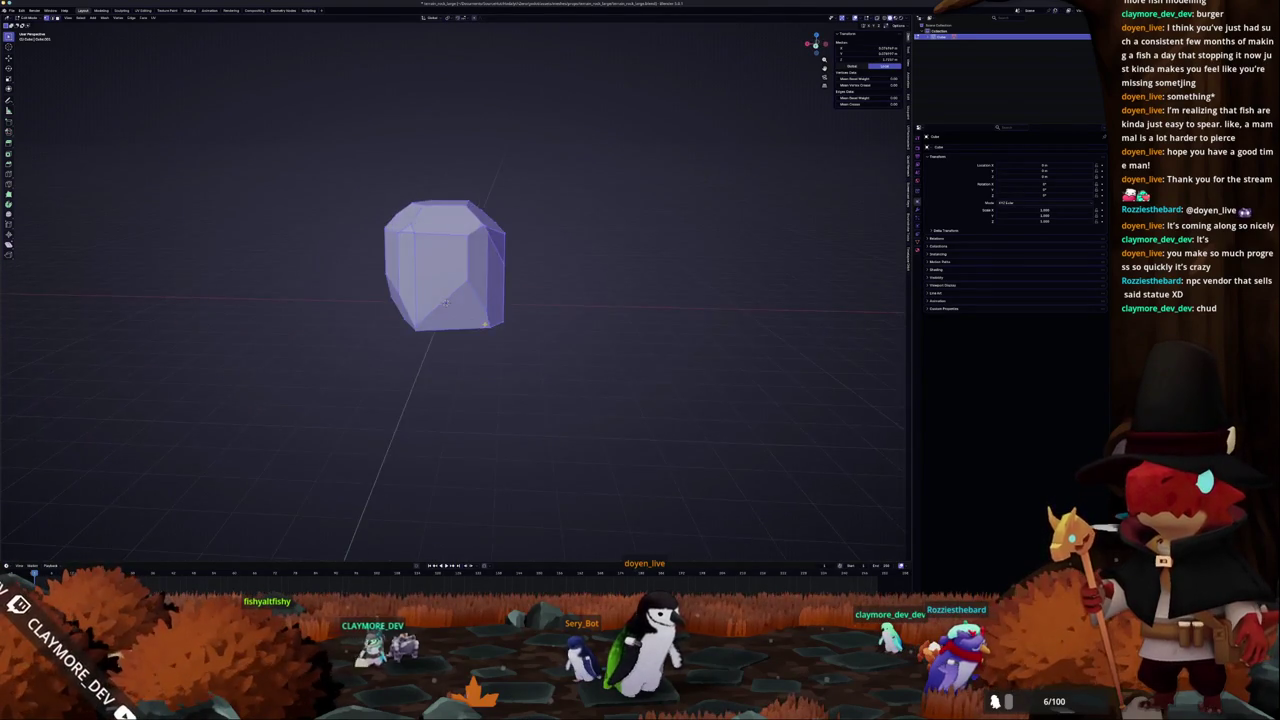
right_click(520, 330)
key("Escape")
key("alt+a")
key("a")
right_click(493, 311)
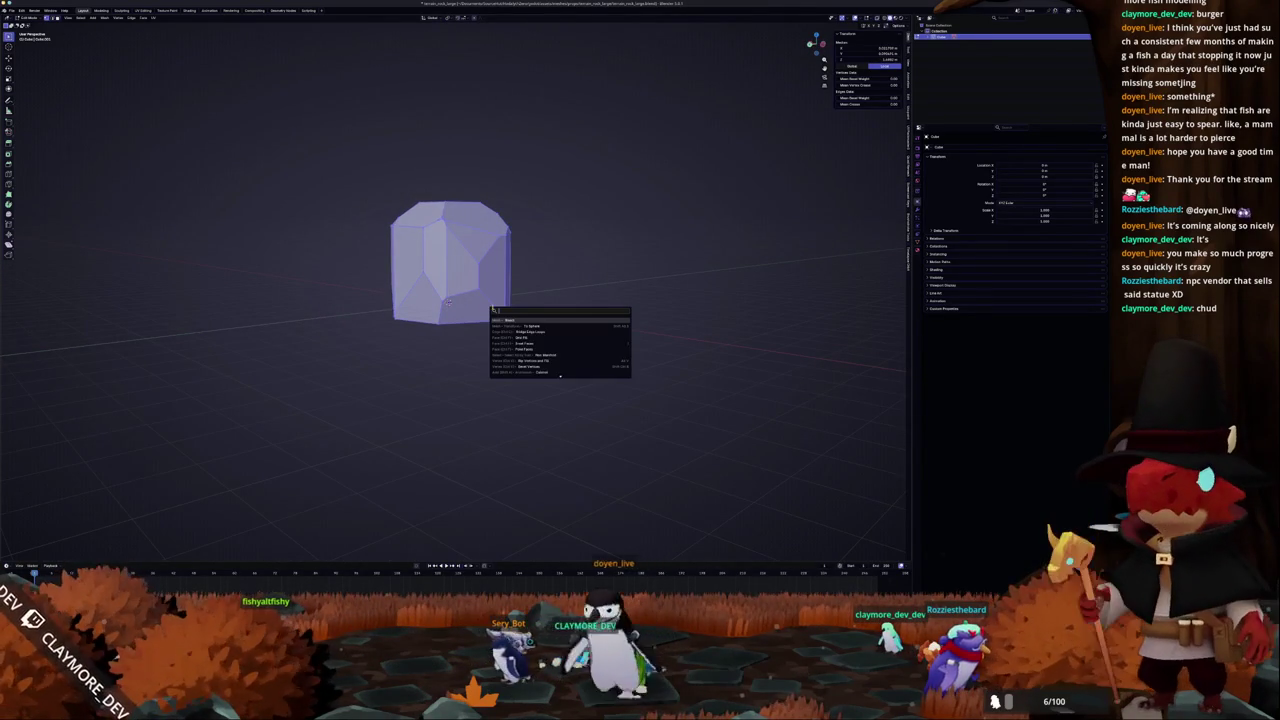
left_click(519, 321)
mouse_move(528, 251)
left_mouse_down()
mouse_move(425, 395)
mouse_move(436, 419)
left_mouse_up()
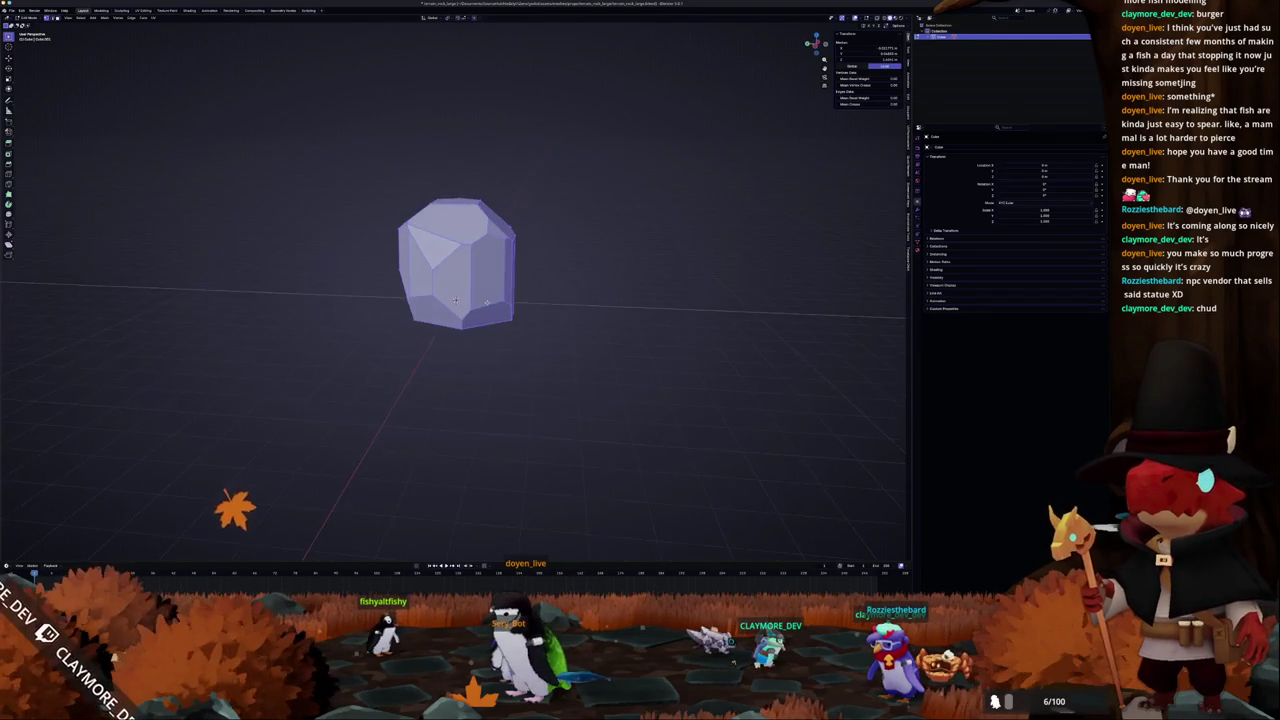
- Slice off another corner and cut a facet into the rock's side
key("F3")
left_click(491, 312)
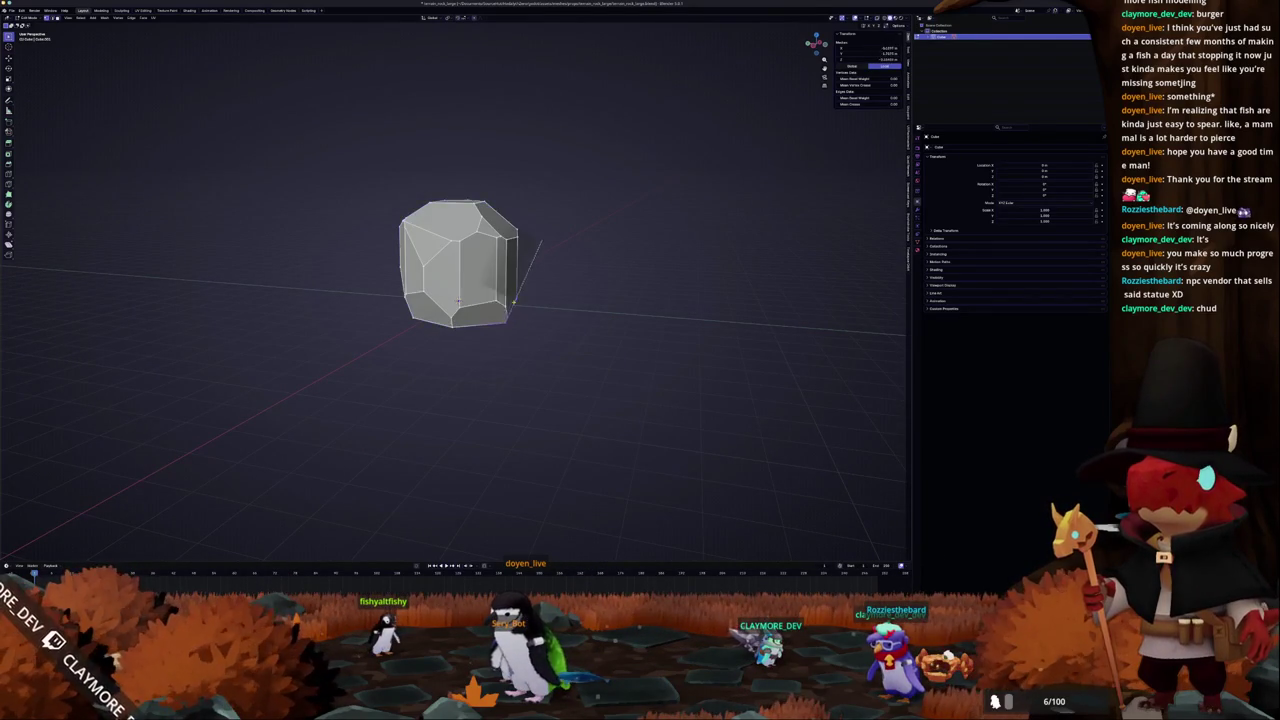
left_click_drag(481, 380, 481, 380)
key("a")
key("F3")
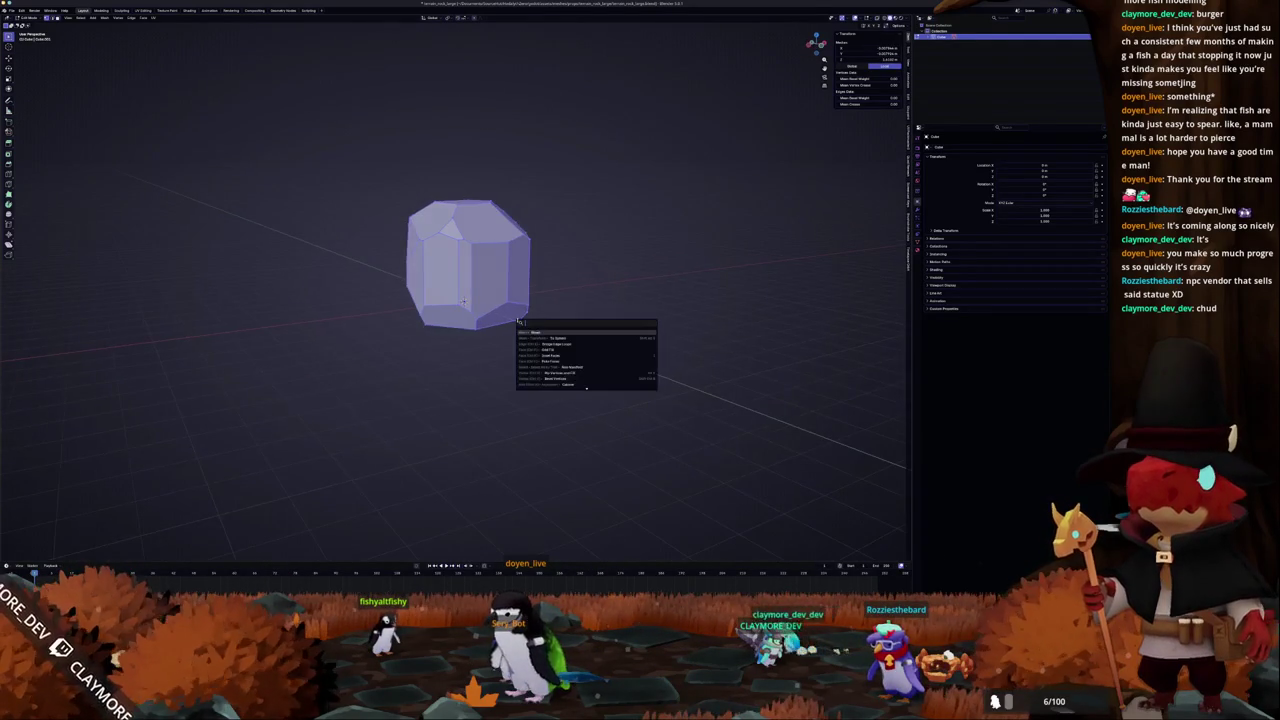
key("Return")
left_click_drag(481, 390, 481, 390)
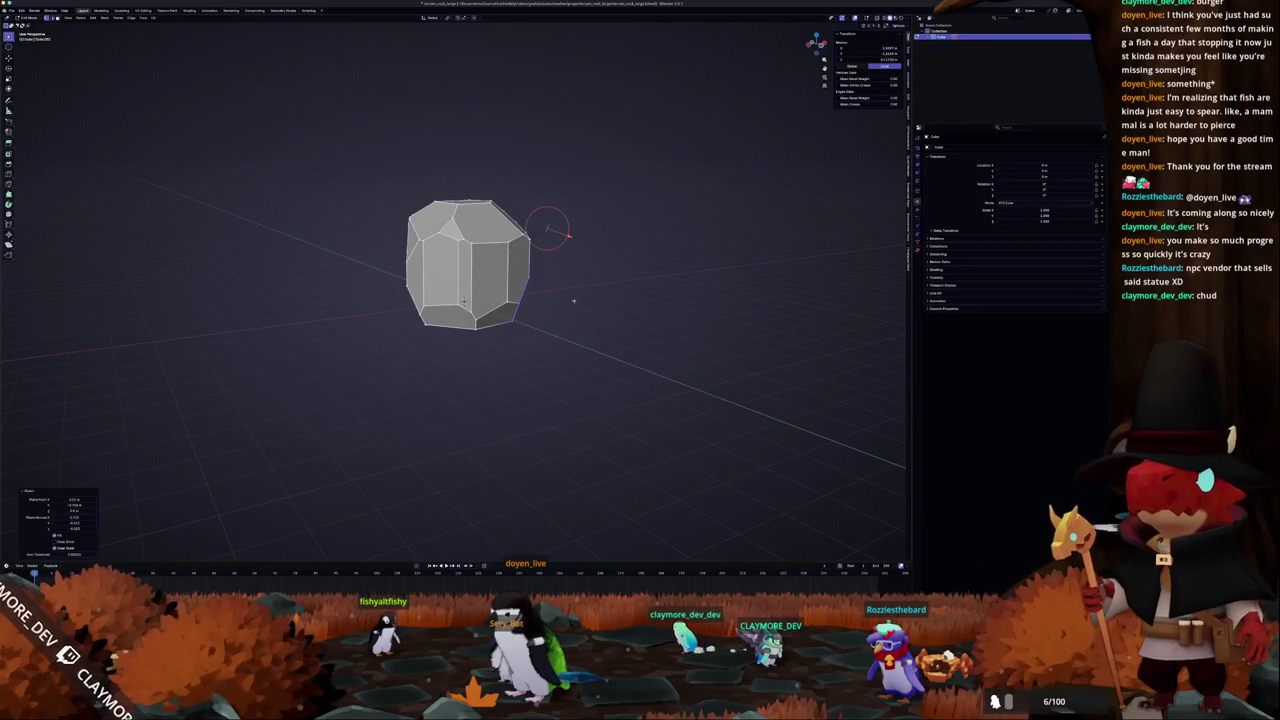
- Cut one more corner facet, then scale the rock slightly and return to Edit Mode
key("a")
left_click_drag(554, 295, 603, 284)
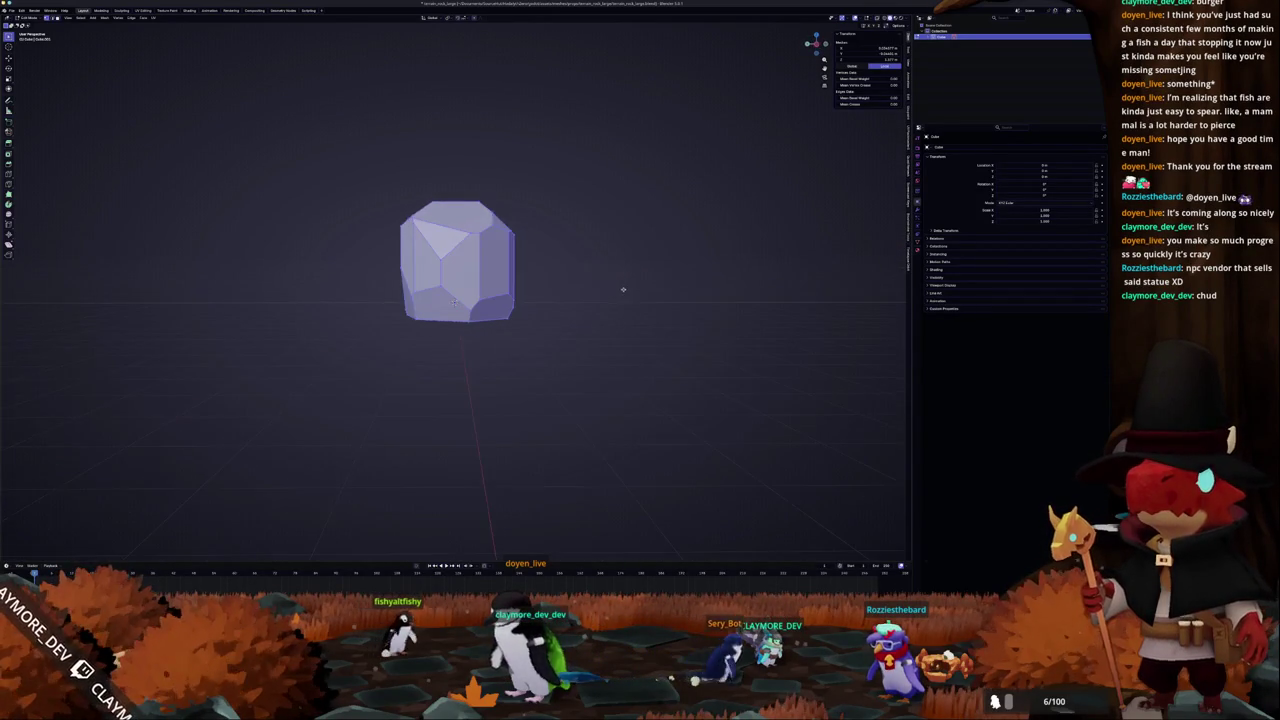
key("F3")
key("Return")
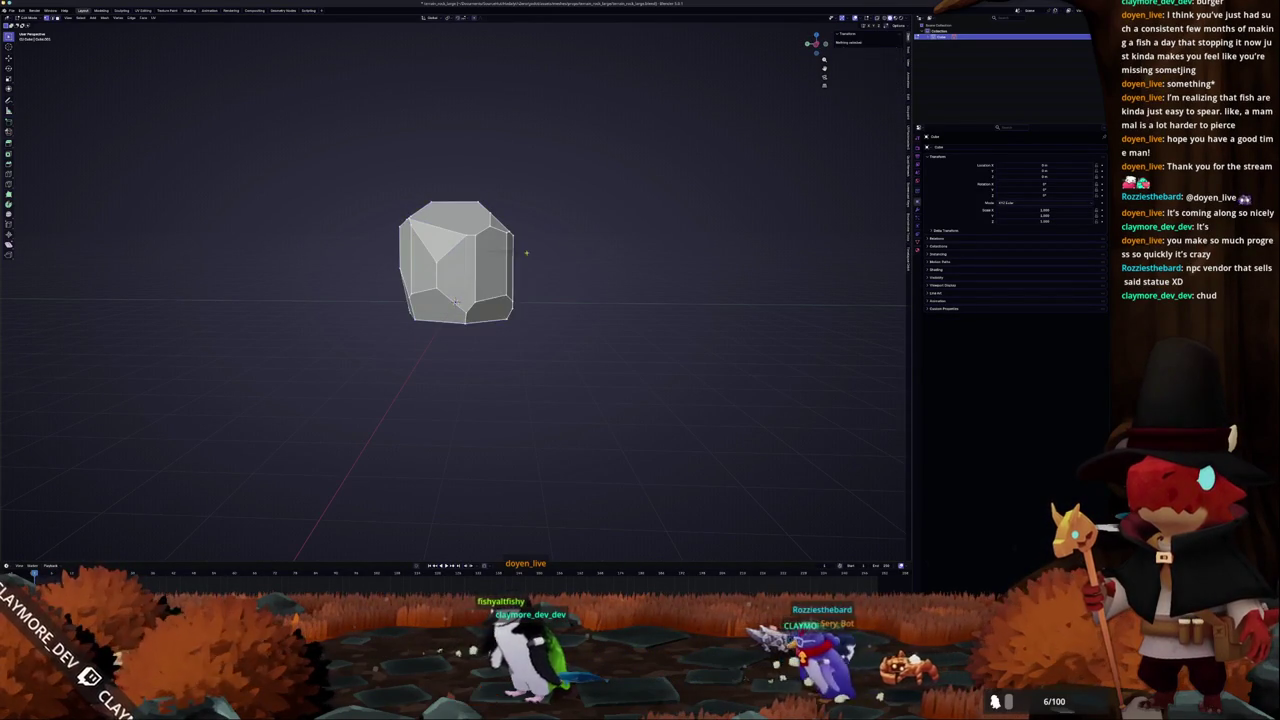
mouse_move(484, 360)
left_mouse_down()
mouse_move(451, 409)
mouse_move(486, 391)
left_mouse_up()
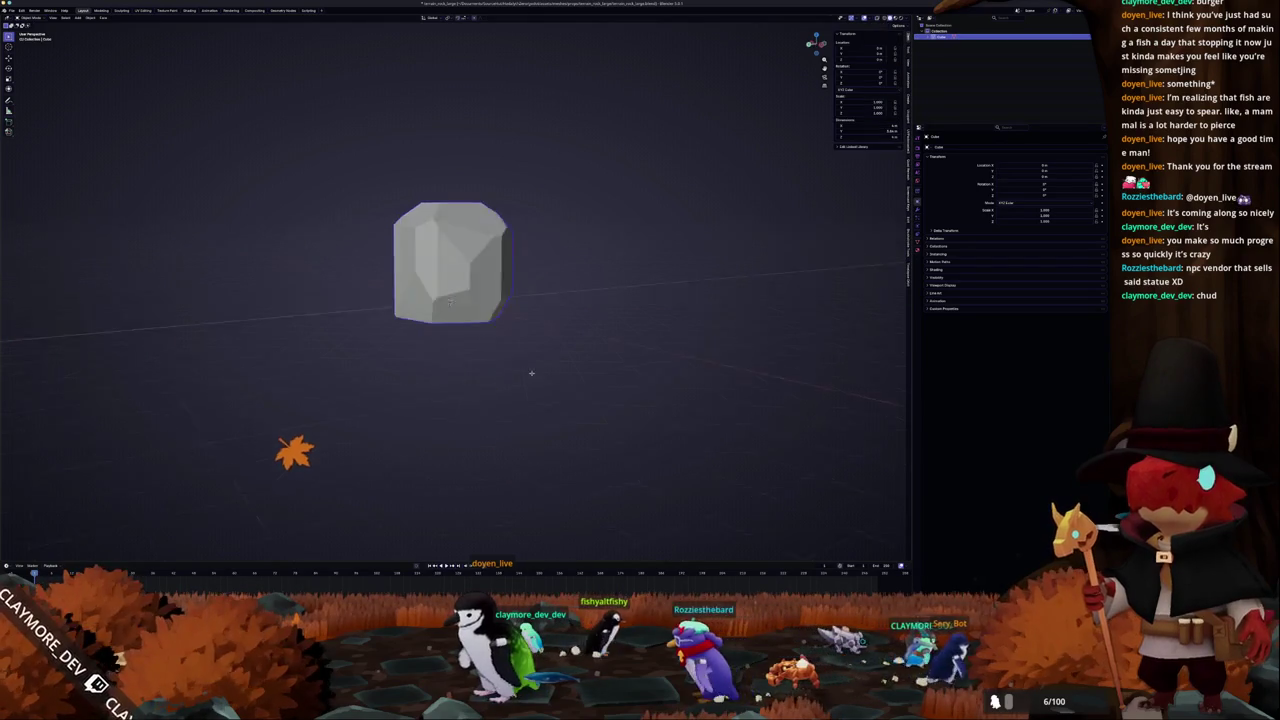
key("s")
left_click(577, 306)
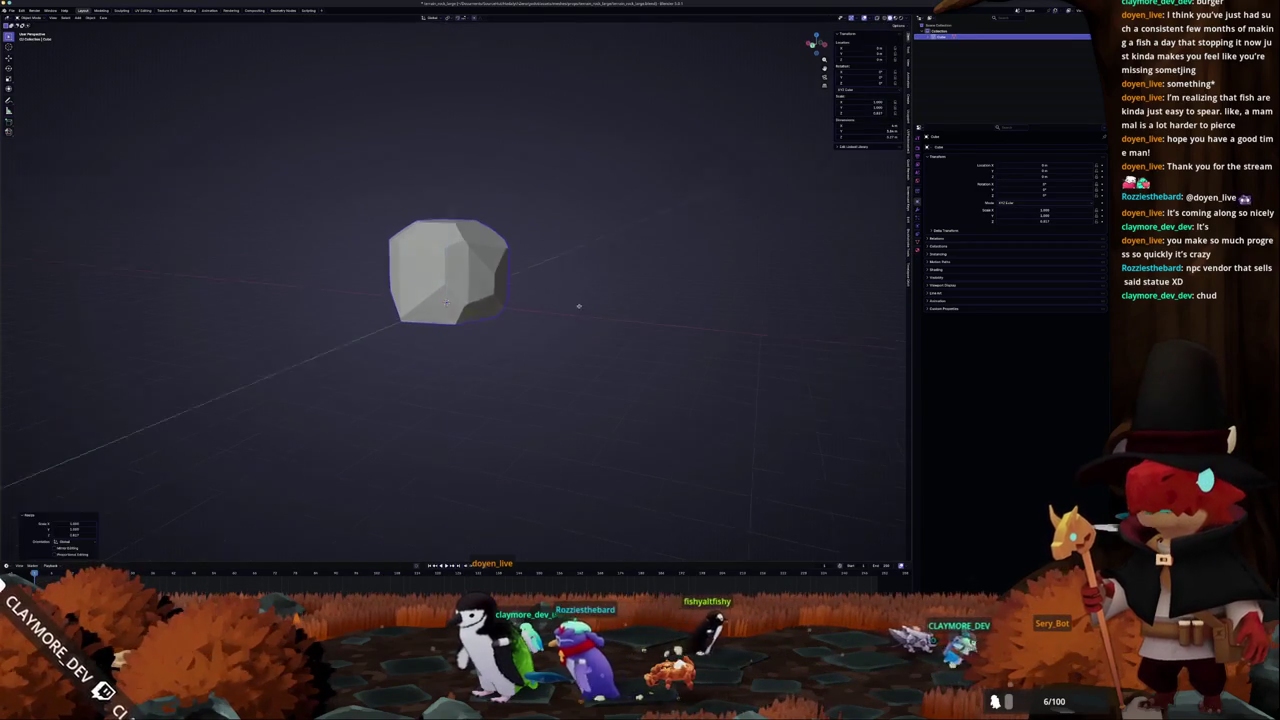
key("Tab")
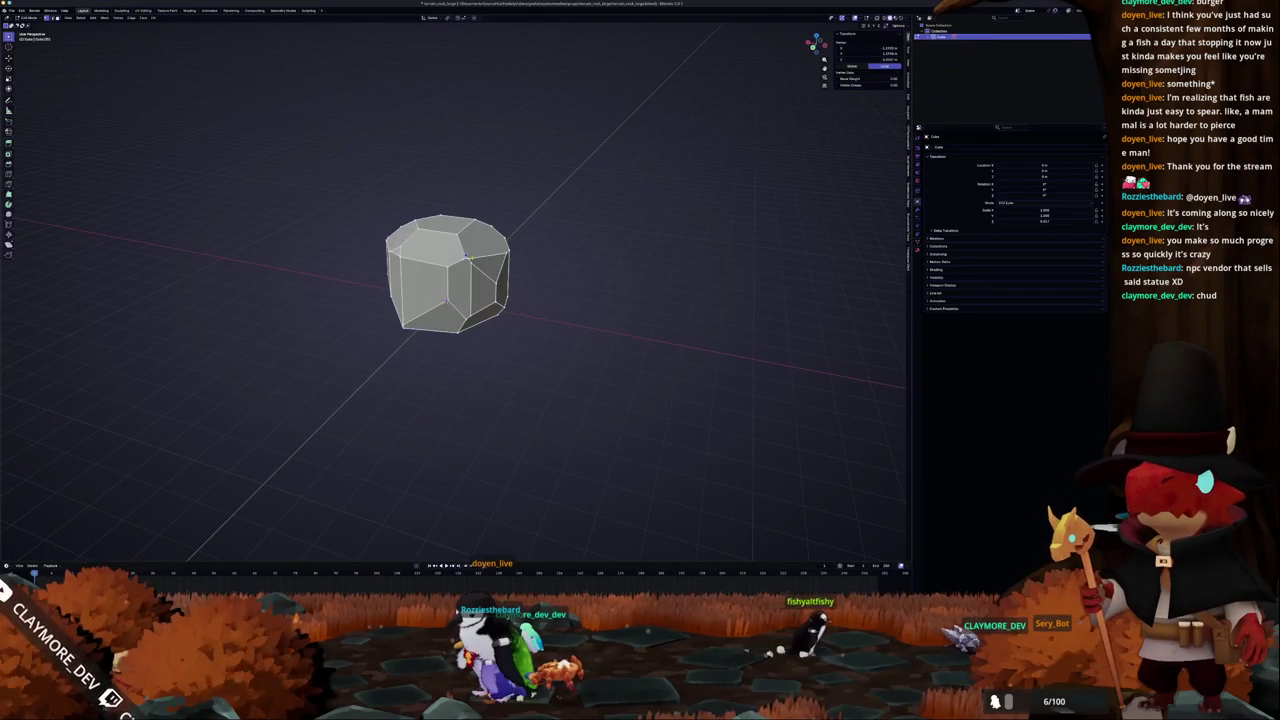
- Nudge the rock's top vertices along Z and then X with proportional editing
left_click(474, 242)
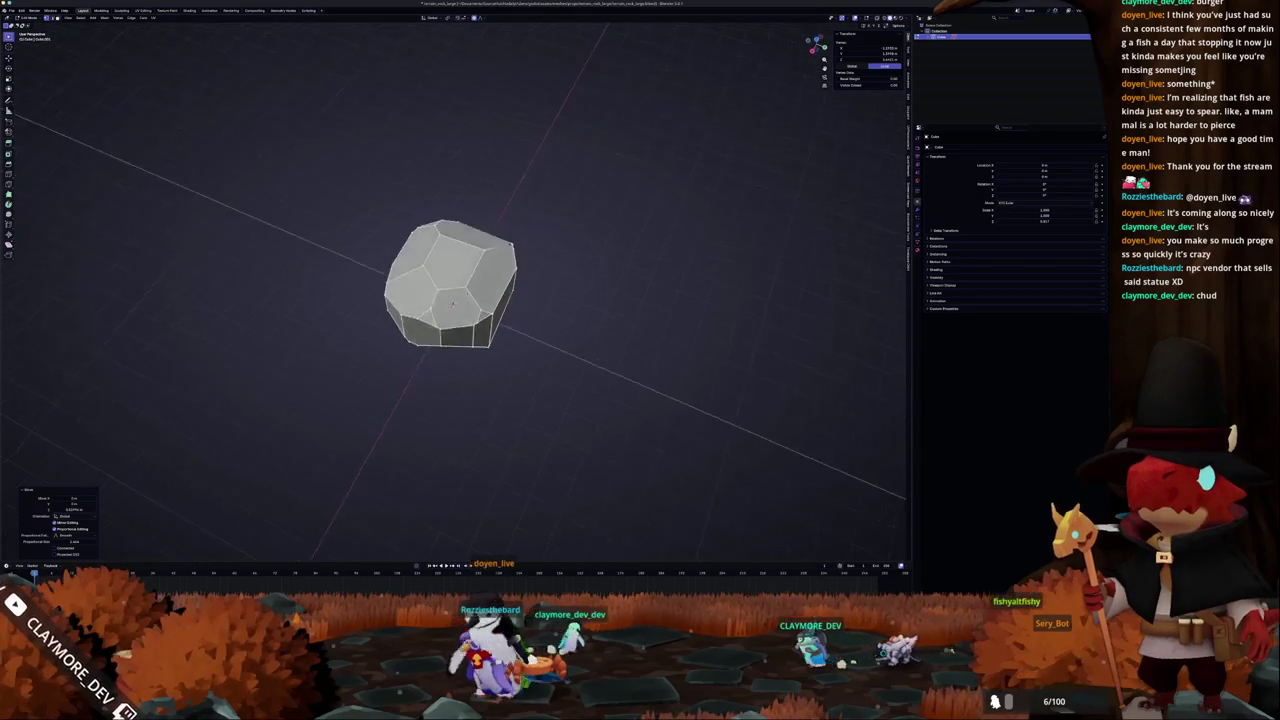
key("g")
key("z")
key("Return")
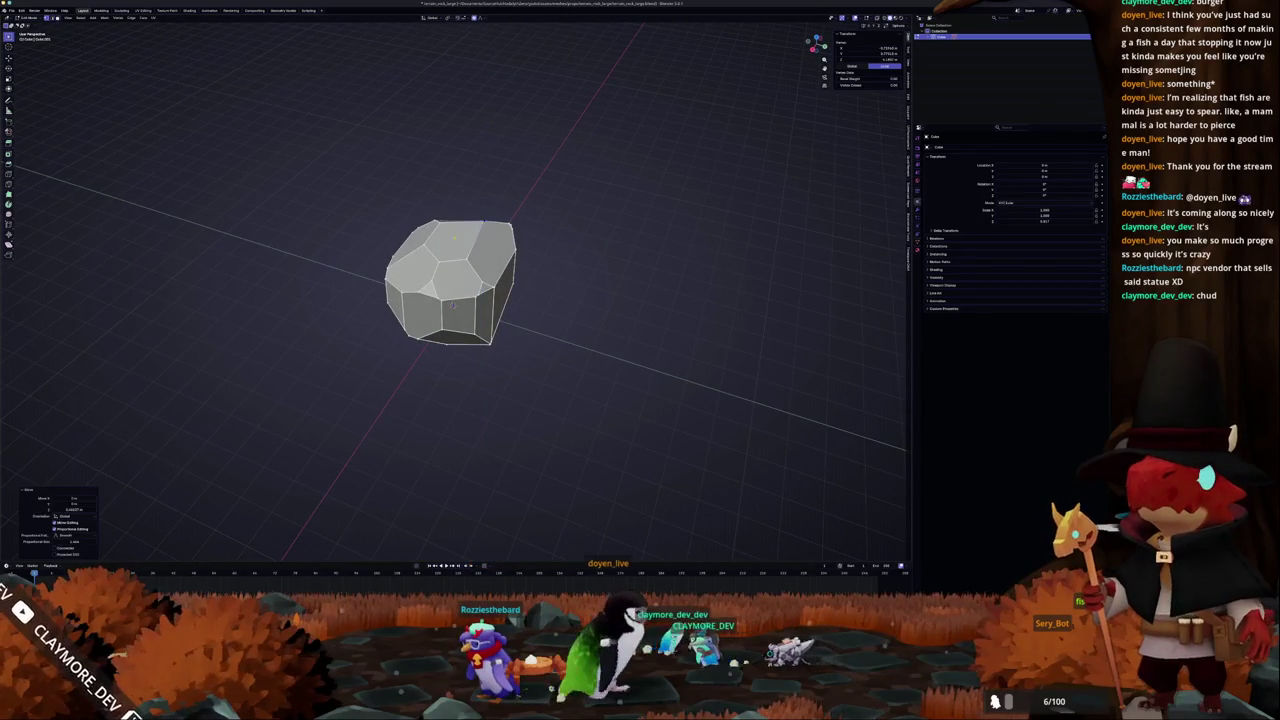
key("g")
key("x")
key("Return")
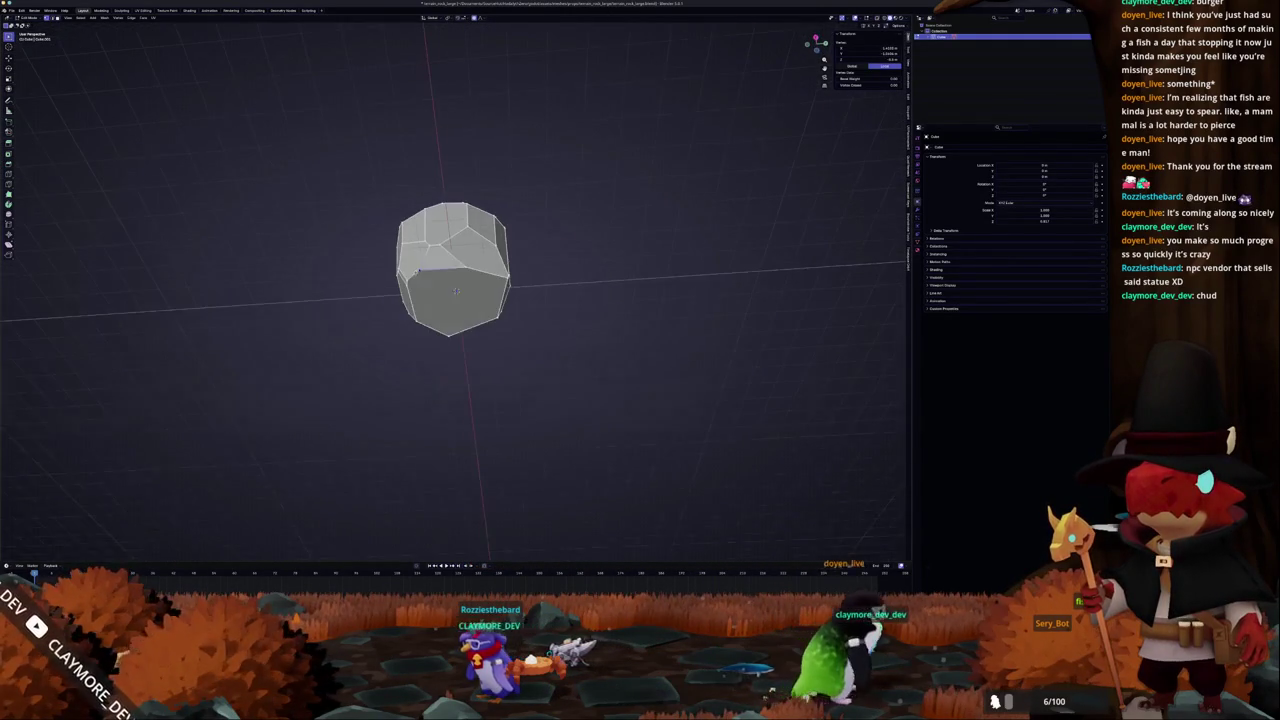
- Scale the lower band of faces outward, return to Object Mode, and open Add Modifier
key("alt+a")
left_click(455, 291, "alt")
key("s")
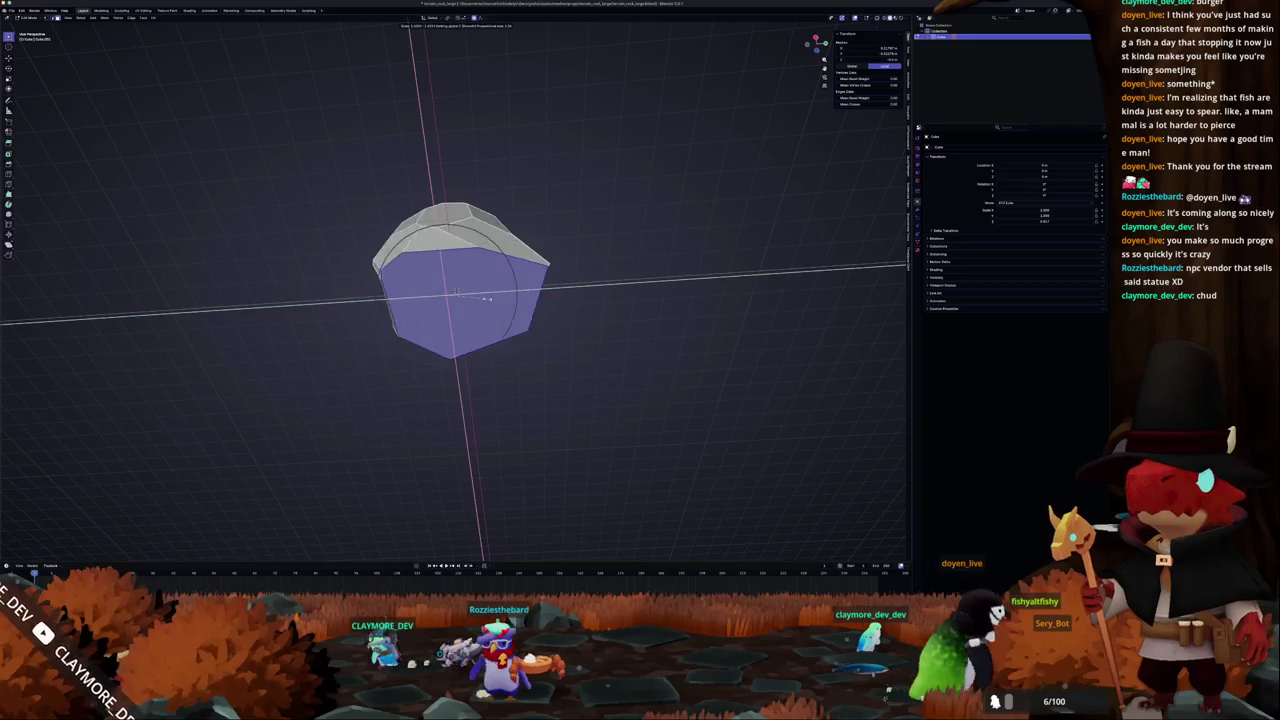
left_click(455, 291)
key("alt+a")
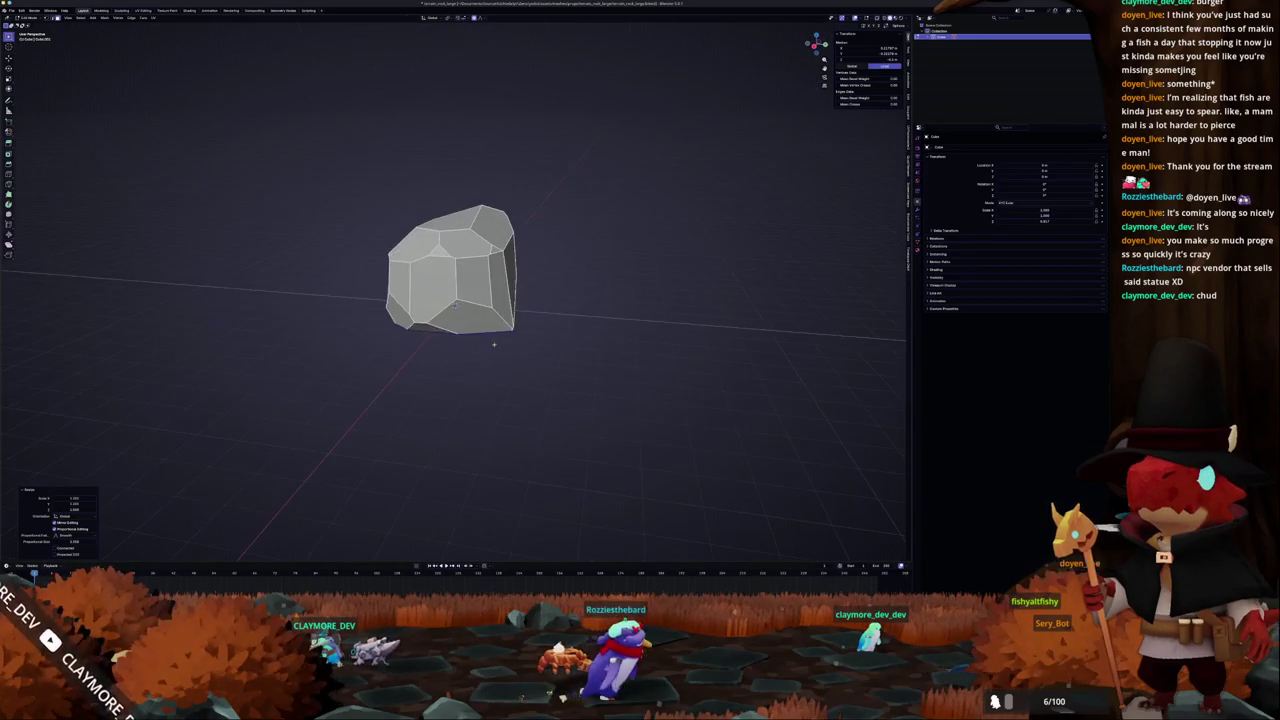
key("a")
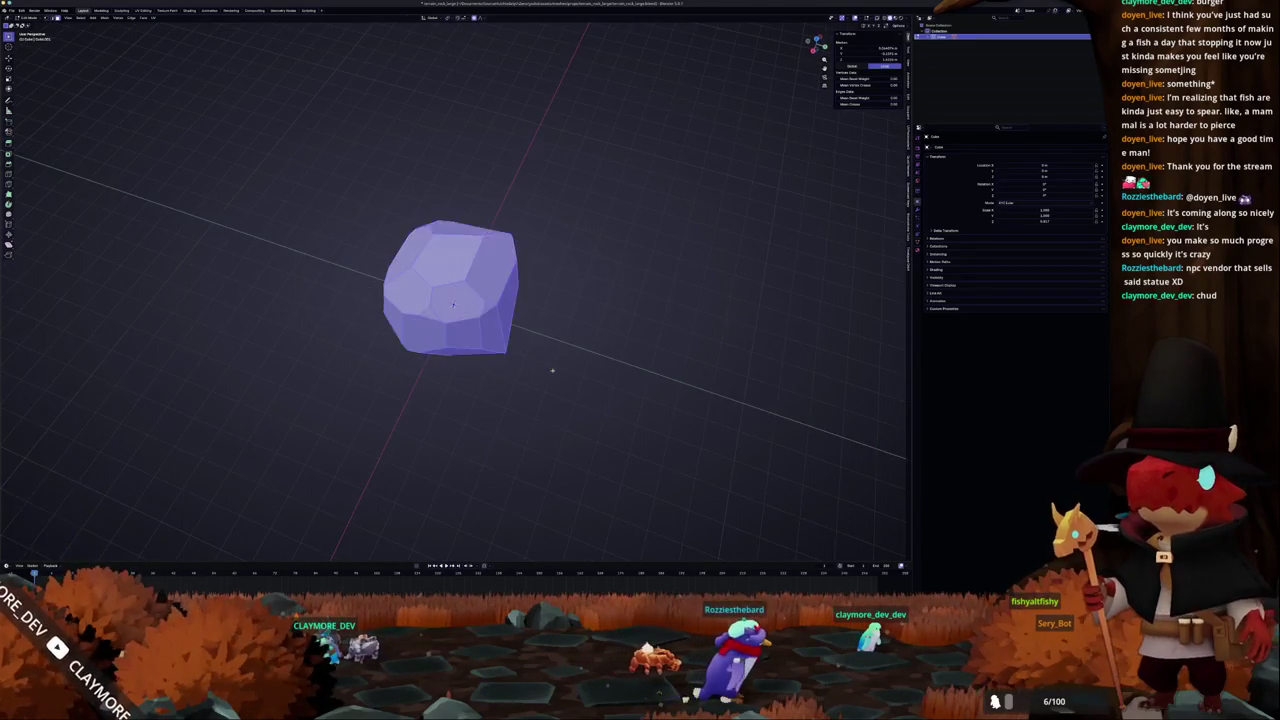
key("Tab")
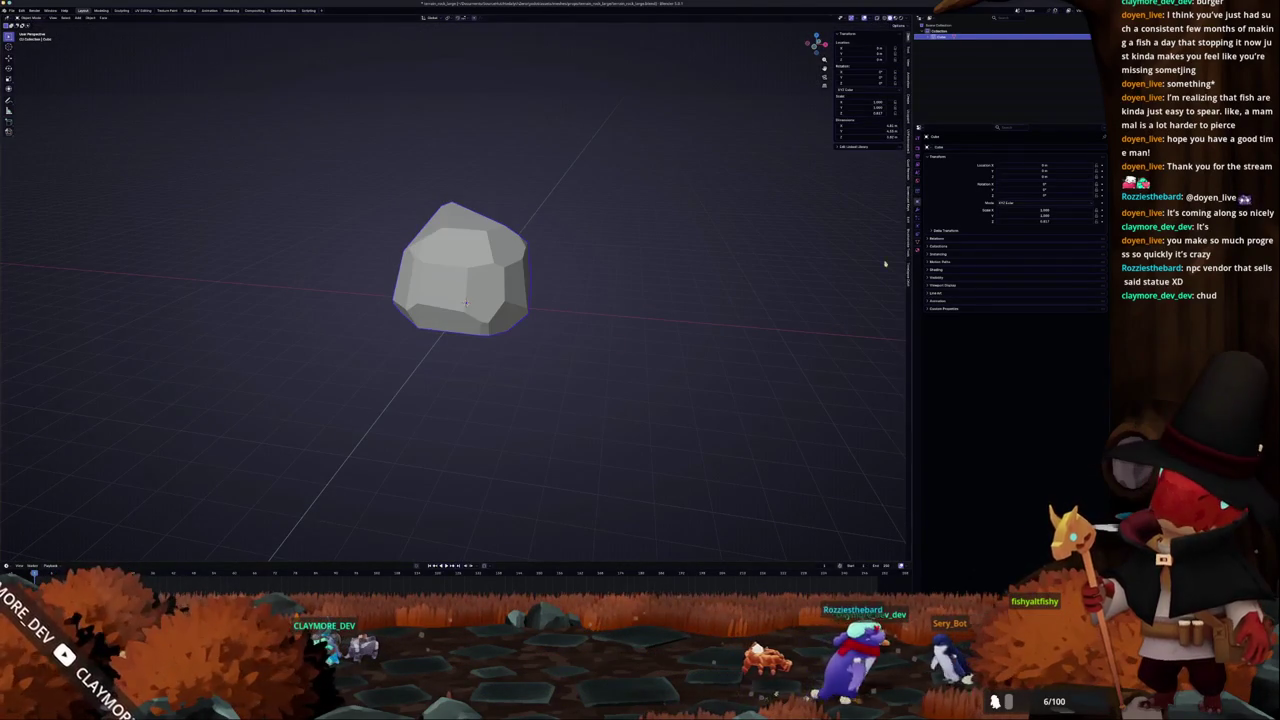
left_click(917, 160)
left_click(975, 145)
- Add a Decimate modifier to the rock and apply Shade Auto Smooth
type("de")
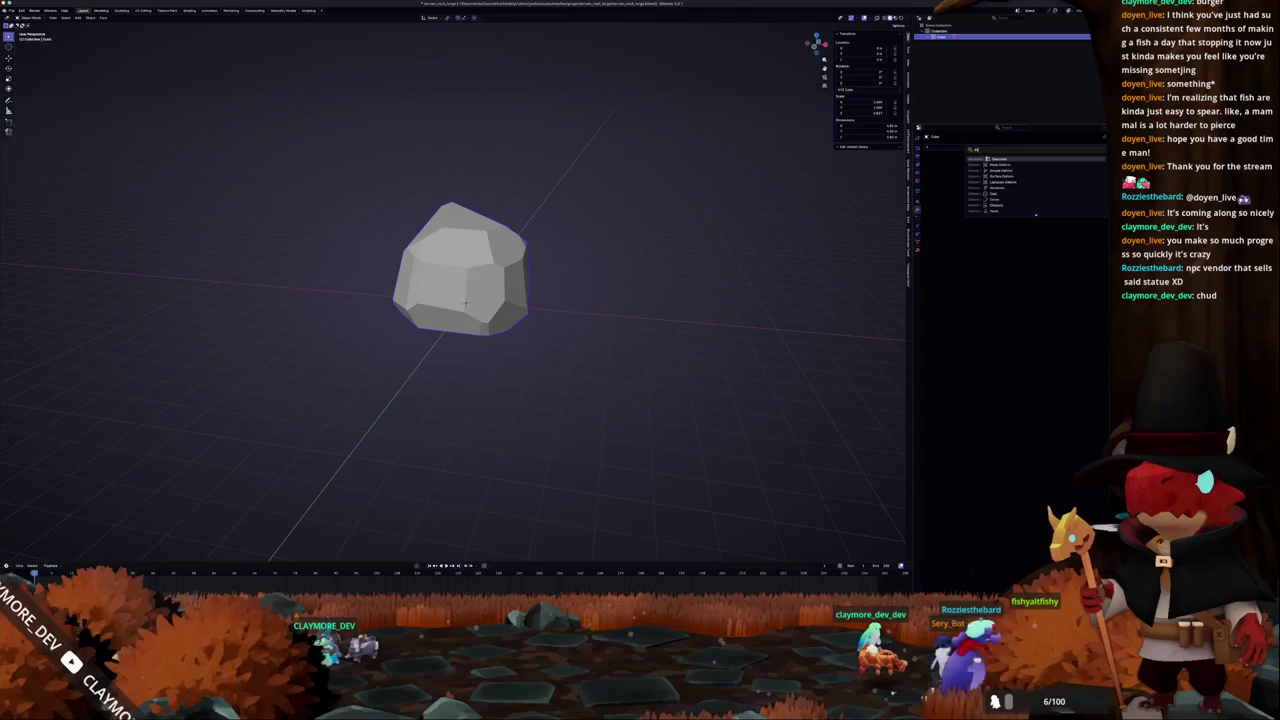
key("Return")
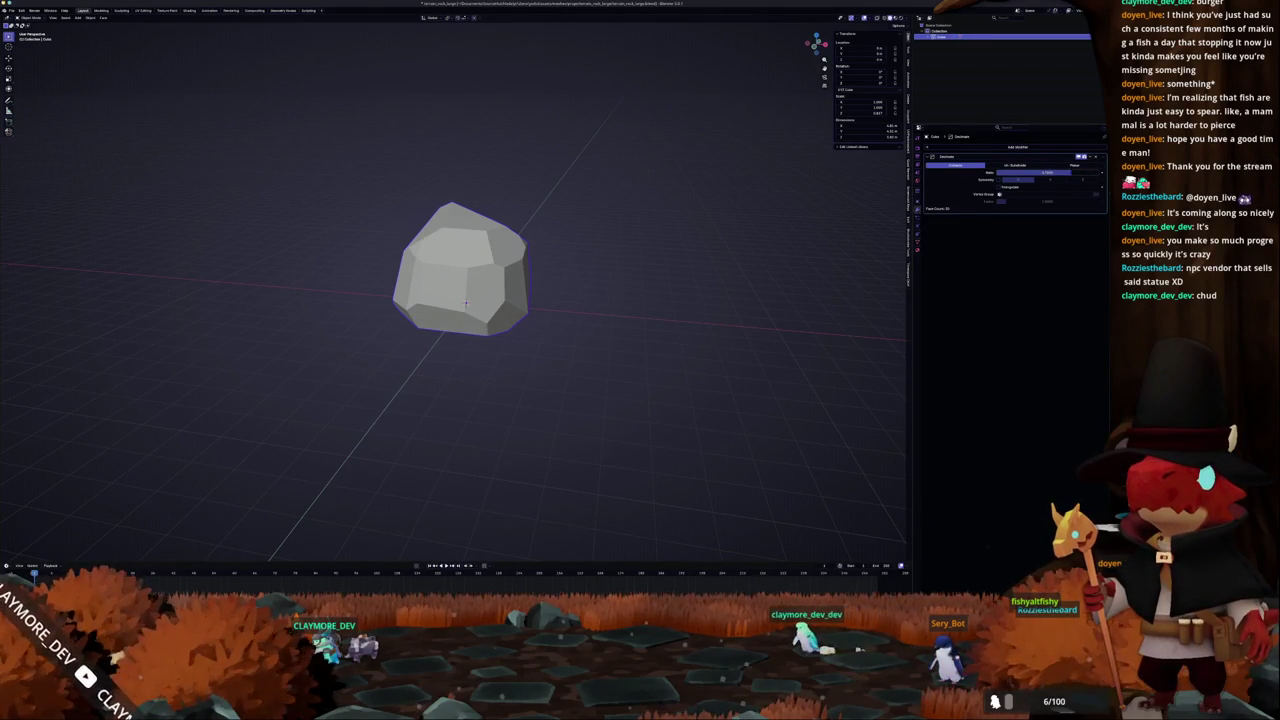
right_click(484, 279)
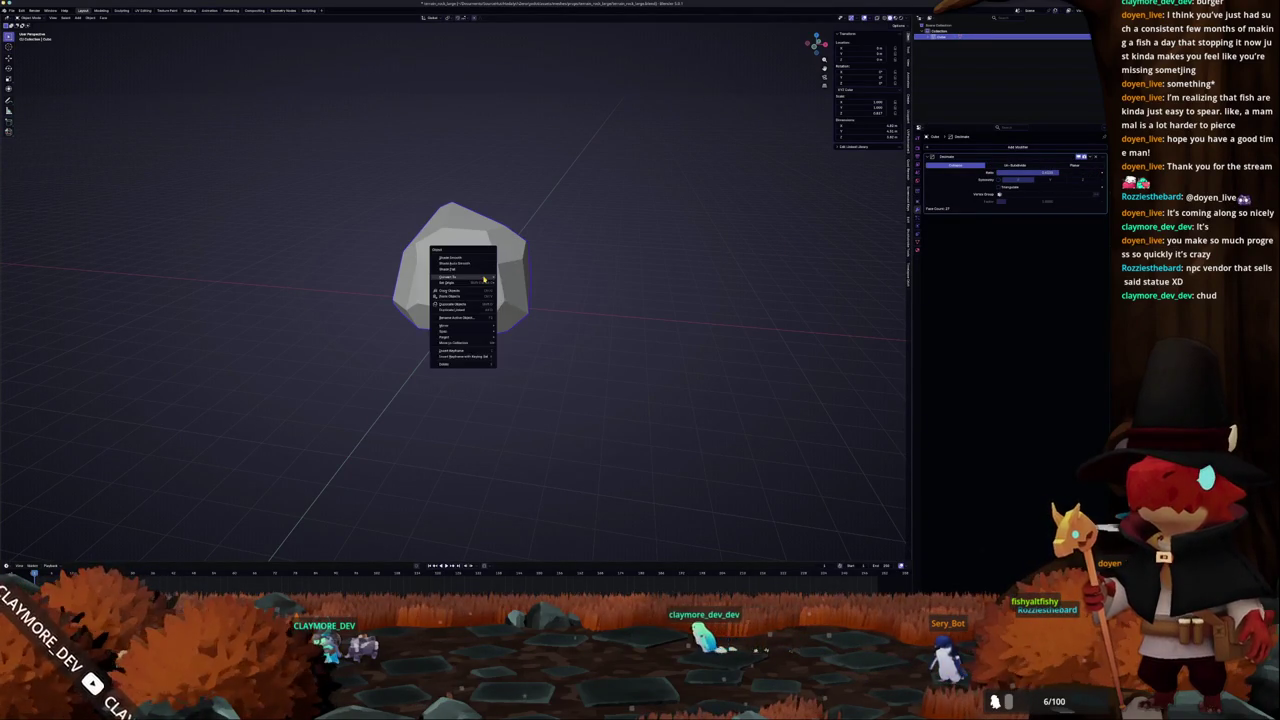
left_click(489, 264)
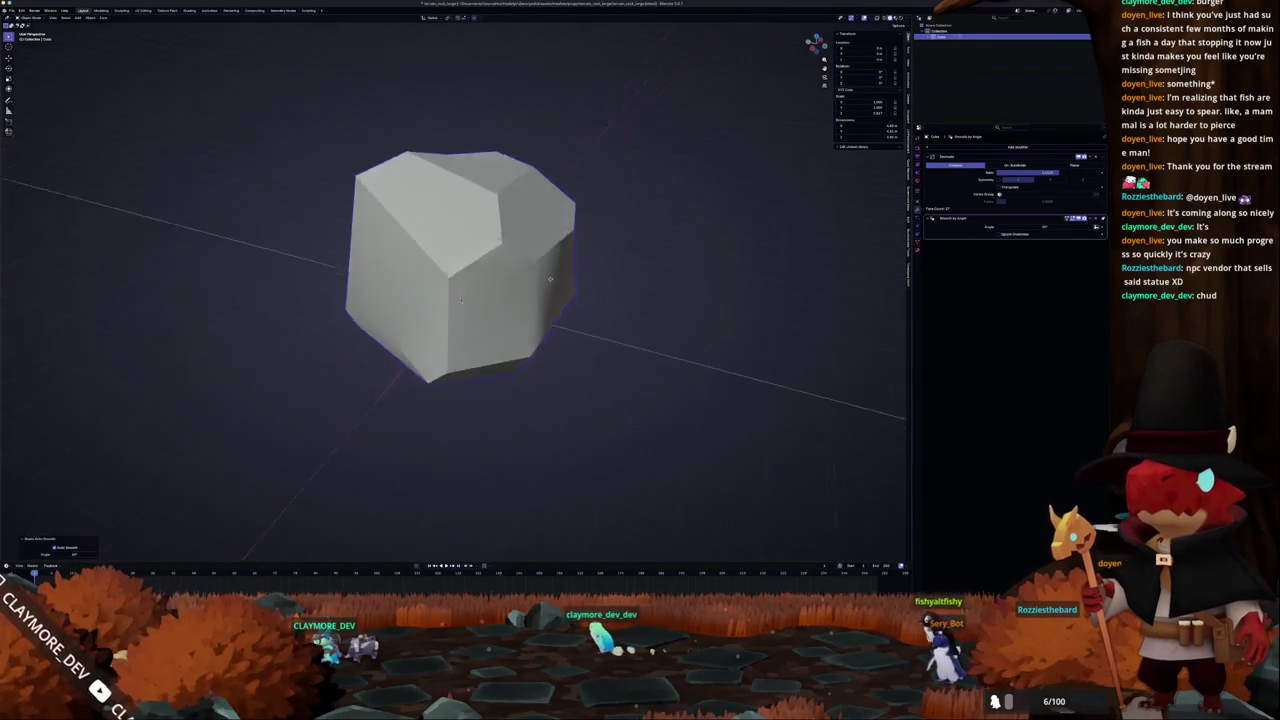
- Lower the Decimate Ratio slider to cut down the rock's face count
mouse_move(546, 313)
left_mouse_down()
mouse_move(580, 280)
mouse_move(663, 277)
mouse_move(678, 260)
mouse_move(634, 280)
left_mouse_up()
key("Tab")
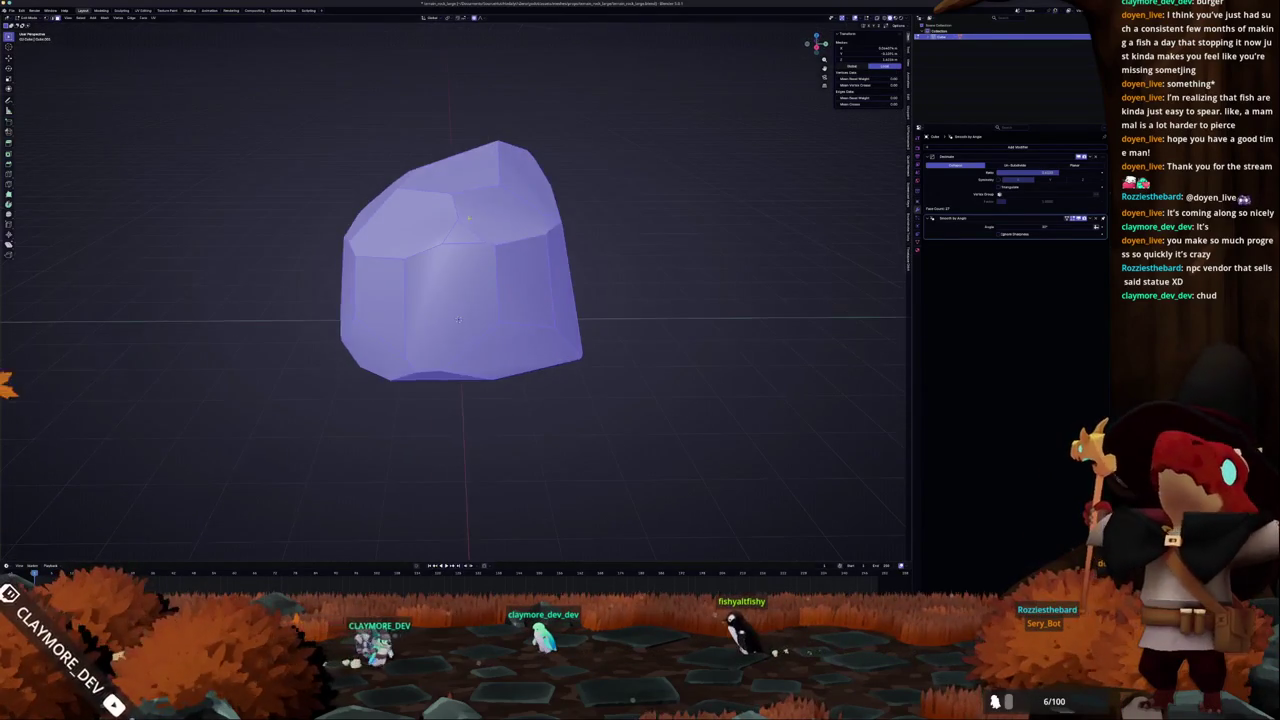
scroll(460, 270, "down", 3)
key("Tab")
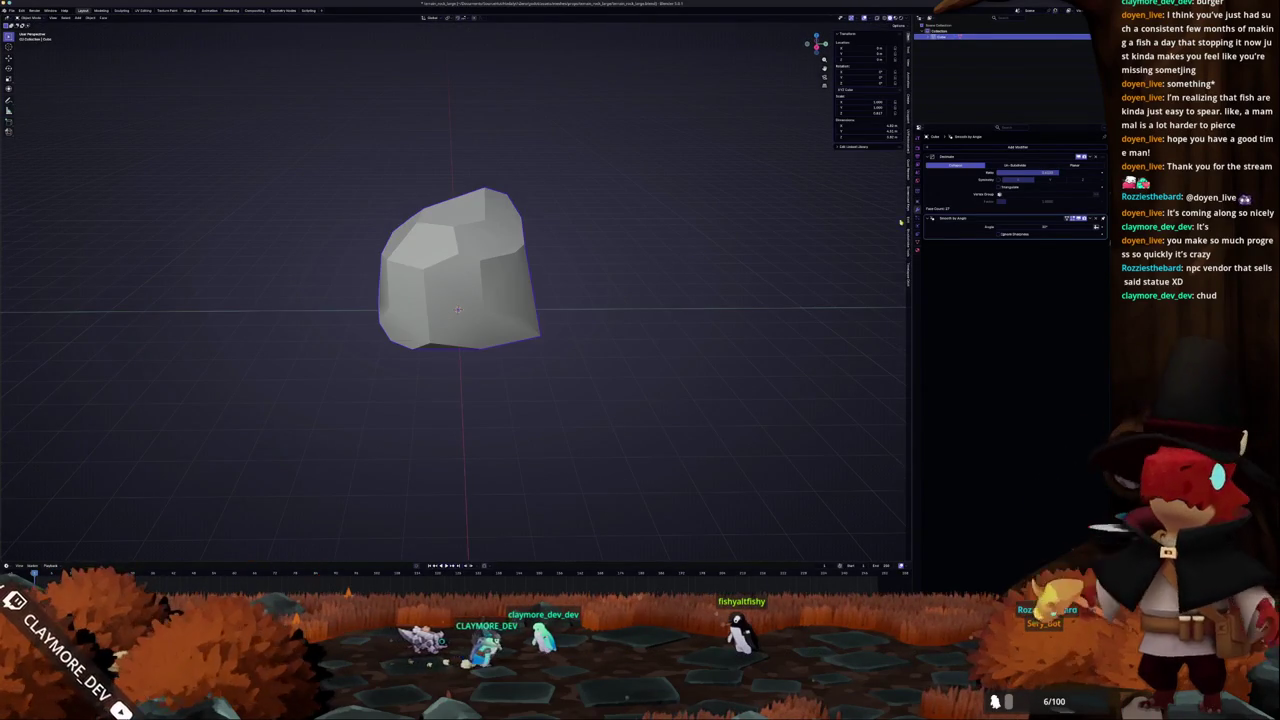
mouse_move(1049, 177)
left_mouse_down()
mouse_move(1020, 177)
mouse_move(1095, 177)
left_mouse_up()
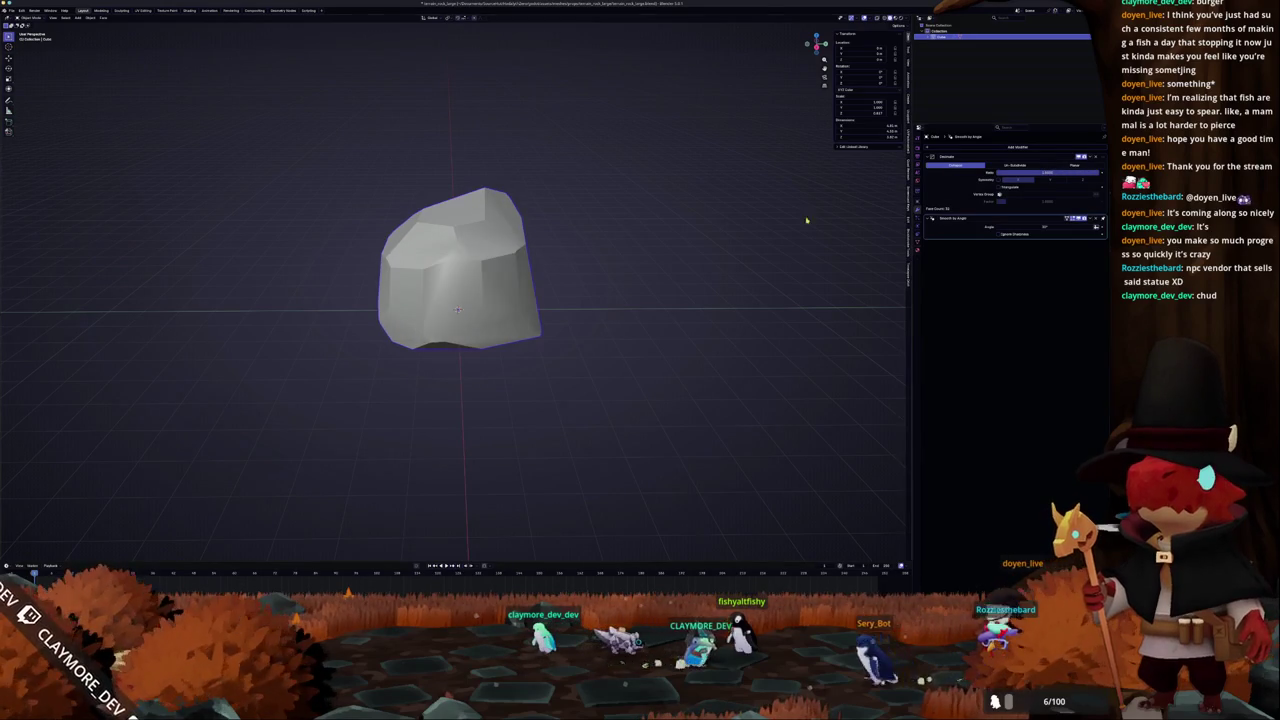
key("Tab")
key("F3")
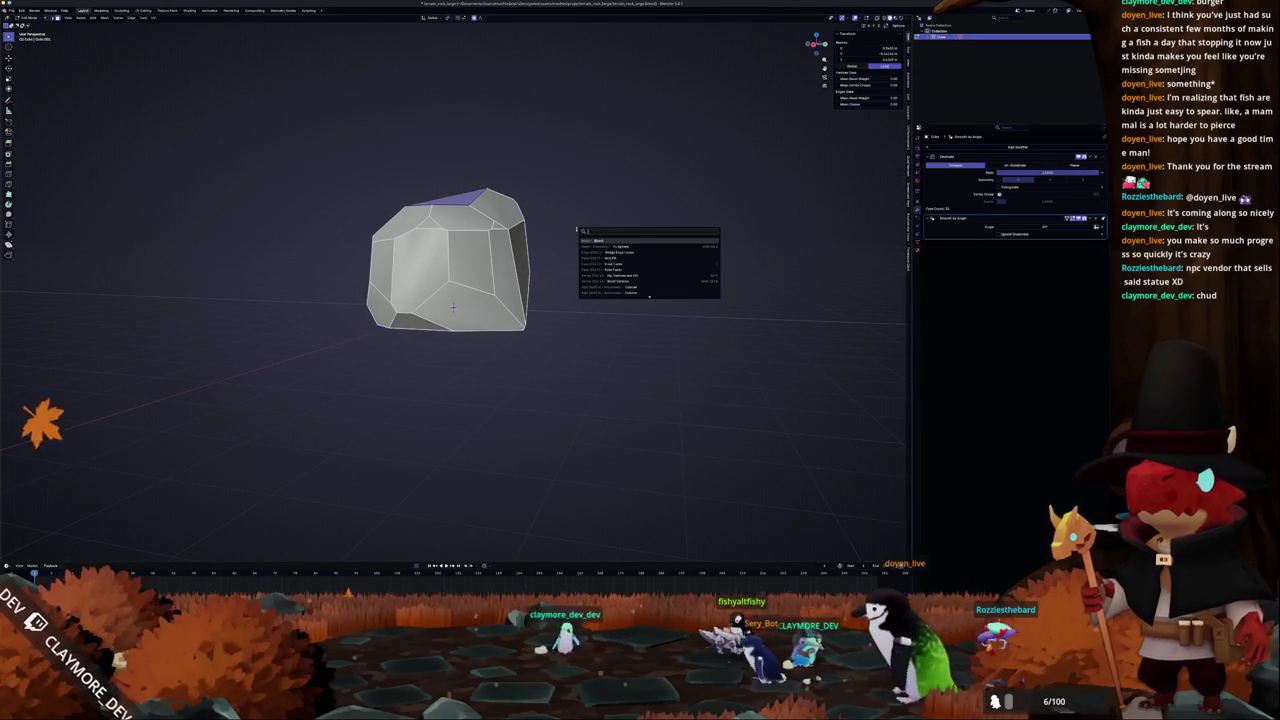
- Bisect the rock's top flat, fill the opening with a face, and slice a second top cut
key("Return")
mouse_move(368, 190)
left_mouse_down()
mouse_move(643, 243)
mouse_move(679, 231)
left_mouse_up()
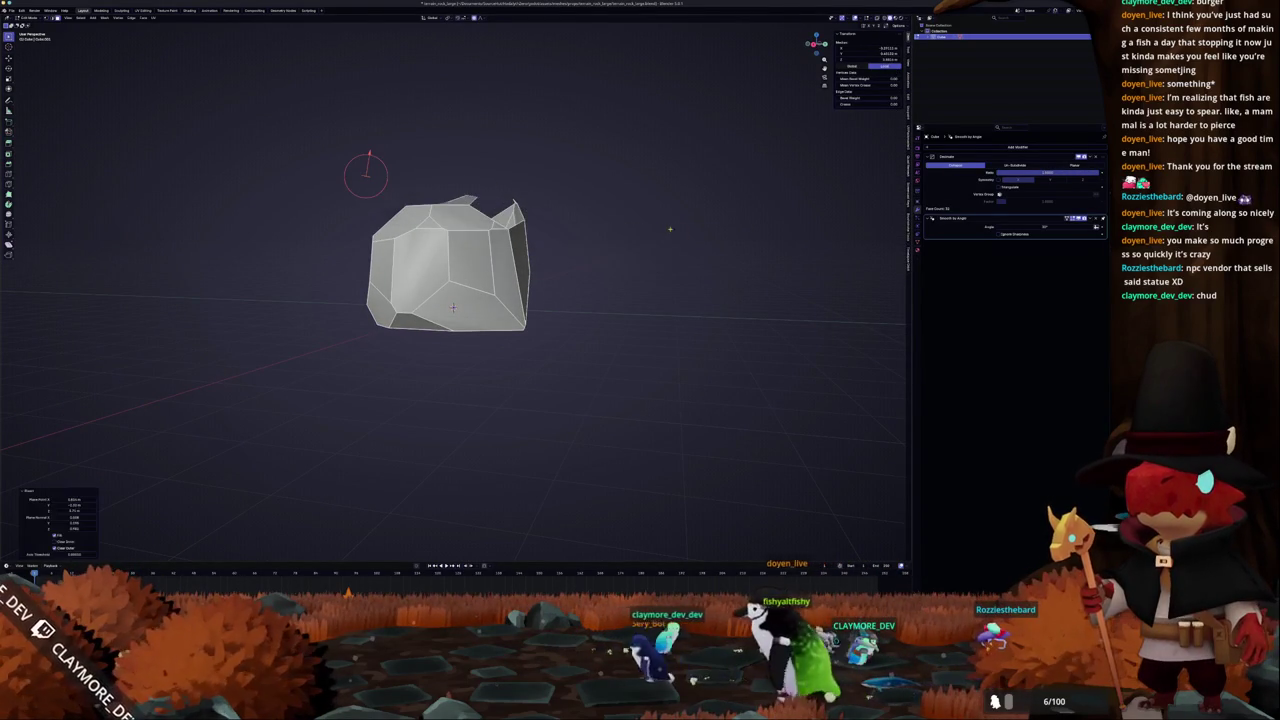
key("alt+a")
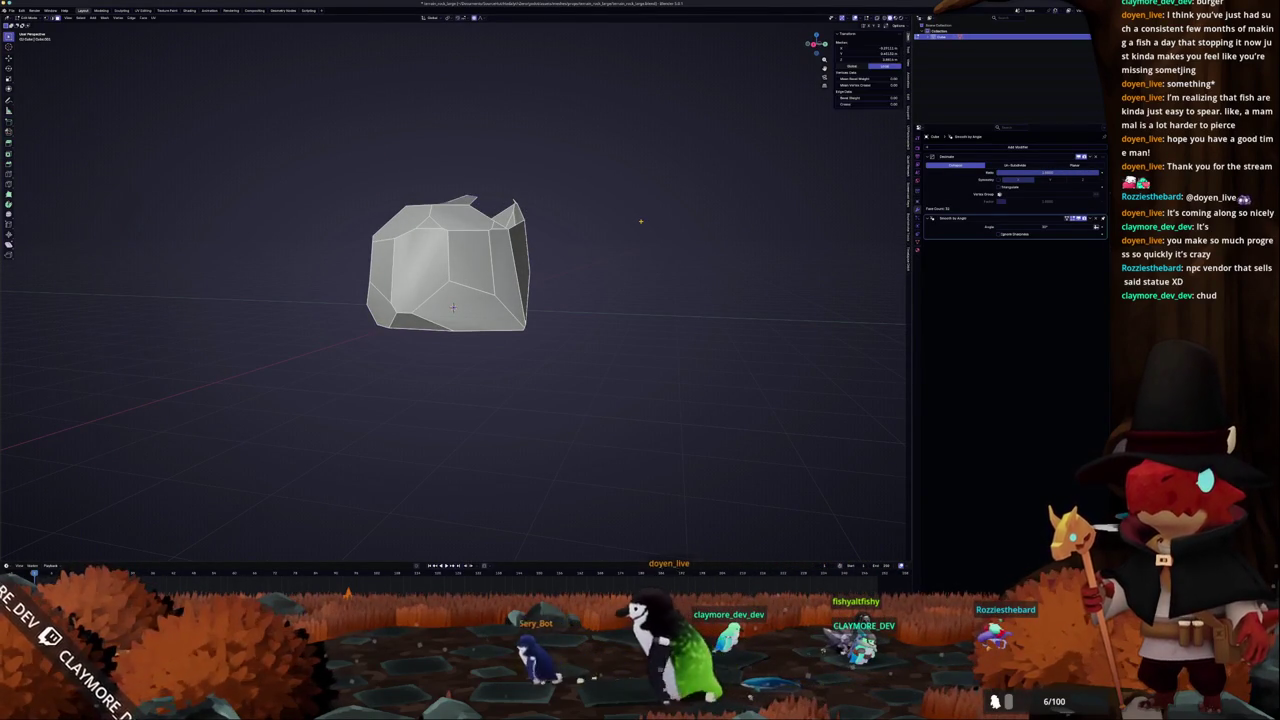
key("f")
key("a")
key("F3")
key("Return")
mouse_move(335, 162)
left_mouse_down()
mouse_move(714, 271)
mouse_move(571, 220)
mouse_move(558, 254)
left_mouse_up()
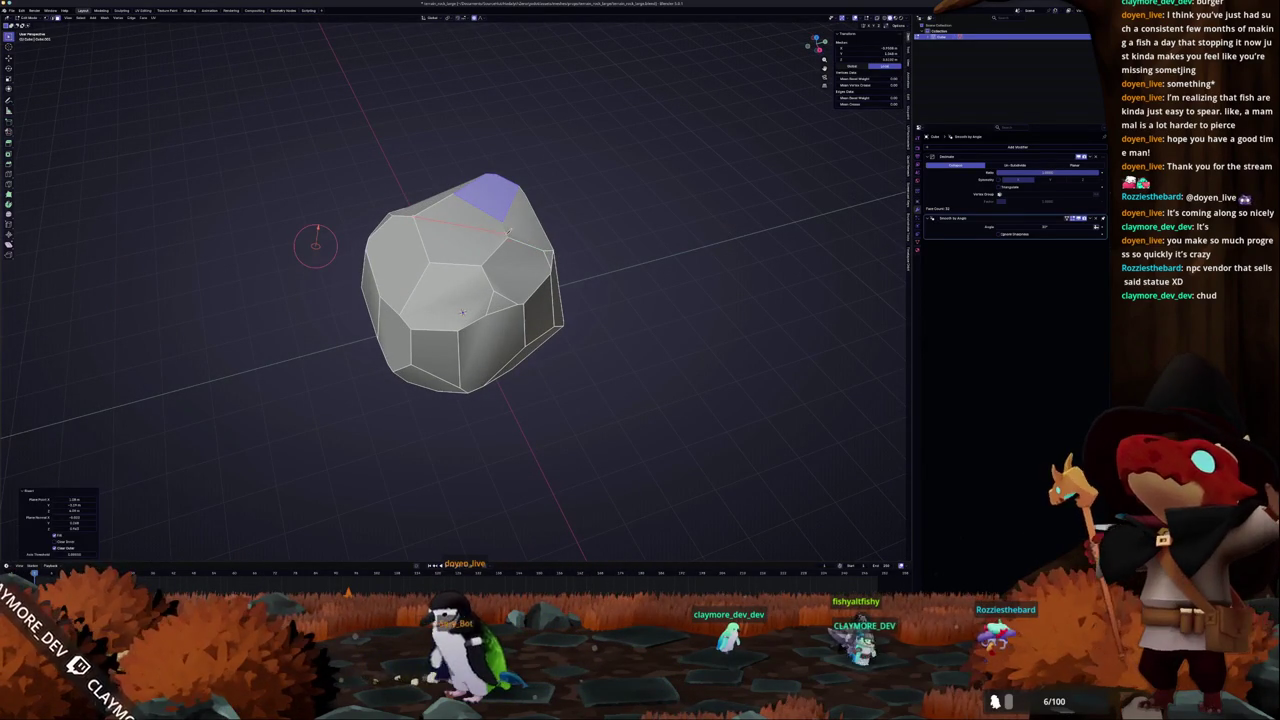
- Apply Shade Auto Smooth to the rock in Object Mode and inspect it from the side
key("Tab")
left_click_drag(508, 232, 472, 264)
right_click(472, 264)
left_click(472, 264)
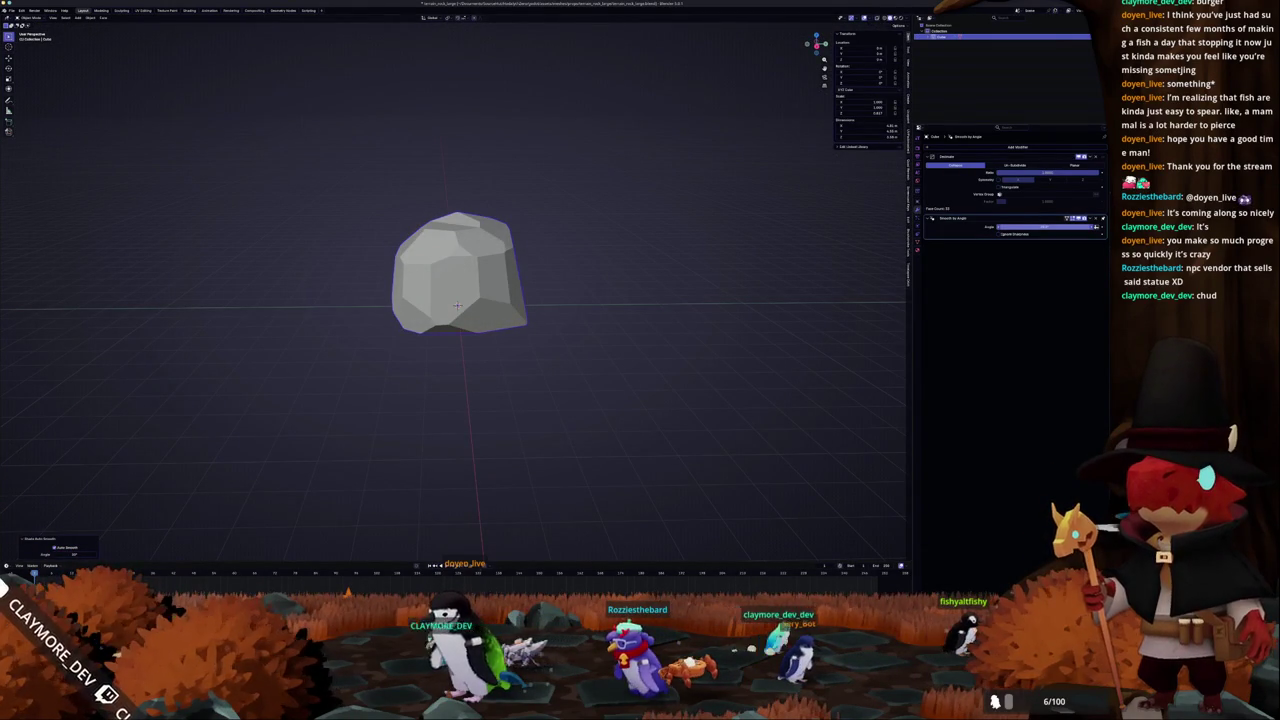
mouse_move(712, 219)
left_mouse_down()
mouse_move(473, 268)
mouse_move(449, 312)
left_mouse_up()
key("Tab")
scroll(473, 268, "up", 2)
- Raise the top face along Z and reapply auto smooth shading
key("g")
key("z")
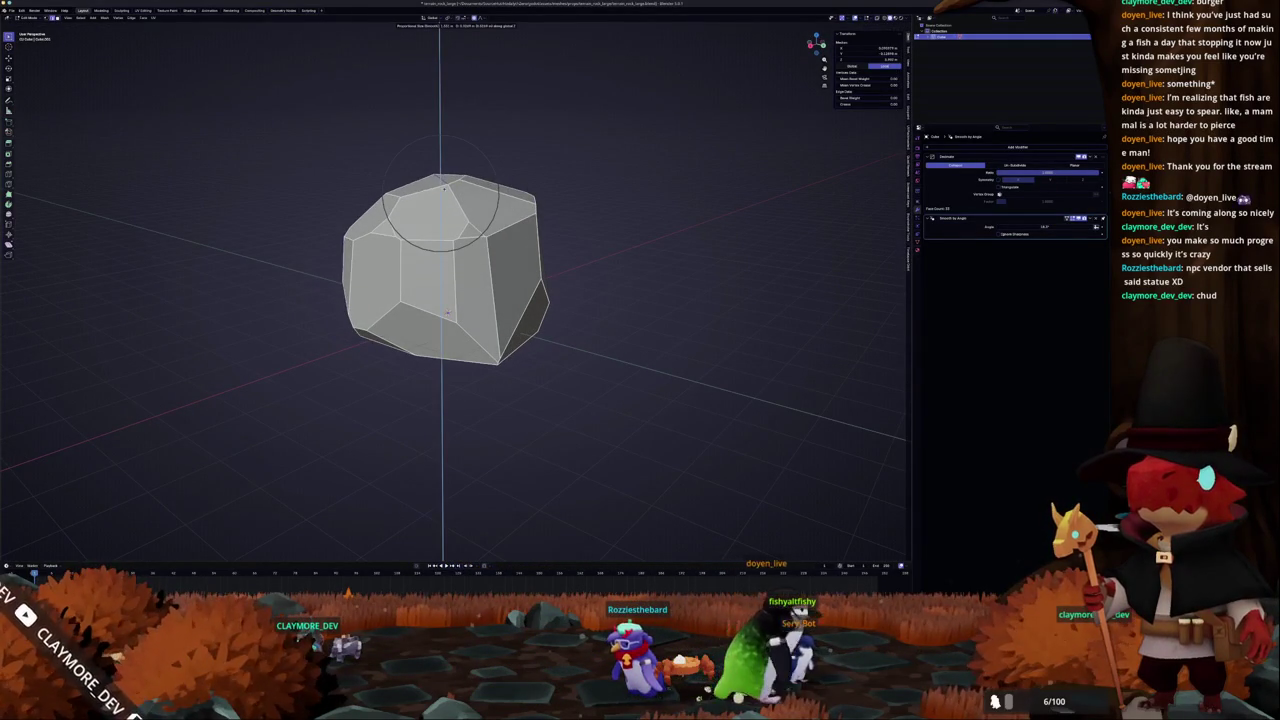
left_click(447, 313)
key("Tab")
mouse_move(447, 313)
left_mouse_down()
mouse_move(376, 243)
mouse_move(346, 243)
mouse_move(377, 251)
left_mouse_up()
right_click(377, 251)
left_click(395, 278)
scroll(431, 293, "down", 4)
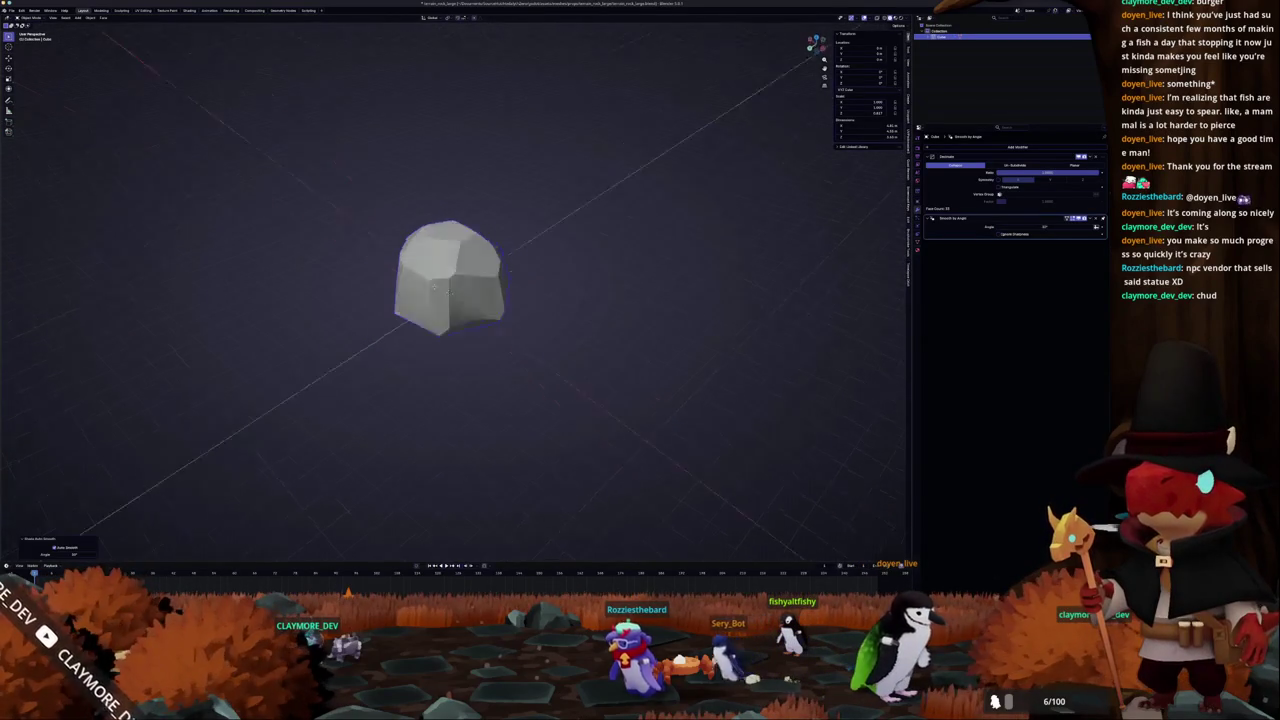
mouse_move(431, 293)
left_mouse_down()
mouse_move(382, 263)
mouse_move(346, 271)
left_mouse_up()
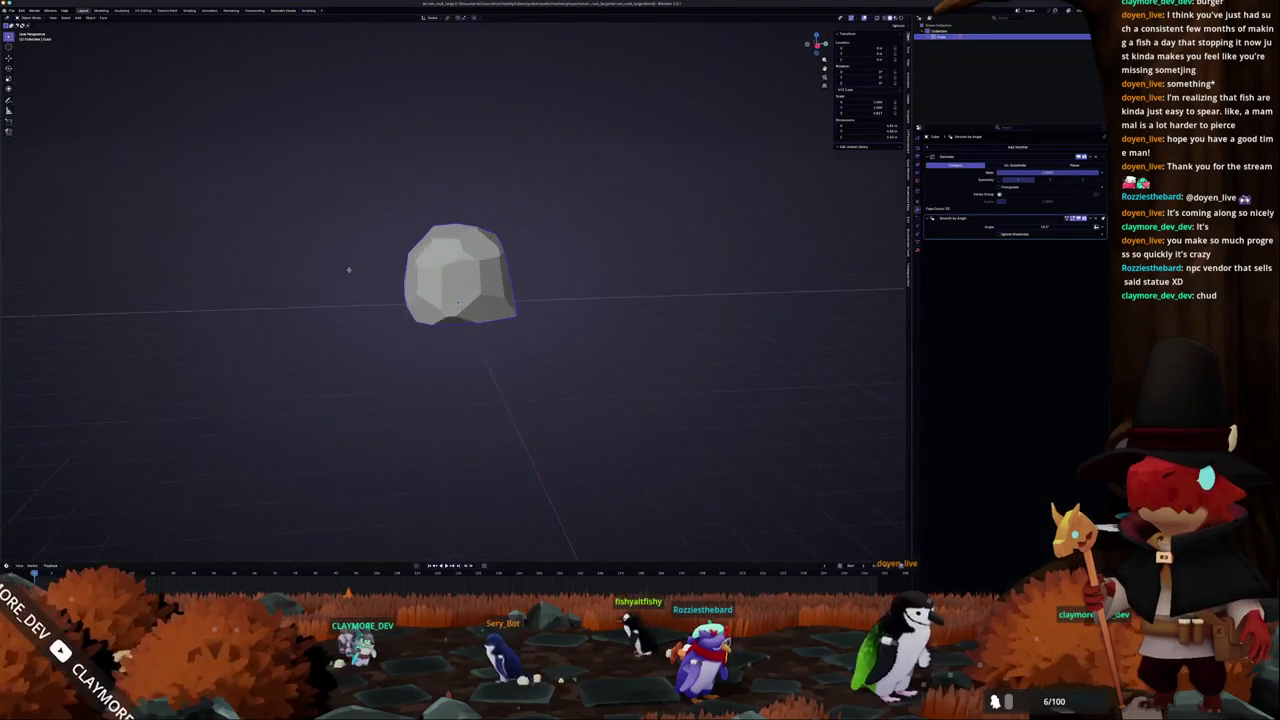
- Slice another flat cut across the rock's underside and return to Object Mode
key("Tab")
right_click(512, 300)
key("Escape")
left_click(458, 290)
mouse_move(458, 300)
left_mouse_down()
mouse_move(514, 377)
mouse_move(534, 374)
mouse_move(543, 343)
mouse_move(516, 336)
mouse_move(545, 329)
left_mouse_up()
mouse_move(463, 205)
left_mouse_down()
mouse_move(545, 293)
mouse_move(377, 279)
mouse_move(362, 339)
mouse_move(358, 317)
left_mouse_up()
key("Tab")
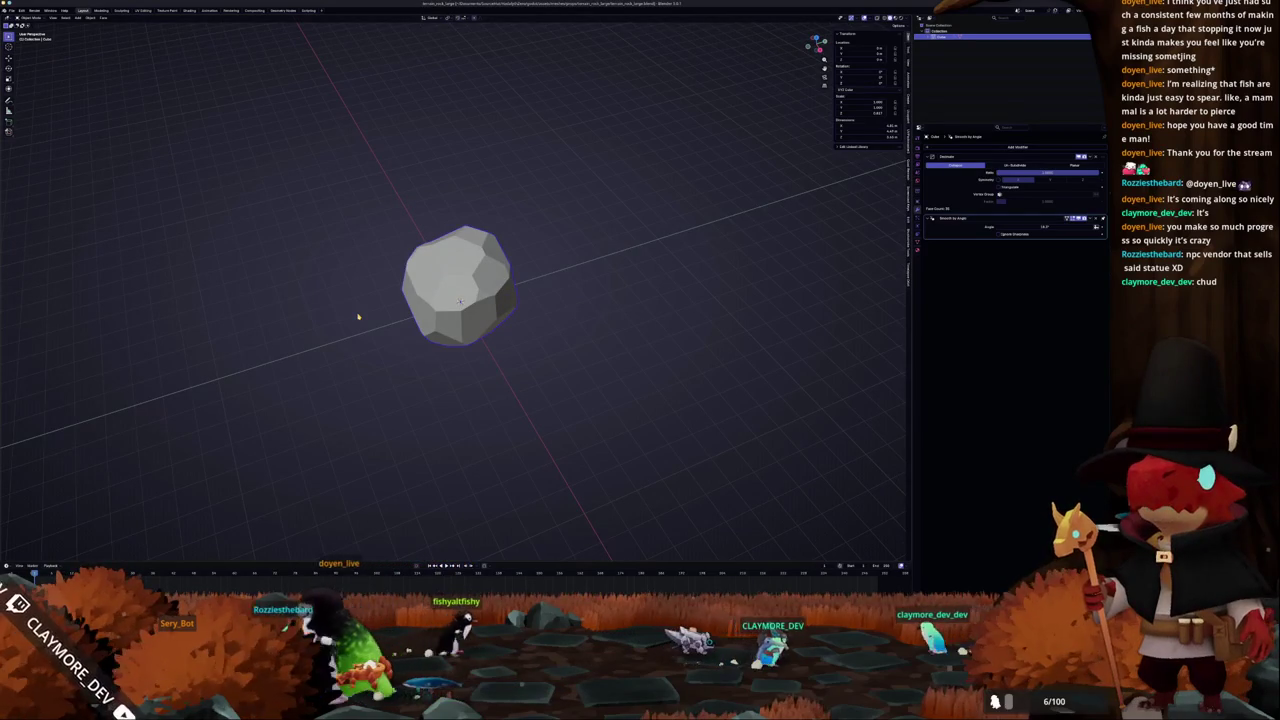
key("F2")
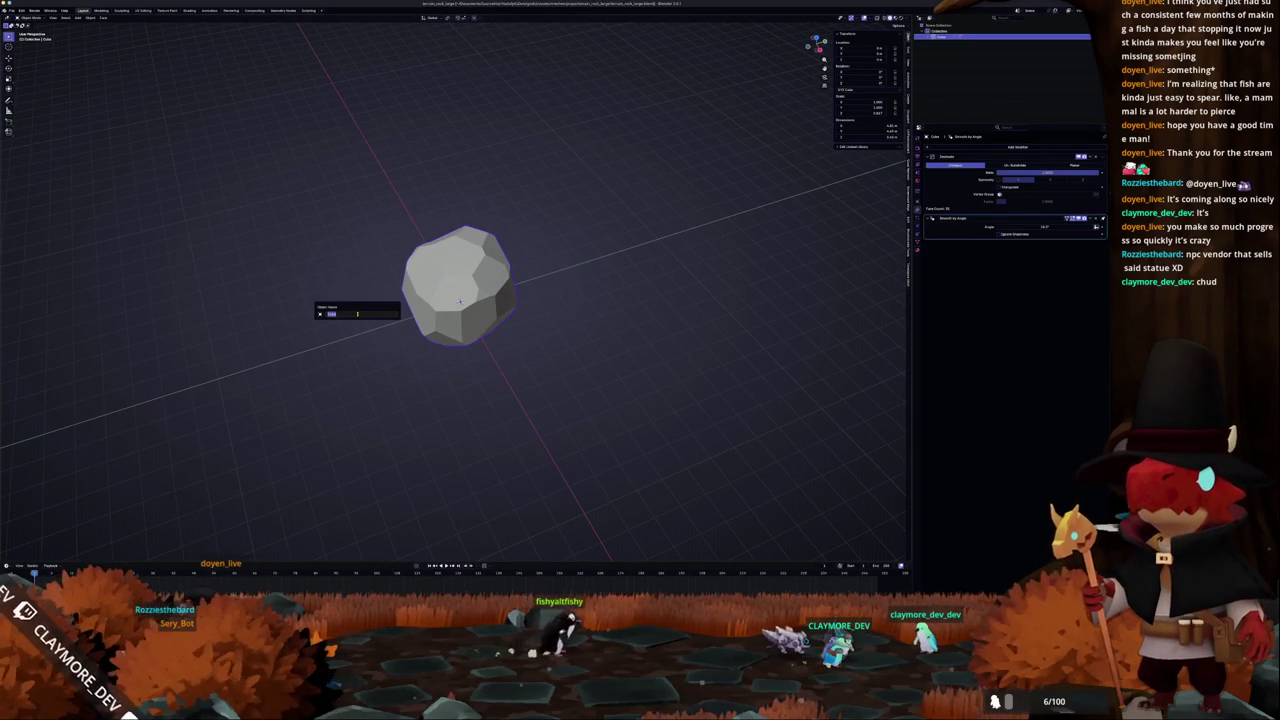
- Rename the rock object to terrain_rock_large
type("large")
key("Return")
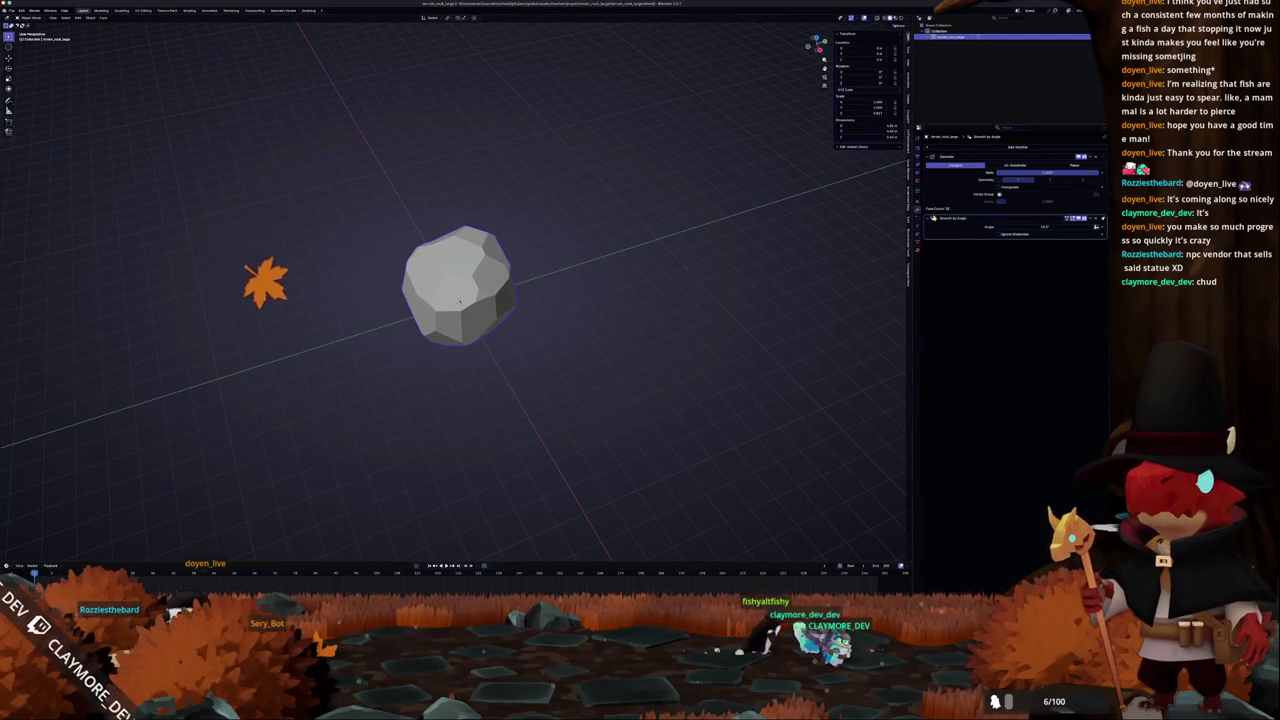
left_click(12, 11)
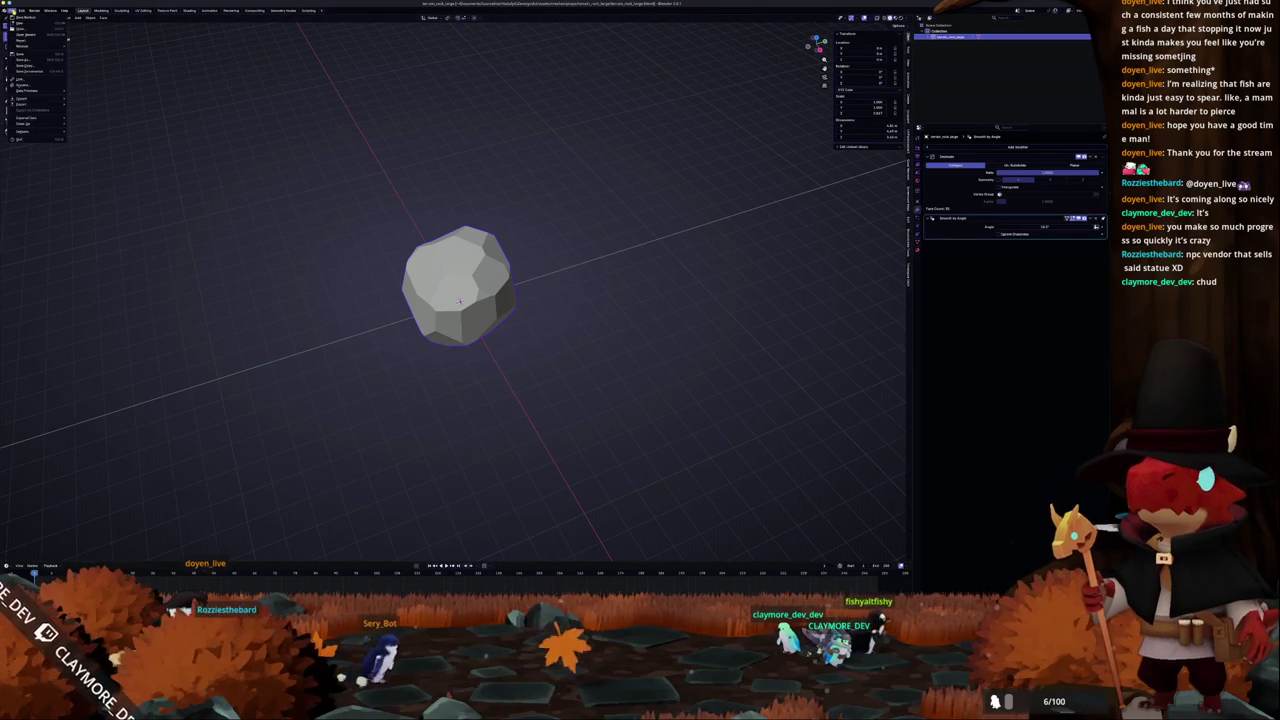
left_click(918, 242)
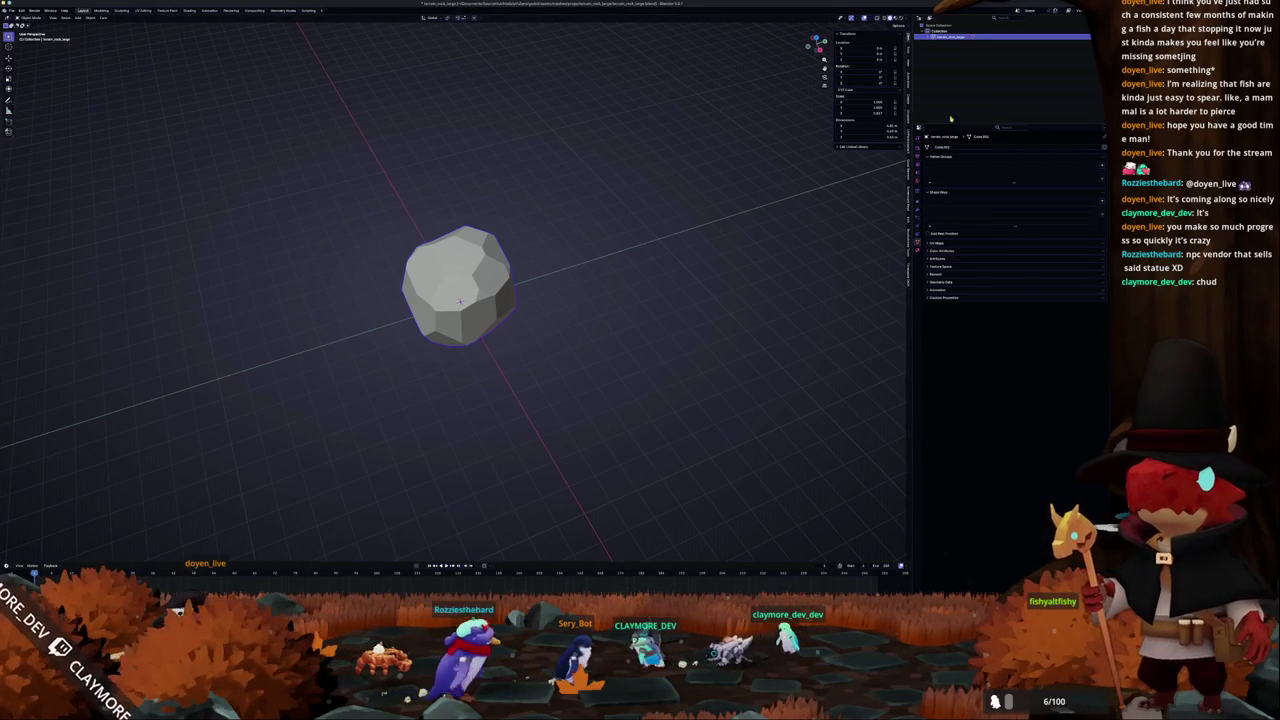
key("F2")
key("Return")
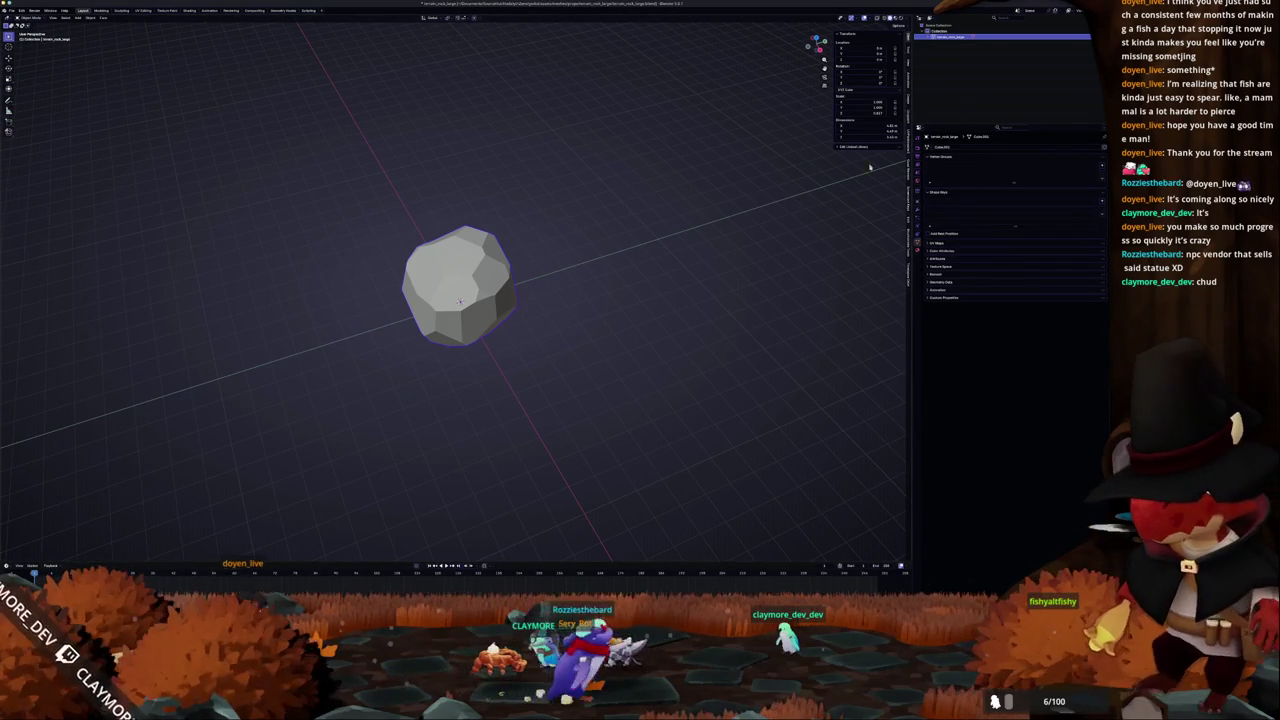
- Add a new Principled BSDF material, Material.001, in the Material tab
left_click(919, 249)
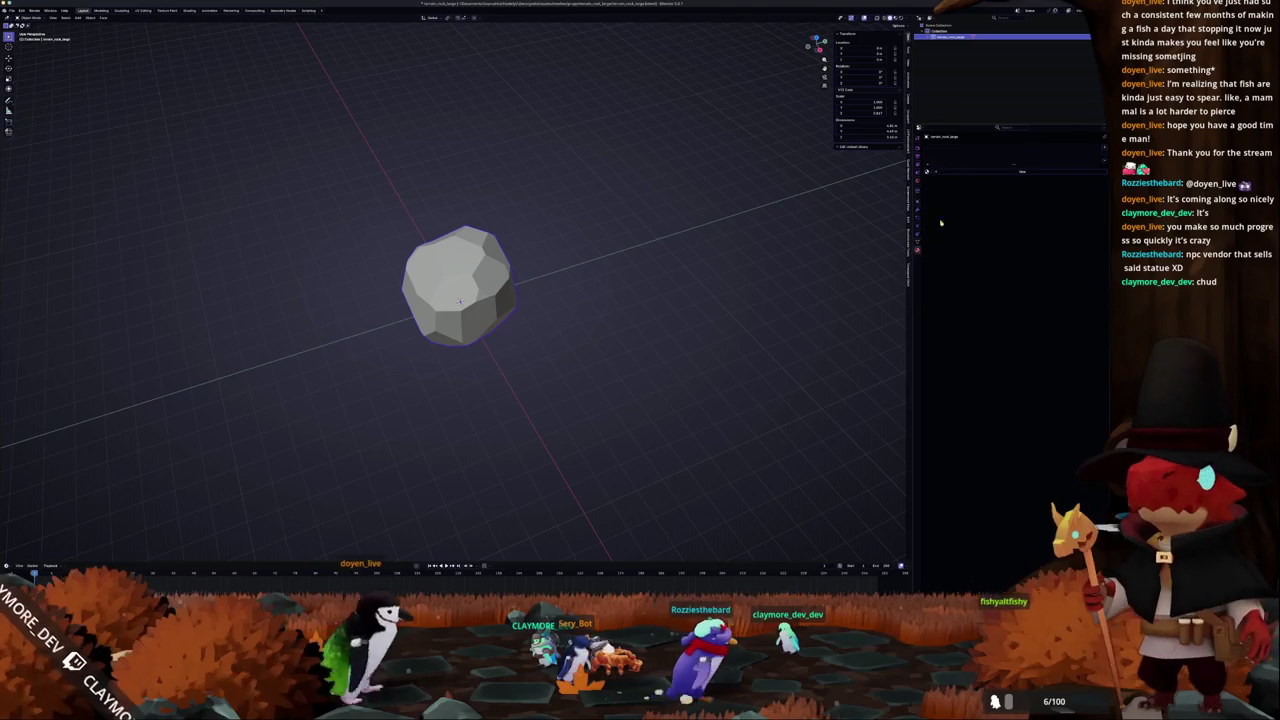
left_click(957, 171)
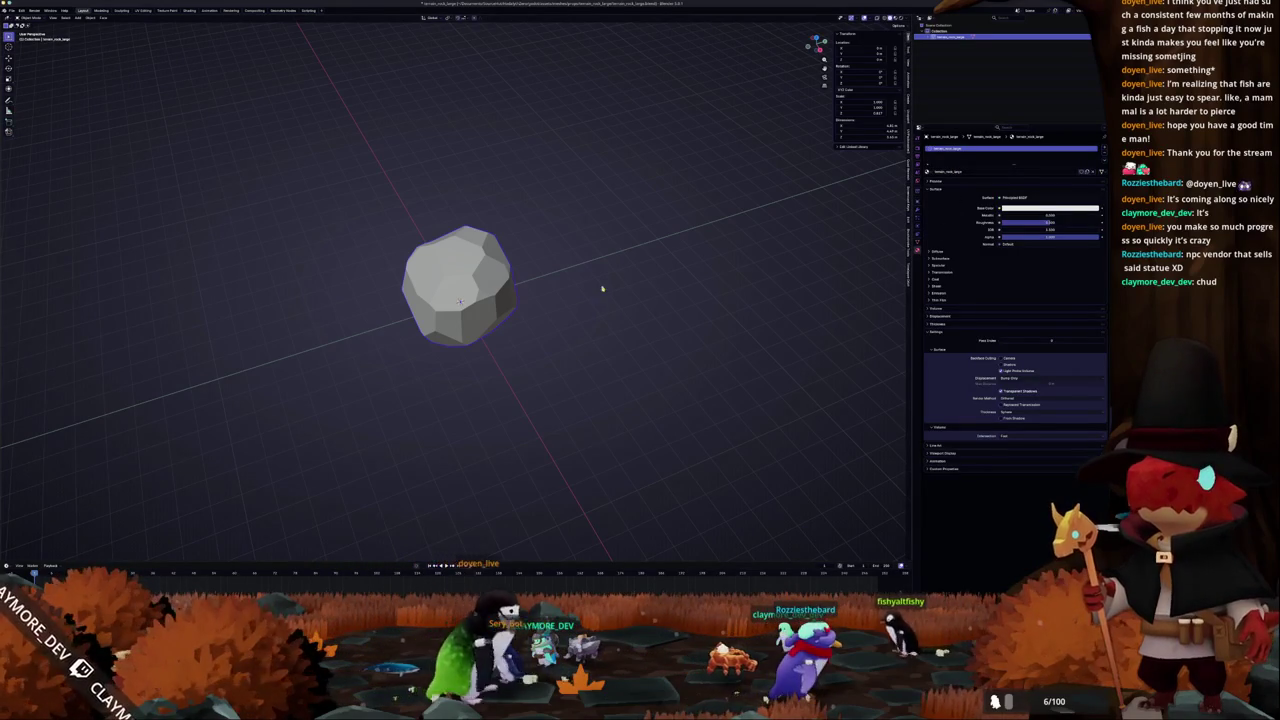
key("Tab")
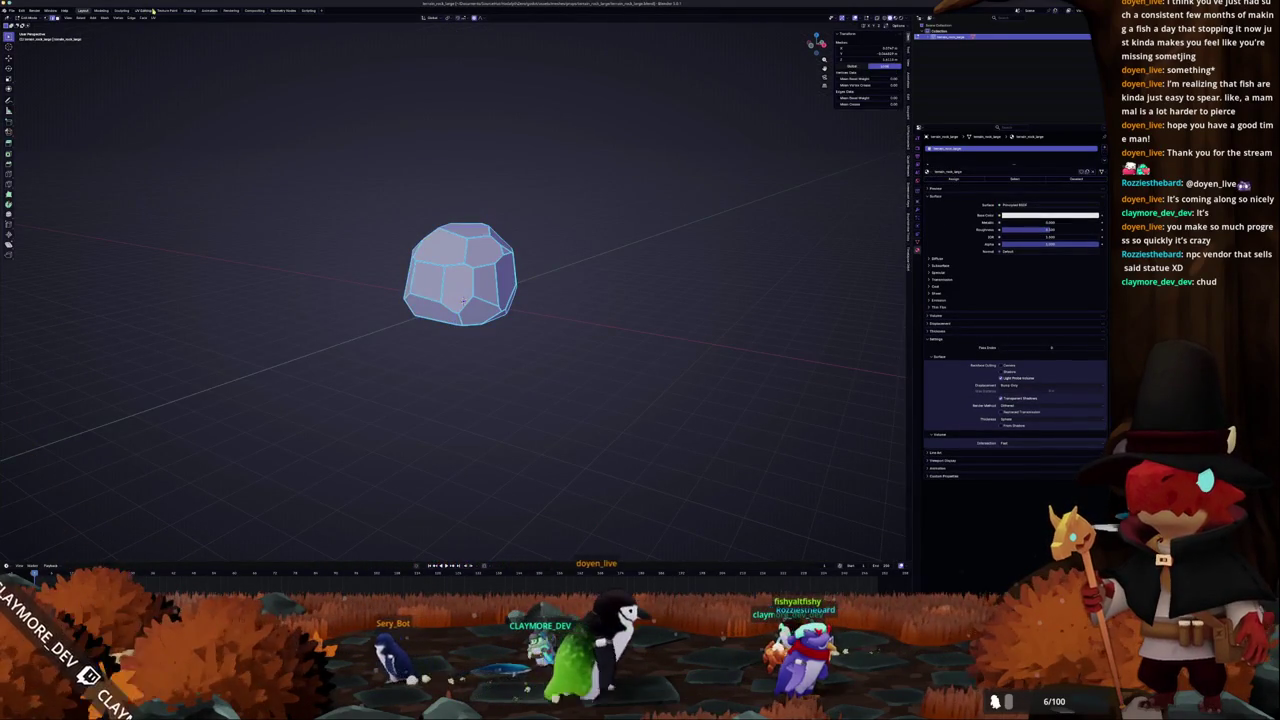
- Smart UV project the rock and pack its UV islands into the square
left_click(145, 10)
left_click(611, 18)
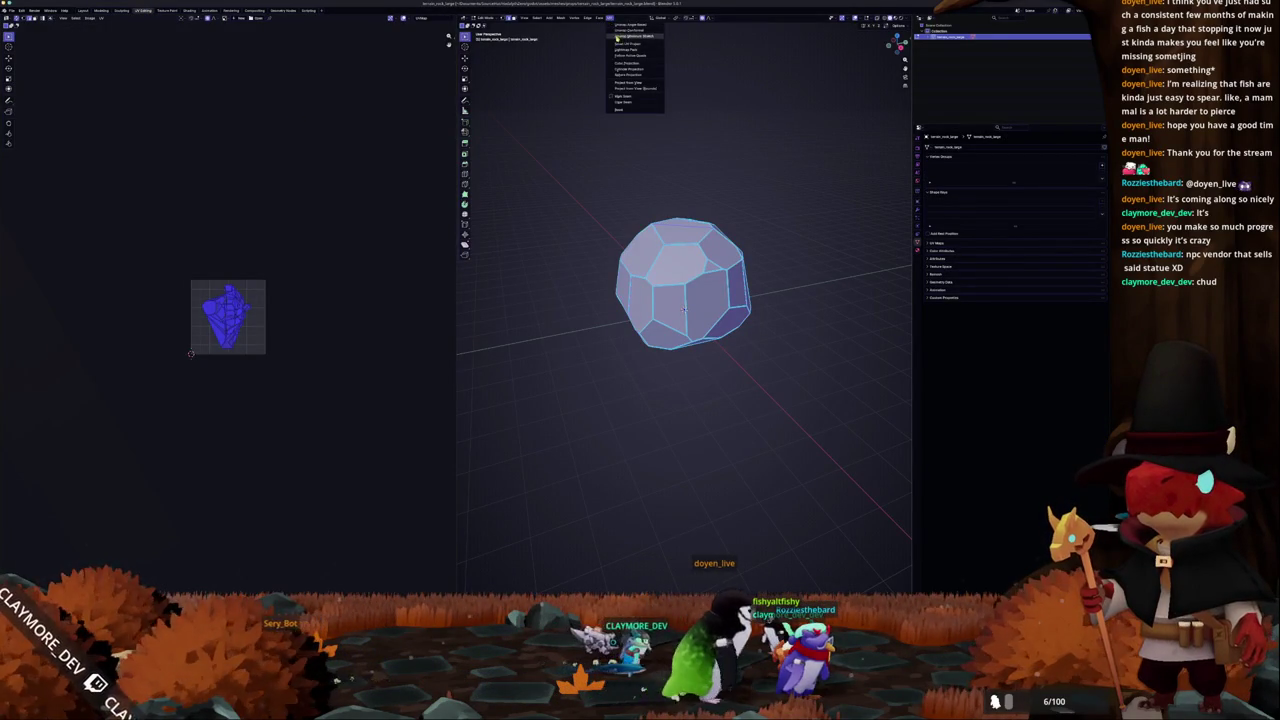
left_click(628, 42)
left_click(606, 97)
scroll(259, 281, "up", 3)
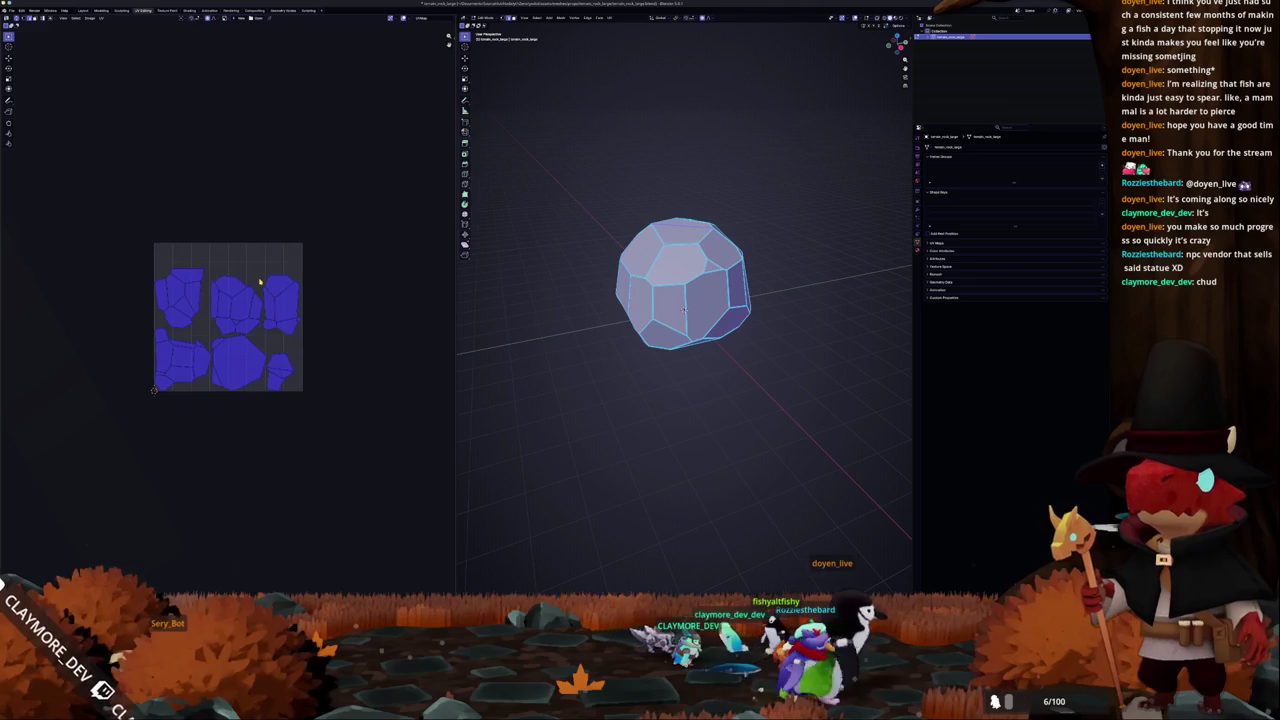
left_click(451, 42)
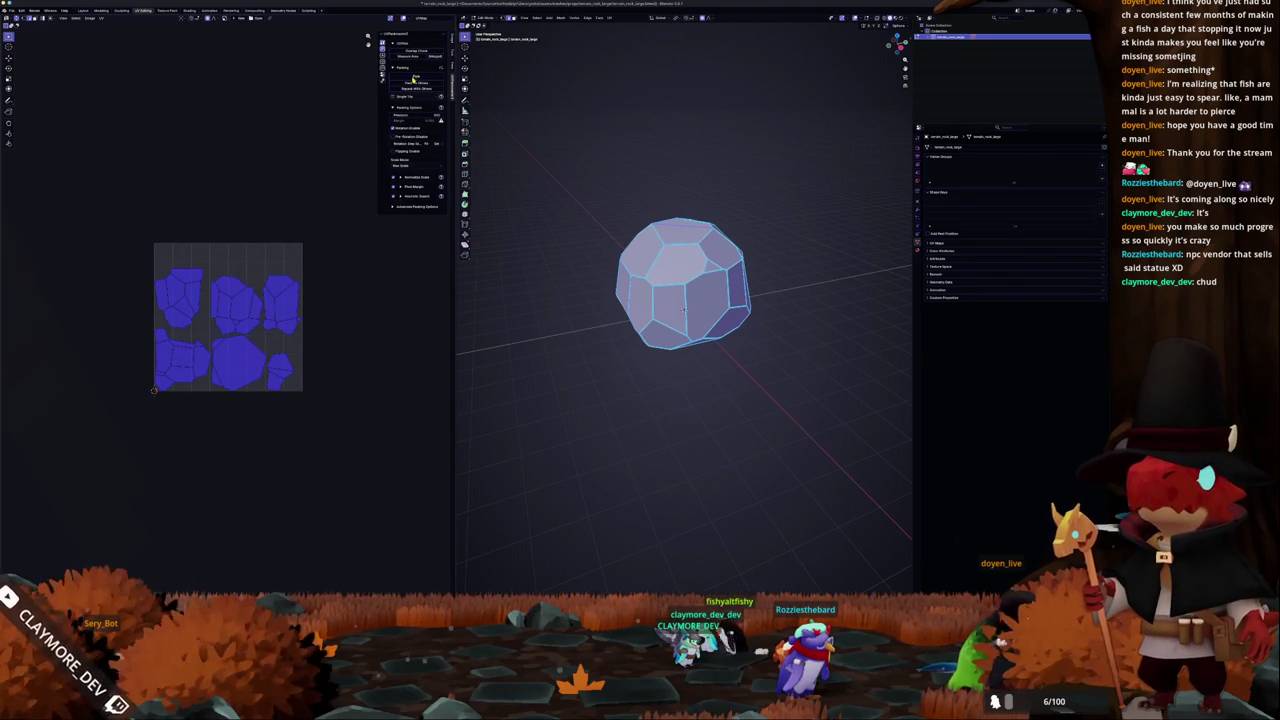
left_click(414, 78)
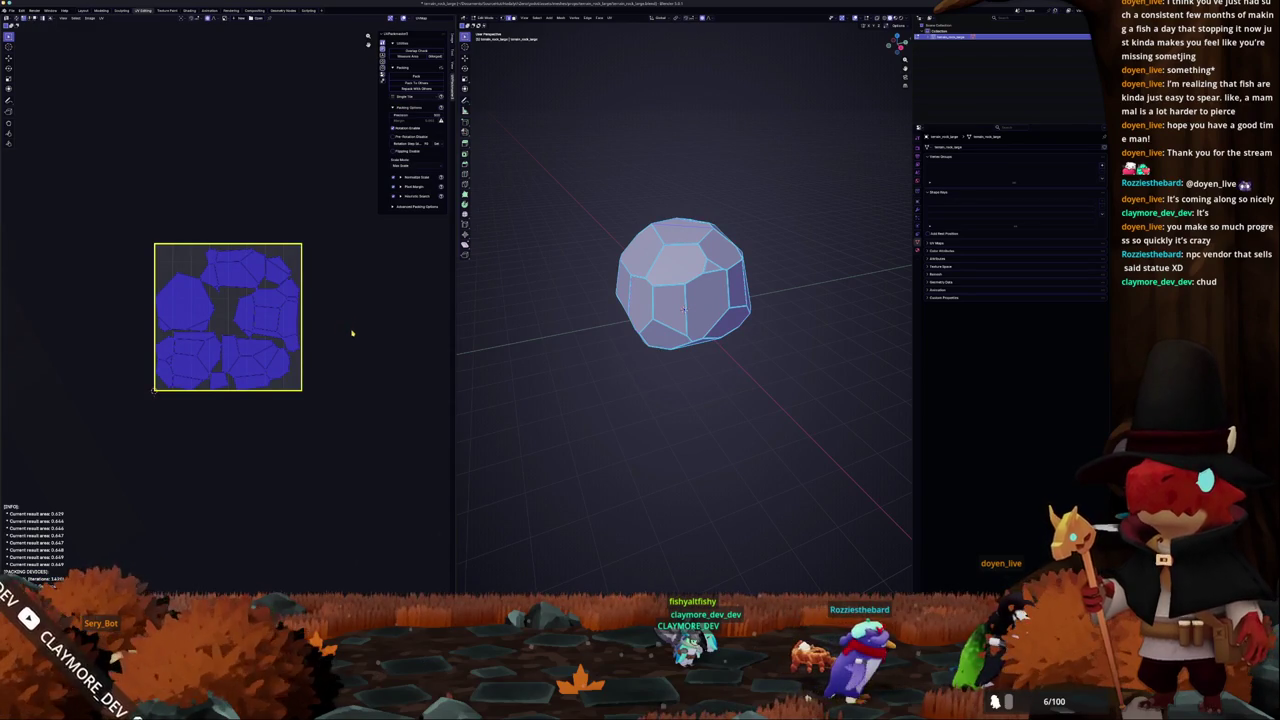
- Back in object mode, export the rock model into the empty rock folder
key("Tab")
right_click(567, 323)
key("Escape")
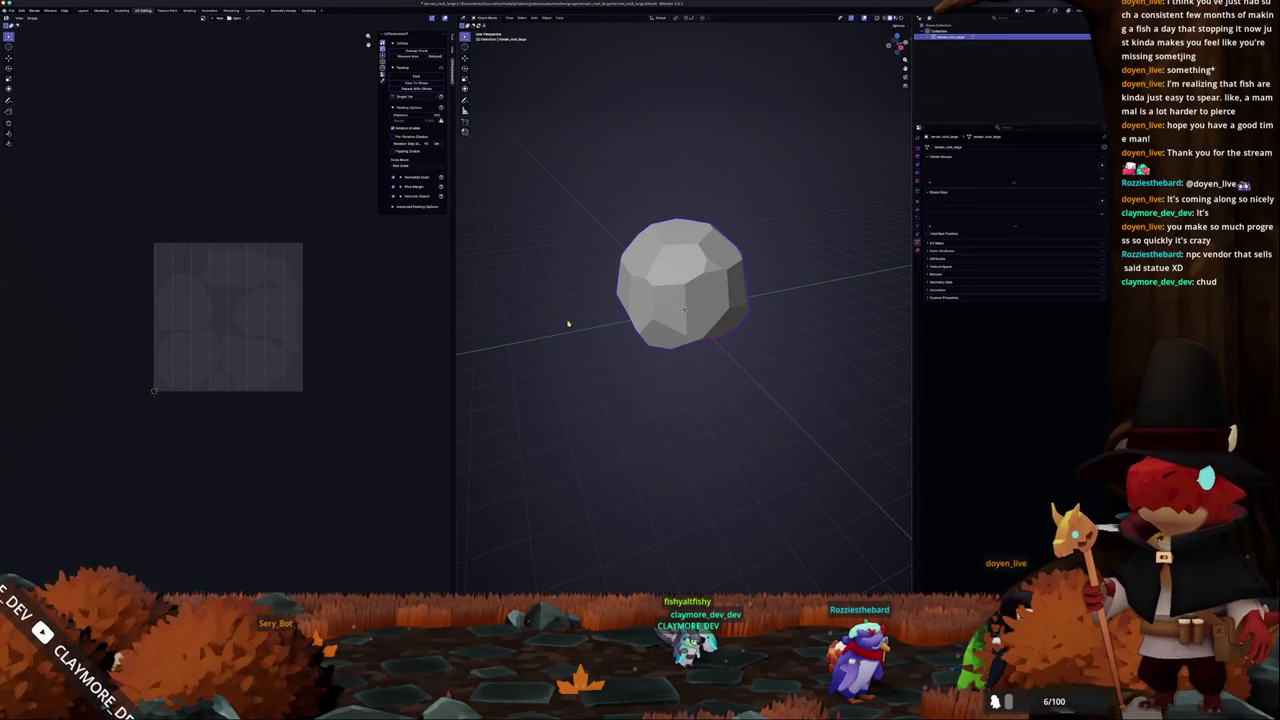
left_click(11, 10)
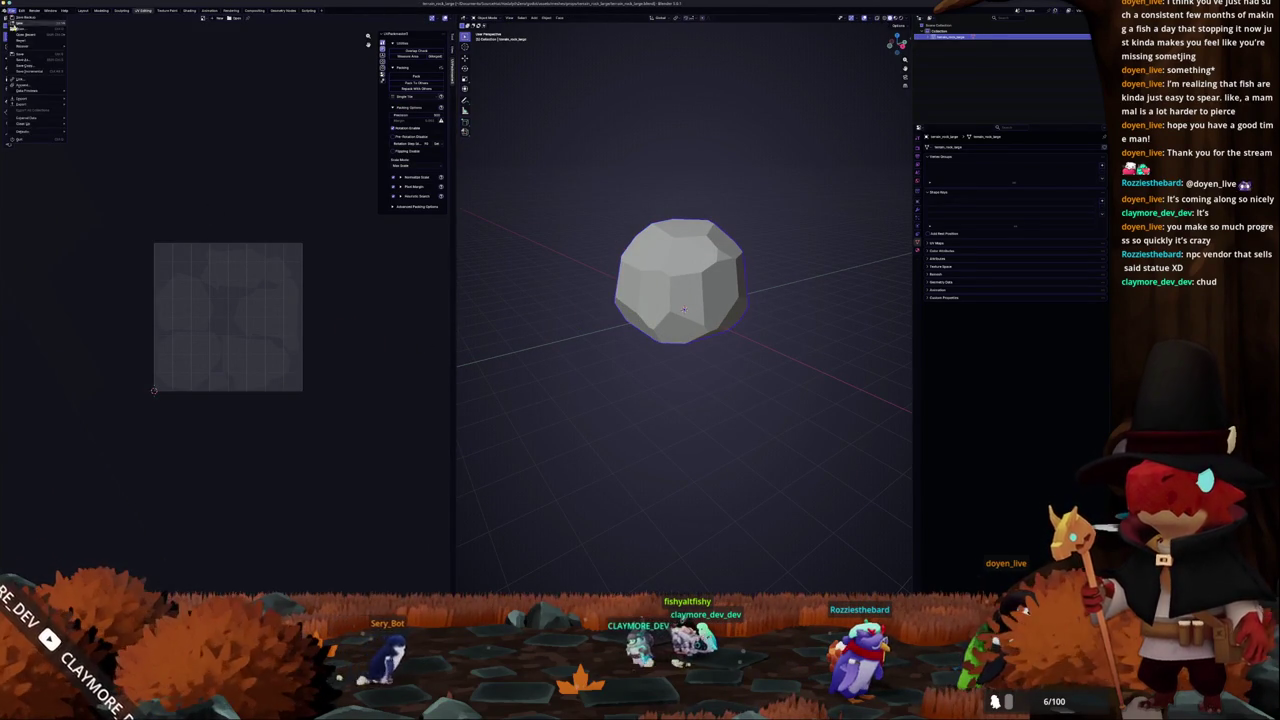
mouse_move(30, 106)
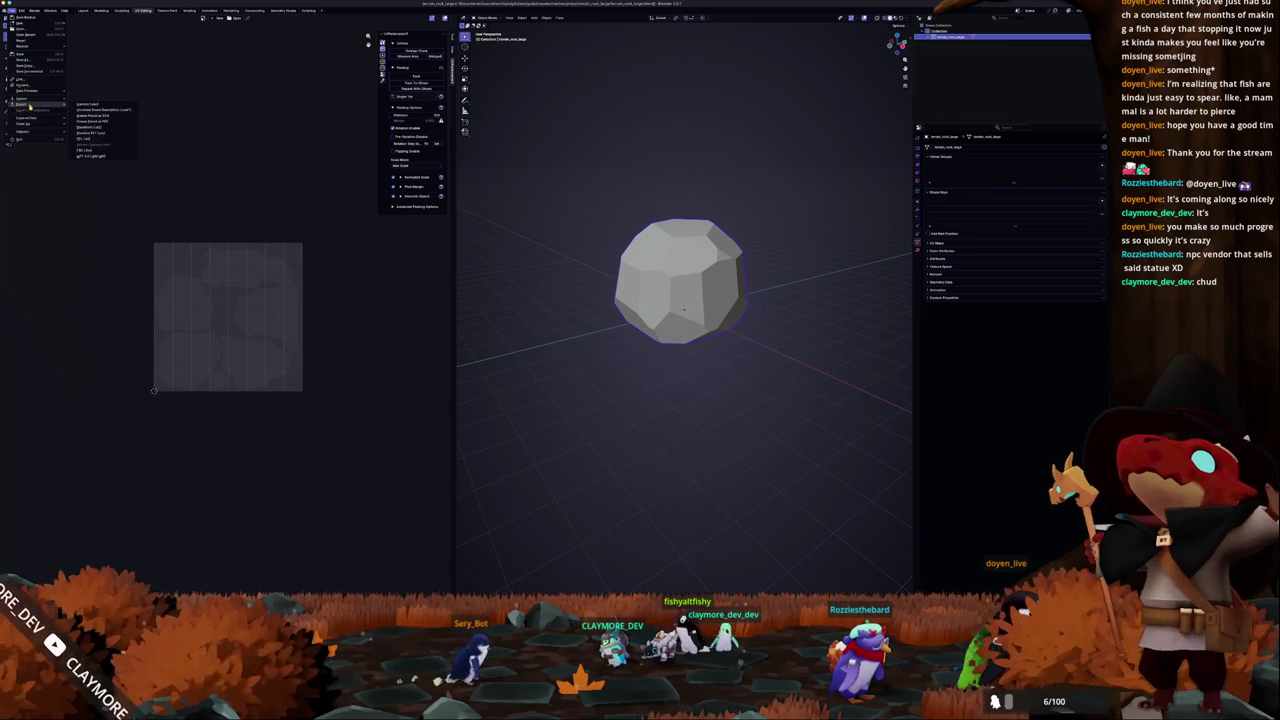
left_click(100, 145)
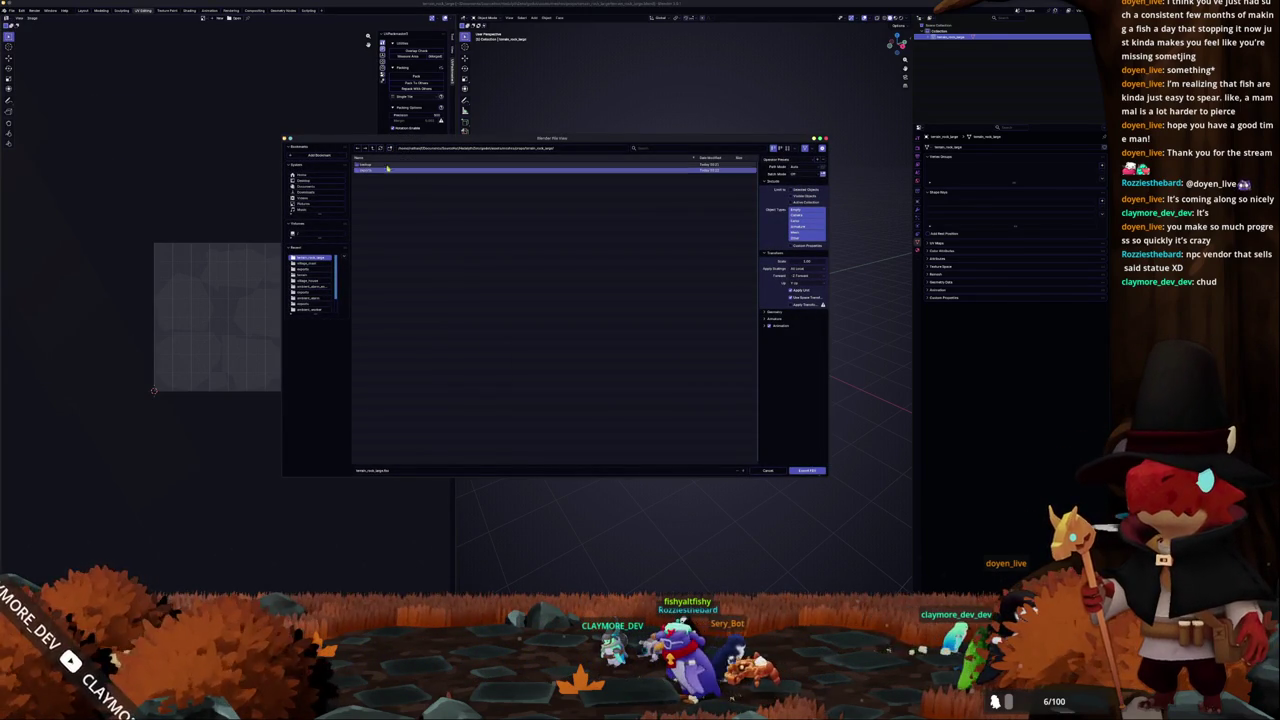
double_click(381, 171)
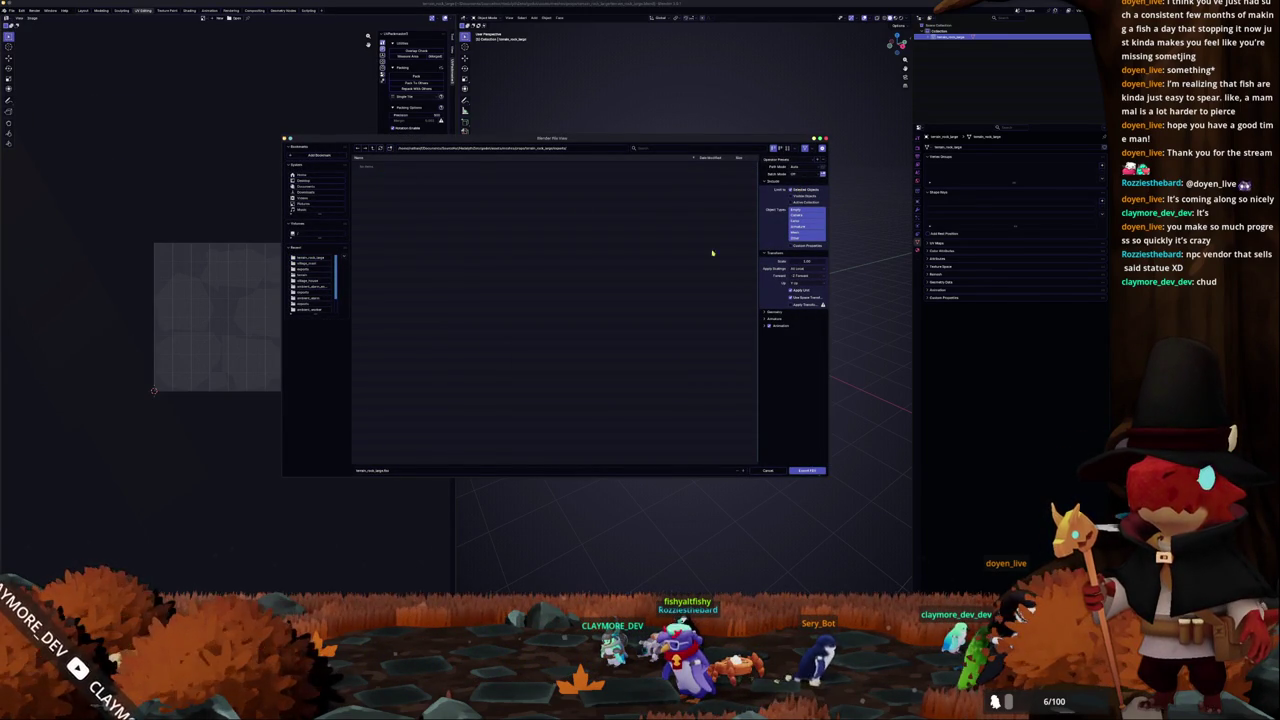
left_click(810, 470)
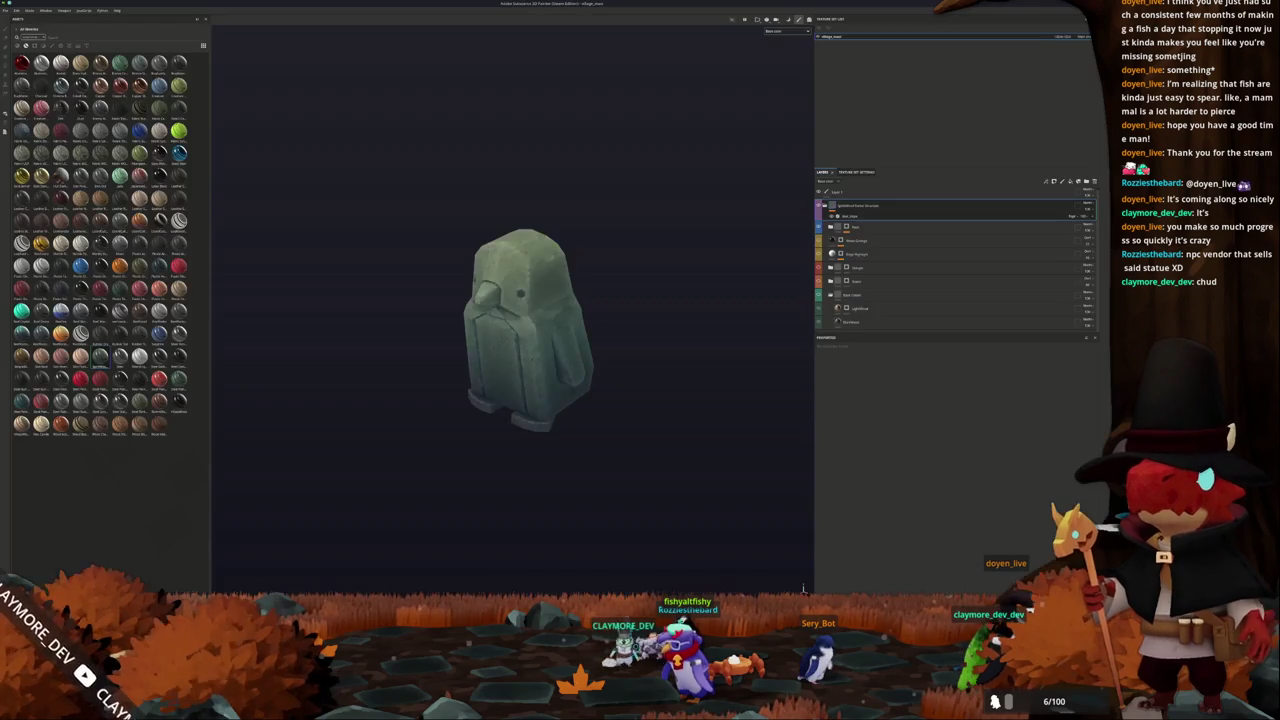
- Start a new Substance Painter project from the exported rock mesh file
left_click_drag(375, 289, 345, 240)
left_click(12, 10)
left_click(25, 19)
left_click(609, 232)
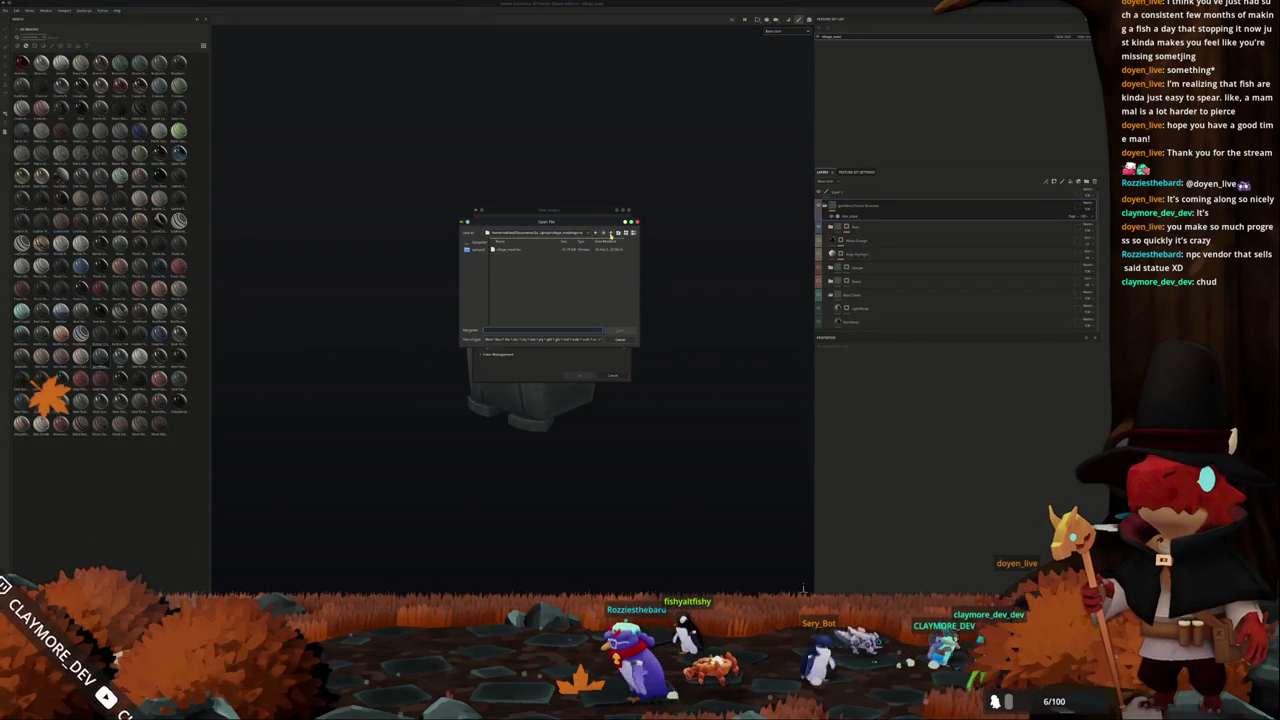
left_click(589, 233)
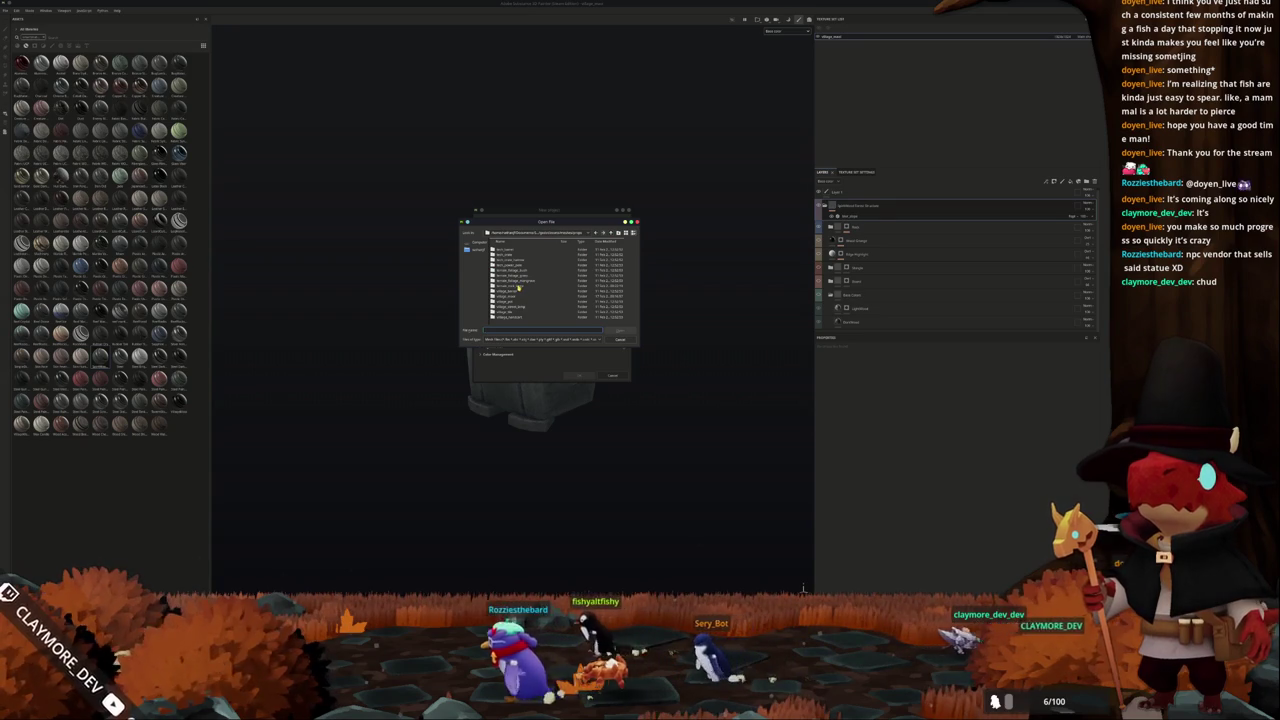
double_click(518, 287)
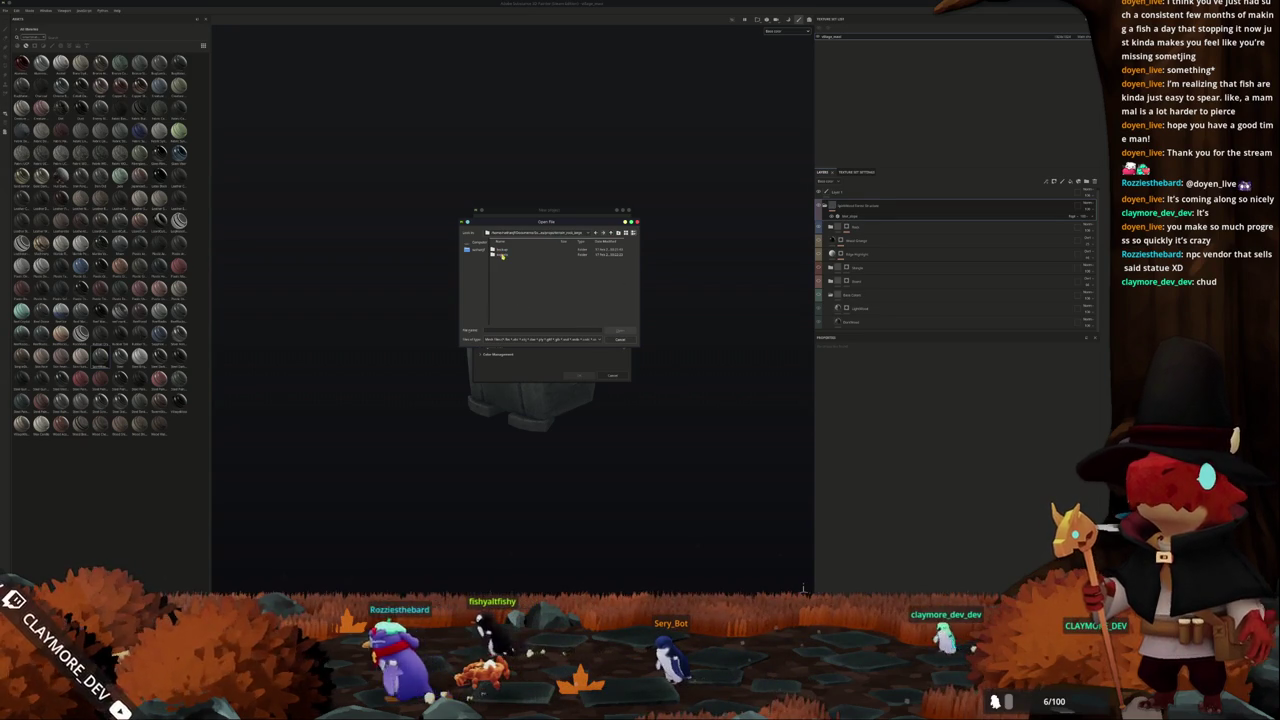
double_click(507, 250)
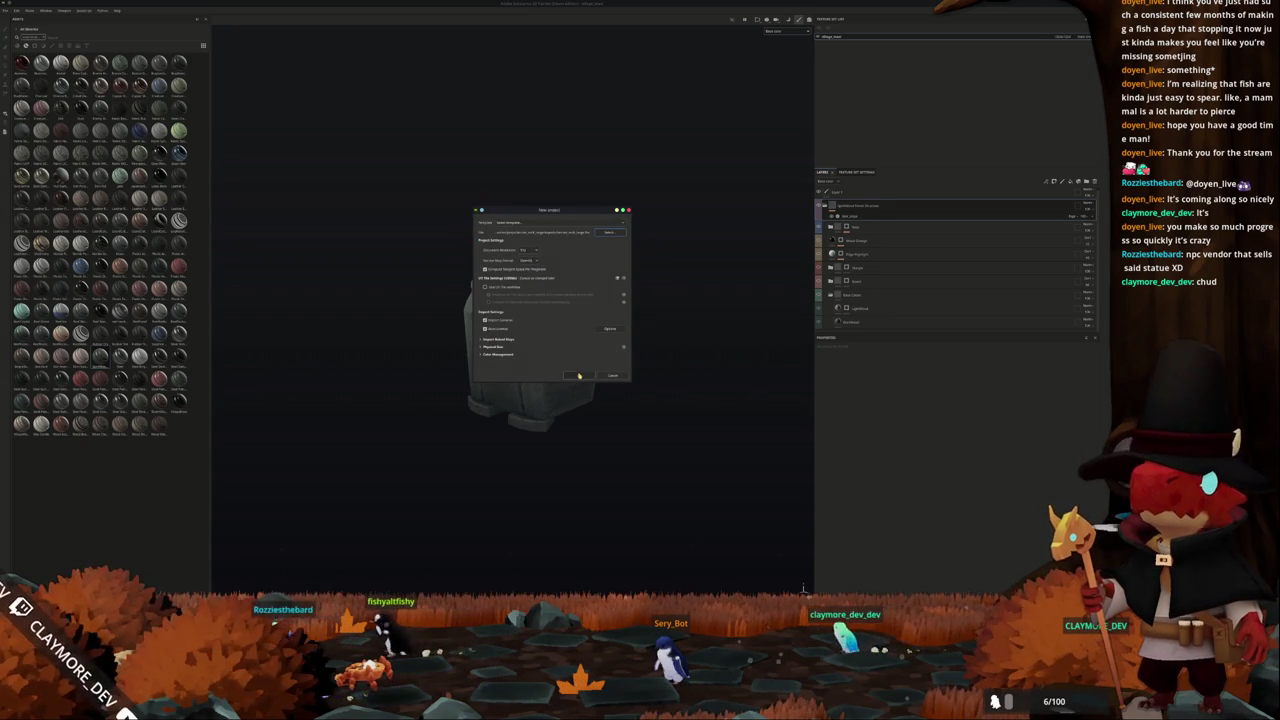
left_click(579, 375)
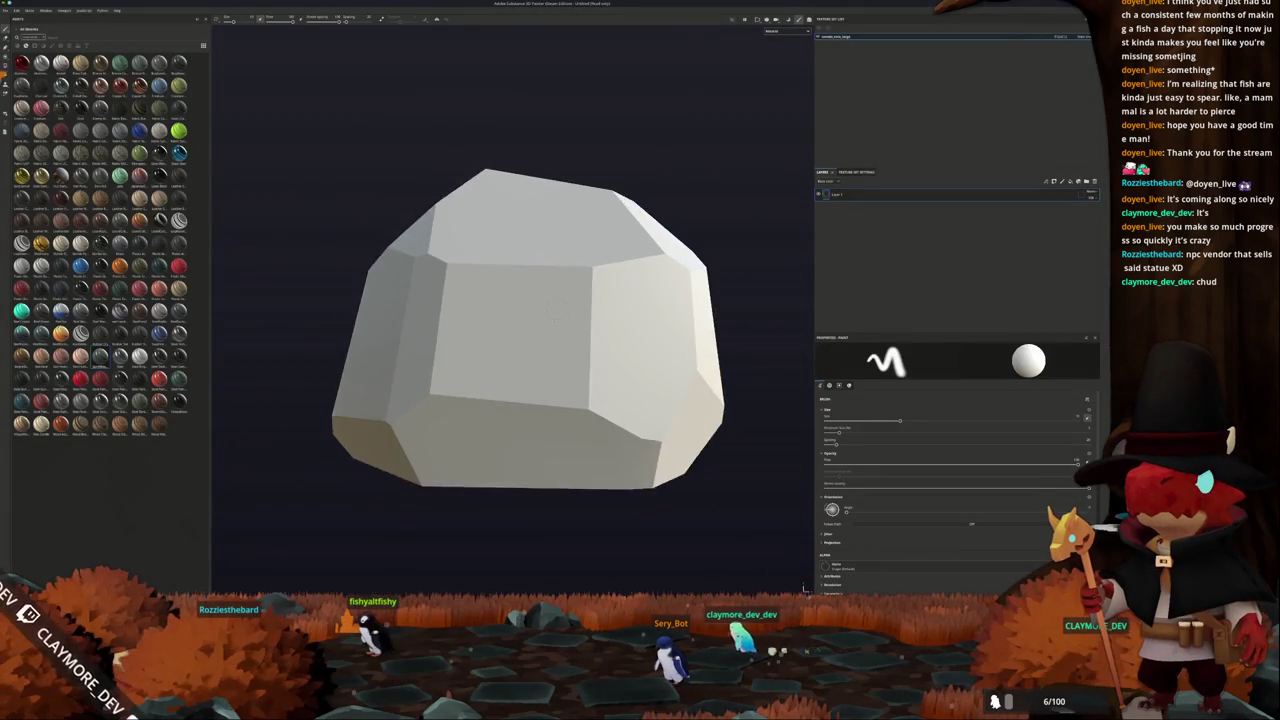
- Bake the rock's mesh maps and return to painting
key("ctrl+shift+b")
left_click(675, 588)
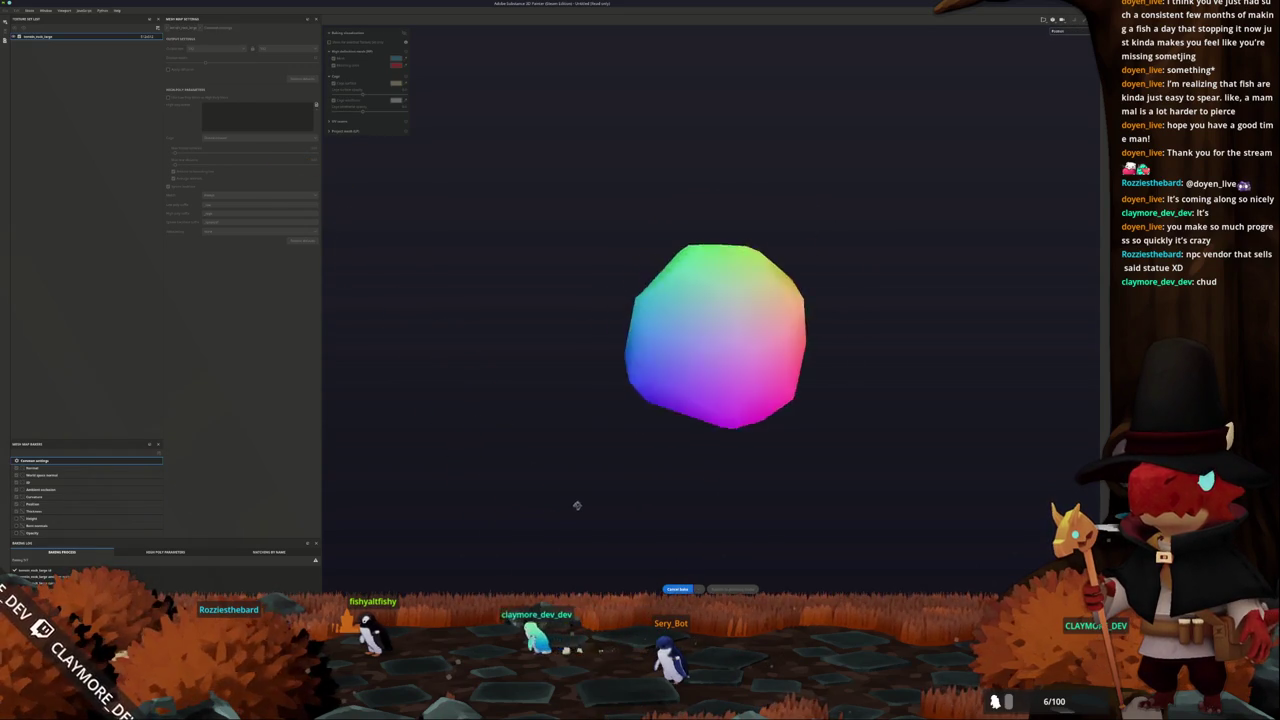
left_click(741, 589)
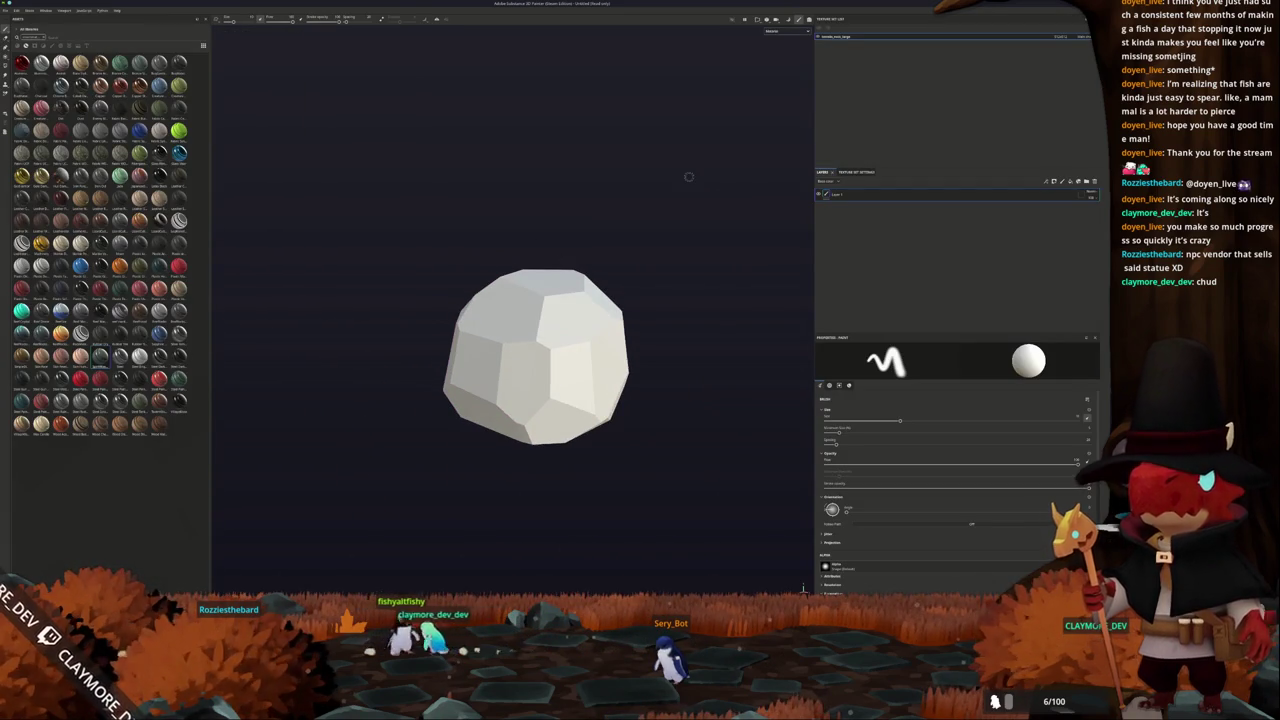
- Show the viewport in base colour and drag the teal smart material onto the rock
left_click(776, 31)
left_click(786, 57)
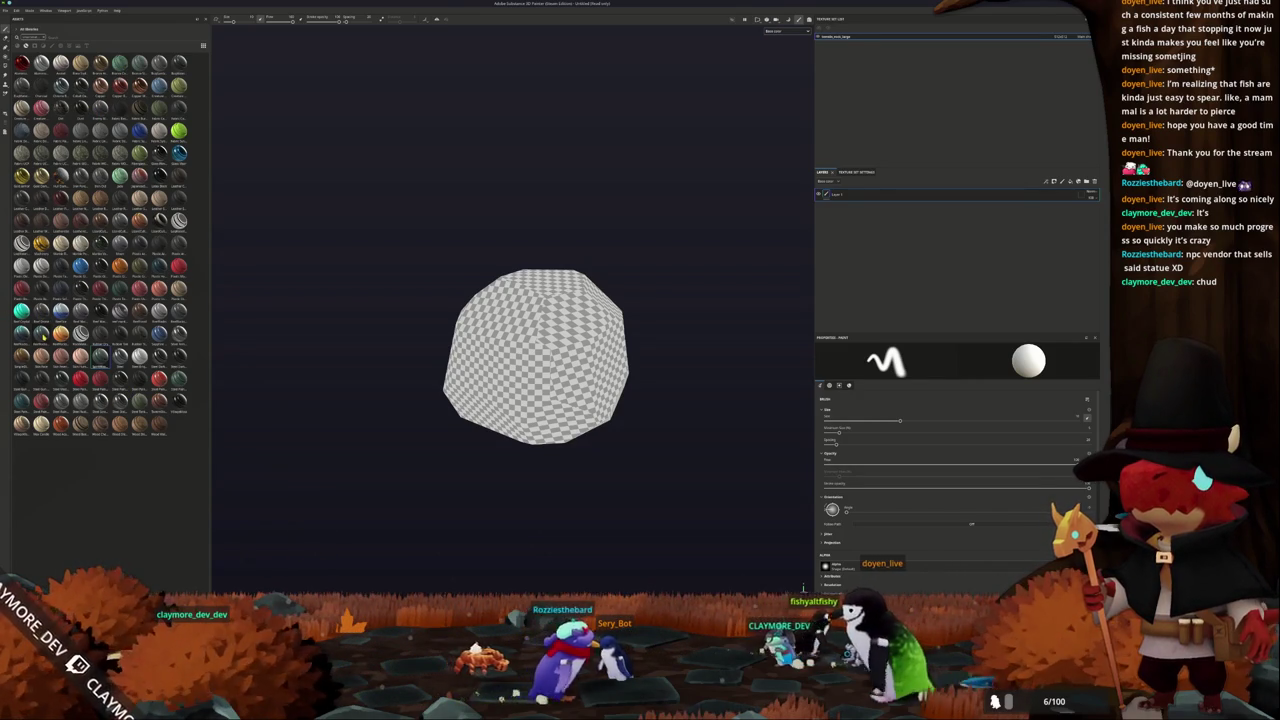
mouse_move(29, 338)
mouse_move(29, 338)
left_mouse_down()
mouse_move(552, 309)
mouse_move(588, 322)
left_mouse_up()
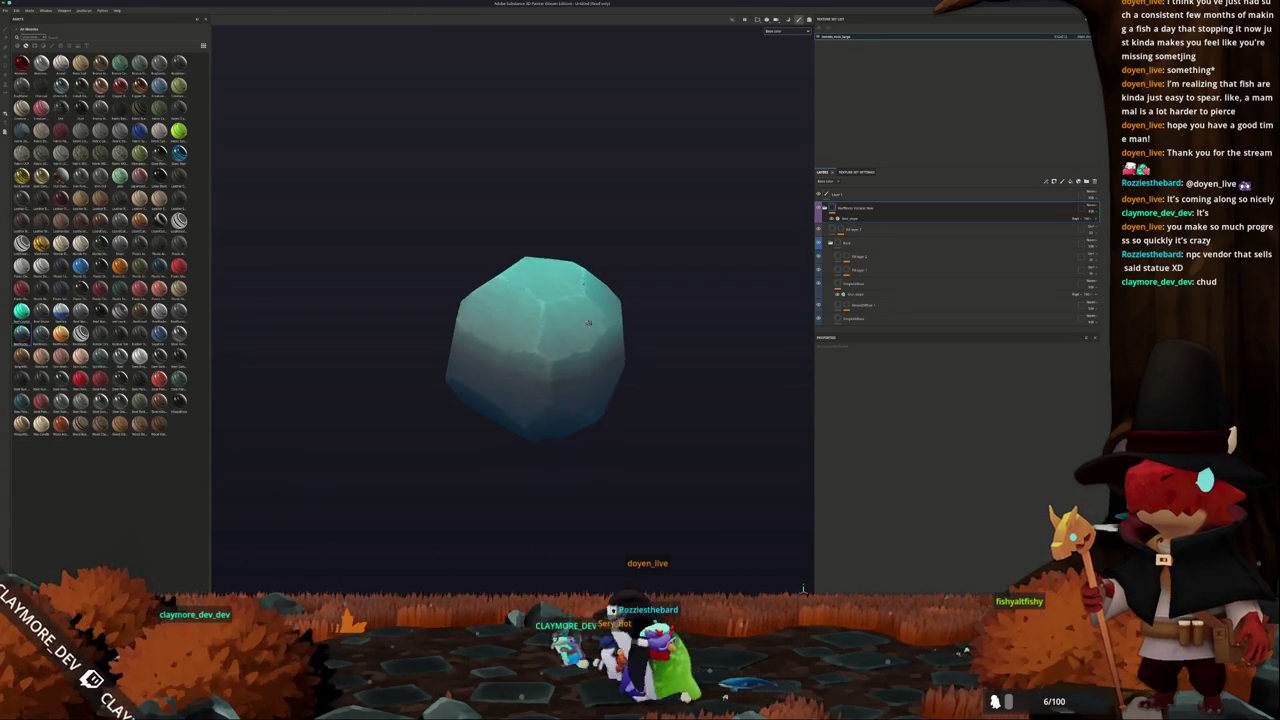
left_click(816, 218)
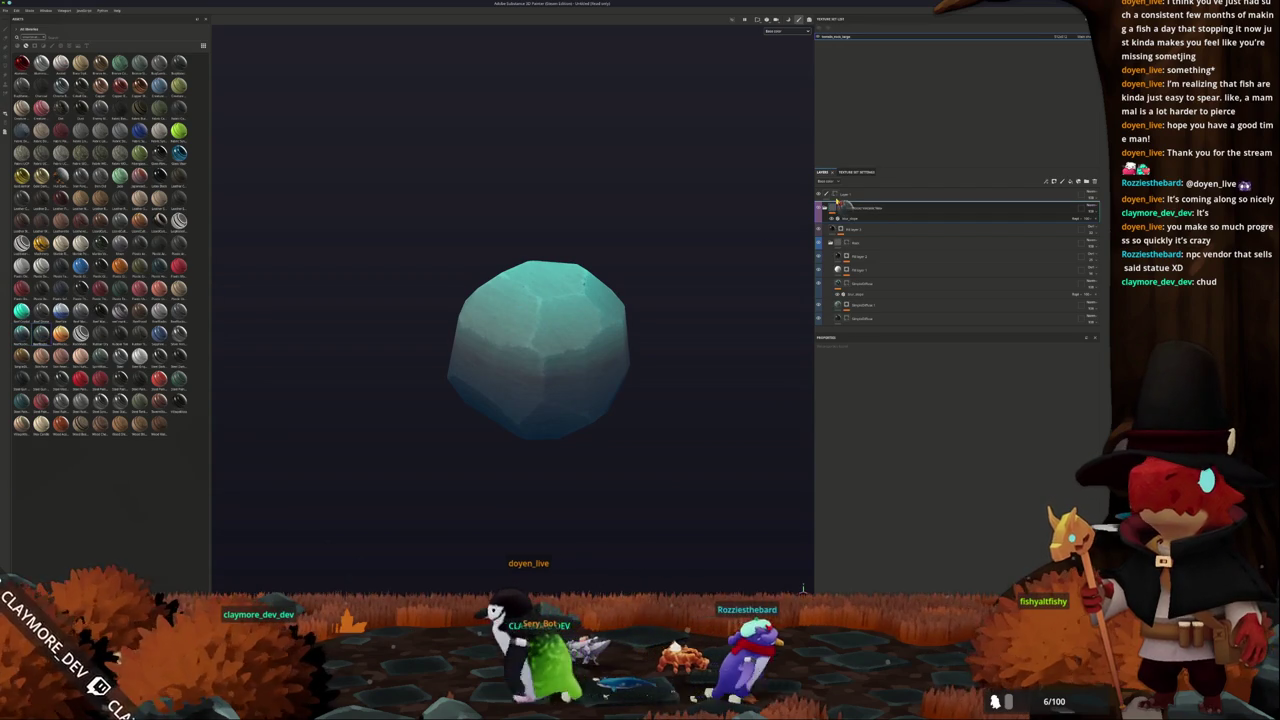
mouse_move(677, 289)
left_mouse_down()
mouse_move(680, 266)
mouse_move(674, 363)
mouse_move(666, 306)
mouse_move(626, 300)
left_mouse_up()
left_click(1063, 38)
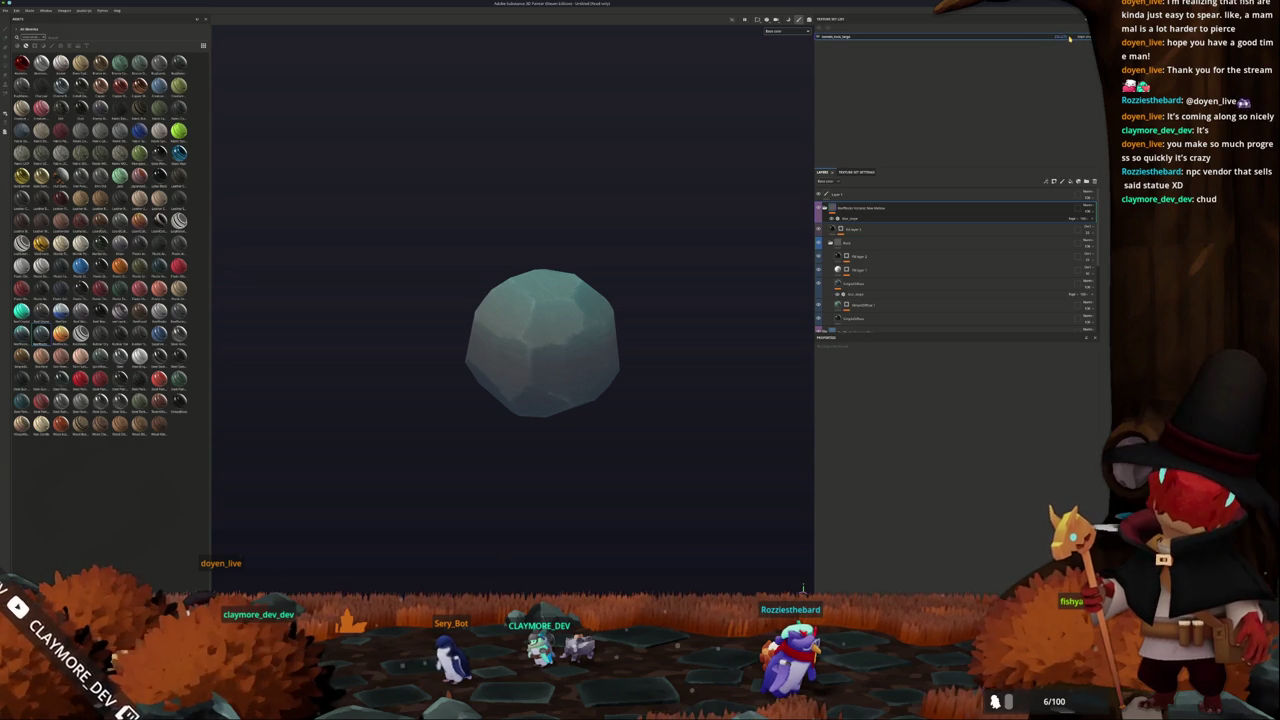
left_click(1066, 64)
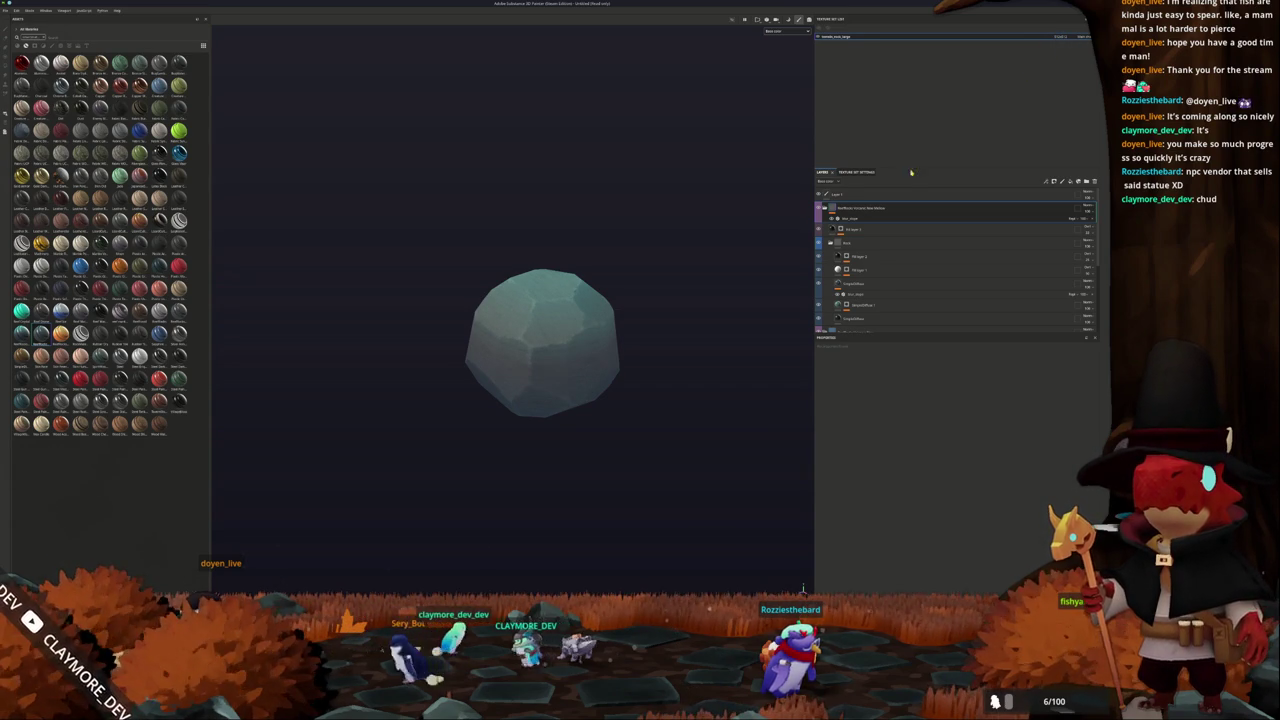
key("alt+Tab")
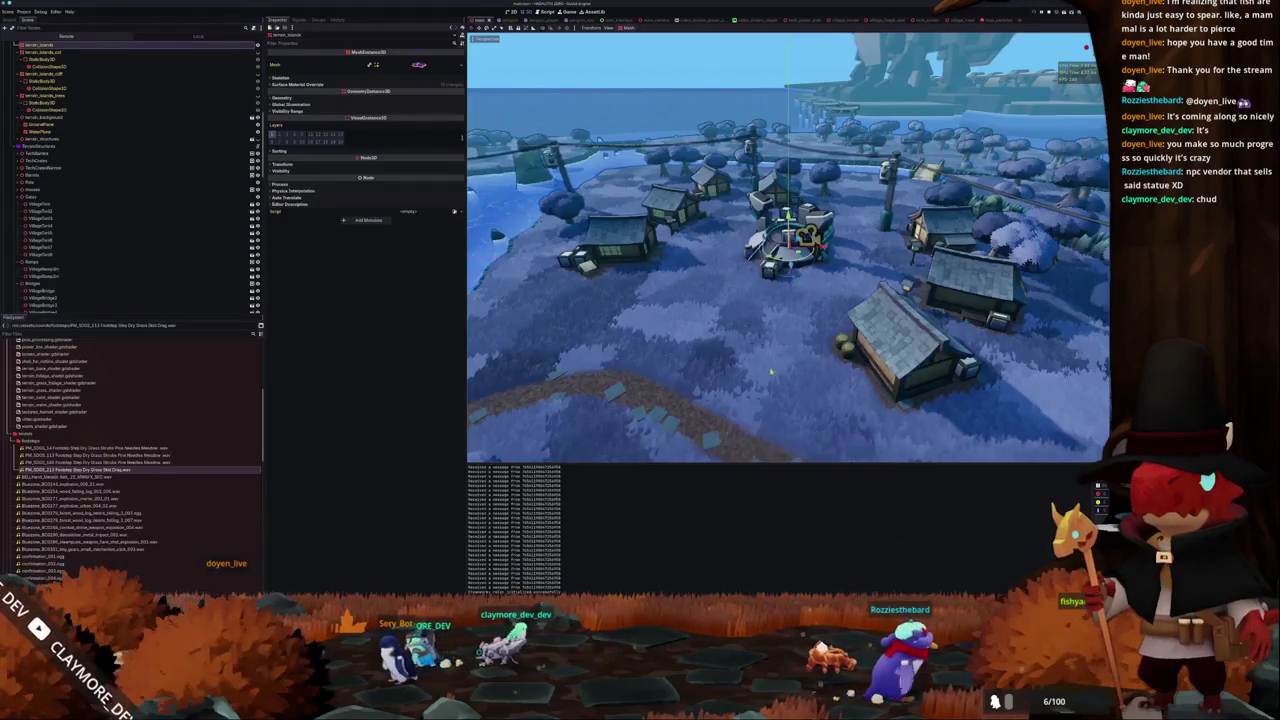
key("w")
key("e")
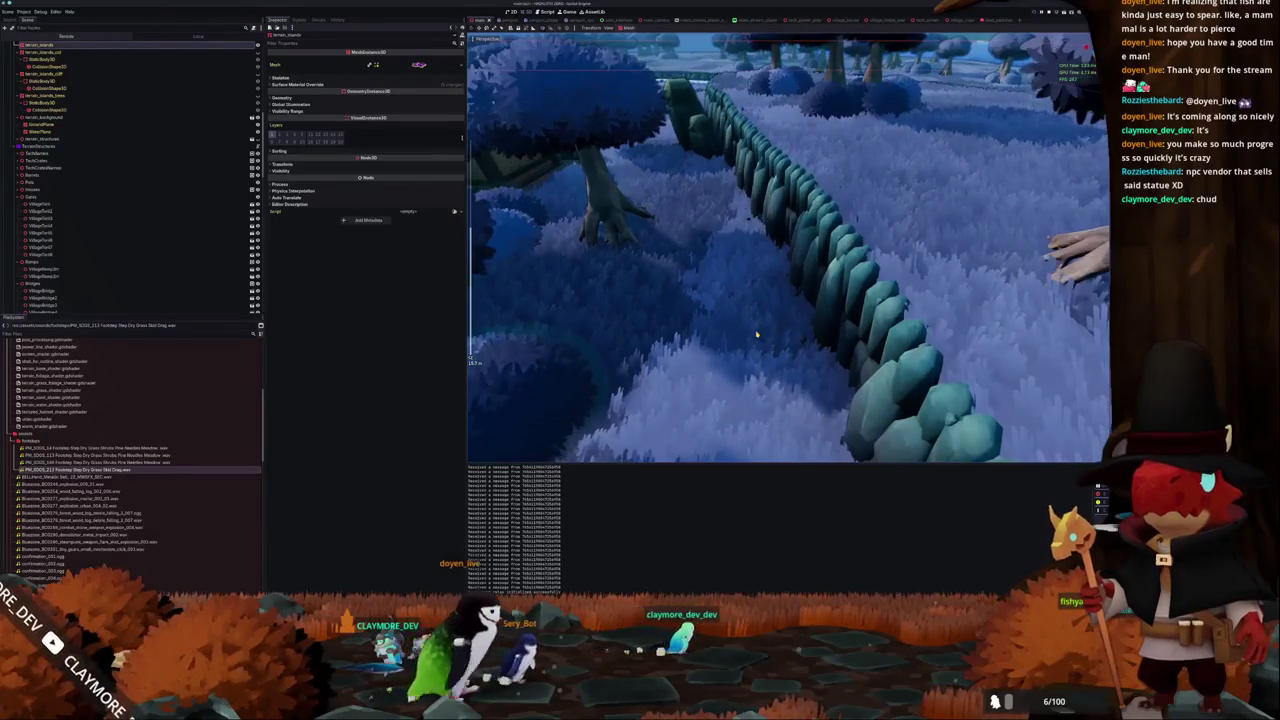
key("alt+Tab")
mouse_move(650, 284)
left_mouse_down()
mouse_move(643, 200)
mouse_move(583, 200)
mouse_move(557, 257)
mouse_move(632, 346)
mouse_move(623, 363)
mouse_move(637, 334)
left_mouse_up()
- Save the rock project into the rock's folder
key("ctrl+s")
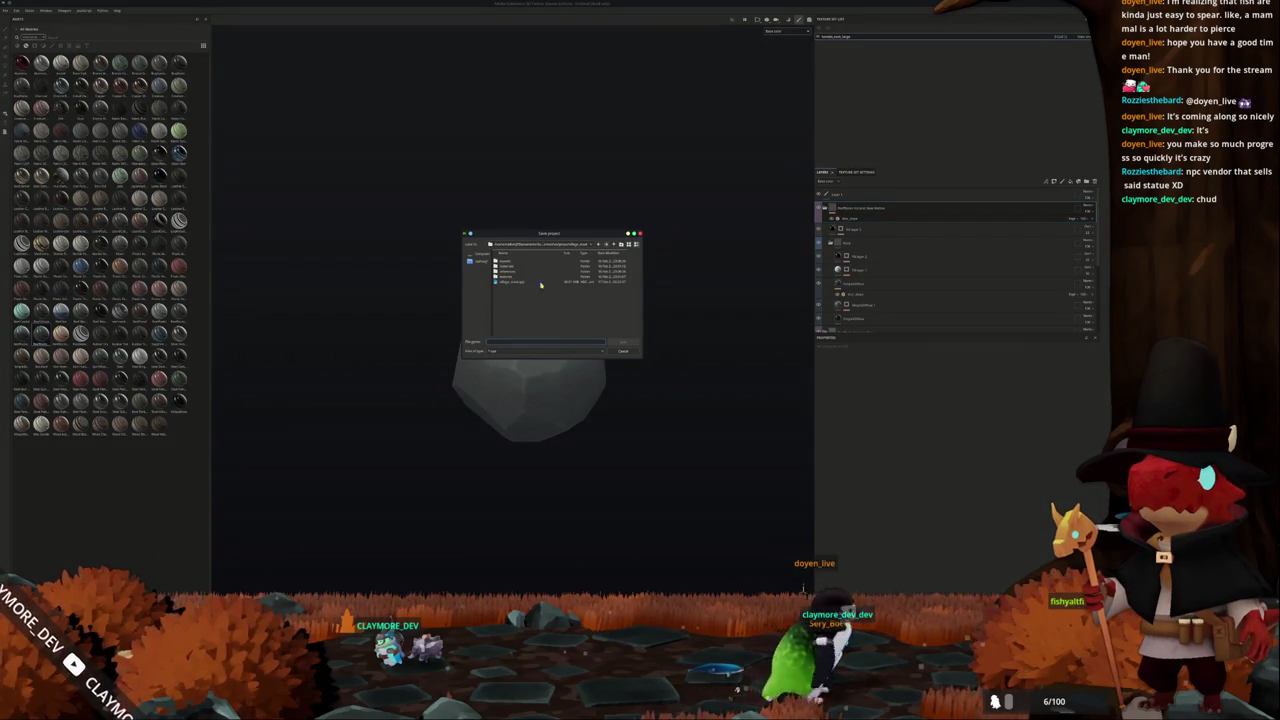
left_click(575, 245)
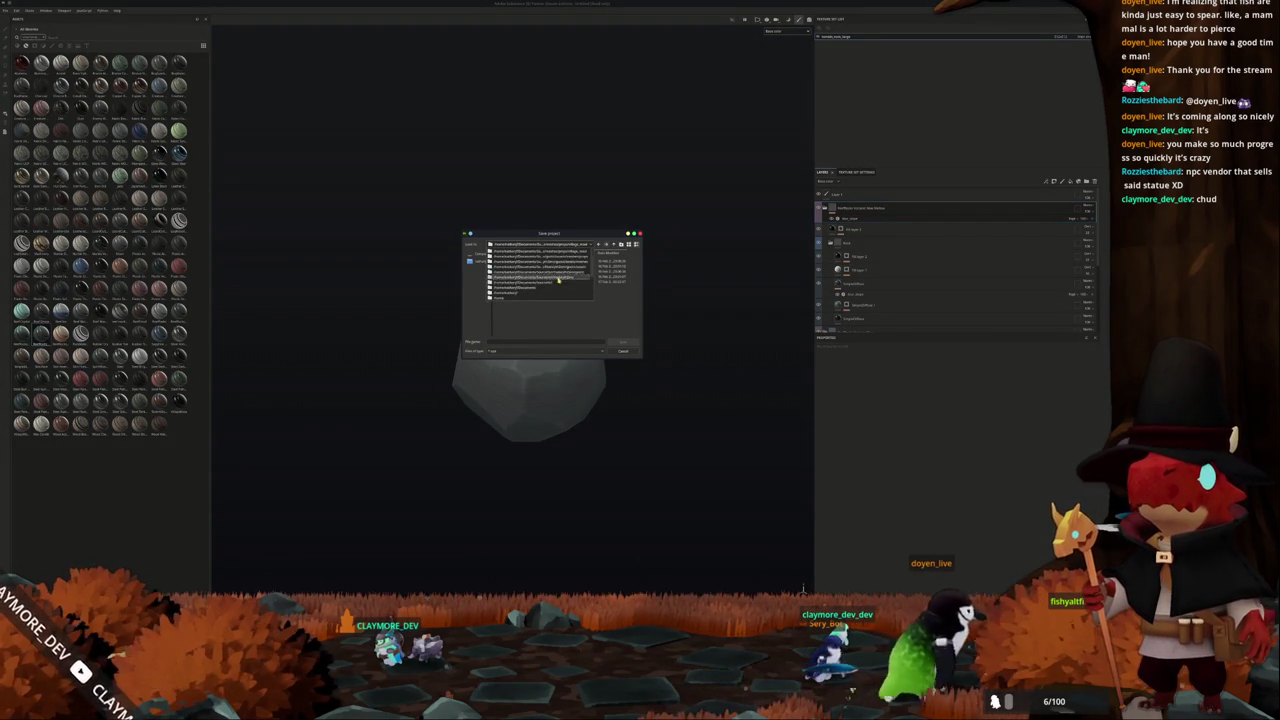
left_click(564, 281)
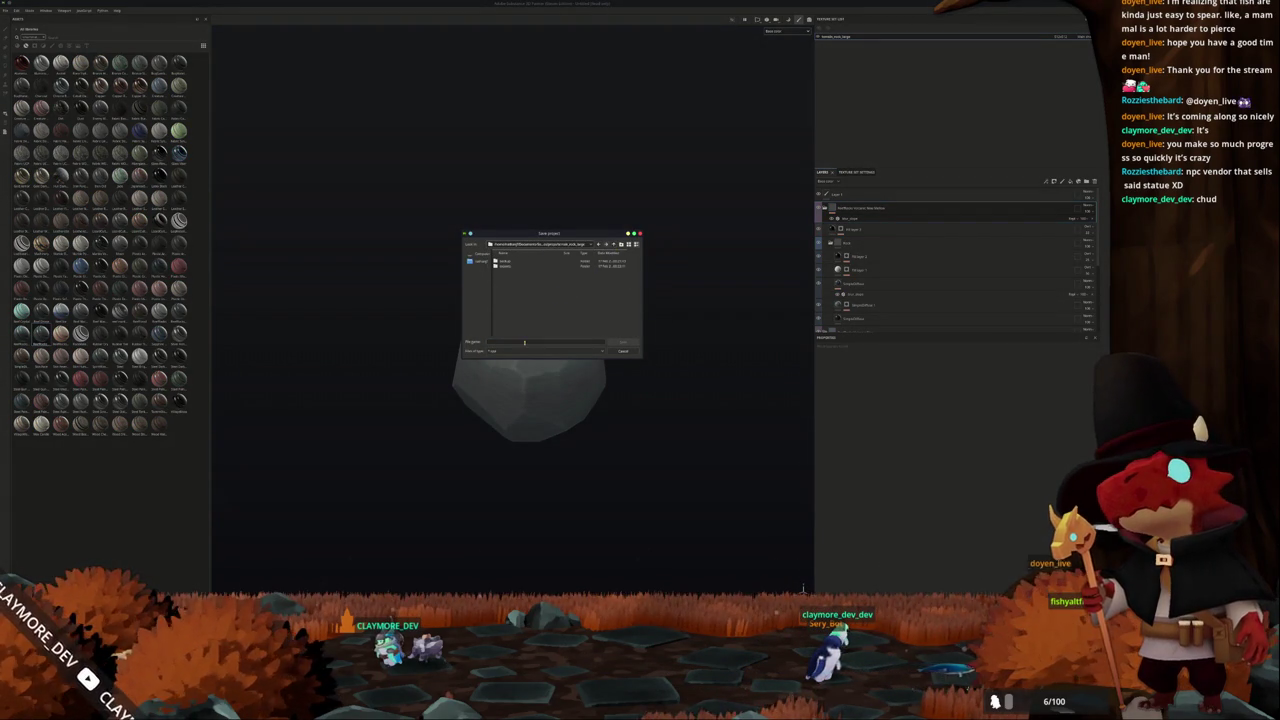
type("ro")
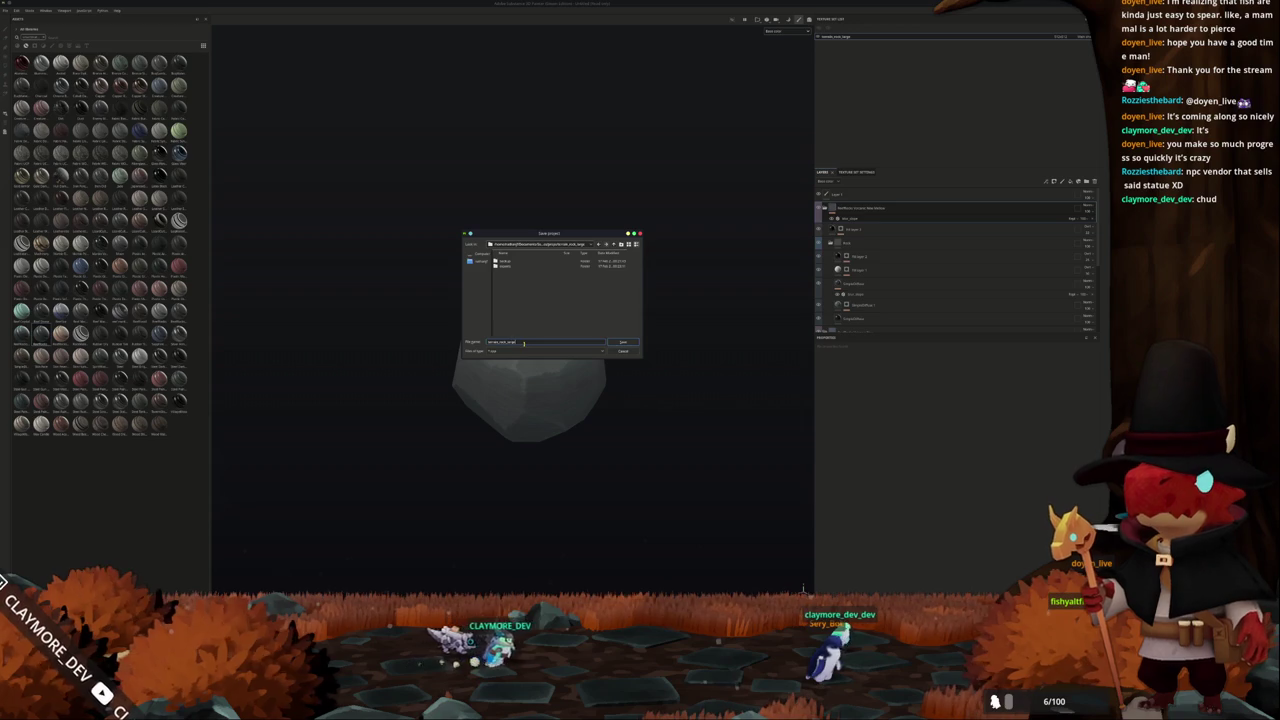
key("Return")
- Export the rock's textures into a subfolder of the rock's project folder
key("ctrl+shift+e")
left_click(610, 225)
left_click(581, 248)
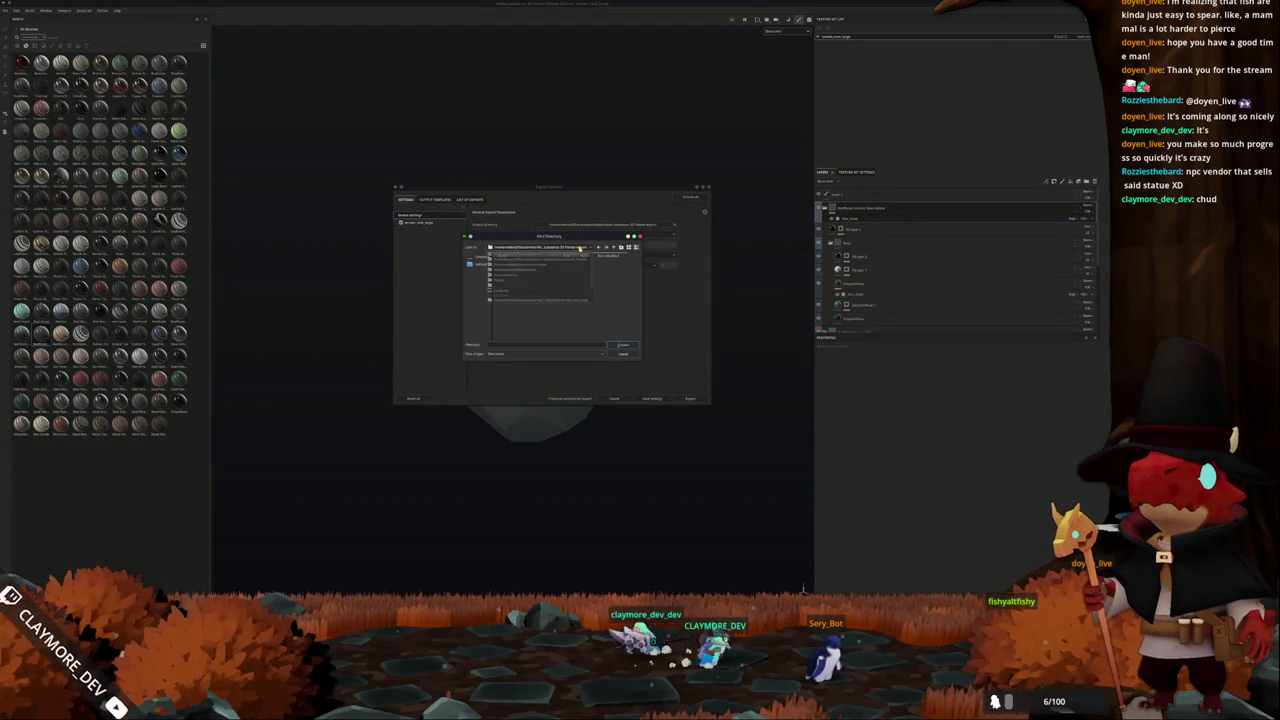
left_click(580, 299)
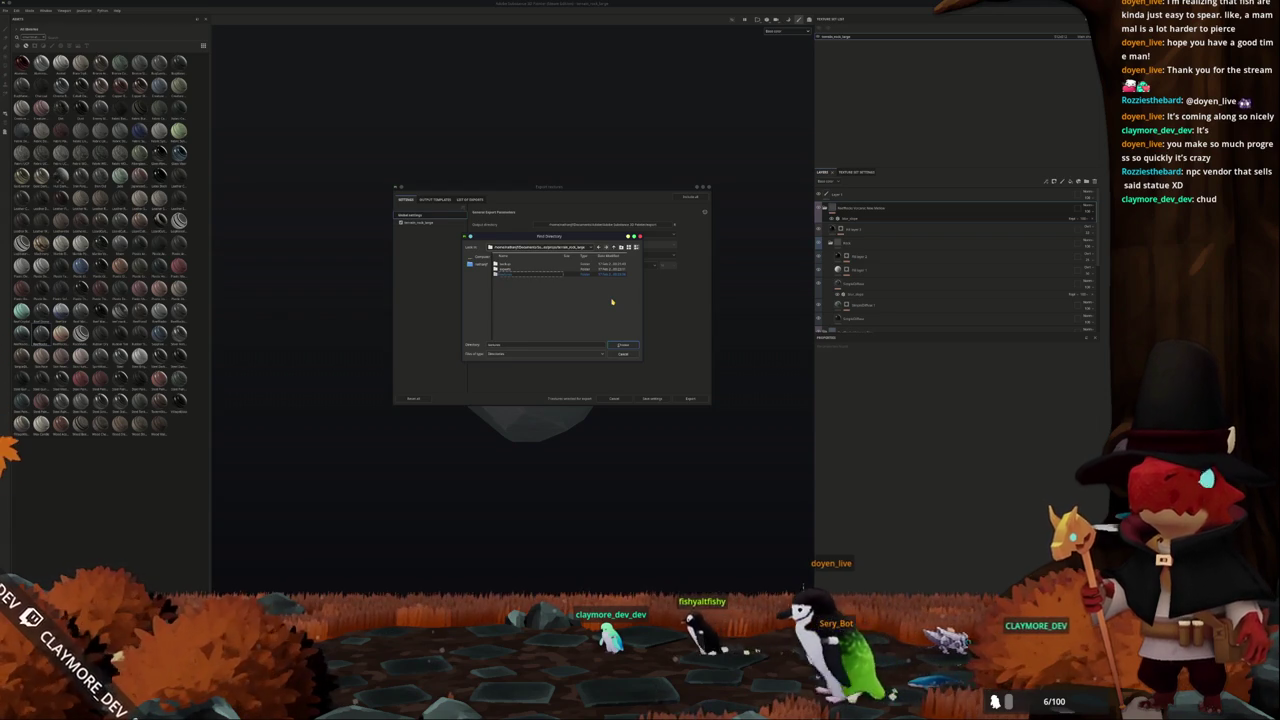
double_click(505, 274)
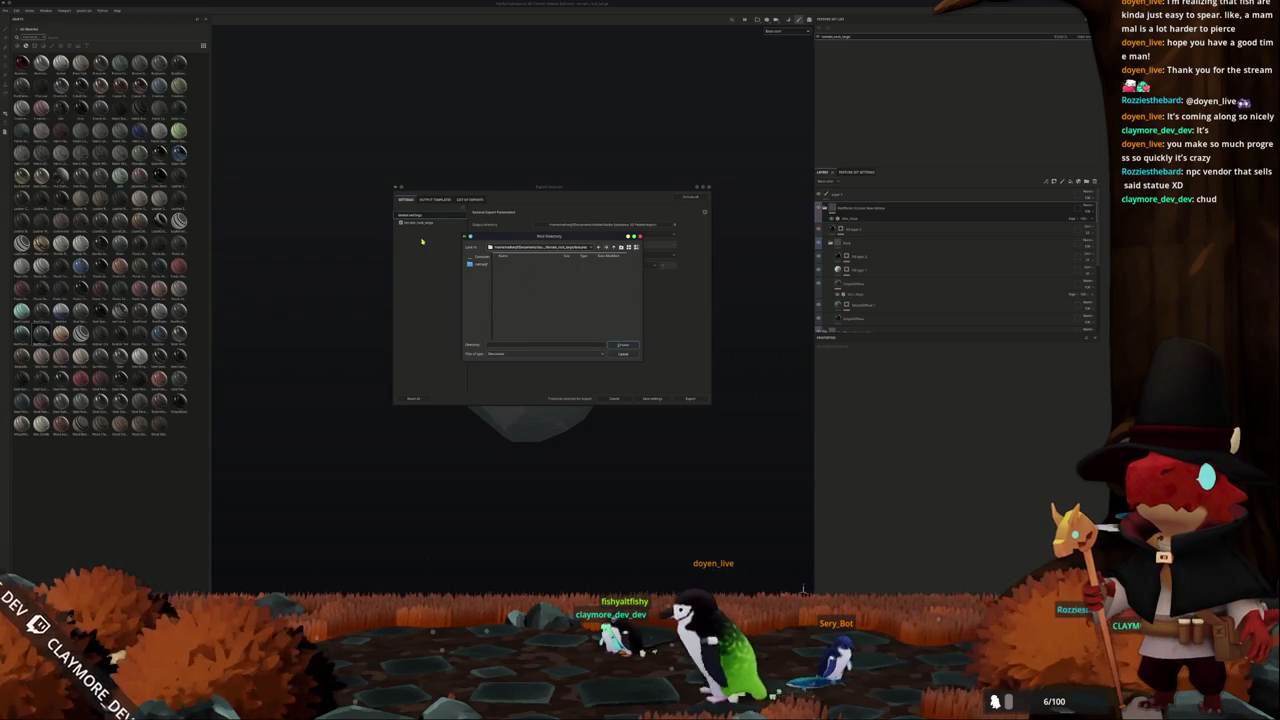
left_click(621, 347)
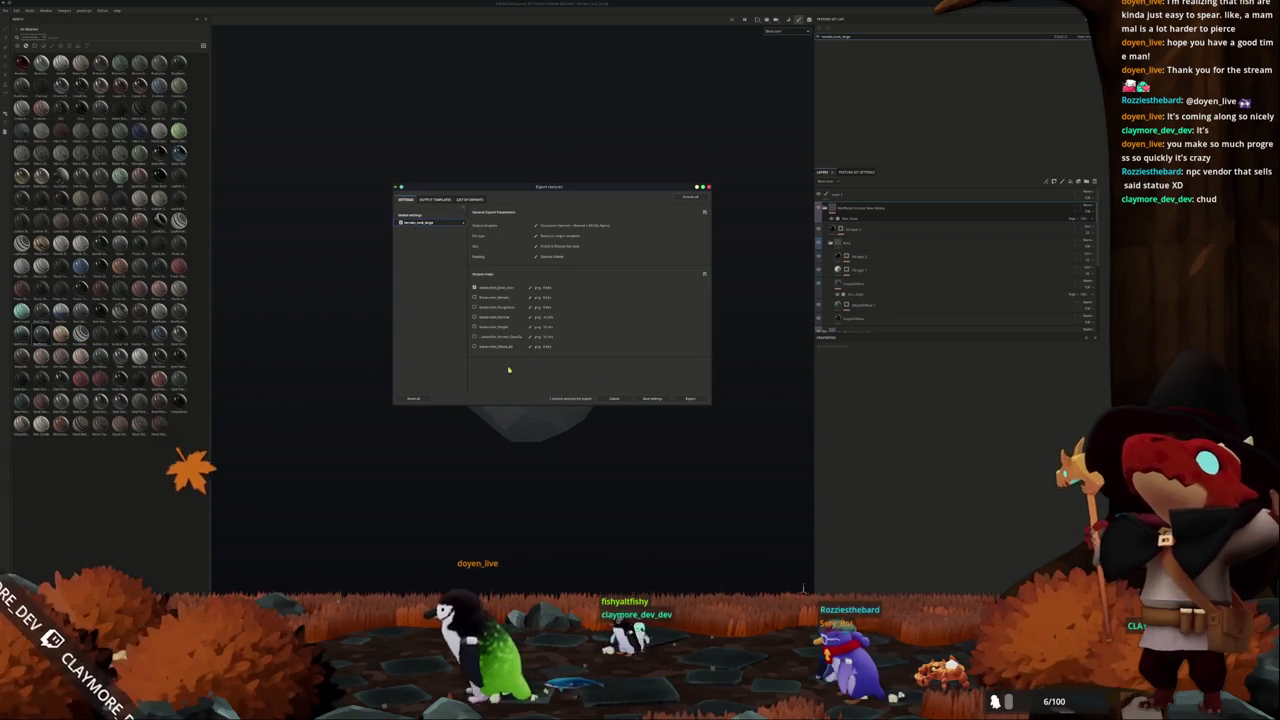
left_click(690, 398)
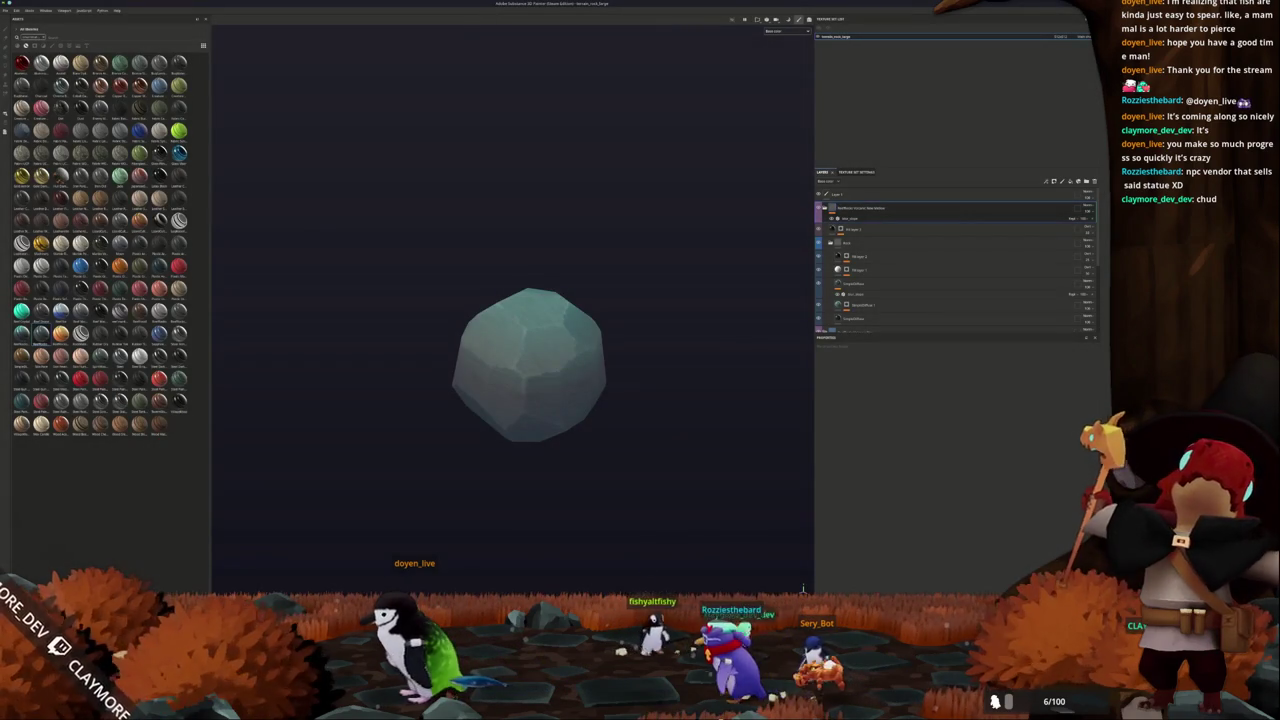
- Expand the props/terrain_rock_large folder in Godot's FileSystem panel
key("alt+Tab")
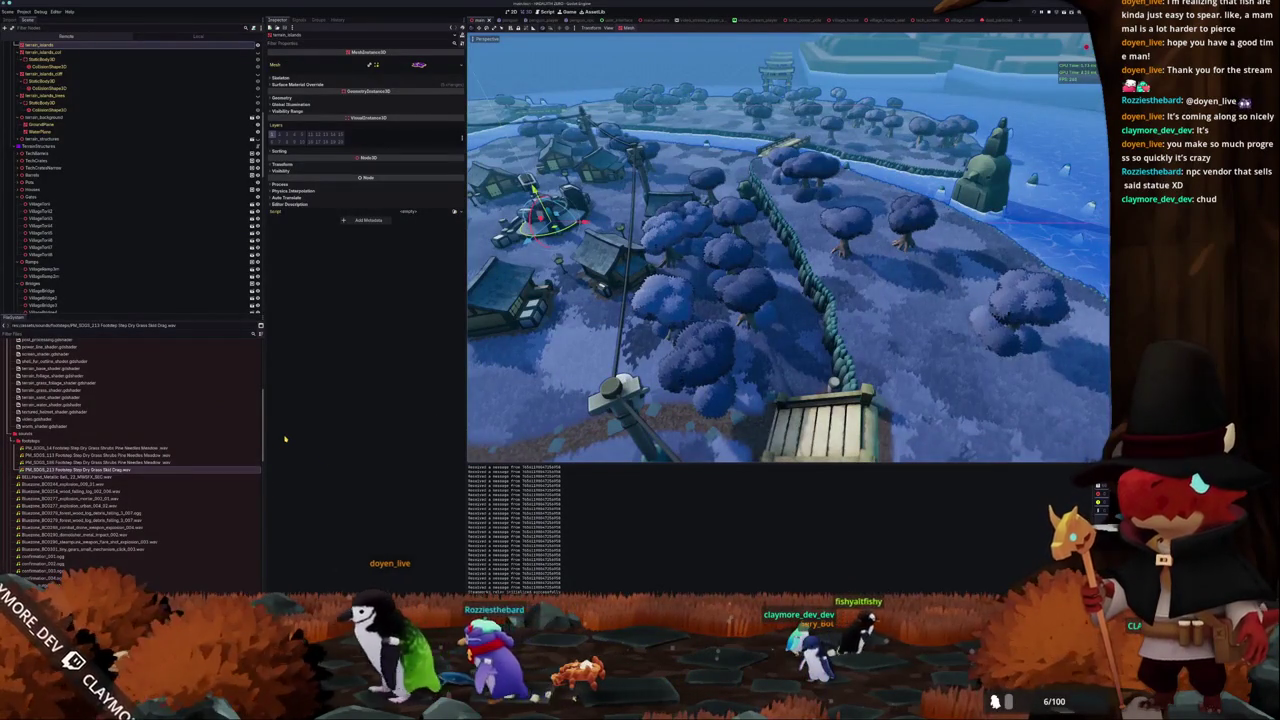
left_click(17, 440)
left_click(38, 434)
double_click(38, 434)
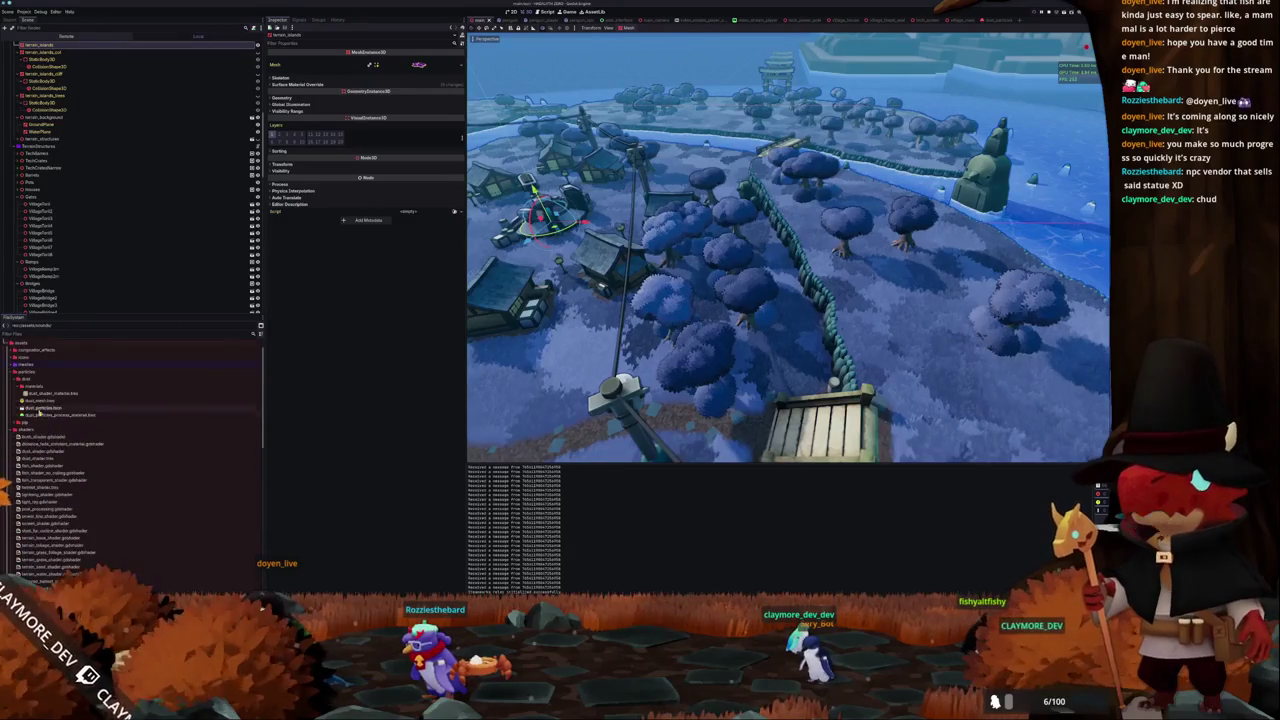
double_click(33, 428)
scroll(33, 428, "up", 2)
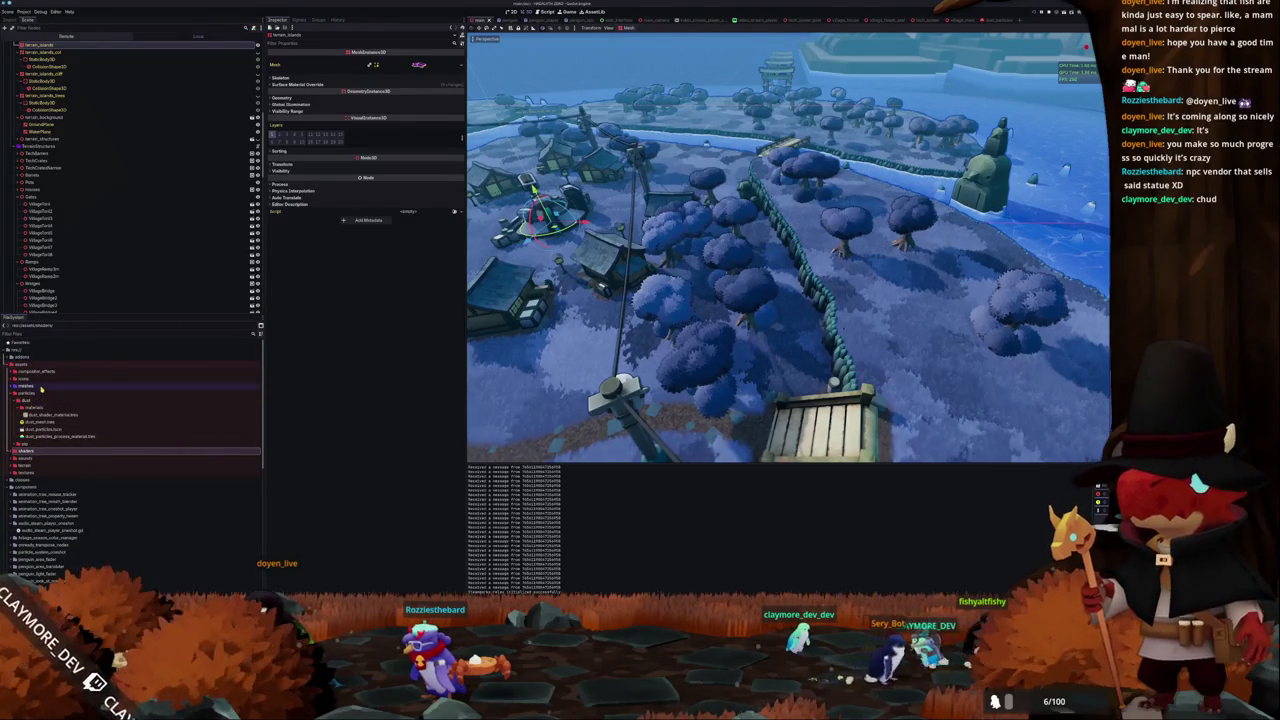
double_click(40, 387)
double_click(41, 401)
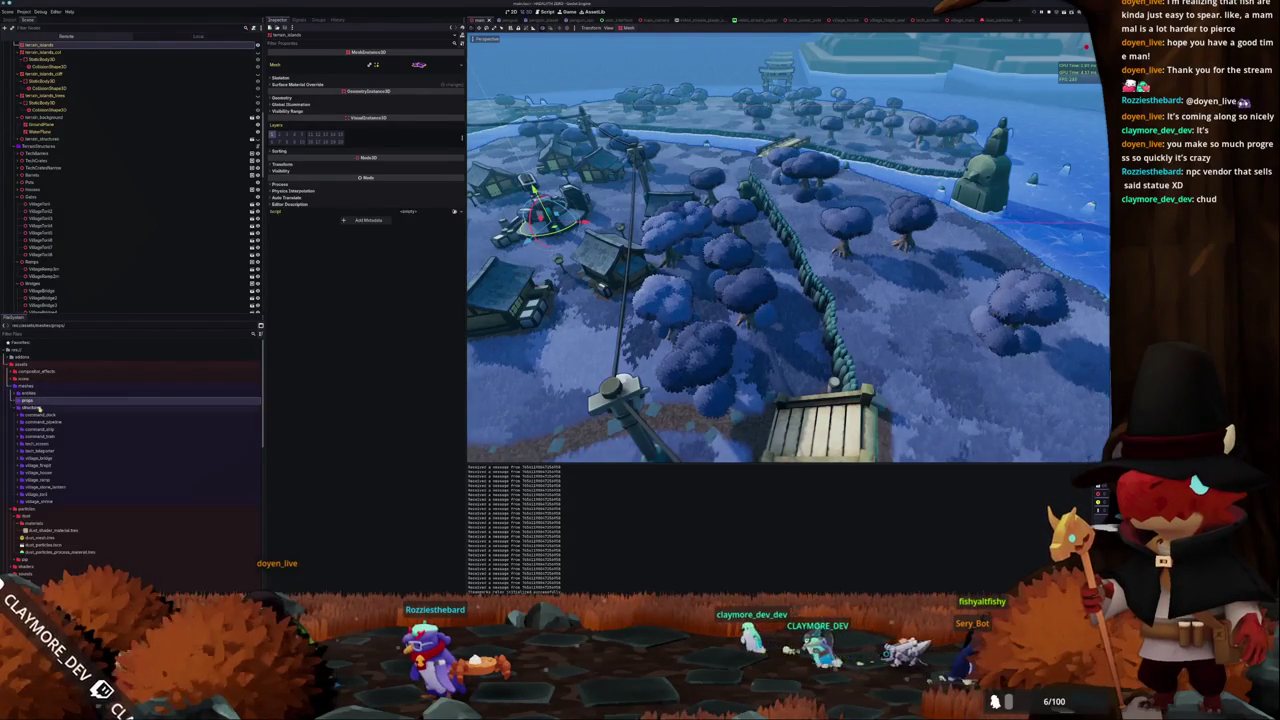
double_click(38, 409)
double_click(38, 402)
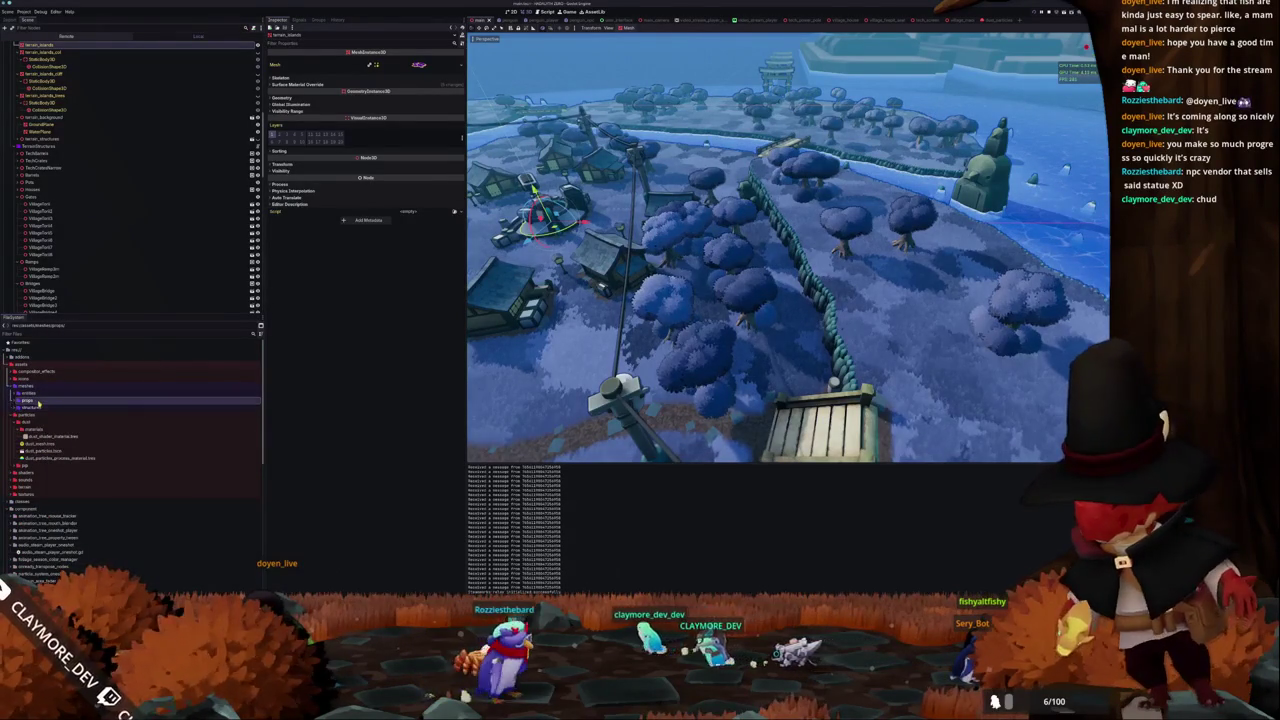
double_click(36, 429)
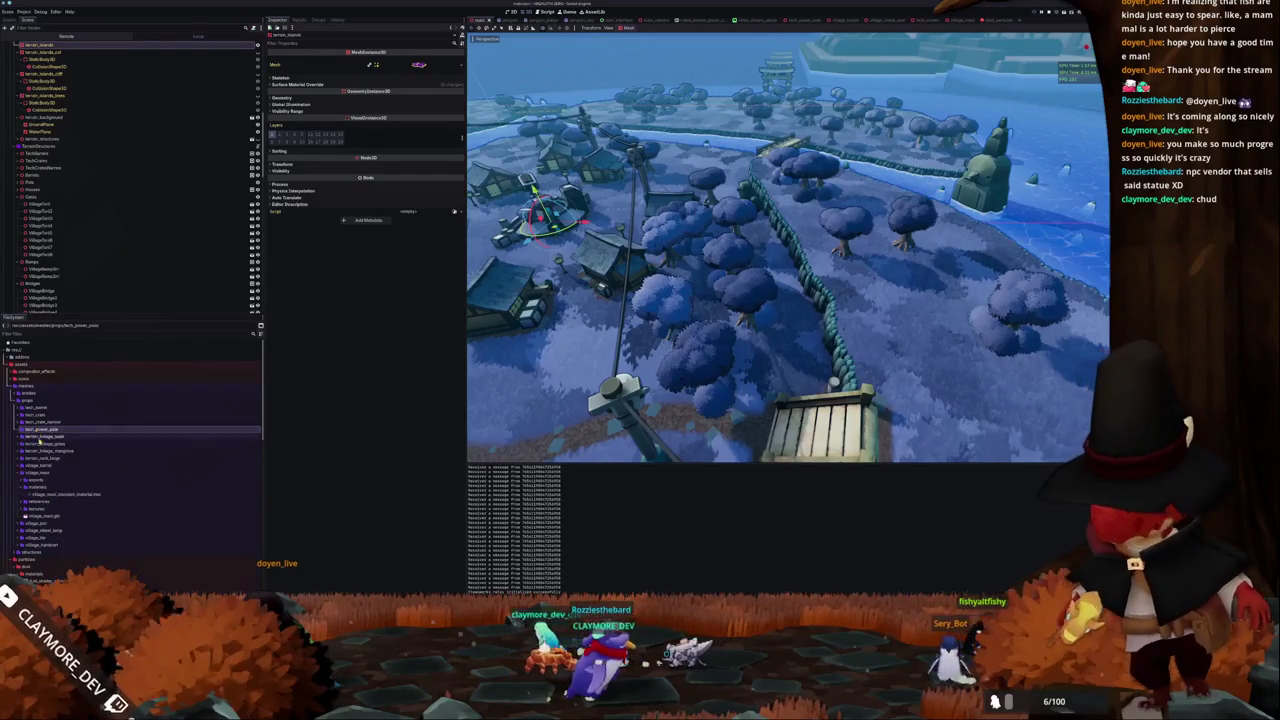
double_click(44, 458)
- Create a 'materials' subfolder in terrain_rock_large and start a new resource inside it
right_click(44, 458)
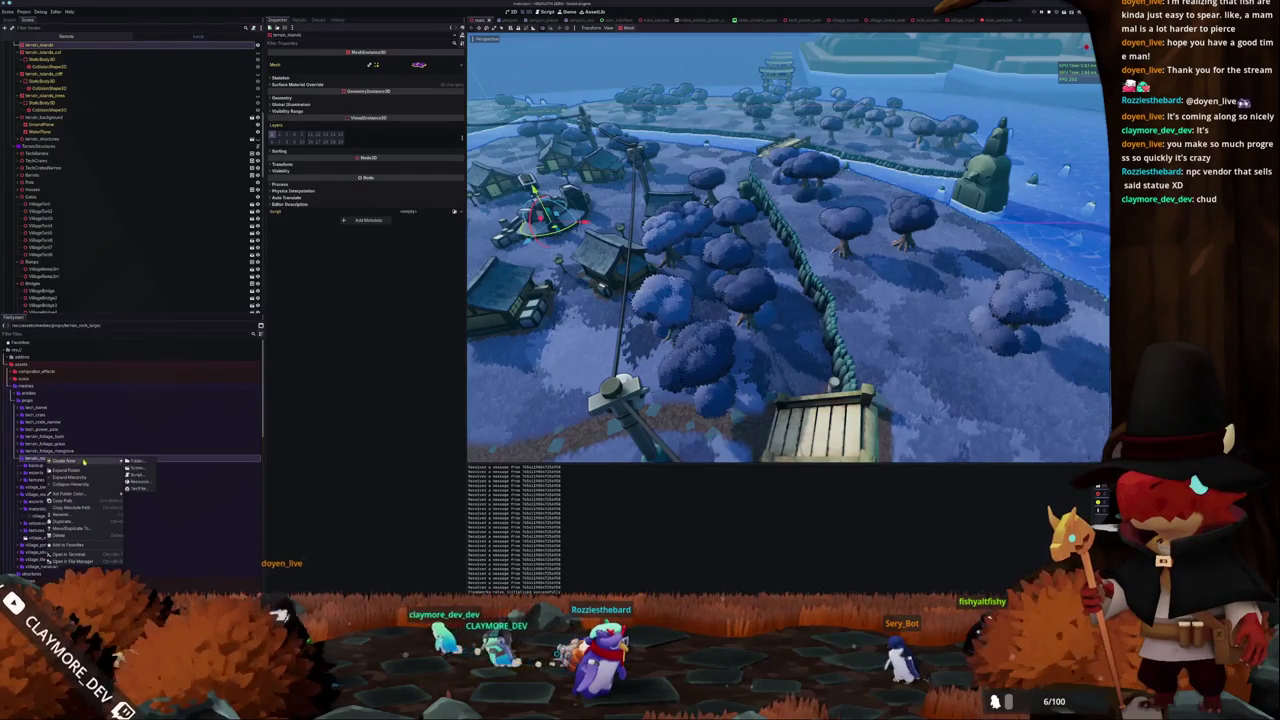
left_click(133, 463)
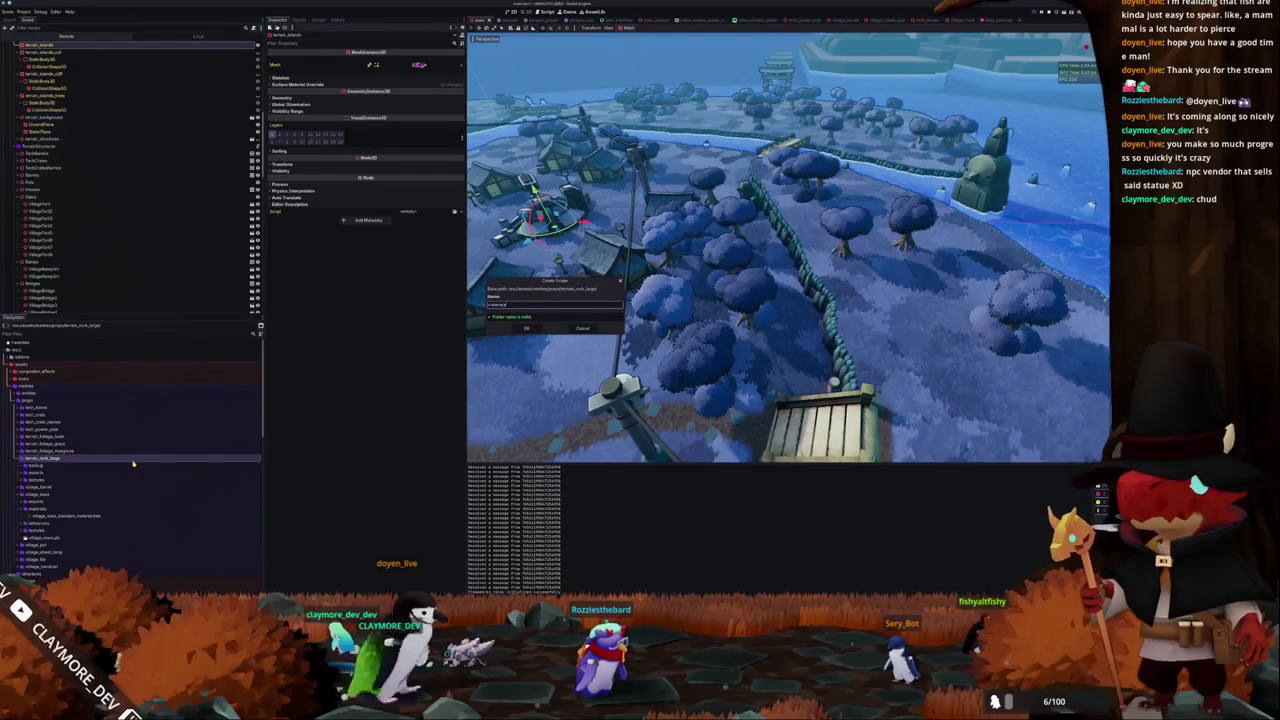
key("Return")
right_click(50, 481)
mouse_move(113, 485)
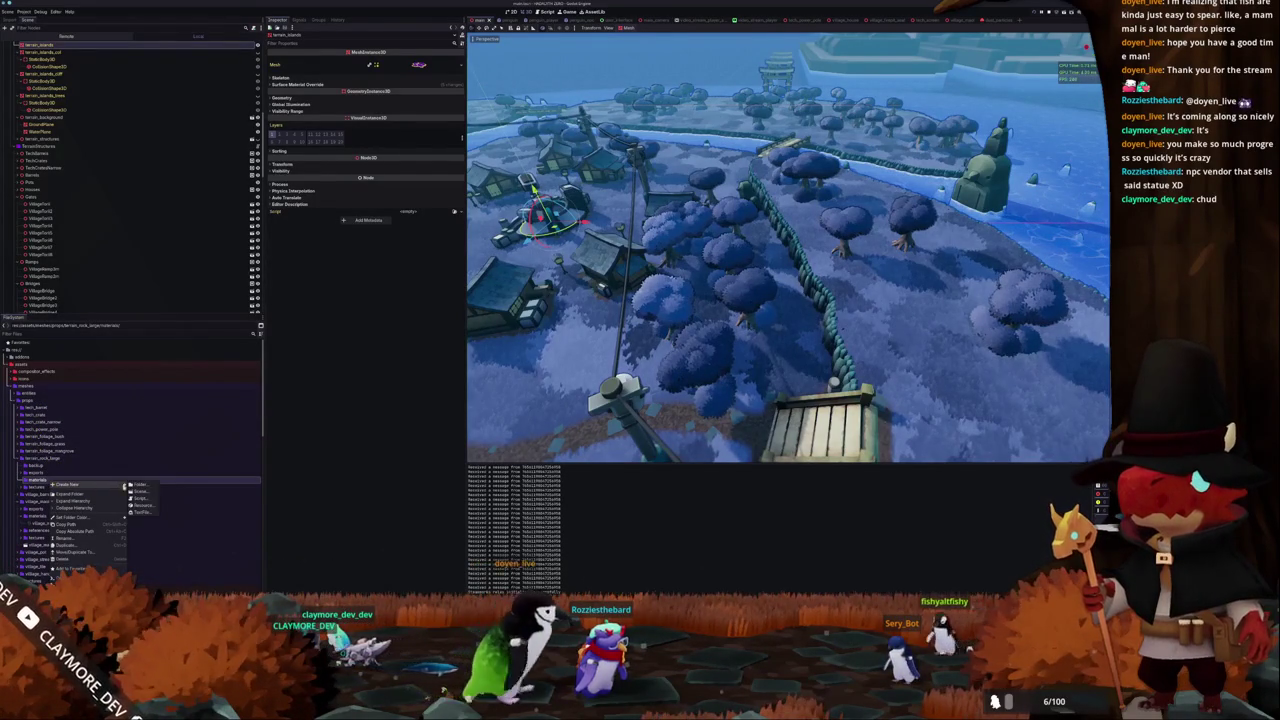
left_click(141, 507)
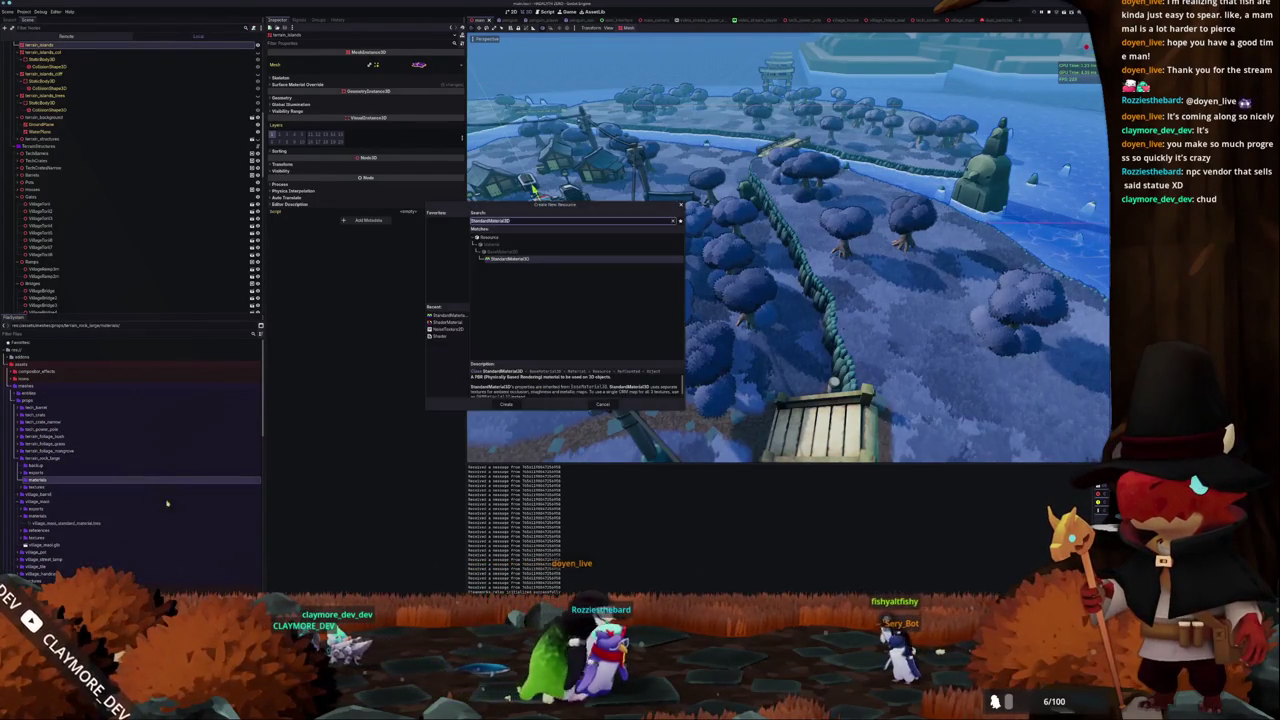
- Save a new StandardMaterial3D in materials with the large rock texture as albedo
left_click(506, 403)
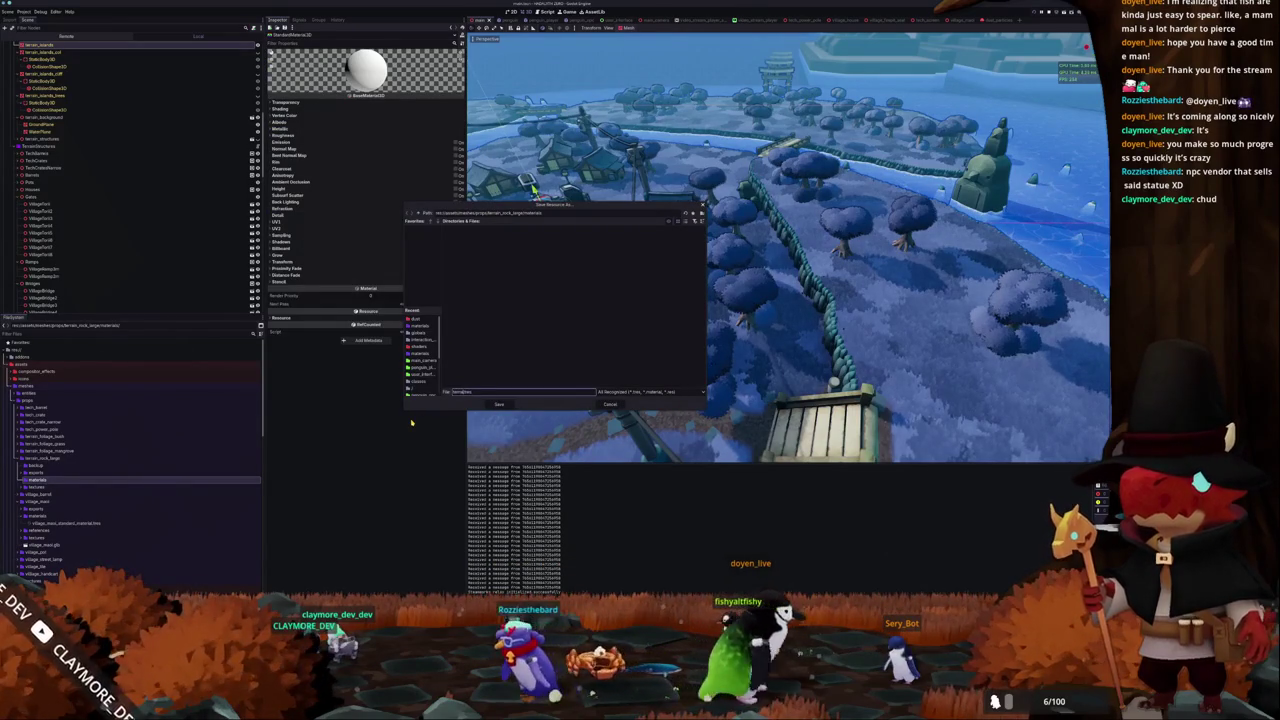
key("Return")
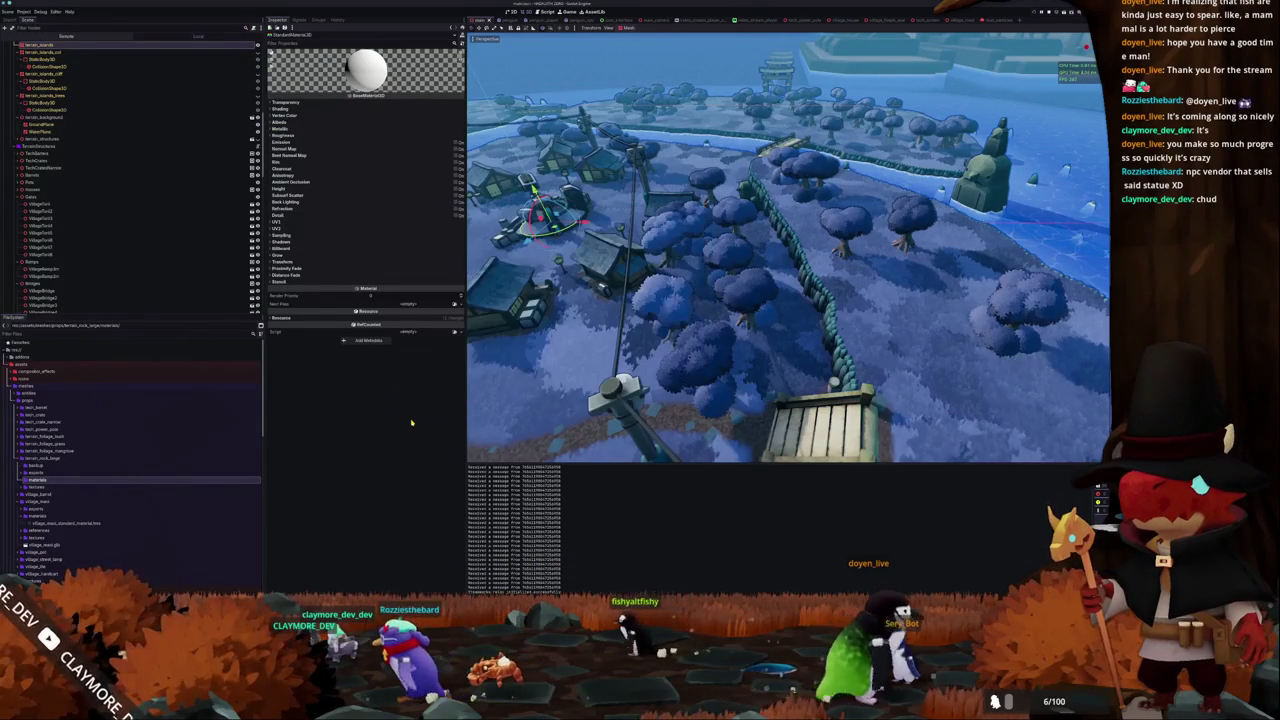
left_click(430, 122)
left_click(455, 139)
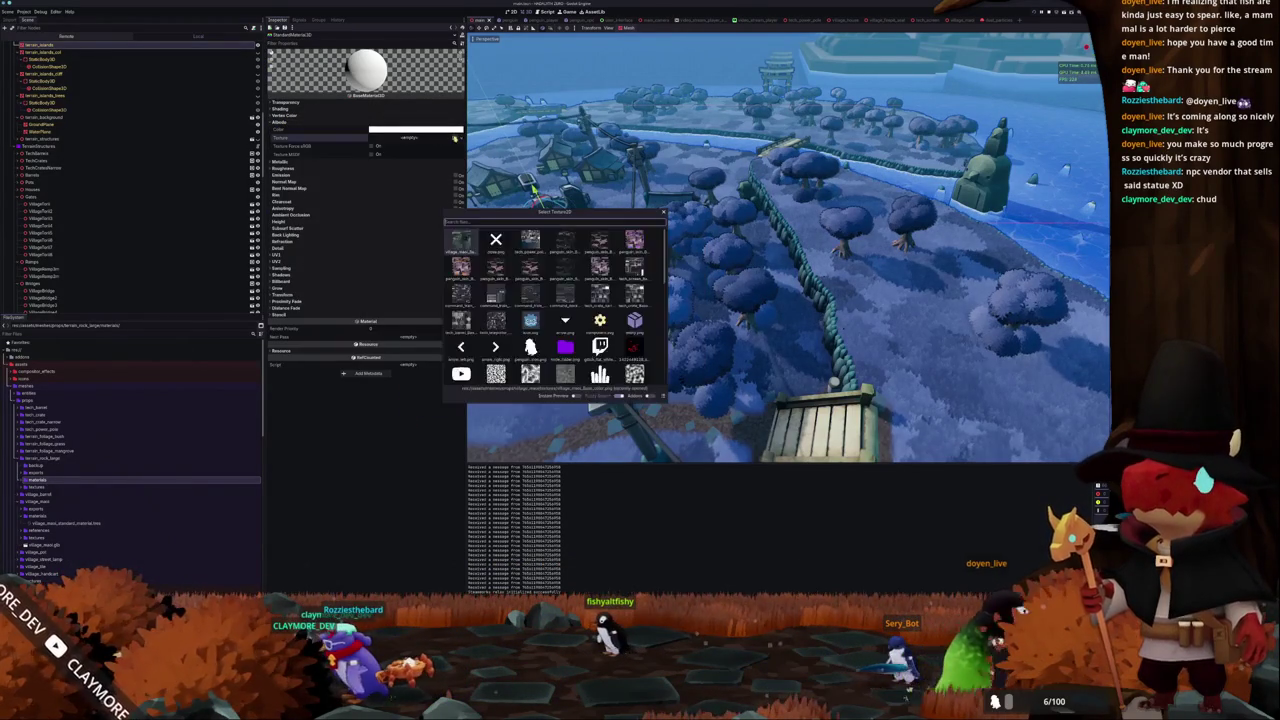
type("k_large")
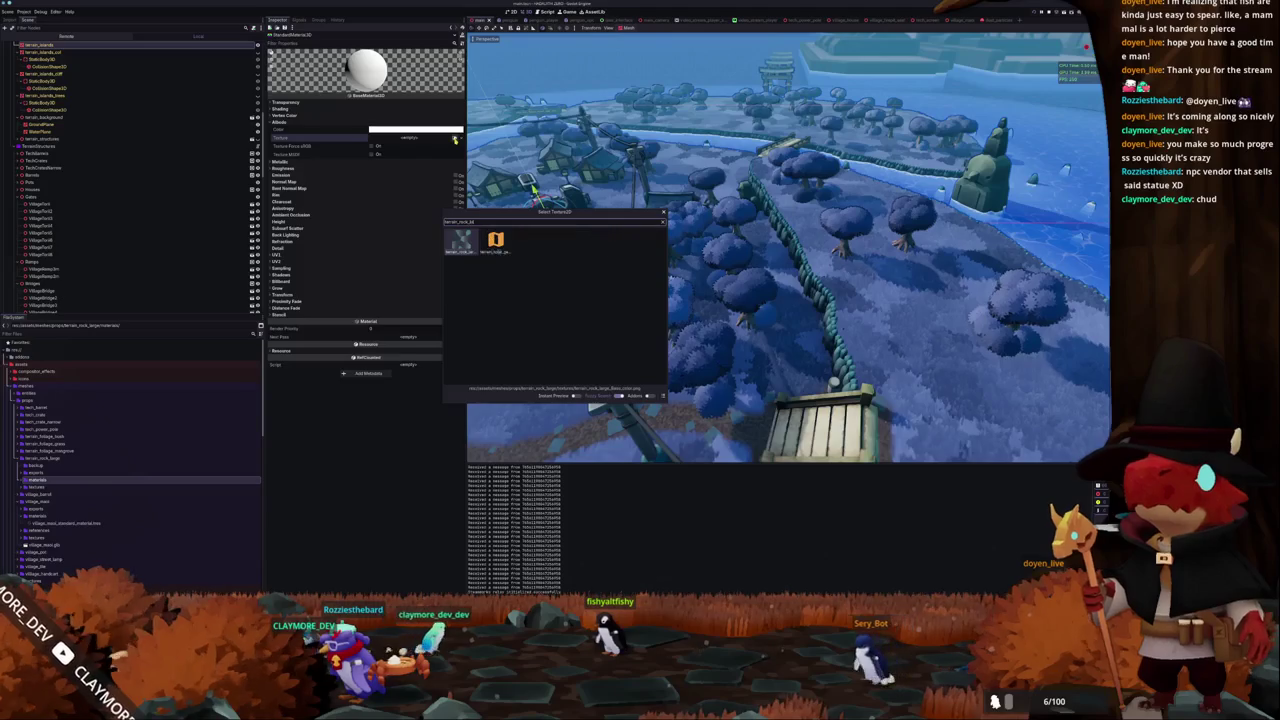
key("Return")
- Set the material's Shading > Specular Mode to Disabled
left_click(337, 109)
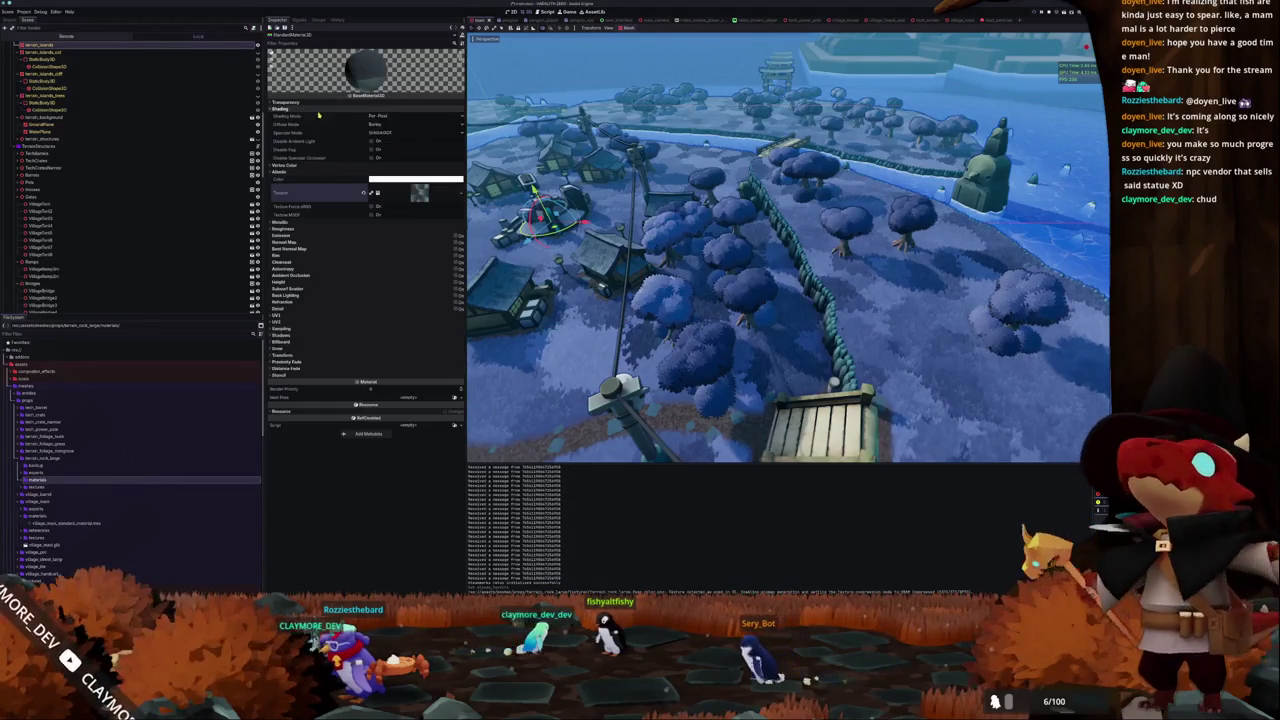
left_click(380, 131)
left_click(381, 157)
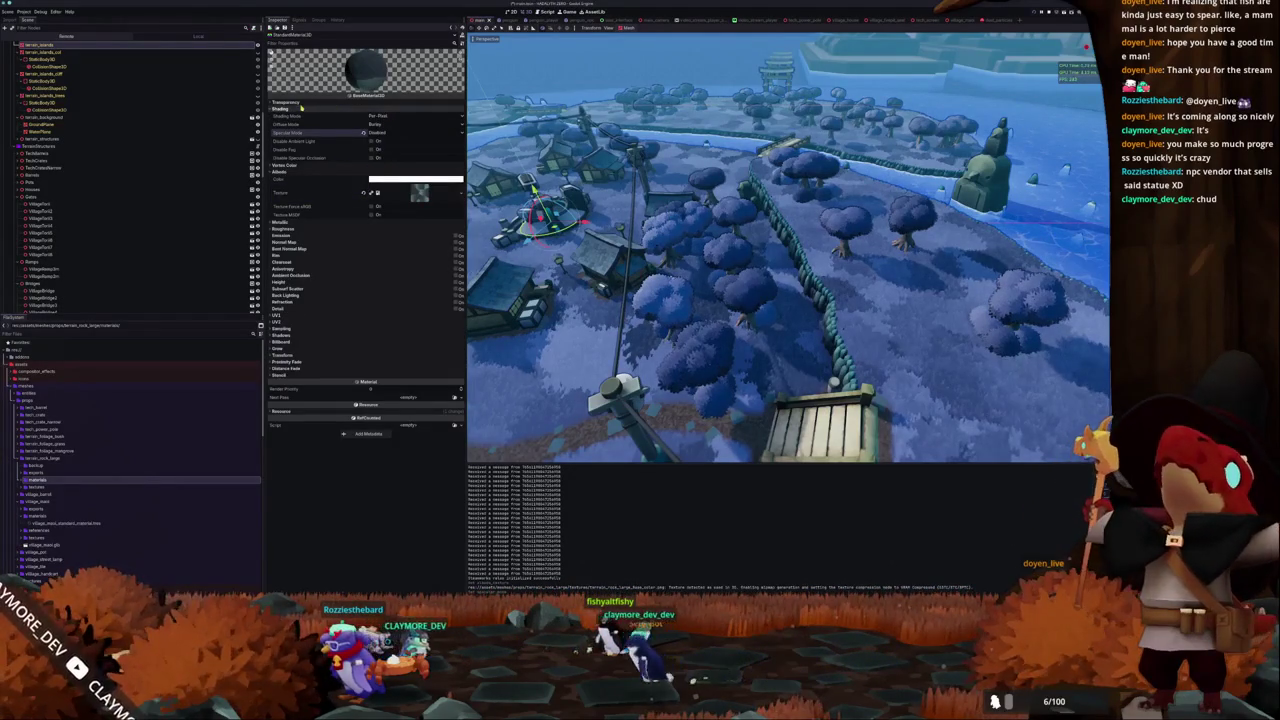
left_click(285, 109)
left_click(285, 122)
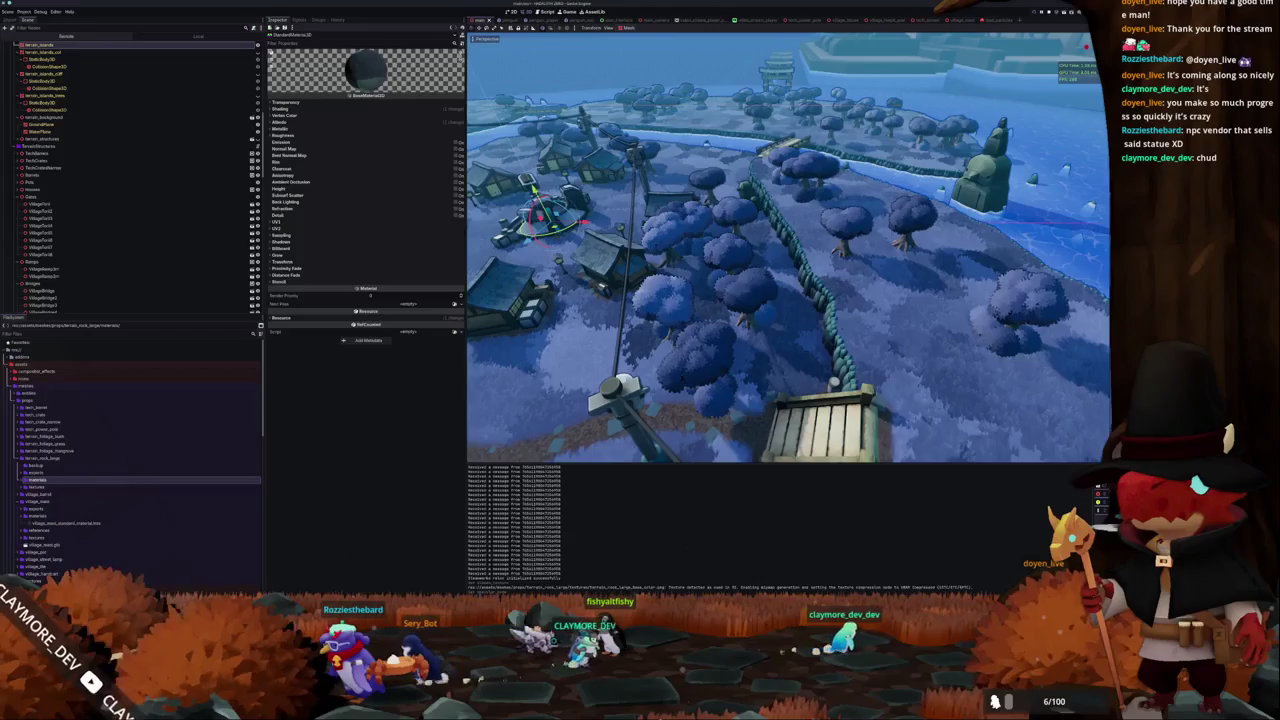
key("alt+Tab")
- Export the rock as glTF 2.0 after expanding the Include, Data and Material options
right_click(653, 323)
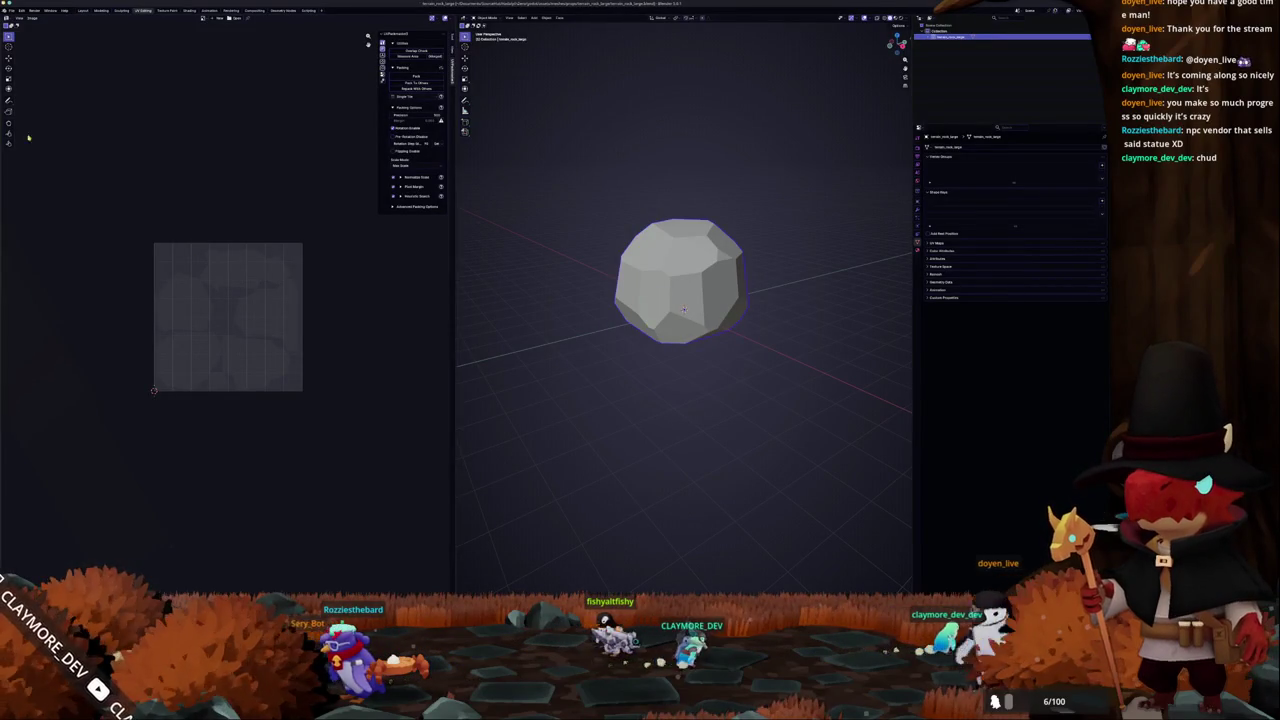
left_click(20, 10)
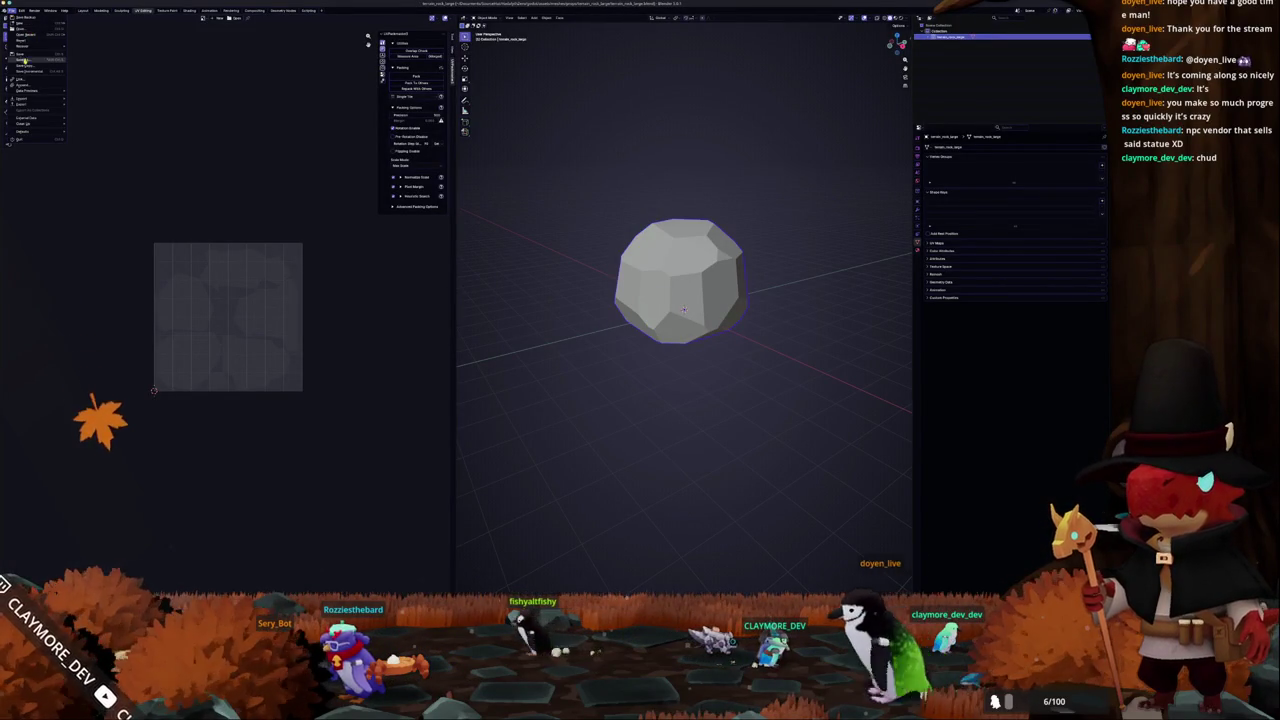
mouse_move(35, 103)
left_click(98, 157)
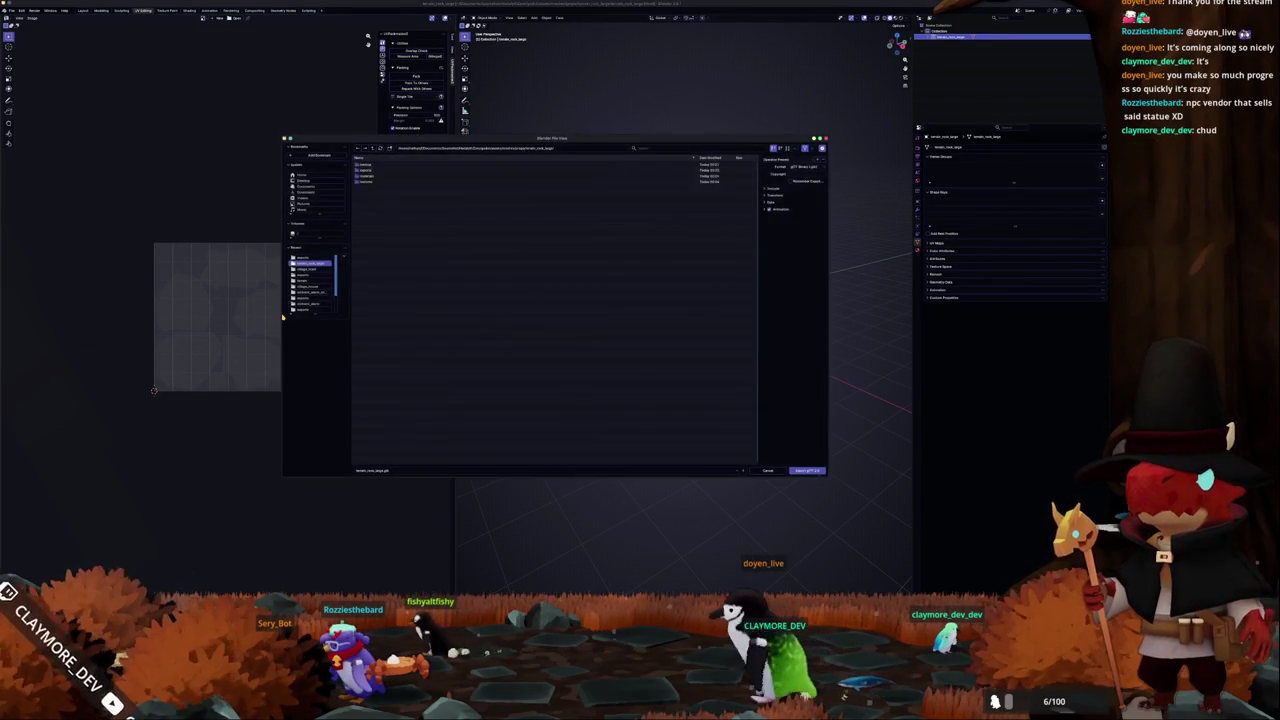
left_click(772, 189)
left_click(769, 254)
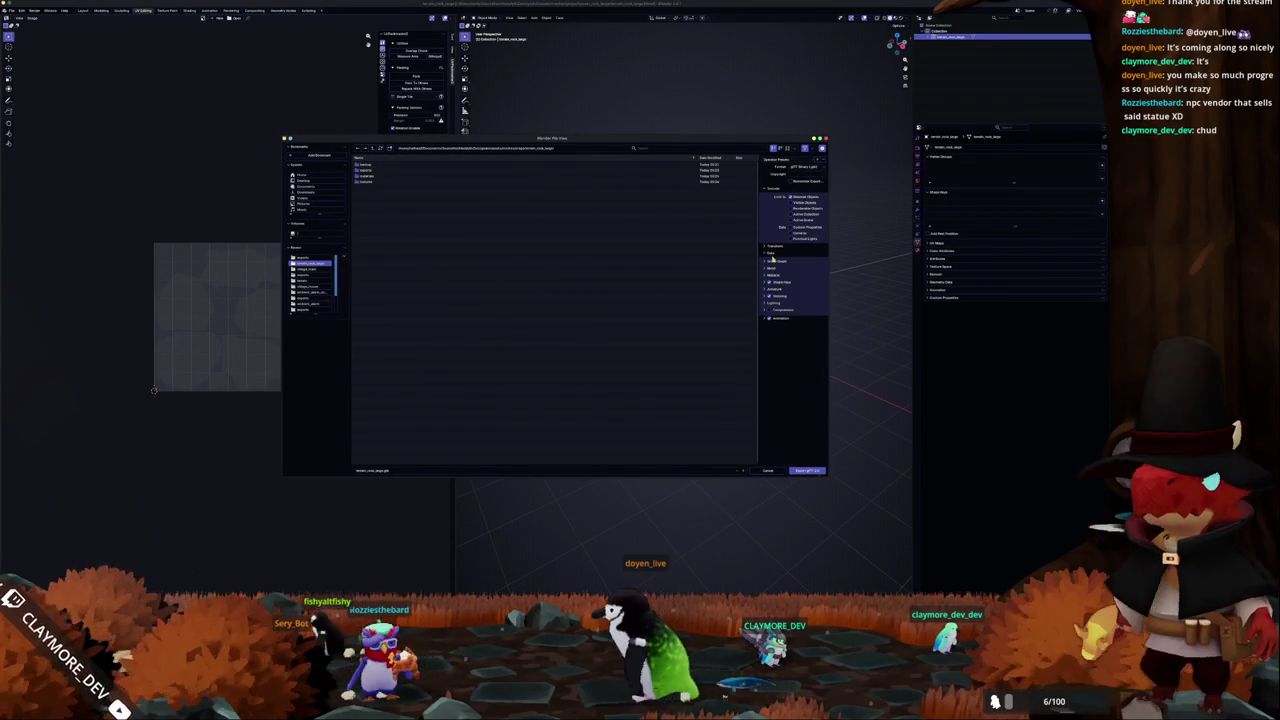
left_click(777, 276)
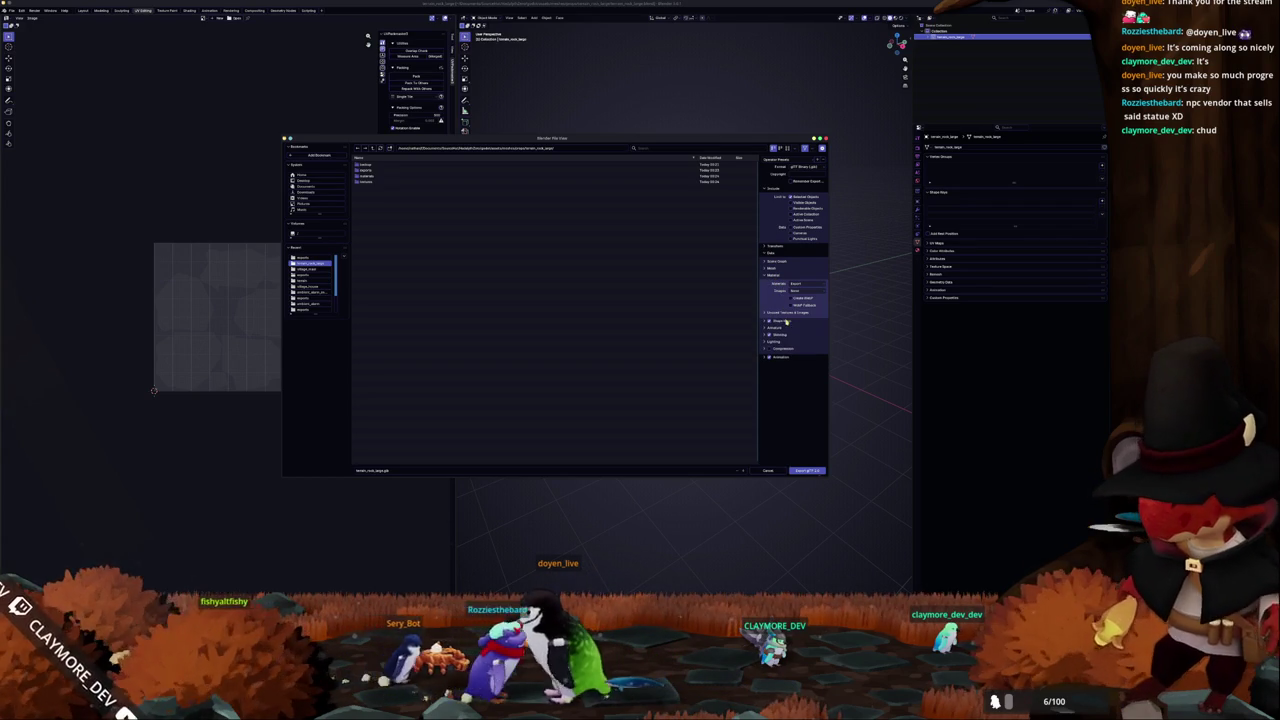
left_click(812, 469)
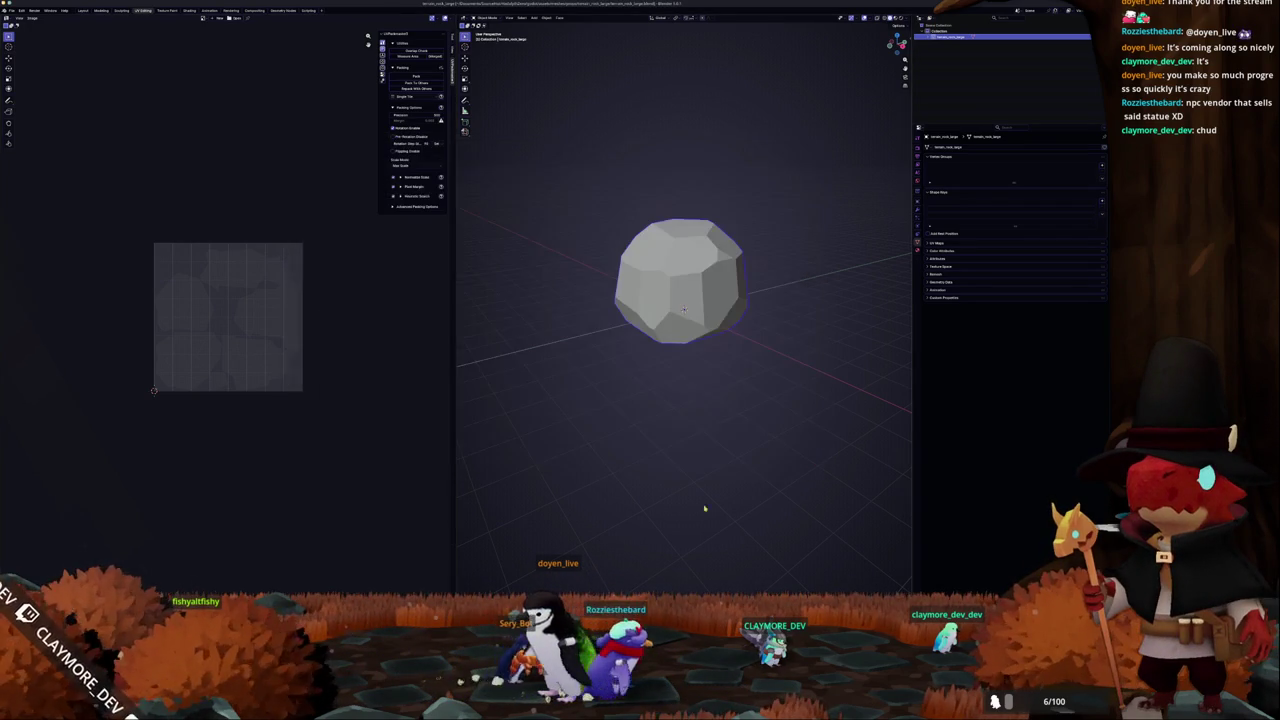
key("alt+Tab")
- Create a terrain_rock_large folder inside the scenes props folder
scroll(175, 476, "down", 10)
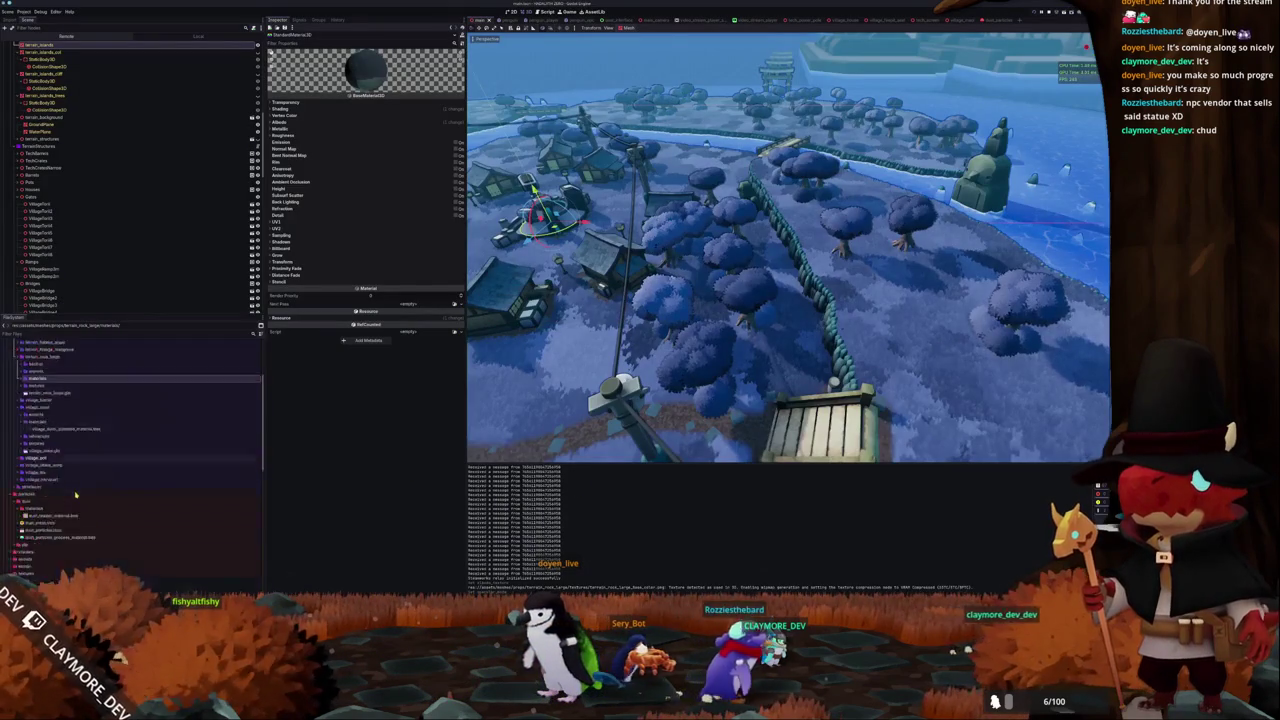
double_click(42, 441)
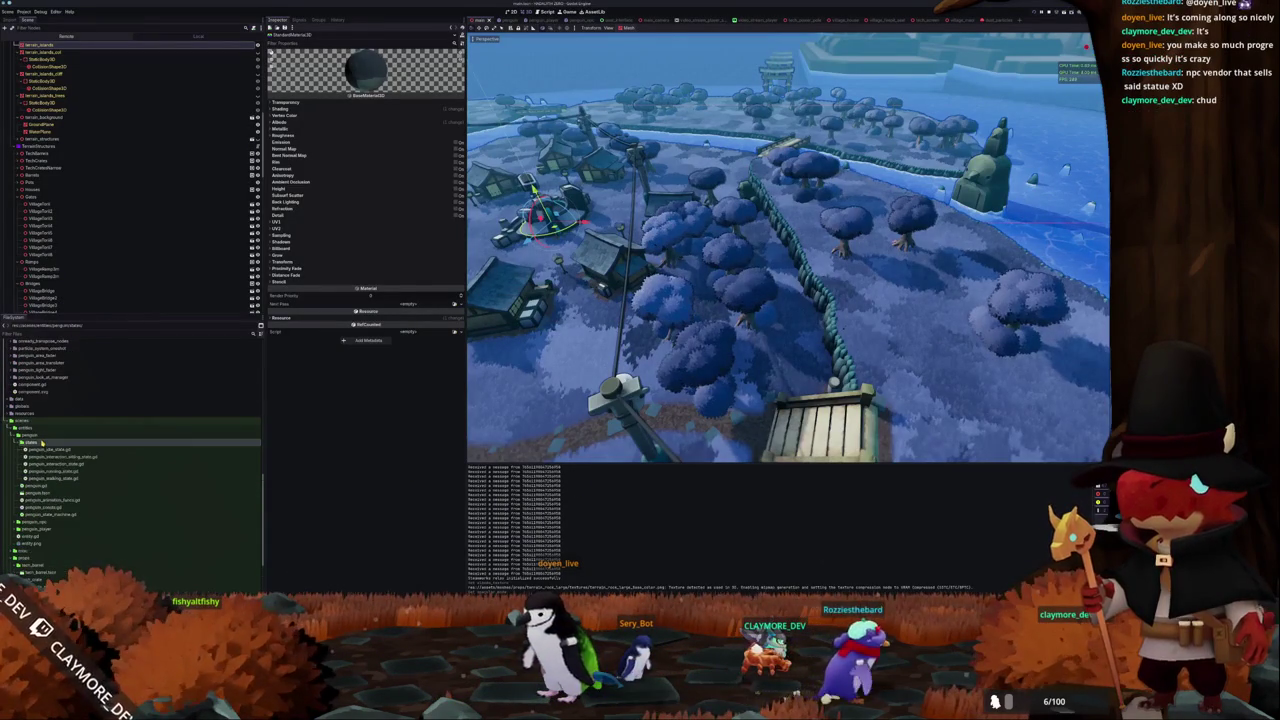
double_click(38, 435)
double_click(34, 439)
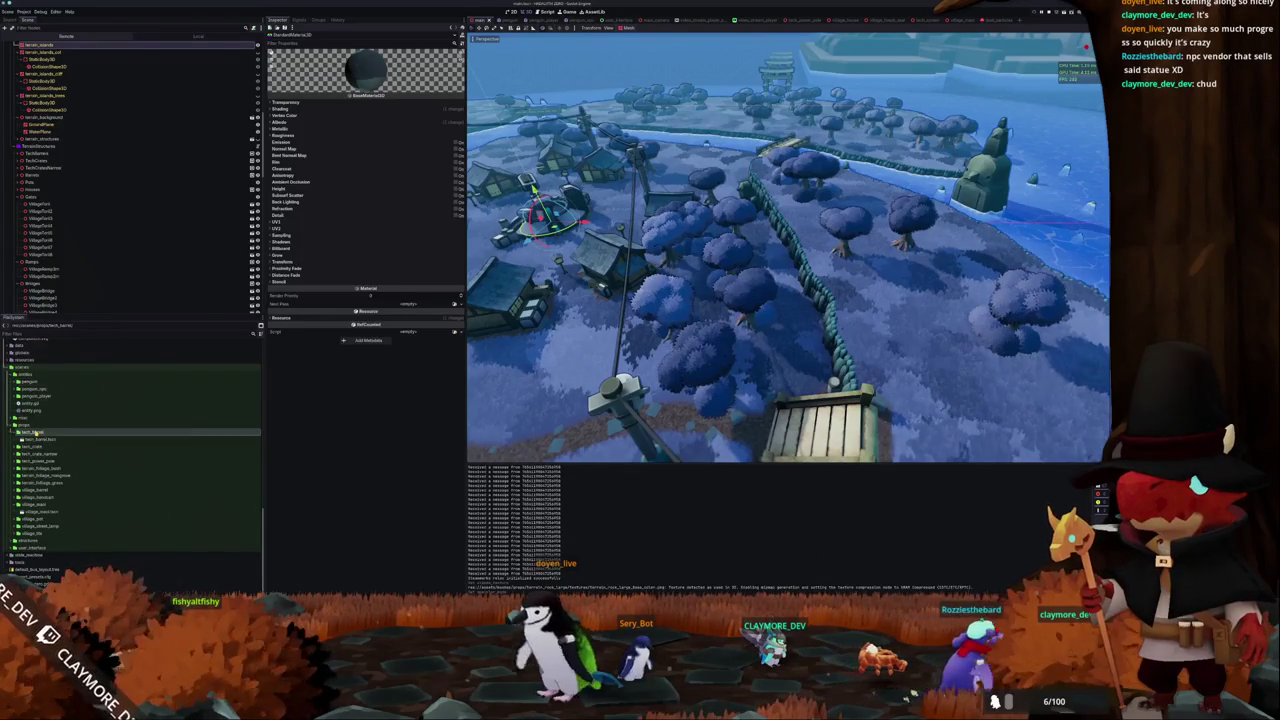
left_click(22, 440)
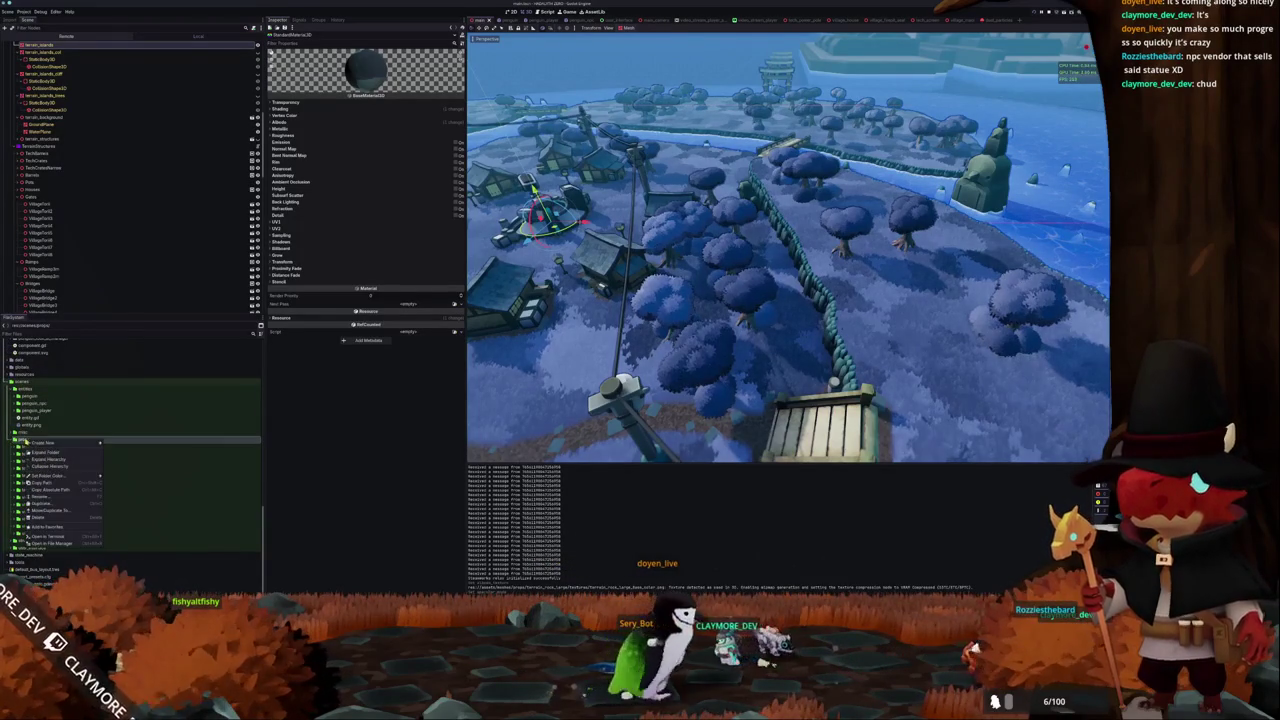
left_click(116, 443)
type("terrain_rock_large")
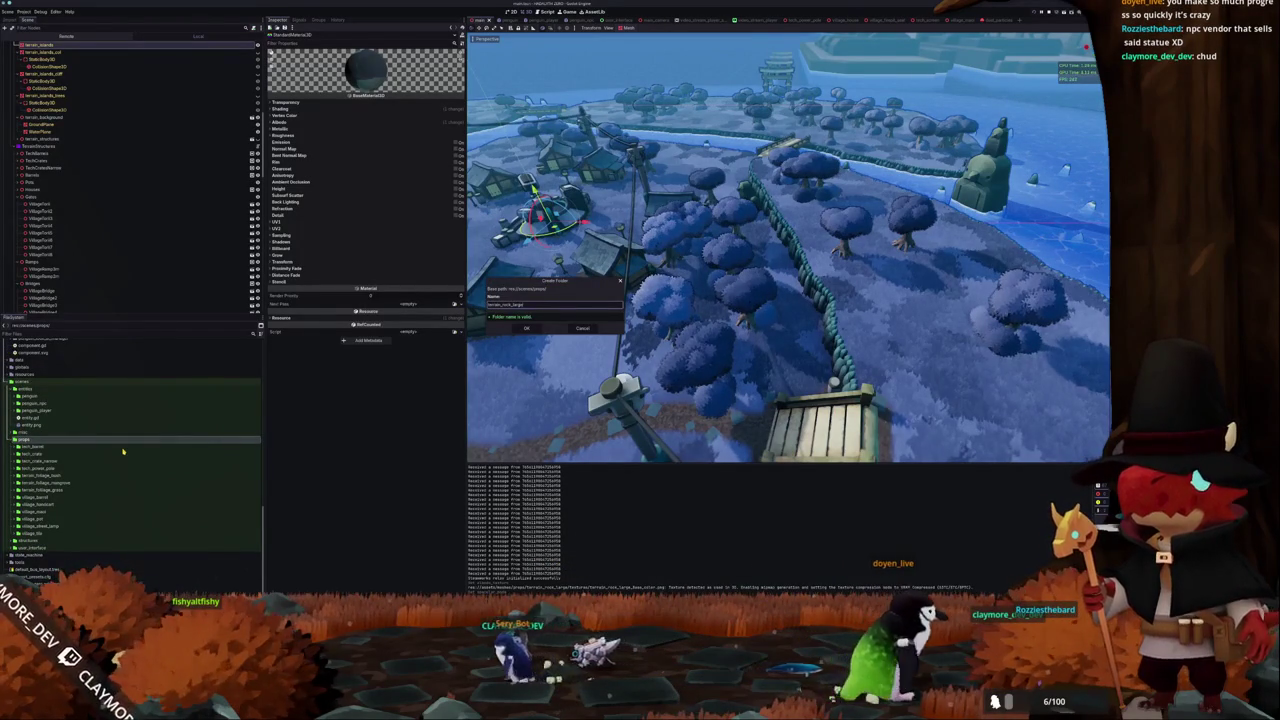
key("Return")
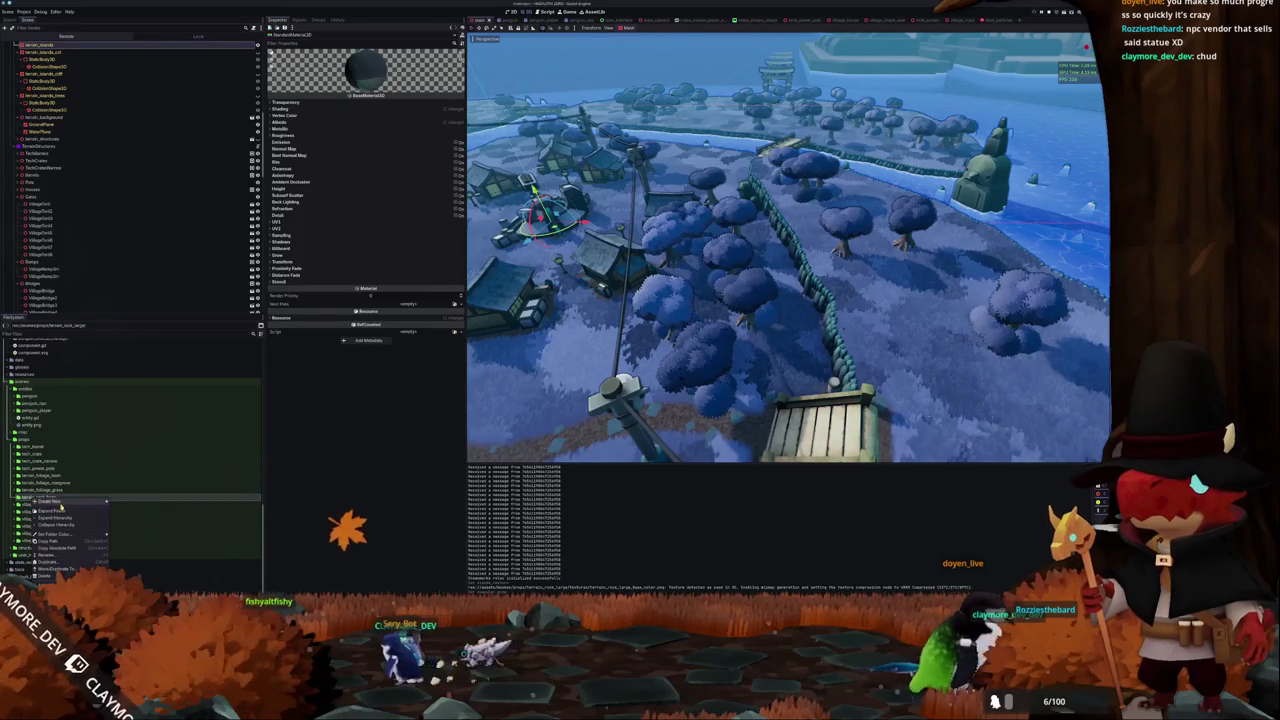
- Create a new terrain_rock_large scene with a TerrainRockLarge root node
left_click(125, 511)
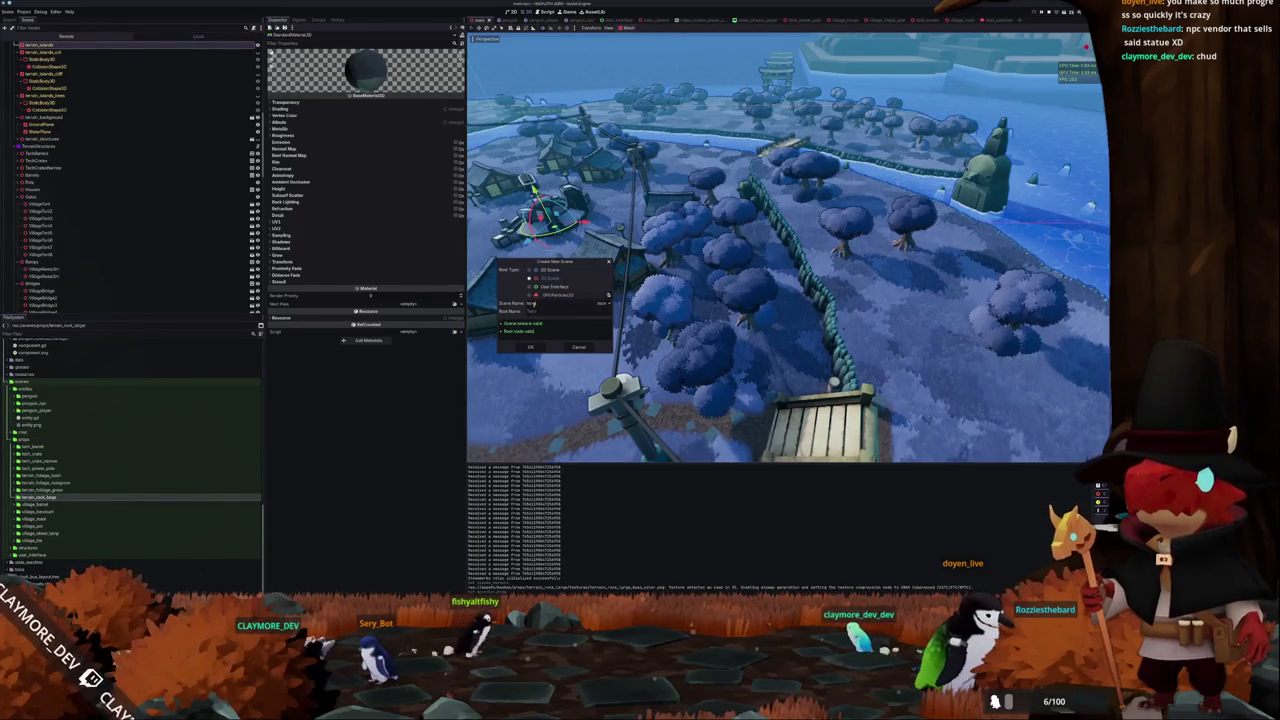
key("Return")
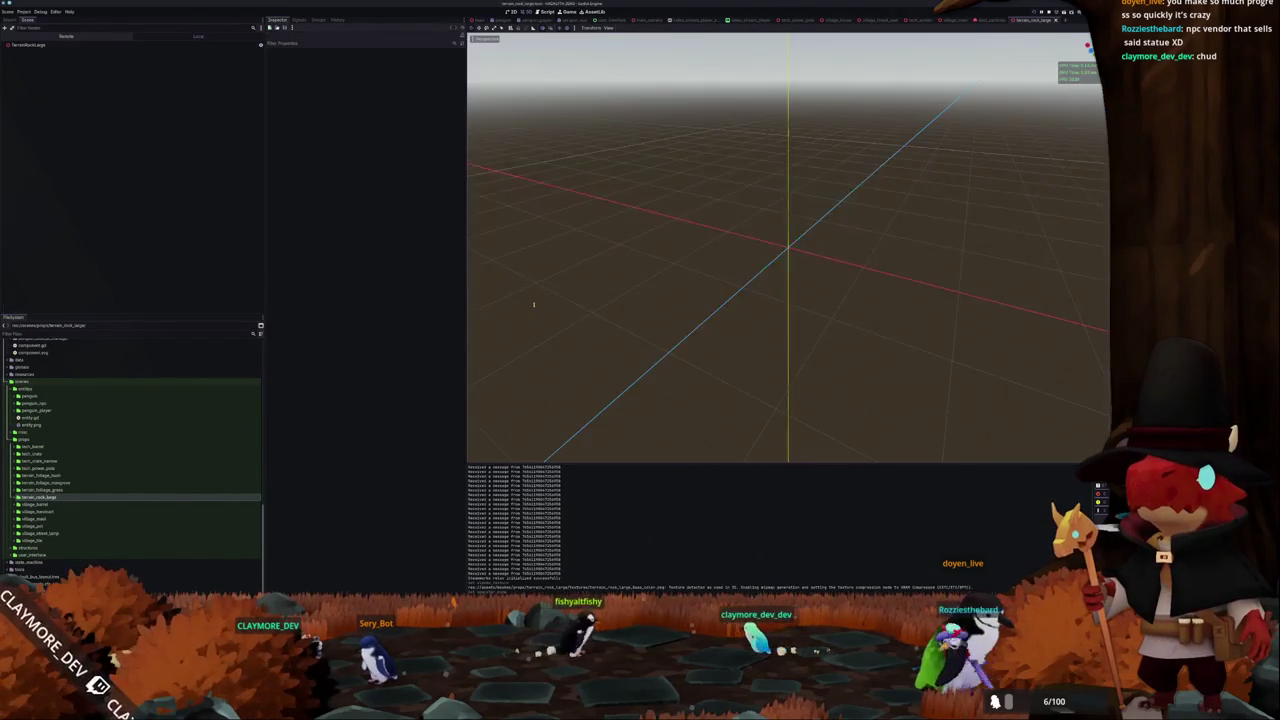
left_click(86, 47)
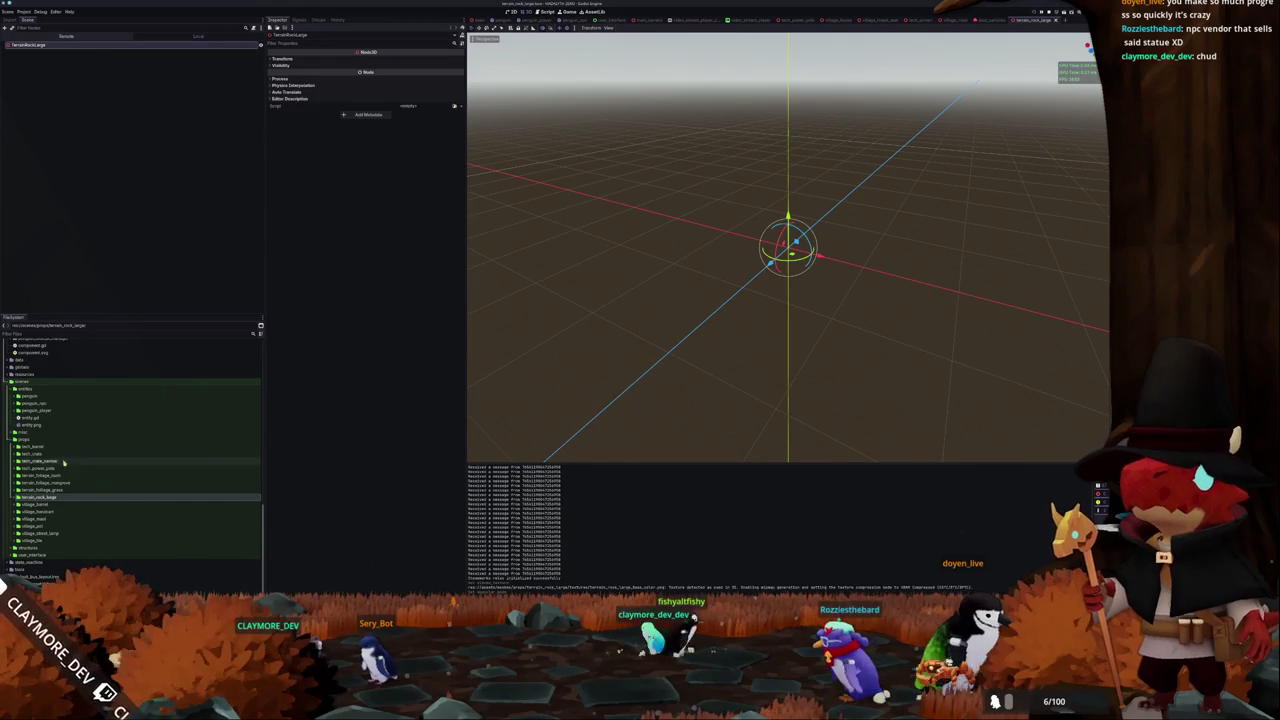
scroll(60, 470, "down", 5)
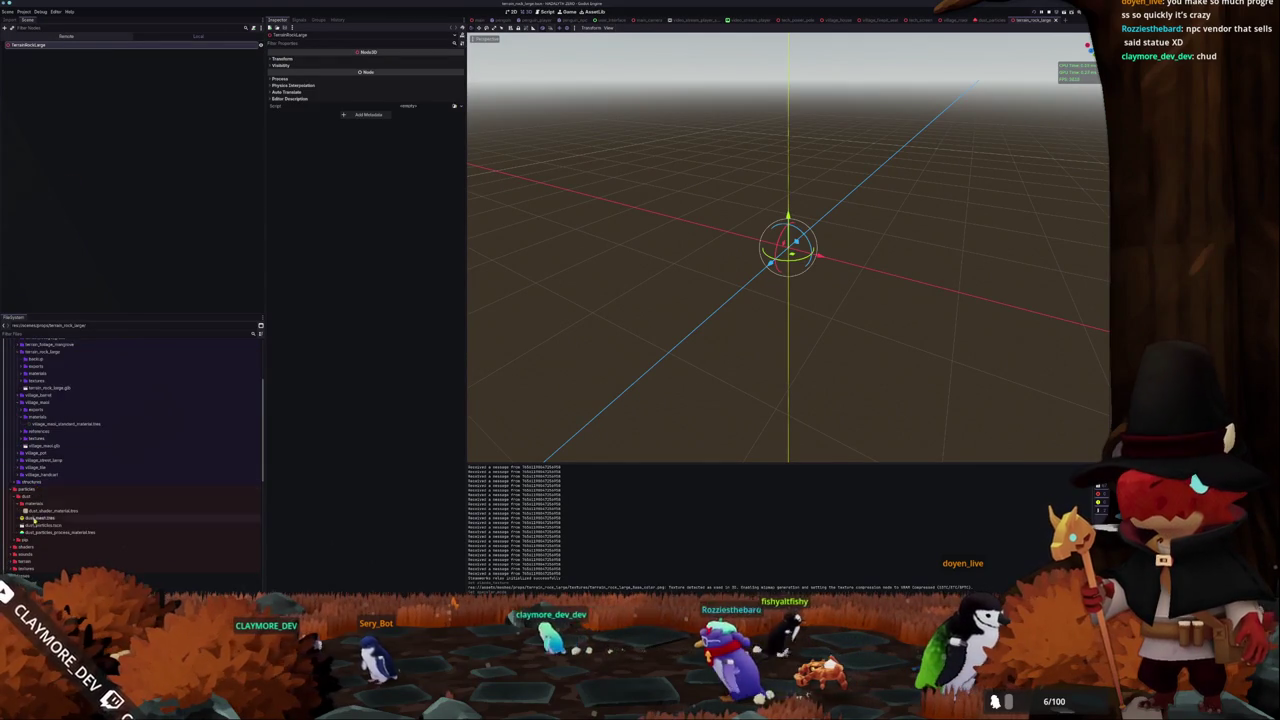
scroll(34, 516, "up", 5)
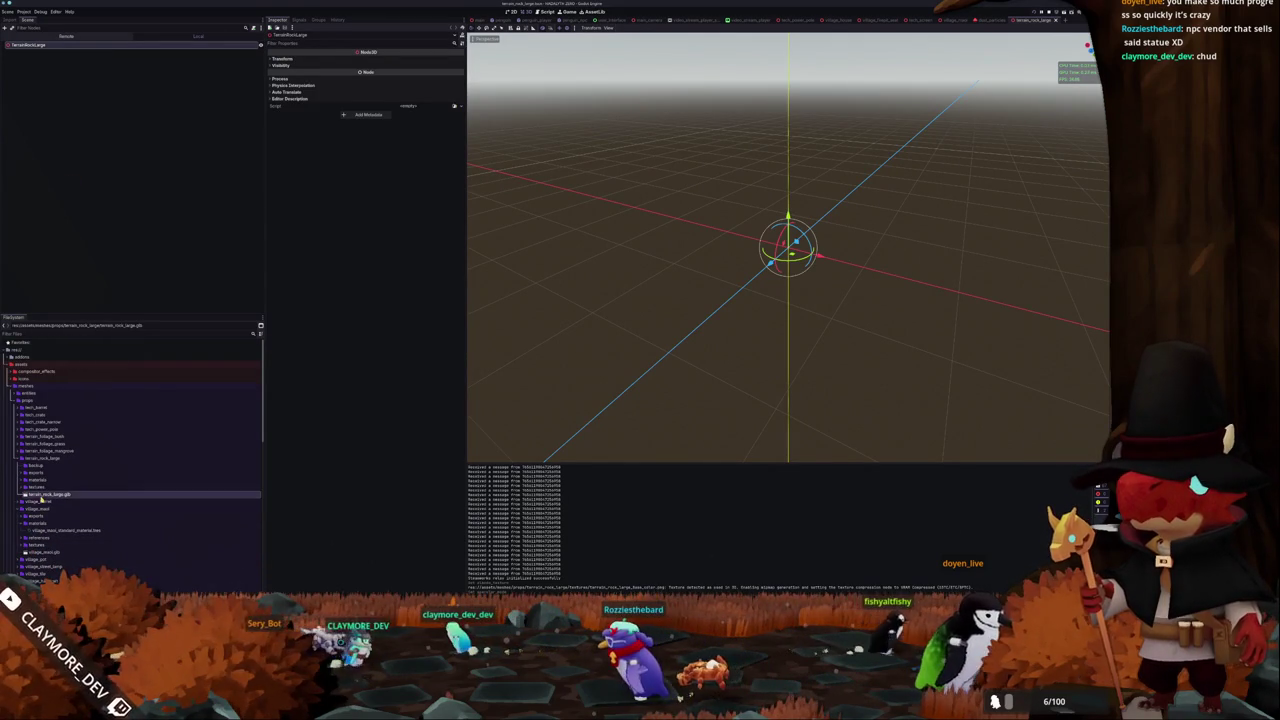
- Add the rock model to the scene and enable Editable Children on it
left_click_drag(36, 46, 38, 48)
right_click(38, 52)
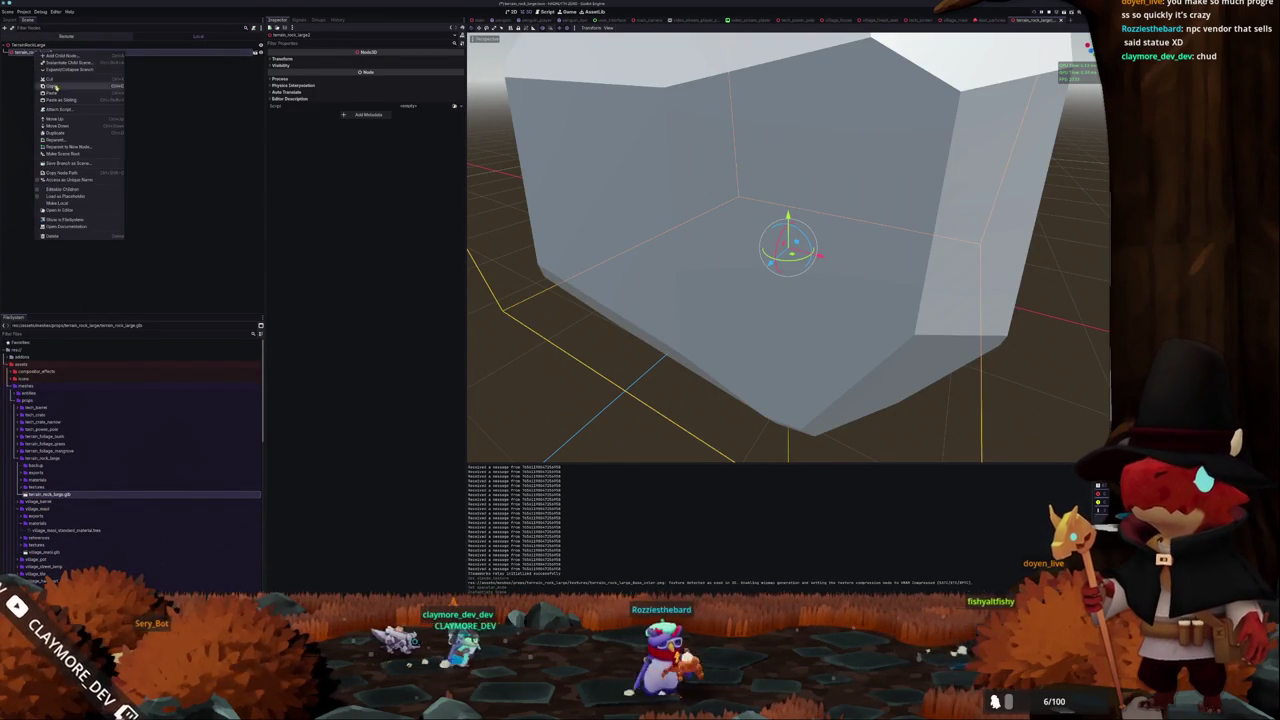
left_click(60, 188)
scroll(563, 257, "down", 5)
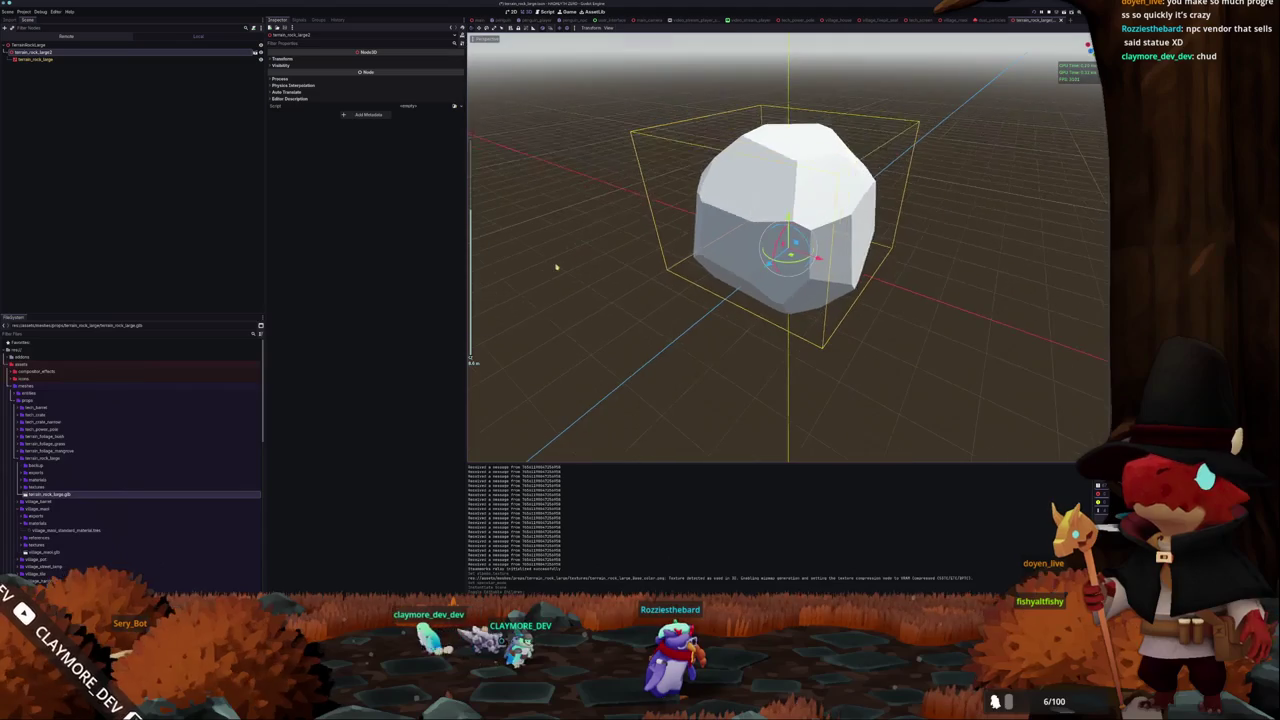
- In Blender, change the rock's surface shading and show its modifiers
key("alt+Tab")
right_click(682, 265)
key("Escape")
right_click(682, 265)
left_click(679, 263)
right_click(675, 272)
left_click(918, 212)
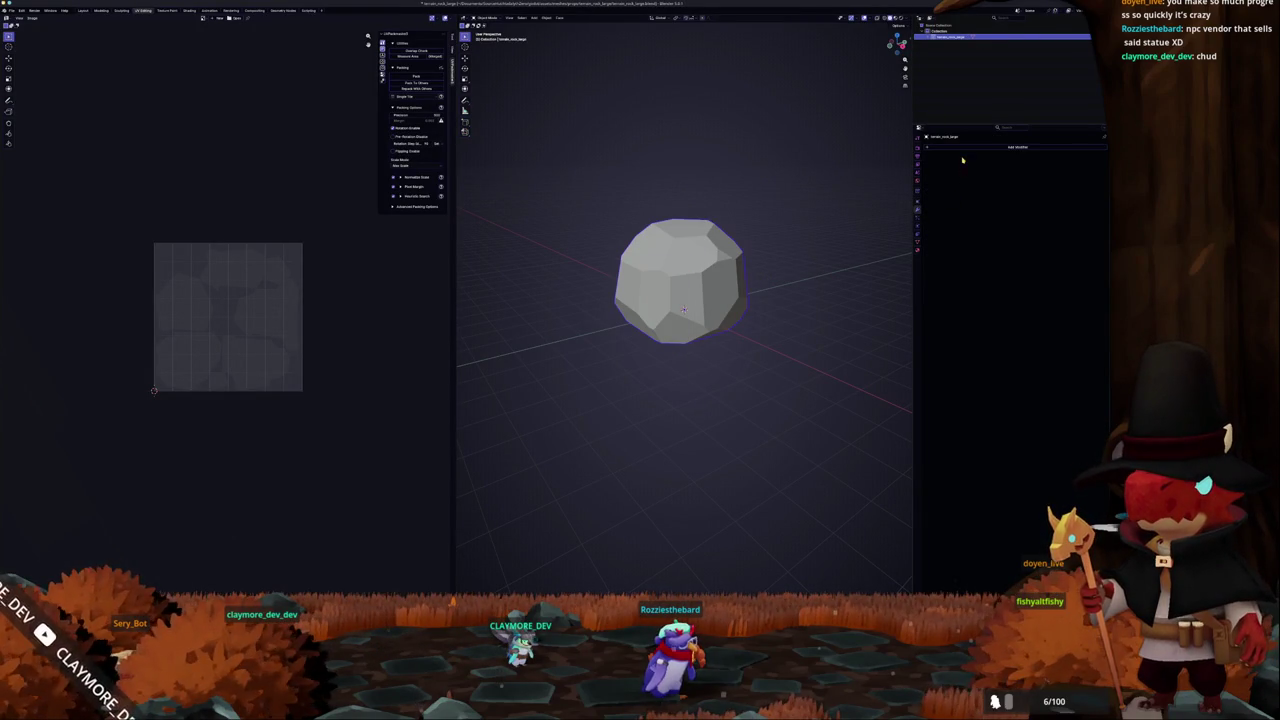
- Clear the rock mesh's hard edges so it shades smoothly
key("Tab")
right_click(757, 325)
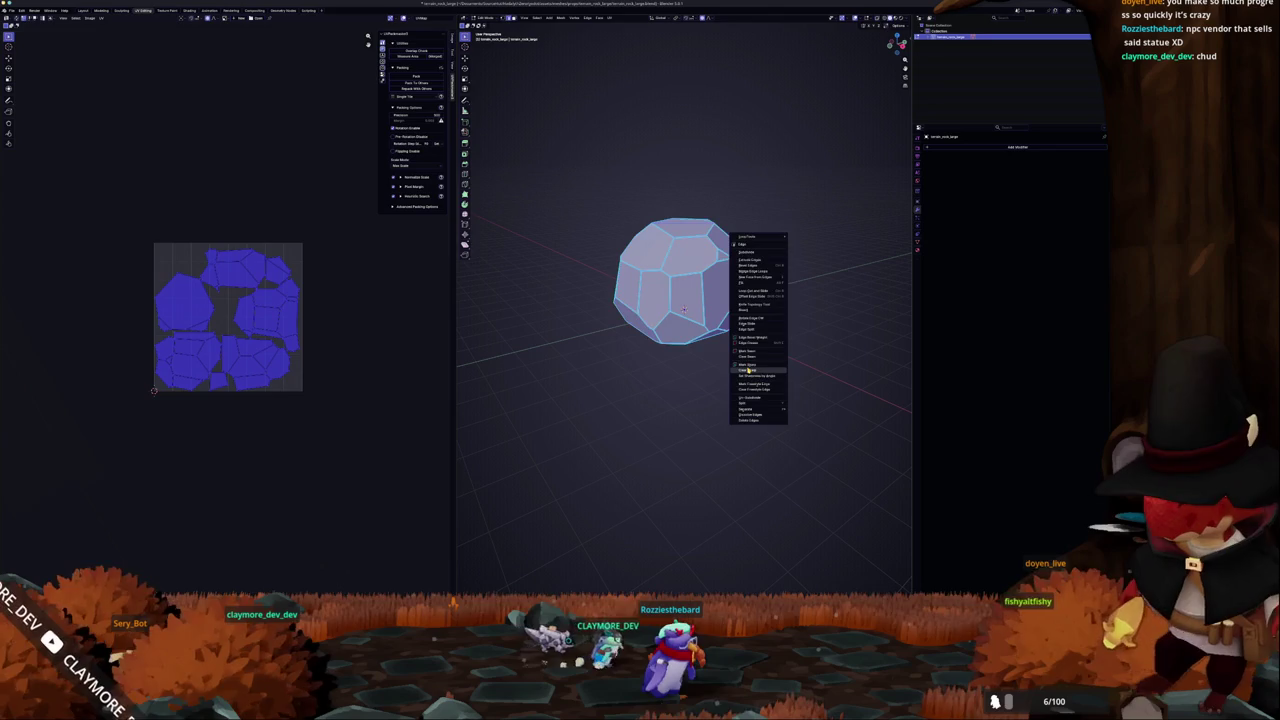
left_click(748, 370)
key("Tab")
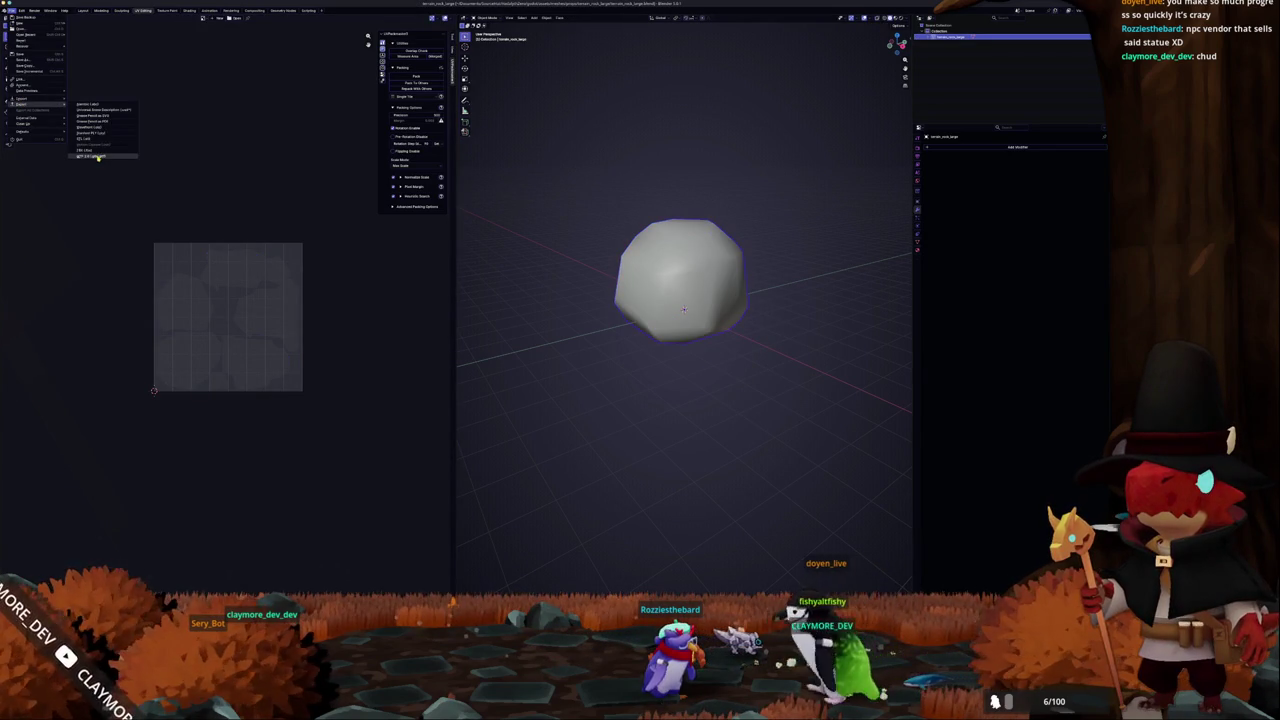
- Re-export the rock as glTF over the existing file
left_click(98, 157)
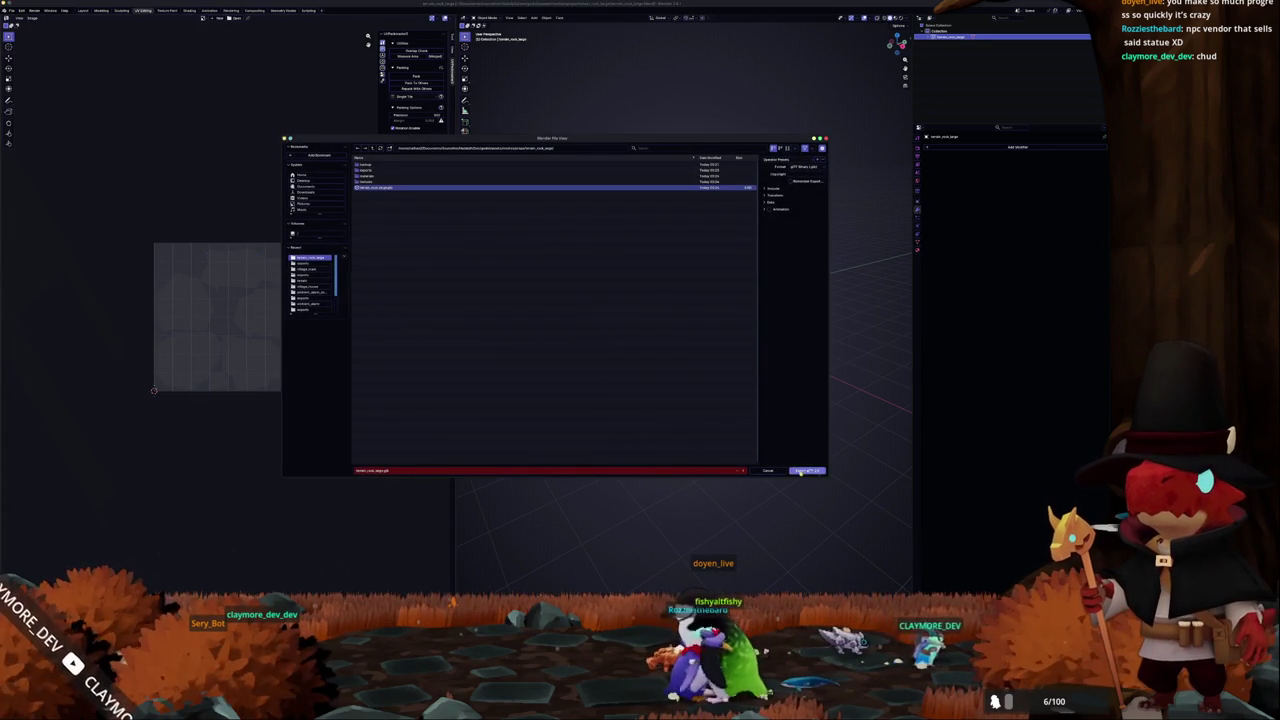
left_click(798, 471)
key("alt+Tab")
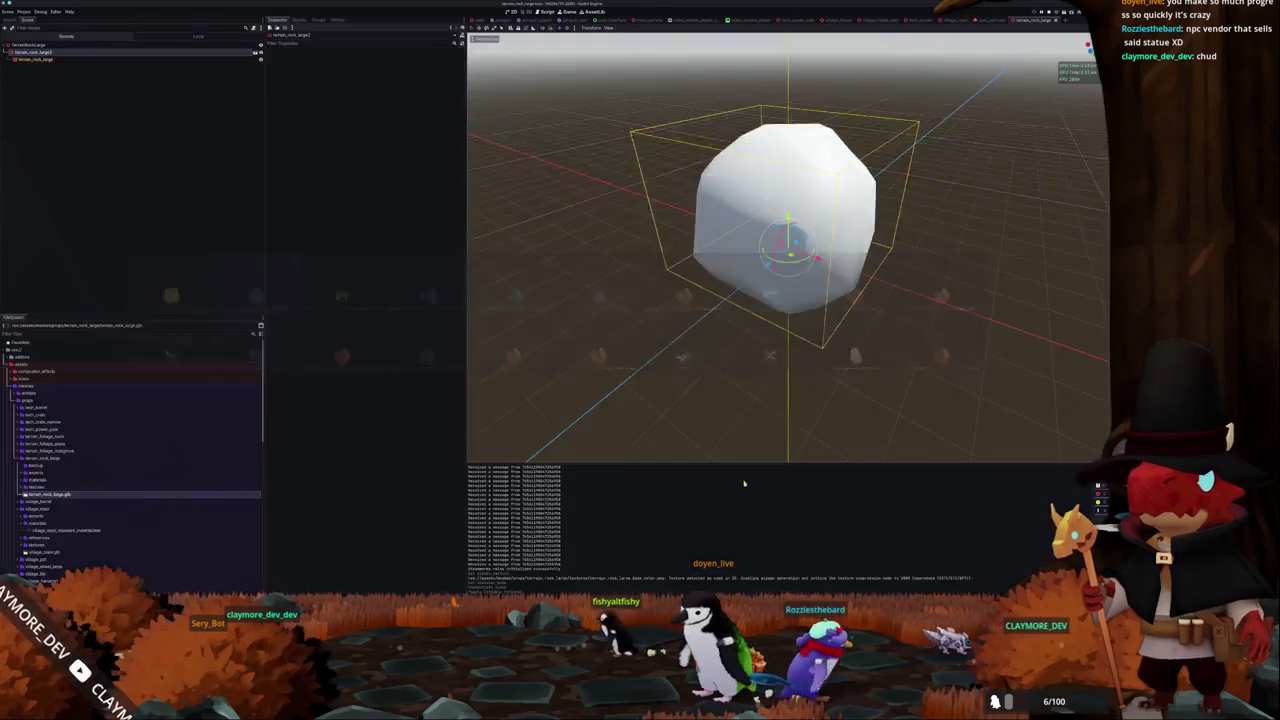
- Set the rock mesh's Geometry Material Override to the terrain rock material, searched as 'terrain_rock'
left_click(72, 60)
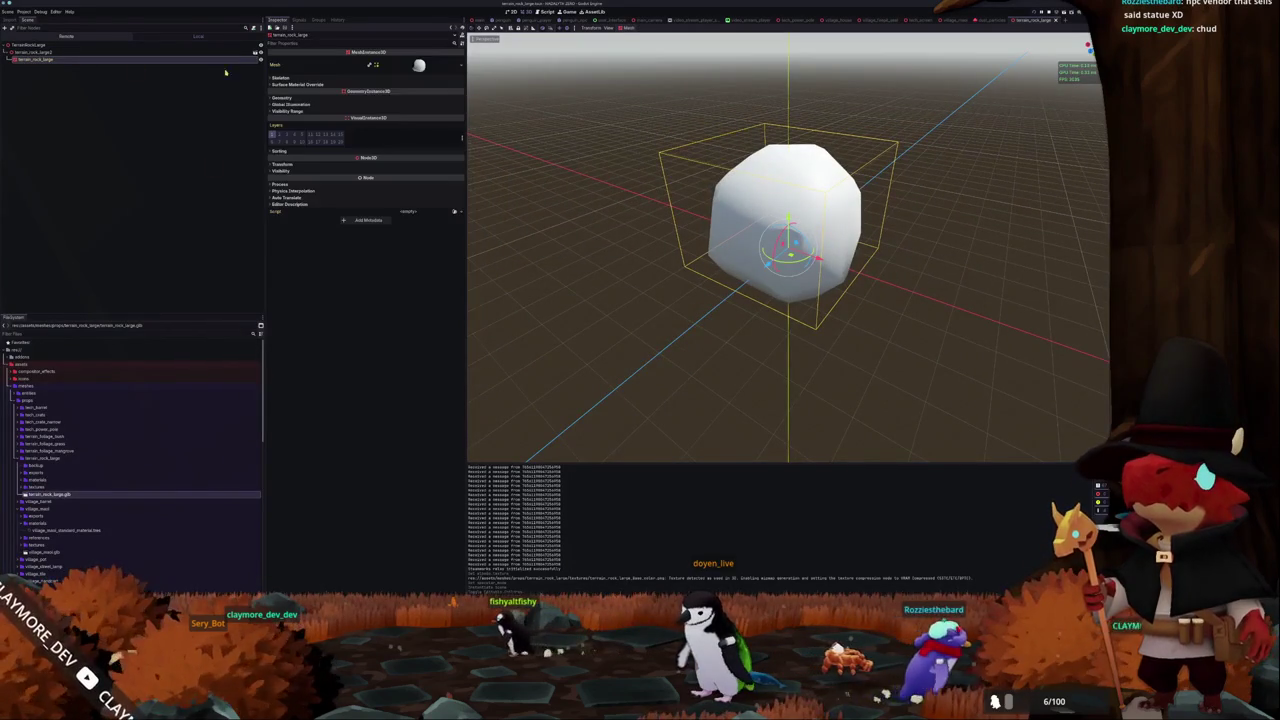
left_click(283, 97)
left_click(455, 106)
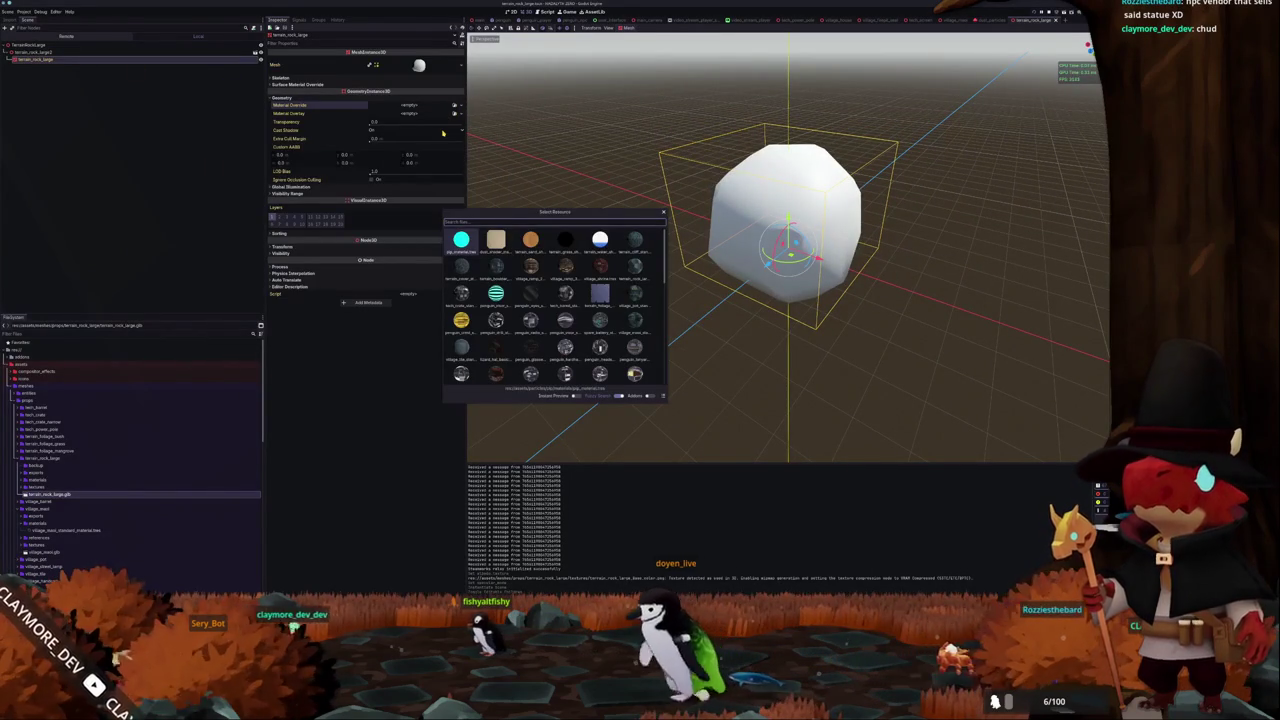
type("terrain_rock")
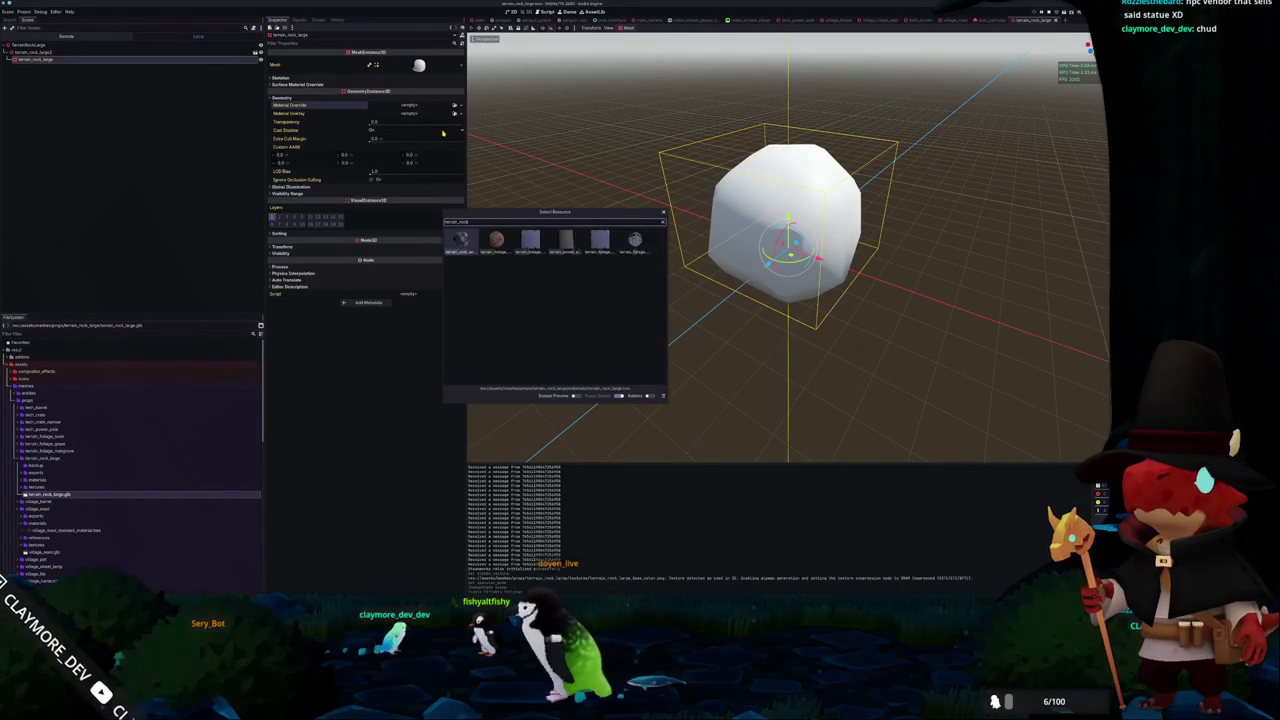
key("Return")
mouse_move(600, 210)
left_mouse_down()
mouse_move(623, 223)
mouse_move(609, 234)
mouse_move(652, 189)
mouse_move(634, 206)
mouse_move(566, 194)
mouse_move(626, 211)
mouse_move(617, 234)
left_mouse_up()
scroll(617, 234, "down", 2)
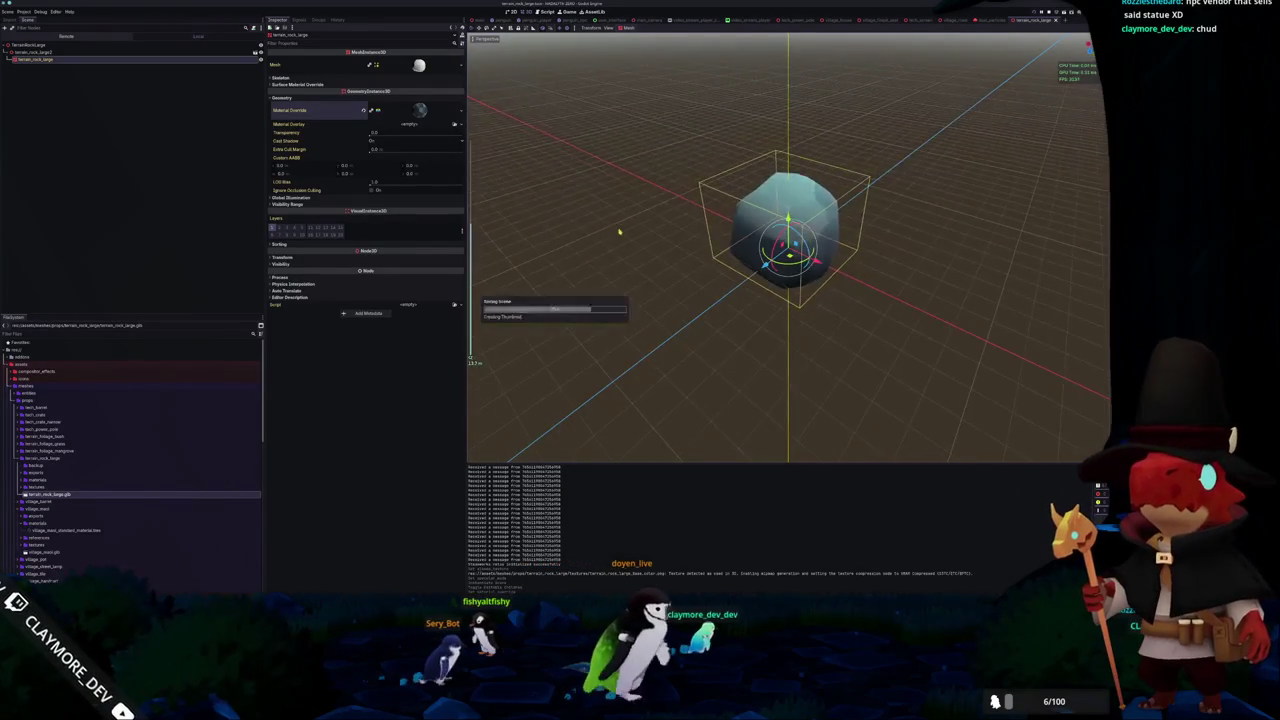
left_click(48, 45)
right_click(48, 45)
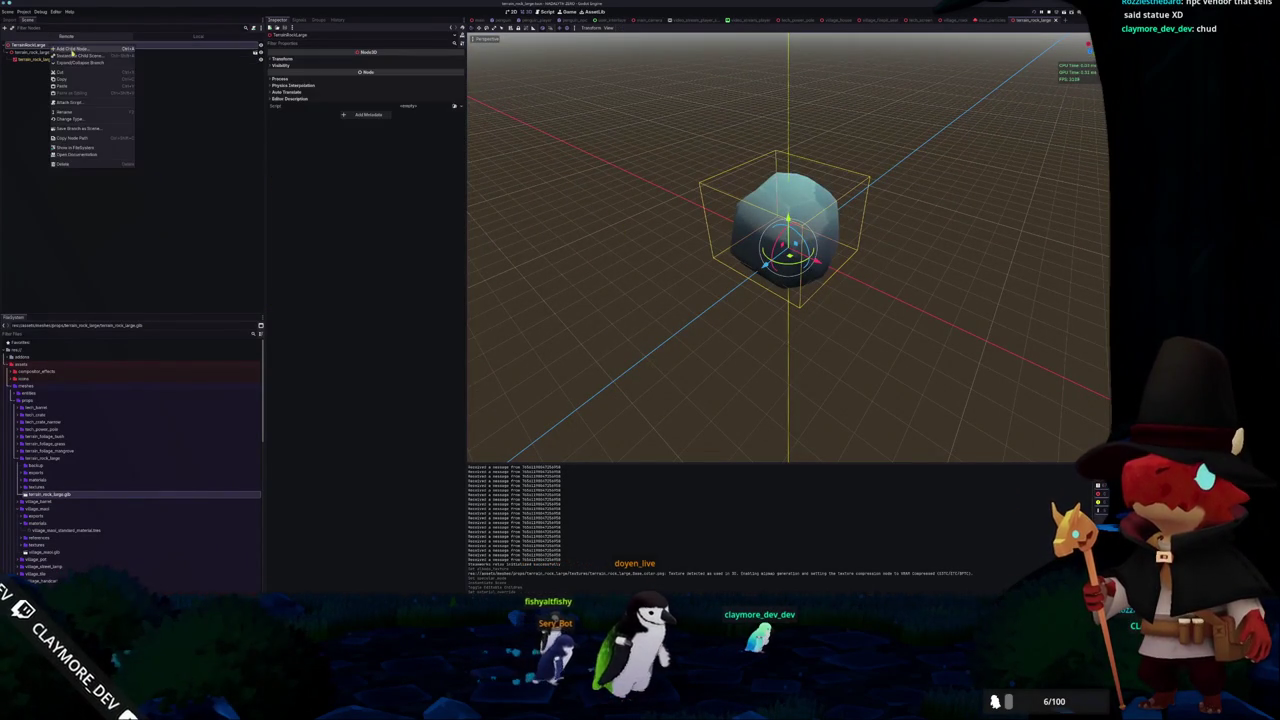
- Add a CollisionShape3D child node to the rock scene's root
left_click(70, 50)
type("static")
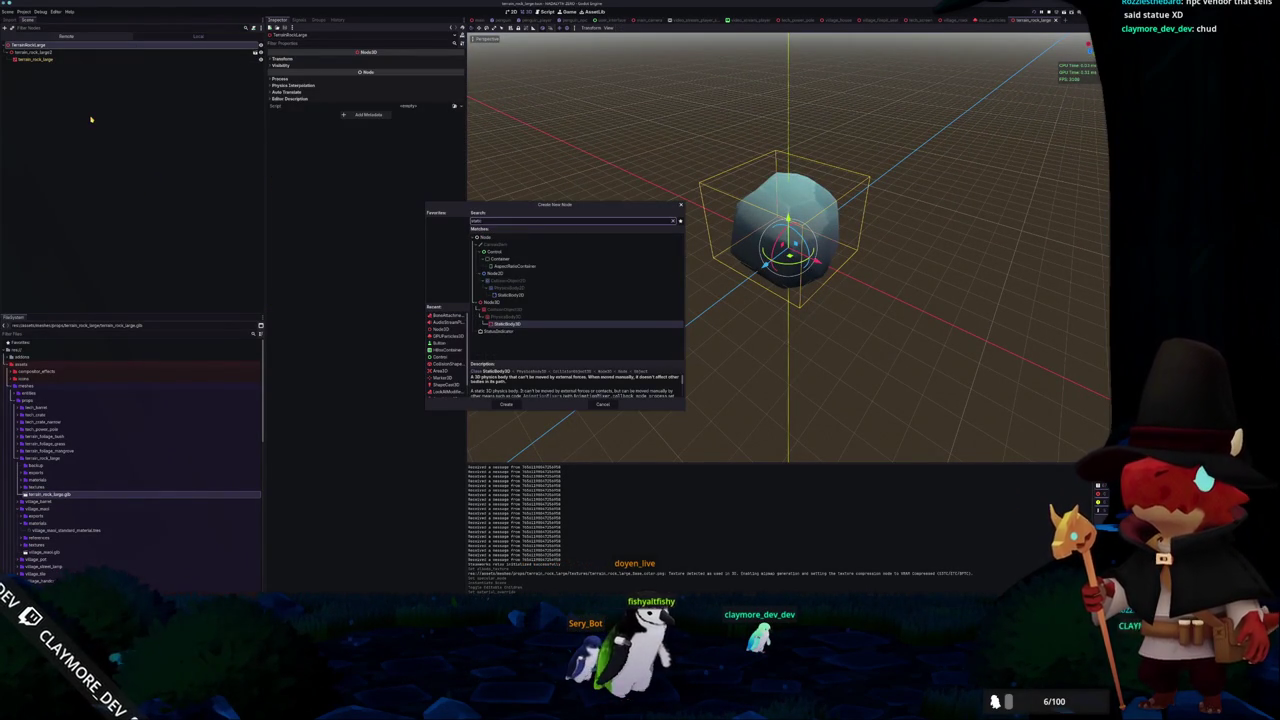
key("ctrl+a")
type("collisionshape3d")
key("Return")
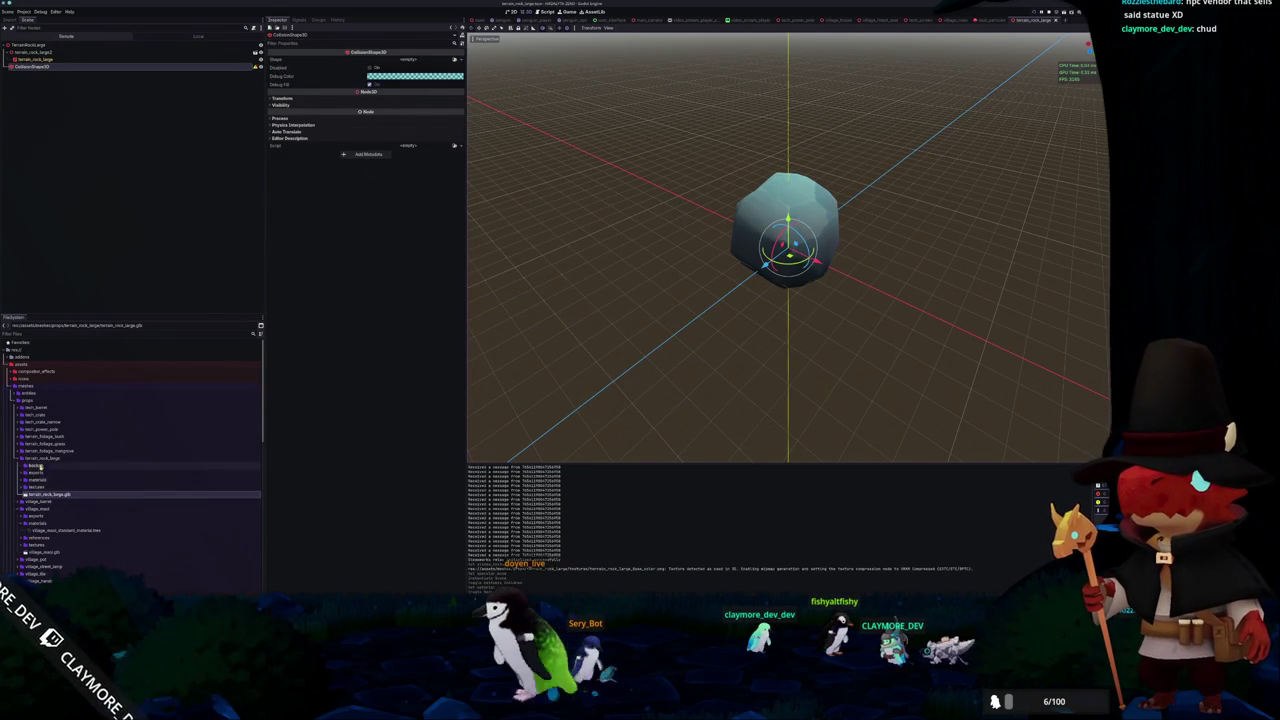
- Open the mangrove and single mangrove tree scenes for comparison, then reopen terrain_rock_large
scroll(45, 475, "down", 10)
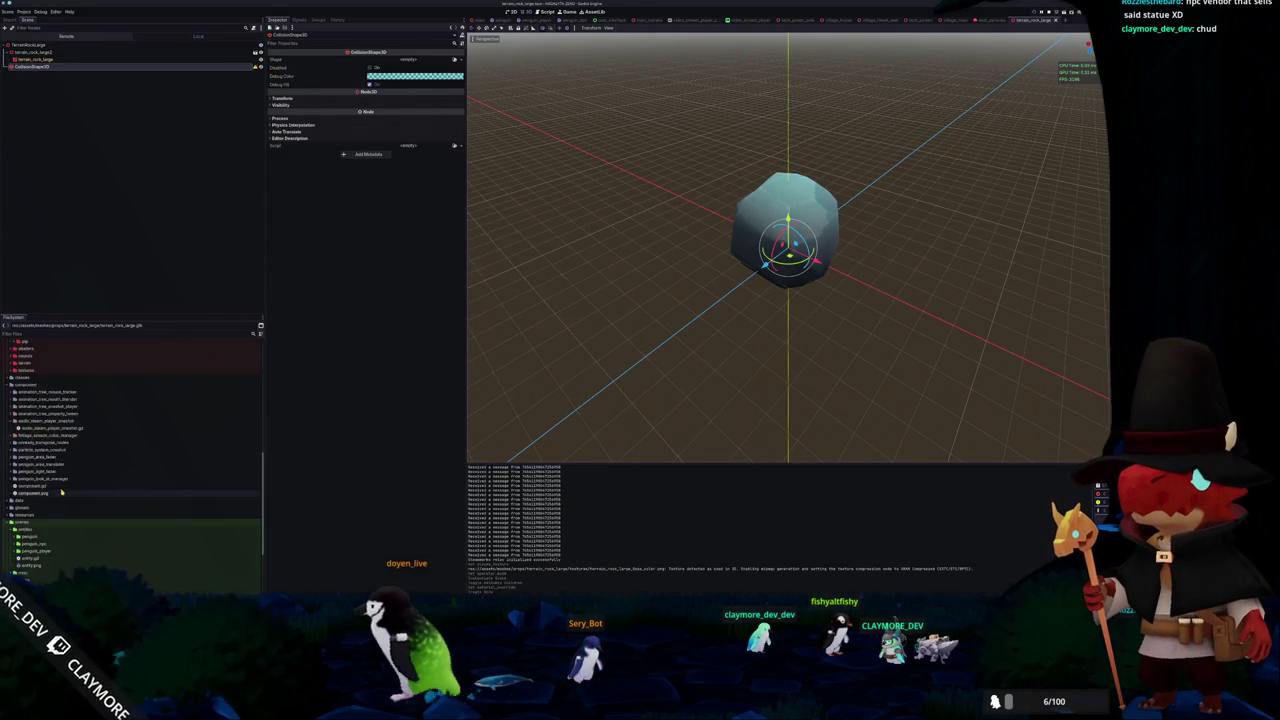
scroll(61, 492, "down", 5)
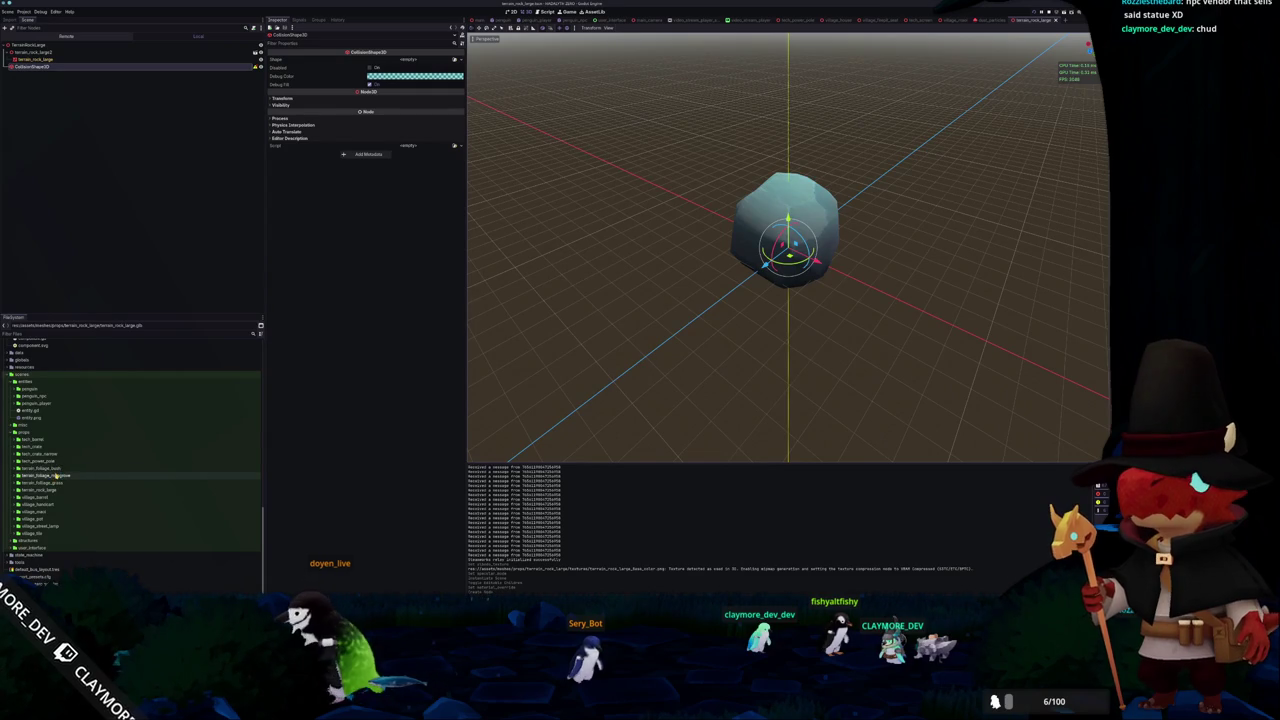
double_click(52, 476)
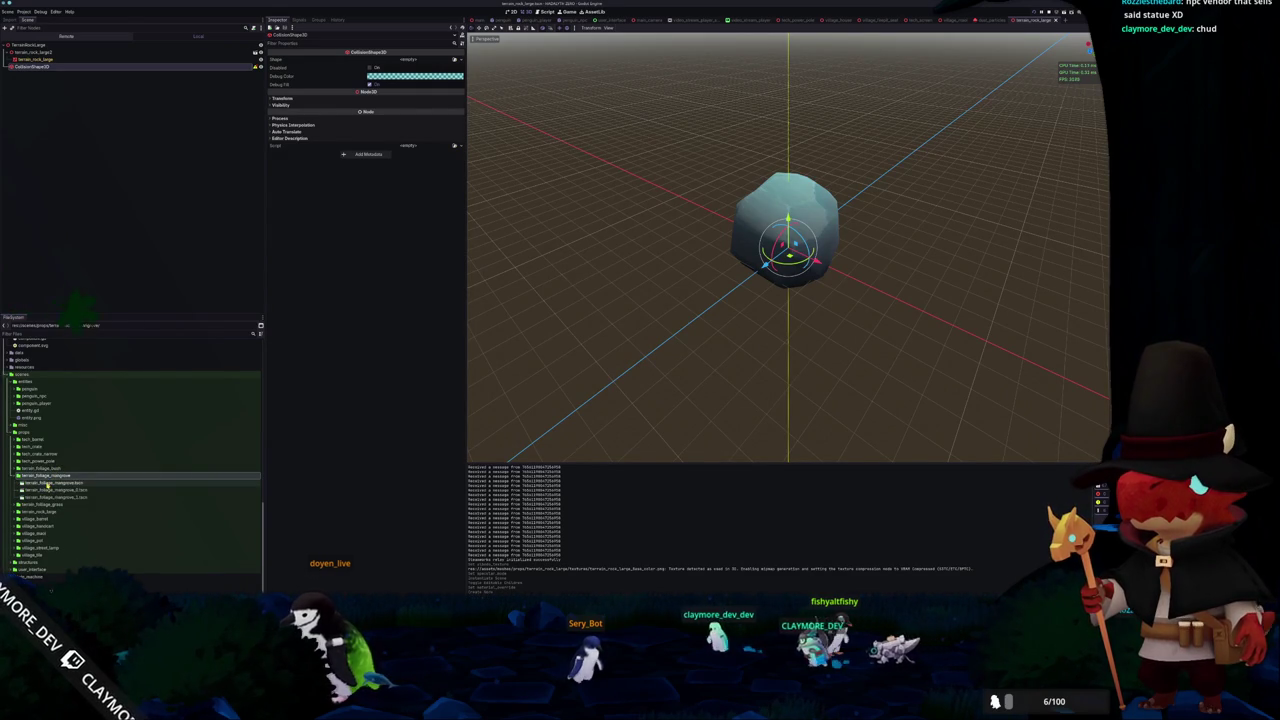
double_click(52, 482)
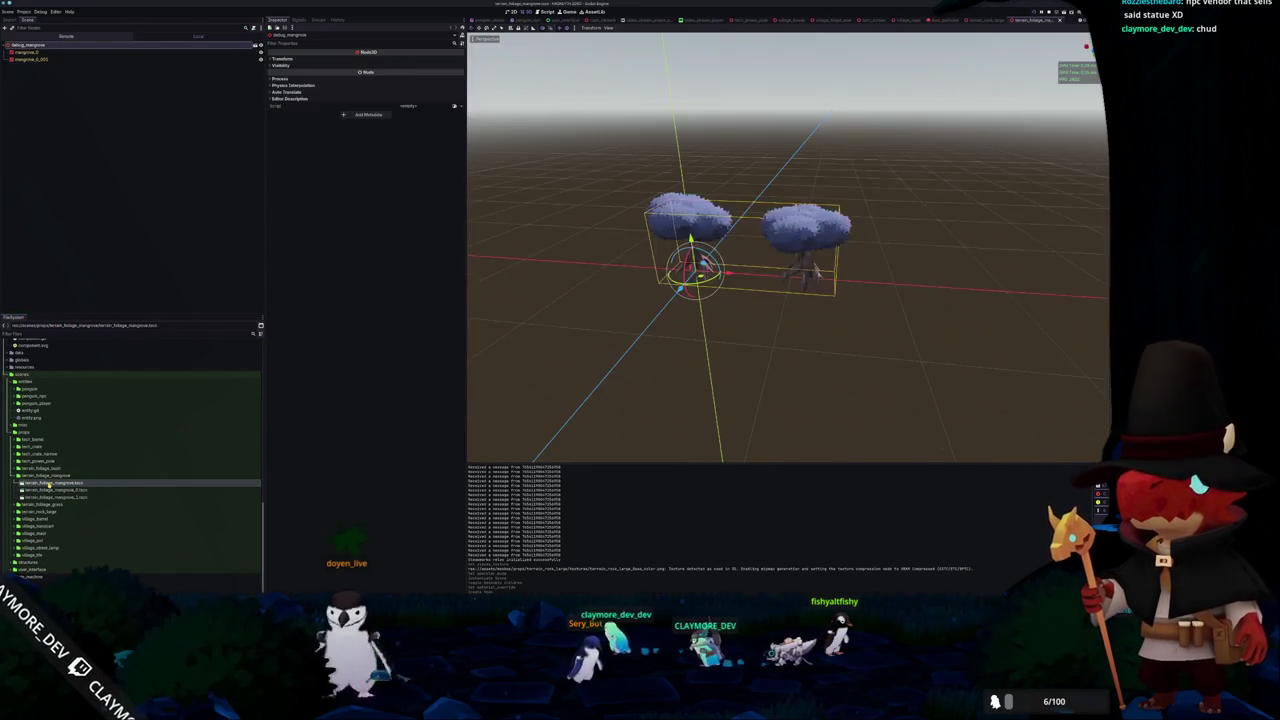
double_click(53, 490)
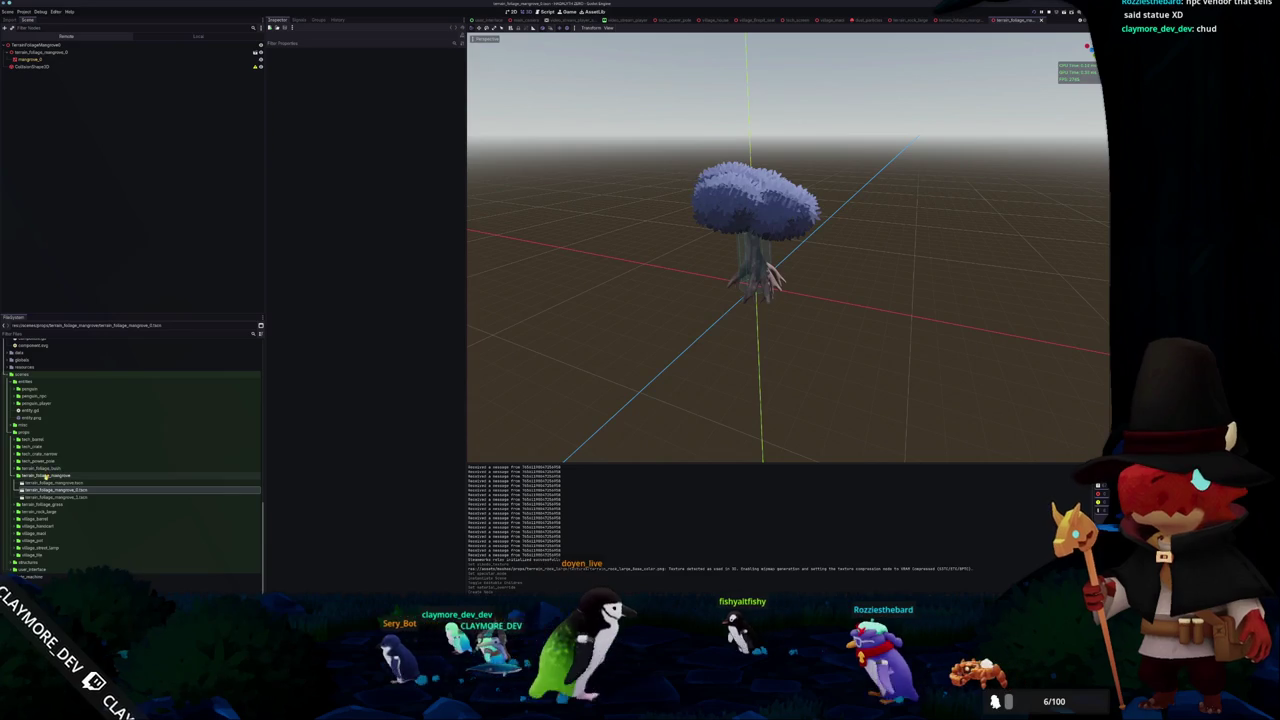
double_click(35, 511)
double_click(45, 518)
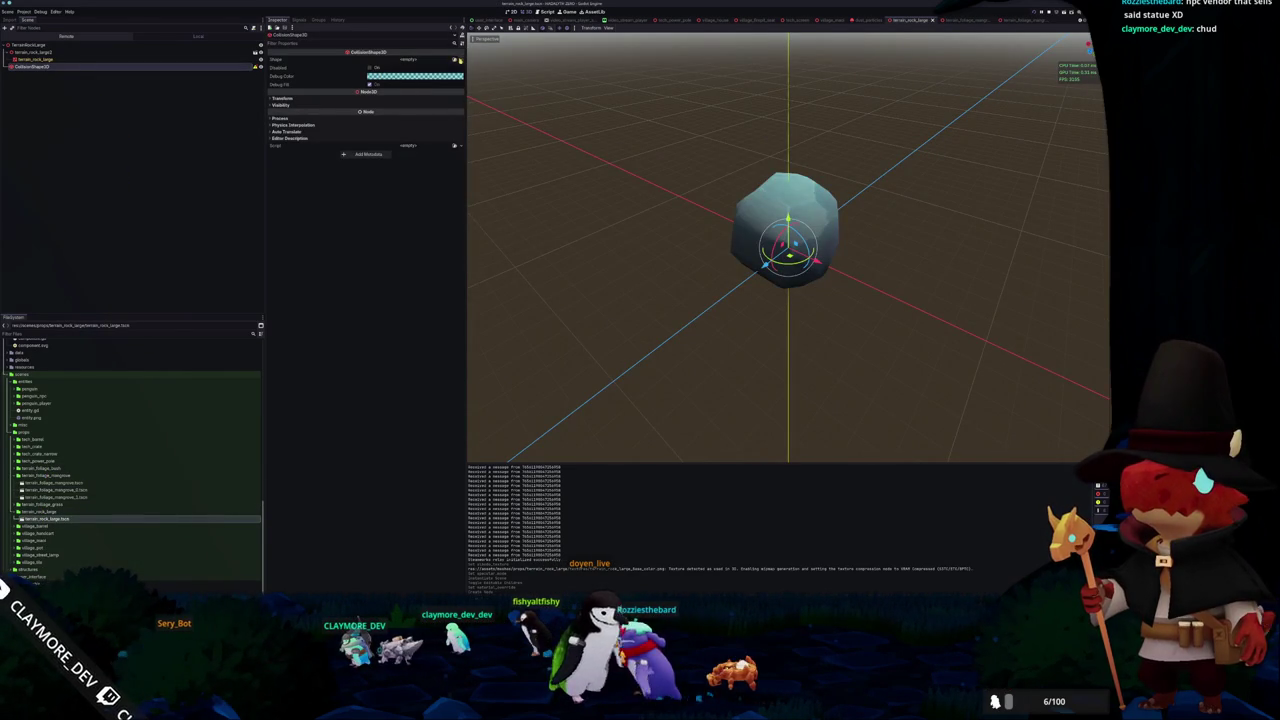
- Make the collision a CylinderShape3D and stretch it to cover the boulder
left_click(458, 60)
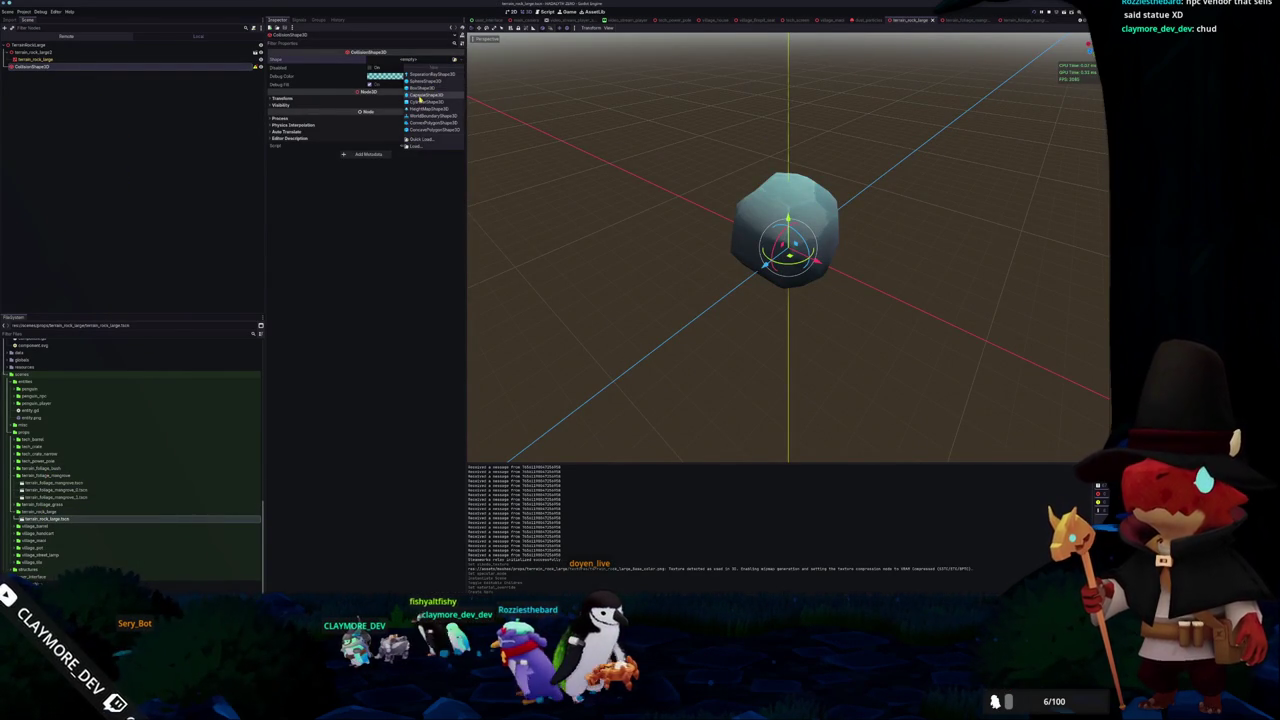
left_click(422, 103)
scroll(652, 189, "up", 4)
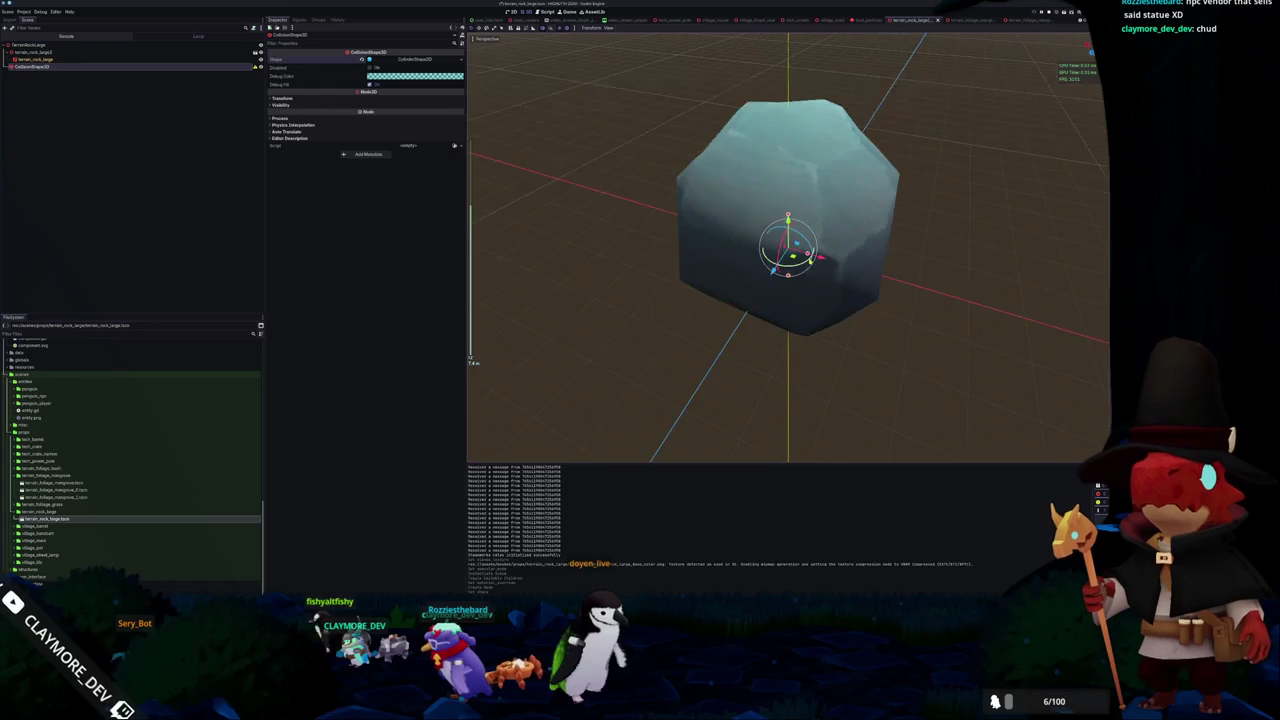
left_click_drag(872, 270, 894, 279)
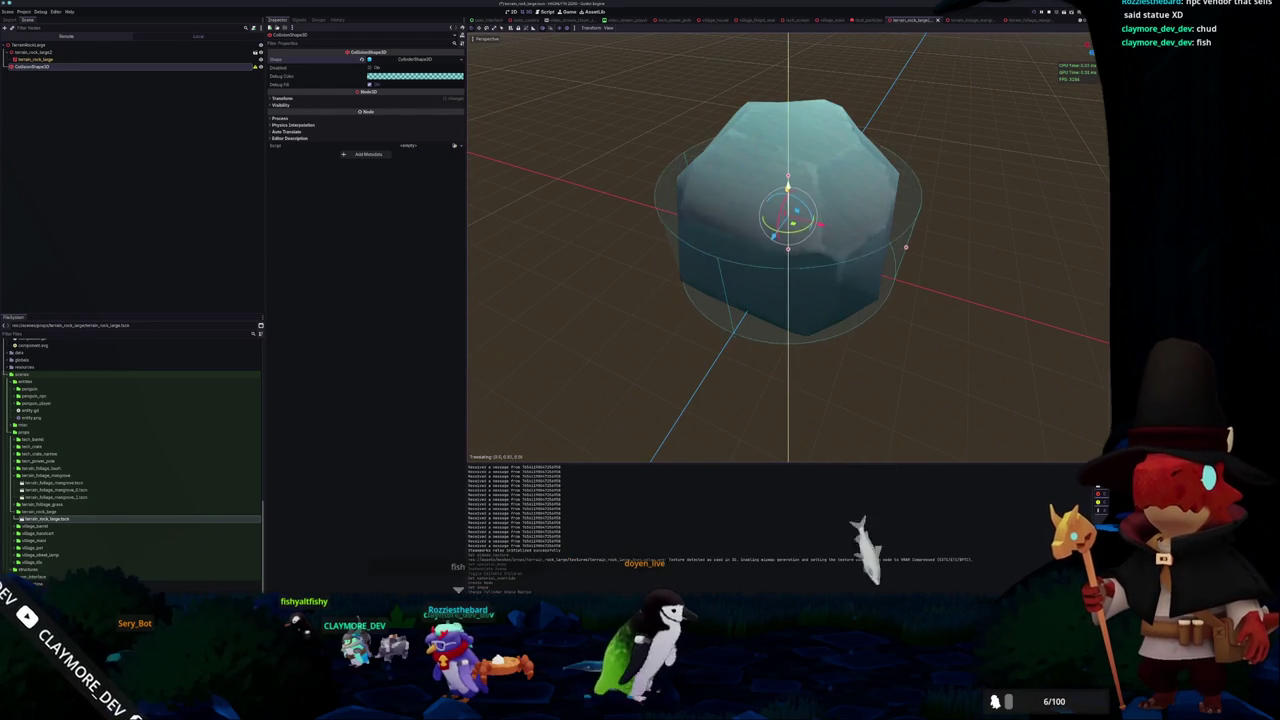
key("KP_1")
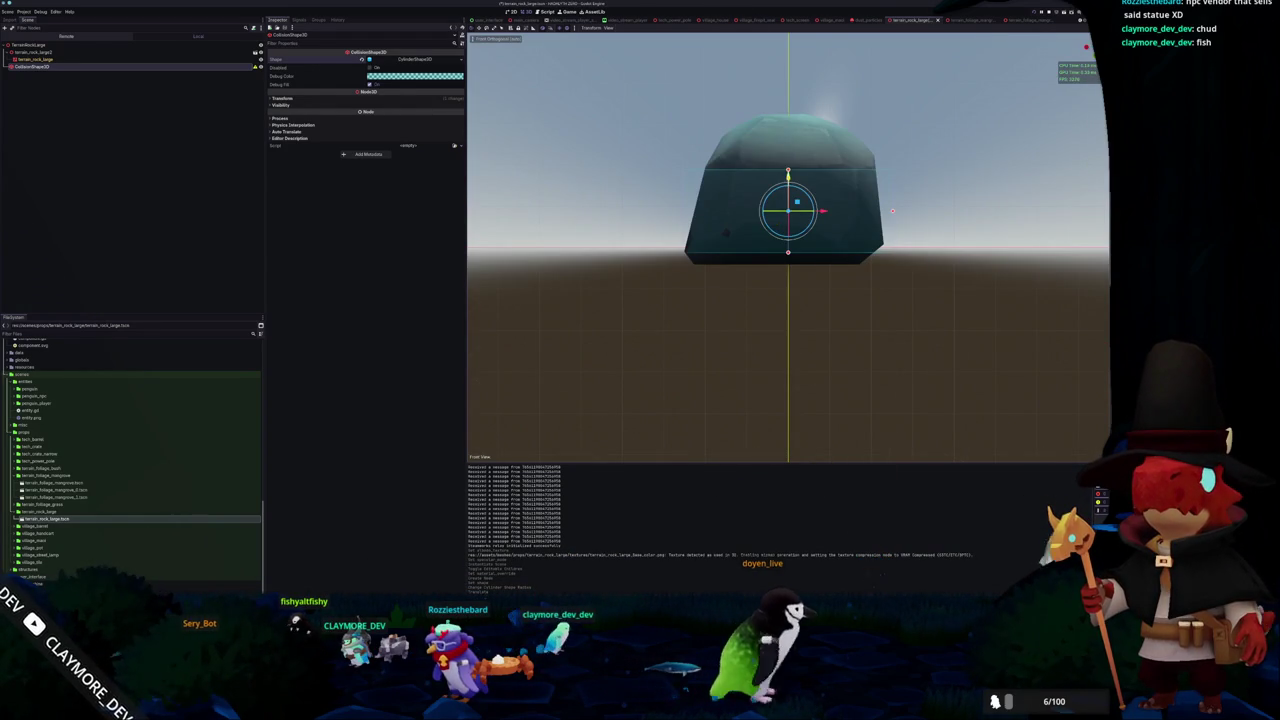
key("ctrl+z")
key("ctrl+shift+z")
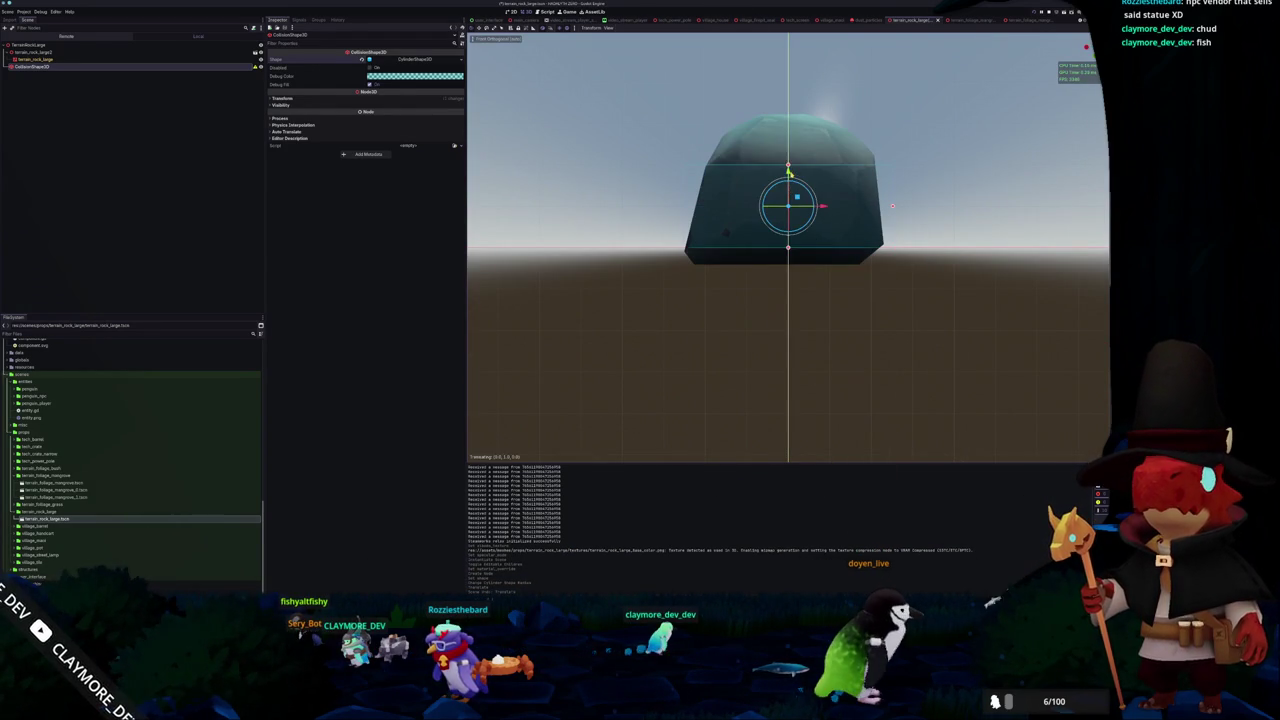
mouse_move(788, 174)
left_mouse_down()
mouse_move(788, 98)
mouse_move(798, 173)
mouse_move(610, 155)
left_mouse_up()
- Set the cylinder radius to 2.5, lower it by 0.4, and return to the main island scene
left_click(409, 59)
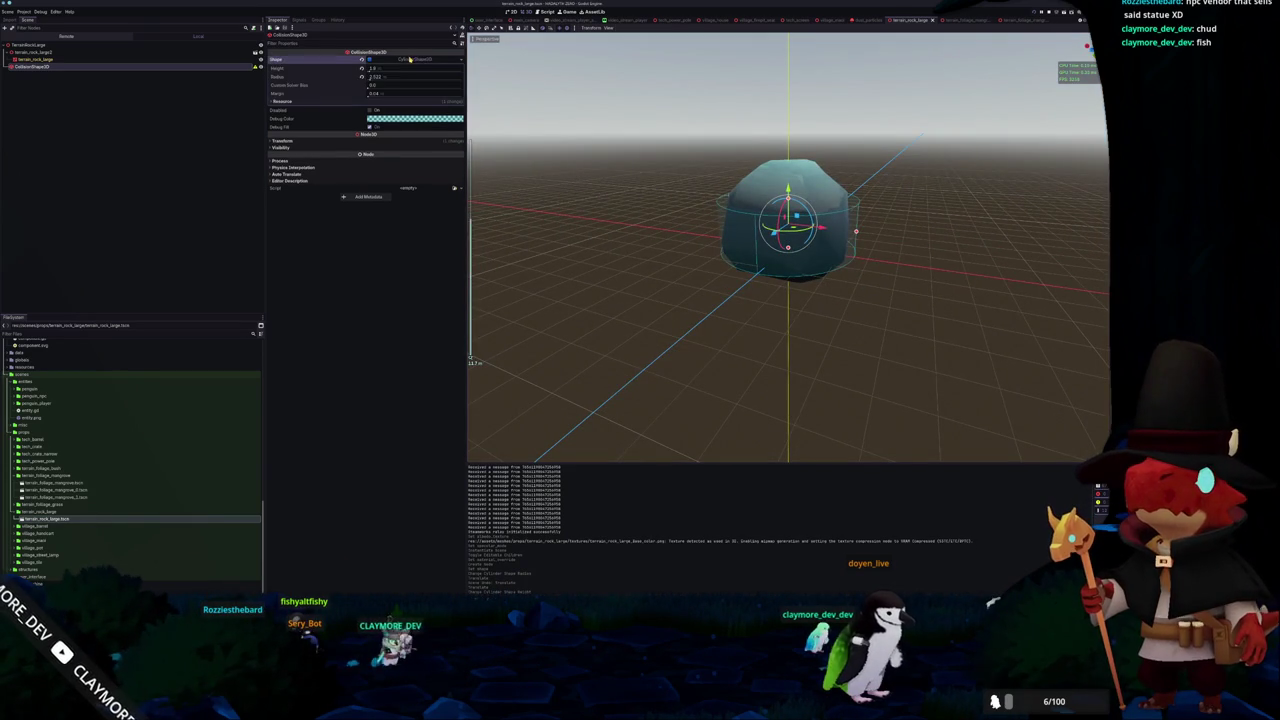
type("2.5")
key("Return")
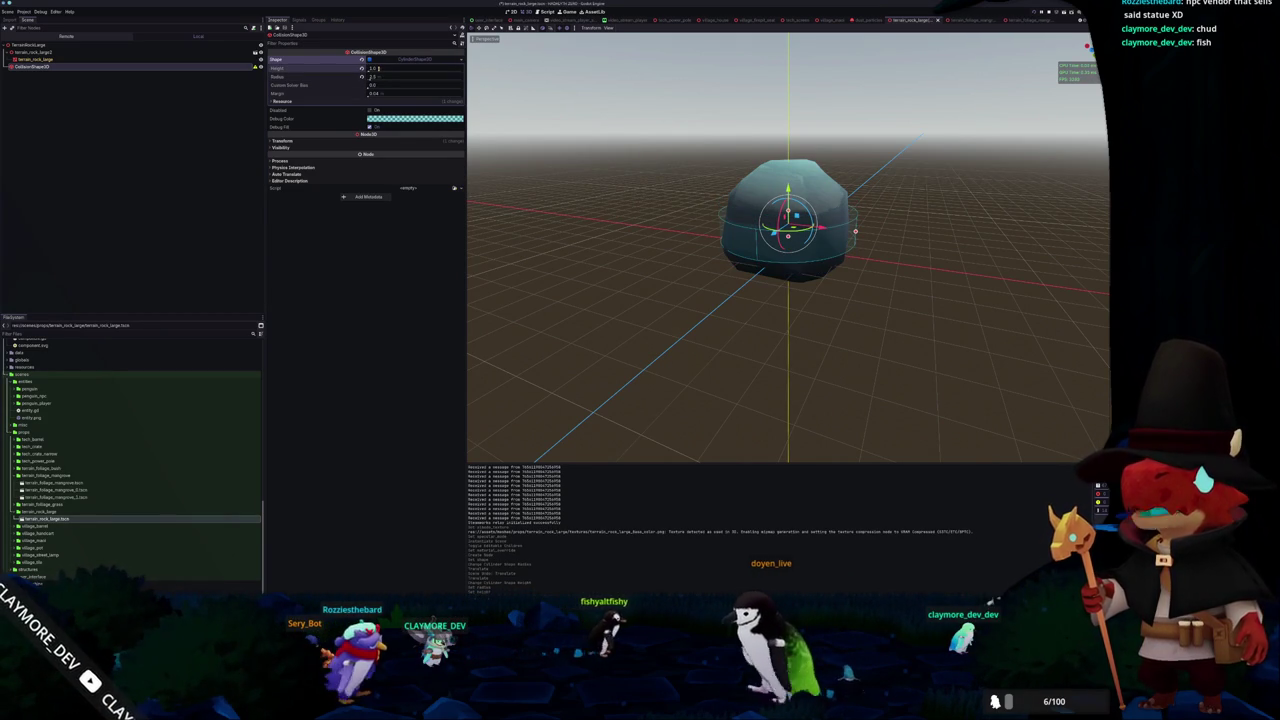
key("KP_1")
scroll(707, 180, "up", 3)
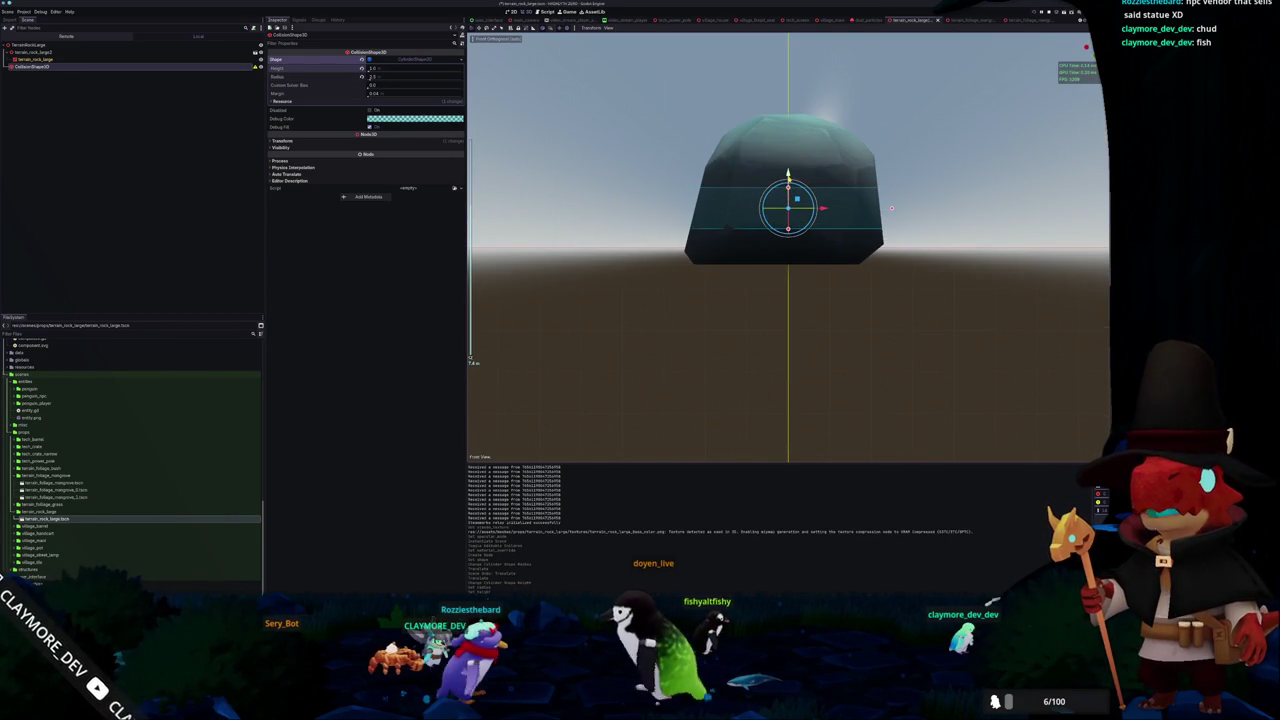
mouse_move(789, 189)
left_mouse_down()
mouse_move(690, 213)
mouse_move(672, 237)
left_mouse_up()
scroll(690, 213, "down", 3)
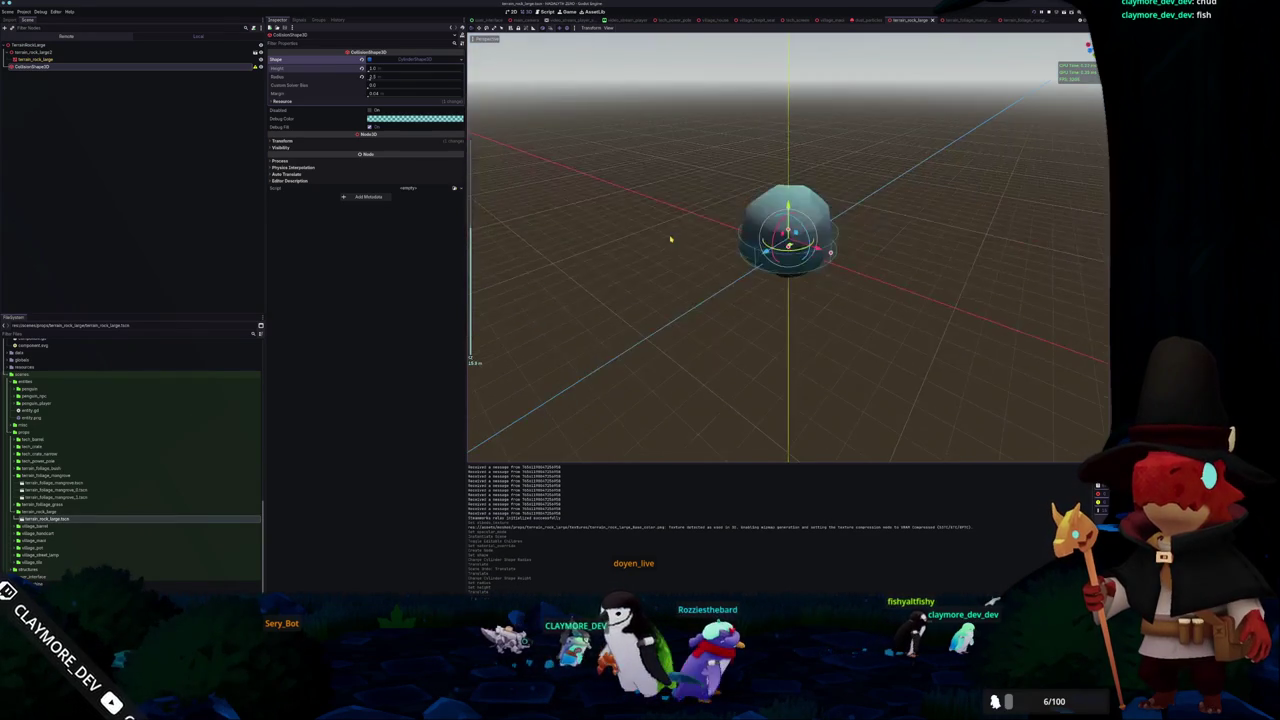
left_click(672, 237)
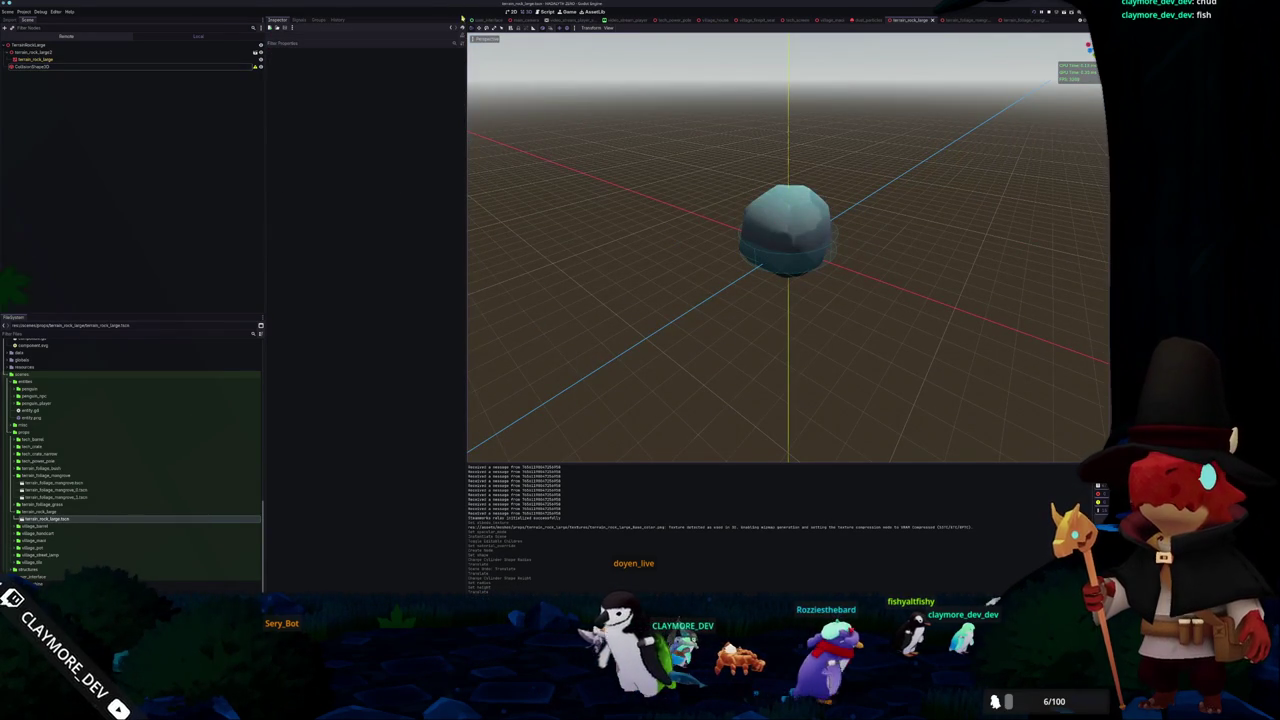
scroll(478, 22, "up", 2)
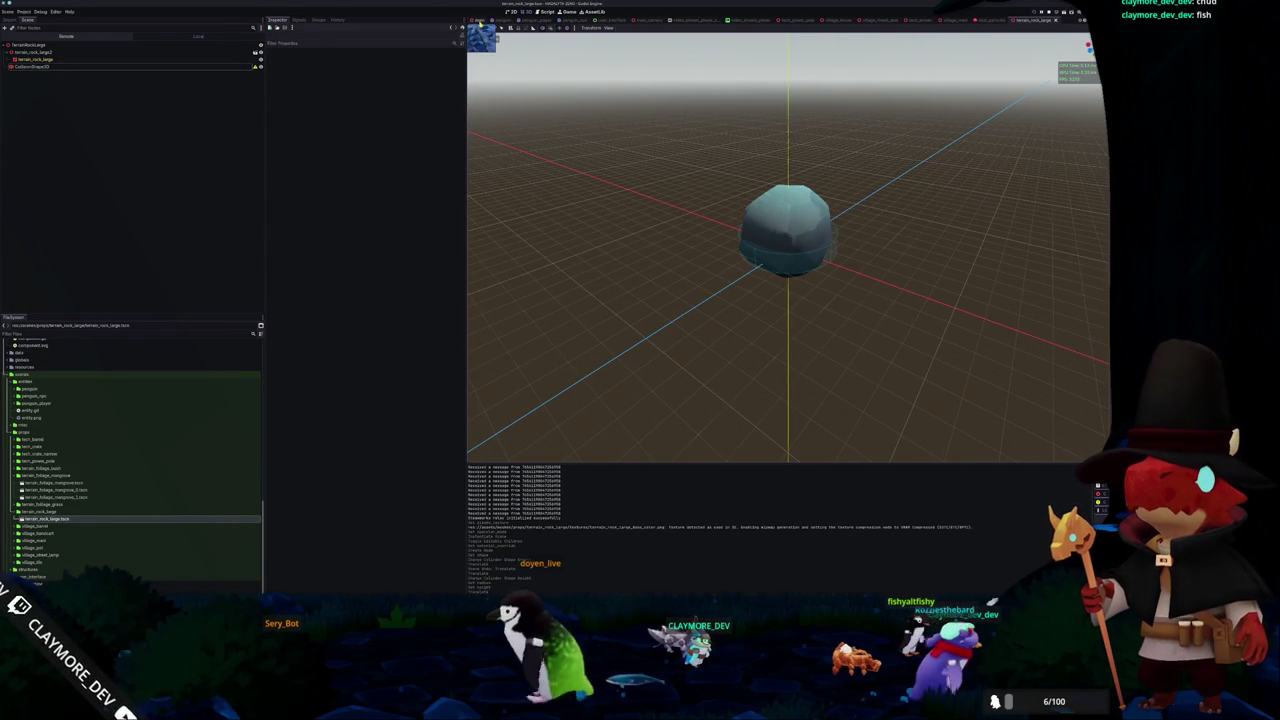
left_click(478, 22)
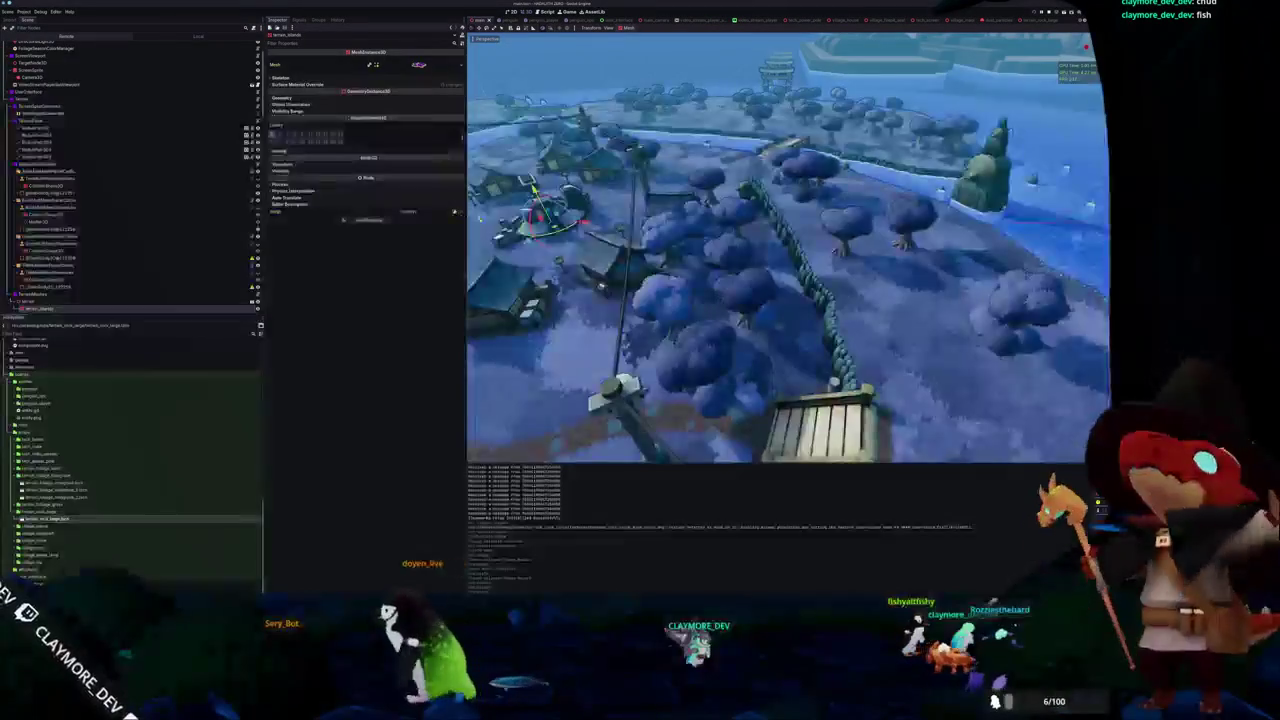
- Inspect the tree and bush placer caches and placer area settings for reference
left_click(52, 171)
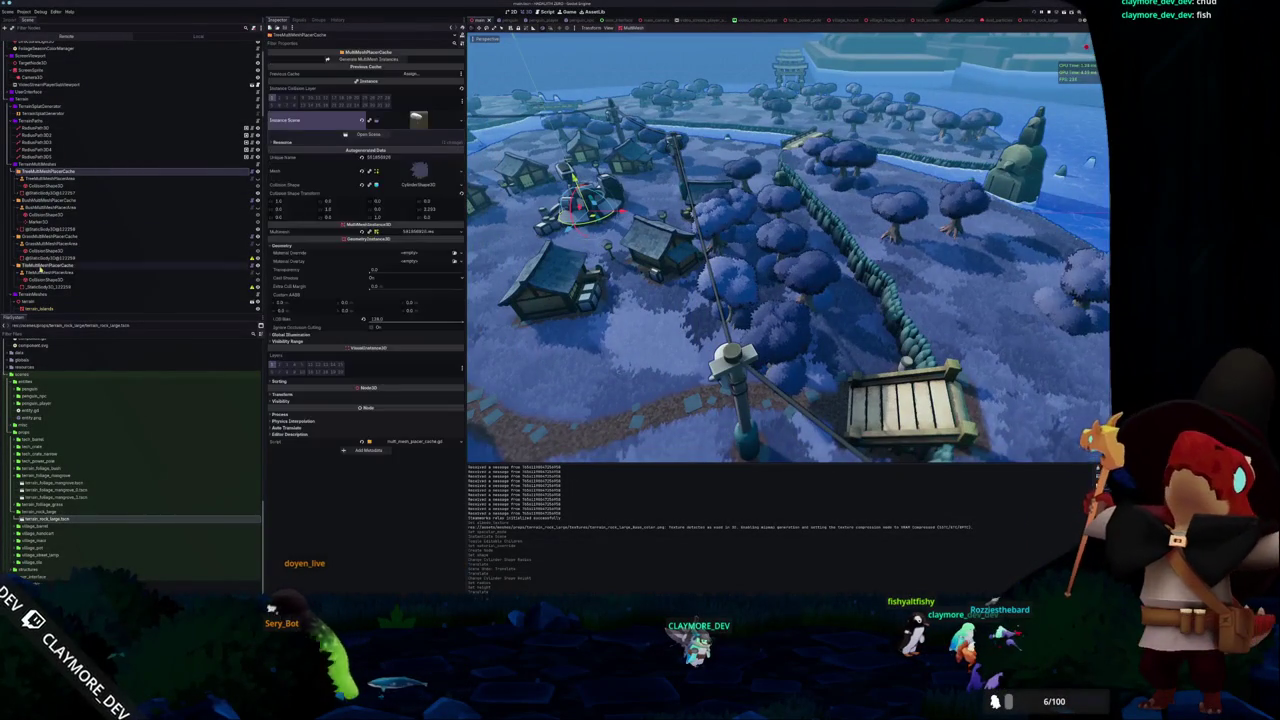
left_click(47, 236)
double_click(47, 200)
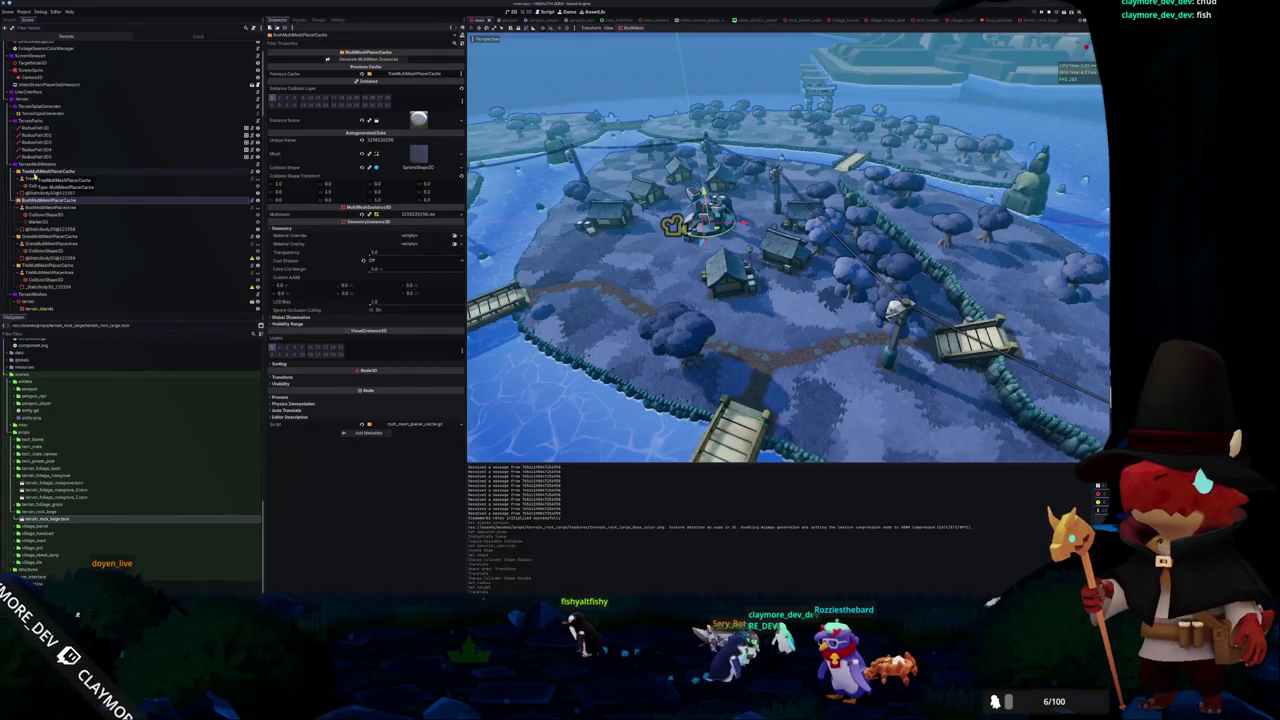
left_click(33, 200)
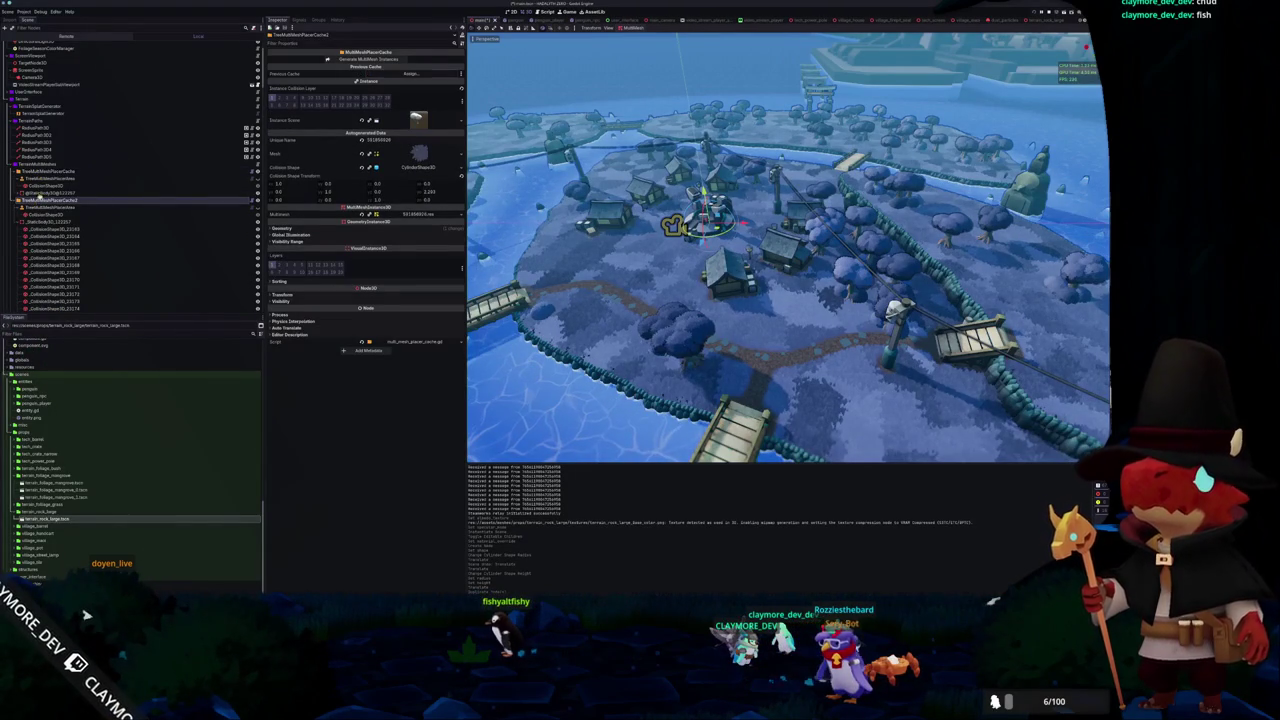
left_click(40, 193)
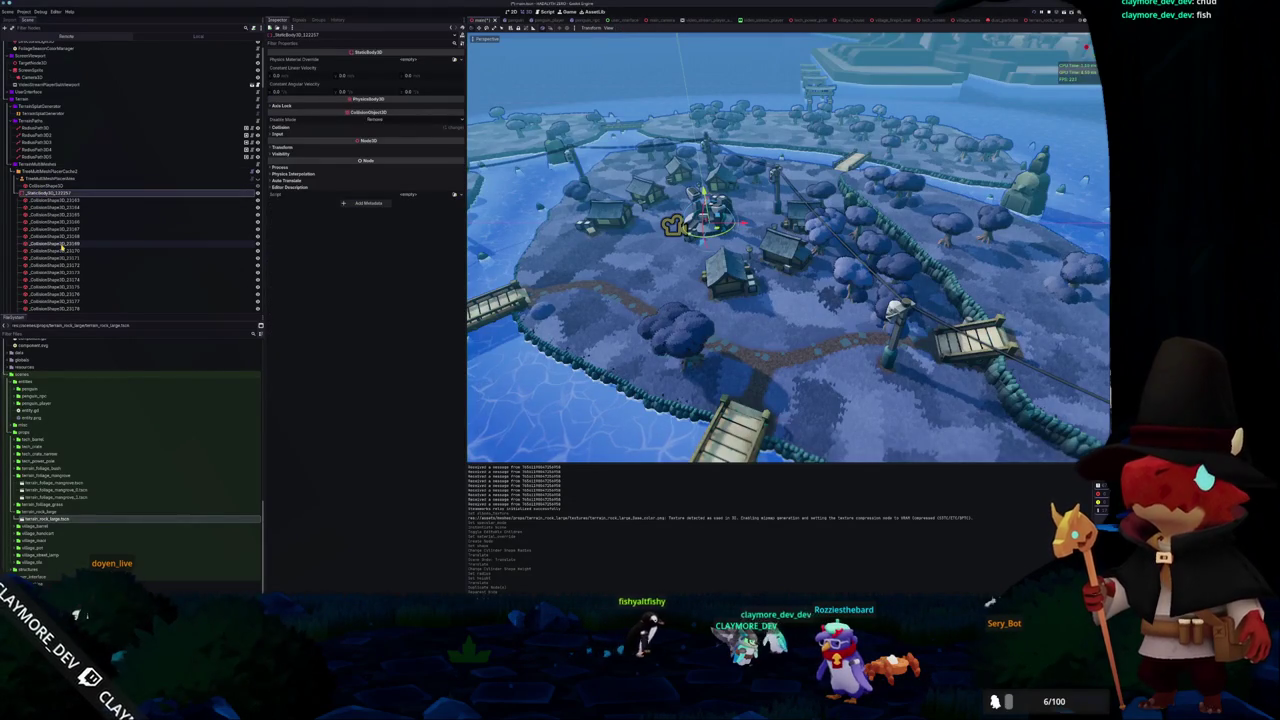
left_click(47, 172)
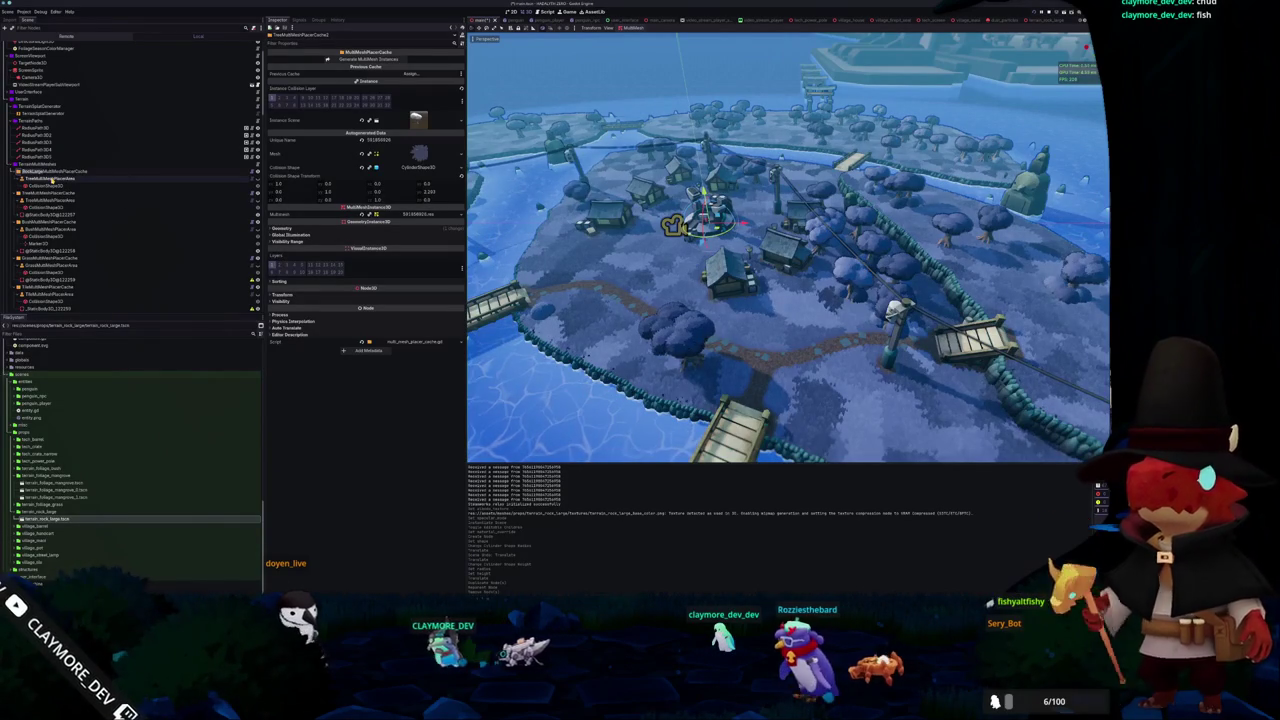
left_click(48, 172)
left_click(50, 179)
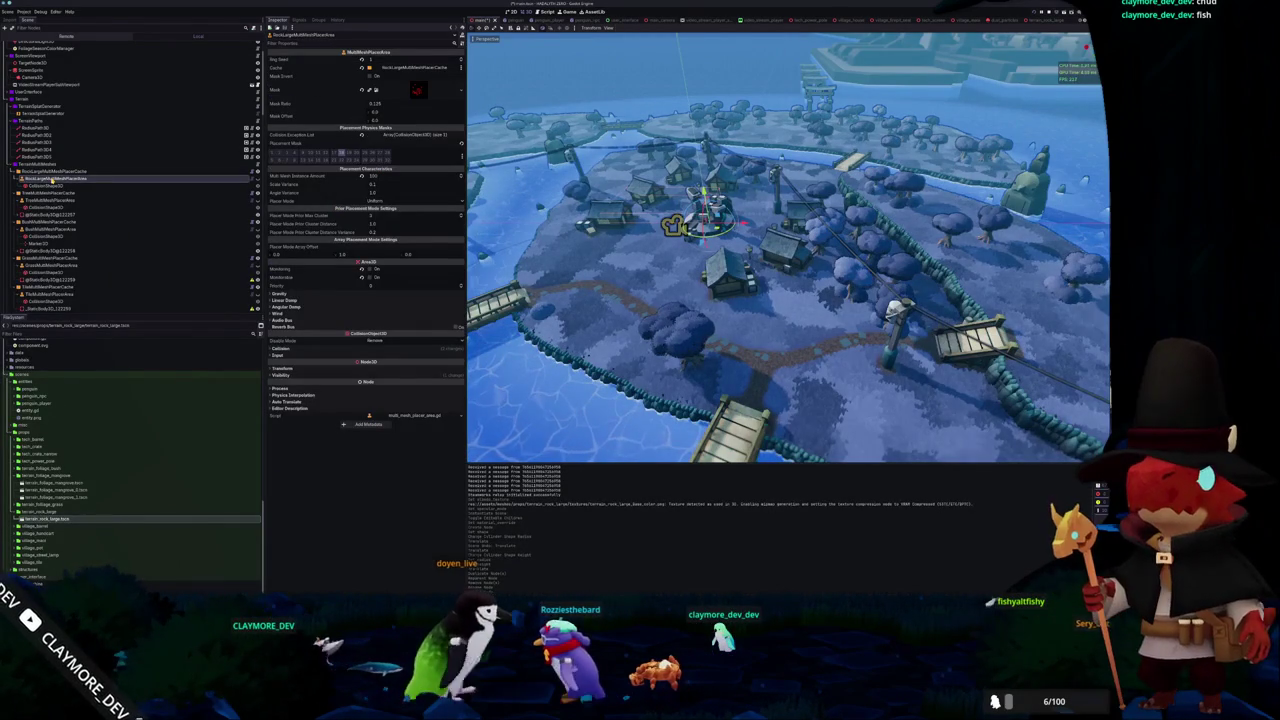
left_click(48, 186)
- Revert the RockLargeMultiMeshPlacerCache's instance scene, mesh and collision shape
left_click(151, 172)
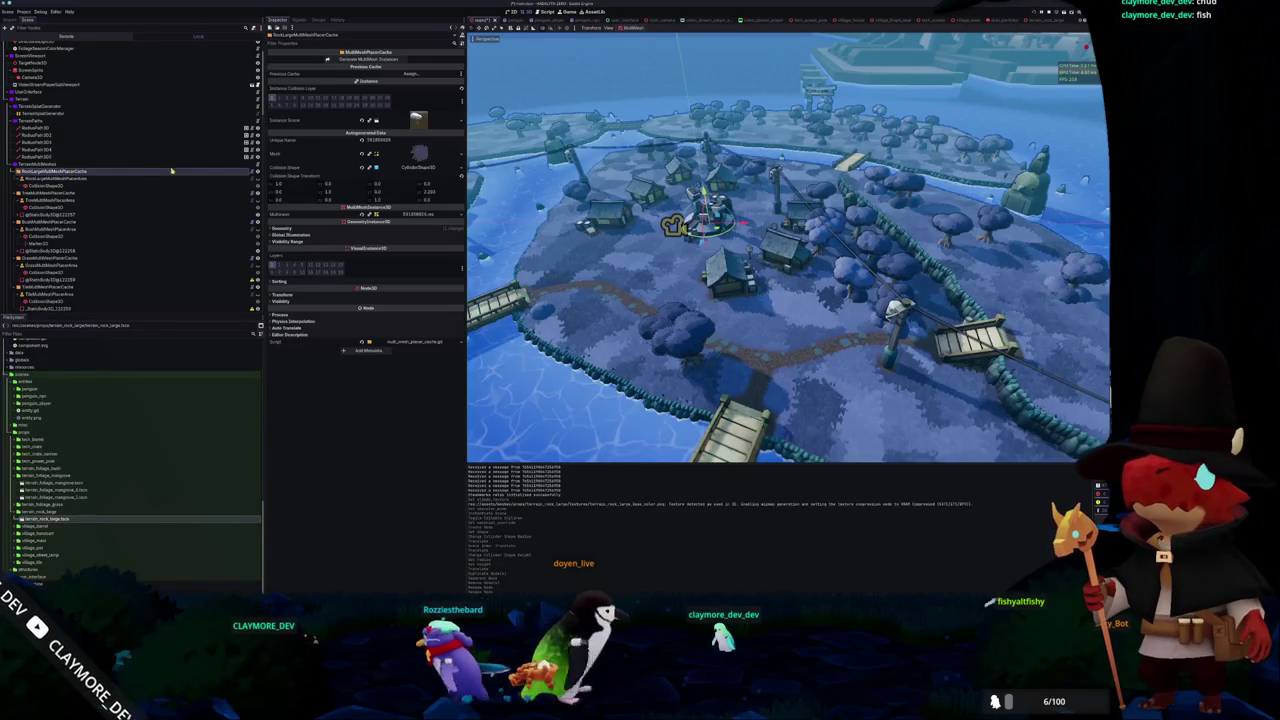
left_click(362, 120)
left_click(361, 146)
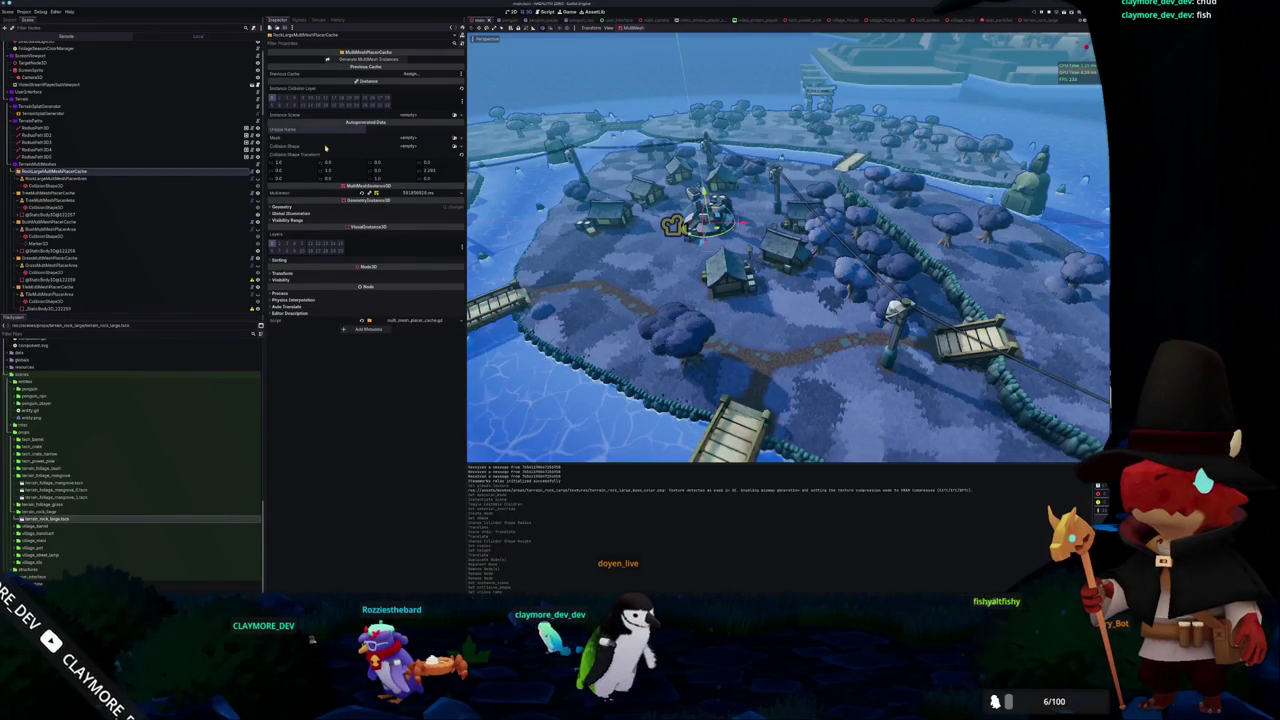
left_click(80, 179)
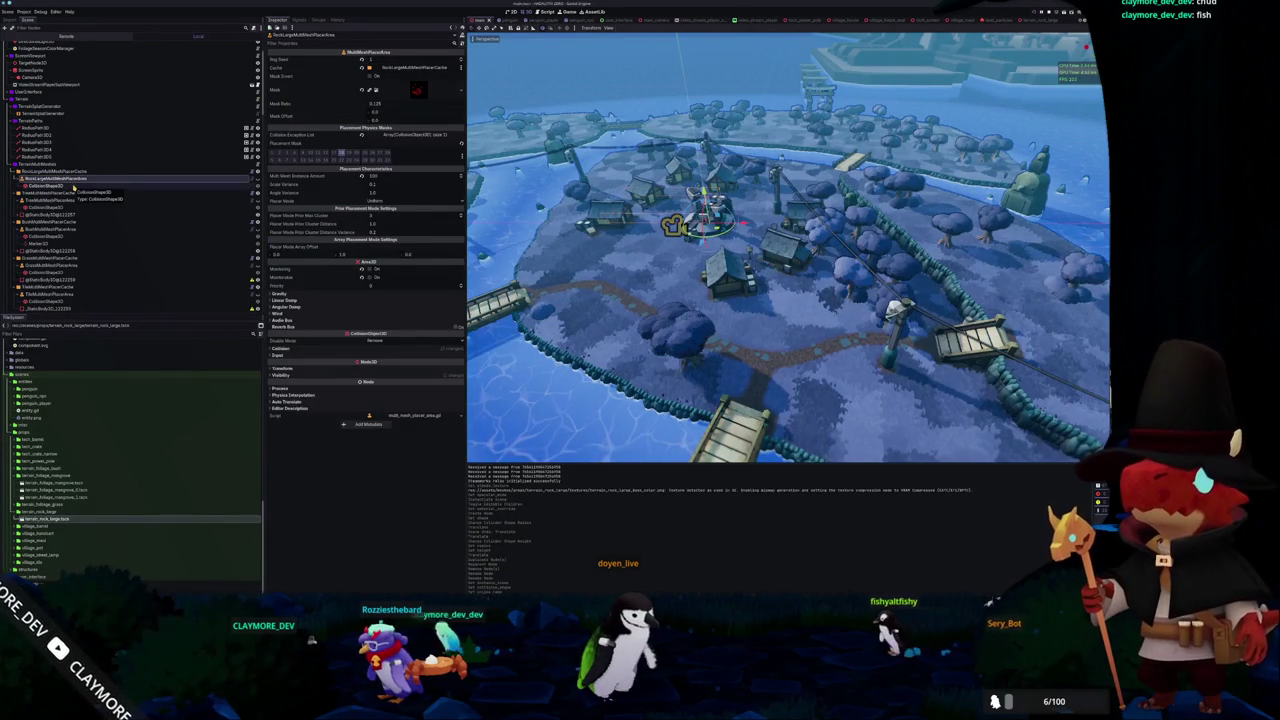
left_click(75, 171)
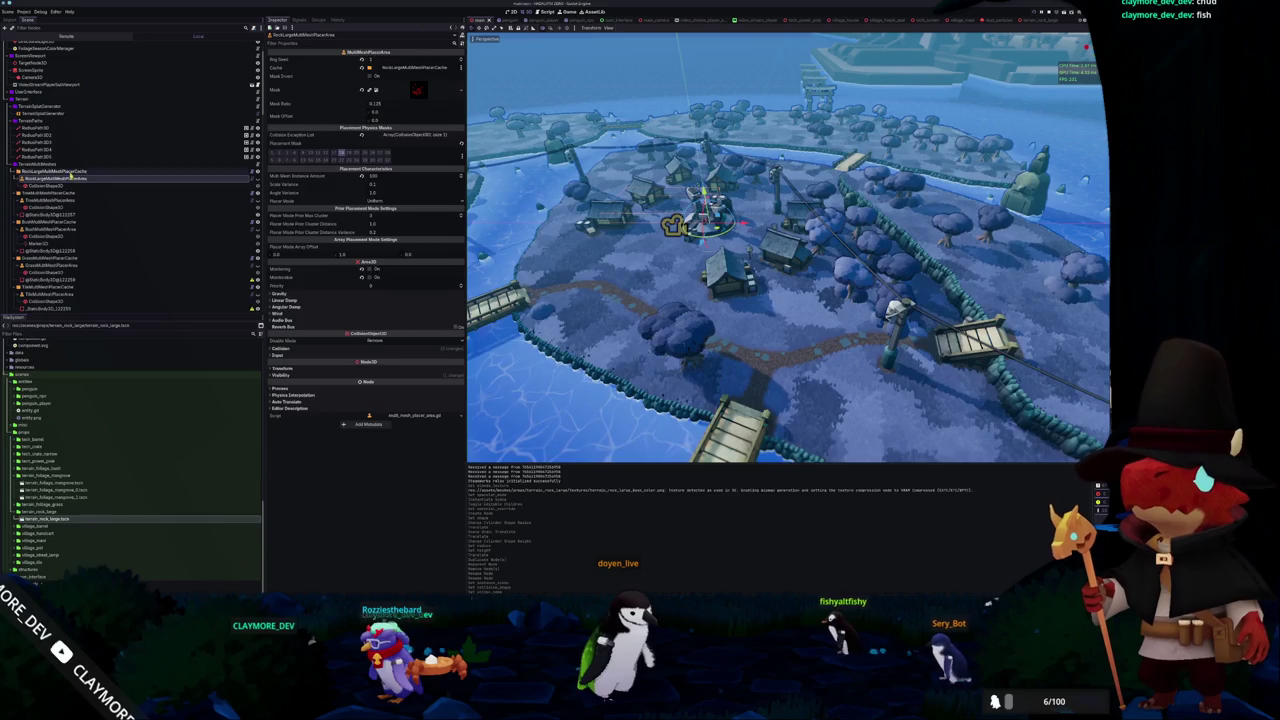
left_click(21, 12)
mouse_move(8, 11)
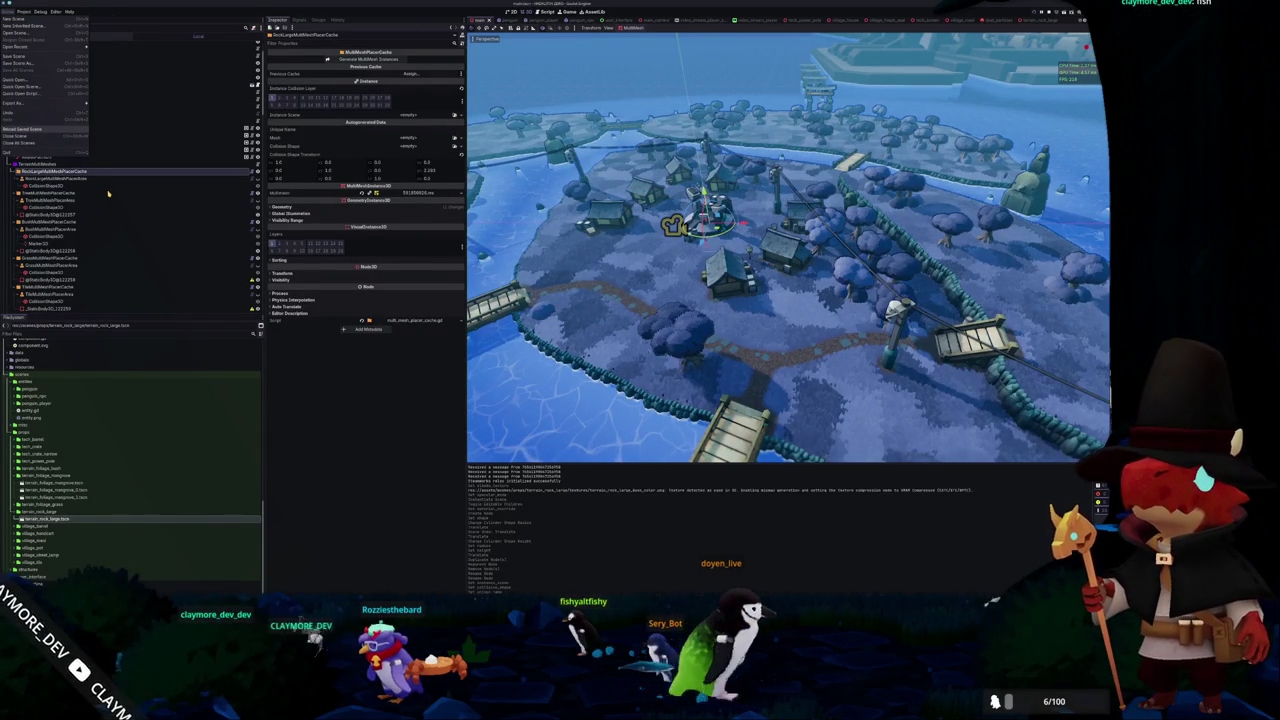
scroll(113, 194, "down", 5)
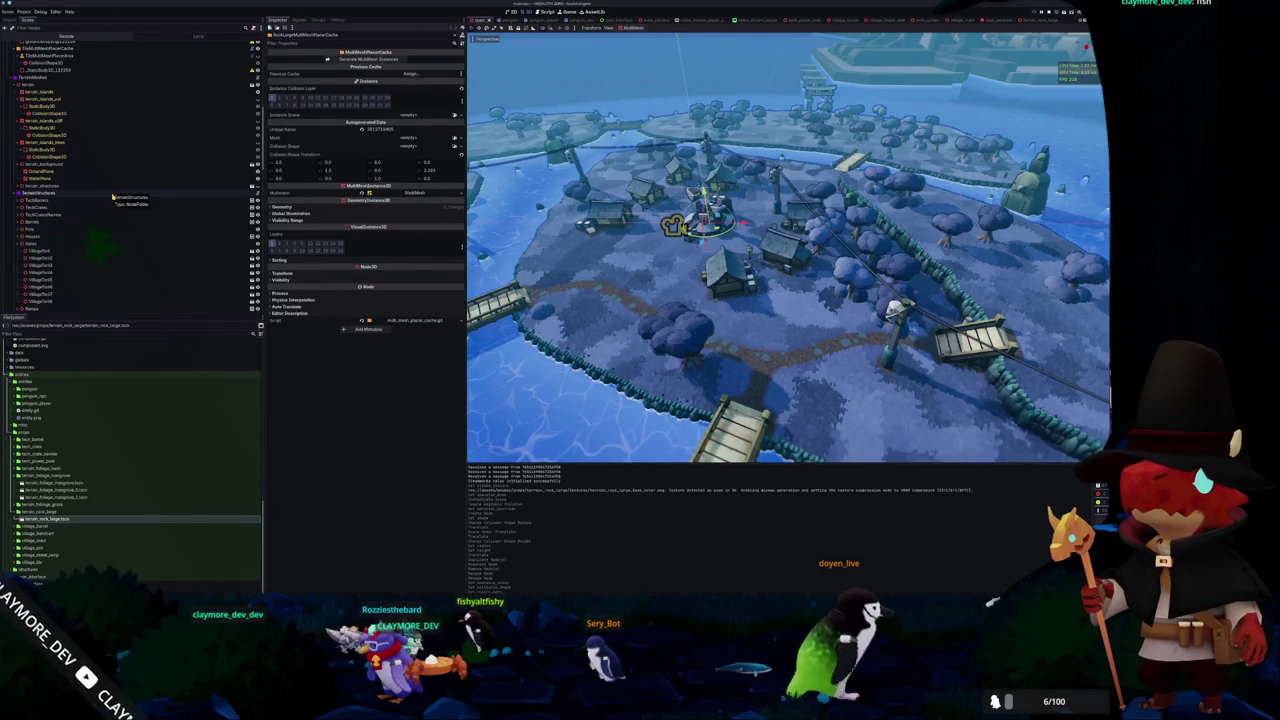
scroll(114, 199, "up", 5)
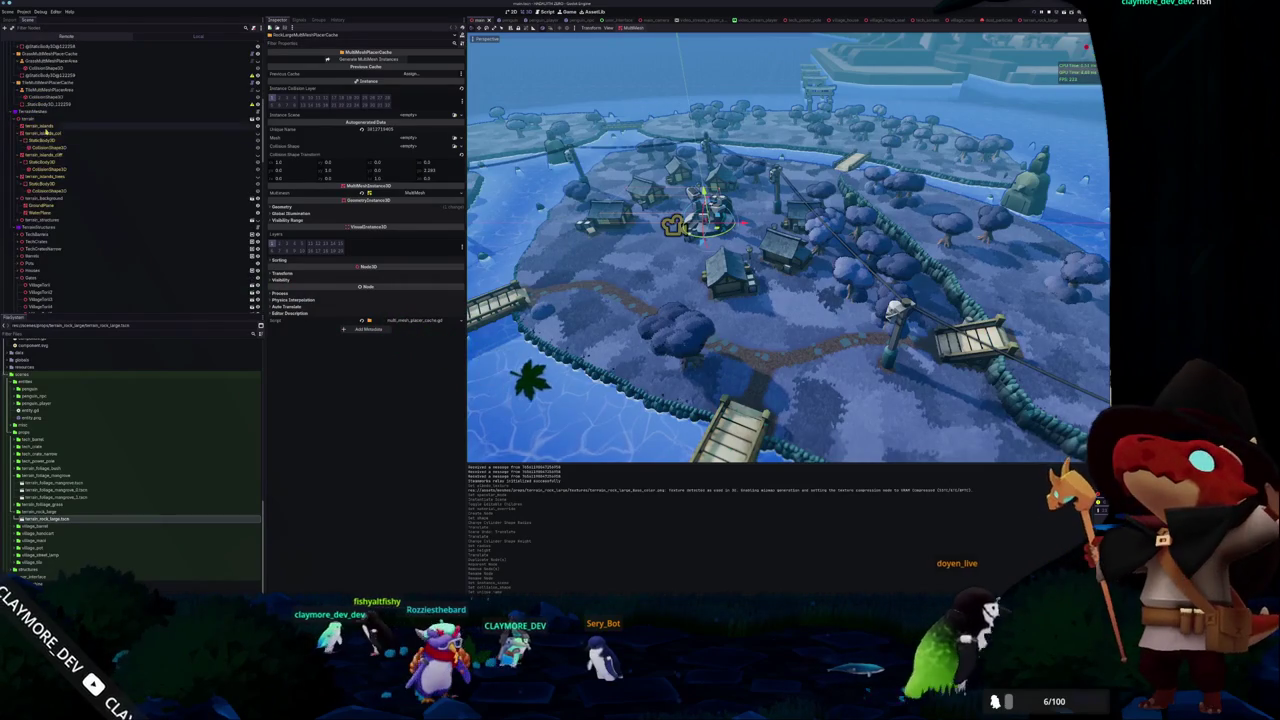
scroll(47, 133, "up", 3)
- Assign terrain_rock_large as the rock placer cache's instanced scene
left_click(42, 205)
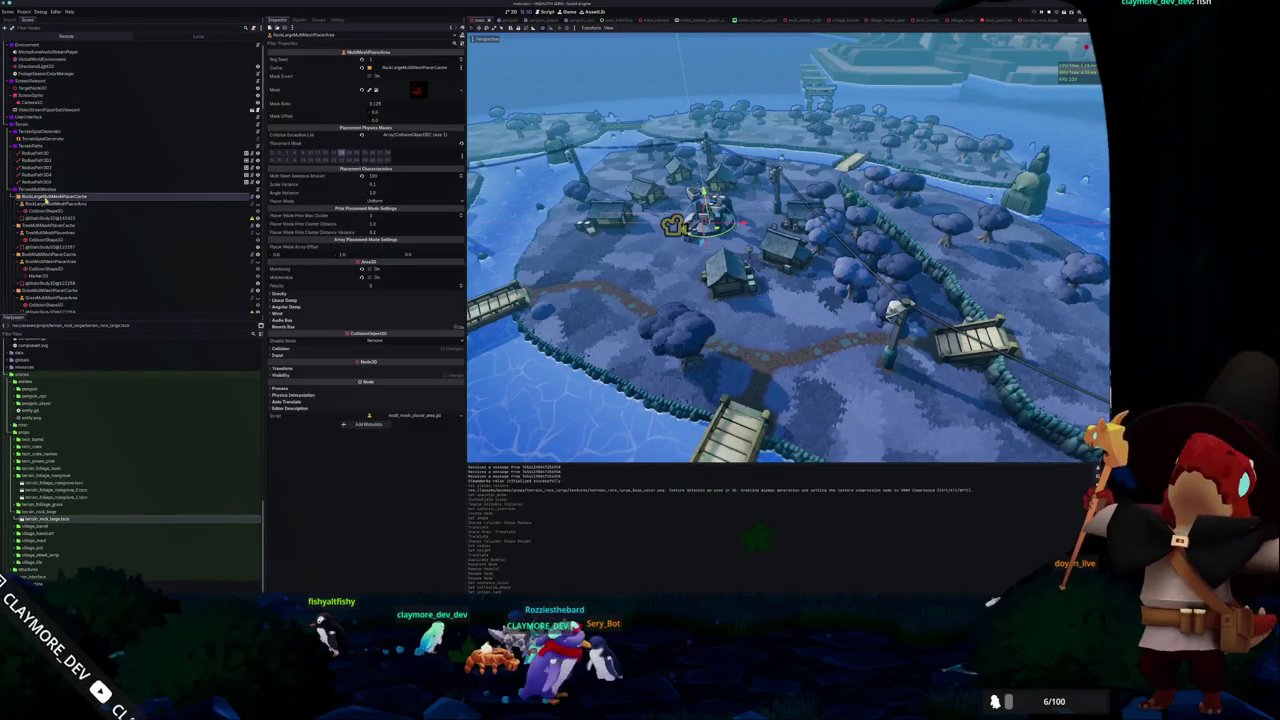
left_click(47, 196)
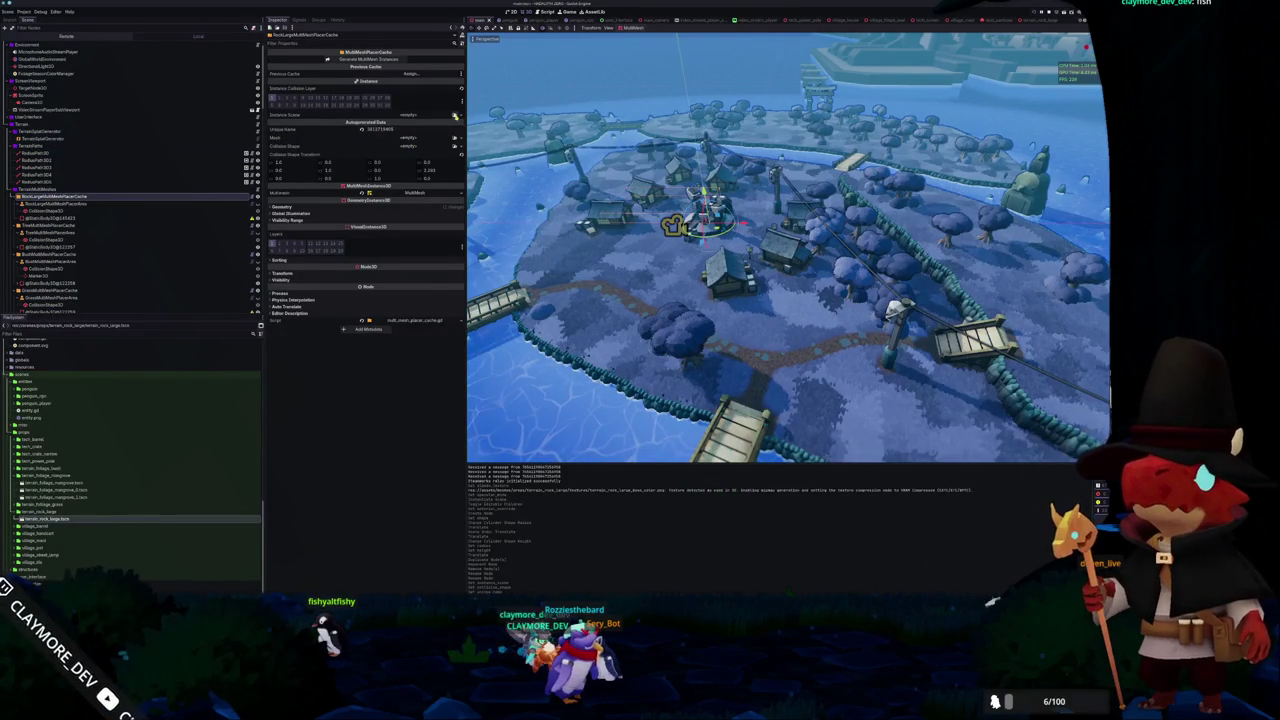
left_click(456, 116)
type("terrain_r")
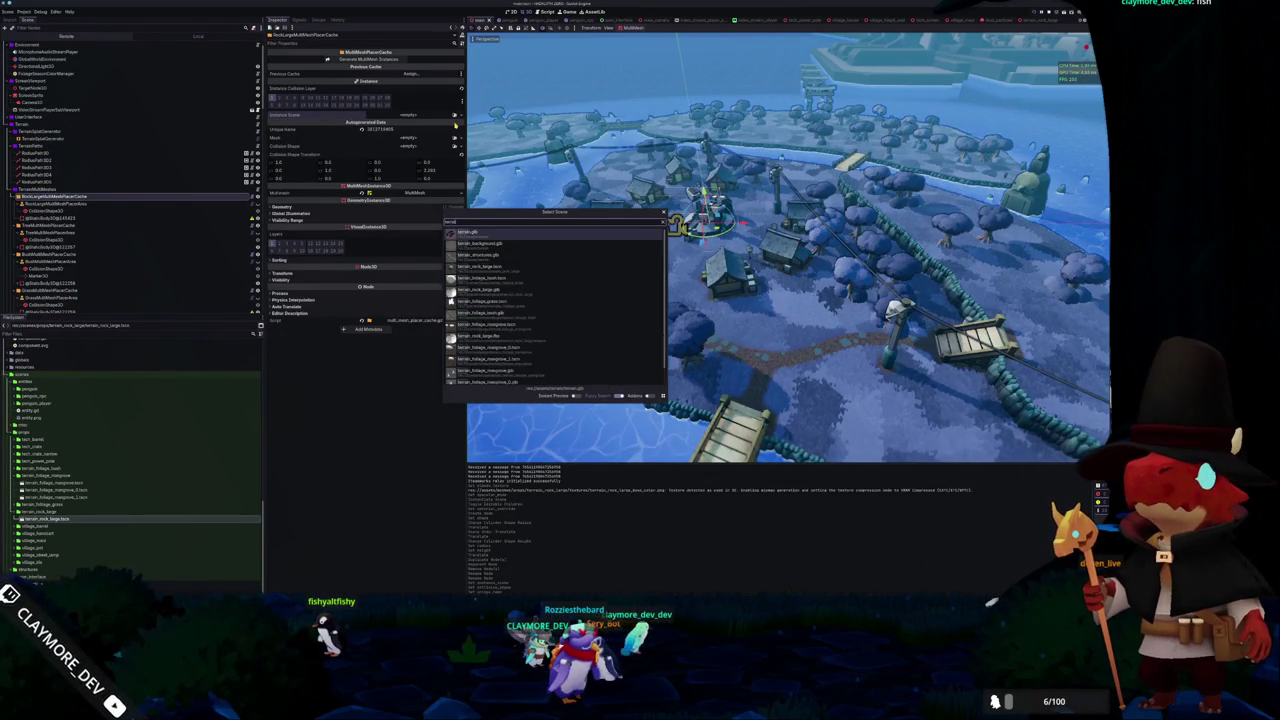
key("Return")
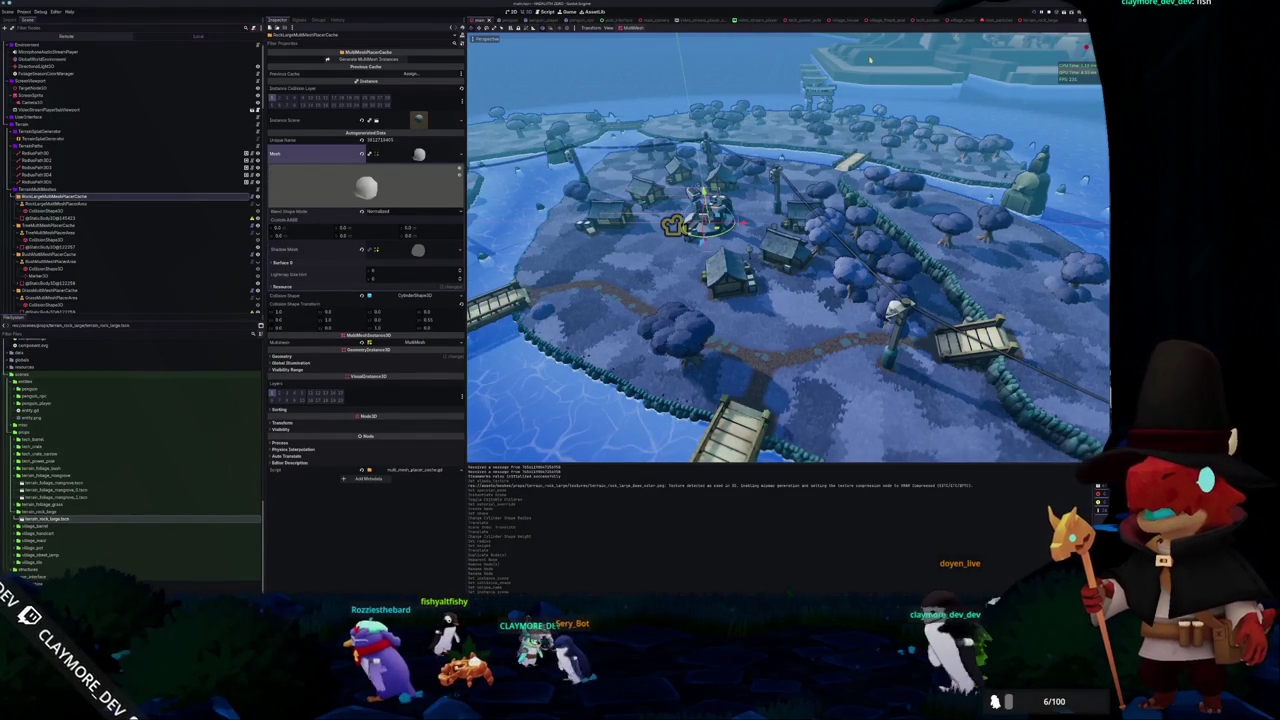
- In terrain_rock_large, put the rock's material into Surface Material Override, then return to the island scene
left_click(1040, 20)
left_click(35, 59)
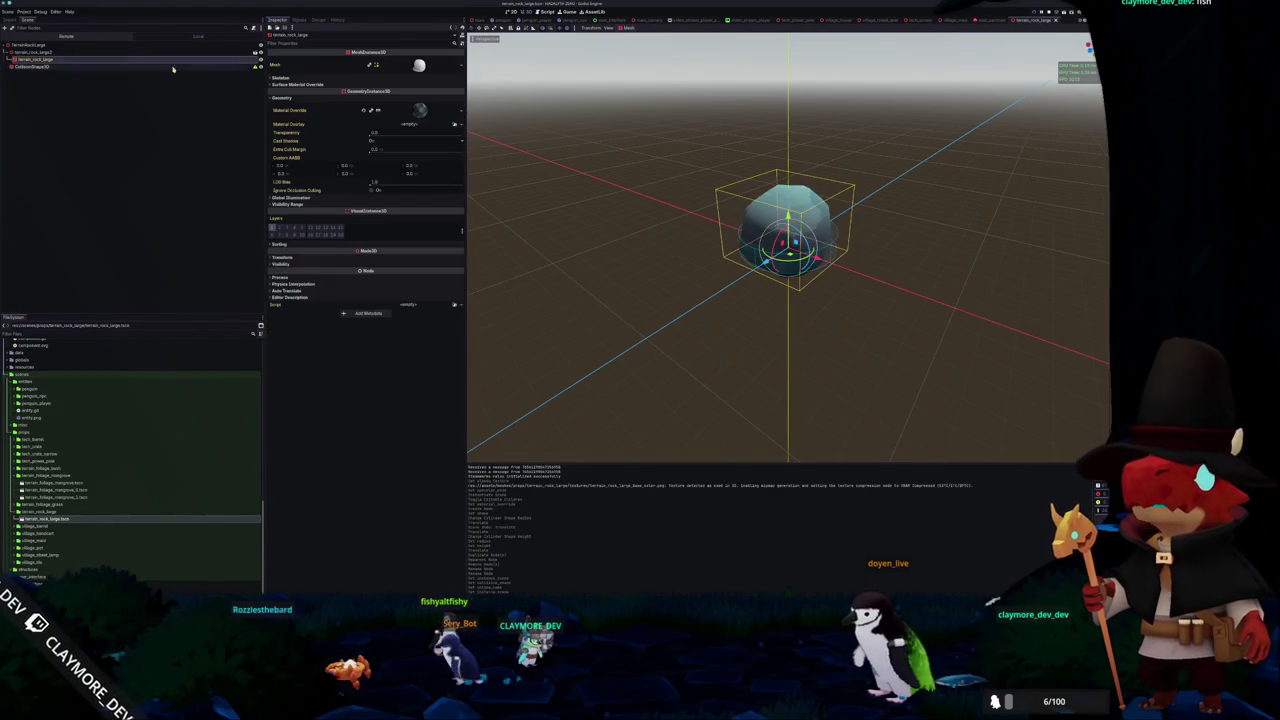
left_click_drag(399, 116, 292, 92)
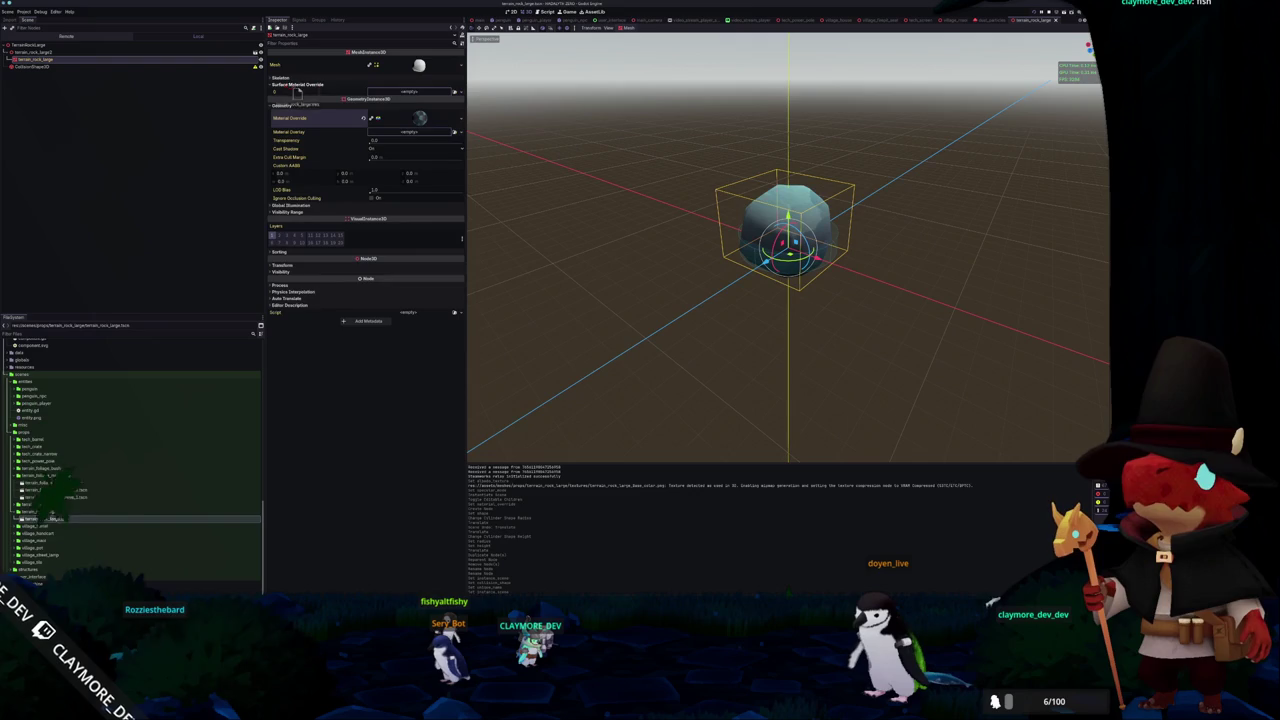
left_click_drag(392, 93, 400, 93)
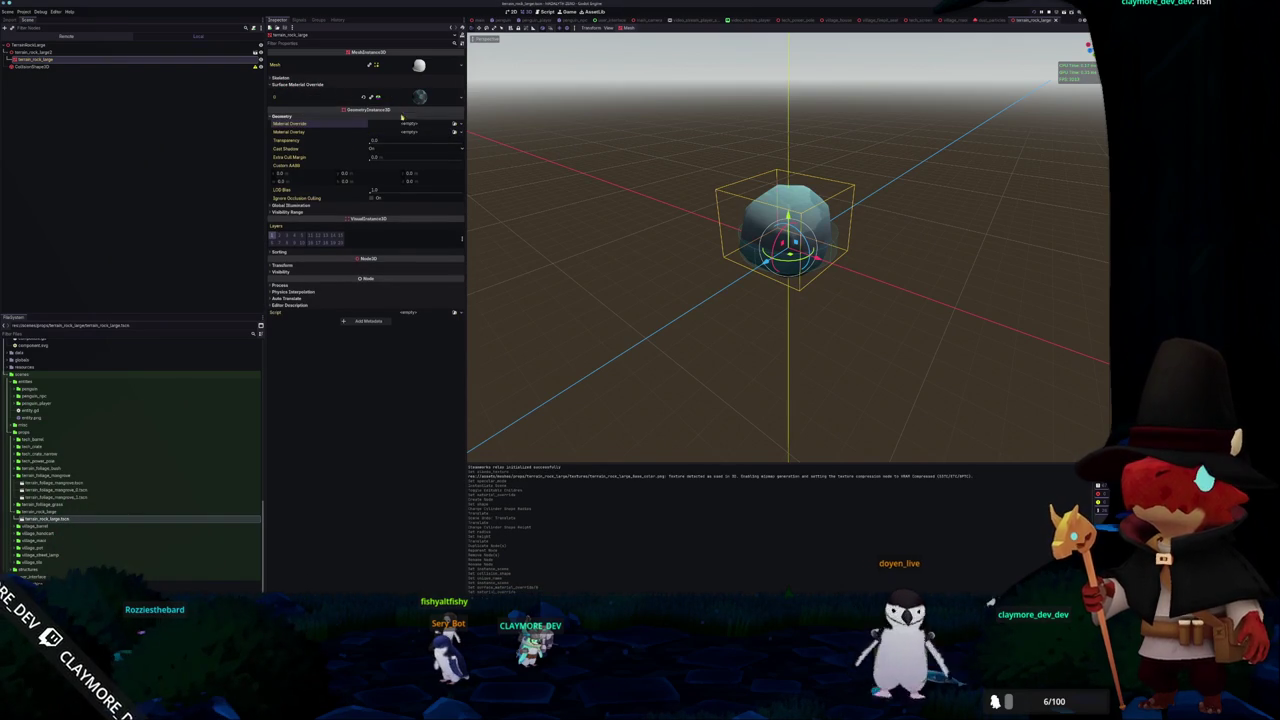
left_click(480, 20)
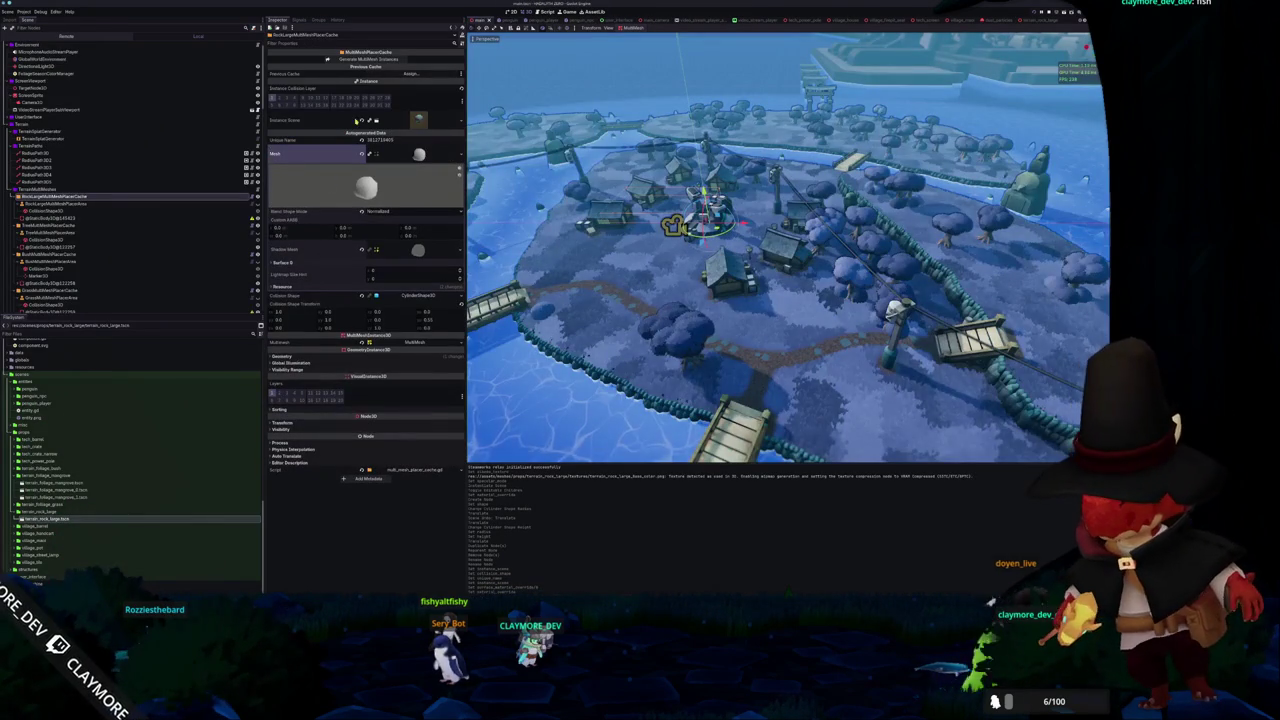
left_click(455, 115)
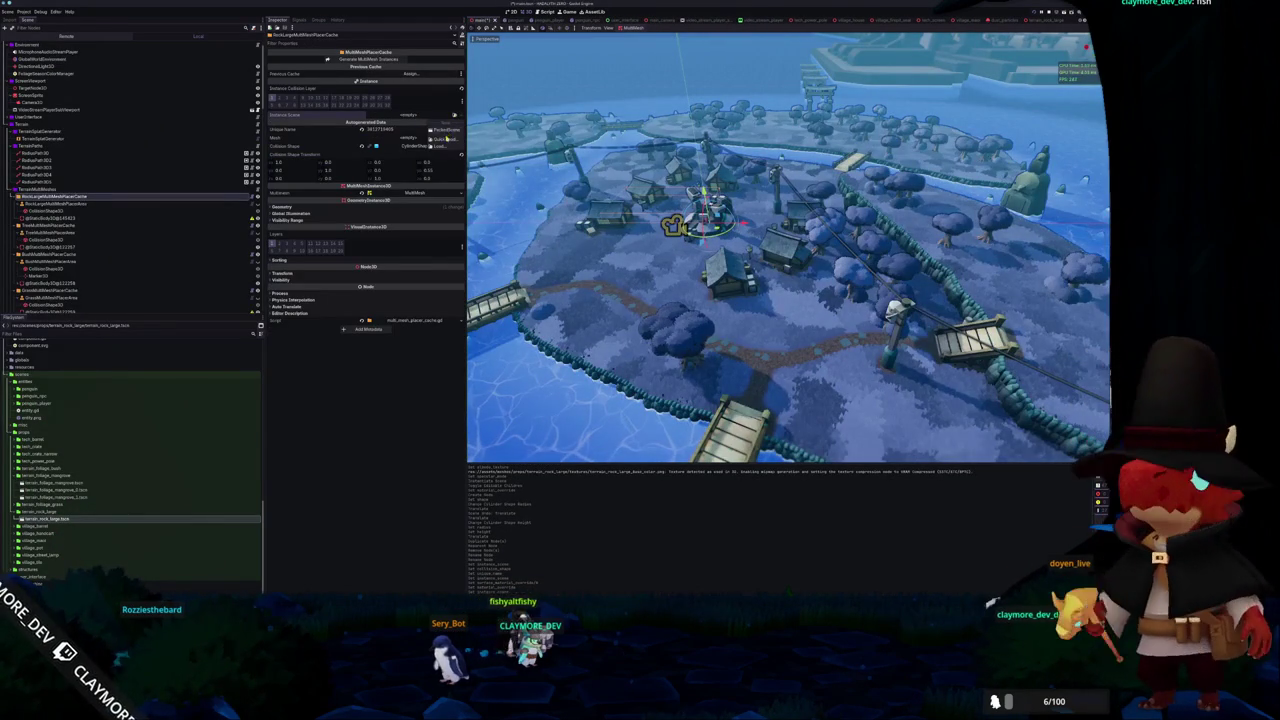
- Quick-load terrain_rock_large.tscn as instanced scene; make RockLargeMultiMeshPlacerCache the tree cache's previous cache
left_click(448, 139)
double_click(475, 237)
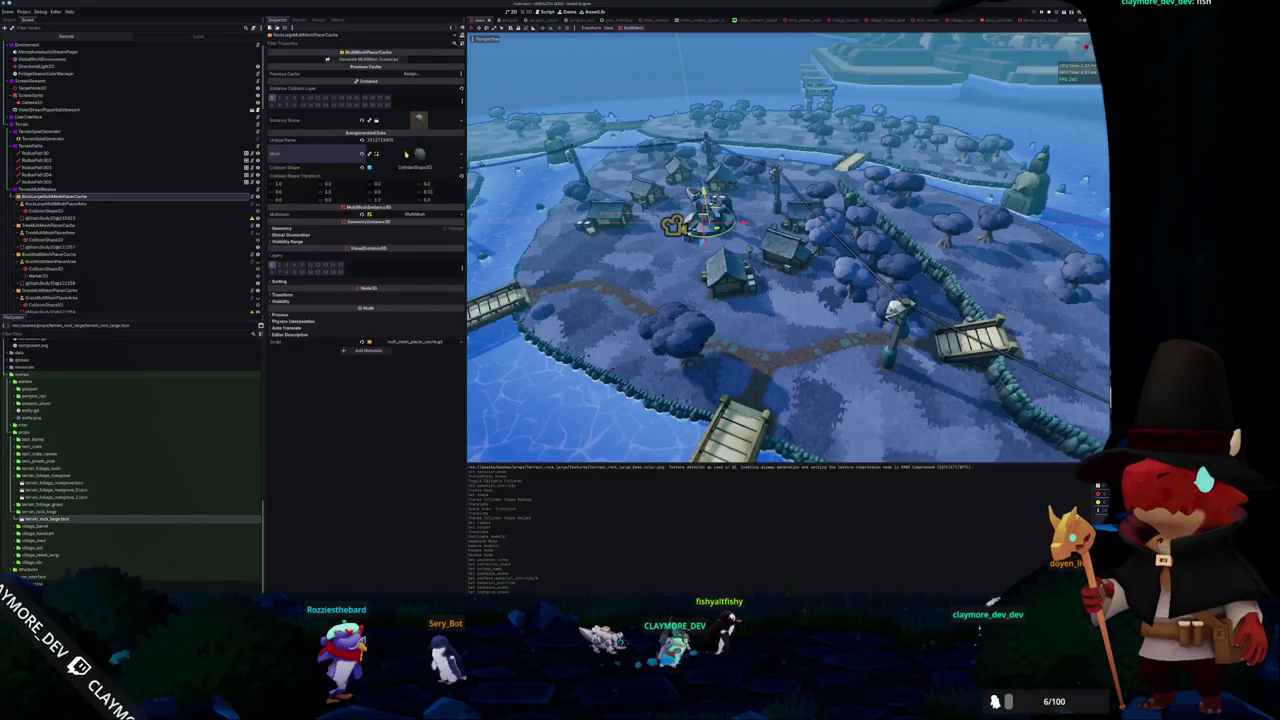
left_click(60, 225)
left_click(415, 75)
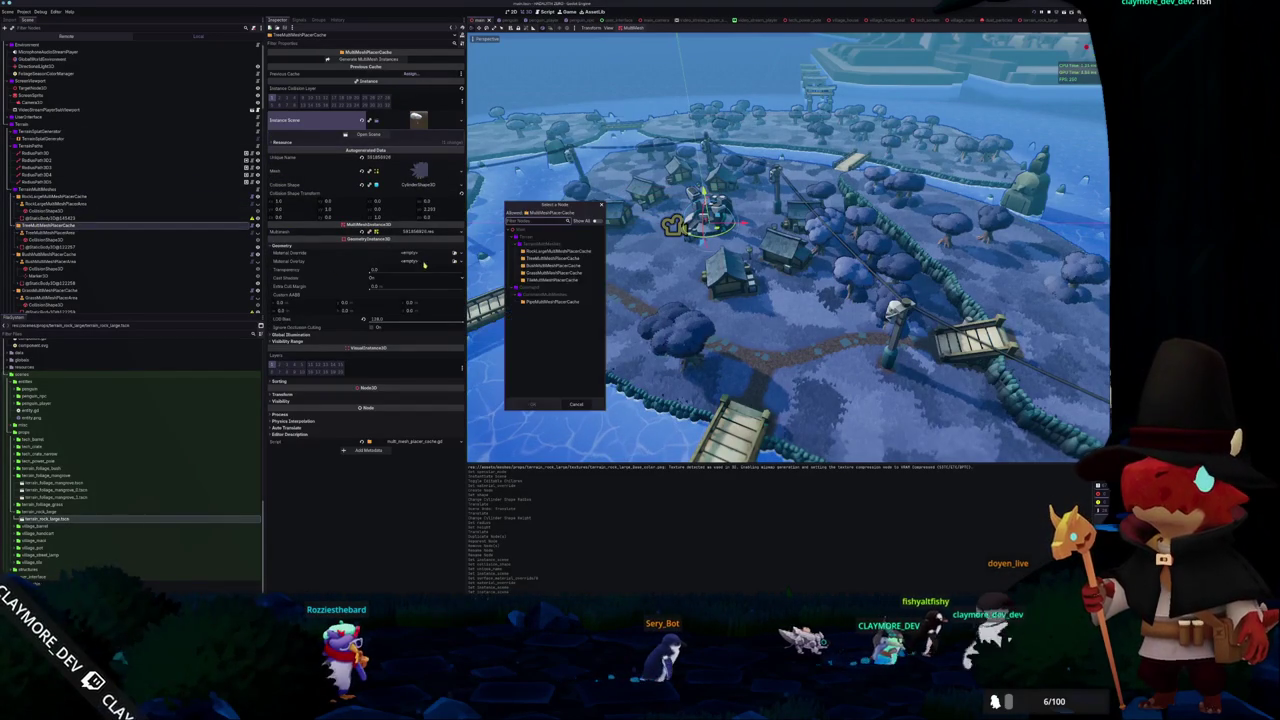
double_click(545, 253)
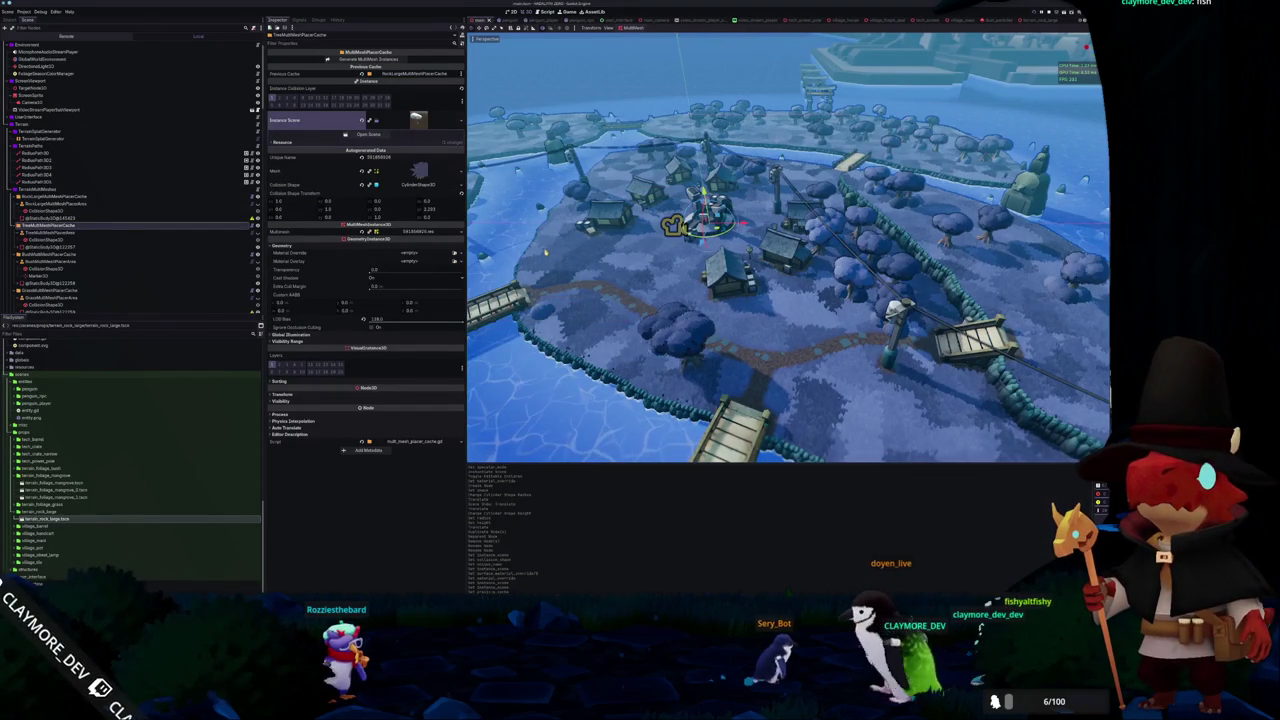
- Check the rock placer area's collision exception list, then reselect RockLargeMultiMeshPlacerCache
left_click(60, 197)
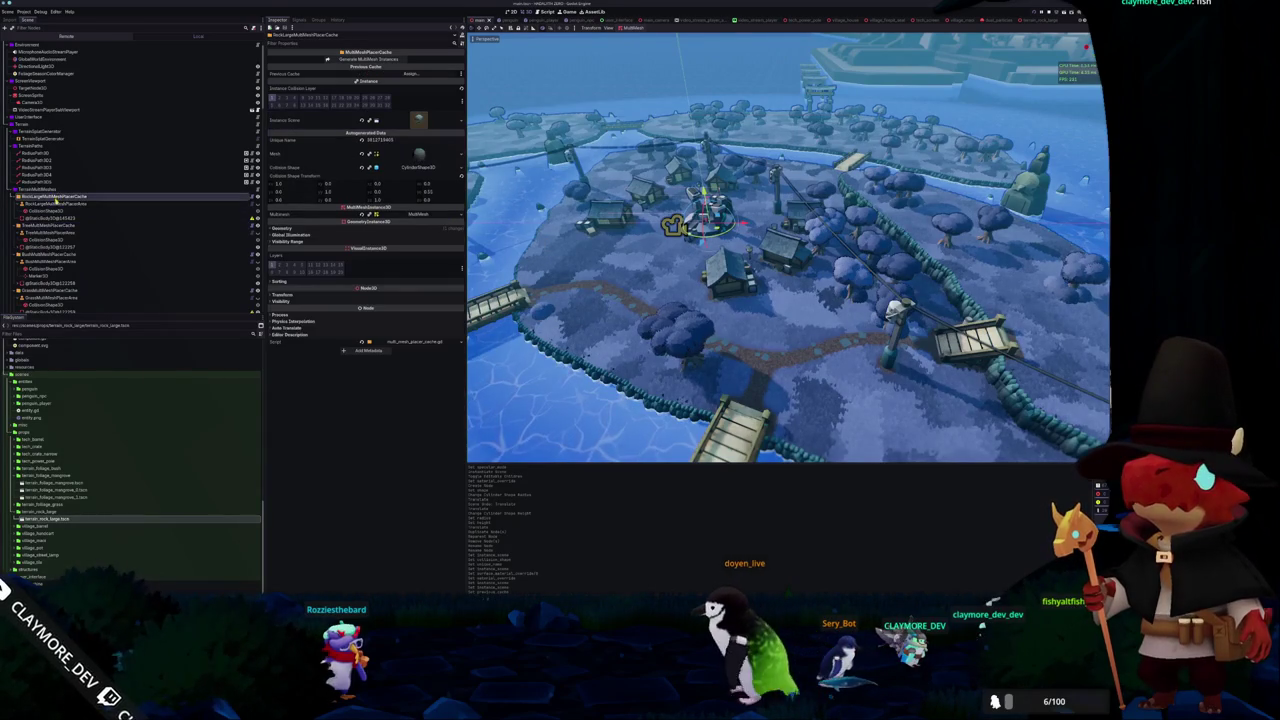
left_click(56, 204)
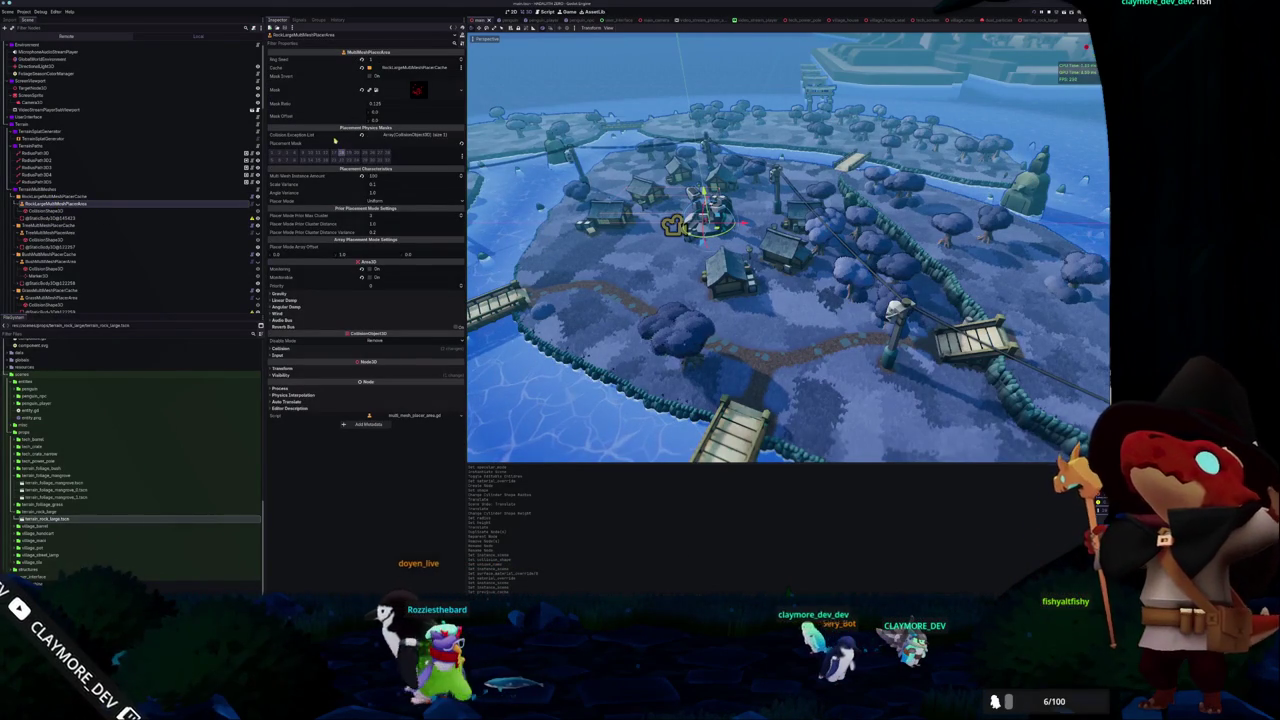
left_click(402, 135)
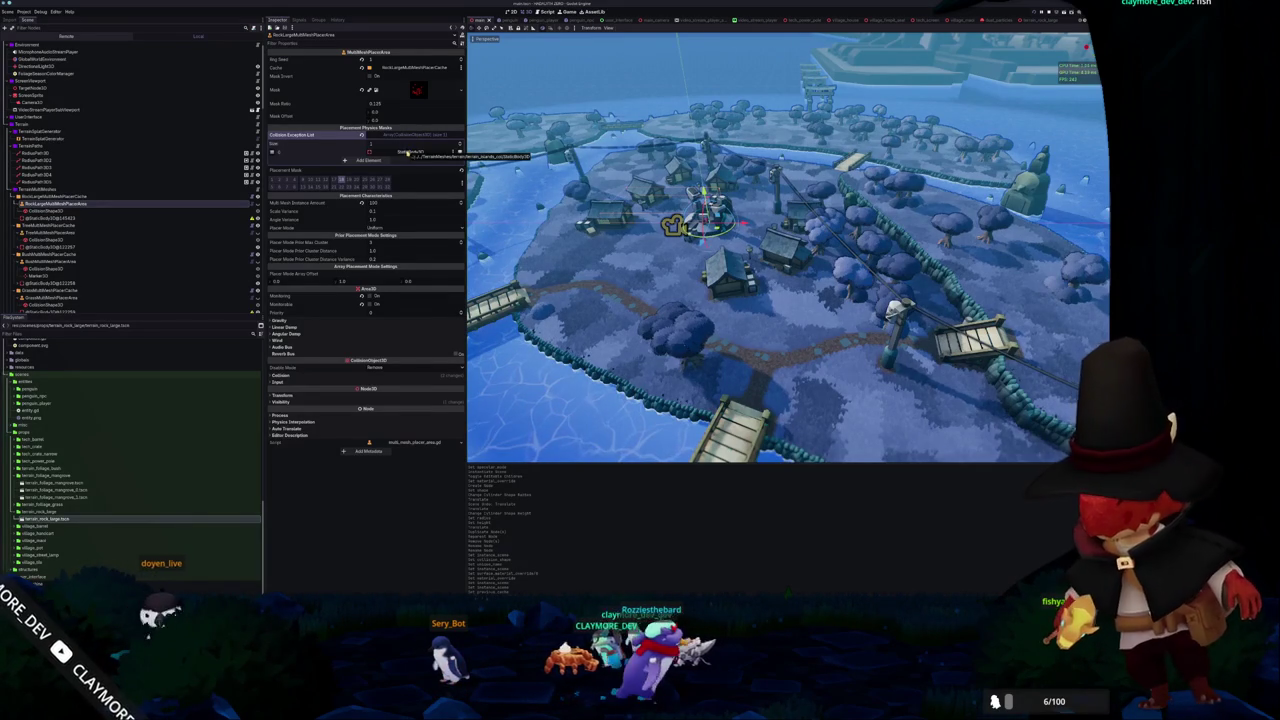
left_click(396, 136)
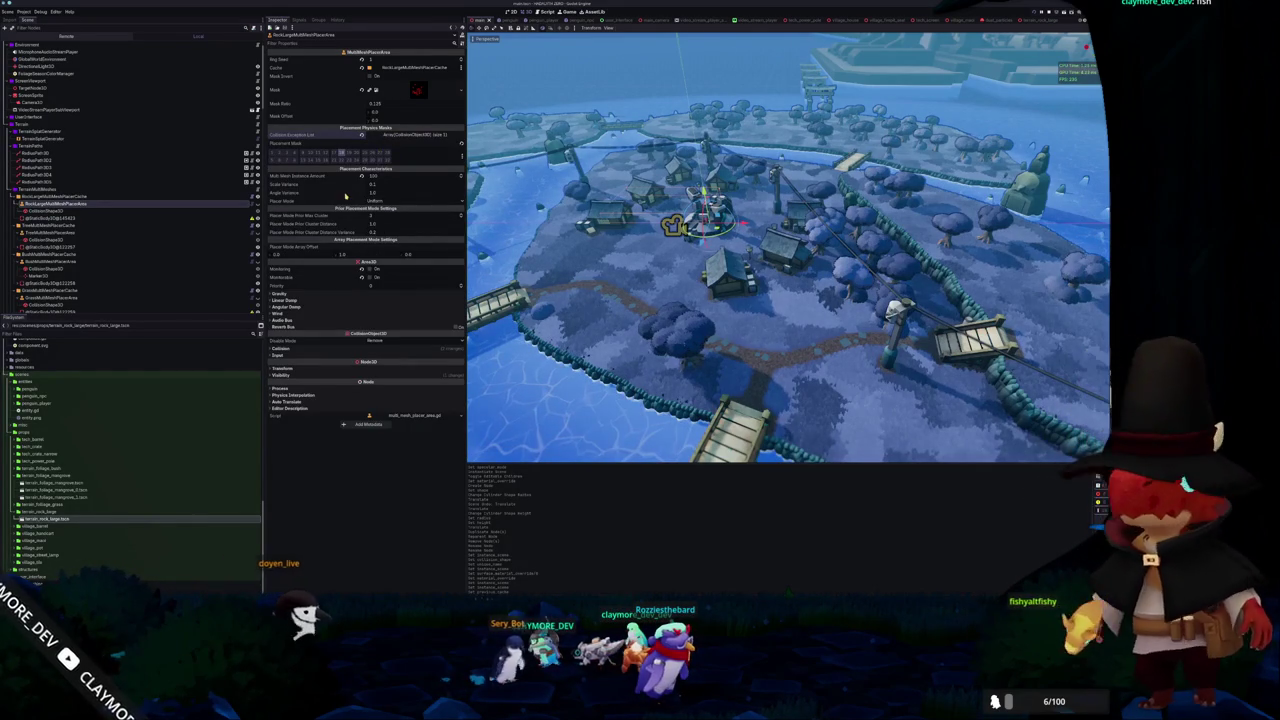
left_click(70, 196)
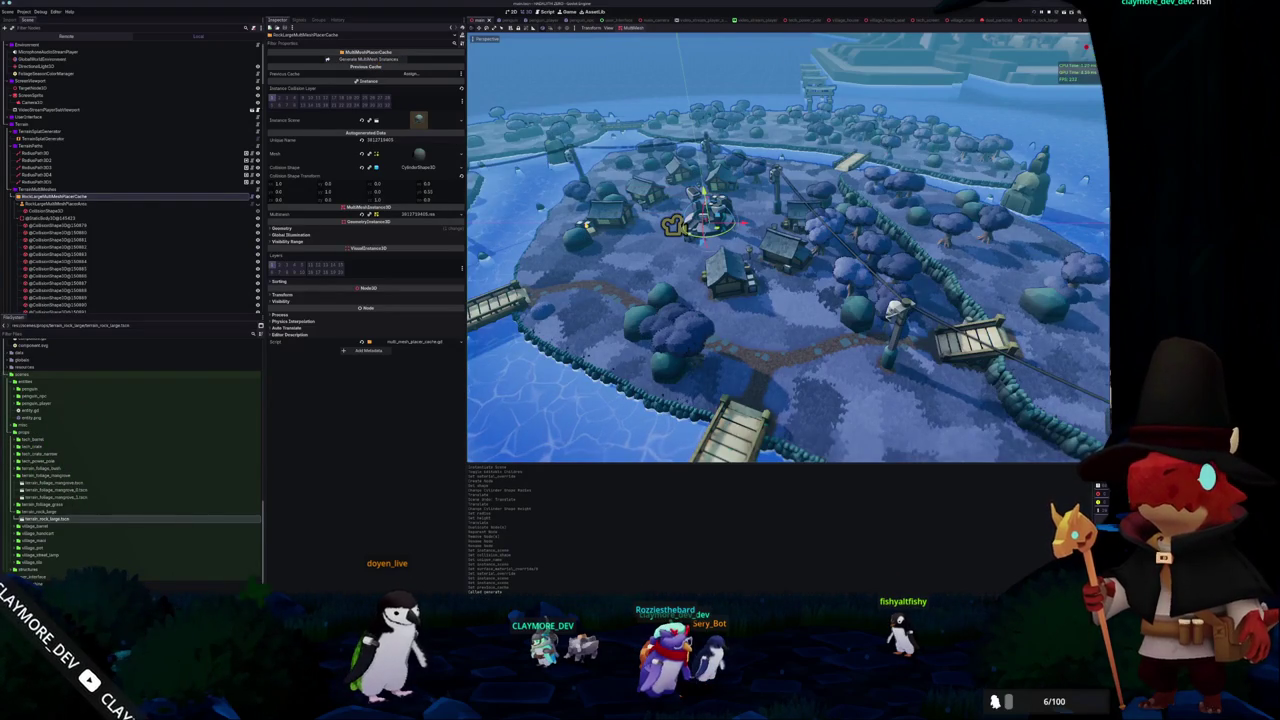
left_click(117, 203)
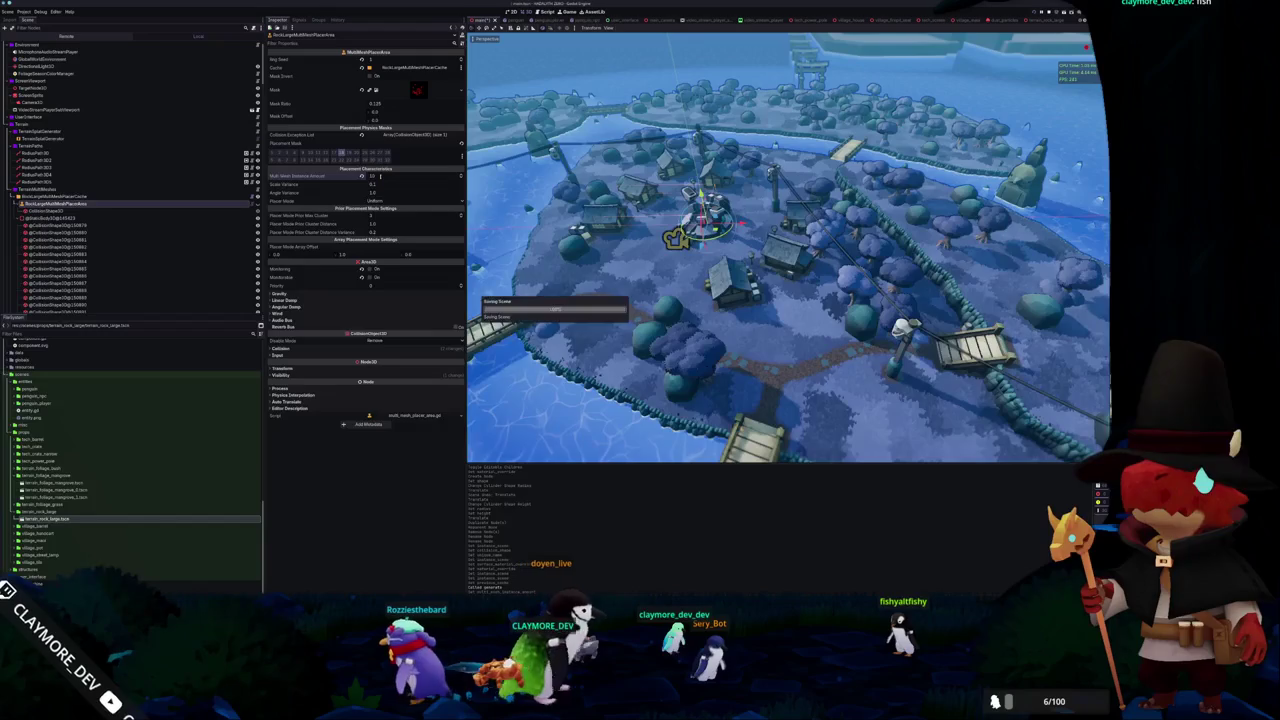
left_click(50, 197)
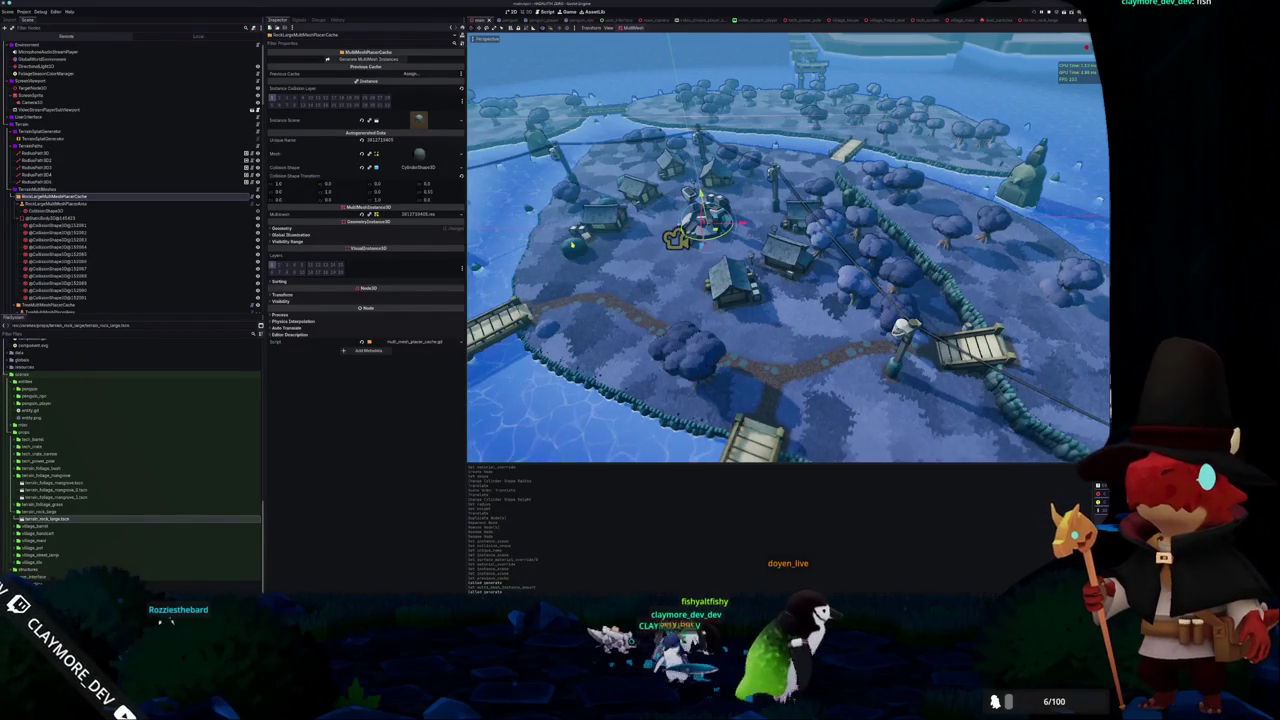
scroll(787, 248, "down", 5)
scroll(787, 248, "up", 5)
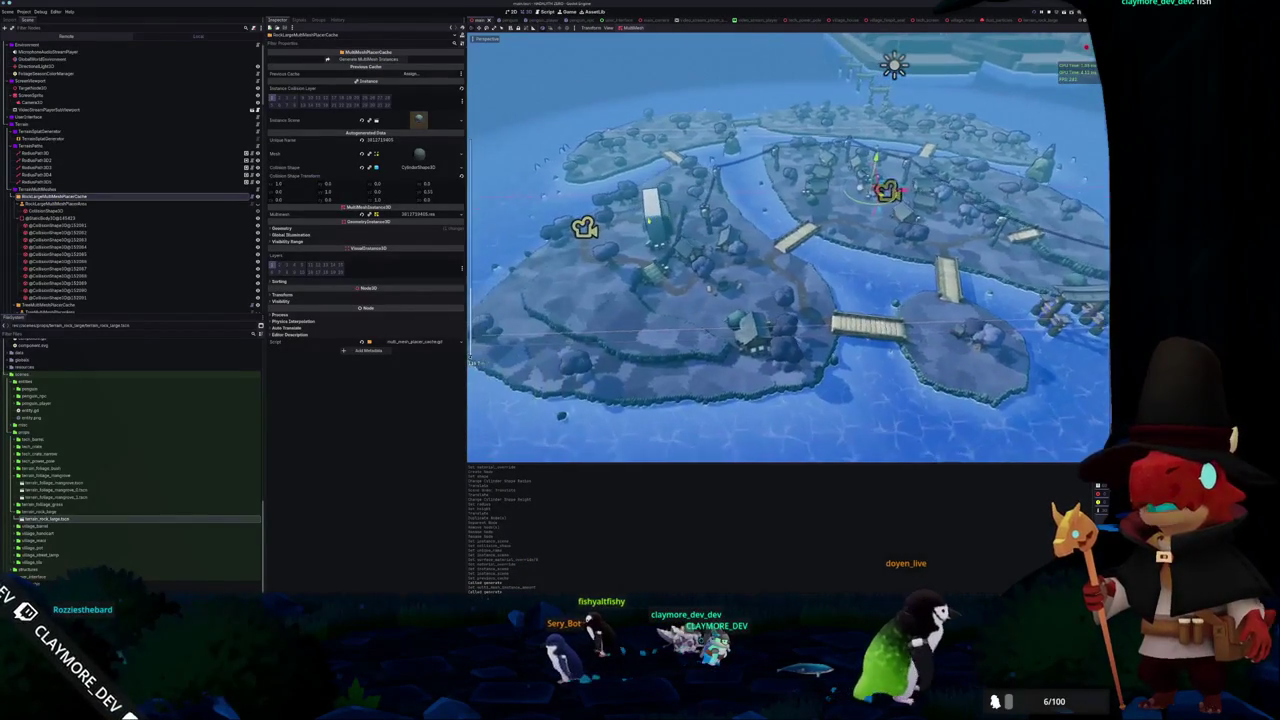
scroll(787, 248, "up", 5)
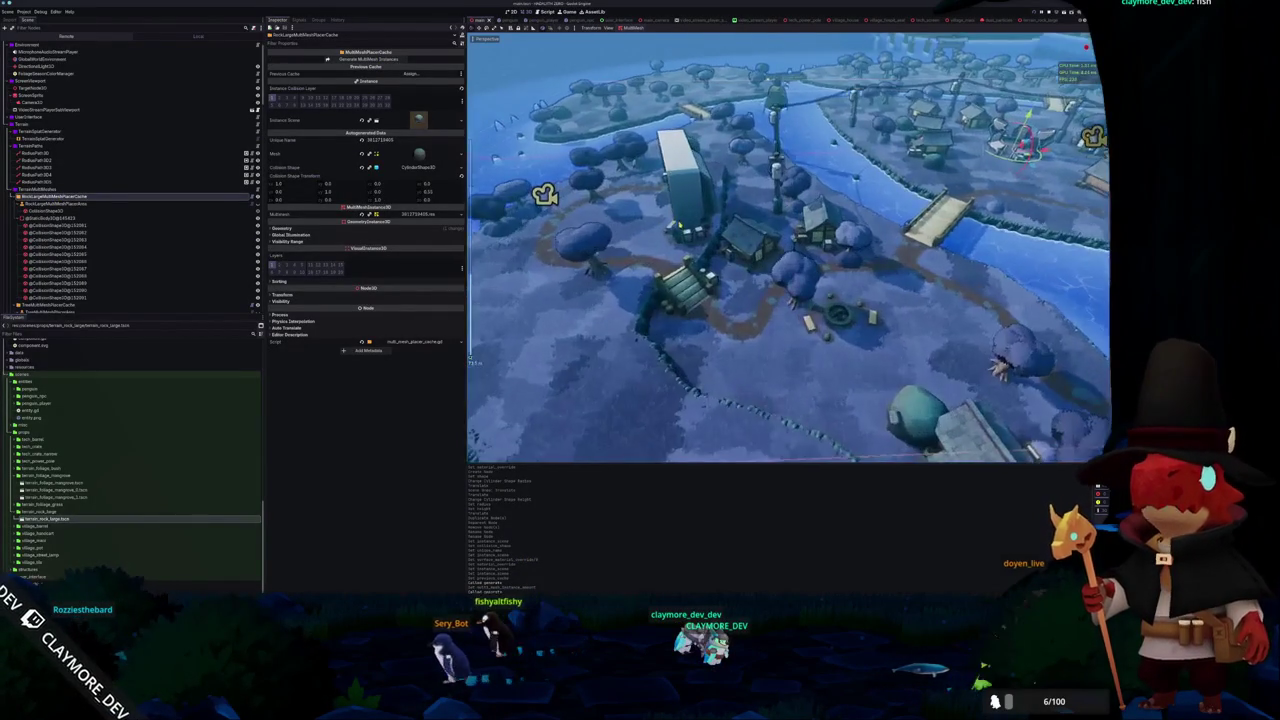
scroll(787, 248, "down", 5)
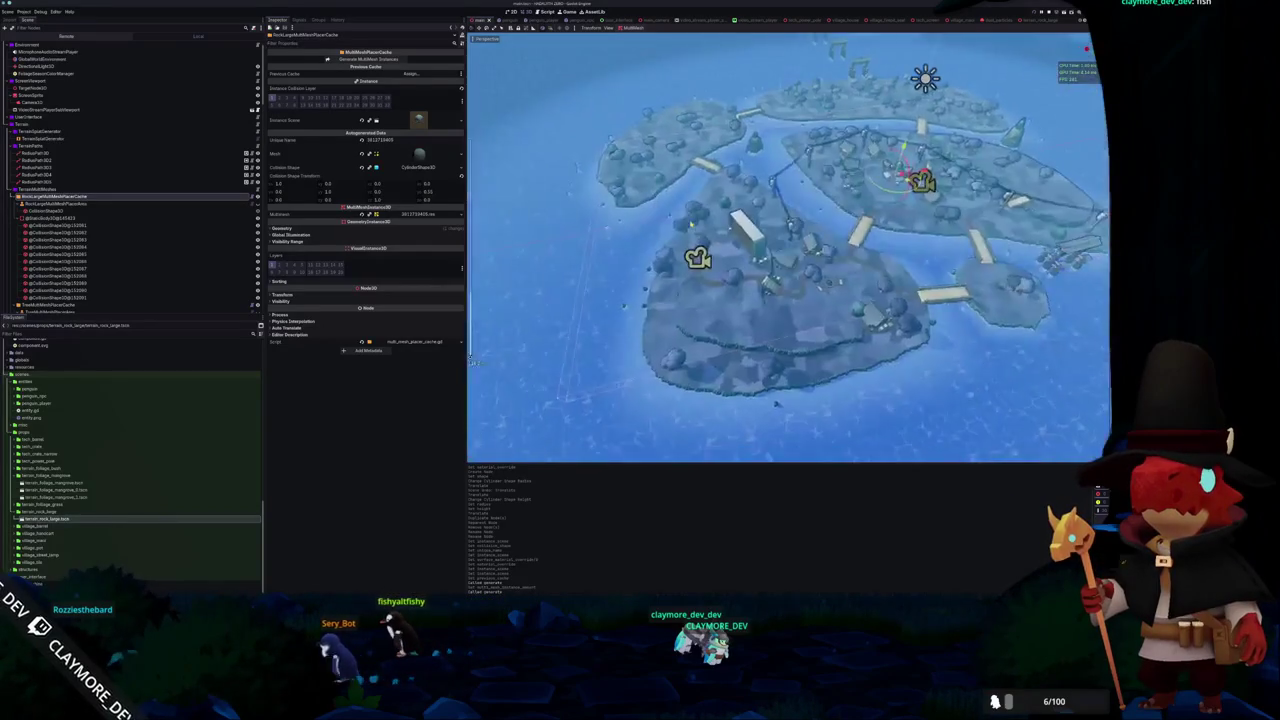
scroll(787, 248, "up", 5)
scroll(787, 248, "down", 5)
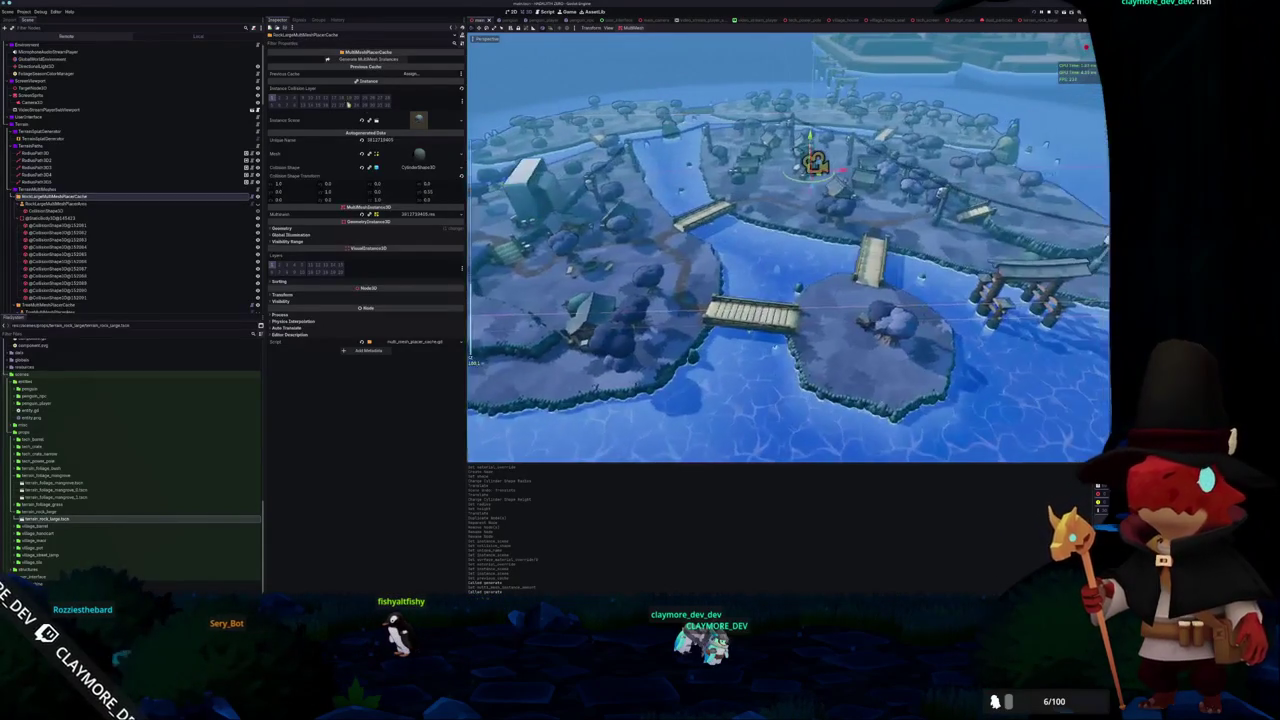
key("Down")
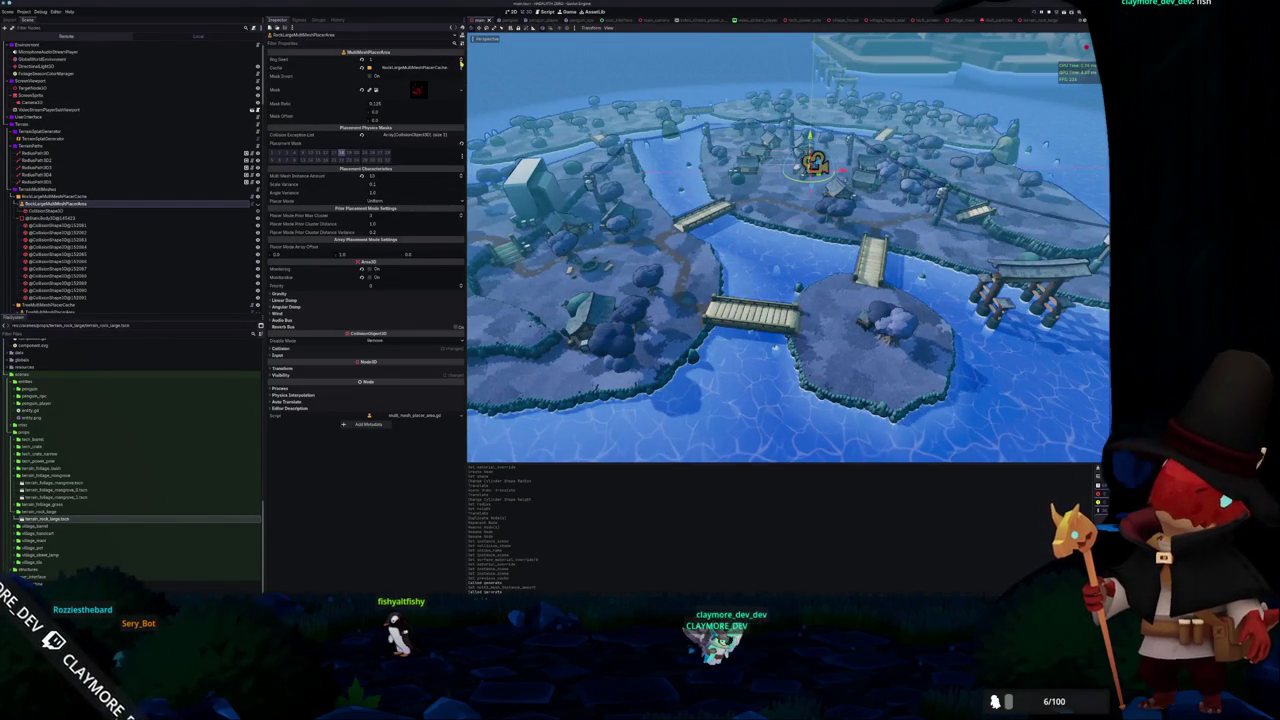
left_click(76, 197)
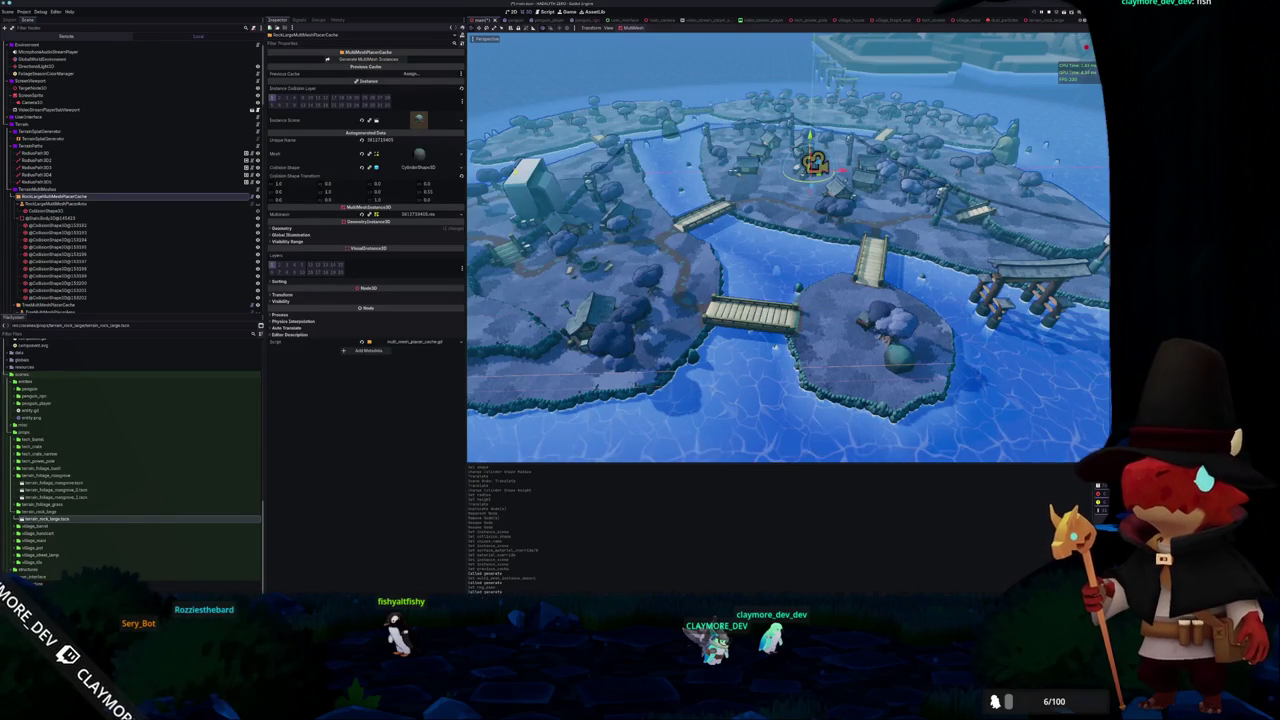
scroll(788, 248, "down", 4)
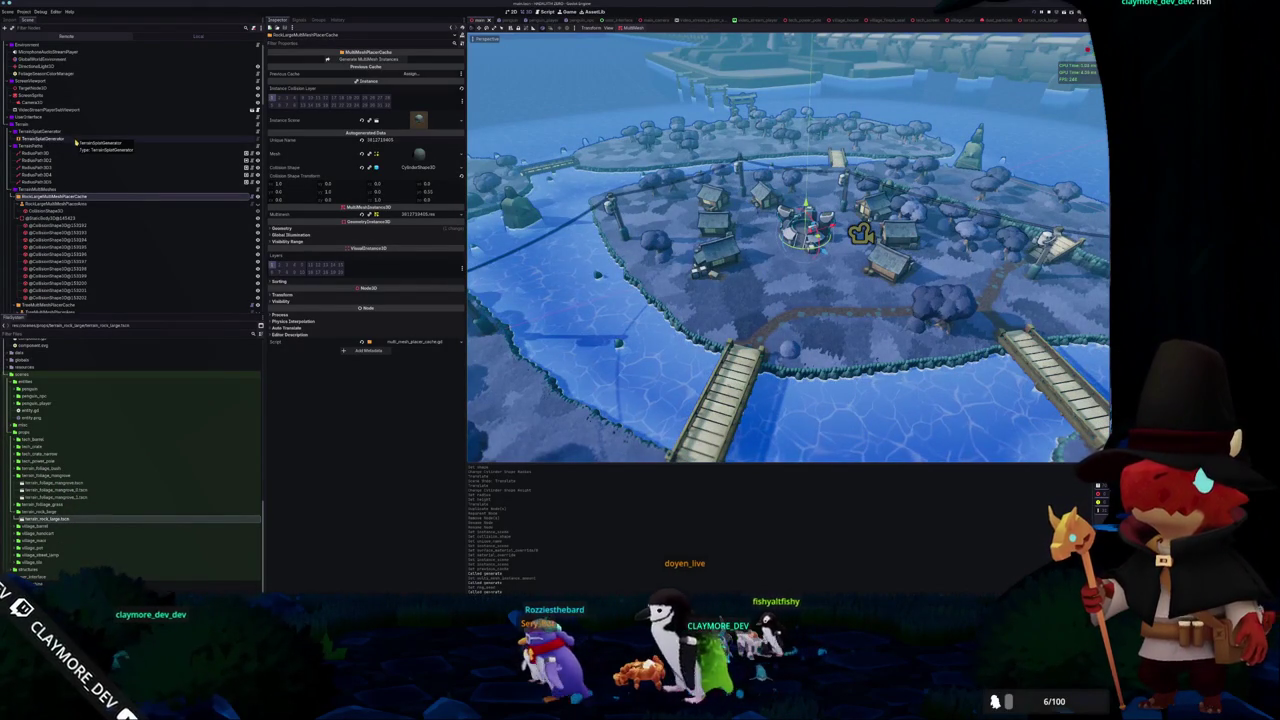
scroll(48, 210, "down", 10)
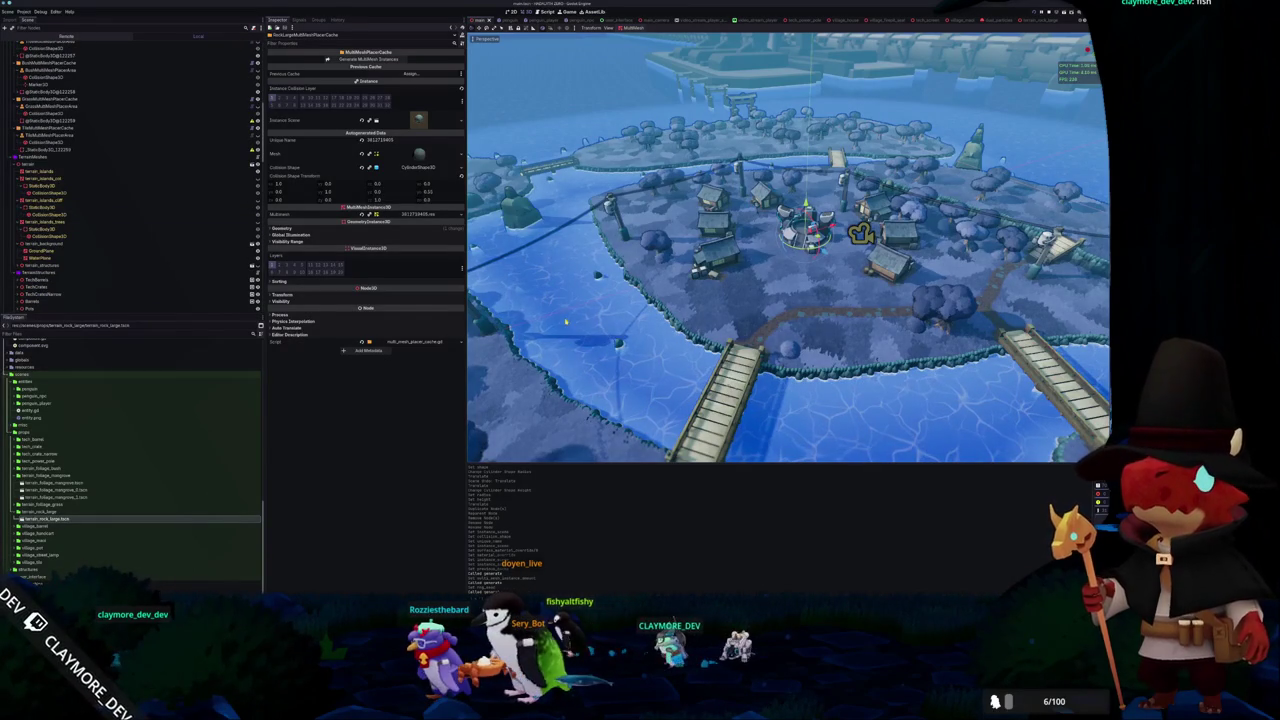
scroll(565, 325, "up", 10)
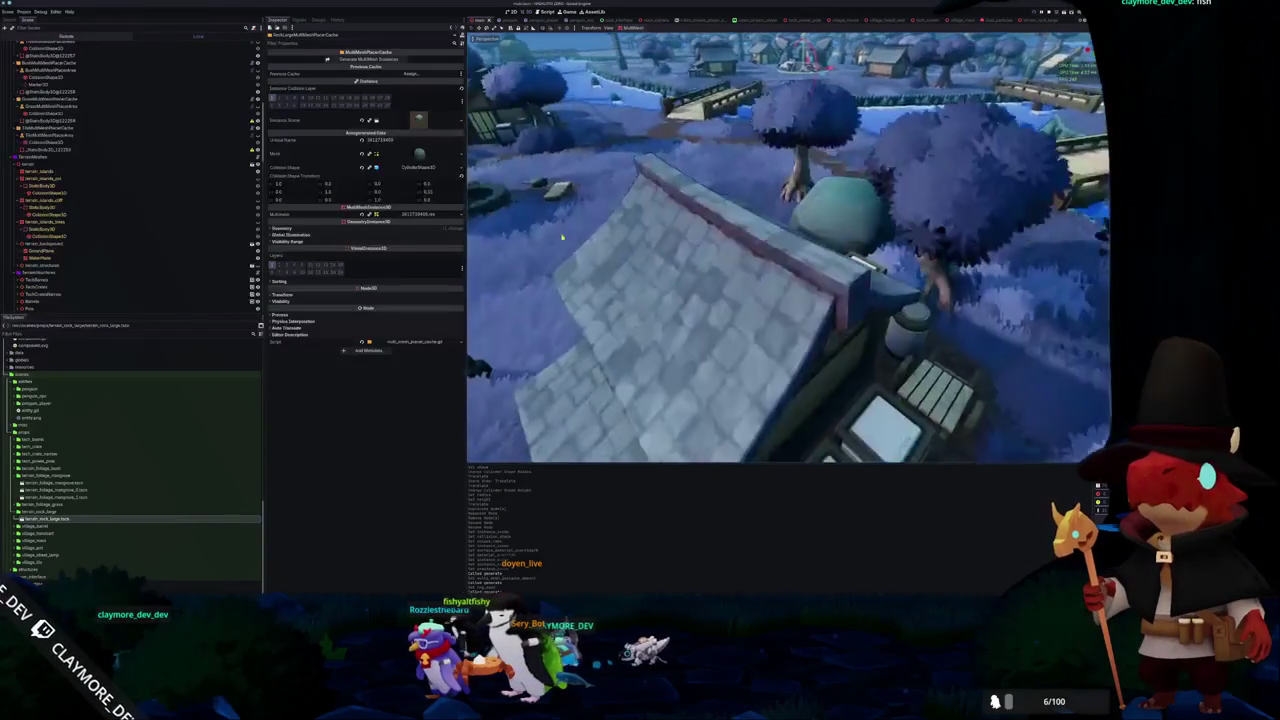
scroll(568, 275, "up", 3)
scroll(572, 290, "down", 4)
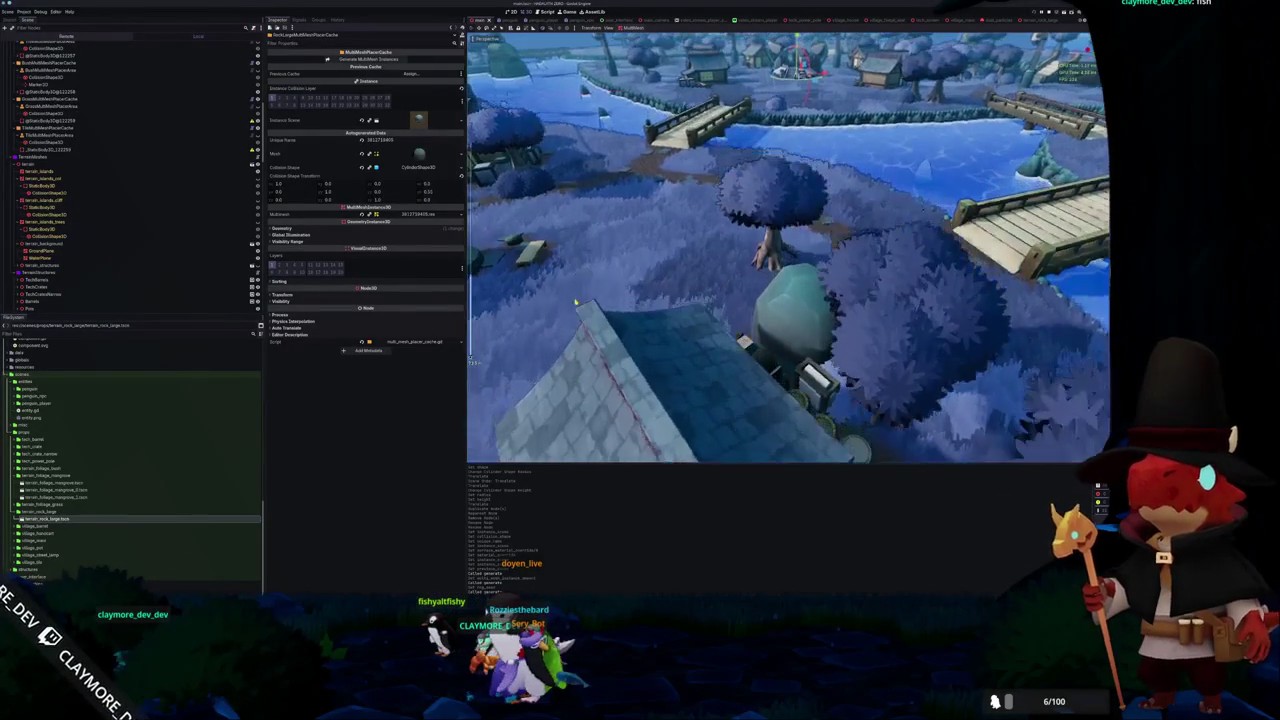
scroll(566, 302, "down", 5)
scroll(122, 156, "up", 10)
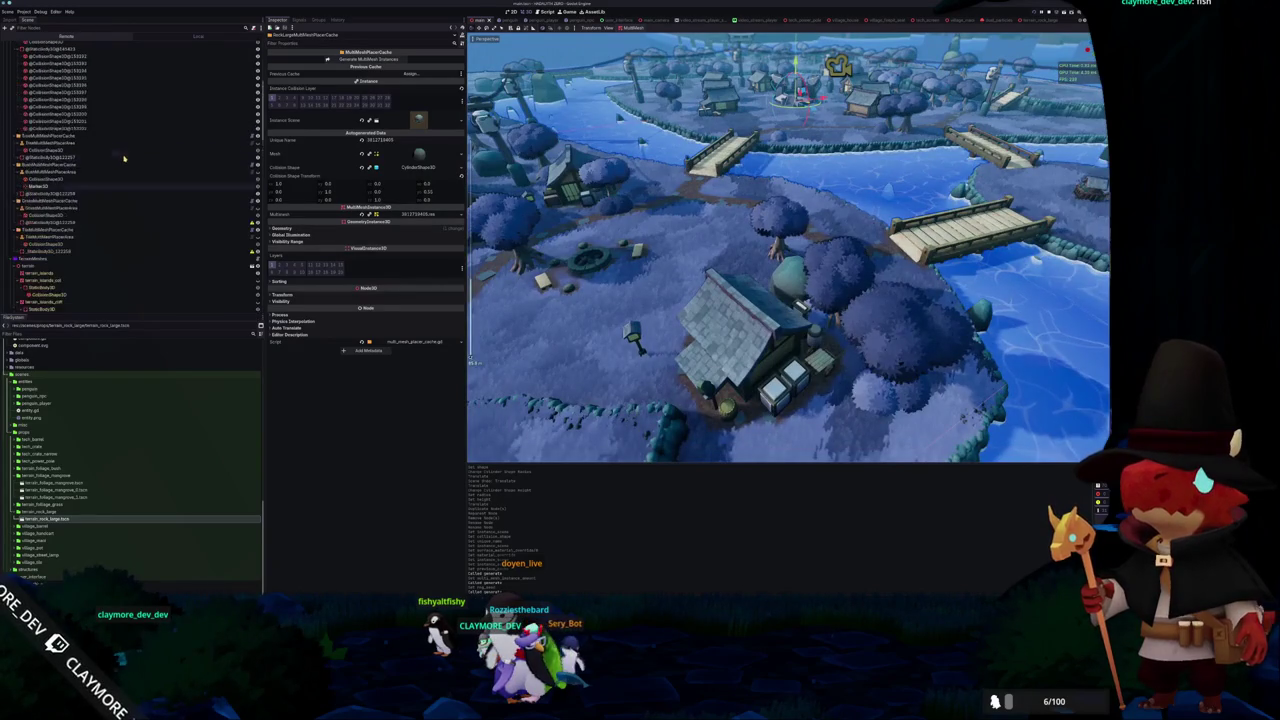
scroll(786, 248, "down", 10)
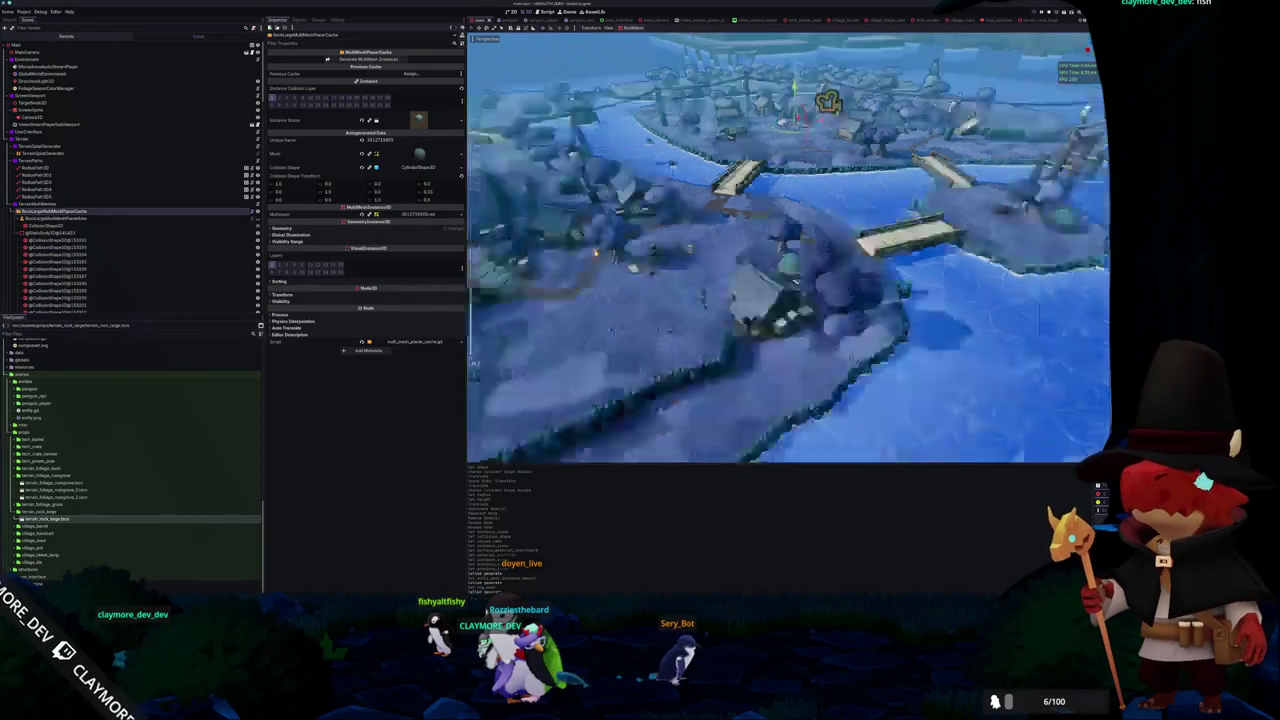
left_click_drag(786, 300, 786, 200)
scroll(786, 248, "up", 5)
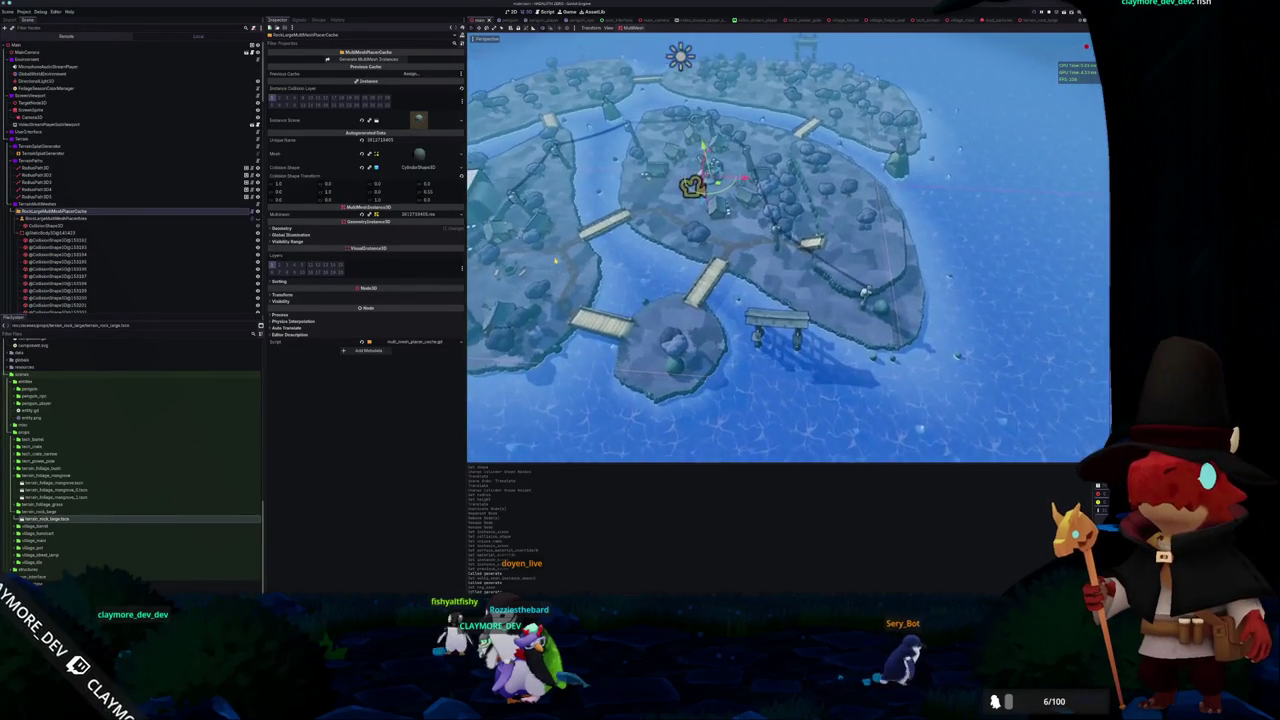
left_click_drag(786, 300, 786, 210)
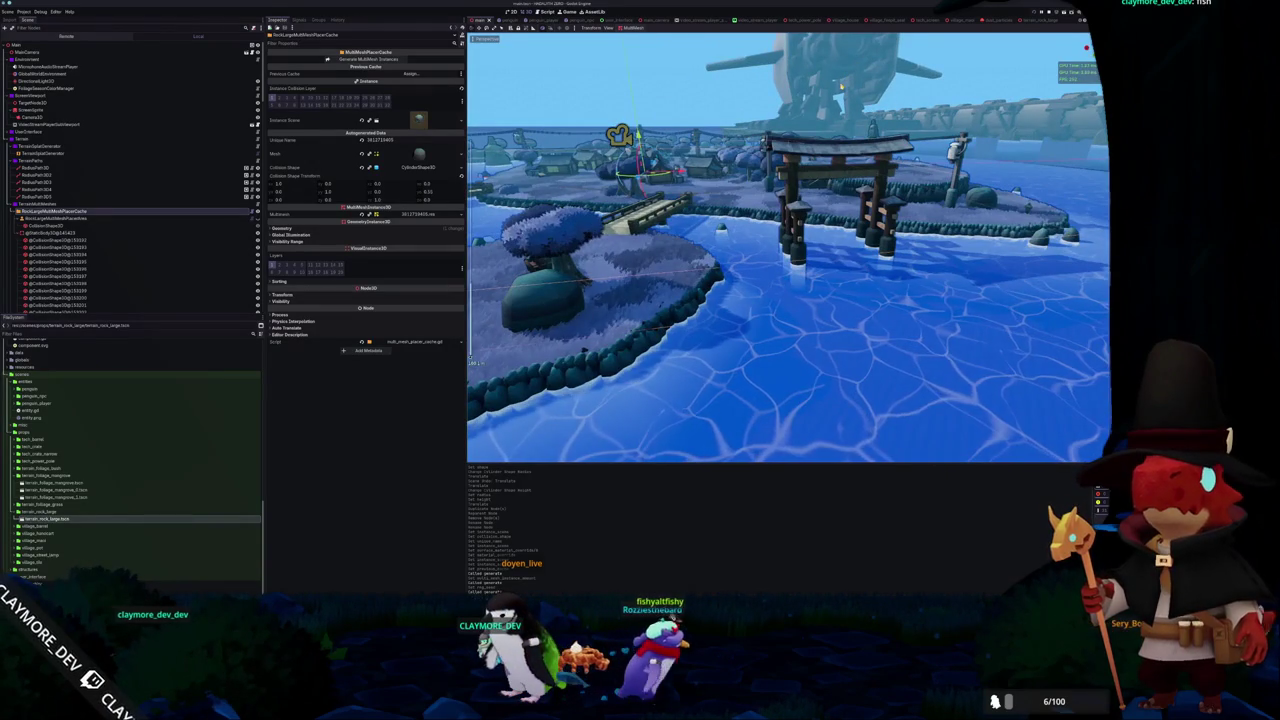
- Run the game with F5 and walk the penguin over the bridge, through the village to the far house
key("F5")
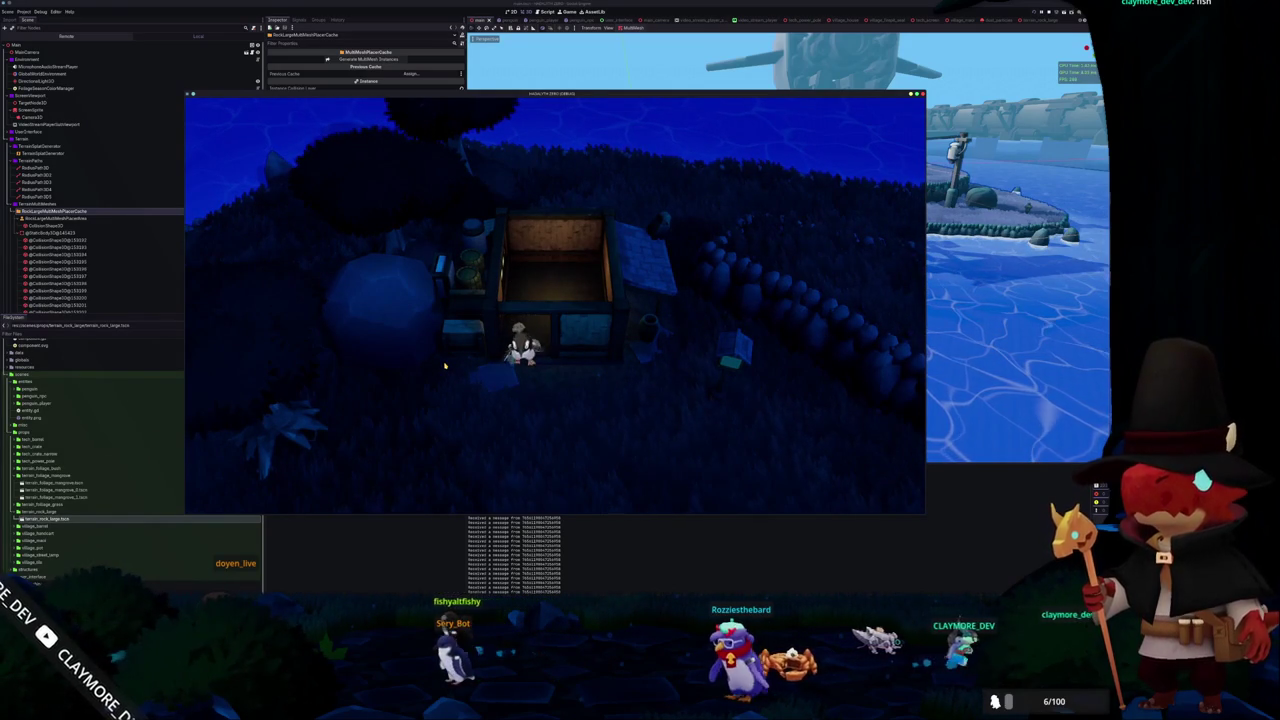
key("s")
key("w")
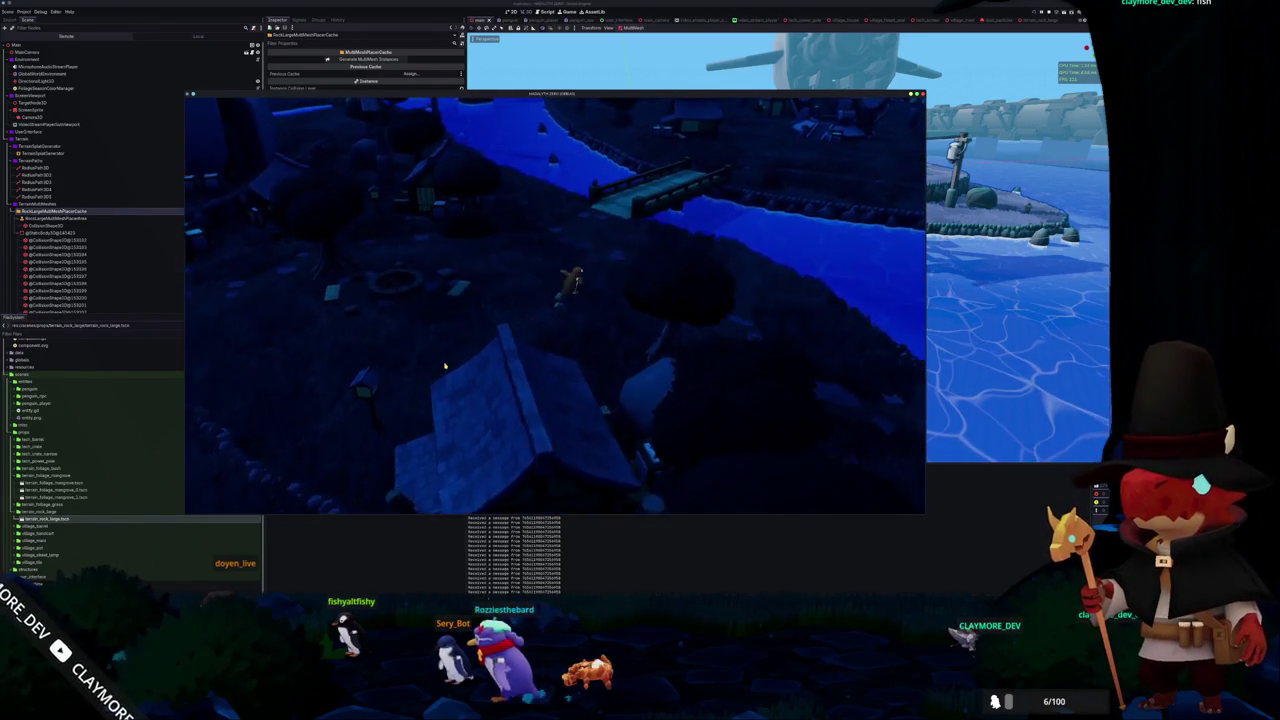
key("w")
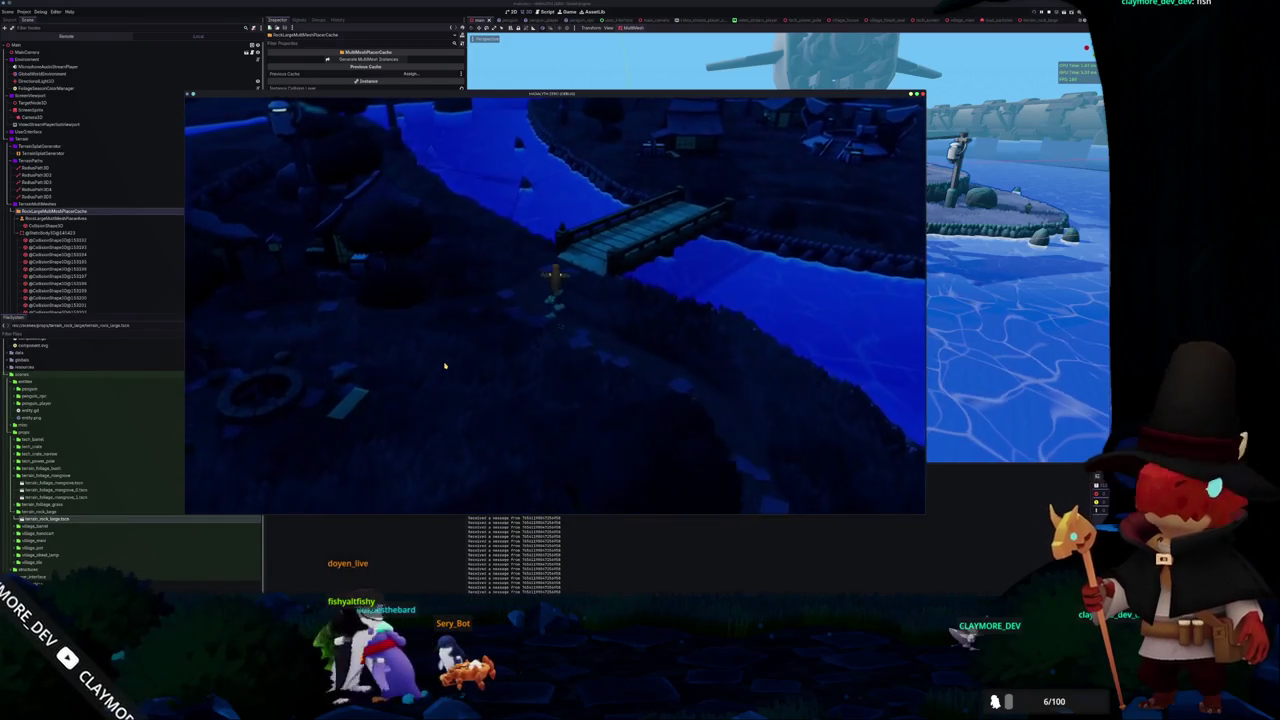
key("w")
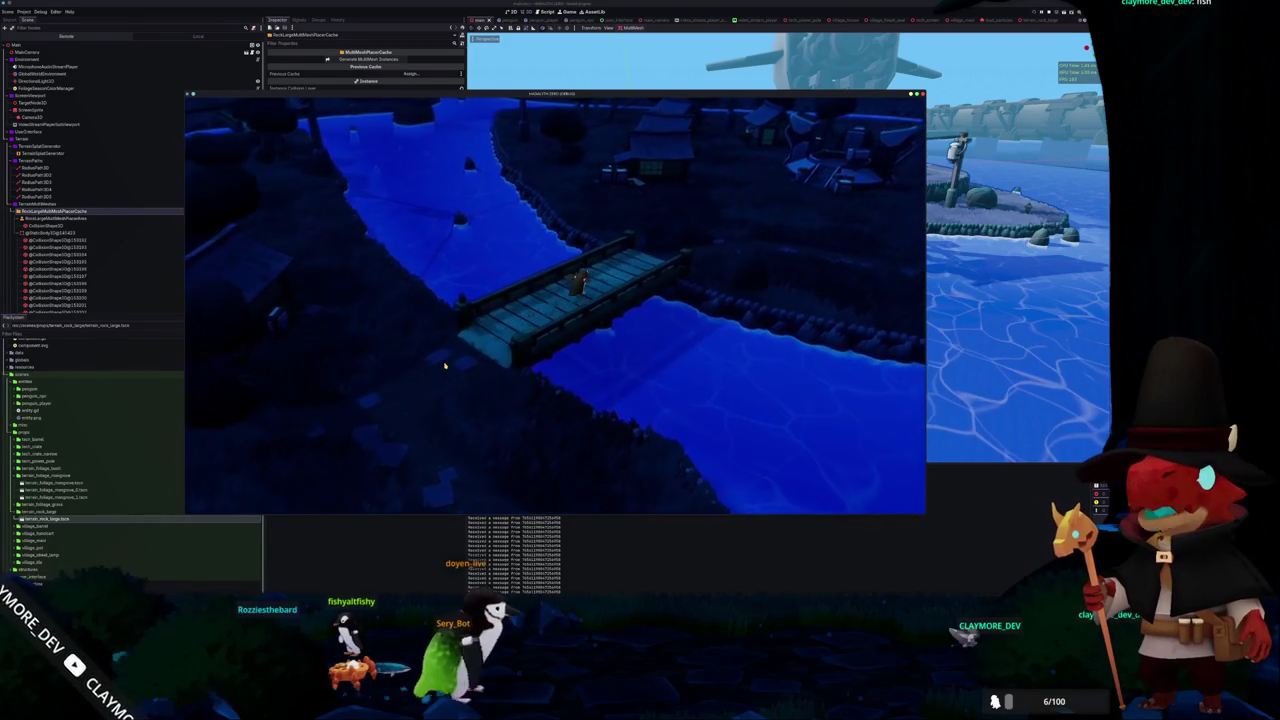
key("w")
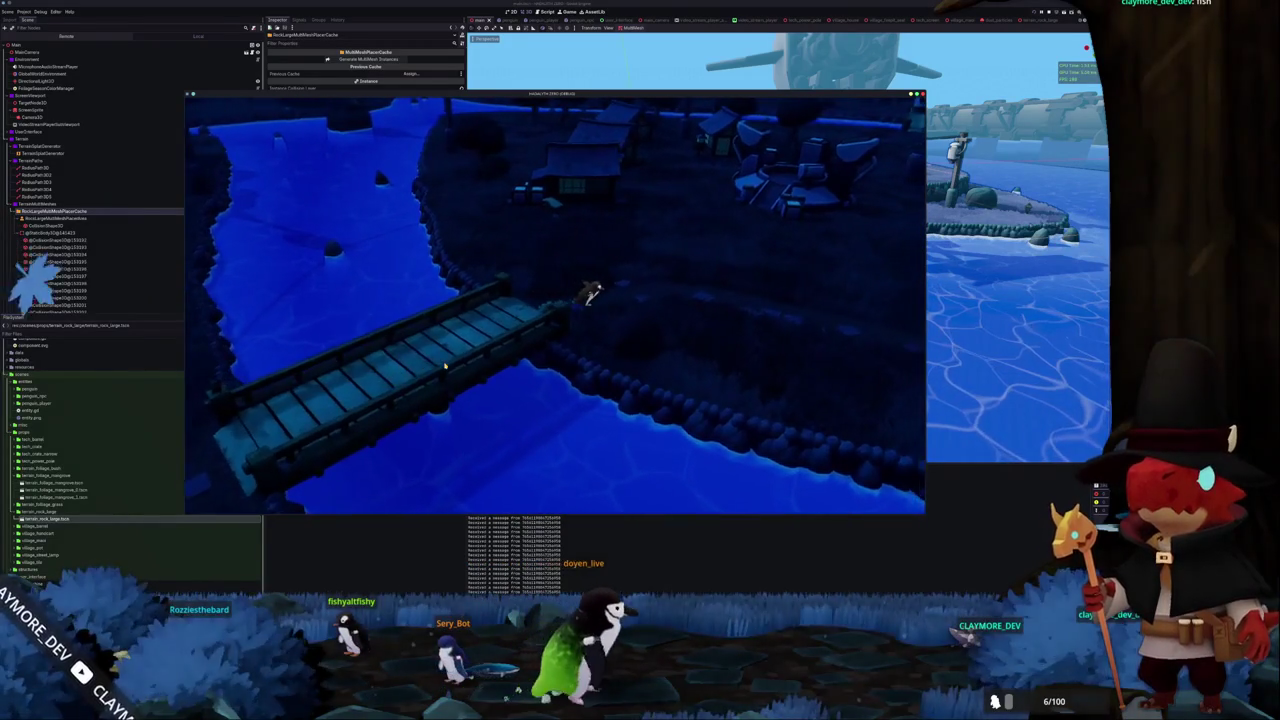
key("w")
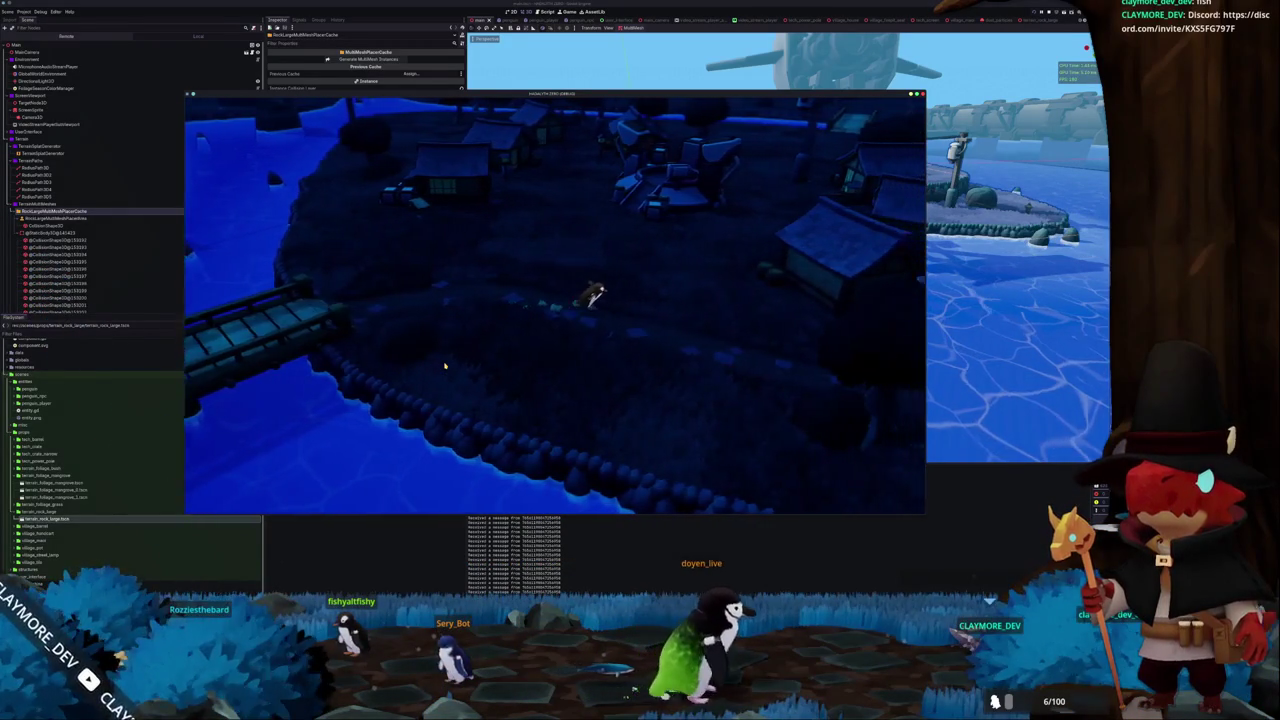
key("w")
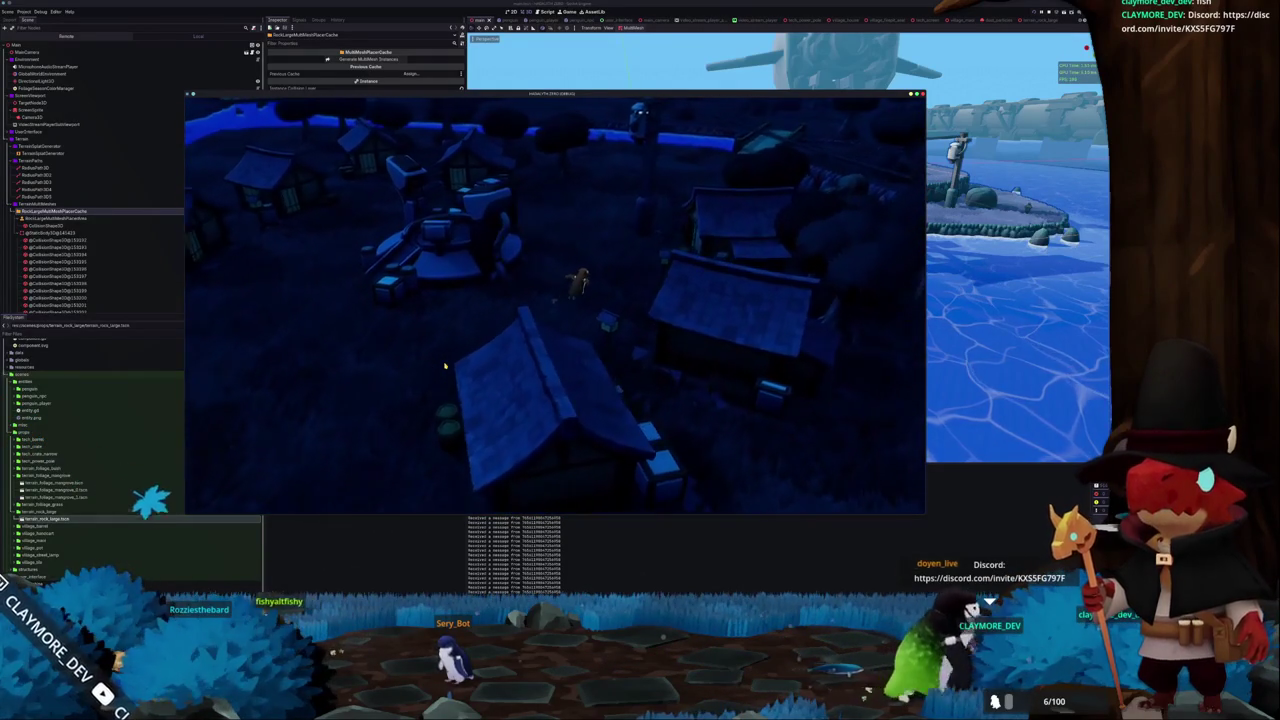
key("w")
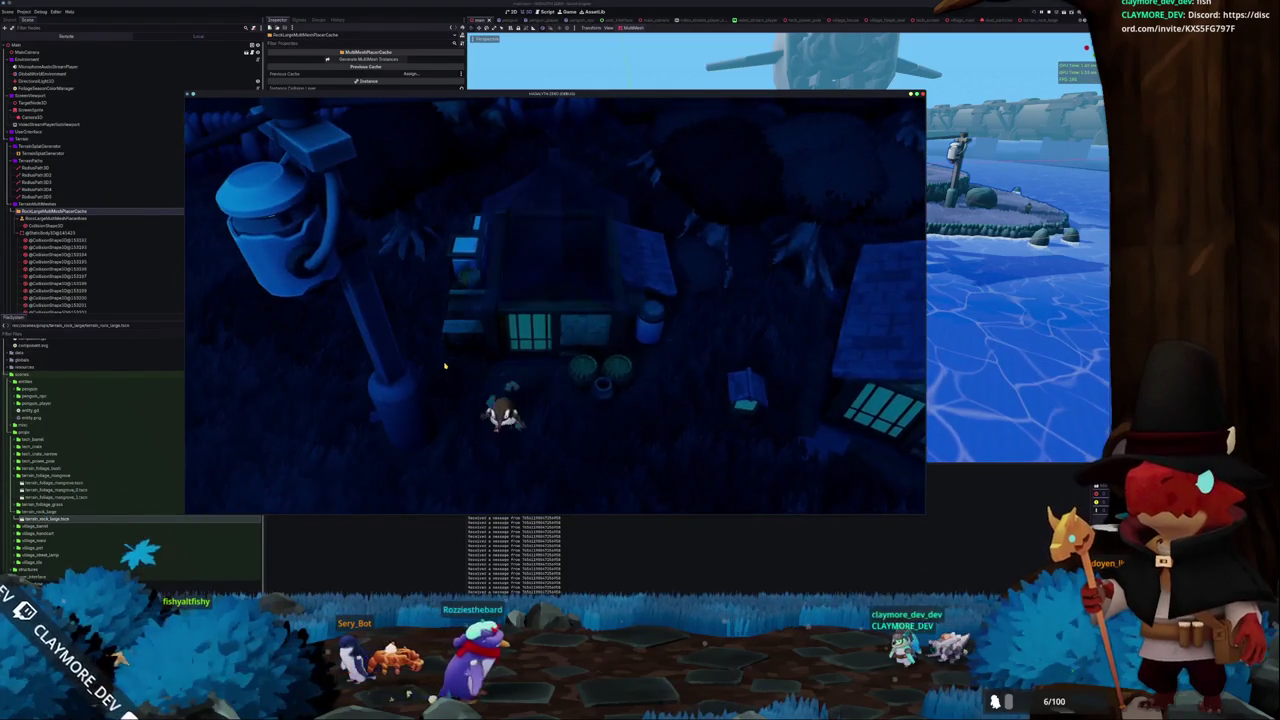
key("w")
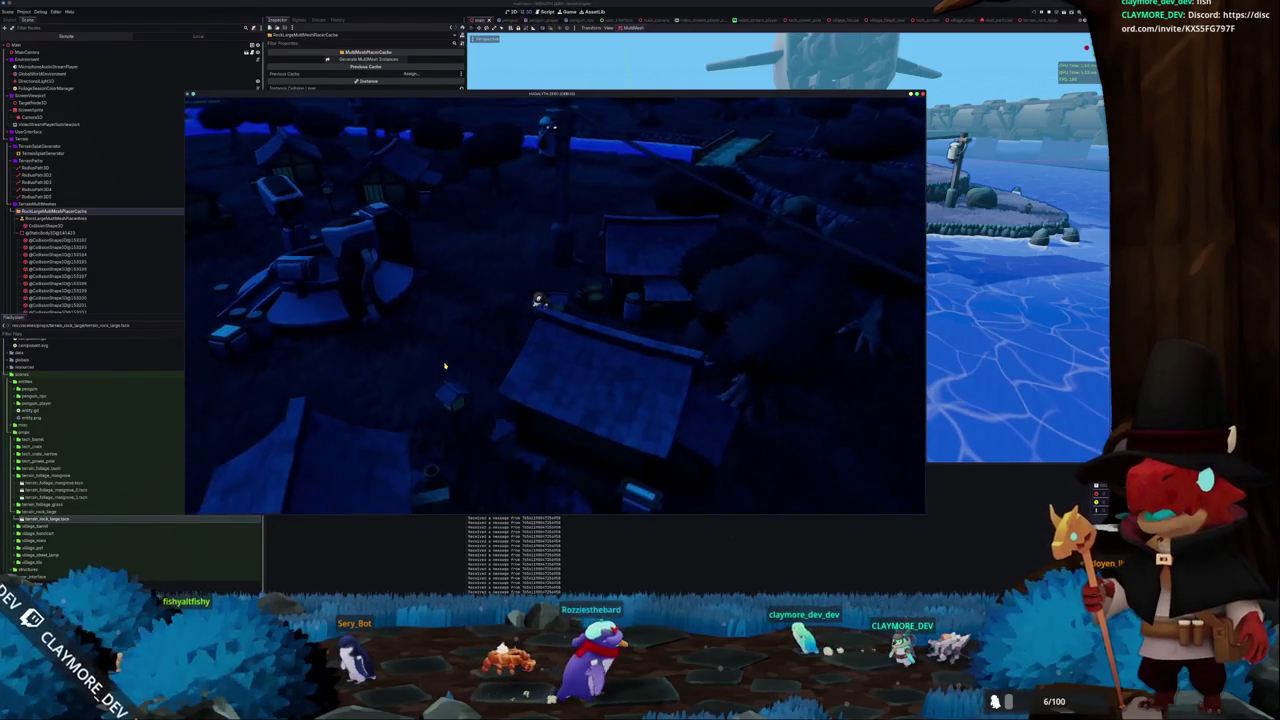
key("w")
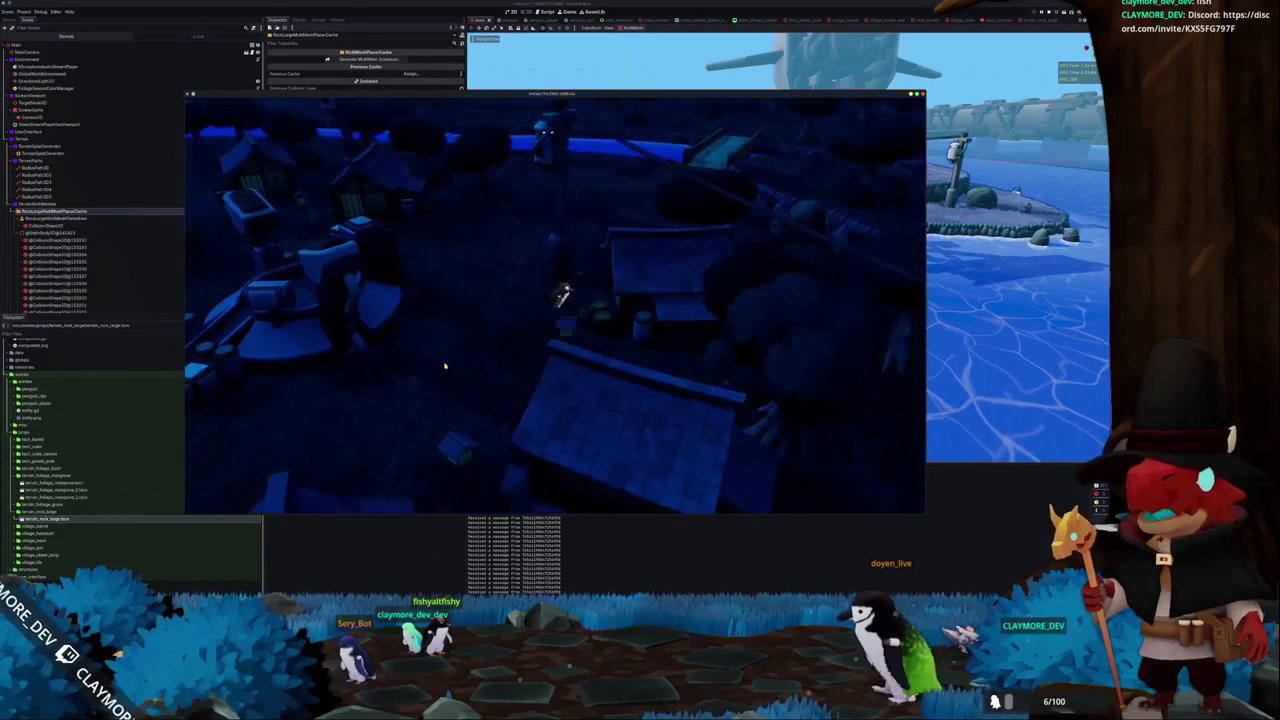
left_click(445, 366)
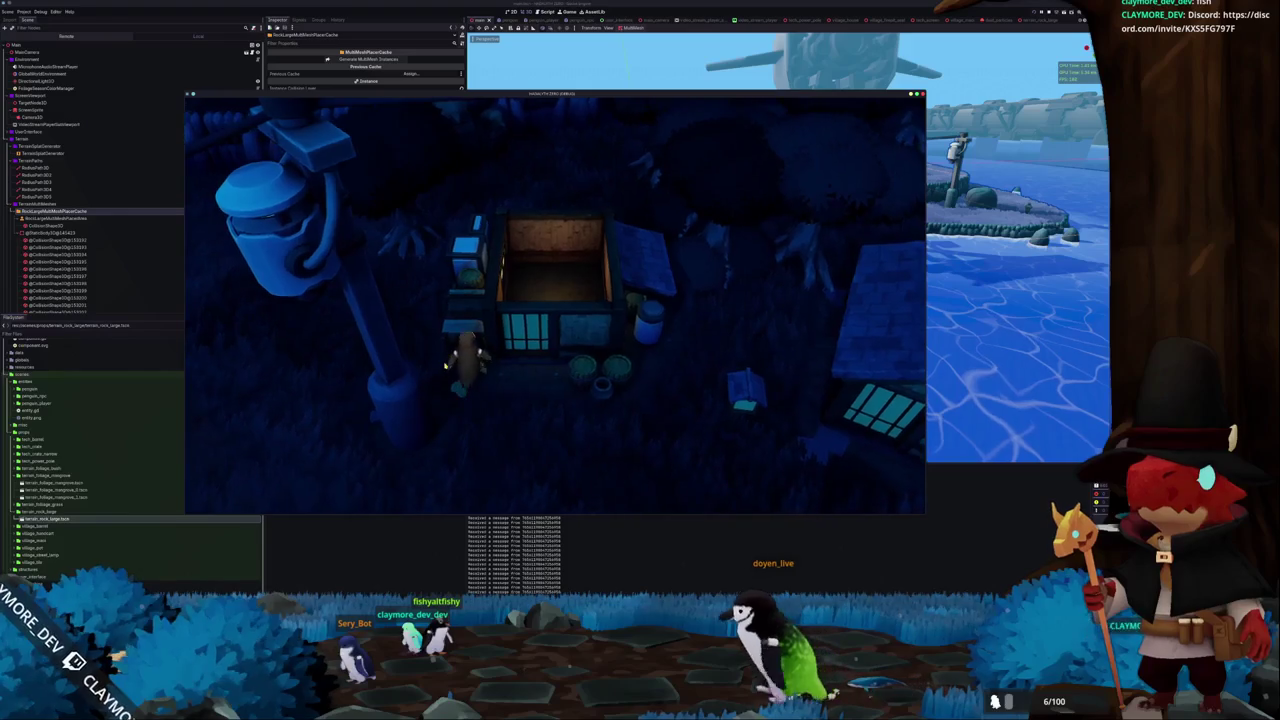
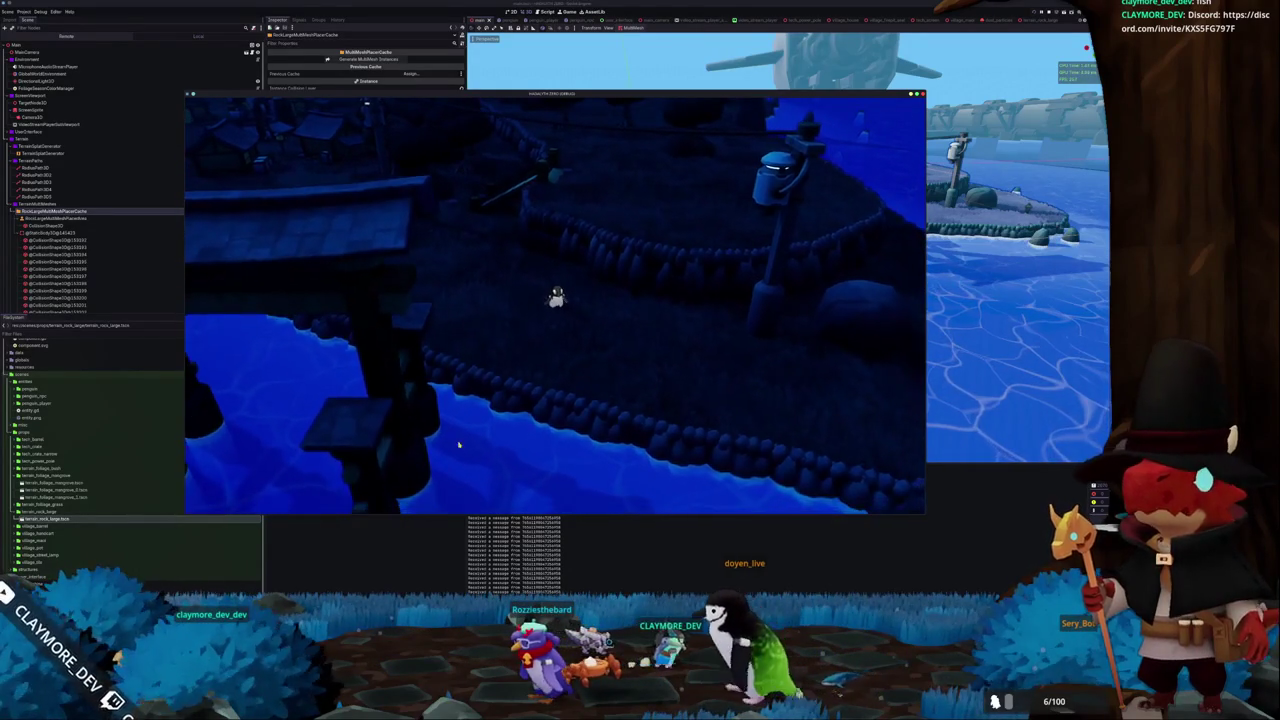
- Stop the running Godot game with F8 to get back to the level editor
key("F8")
- Switch to Blender and start a new General scene
key("alt+Tab")
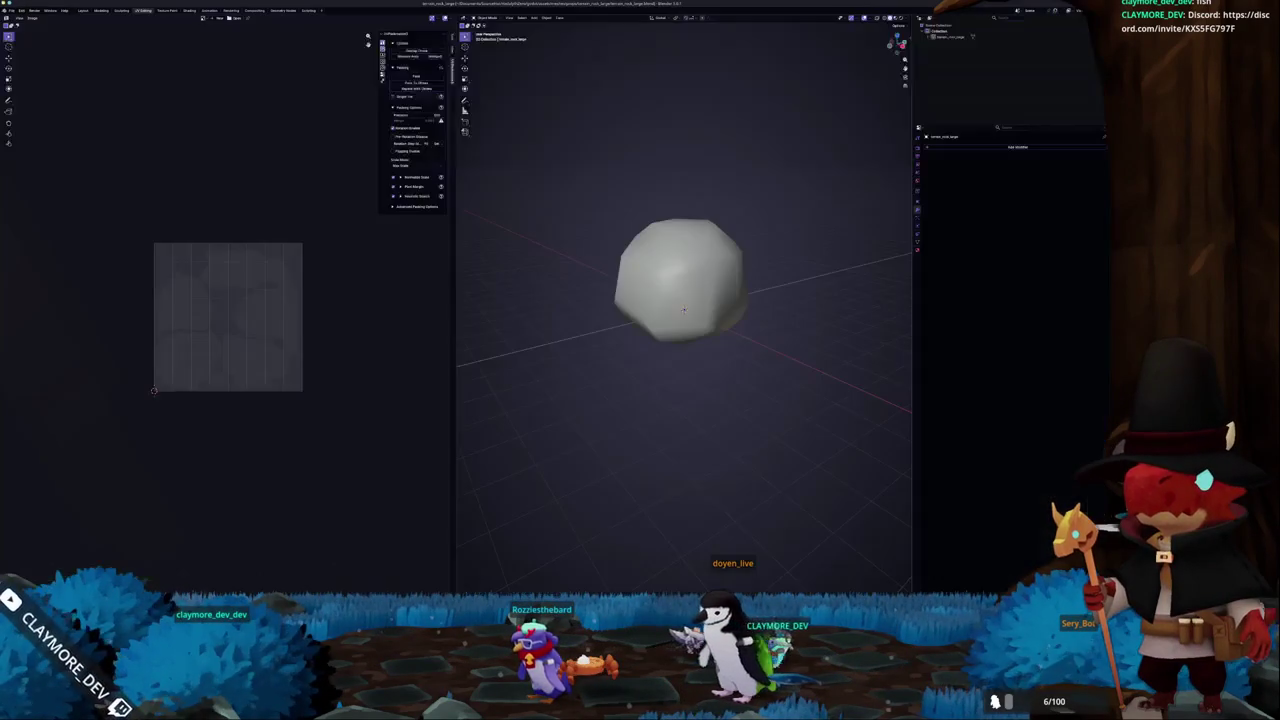
scroll(660, 325, "down", 3)
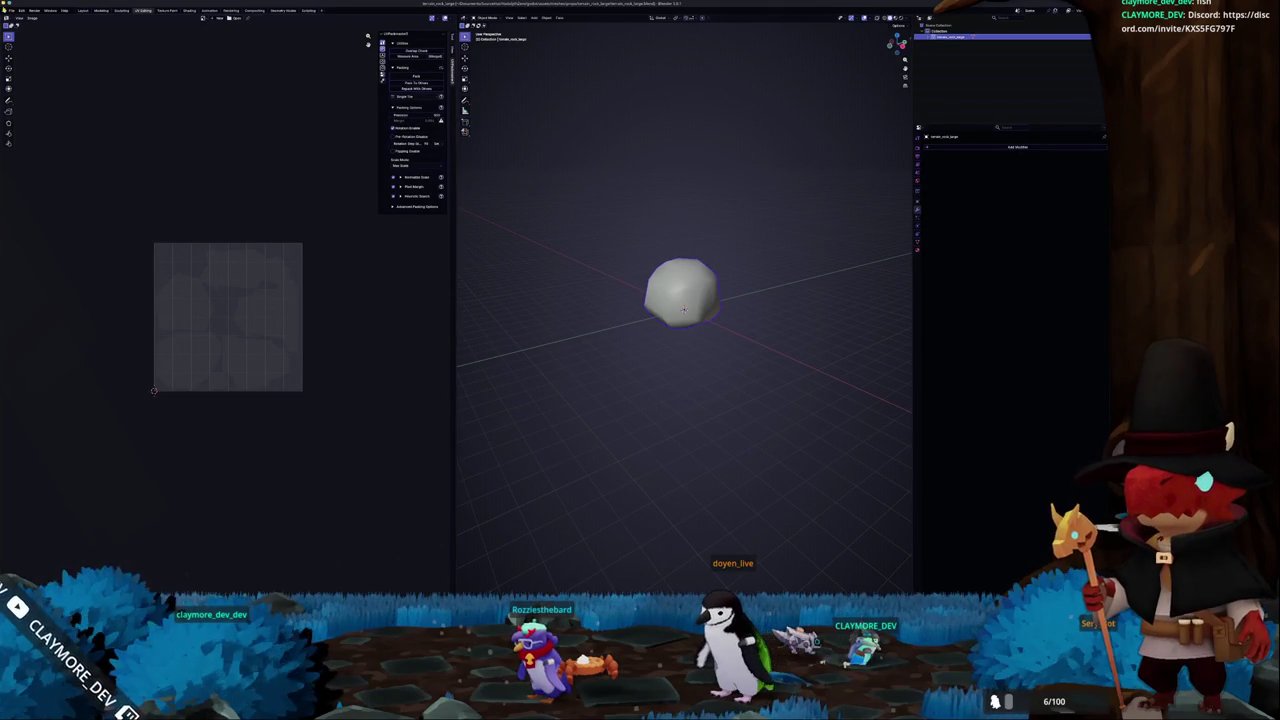
left_click(11, 10)
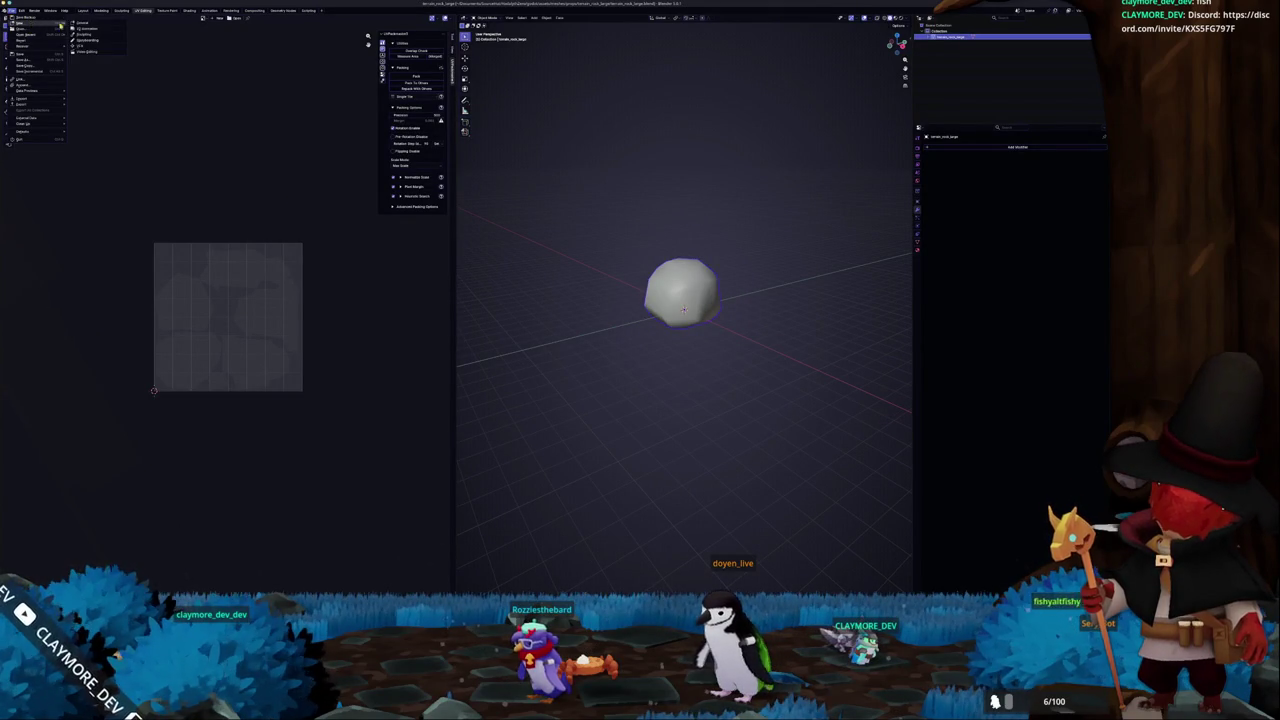
left_click(78, 22)
- Save the scene as a new blend file, adding '_bend' to the name, in terrain_rock_medium
key("ctrl+s")
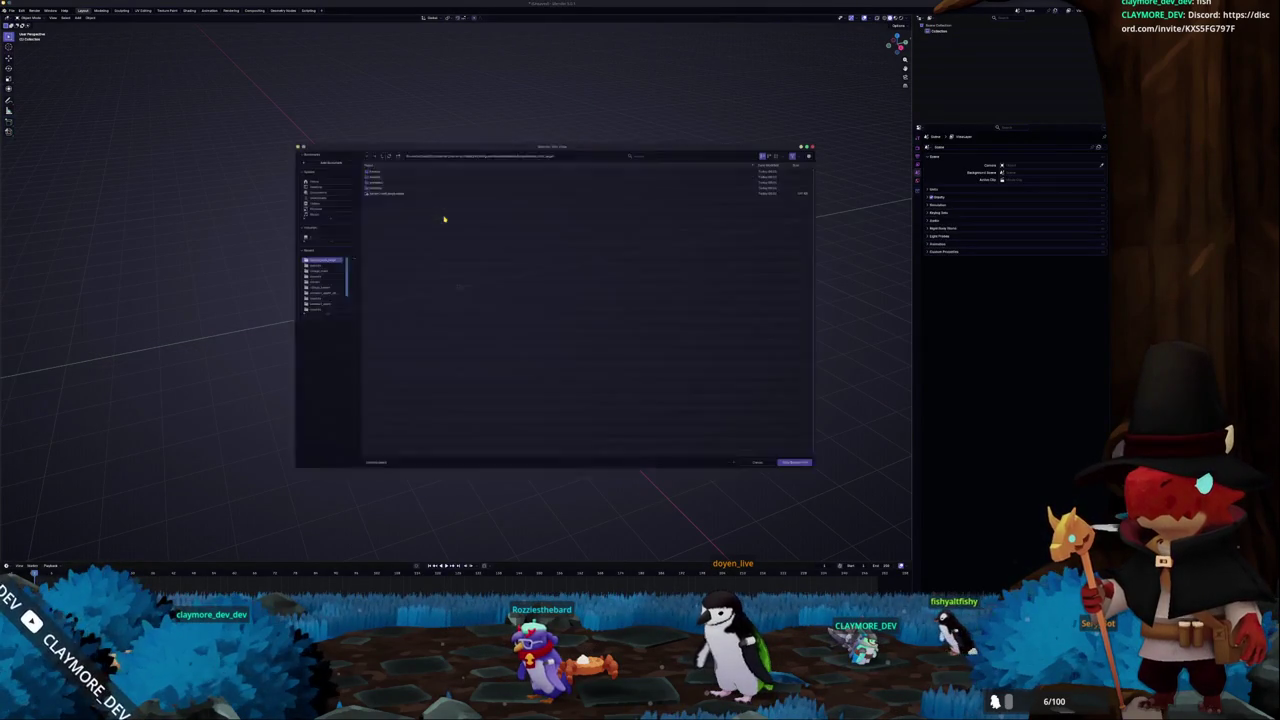
left_click(375, 148)
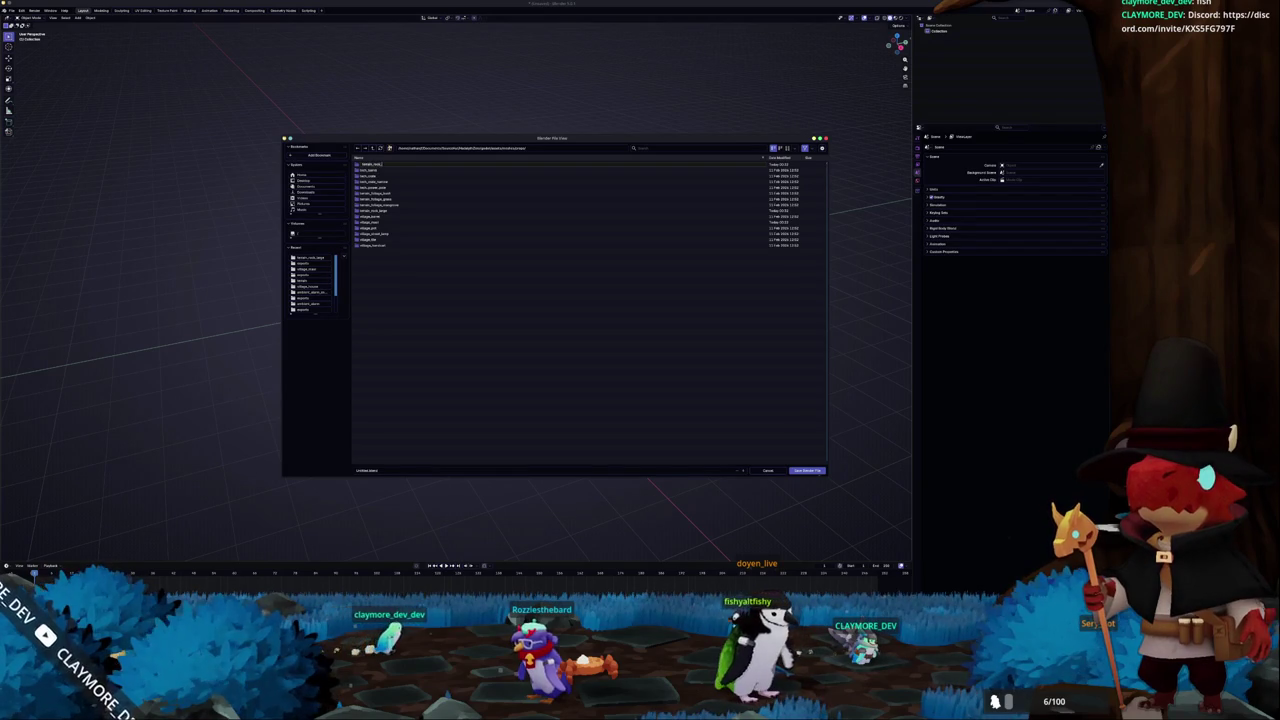
left_click(380, 210)
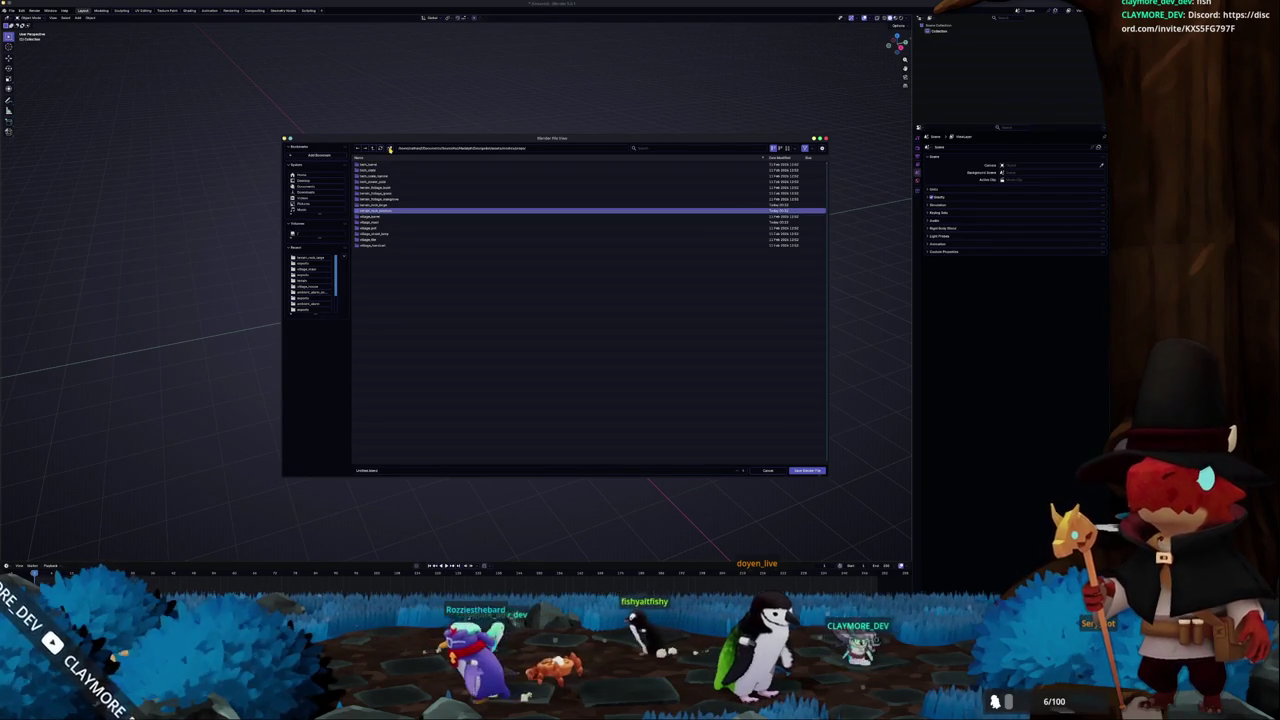
double_click(380, 210)
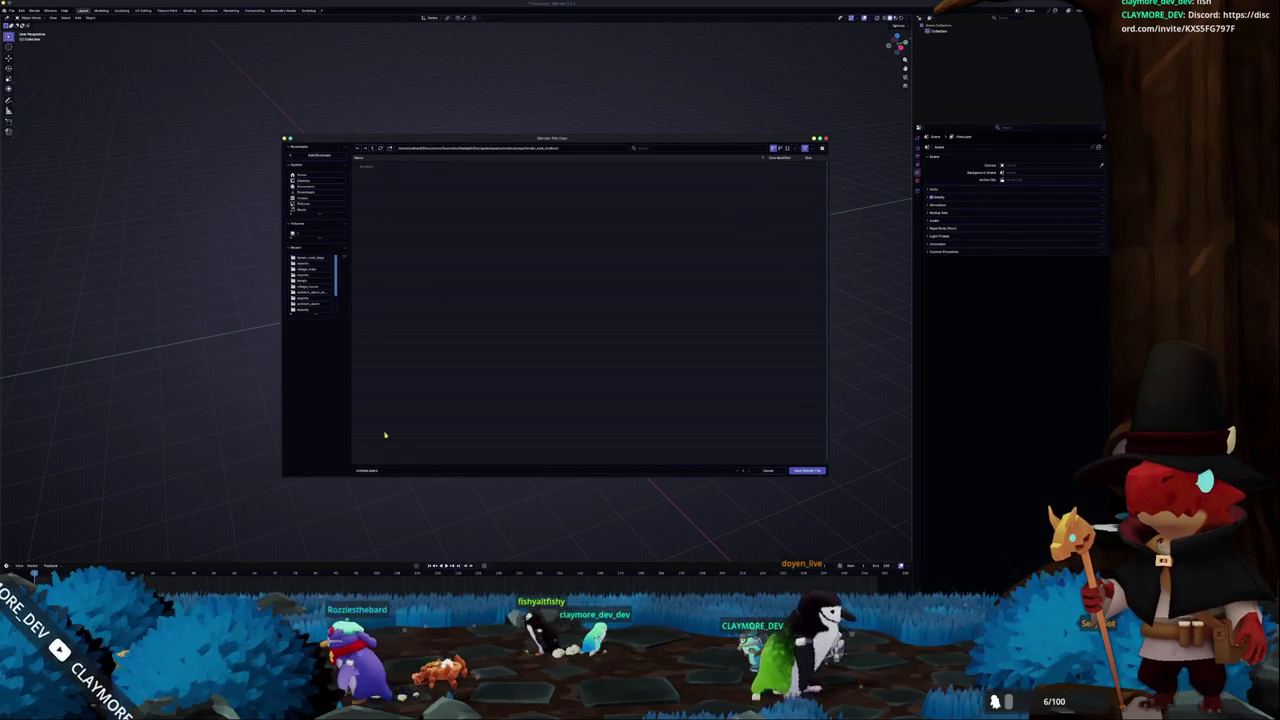
left_click(383, 470)
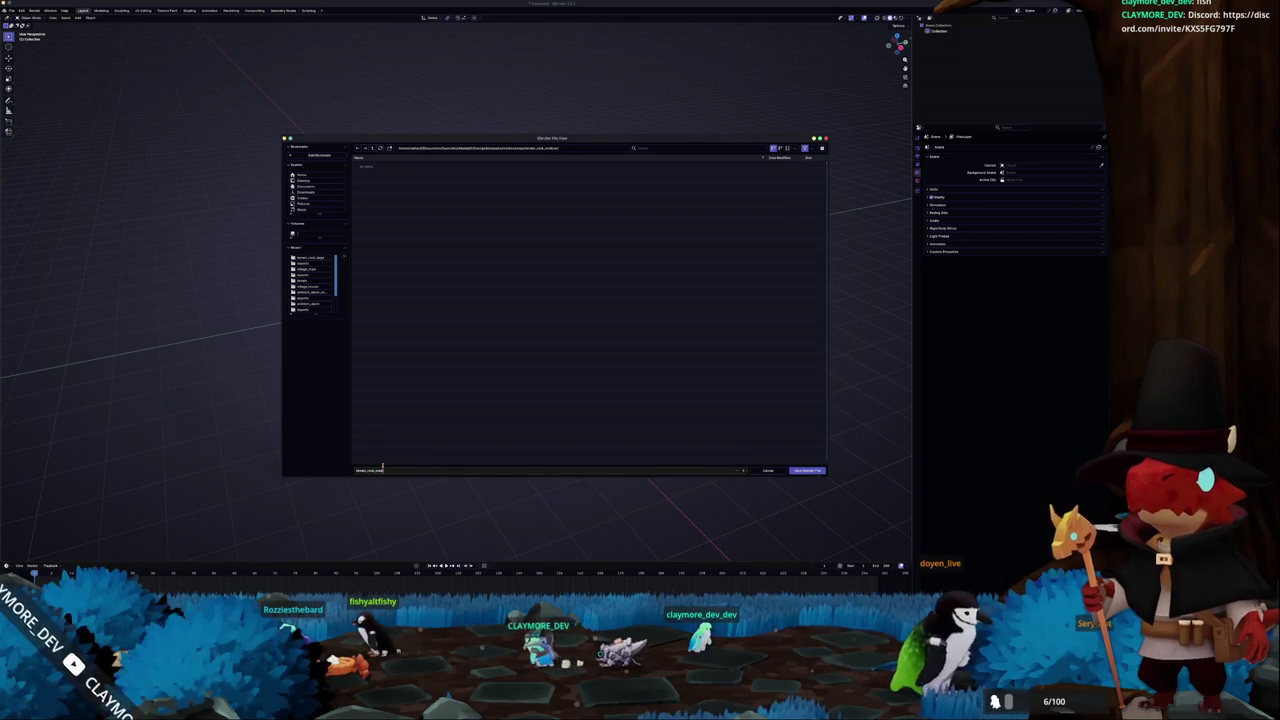
type("_bend")
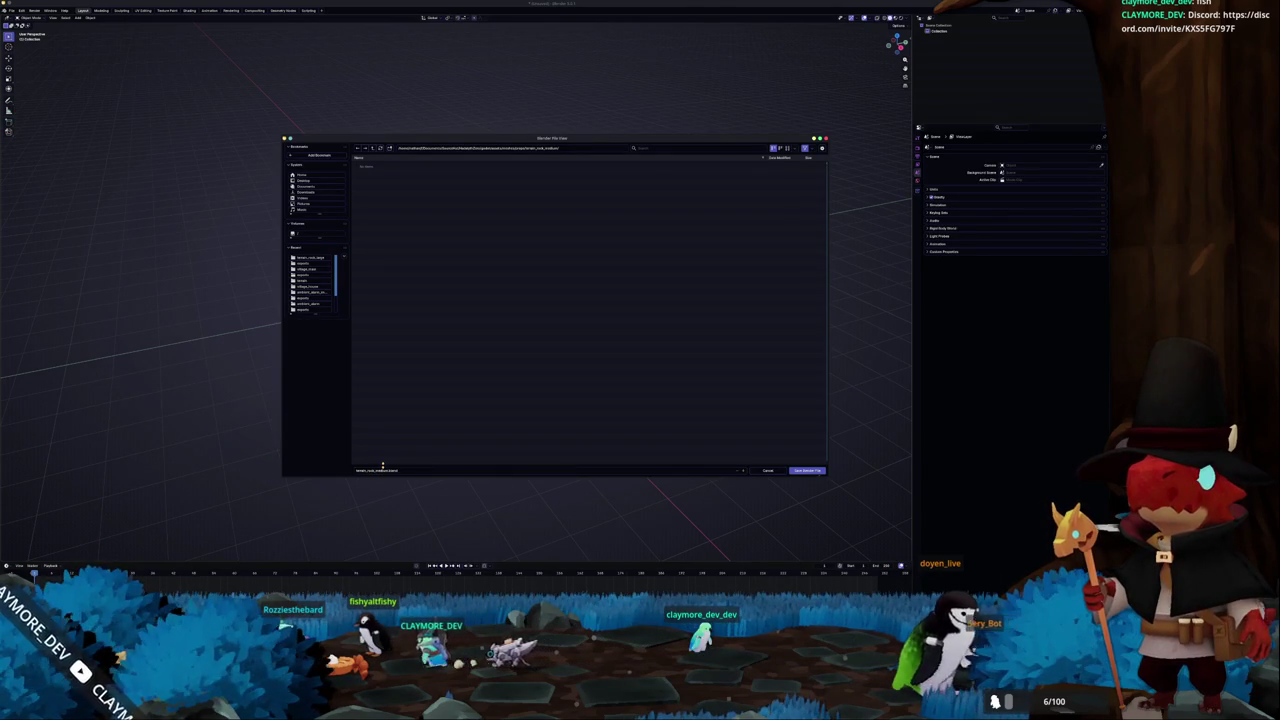
key("Return")
left_click(11, 10)
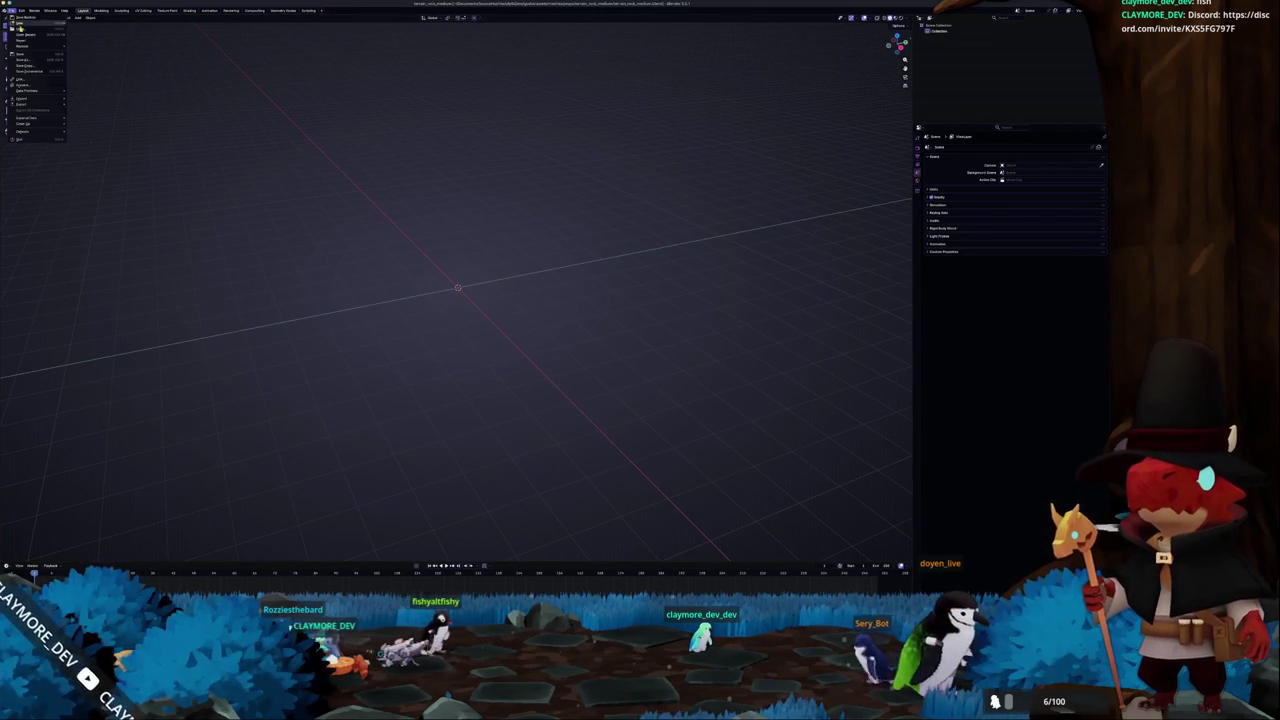
- Append the rock object from the existing rock blend file's Object category
mouse_move(26, 103)
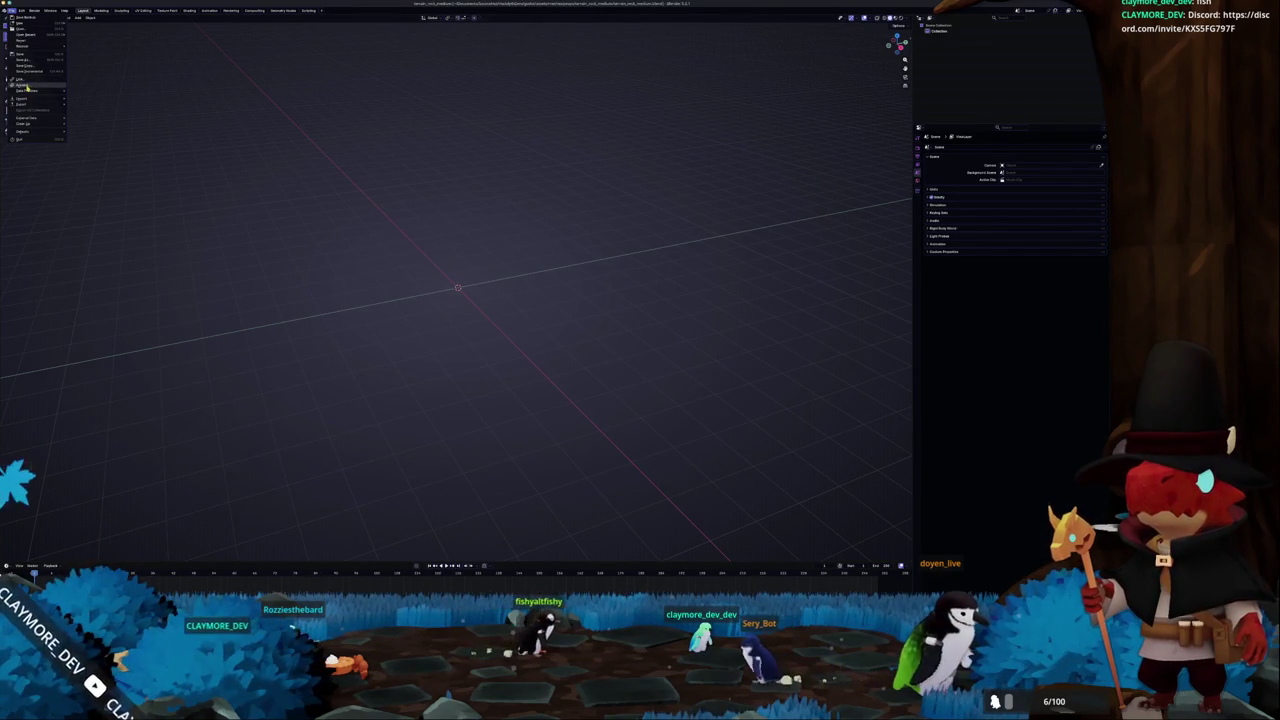
left_click(29, 79)
key("Escape")
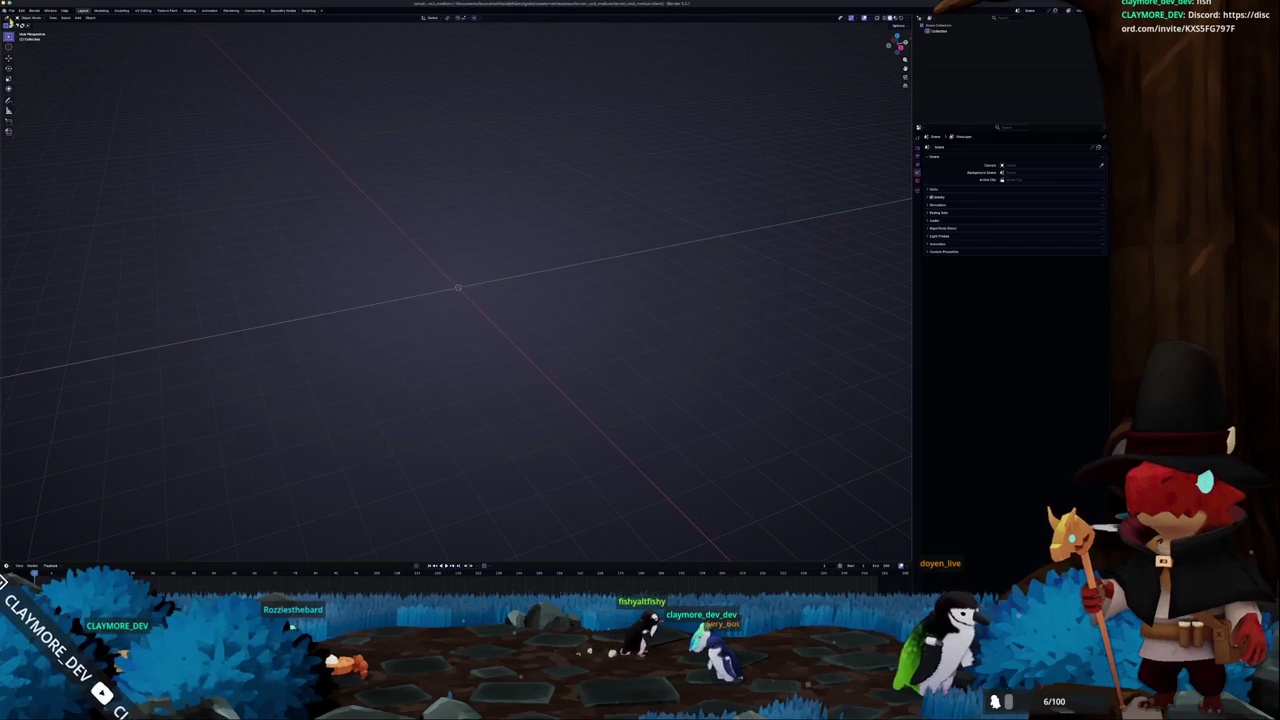
left_click(11, 10)
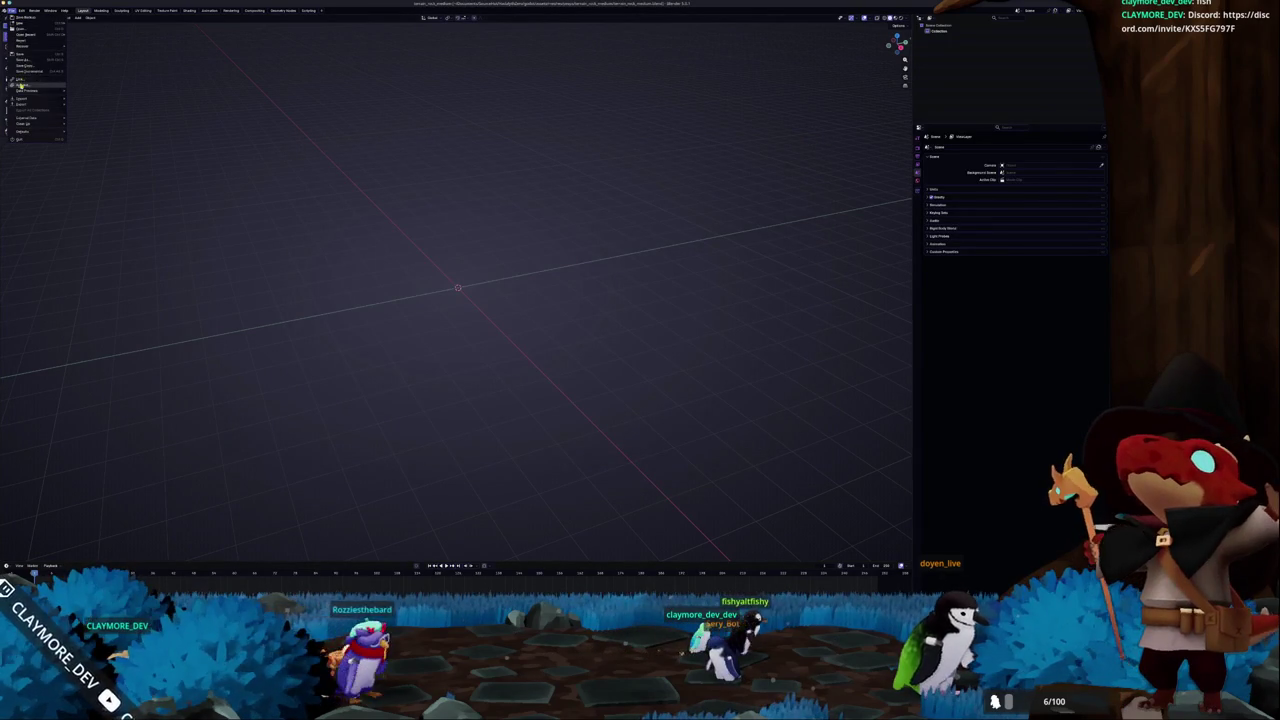
left_click(29, 82)
key("BackSpace")
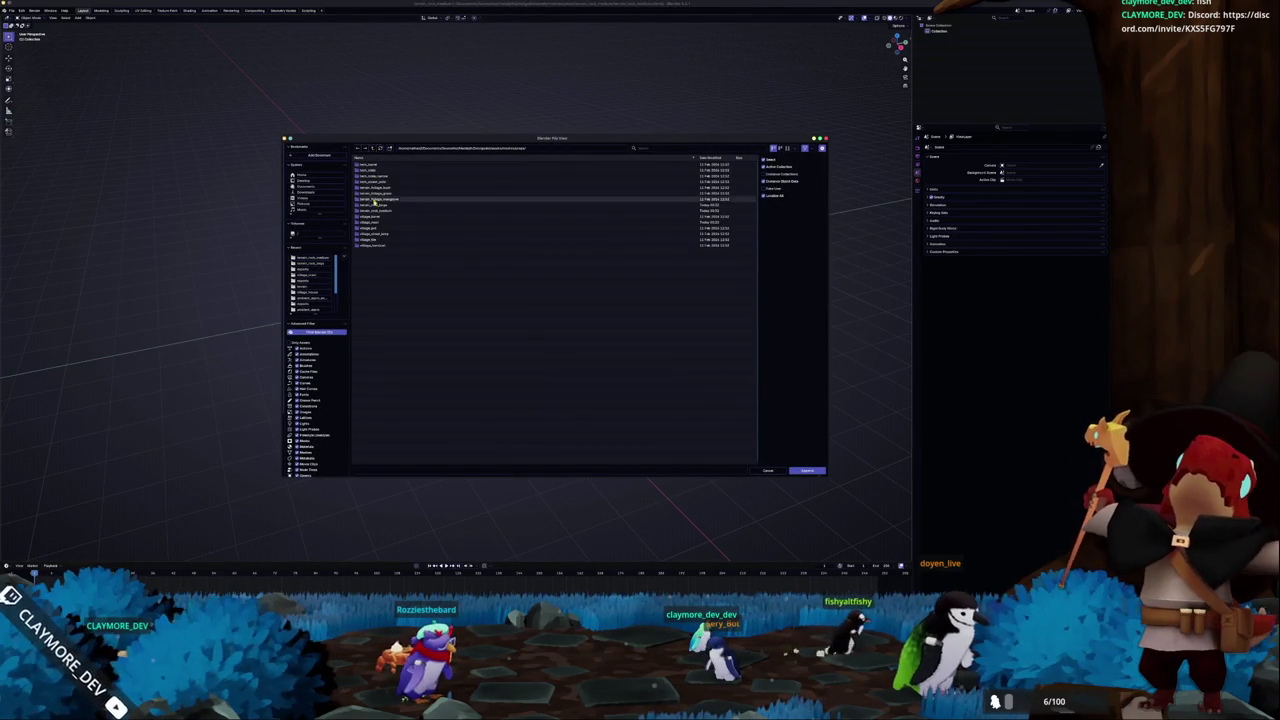
double_click(372, 192)
double_click(372, 189)
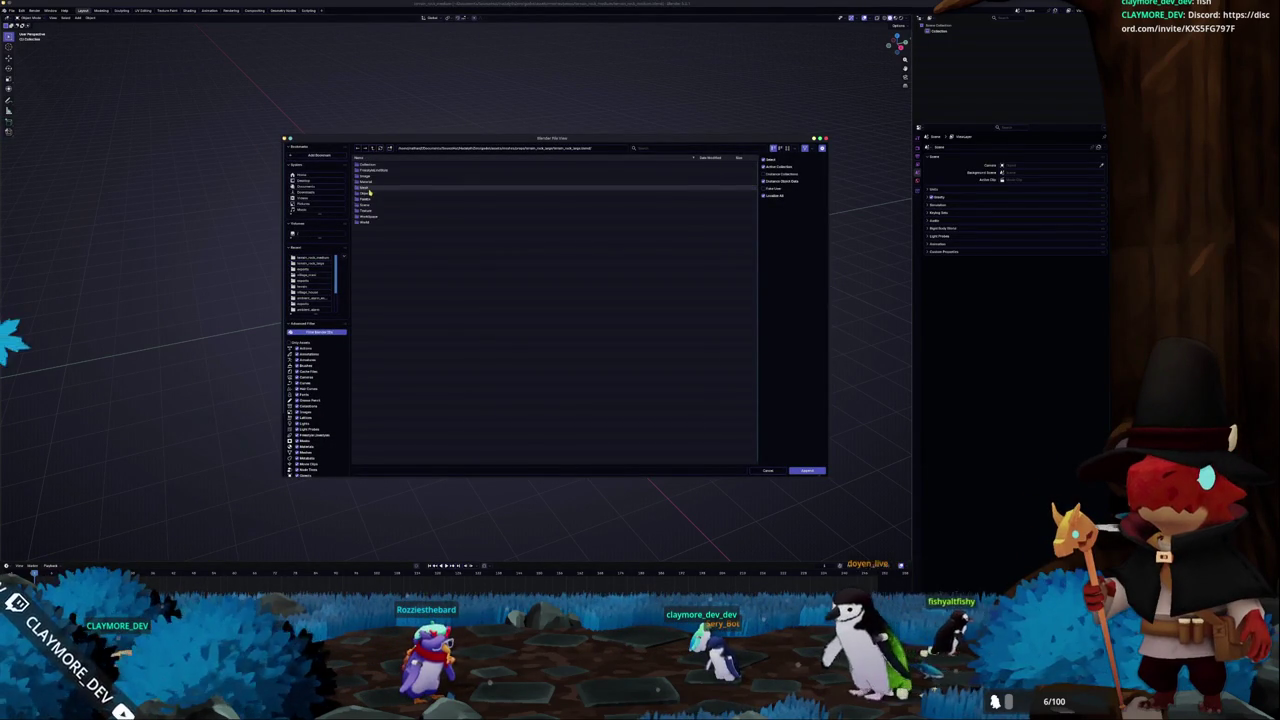
double_click(369, 192)
double_click(366, 166)
- Scale the appended rock down and apply its transforms
scroll(573, 261, "down", 3)
key("s")
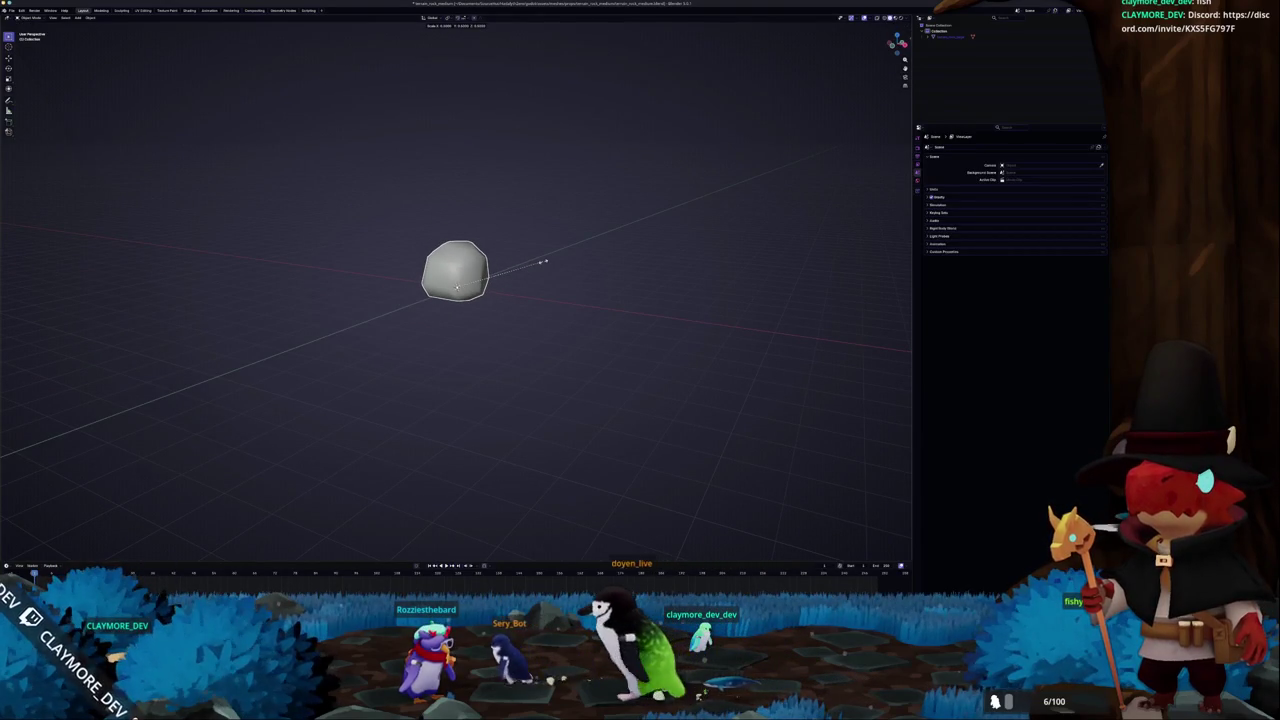
right_click(544, 264)
key("Escape")
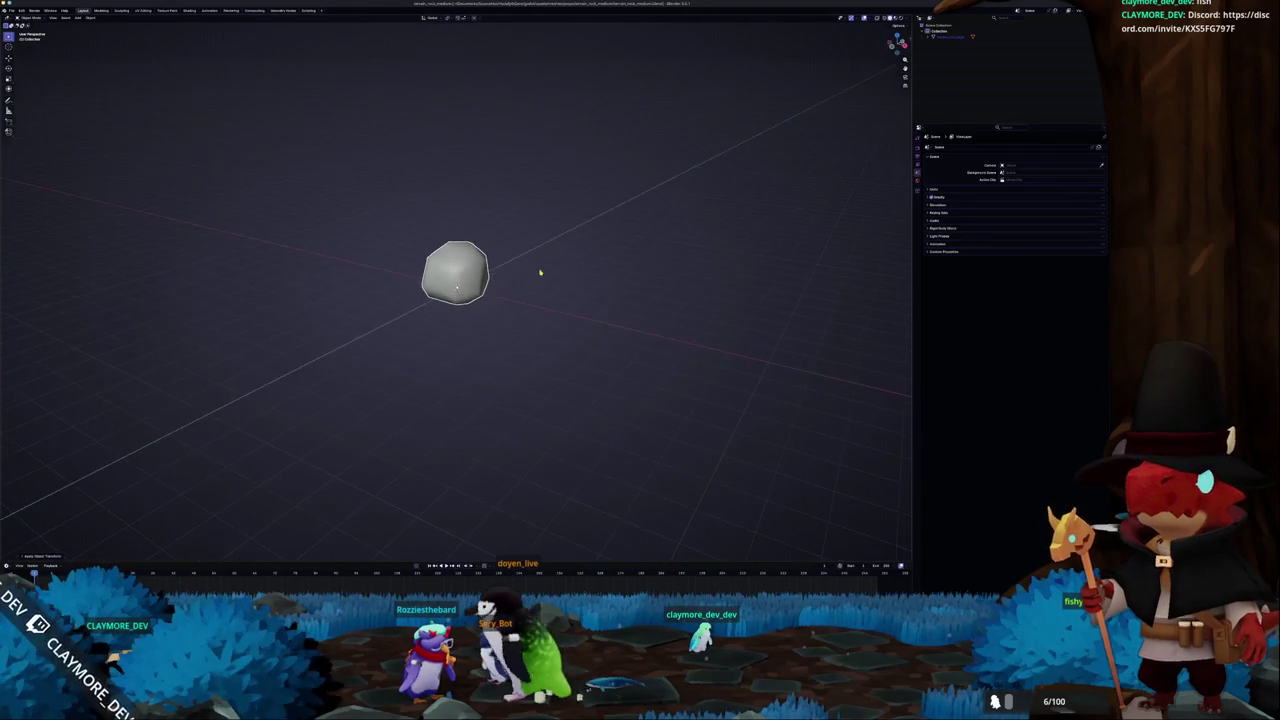
key("alt+Tab")
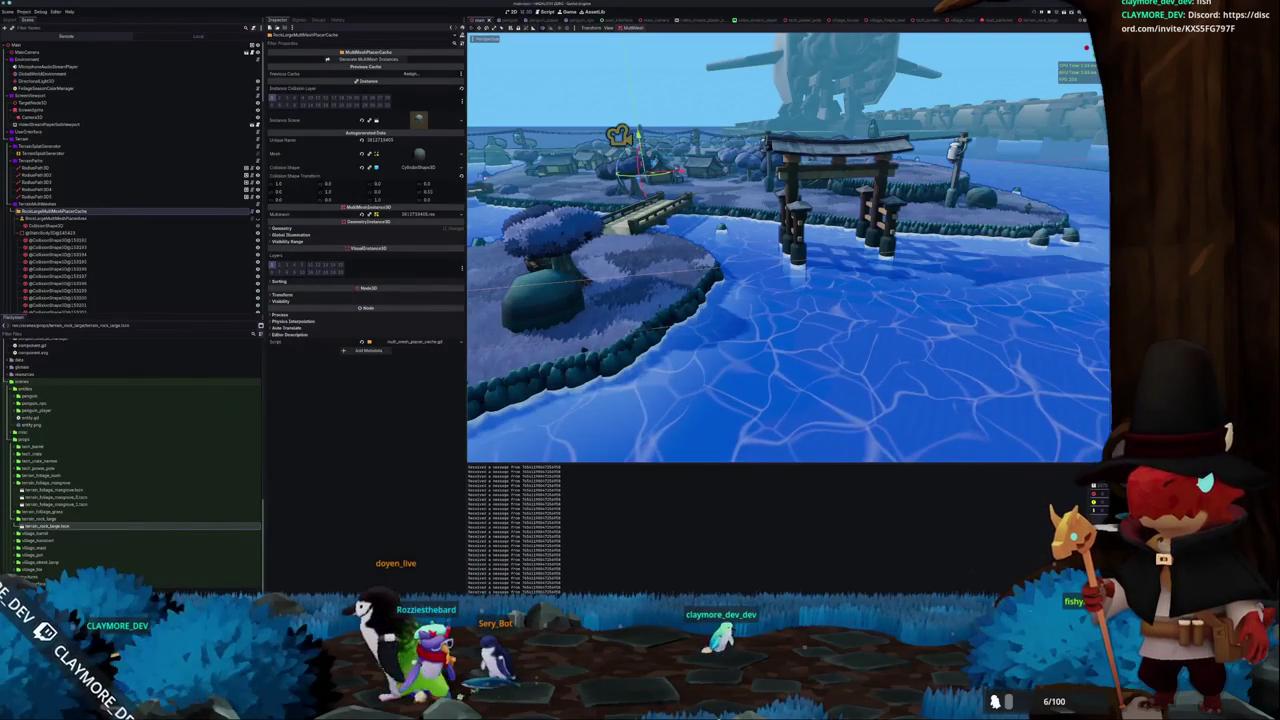
- Walk the character along the pier in the running game, then close it
mouse_move(620, 712)
left_click(655, 578)
key("w")
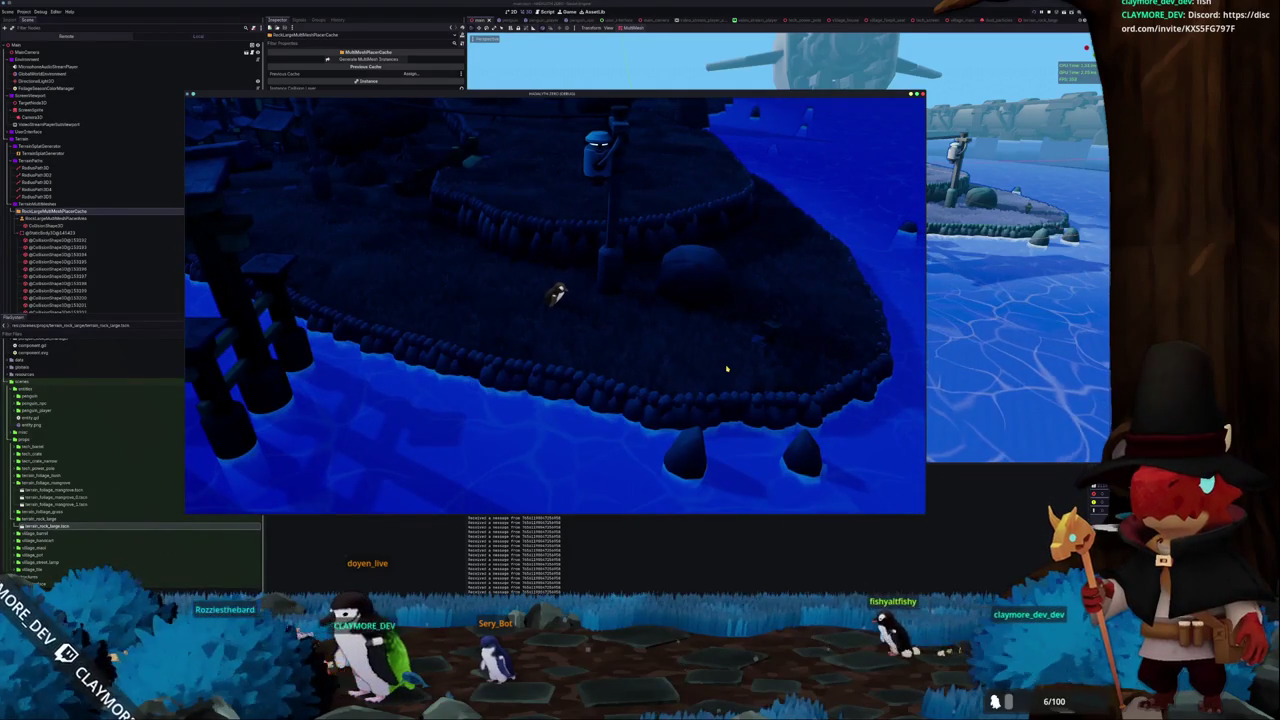
key("F8")
- Fly the editor camera over the island, torii gate and dock, then return to Blender
scroll(959, 282, "up", 3)
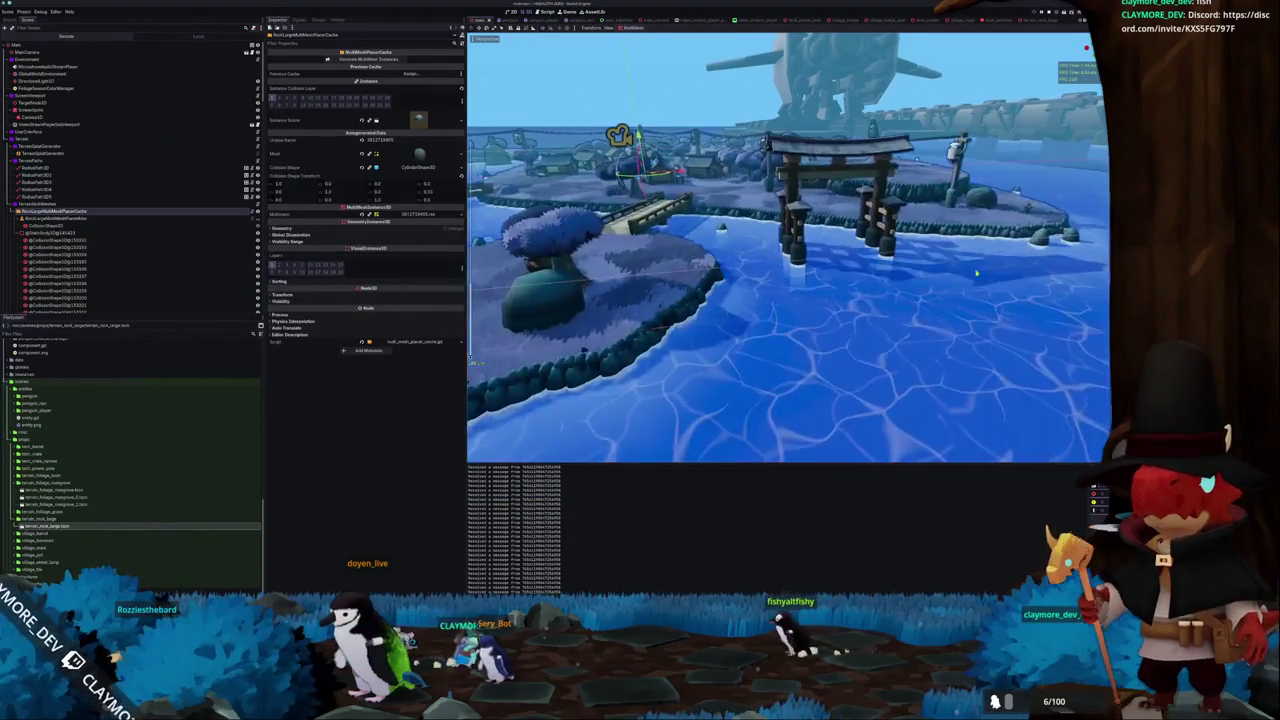
key("w")
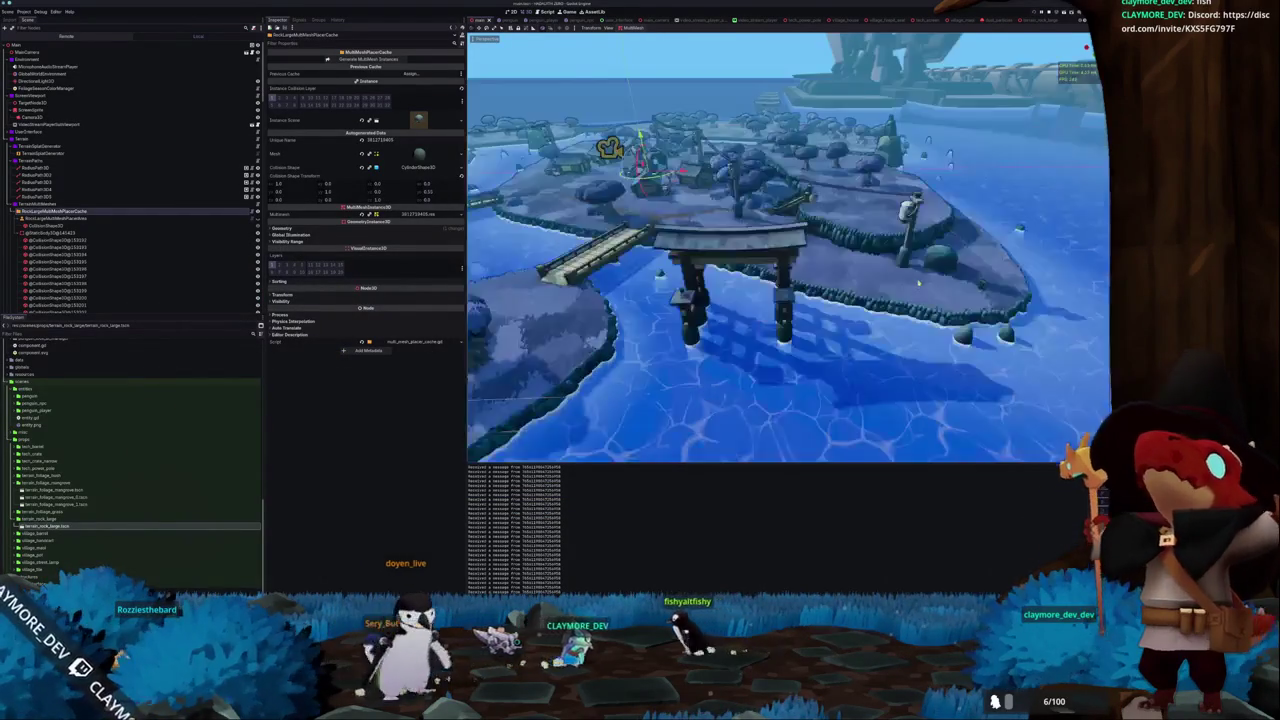
key("s")
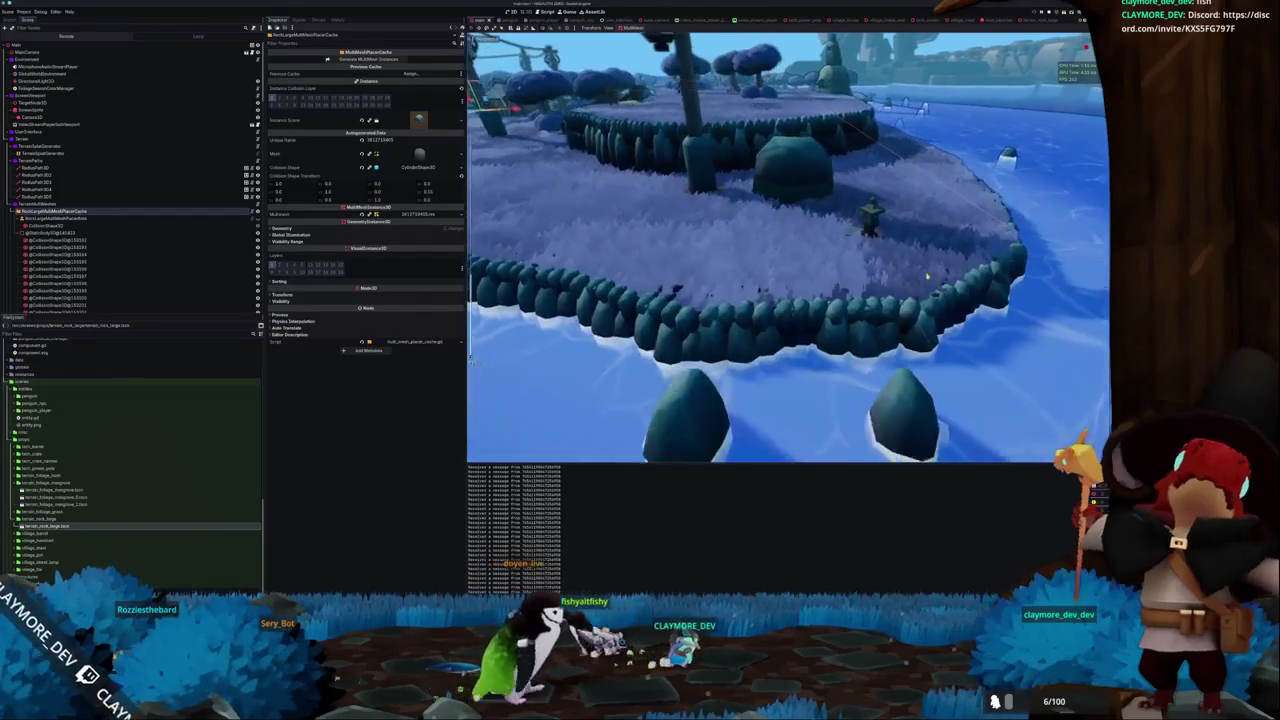
key("s")
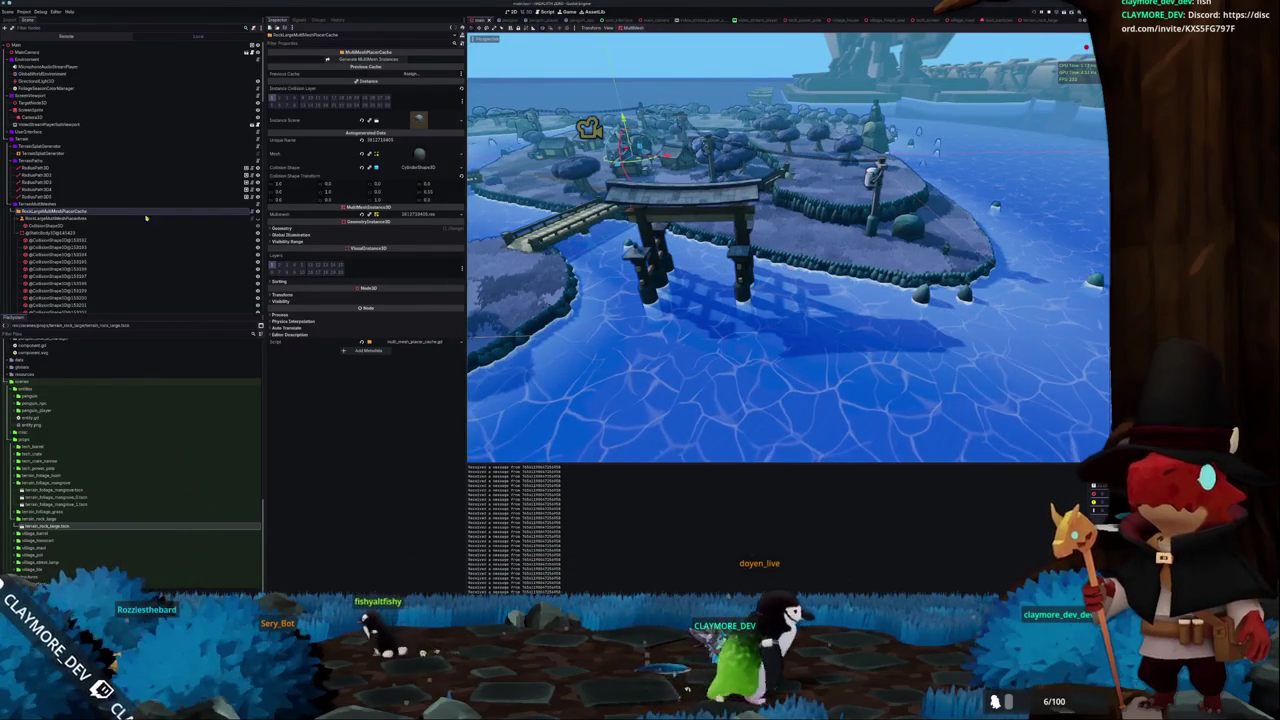
scroll(86, 307, "down", 5)
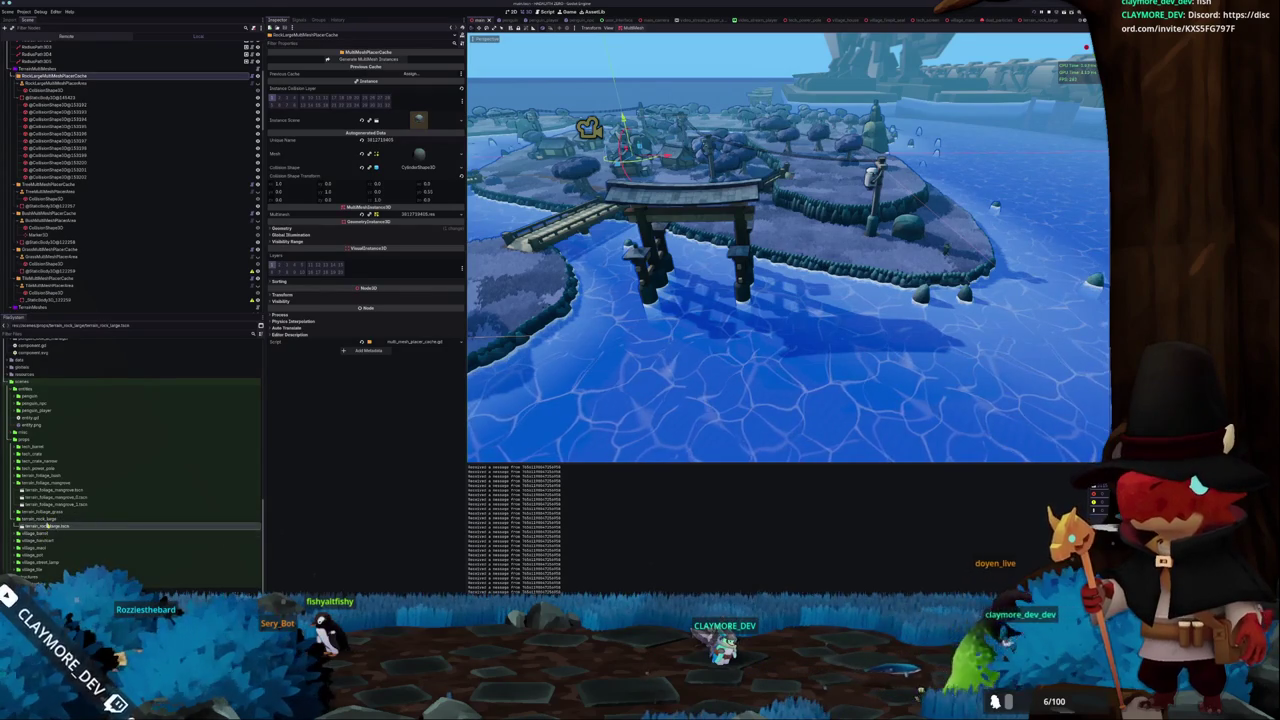
double_click(46, 519)
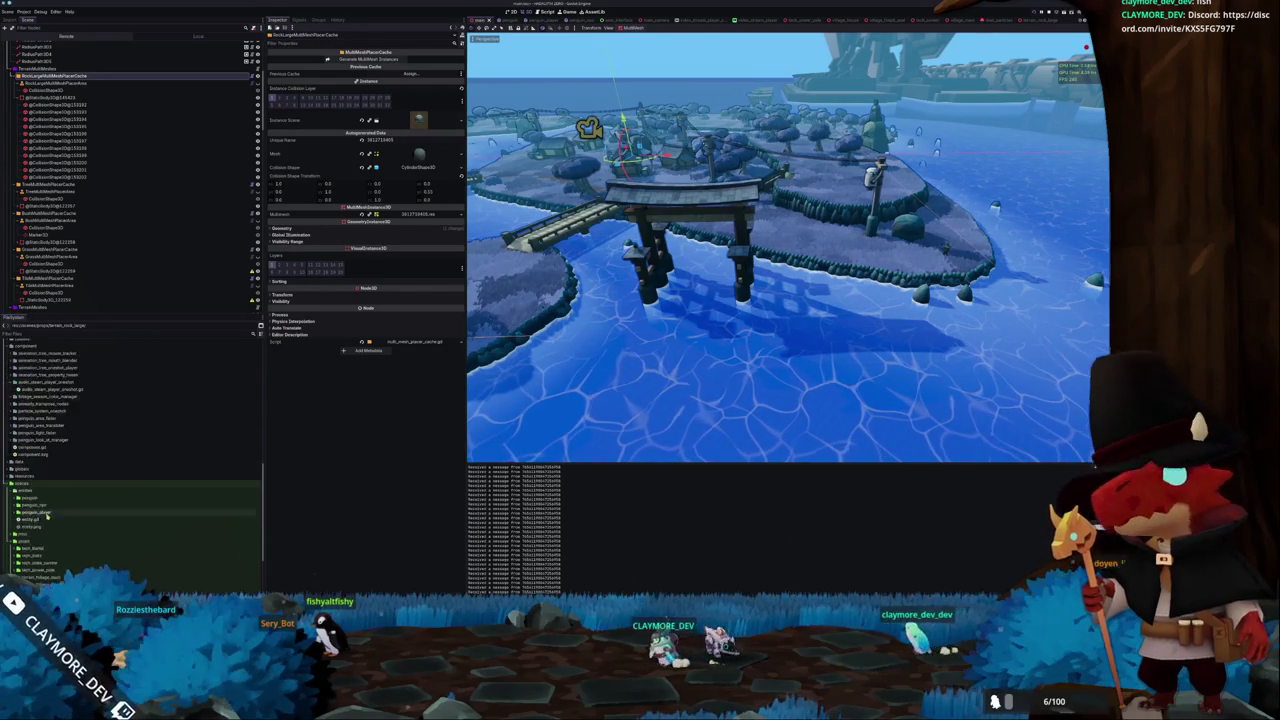
key("alt+Tab")
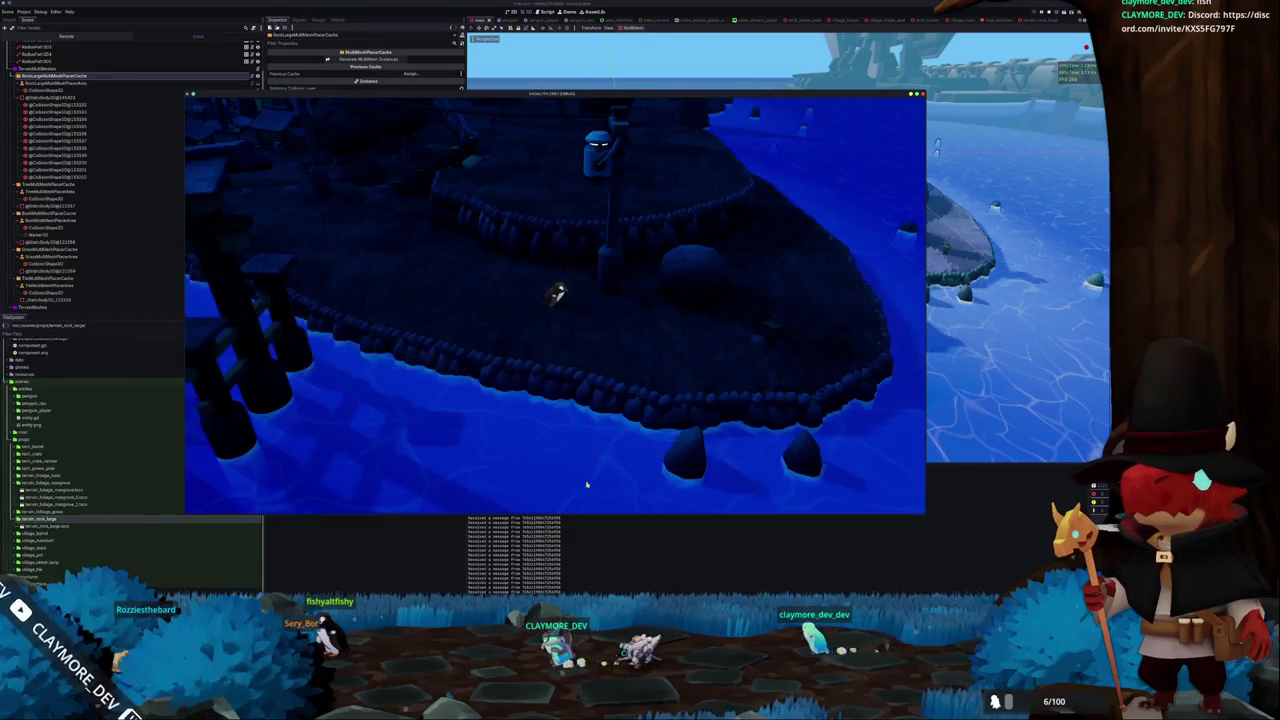
key("alt+Tab")
right_click(483, 276)
left_click(483, 286)
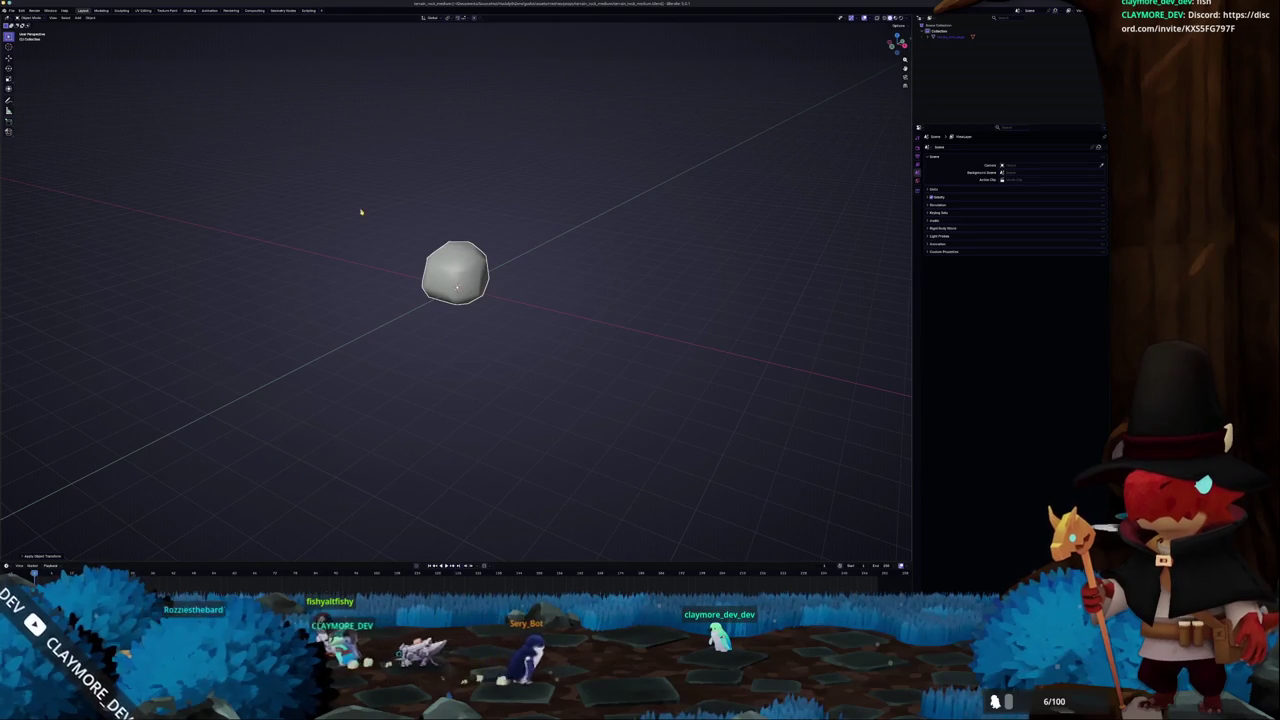
- Rename the rock object, its mesh and its material to terrain_rock_medium
key("F2")
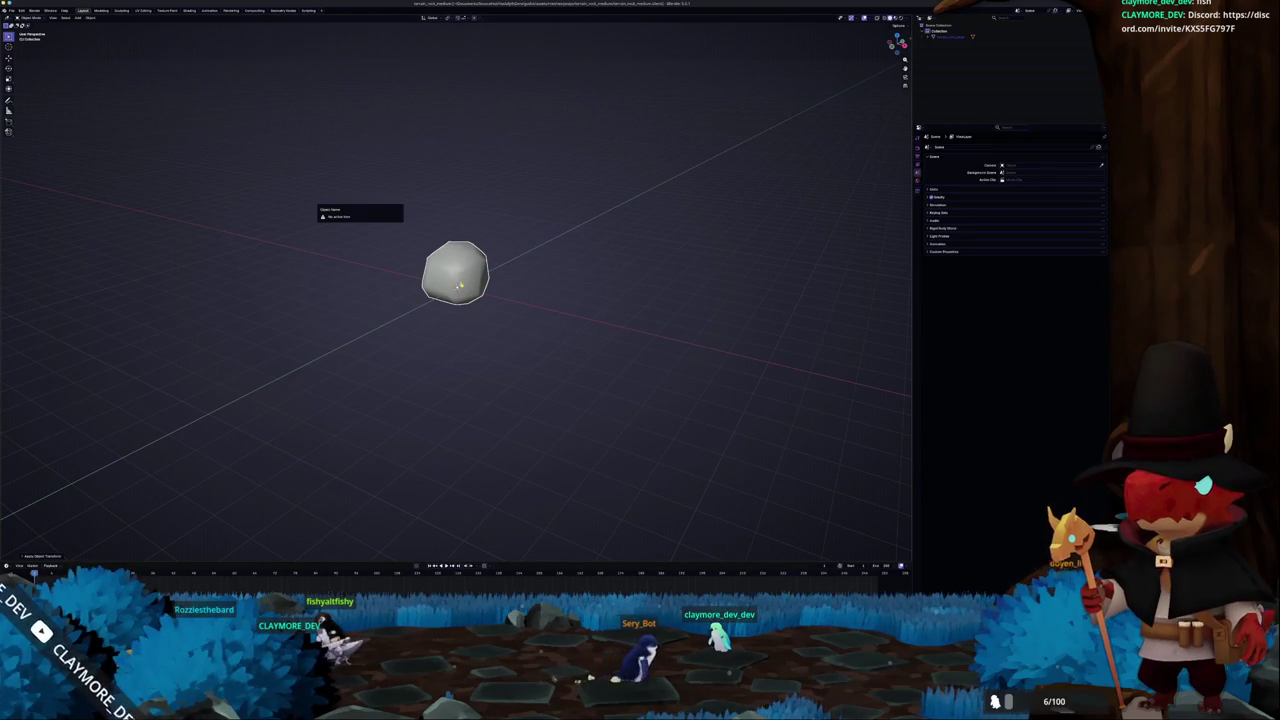
left_click(458, 280)
key("F2")
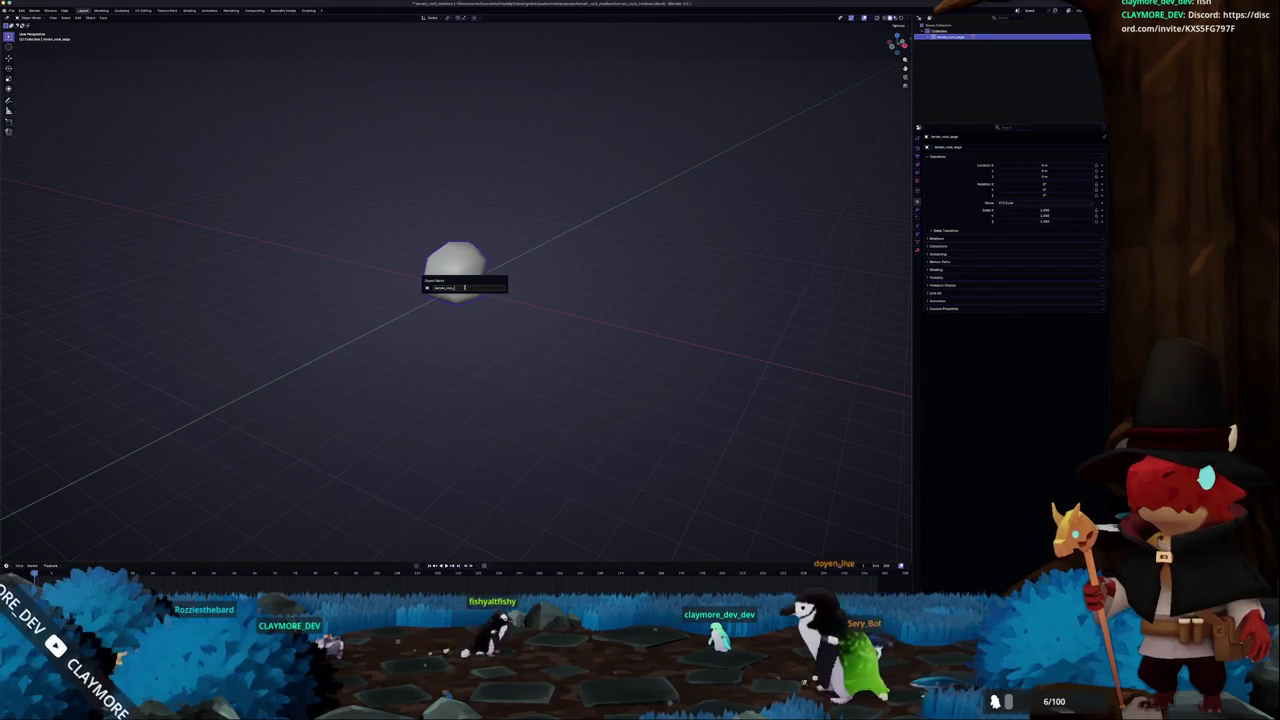
key("Return")
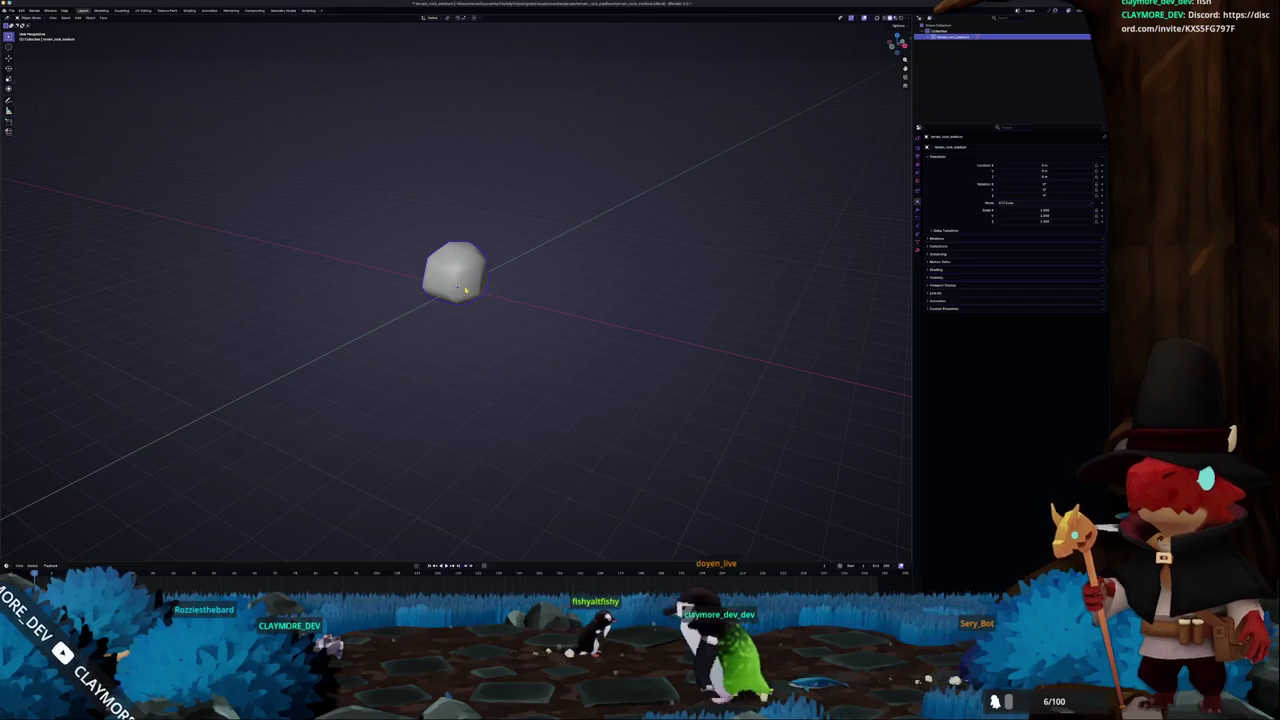
left_click(917, 244)
left_click(958, 149)
left_click(918, 252)
left_click(969, 171)
- Give the rock flat shading
key("Tab")
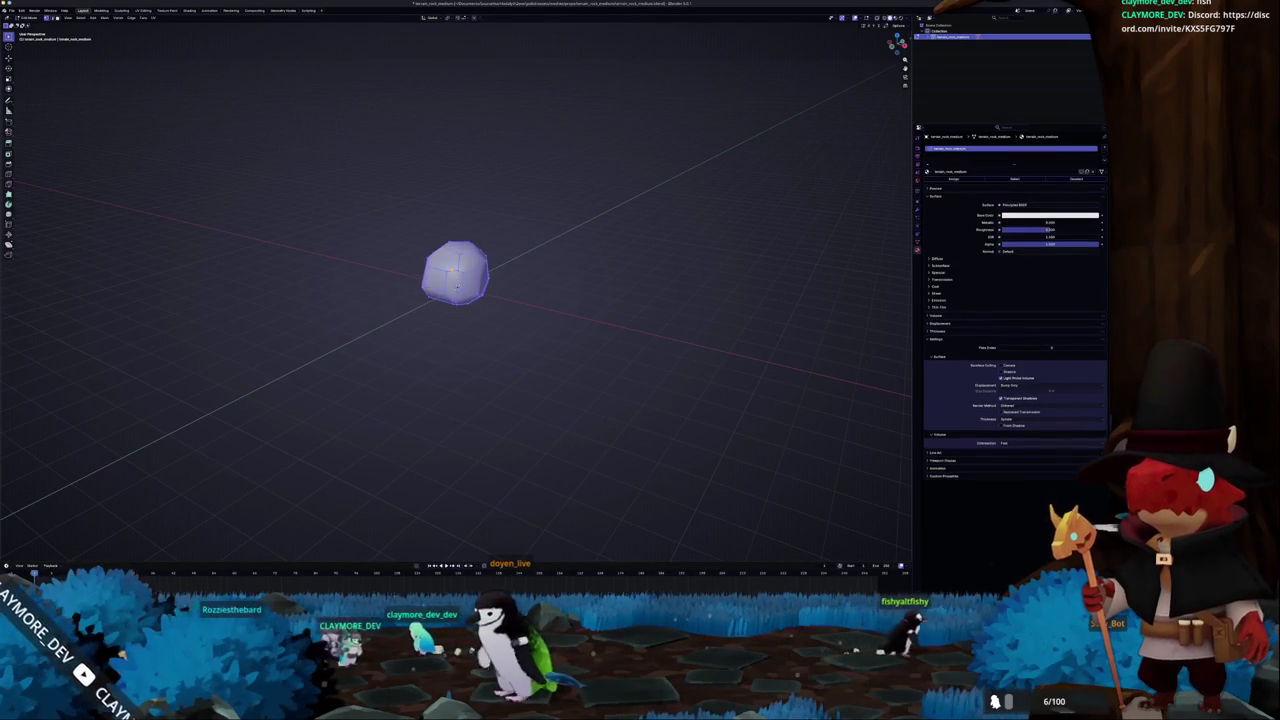
key("Tab")
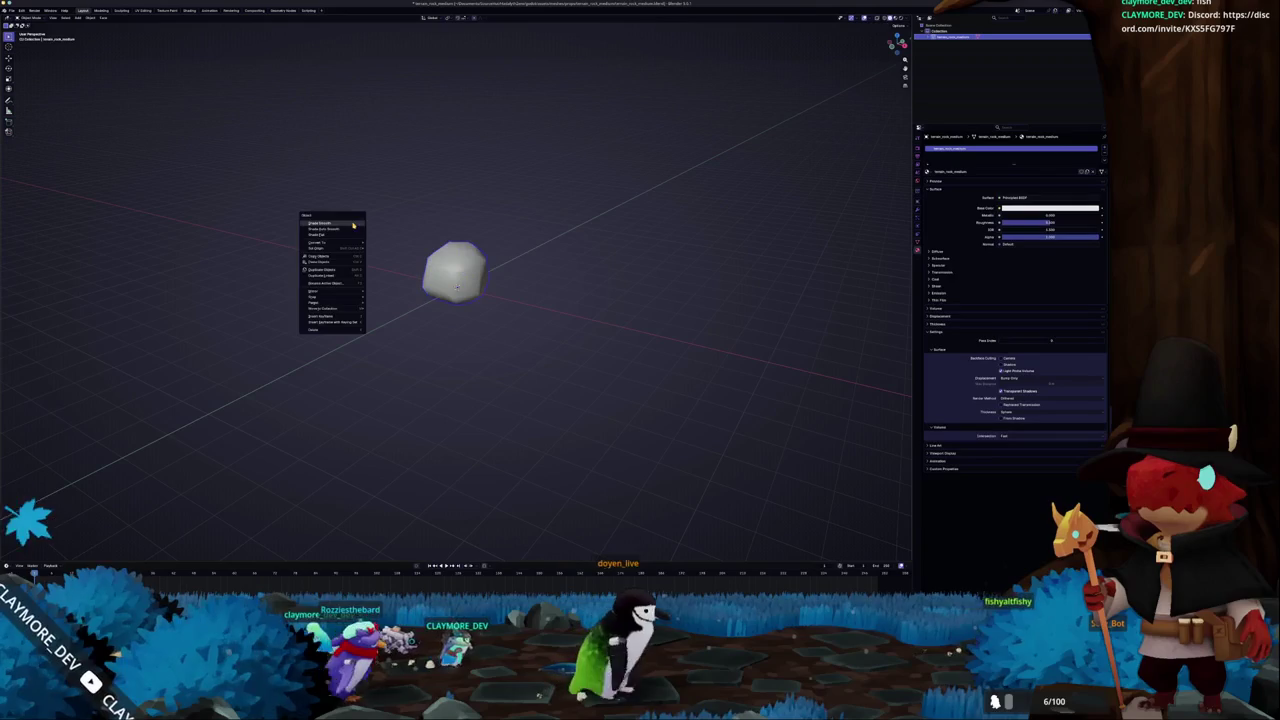
right_click(351, 223)
left_click(335, 227)
- Apply the rock's transforms and switch to the UV Editing workspace
right_click(363, 233)
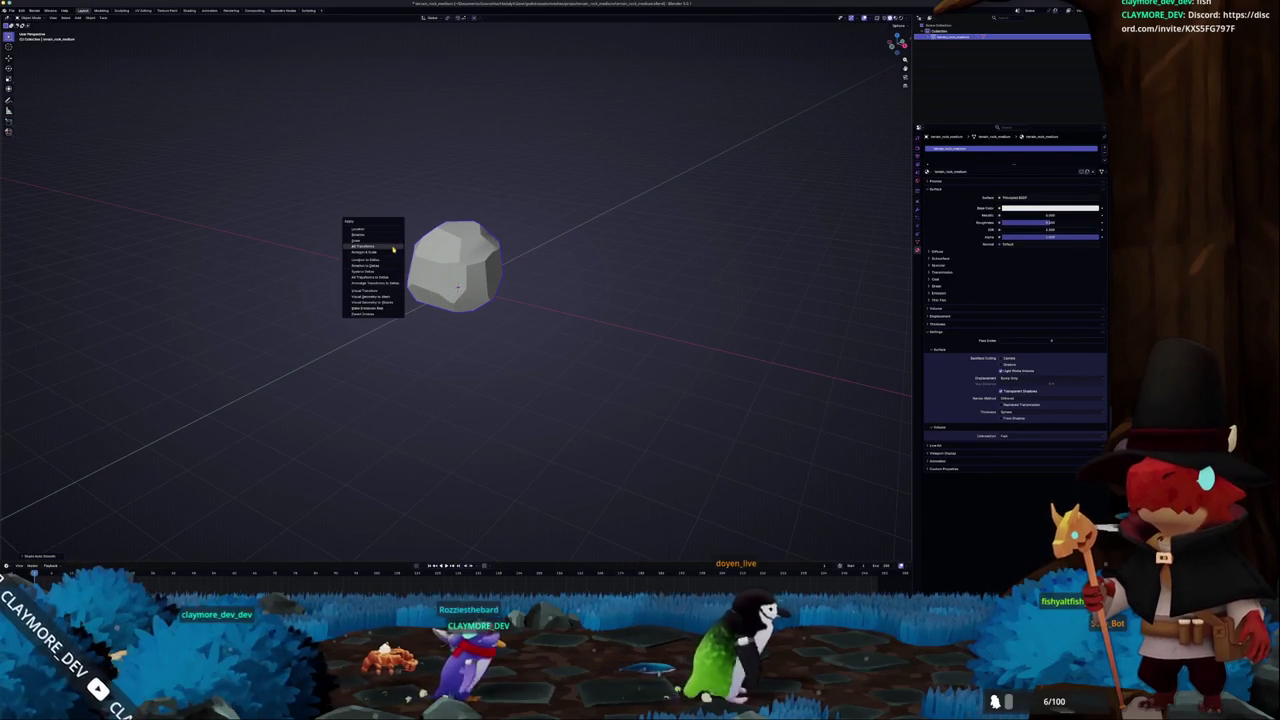
right_click(451, 252)
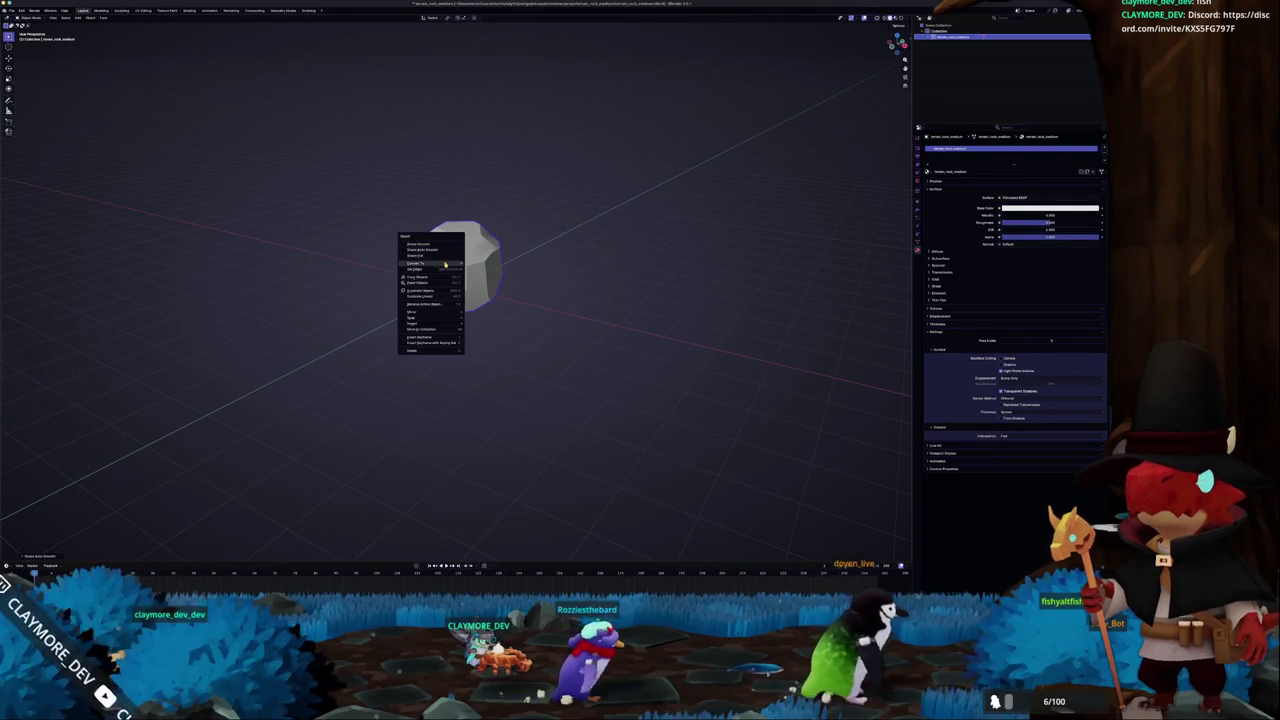
right_click(445, 251)
left_click(445, 251)
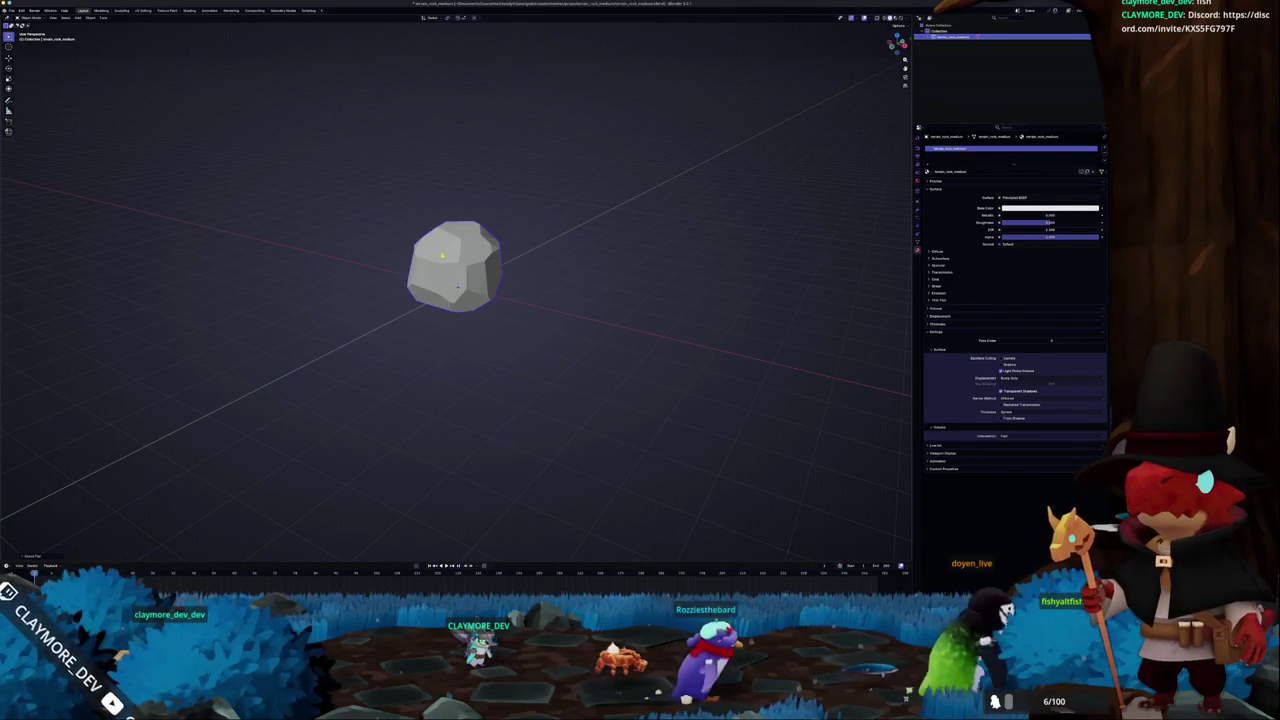
right_click(425, 255)
left_click(468, 265)
scroll(457, 260, "up", 5)
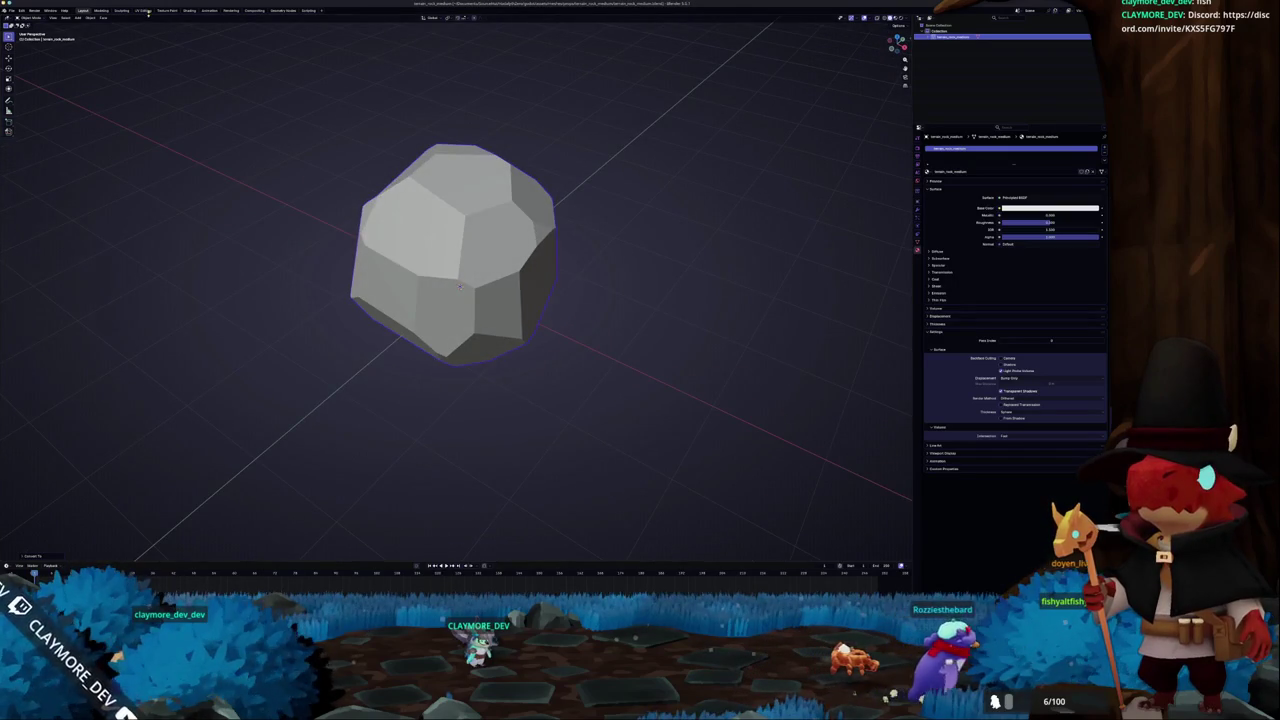
left_click(145, 11)
scroll(585, 238, "up", 6)
- Export the rock as FBX into its terrain_rock_medium folder
key("Tab")
left_click(10, 10)
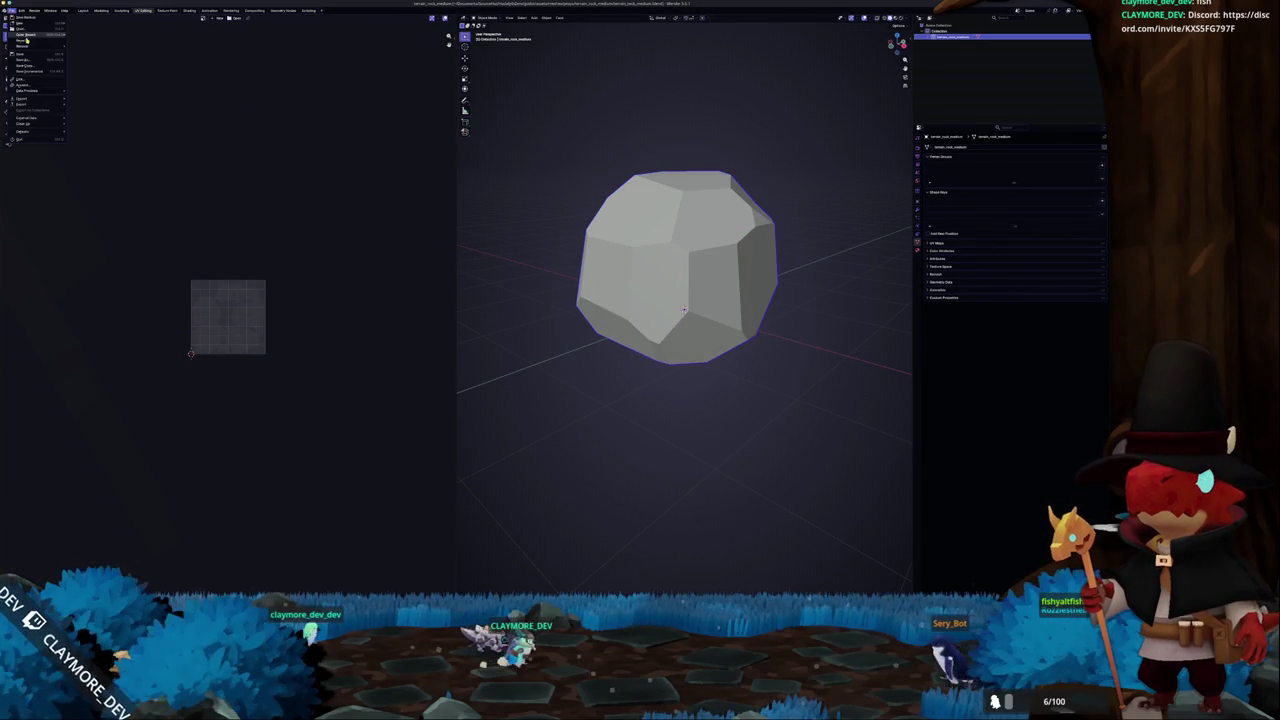
mouse_move(23, 103)
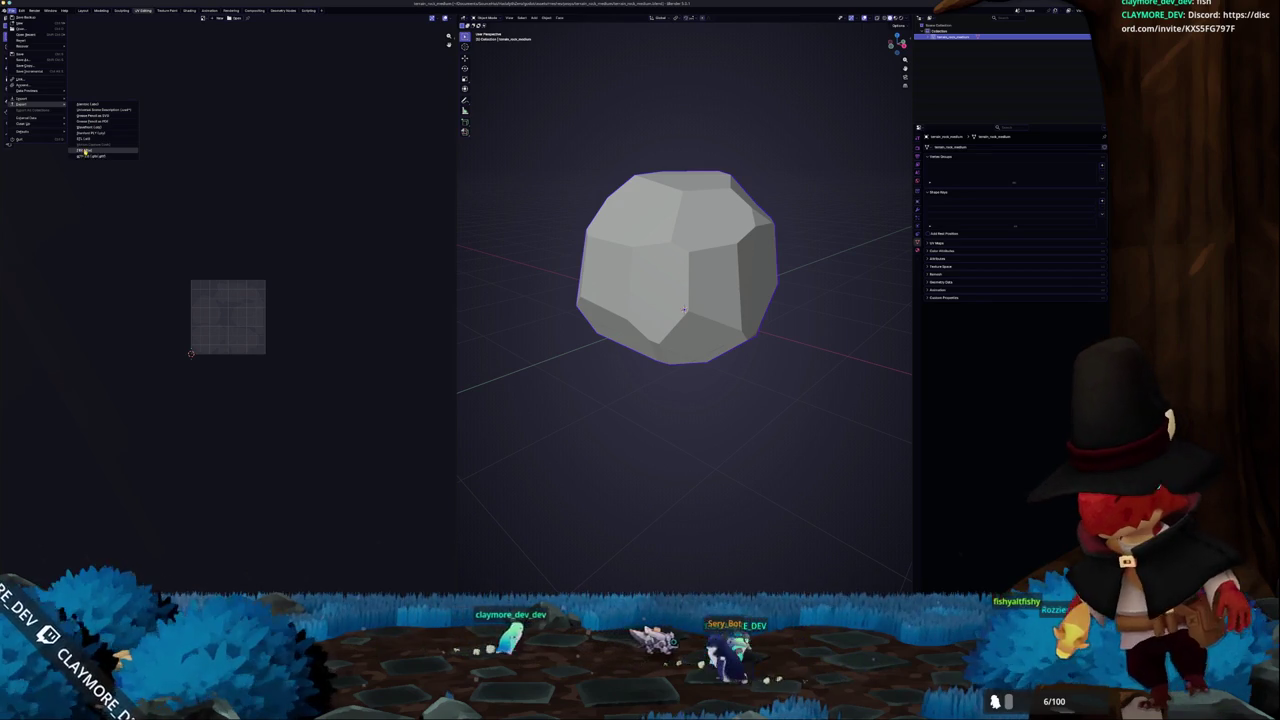
left_click(82, 150)
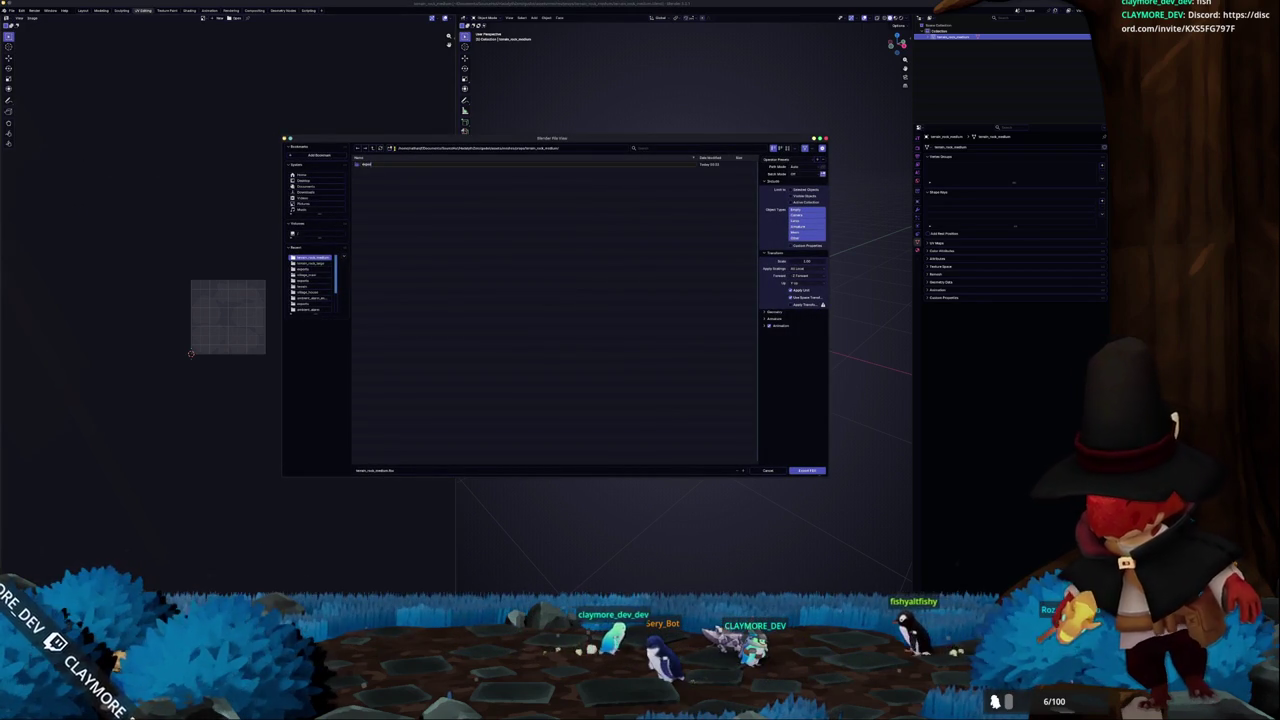
left_click(402, 166)
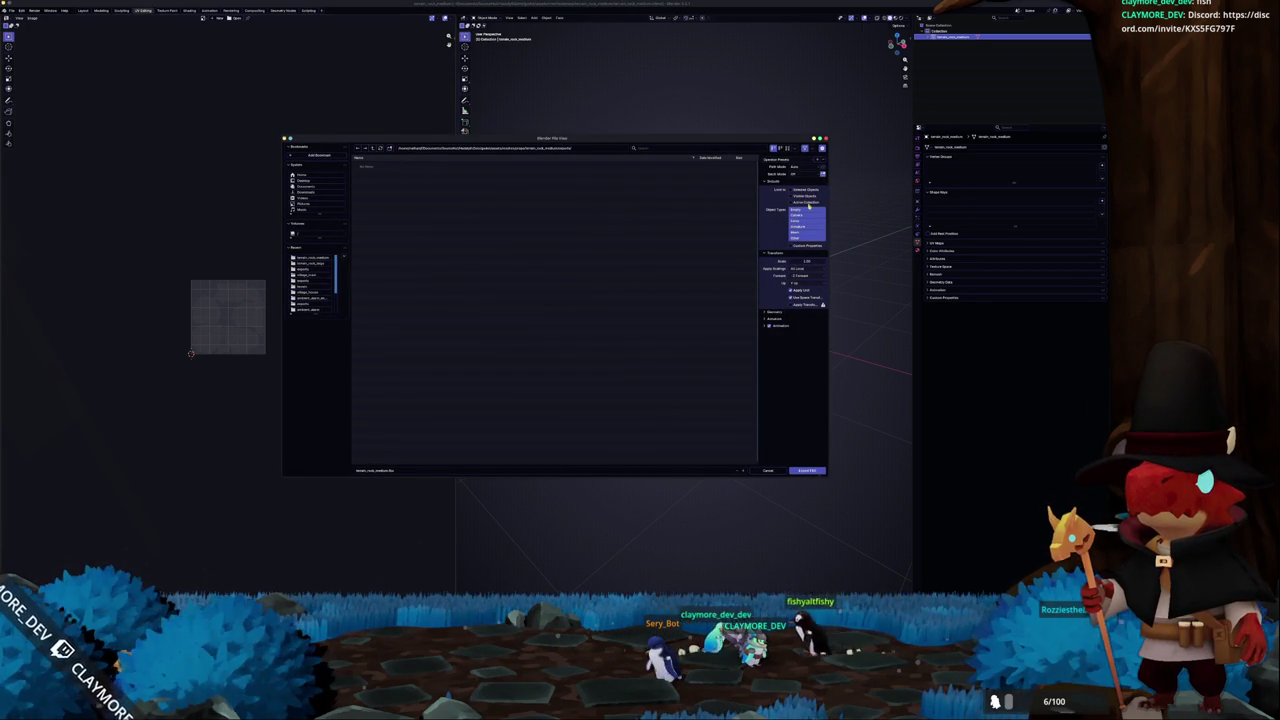
left_click(803, 471)
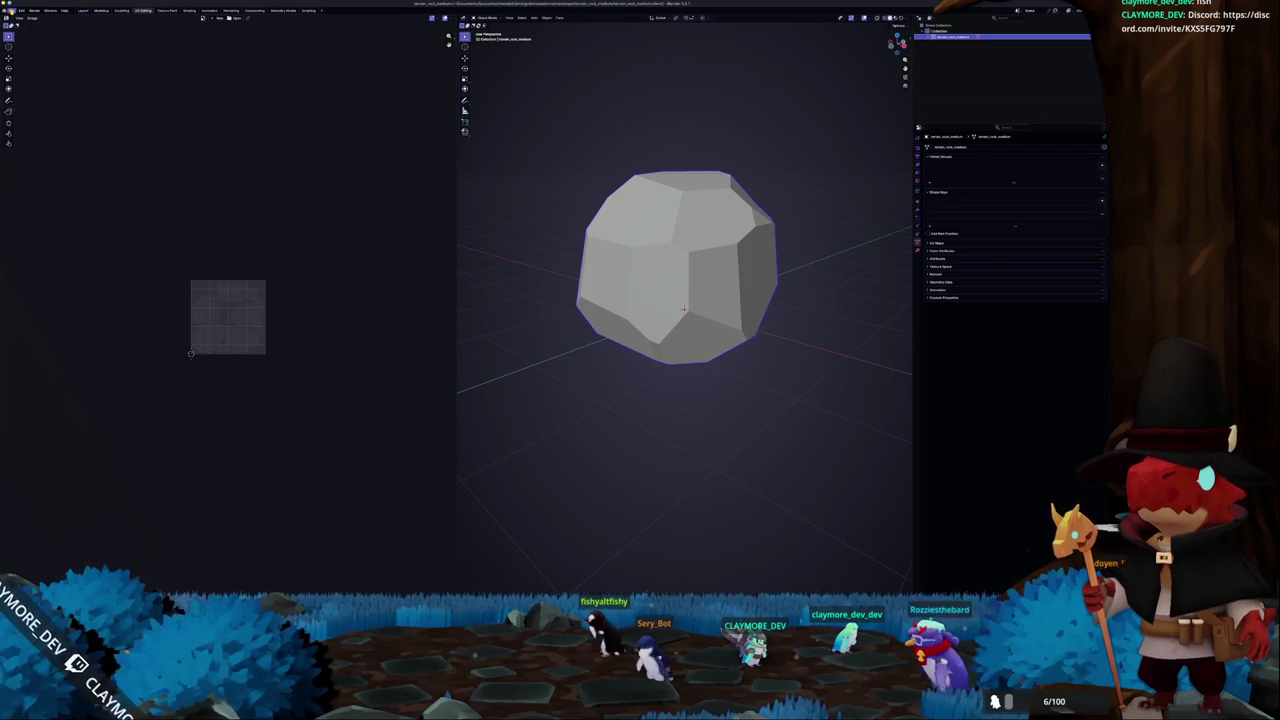
- Export the rock as terrain_rock_medium.glb after reviewing the Include, Data and Material options
left_click(20, 10)
mouse_move(35, 104)
left_click(100, 153)
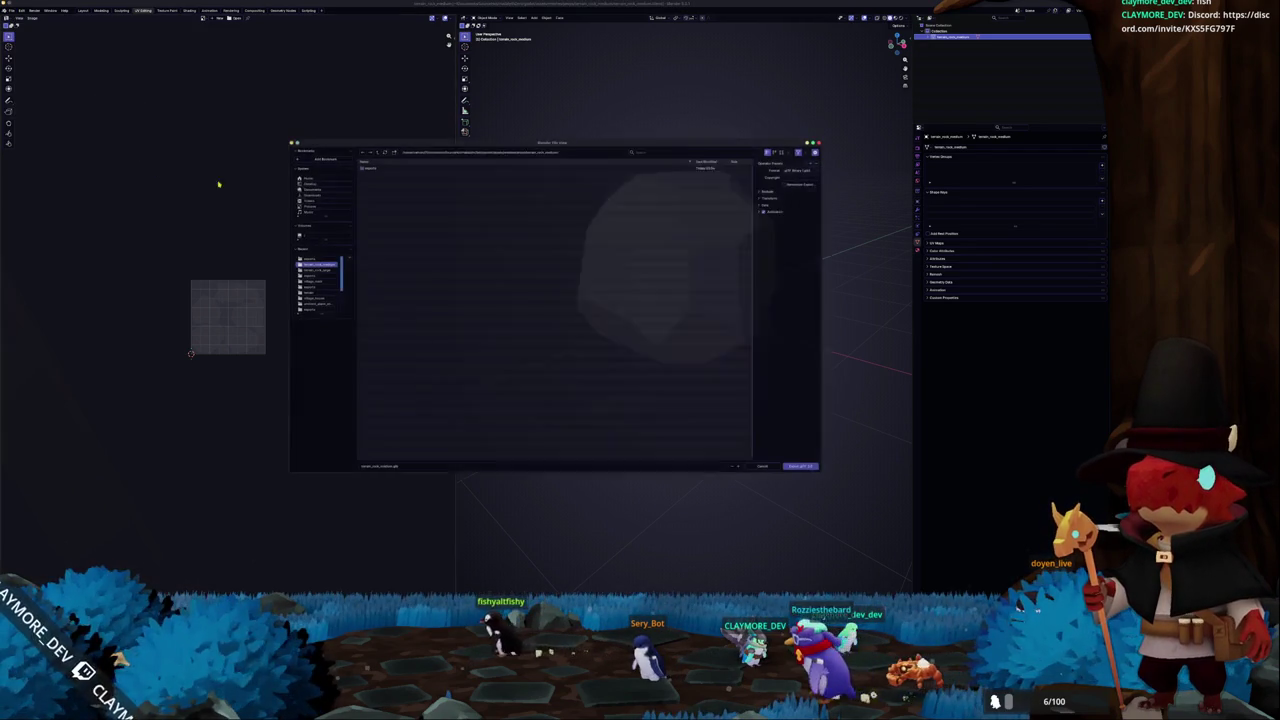
left_click(768, 189)
left_click(767, 253)
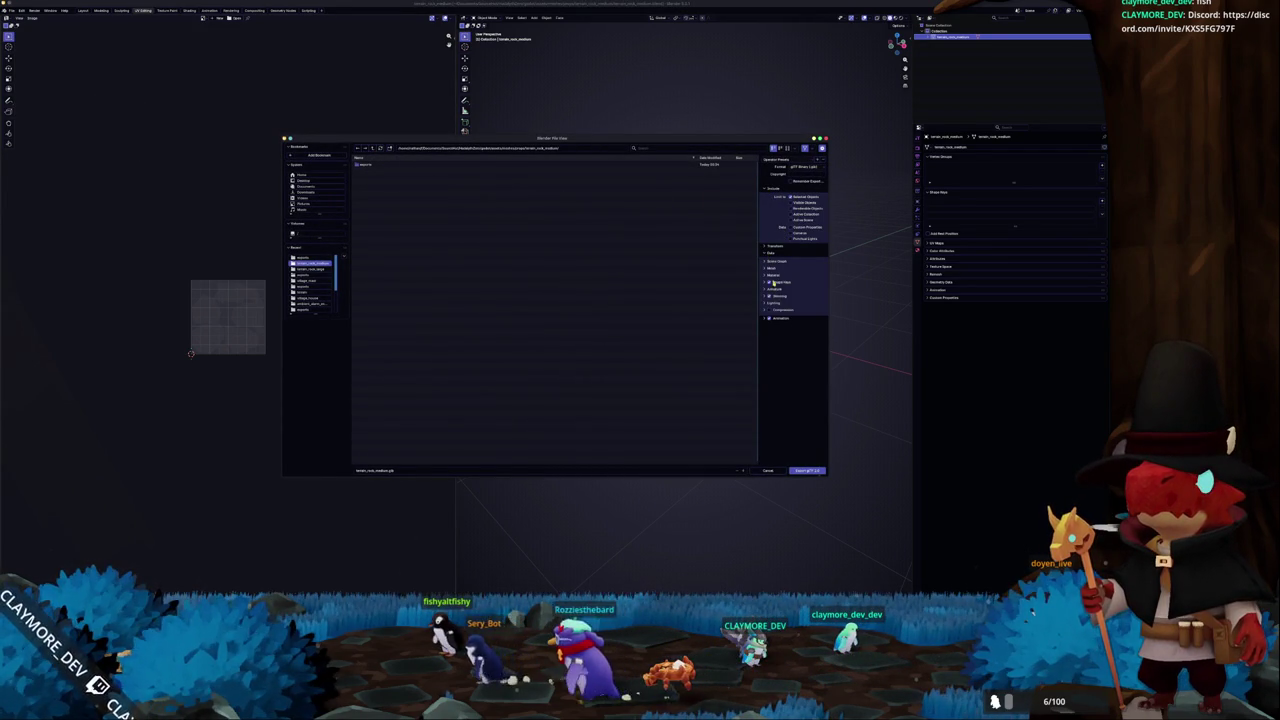
left_click(771, 275)
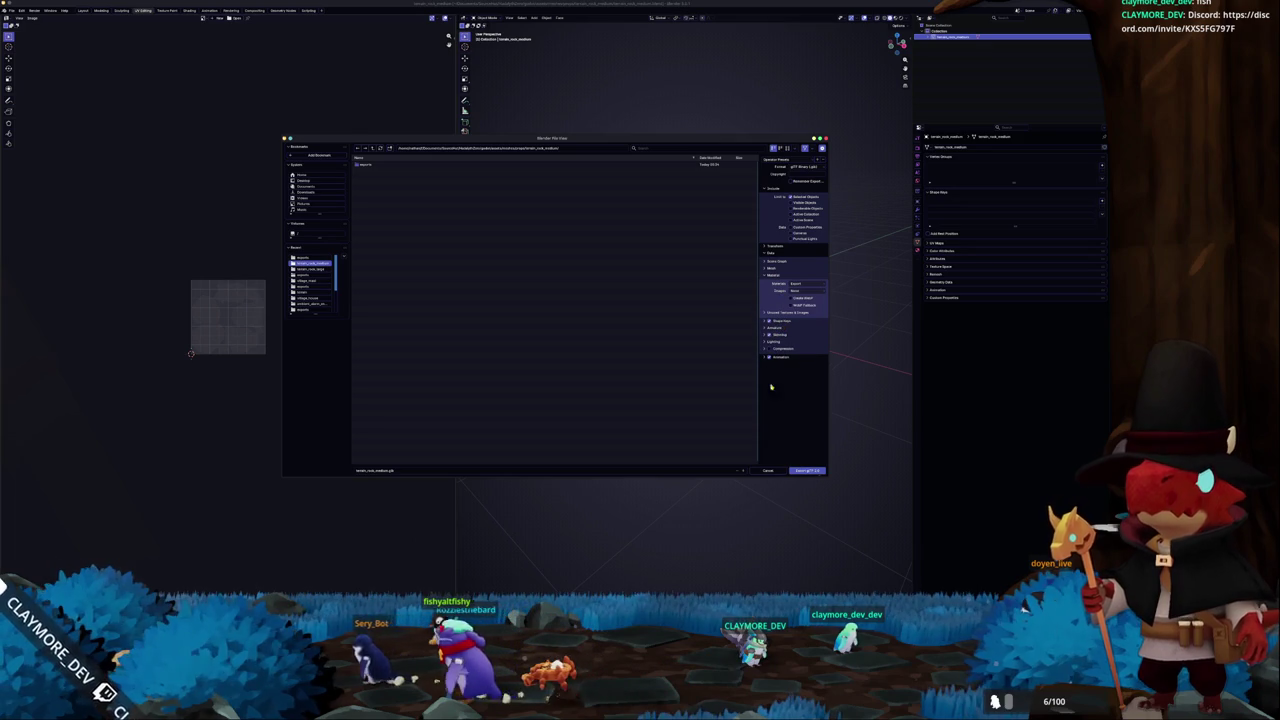
left_click(808, 471)
right_click(640, 246)
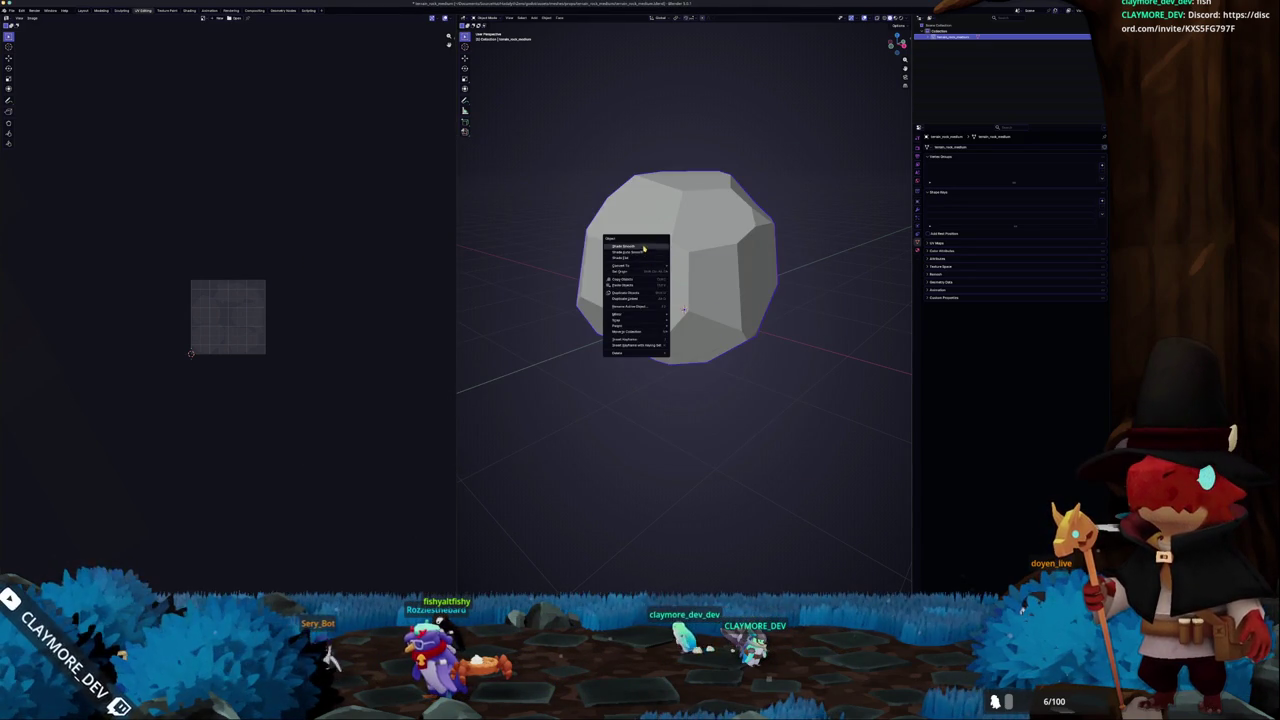
- Select all of the rock's edges in Edit Mode and mark them as UV seams
key("Escape")
scroll(643, 247, "down", 2)
key("Tab")
right_click(643, 268)
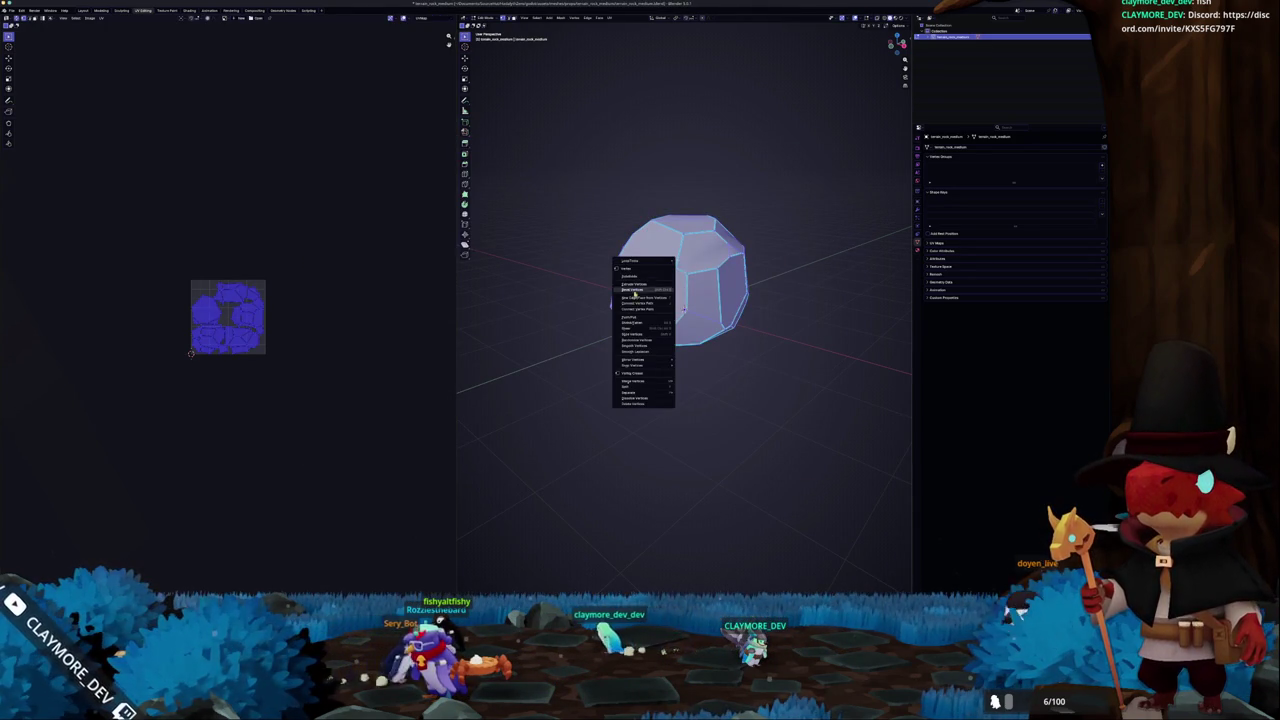
key("Escape")
key("2")
right_click(725, 300)
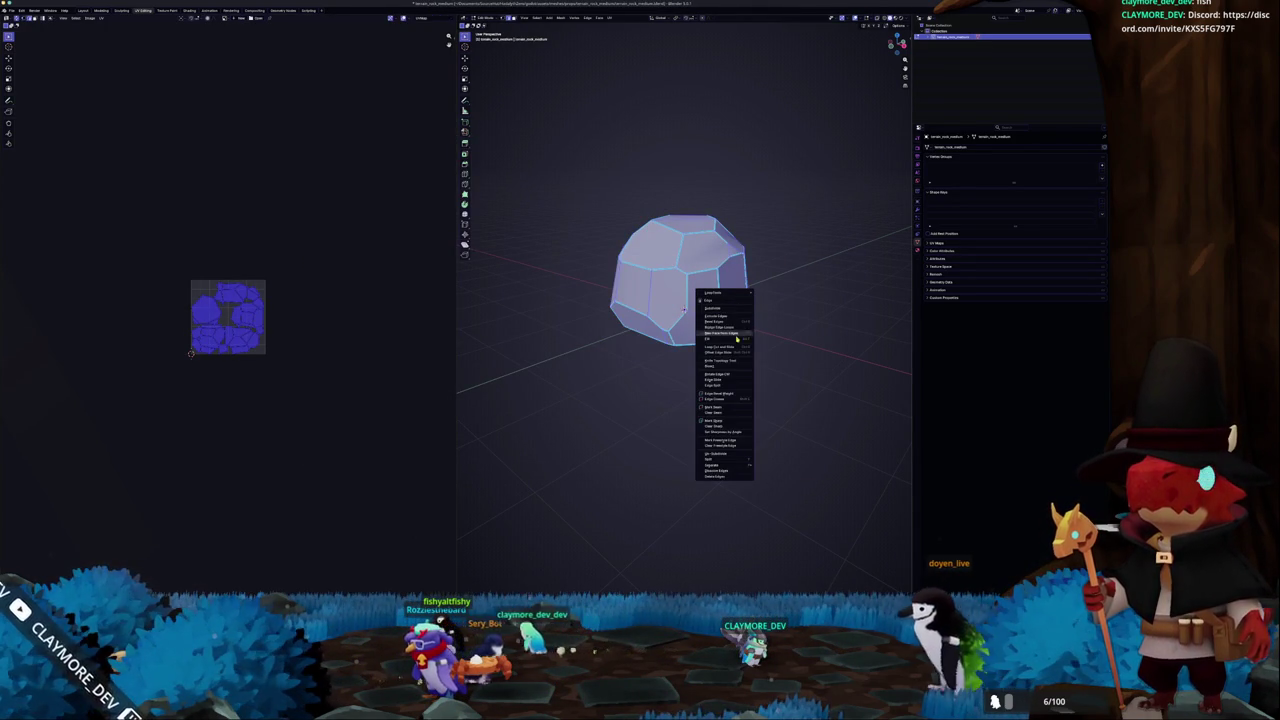
left_click(716, 424)
- Back in Object Mode, apply all transforms to the rock
key("Tab")
scroll(700, 323, "down", 3)
key("ctrl+a")
left_click(687, 302)
- Re-export the rock as glTF over the existing file and switch to Substance 3D Painter
left_click(22, 10)
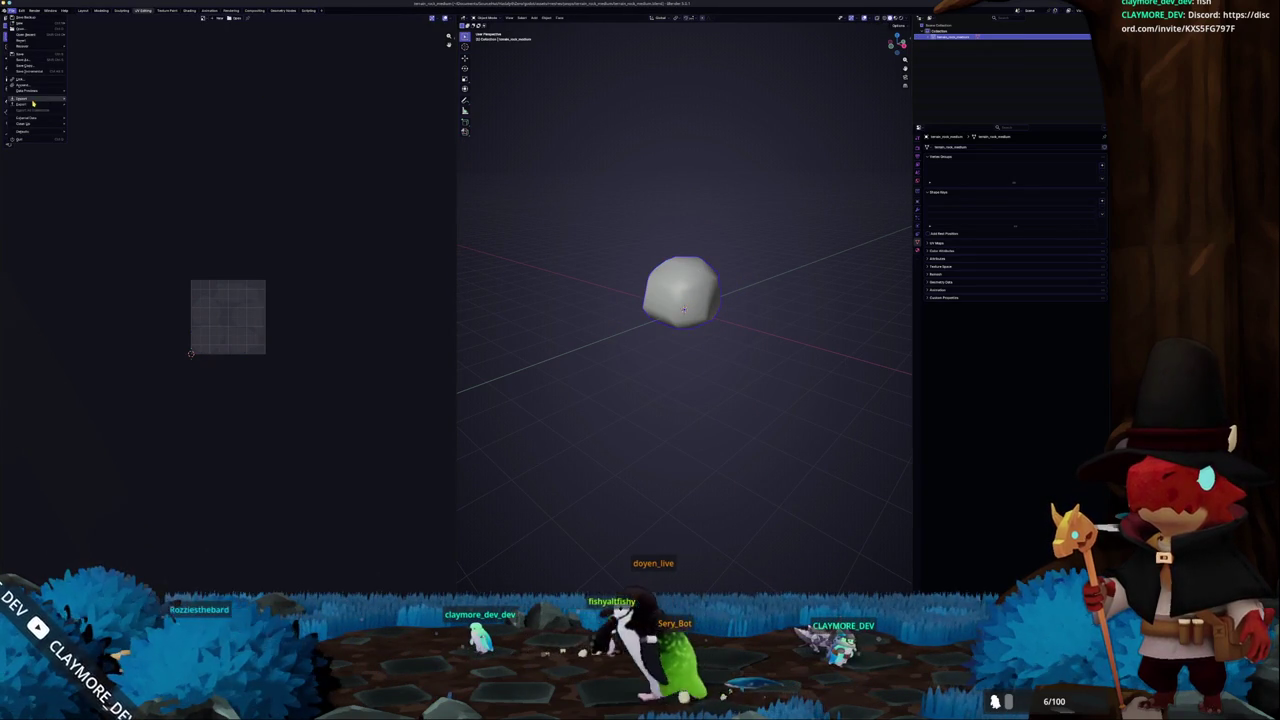
mouse_move(29, 106)
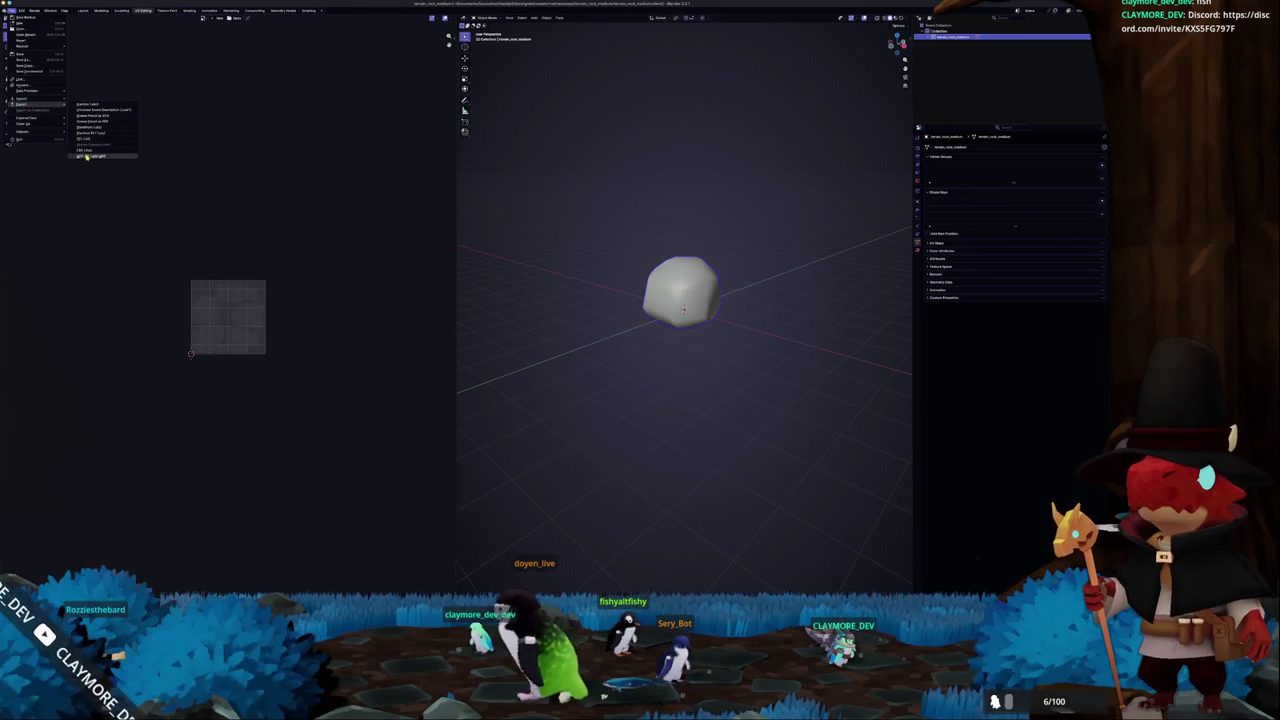
left_click(90, 154)
double_click(377, 171)
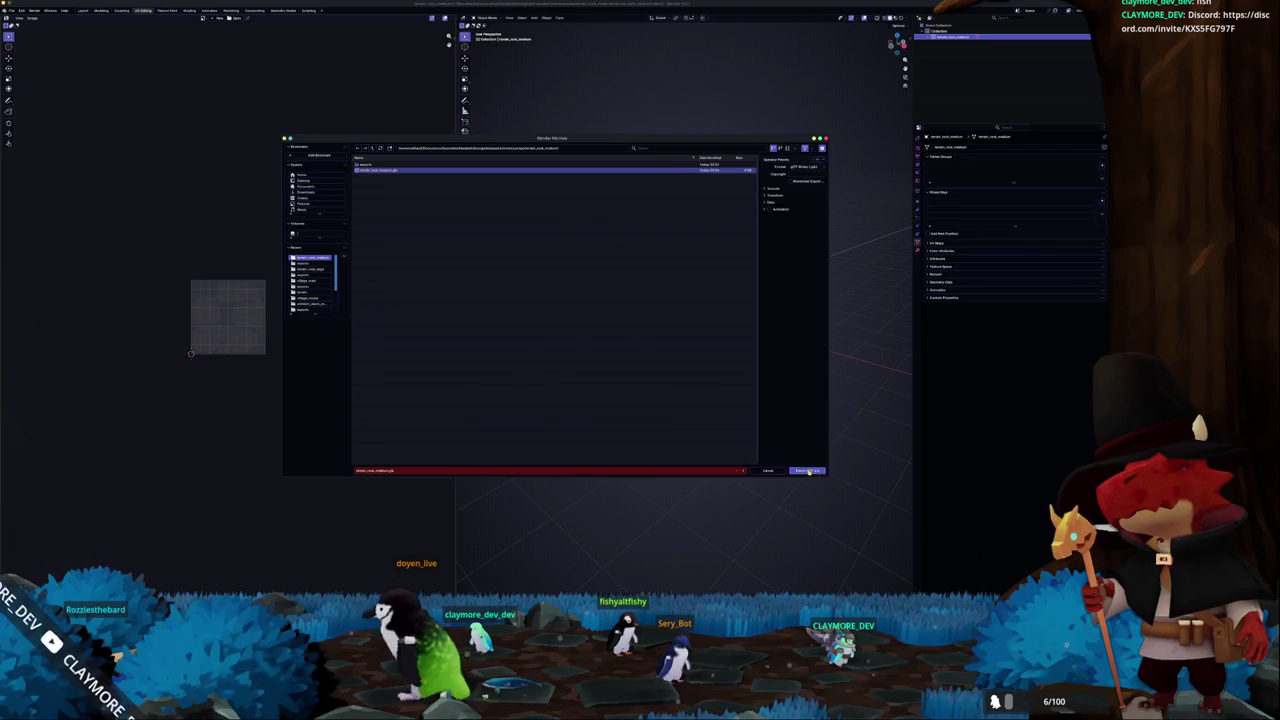
key("alt+Tab")
left_click(15, 8)
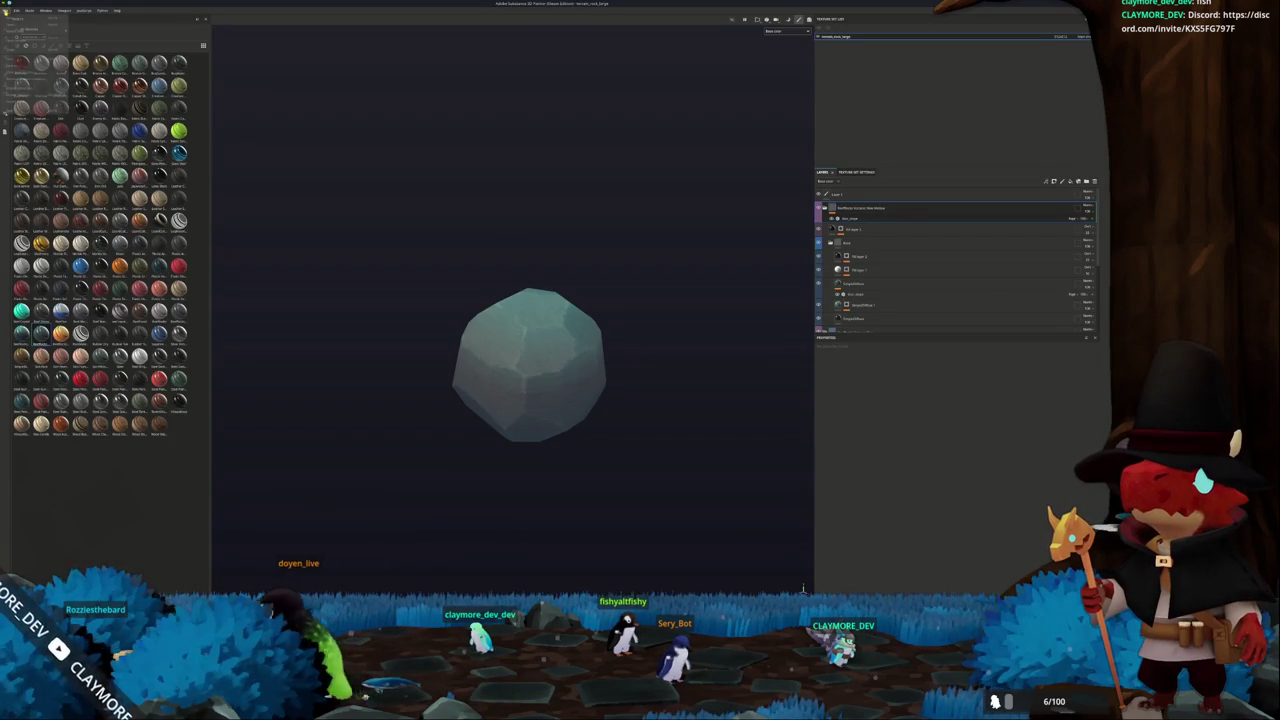
- Start a new Painter project and browse to the terrain_rock_medium folder for the mesh file
left_click(25, 18)
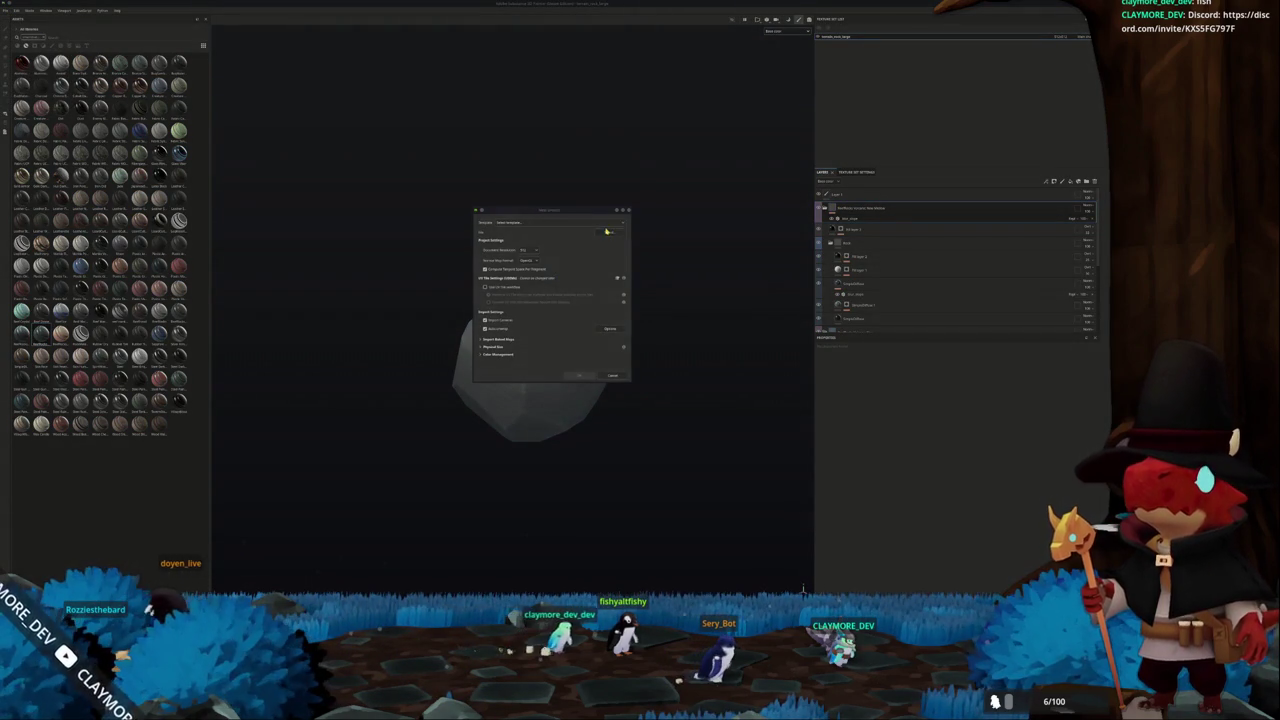
left_click(606, 230)
left_click(611, 233)
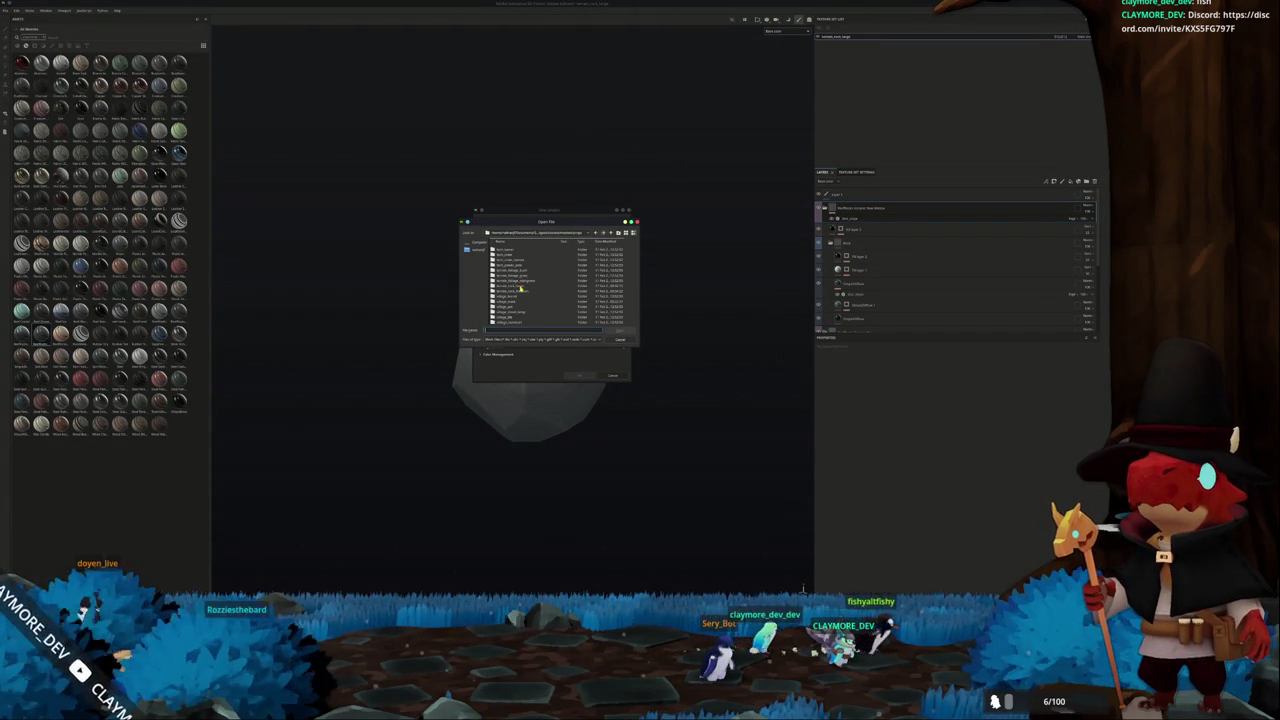
double_click(520, 290)
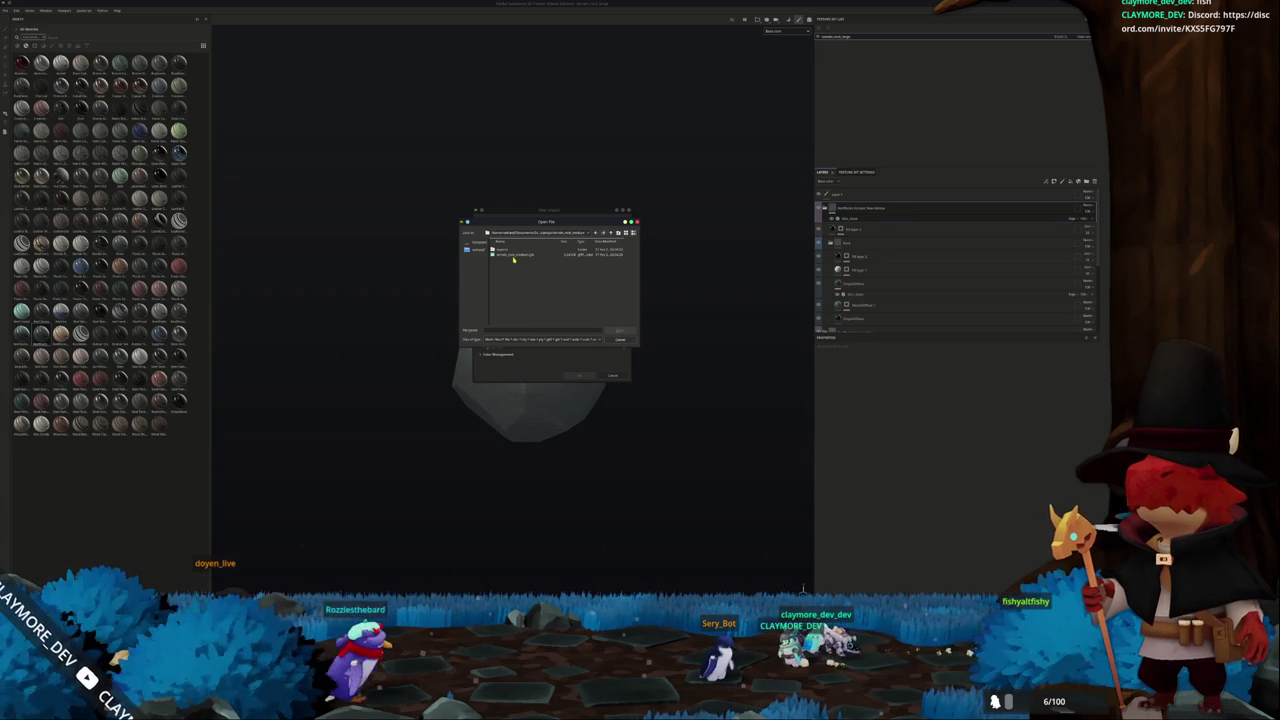